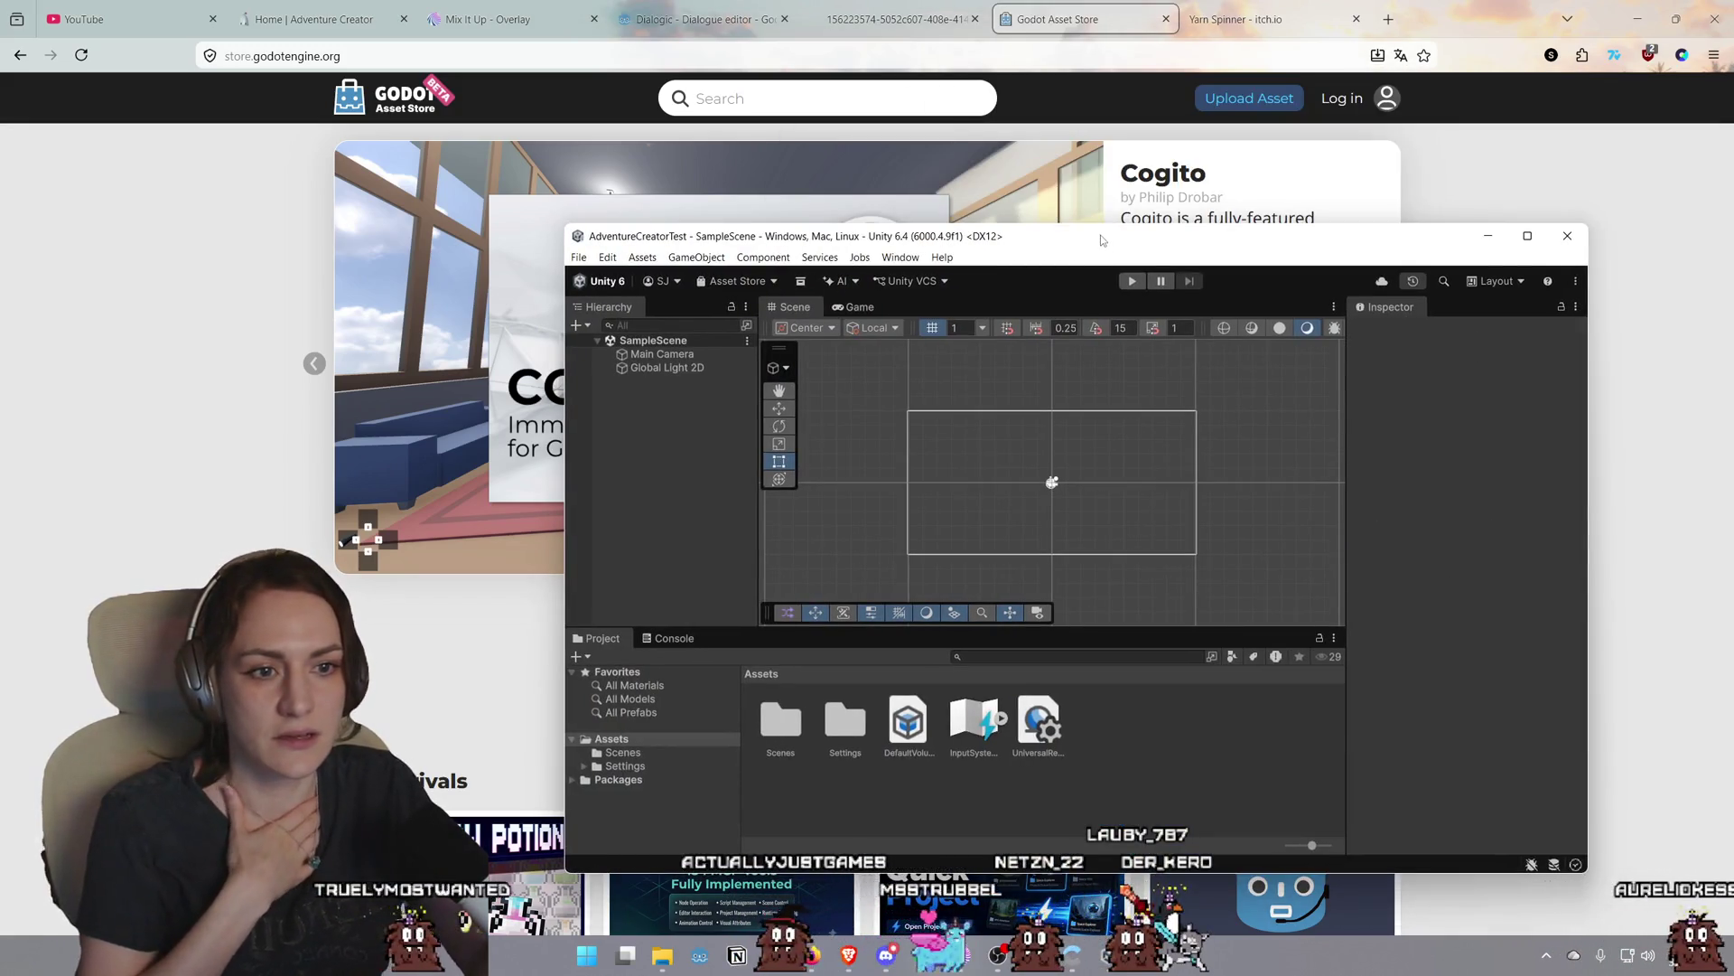
Maximise the Unity editor and narrow the Inspector and Hierarchy panels to widen the Scene view
double_click(1102, 237)
mouse_move(1317, 587)
left_mouse_down()
mouse_move(1363, 542)
mouse_move(1499, 530)
mouse_move(1524, 555)
mouse_move(1426, 664)
mouse_move(1418, 627)
left_mouse_up()
left_click_drag(372, 310, 307, 309)
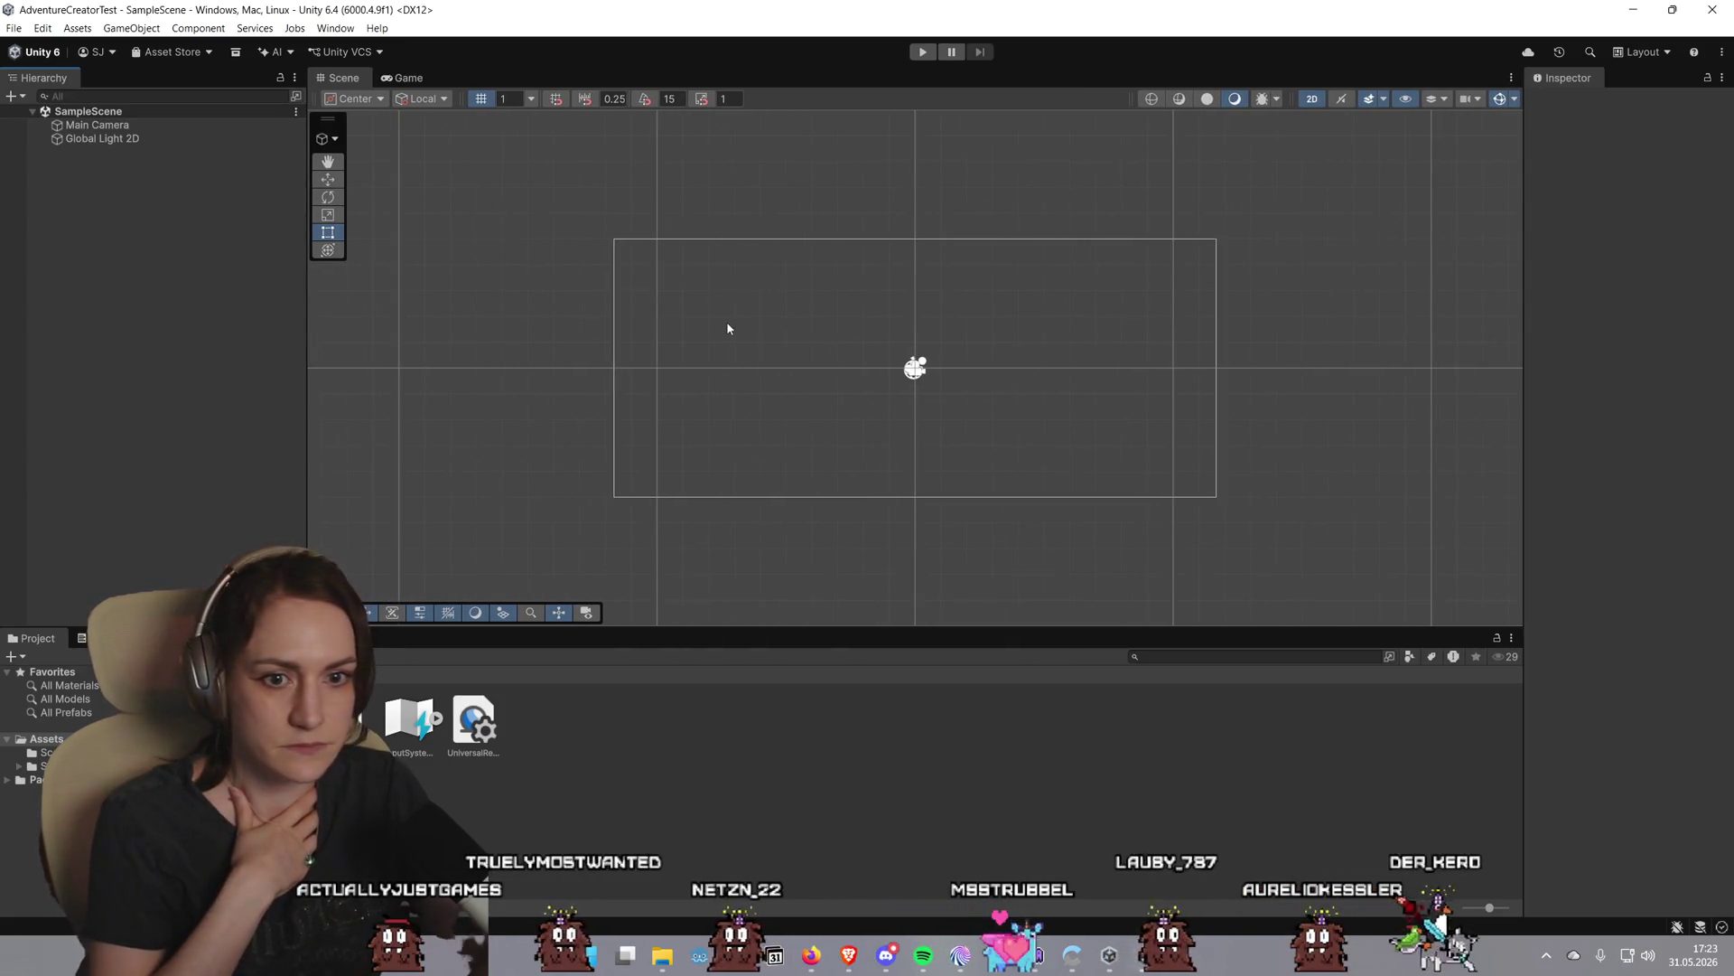
scroll(725, 325, "up", 1)
scroll(1261, 438, "up", 1)
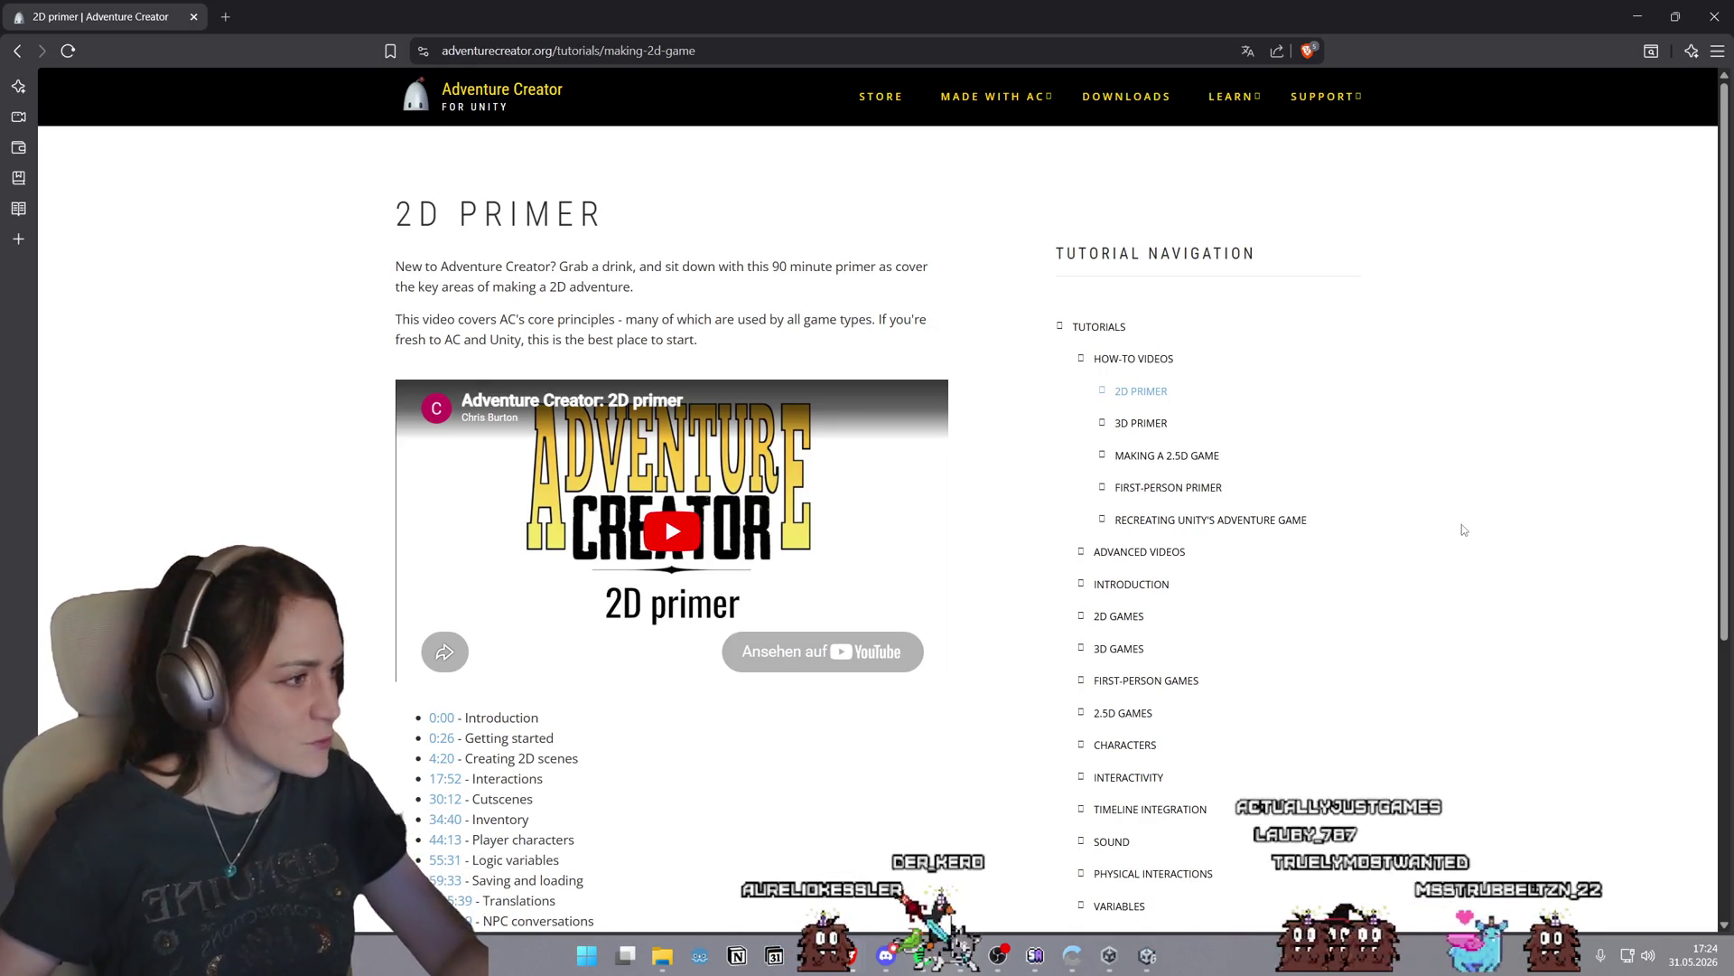
Scroll down the 2D Primer tutorial page to see its video and chapter list
scroll(1463, 529, "down", 2)
scroll(1472, 524, "up", 1)
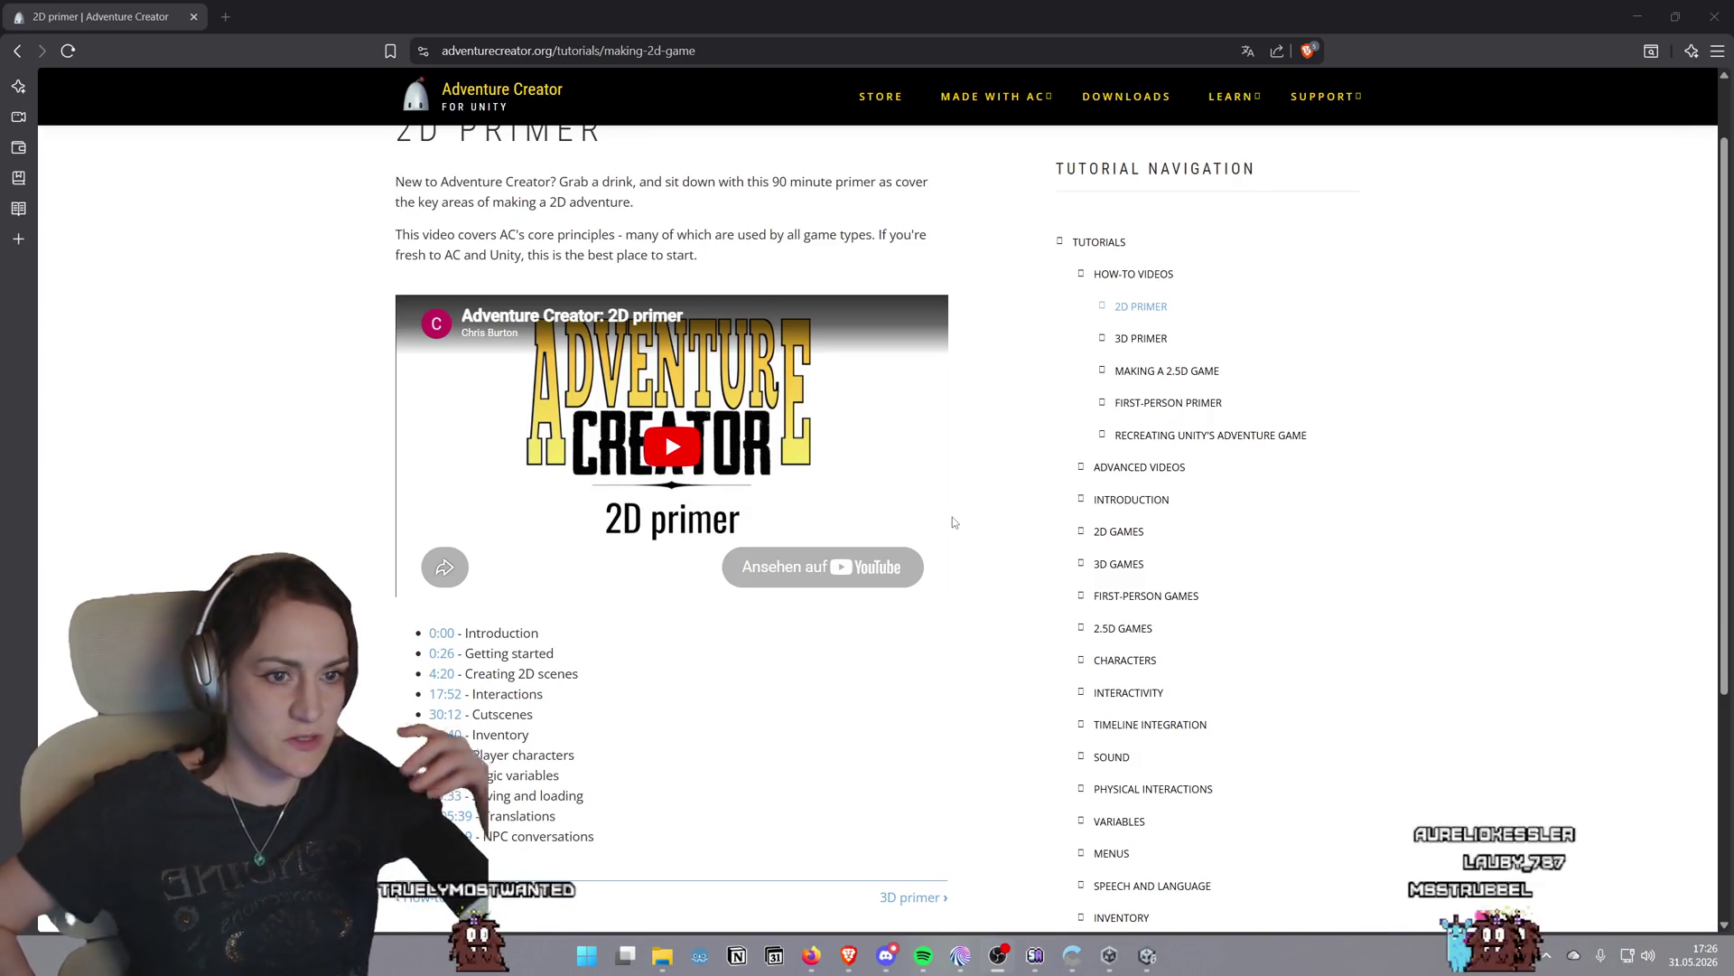
Open the Installation tutorial and read down to the Adventure Creator installation dialog image
left_click(1135, 500)
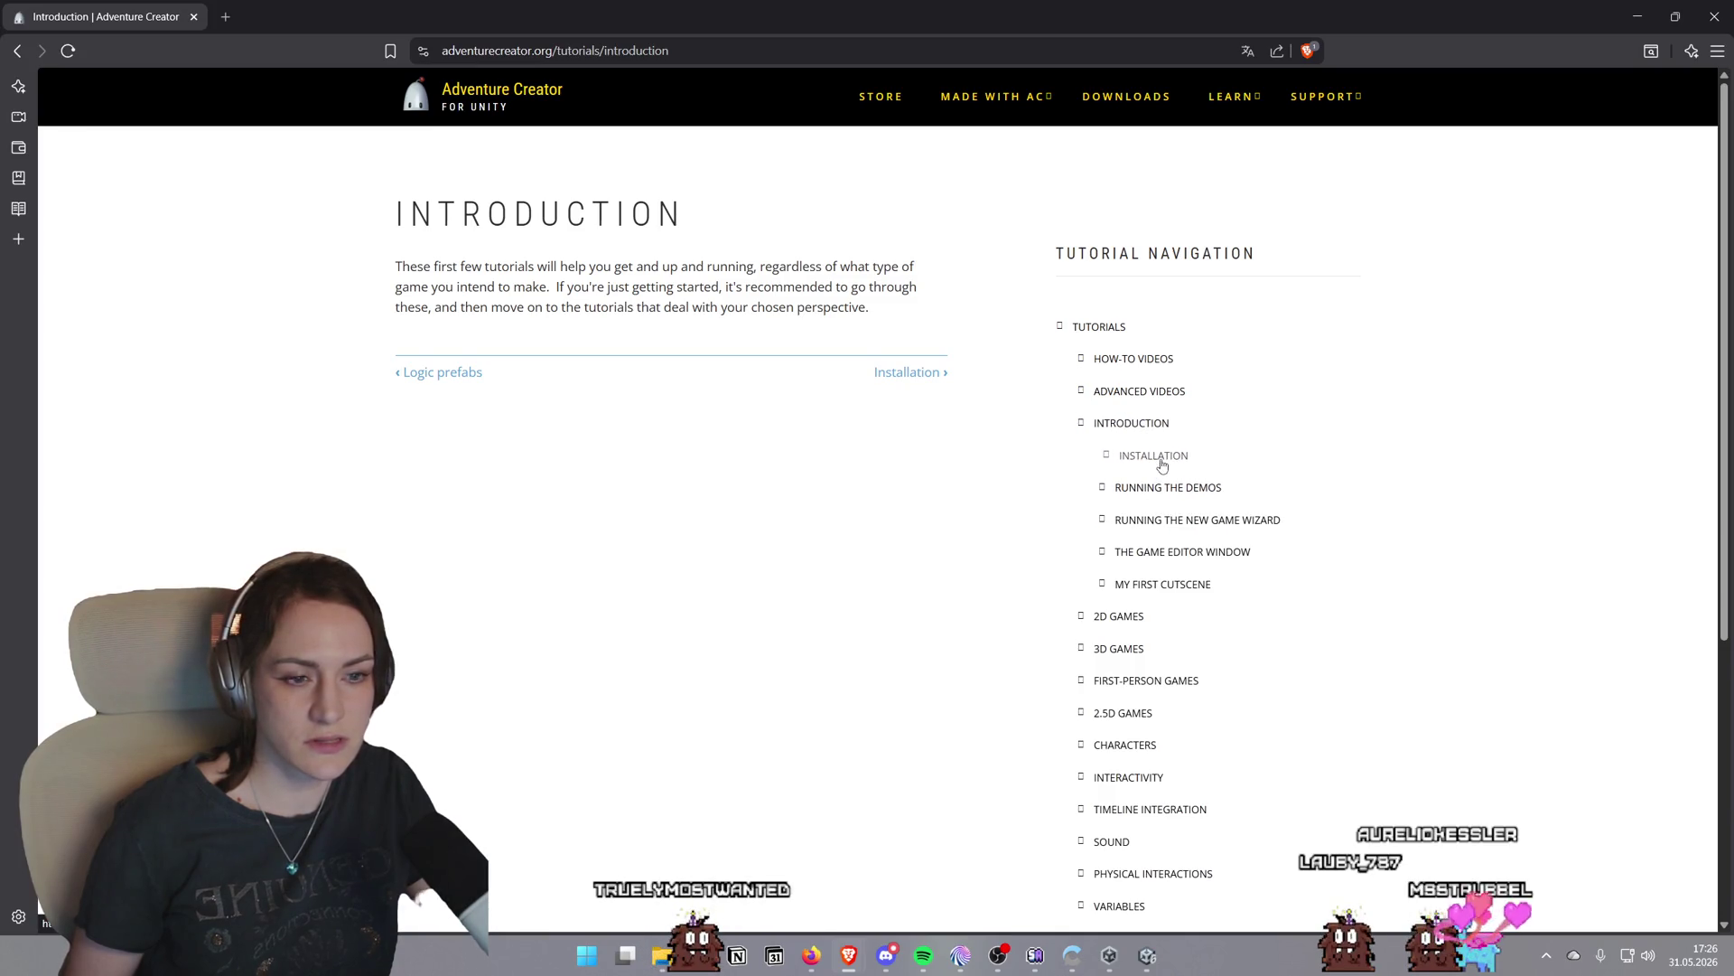
left_click(1162, 463)
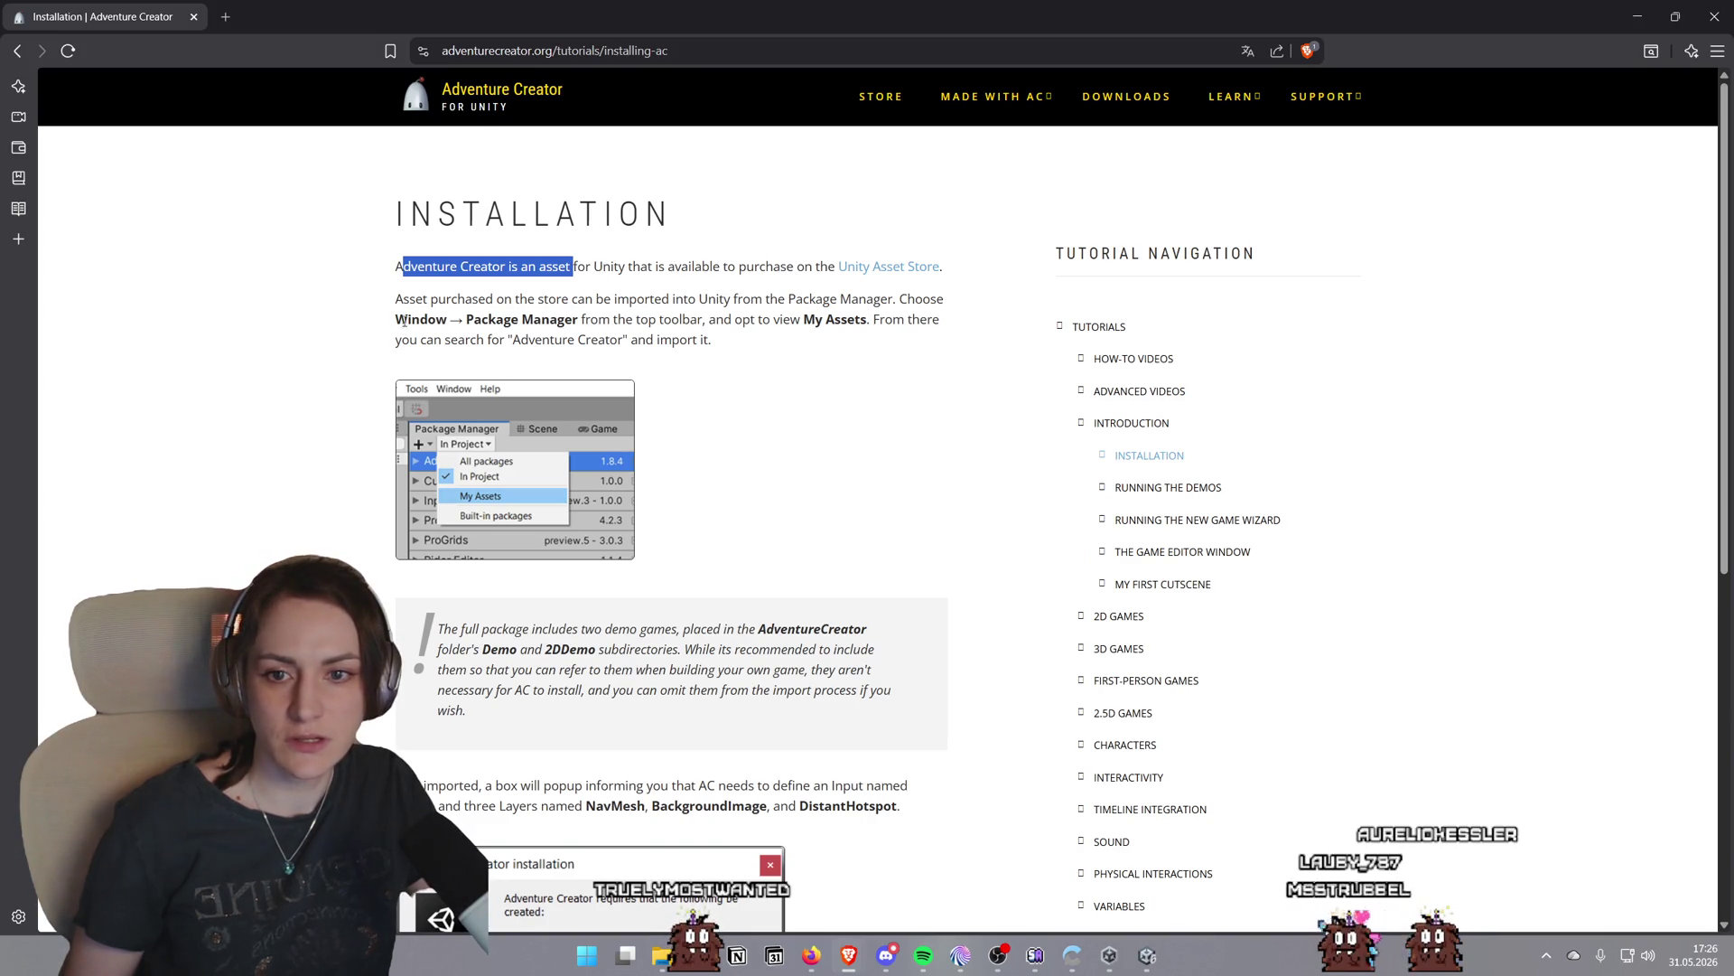
left_click_drag(581, 325, 584, 325)
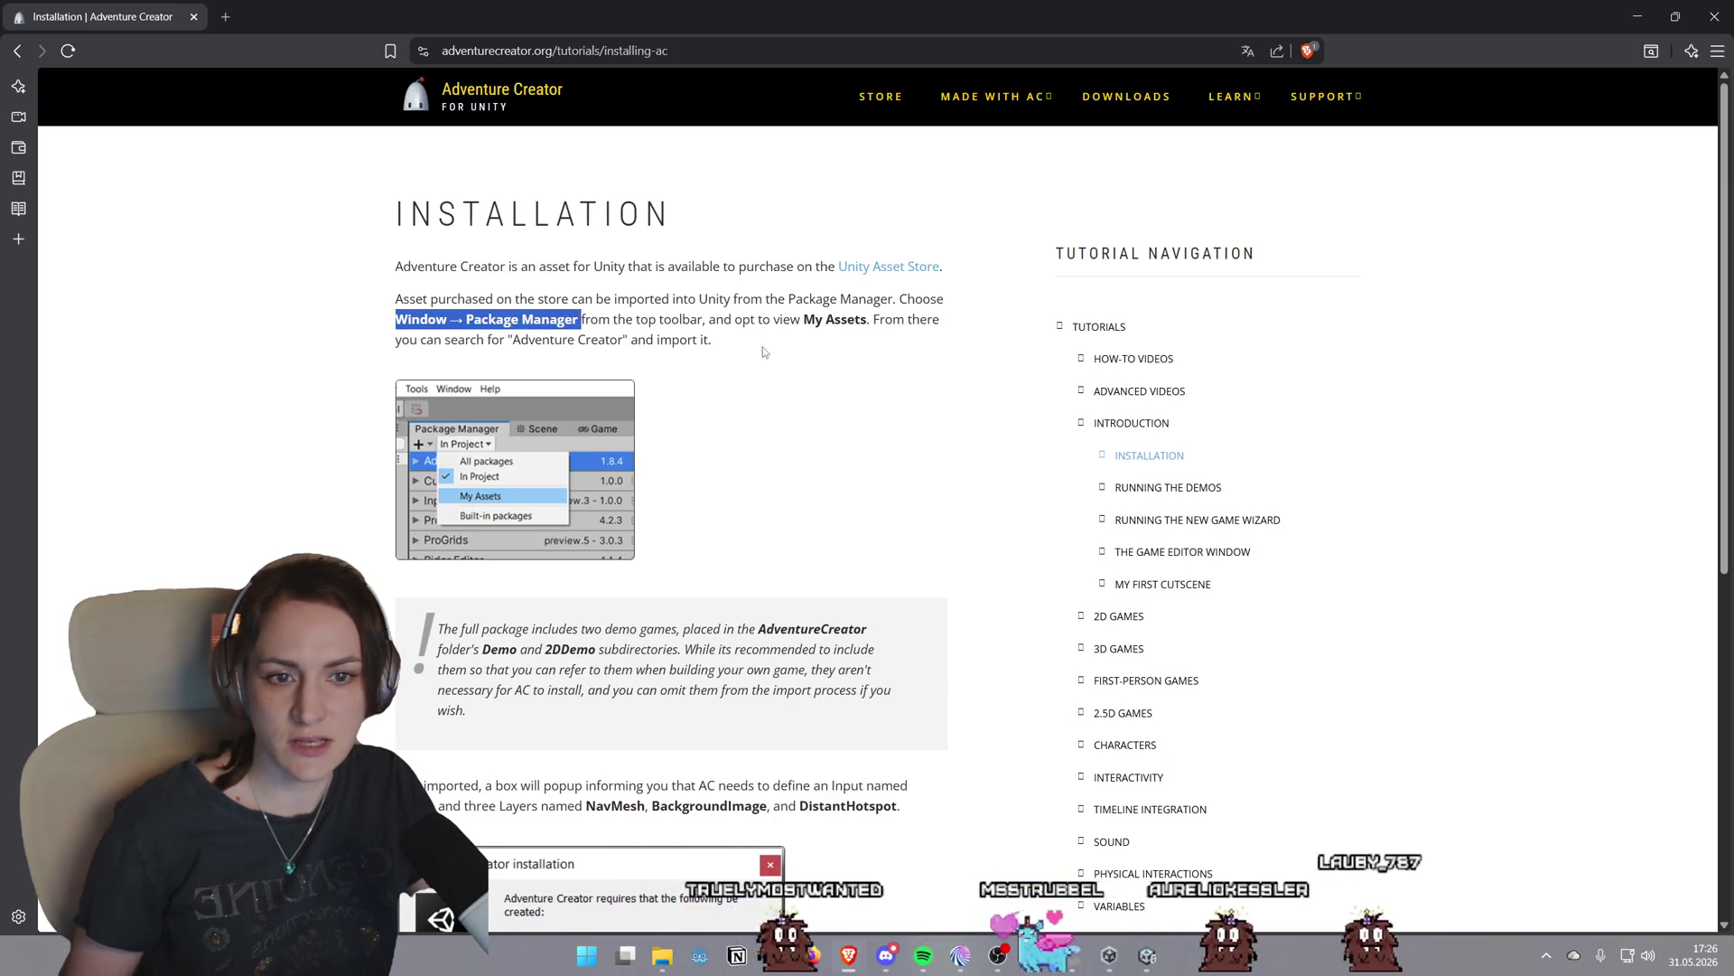
scroll(516, 453, "down", 2)
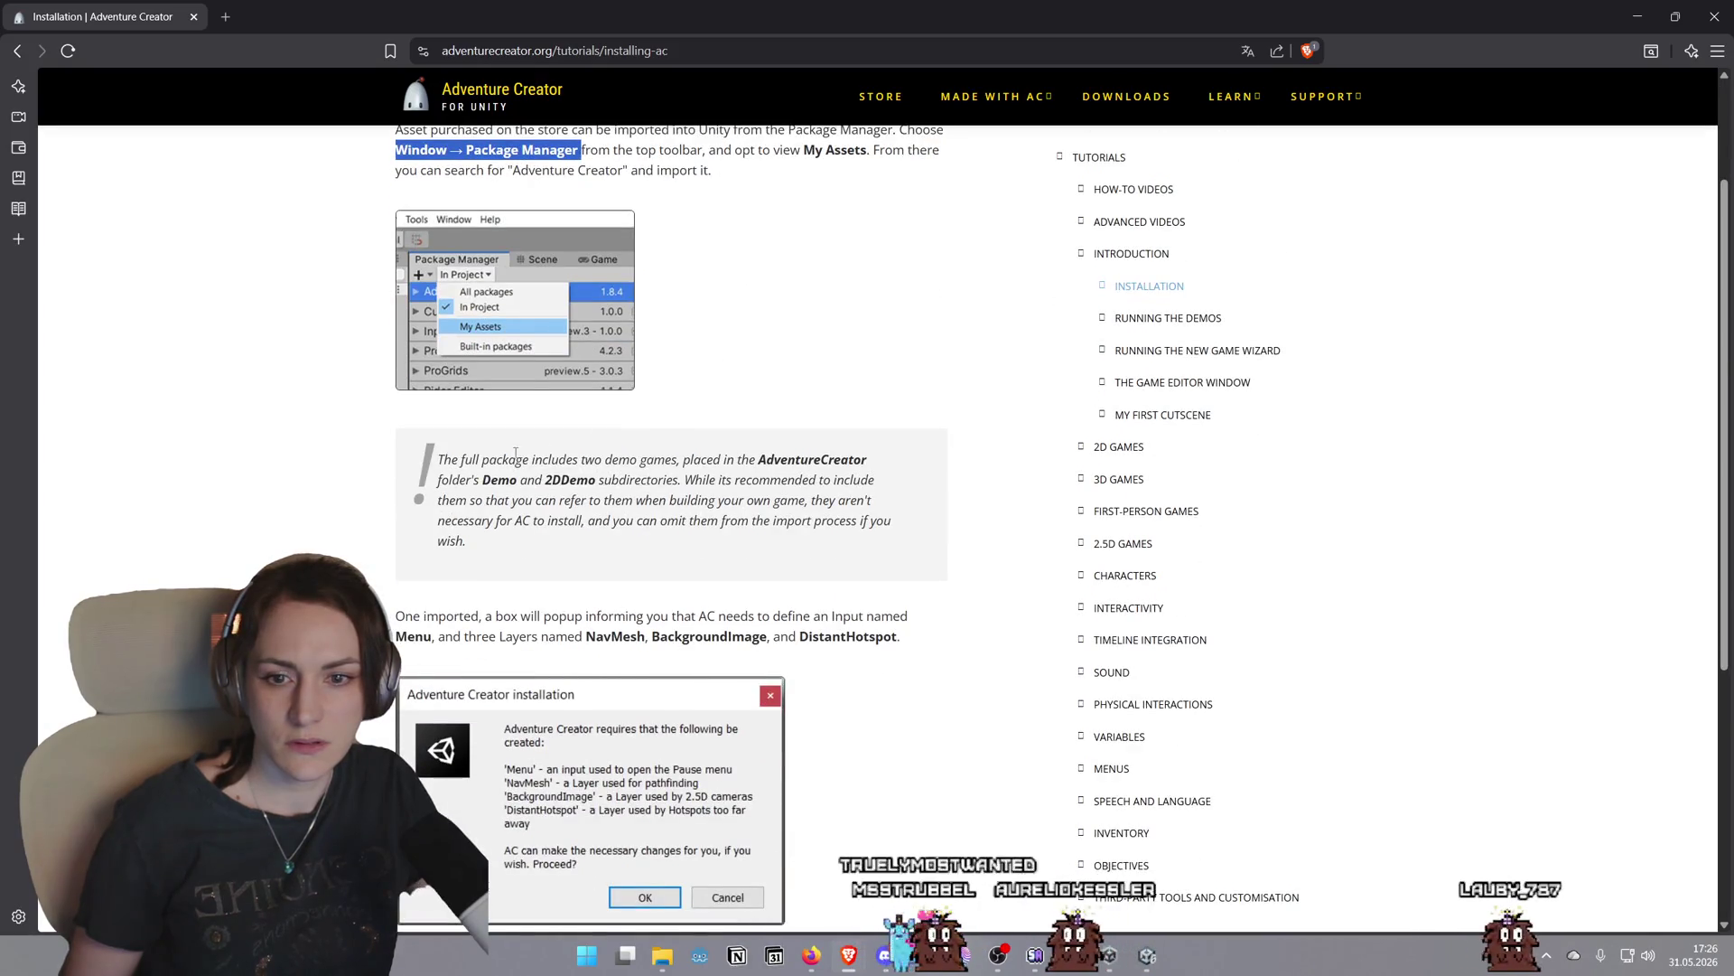
left_click(660, 480)
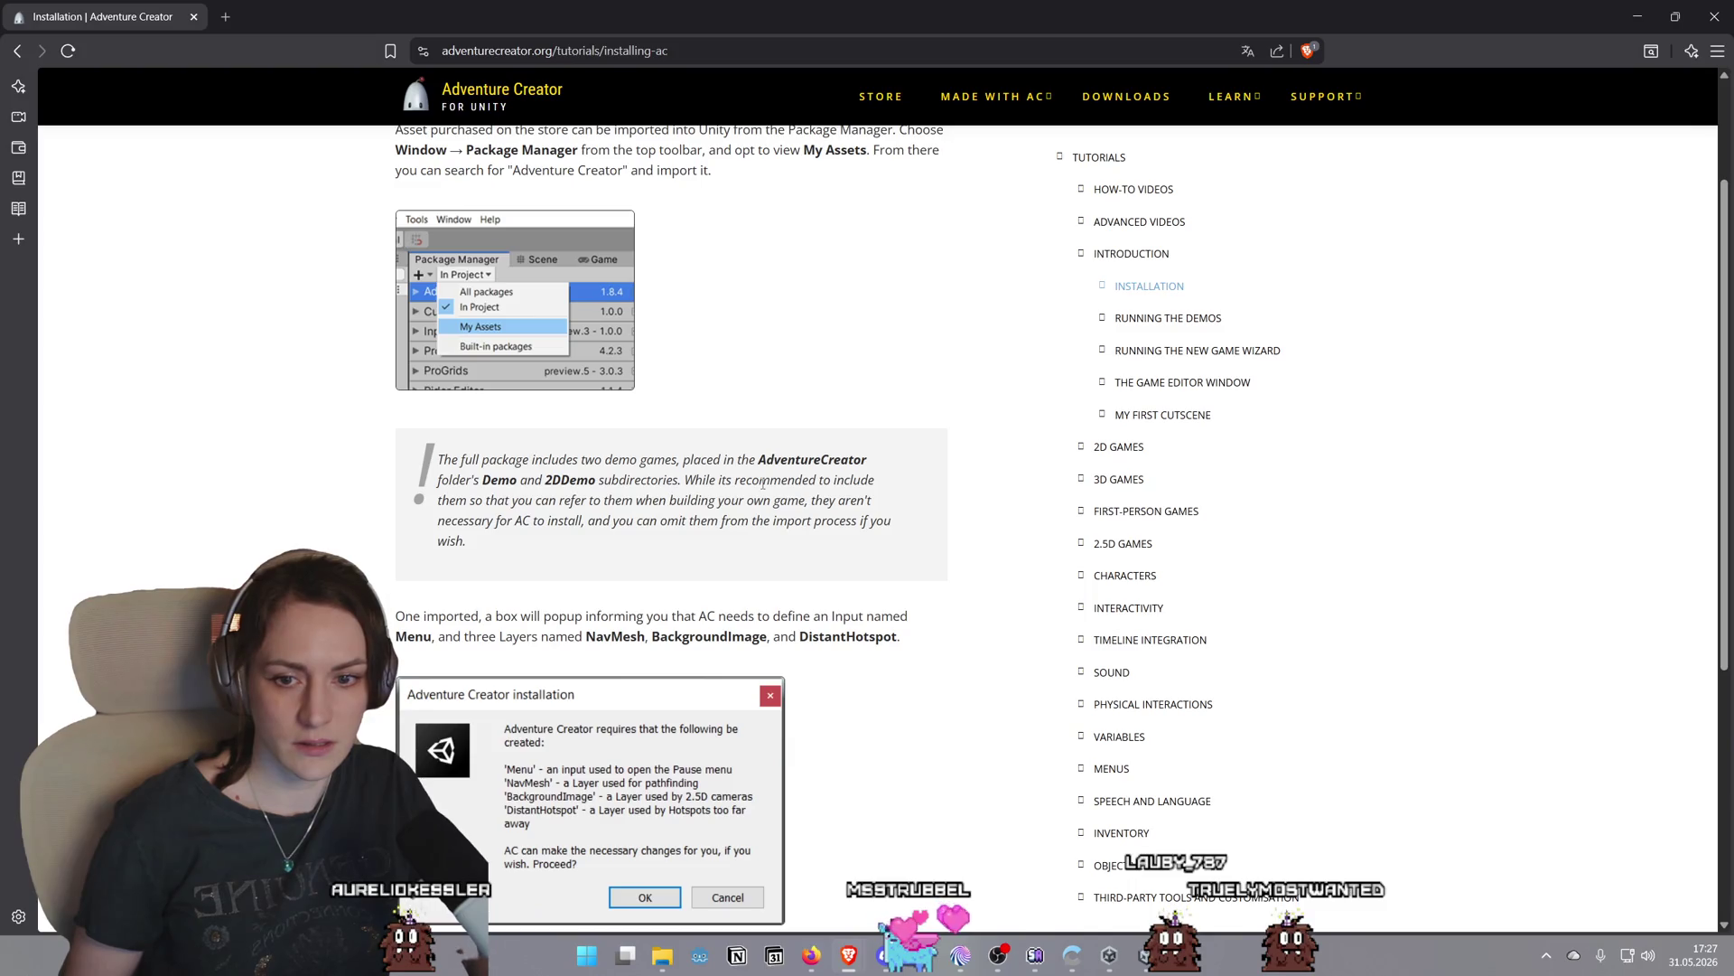
scroll(762, 484, "down", 2)
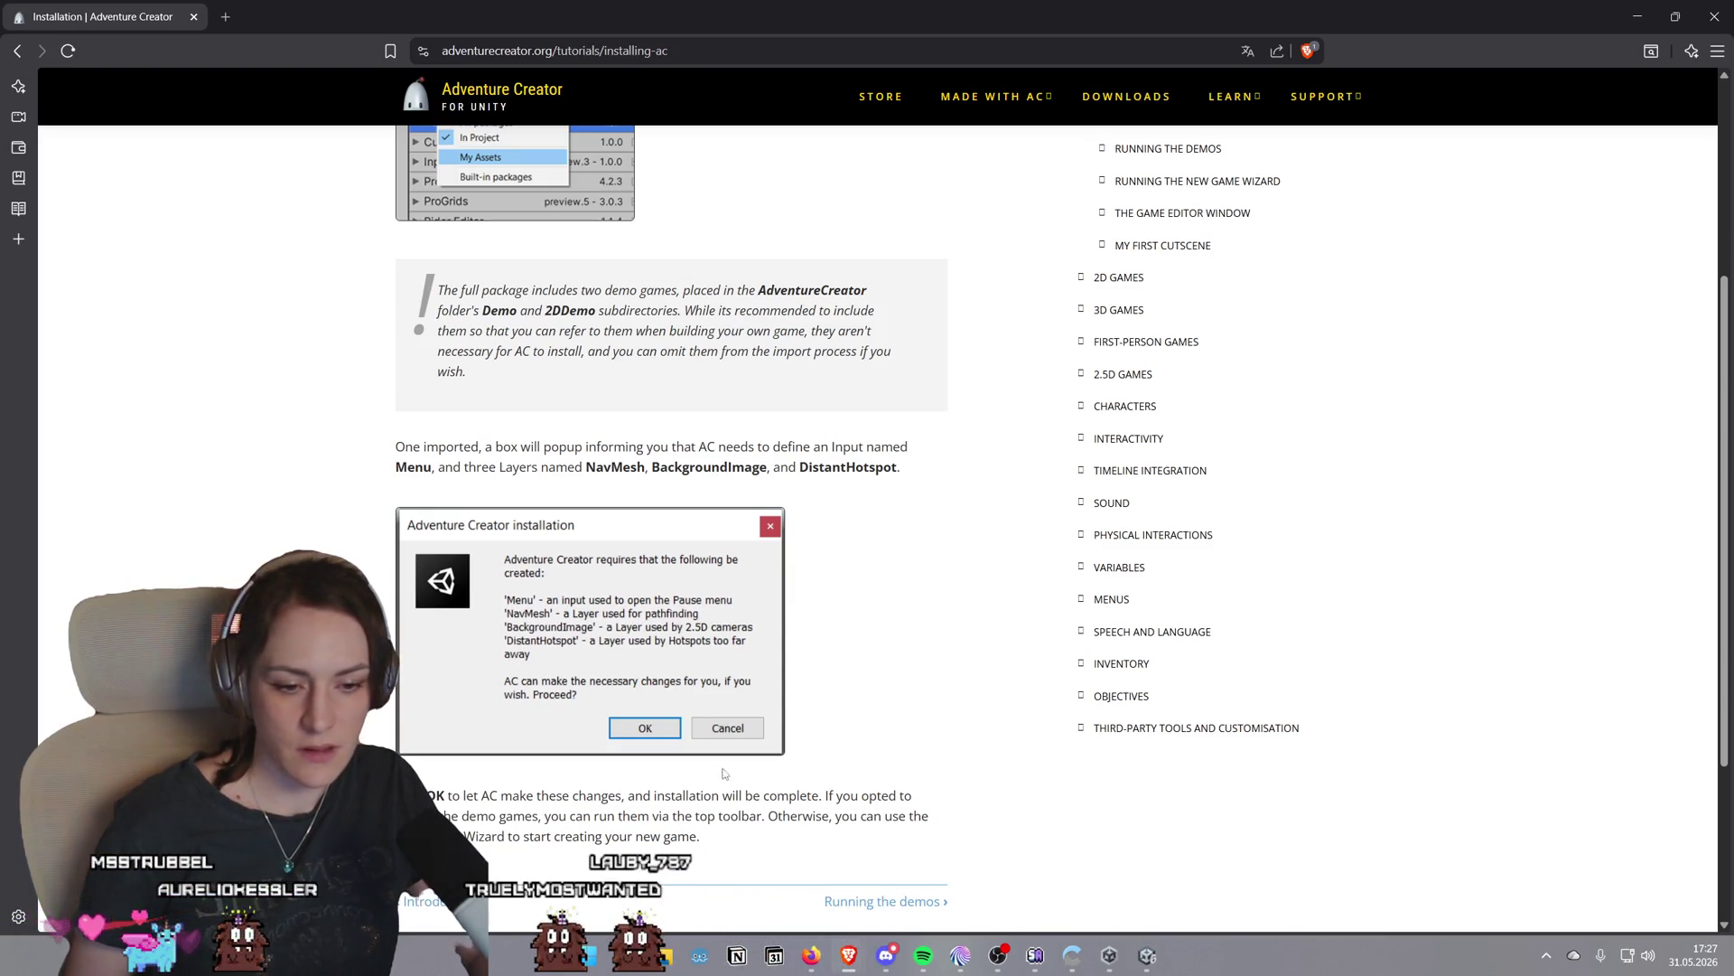
left_click(1148, 959)
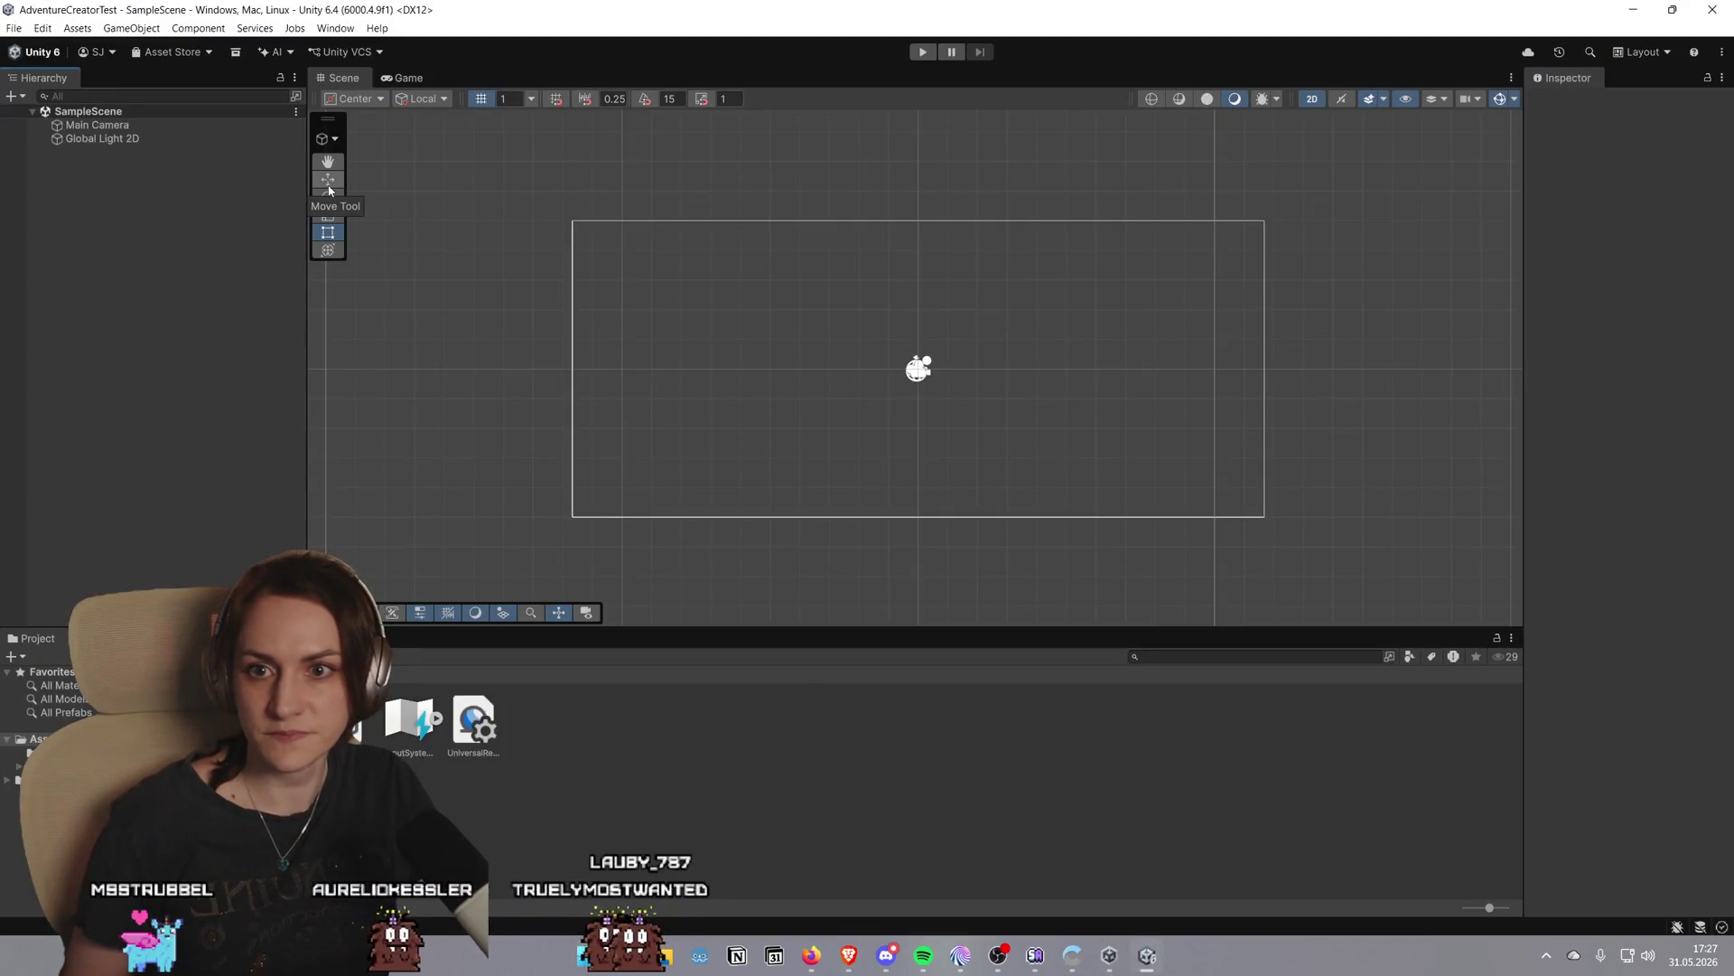
Open the Package Manager from Window > Package Management
left_click(337, 28)
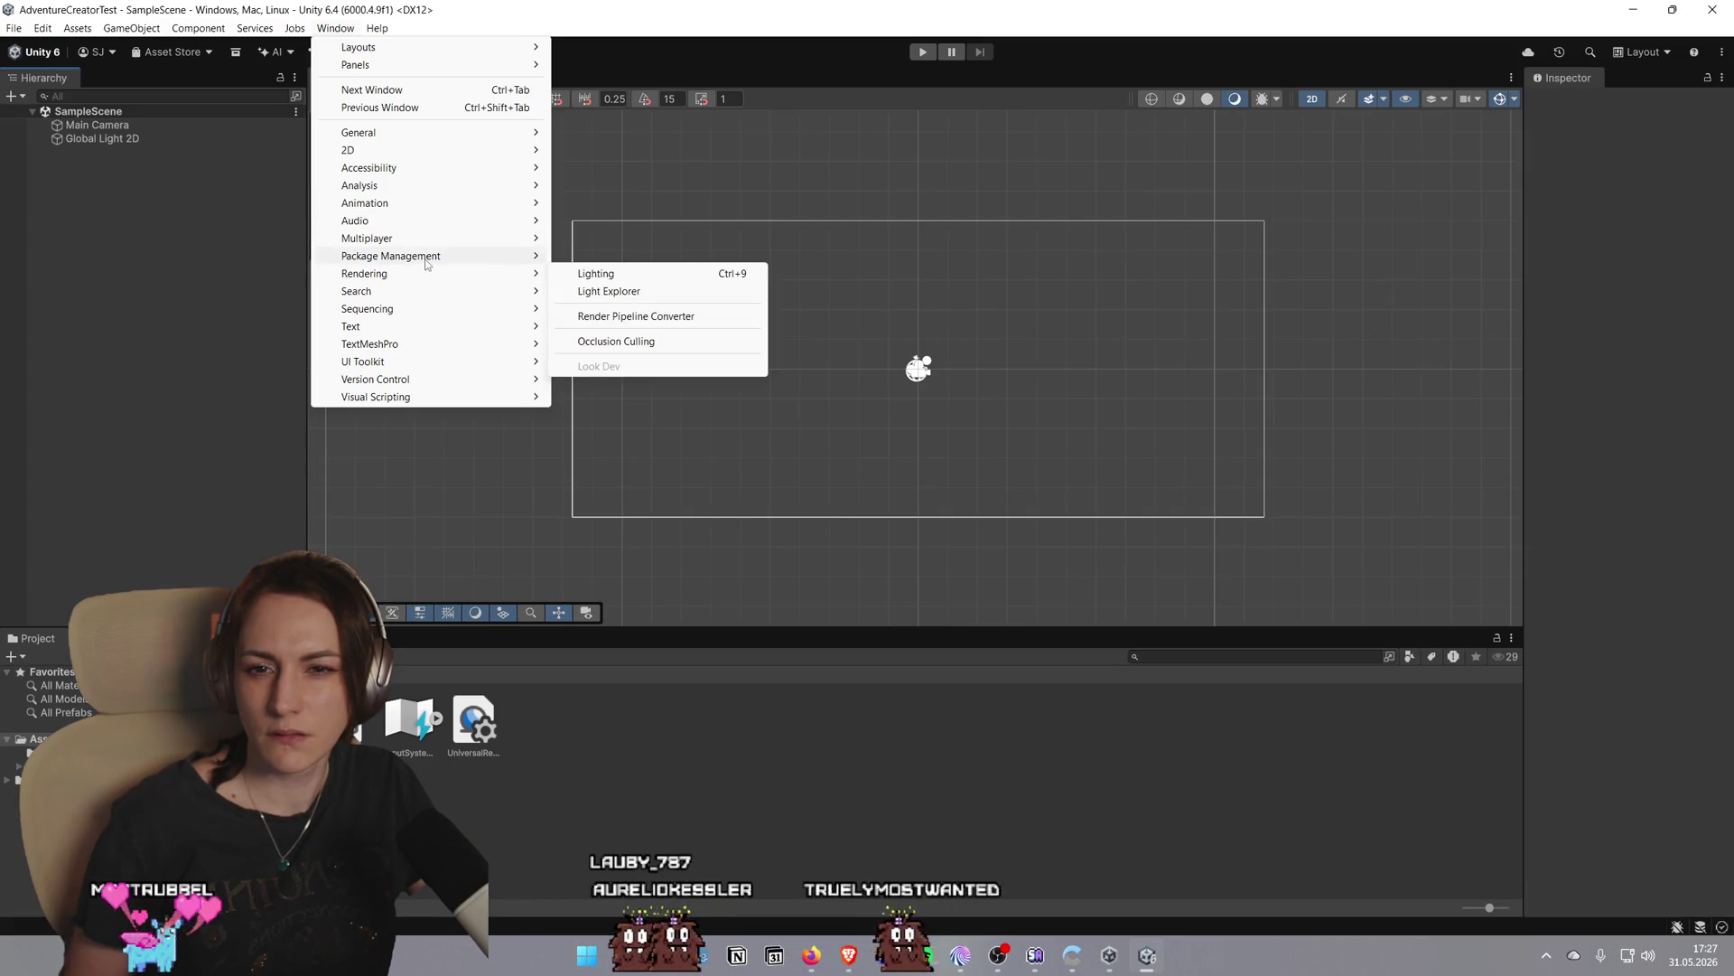
mouse_move(425, 262)
left_click(673, 255)
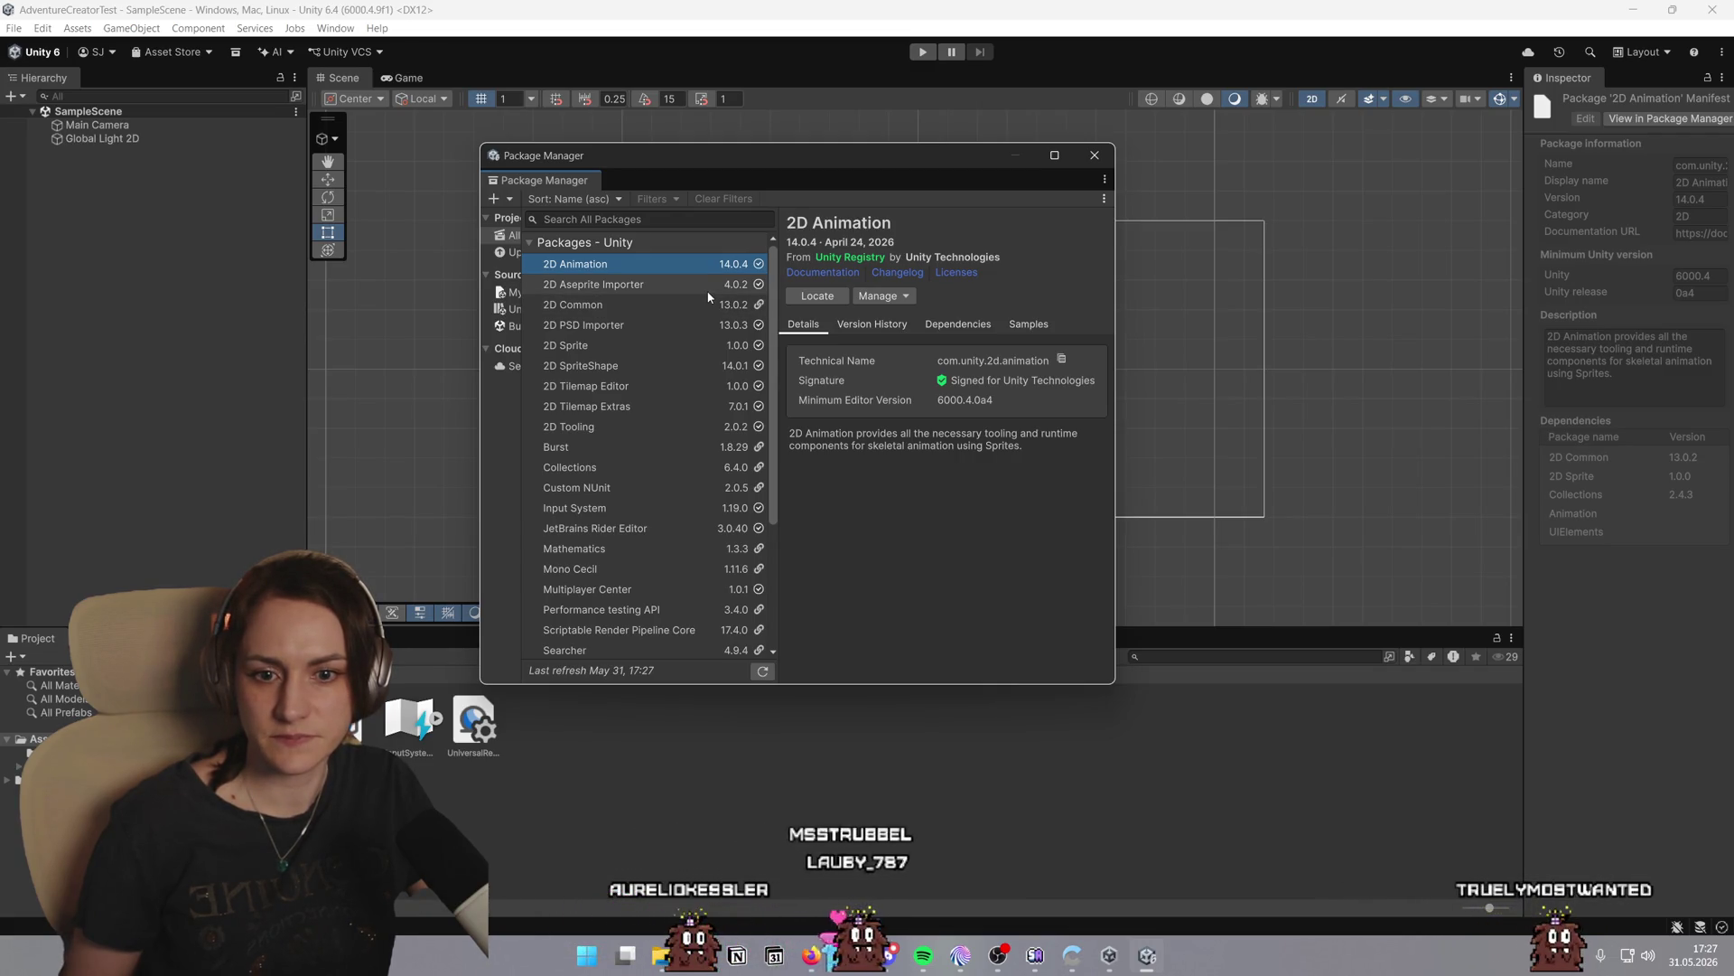
After a trial 'adv' search, widen the sidebar and list My Assets, including Adventure Creator 1.86.3
scroll(710, 297, "down", 5)
scroll(709, 296, "up", 5)
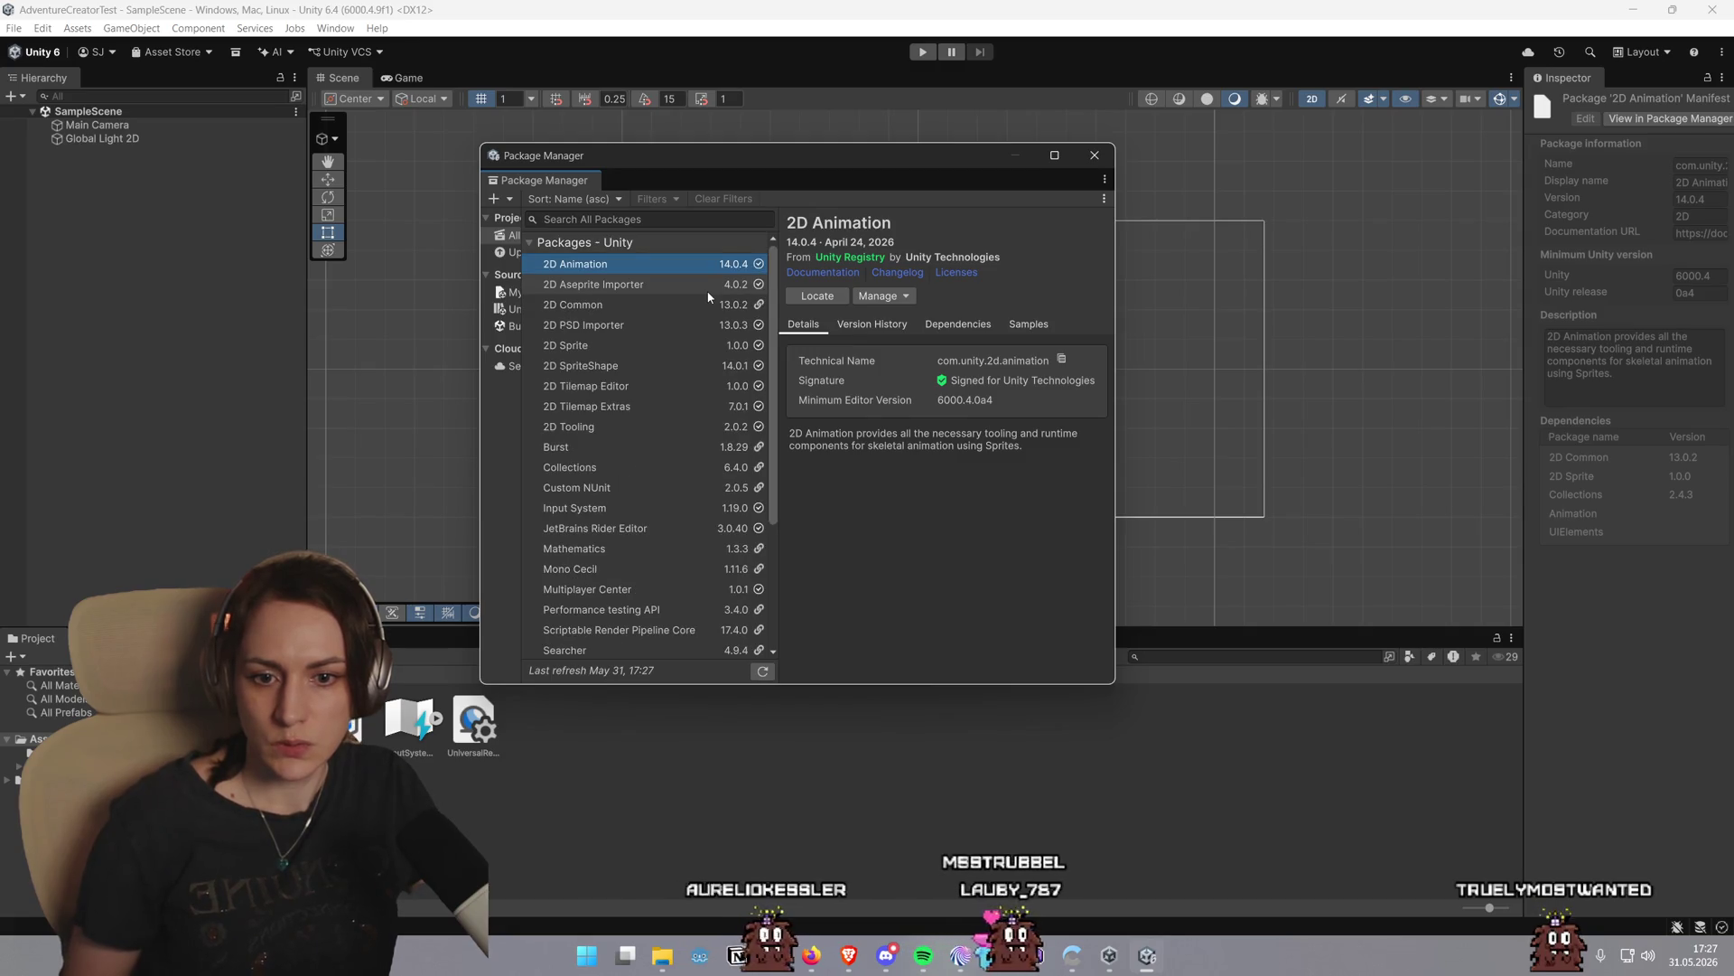
left_click(635, 218)
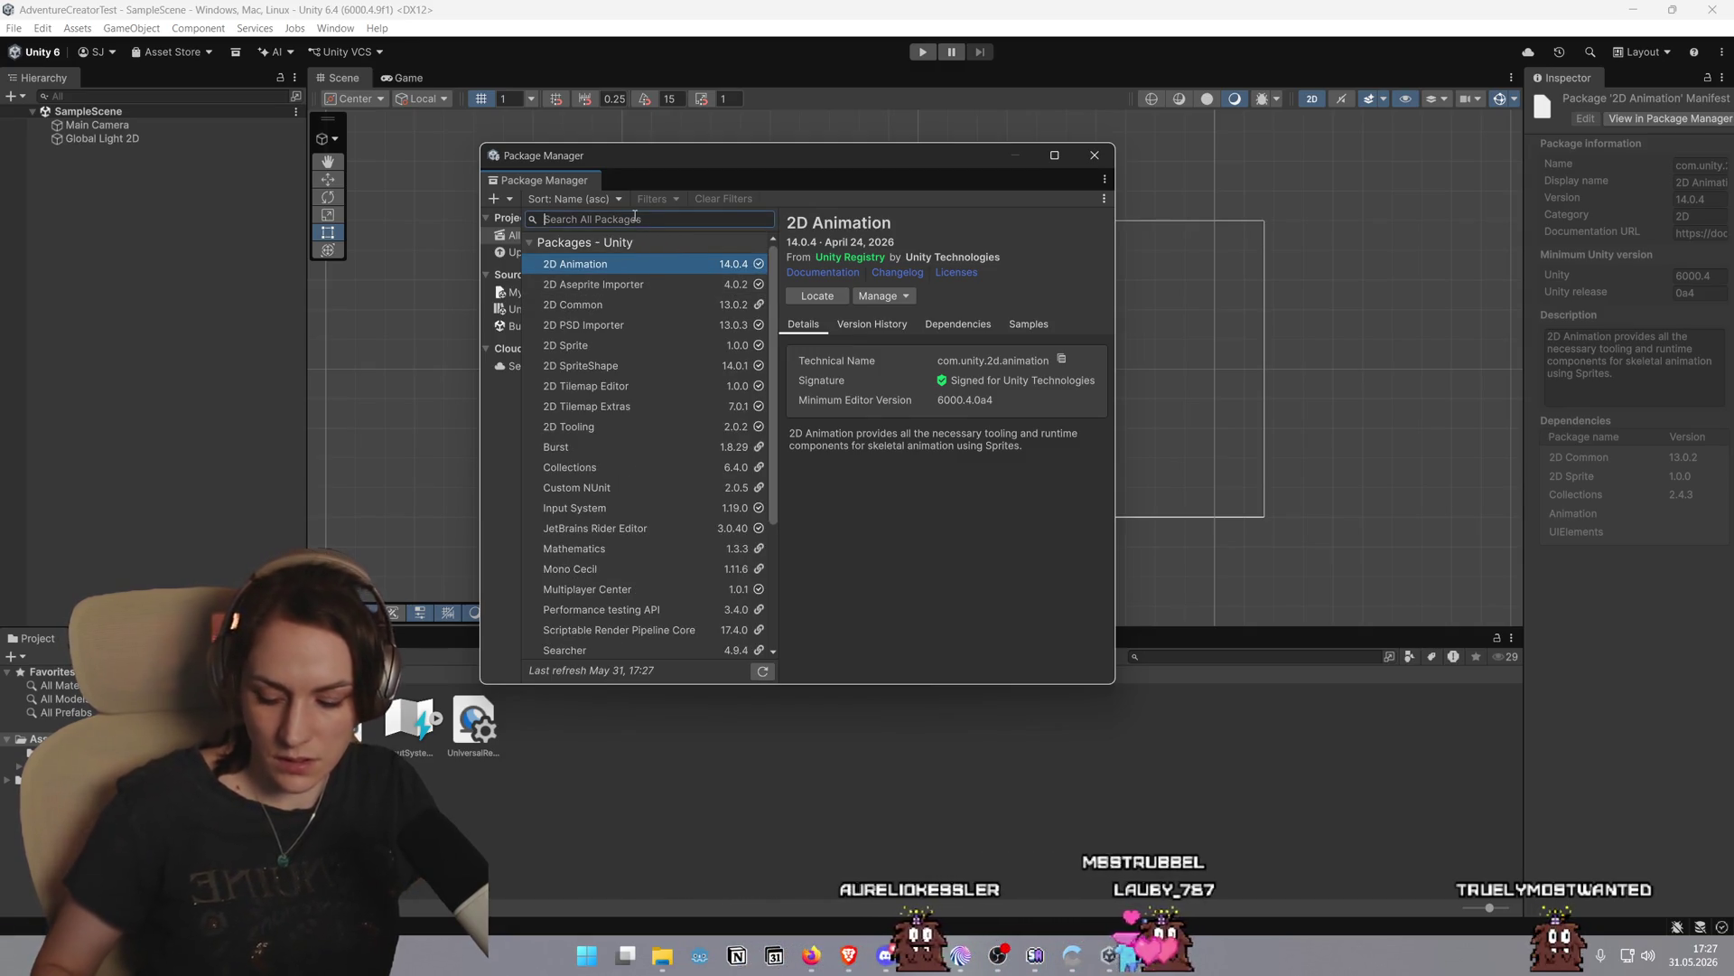
type("adv")
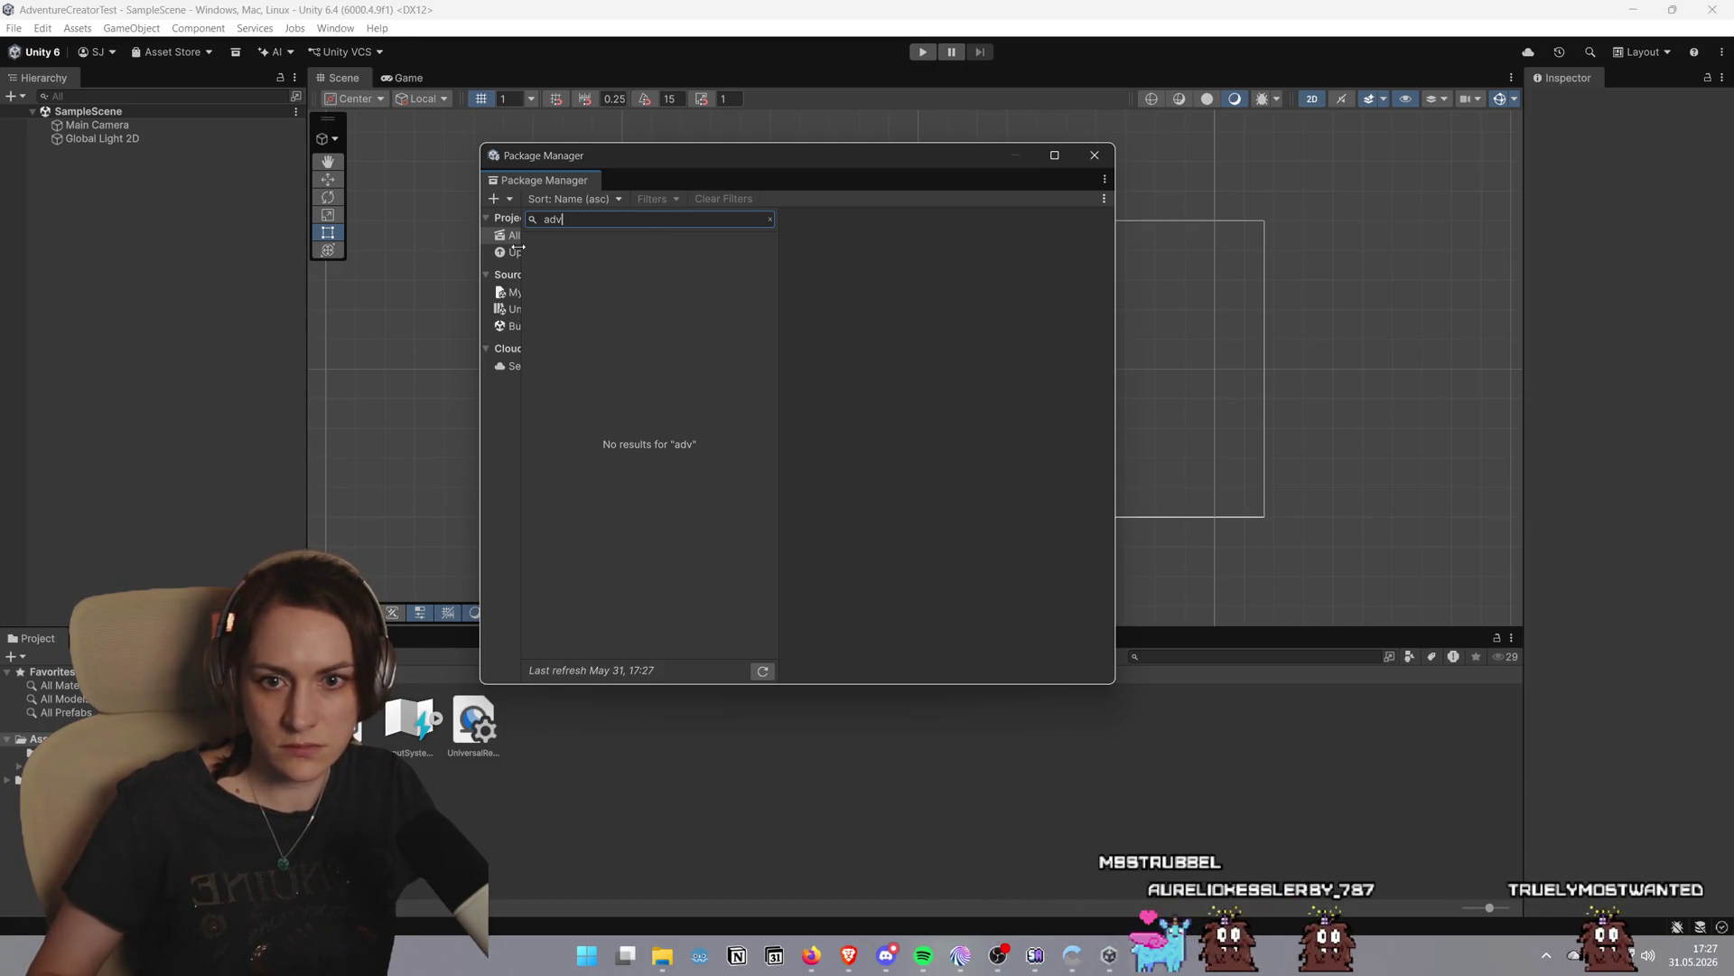
left_click_drag(519, 250, 645, 249)
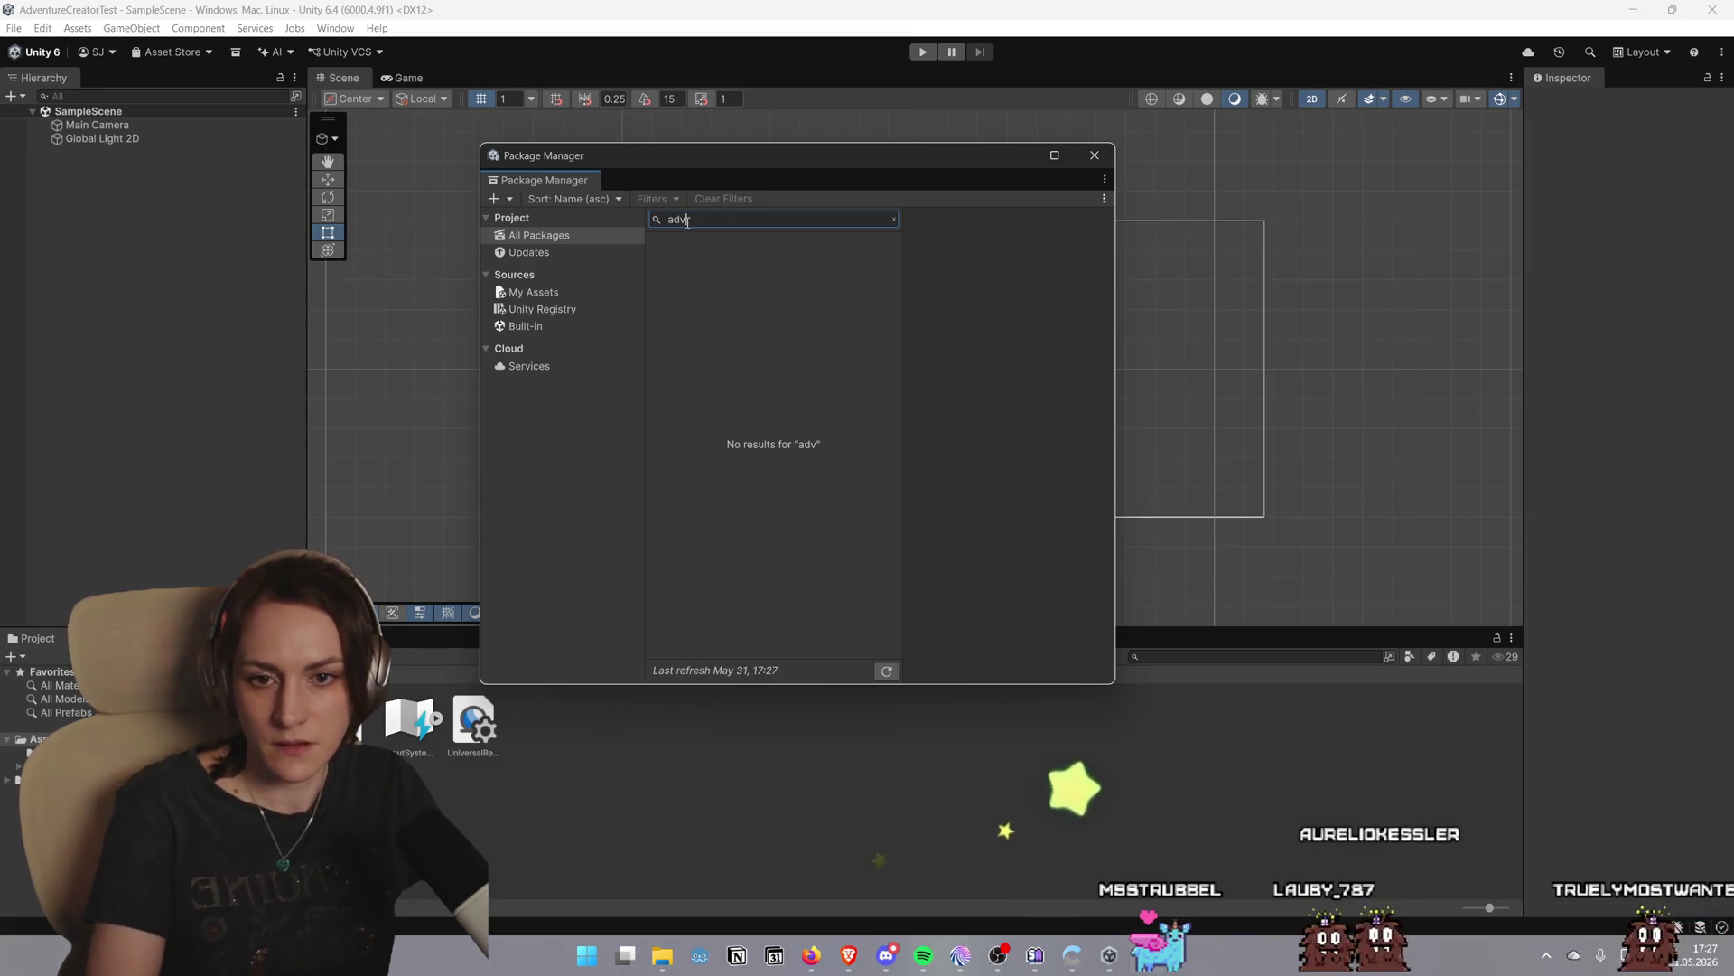
key("BackSpace")
key("BackSpace")
key("BackSpace")
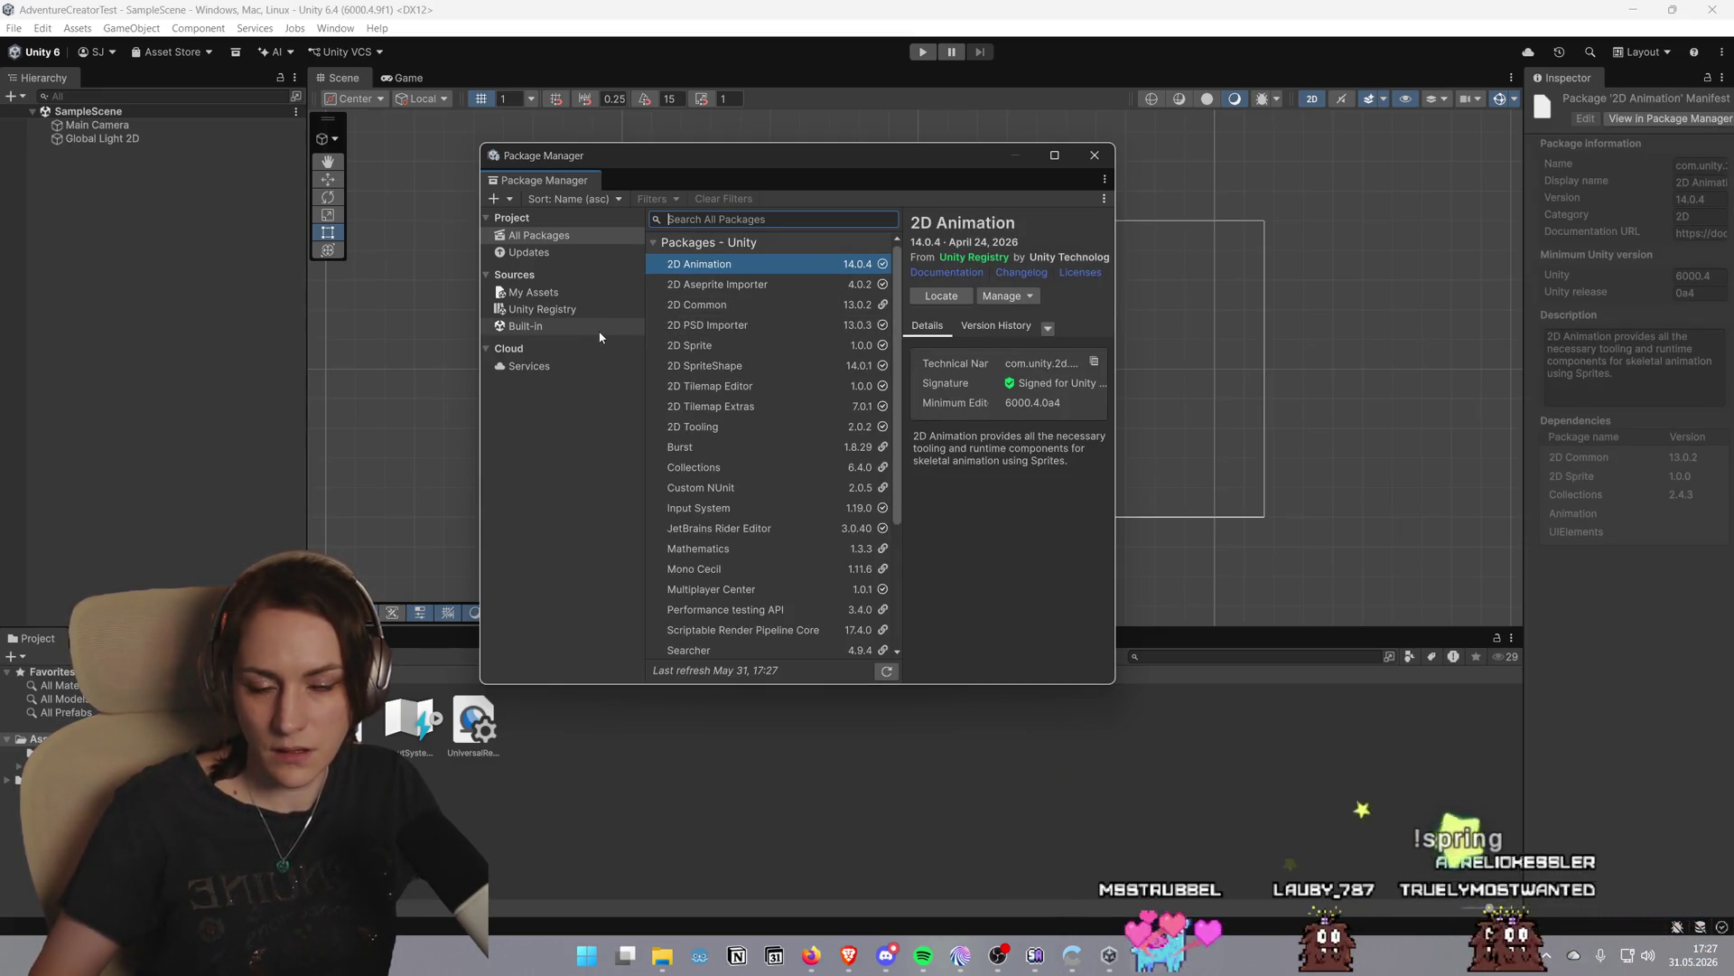
left_click(605, 294)
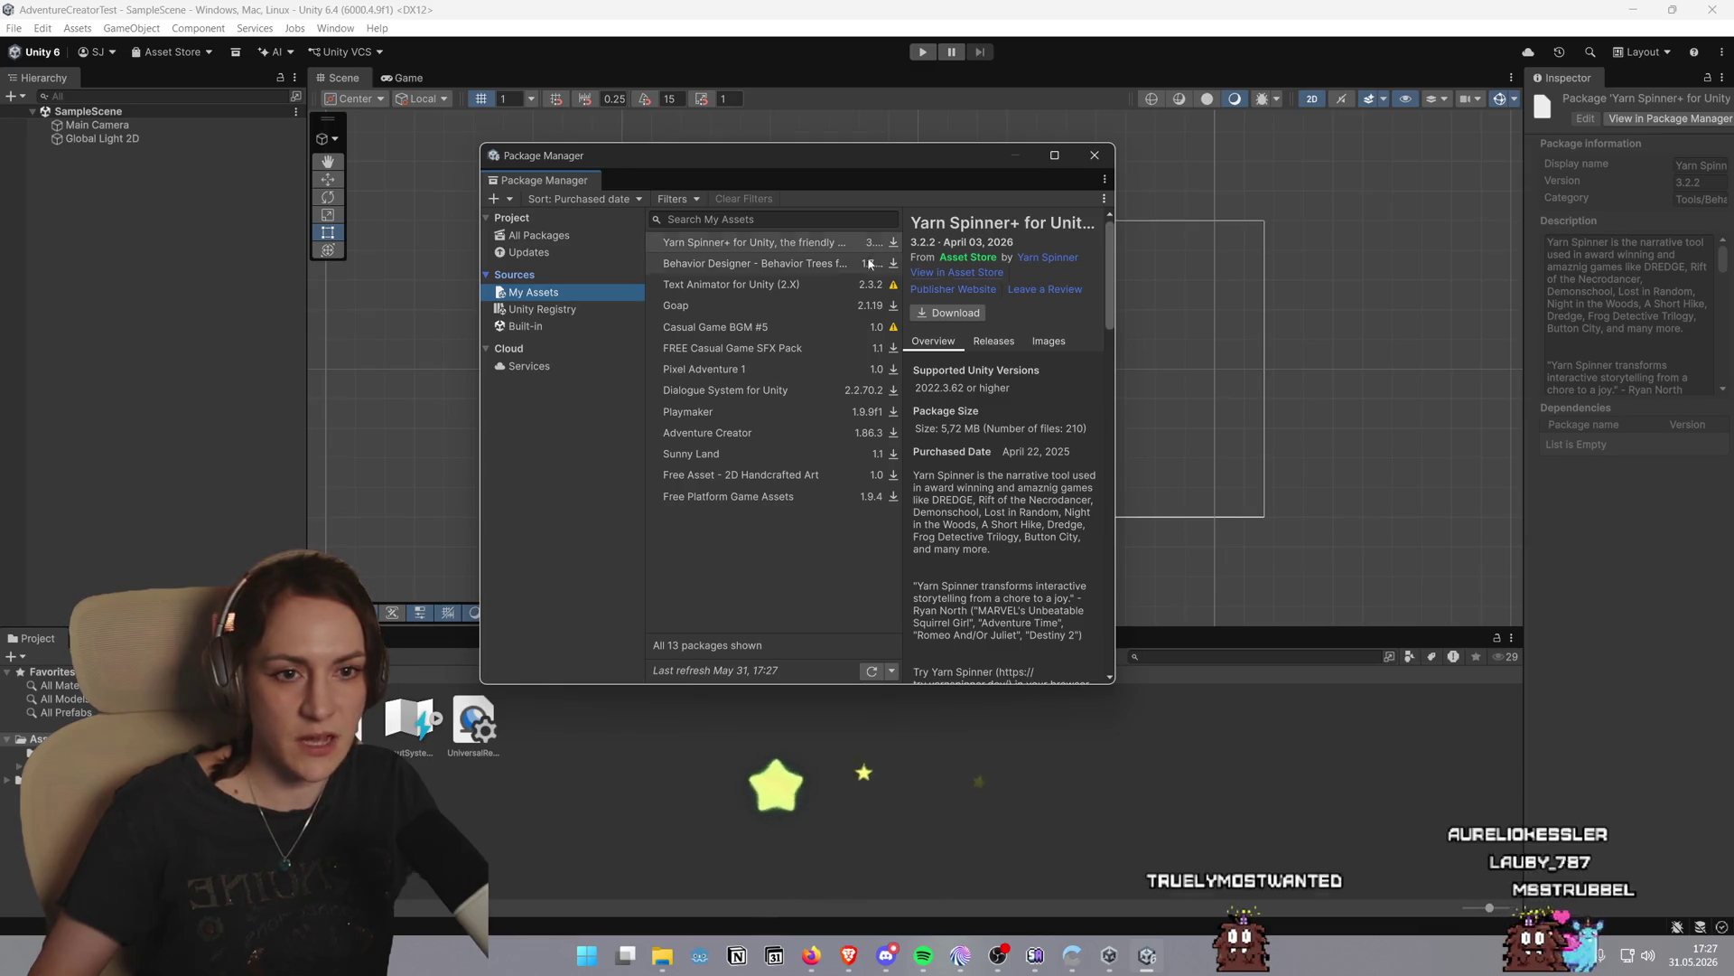
Enlarge the Package Manager, select Adventure Creator in My Assets, and download it
left_click_drag(1171, 295, 1437, 295)
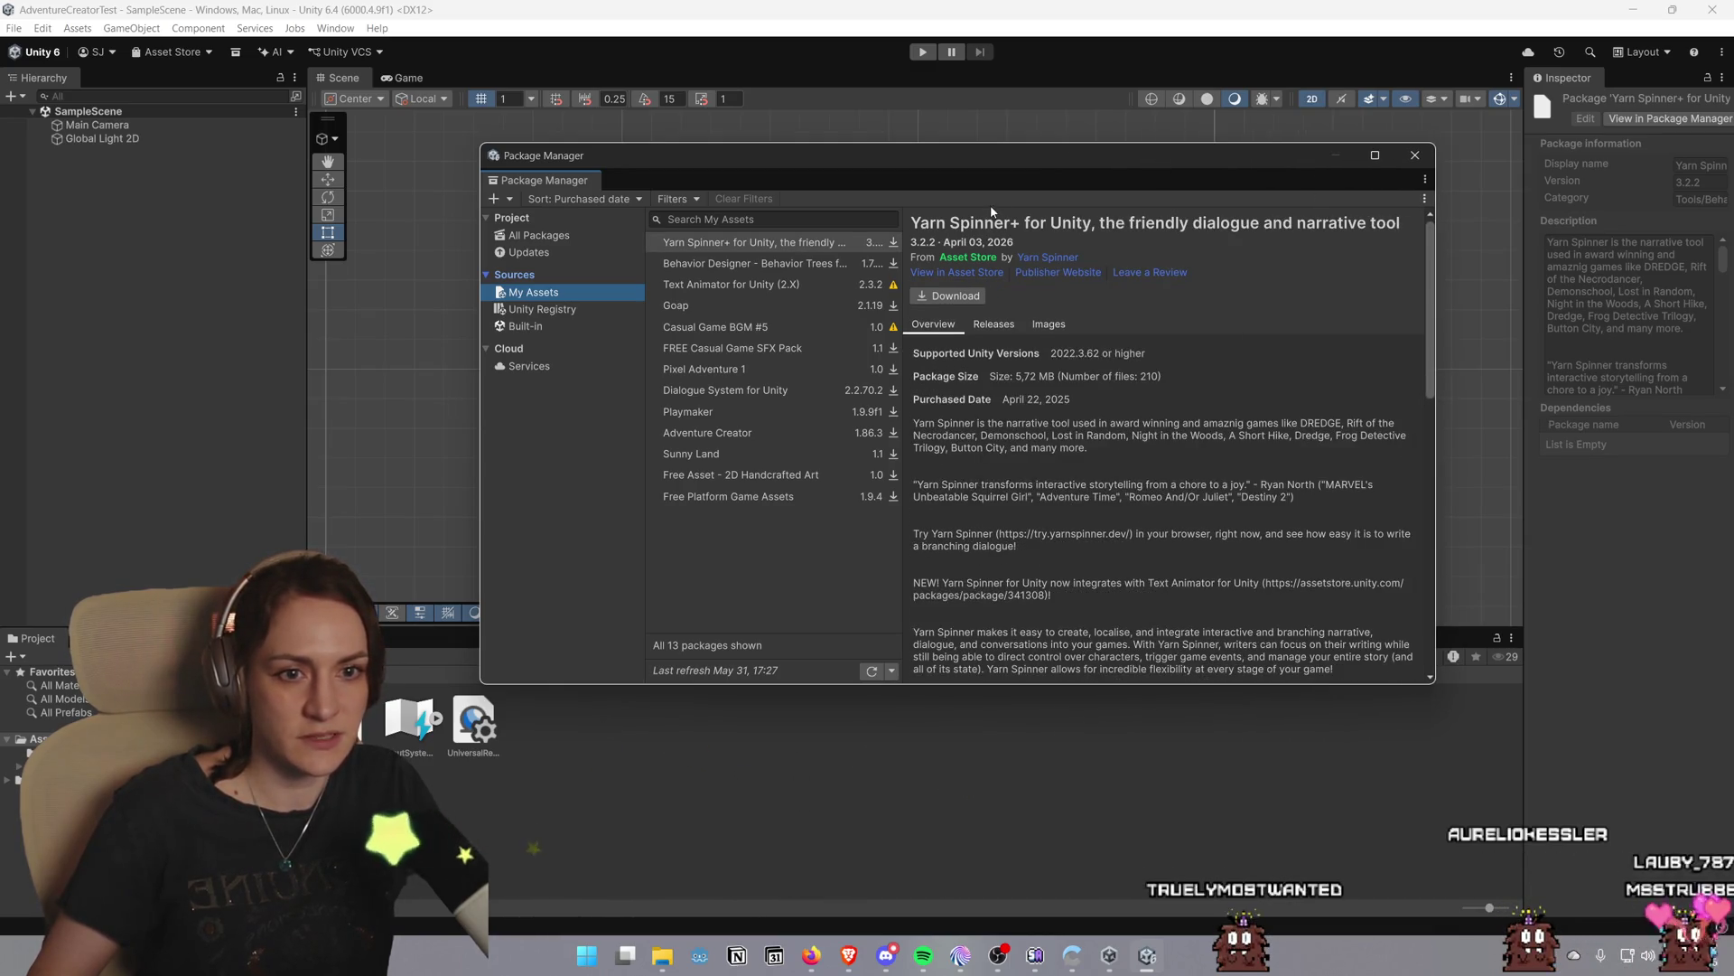
left_click(720, 268)
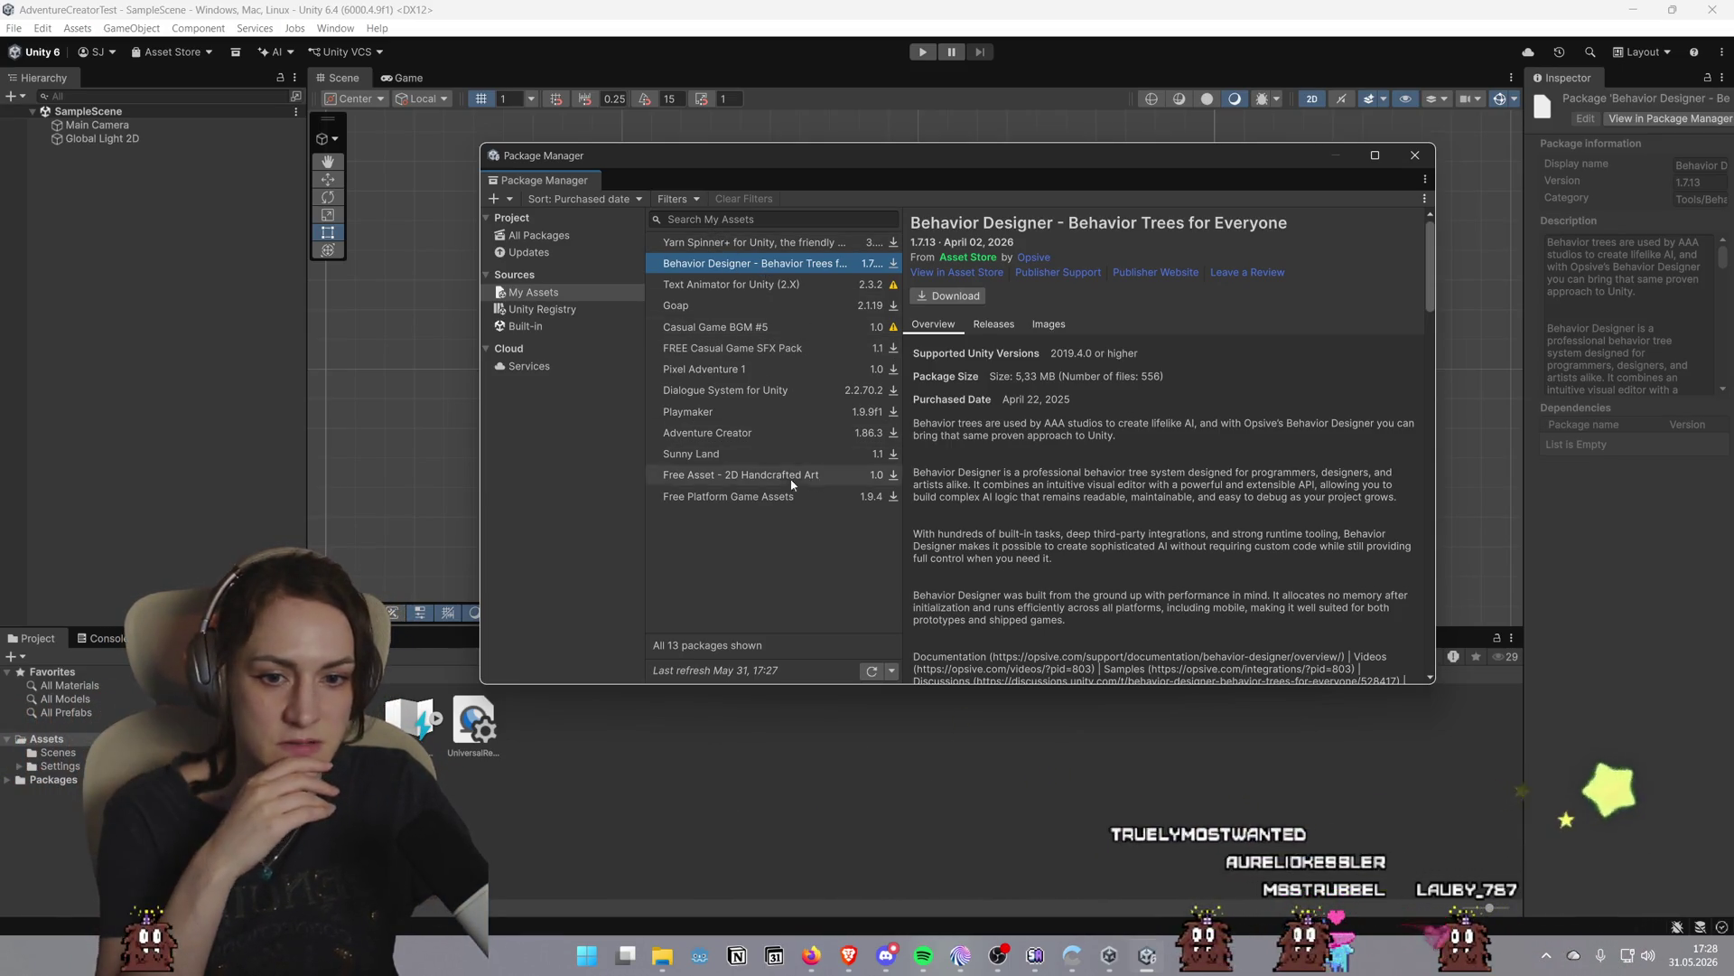
left_click(772, 435)
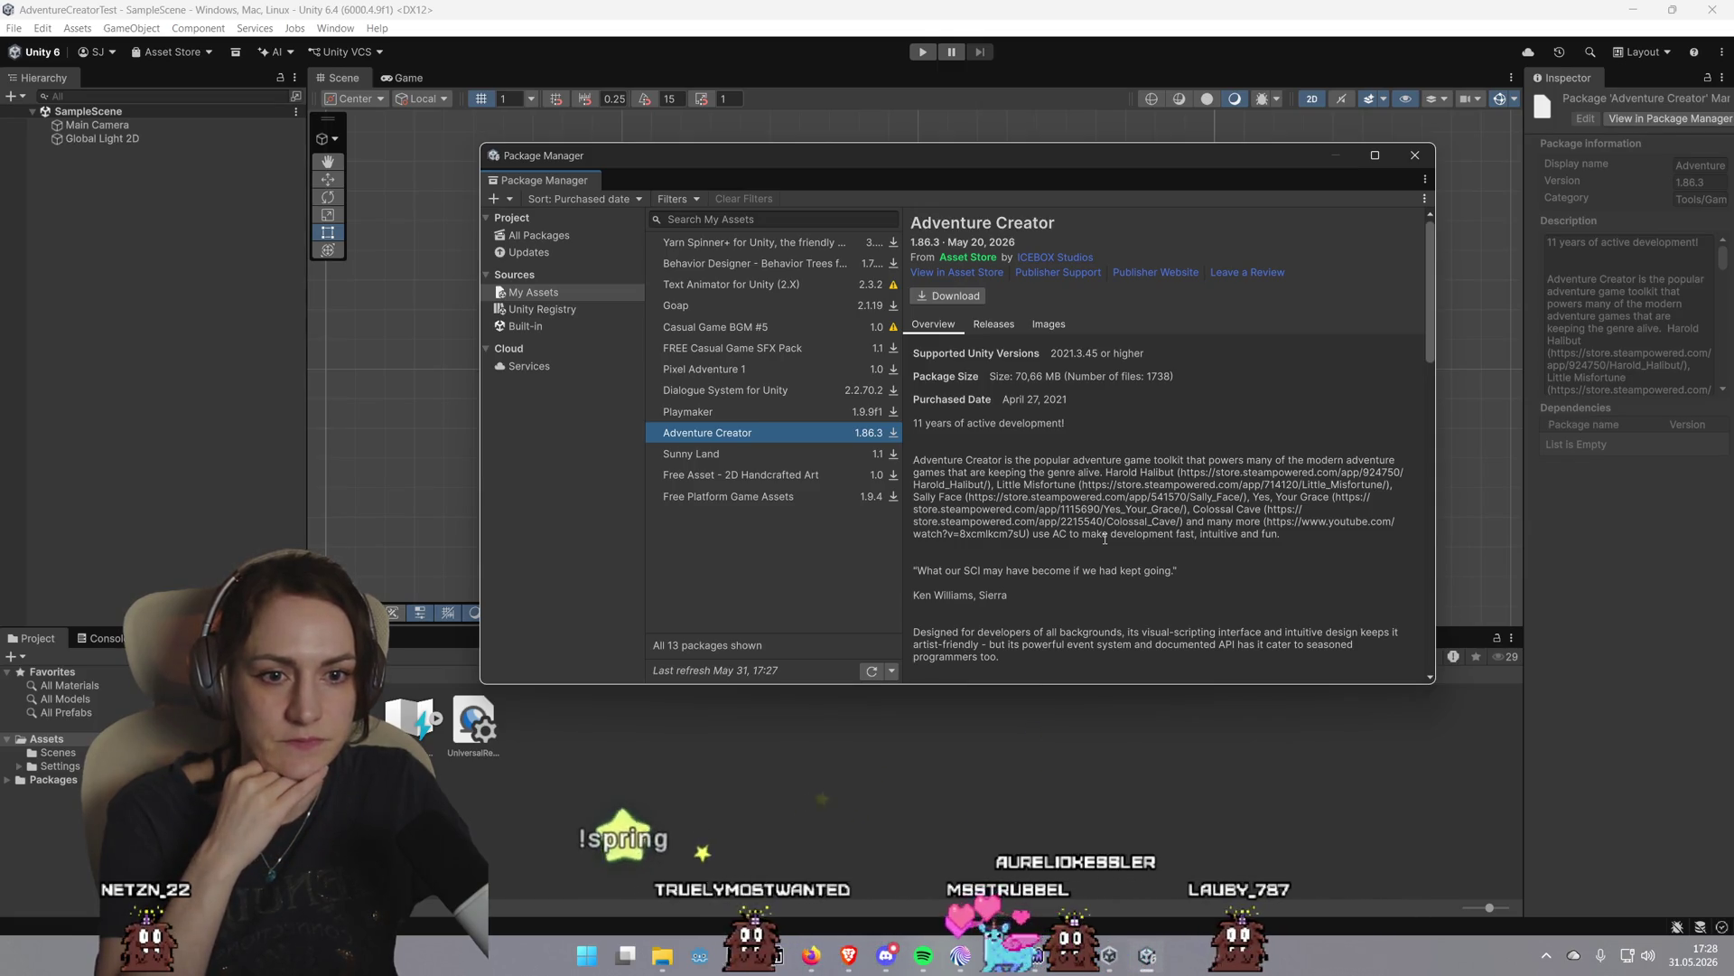
left_click(948, 296)
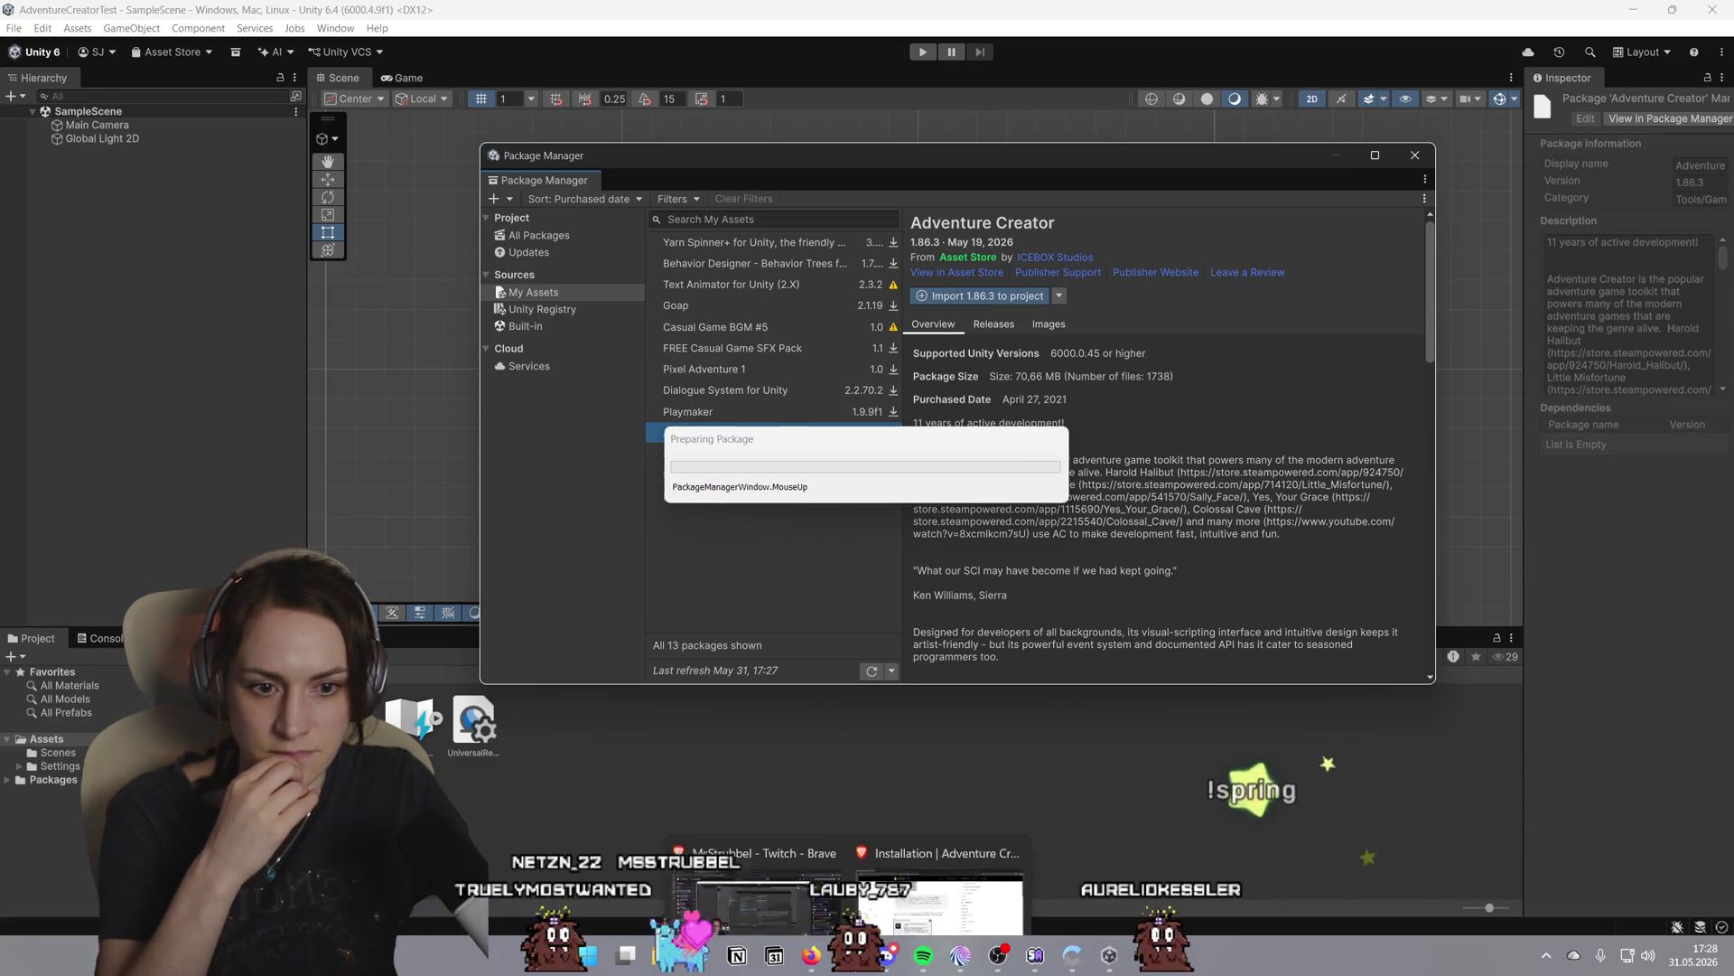
Scroll the Installation tutorial to the section on the popup that creates the Menu input and three layers
left_click(940, 899)
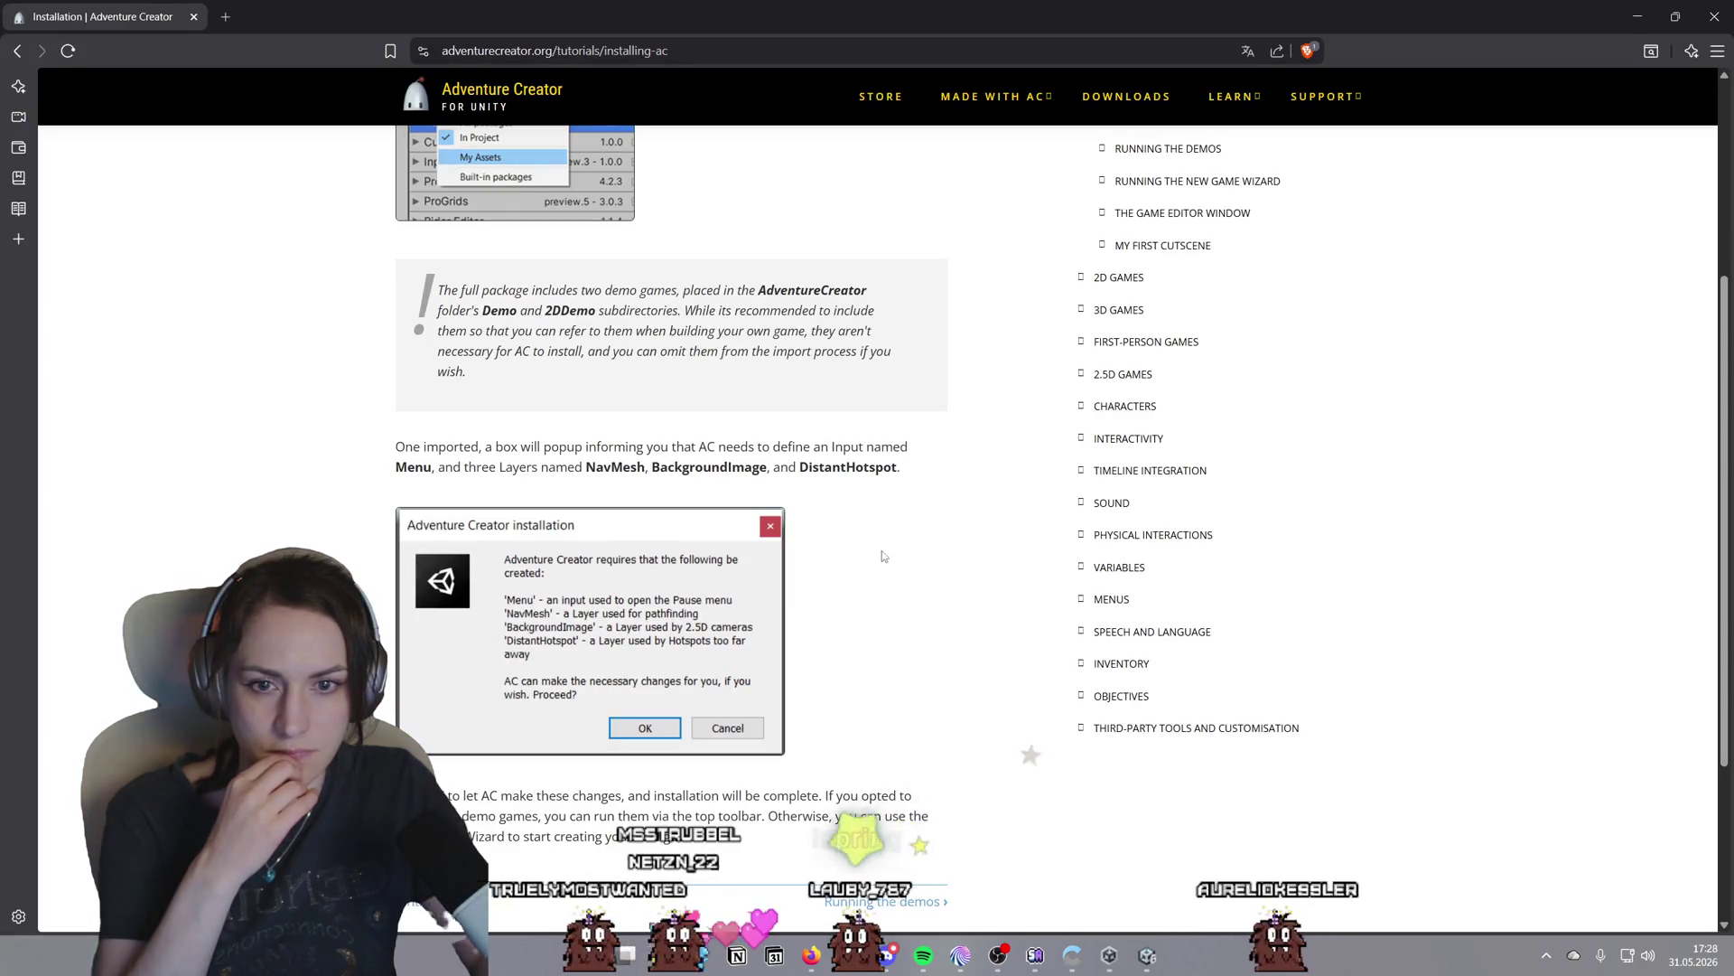
scroll(883, 555, "up", 3)
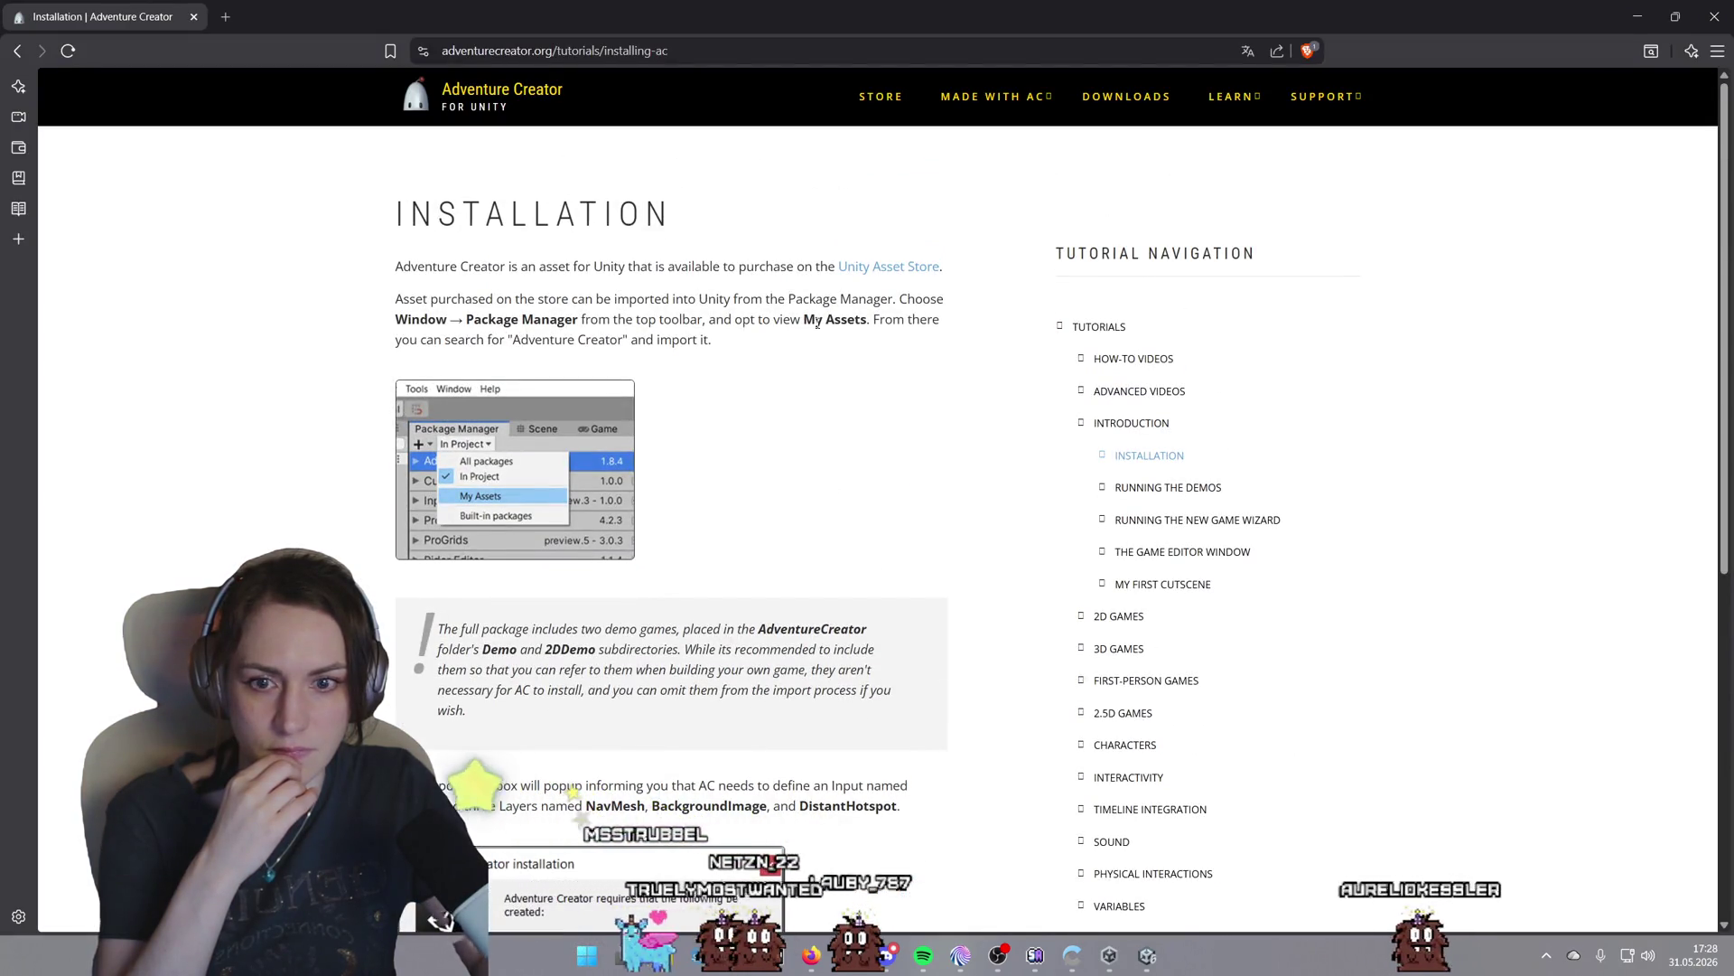
scroll(570, 440, "down", 1)
scroll(570, 440, "down", 1)
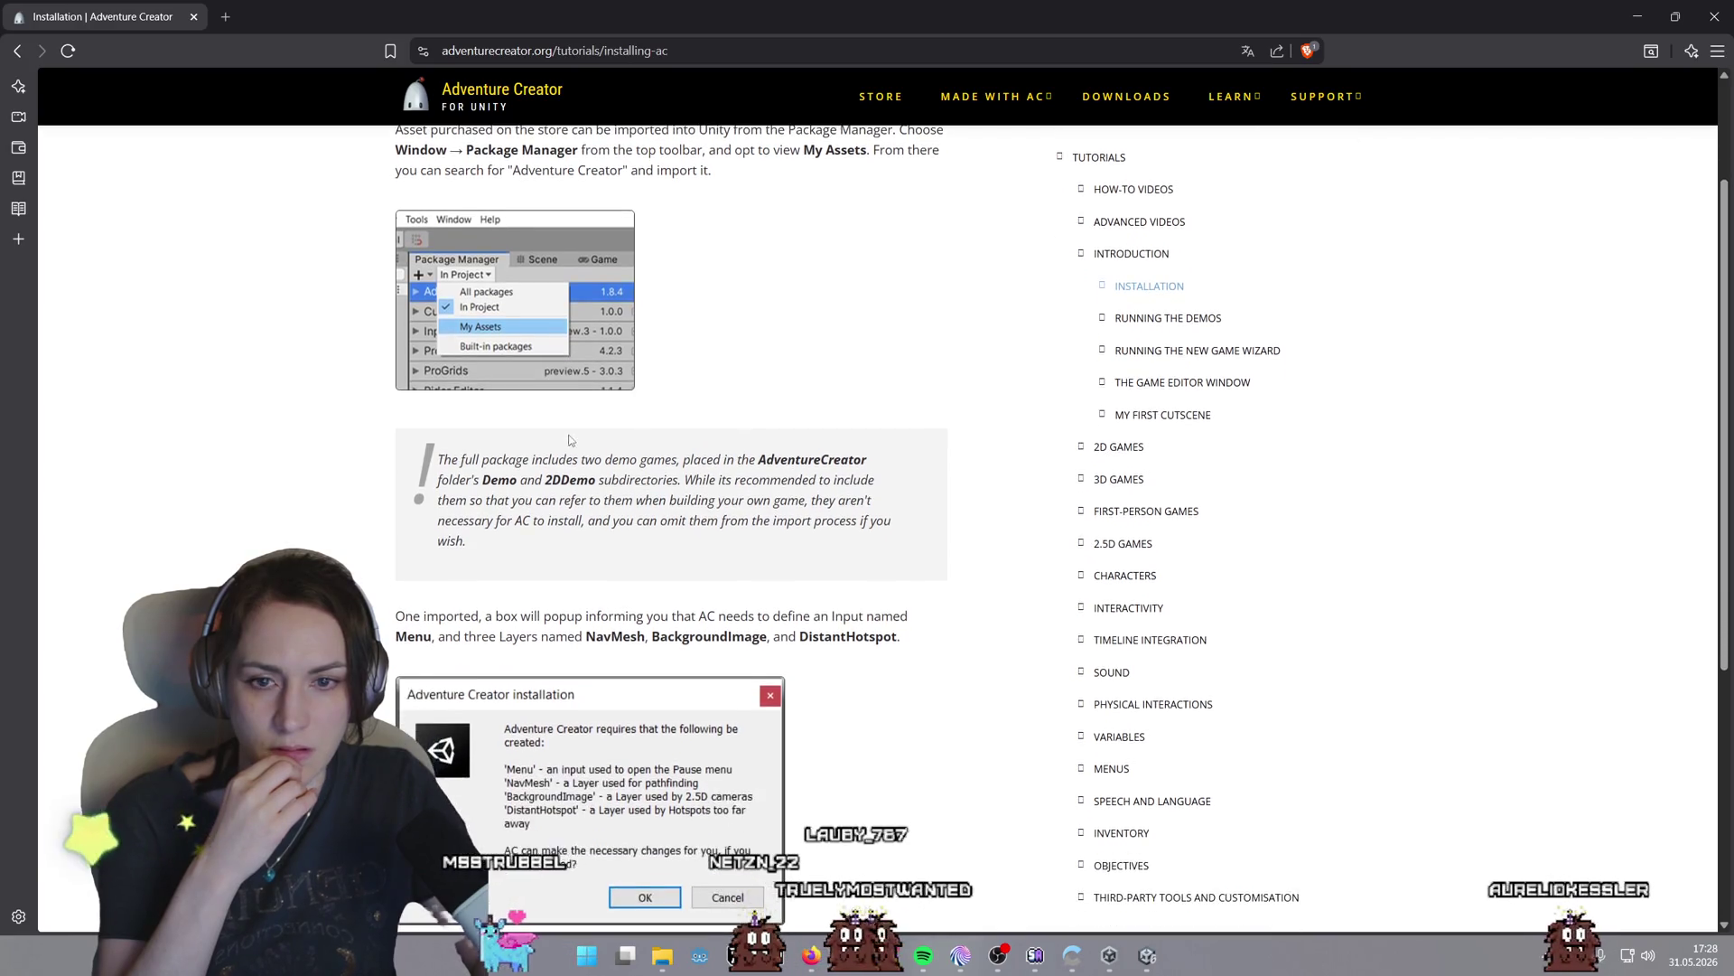
scroll(569, 440, "up", 2)
scroll(570, 440, "down", 1)
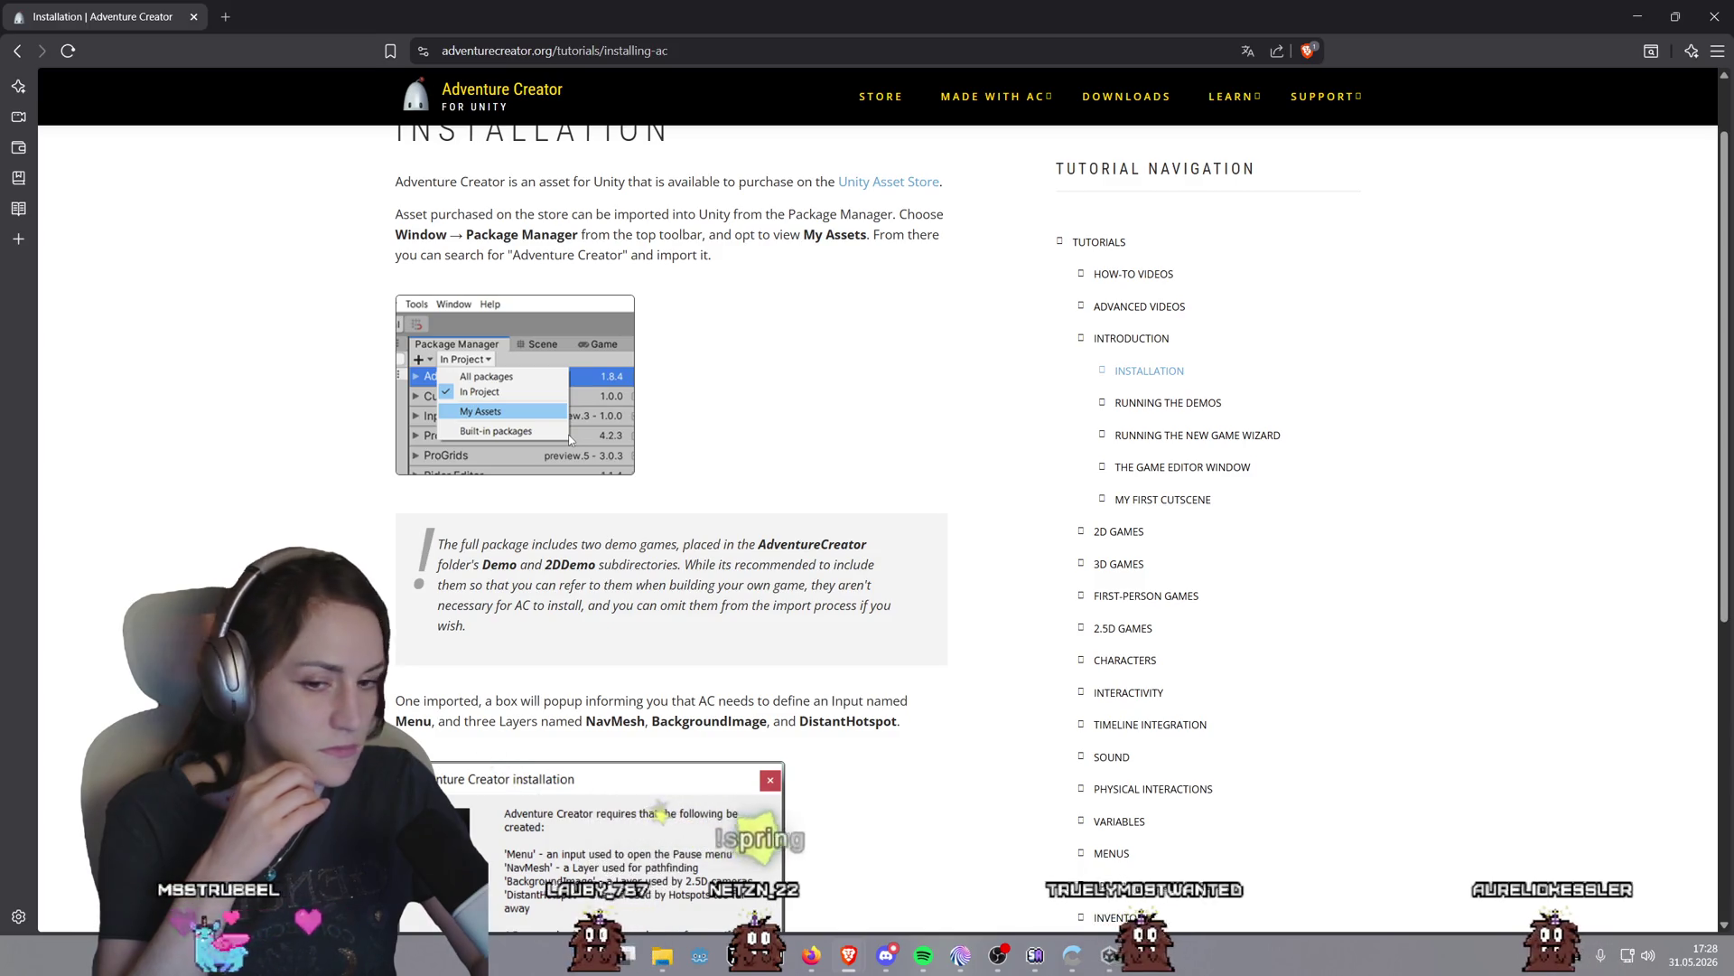
scroll(570, 440, "down", 2)
scroll(787, 786, "down", 1)
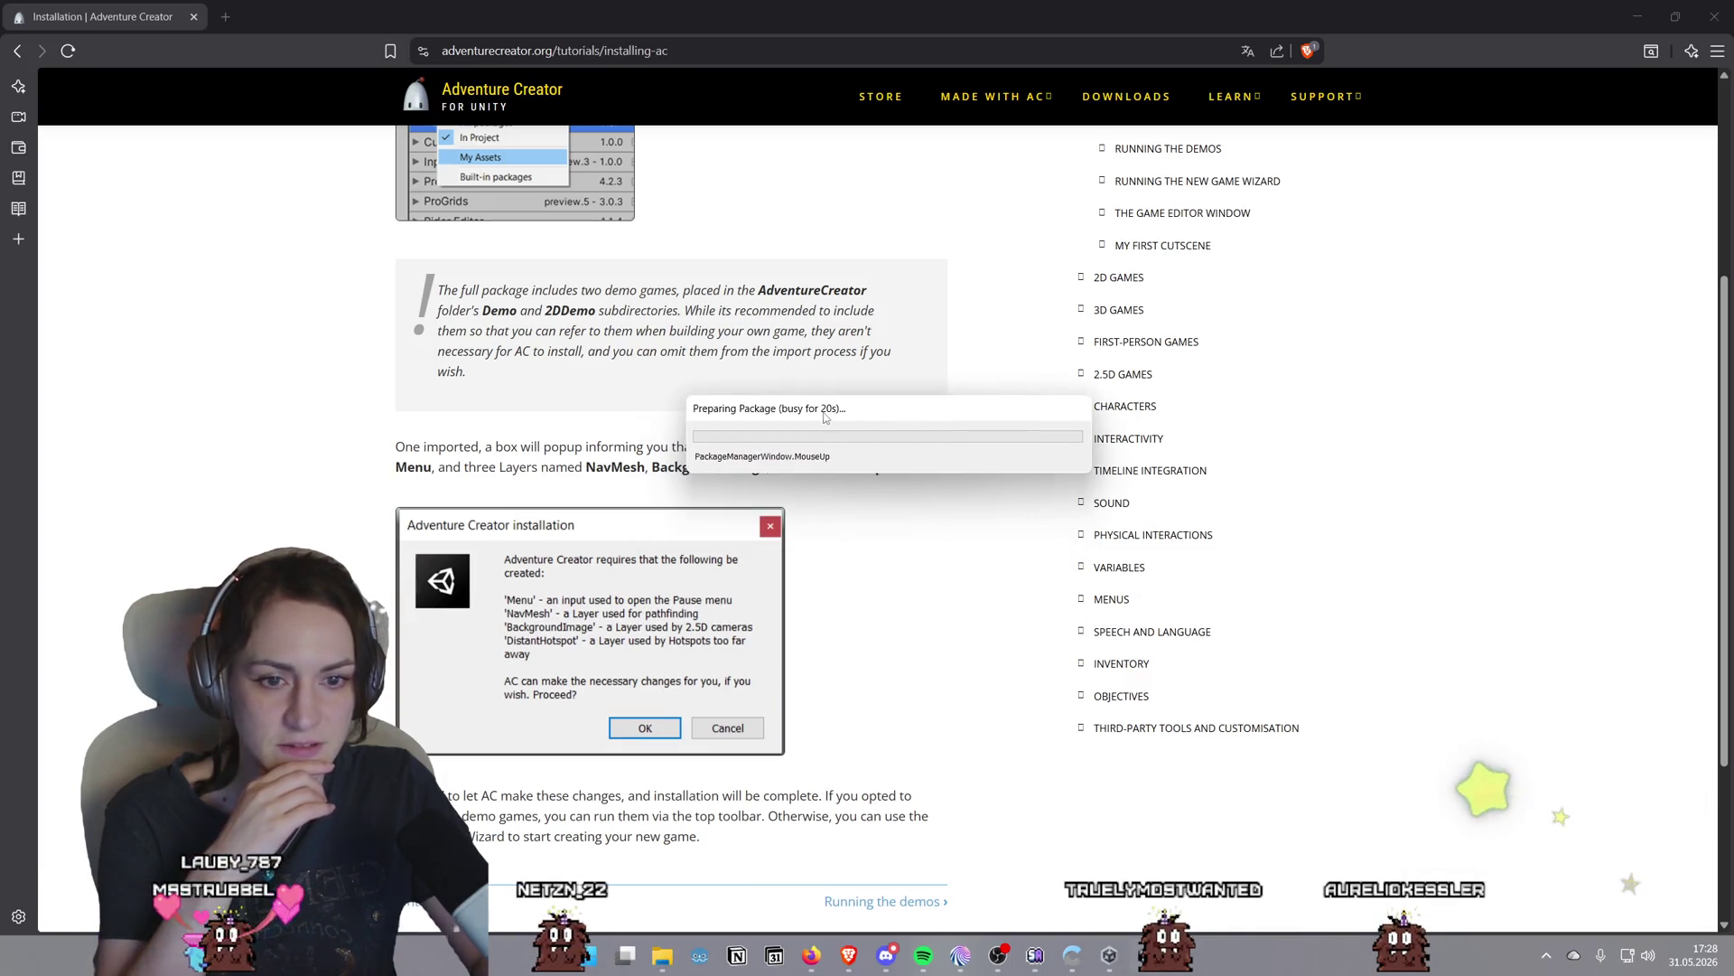
Check Unity's Preparing Package progress until the import dialog lists the package files
left_click(1110, 955)
left_click(1109, 955)
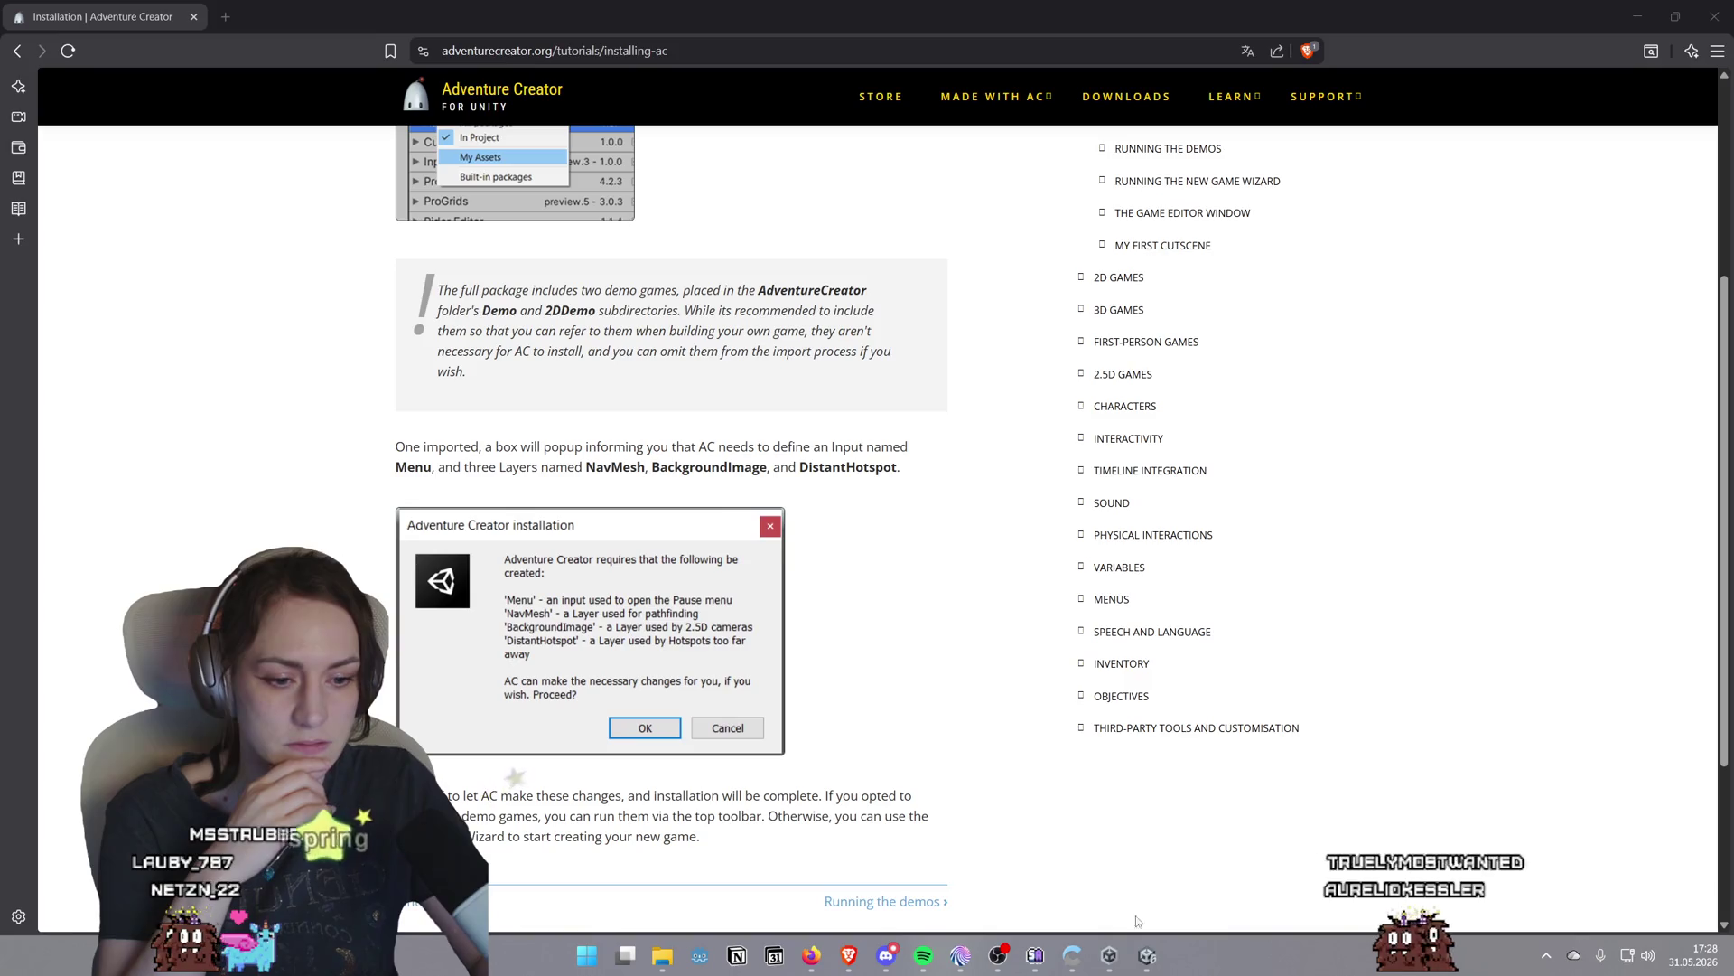
left_click(1210, 895)
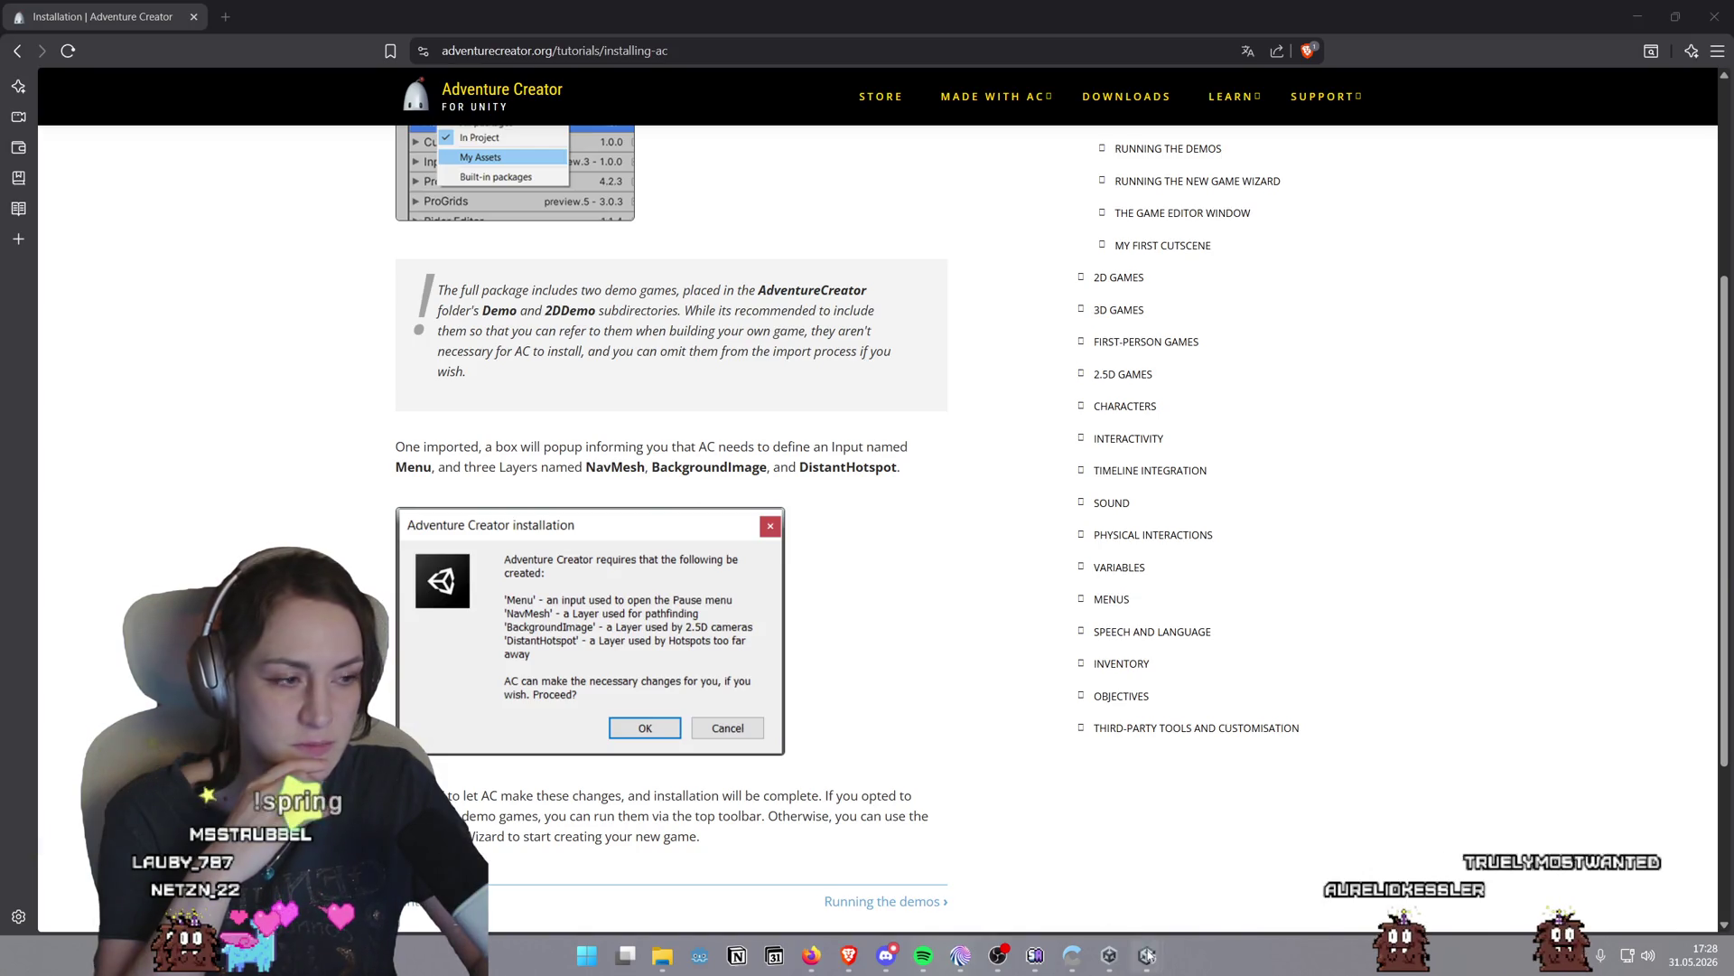
mouse_move(1147, 955)
left_click(1206, 892)
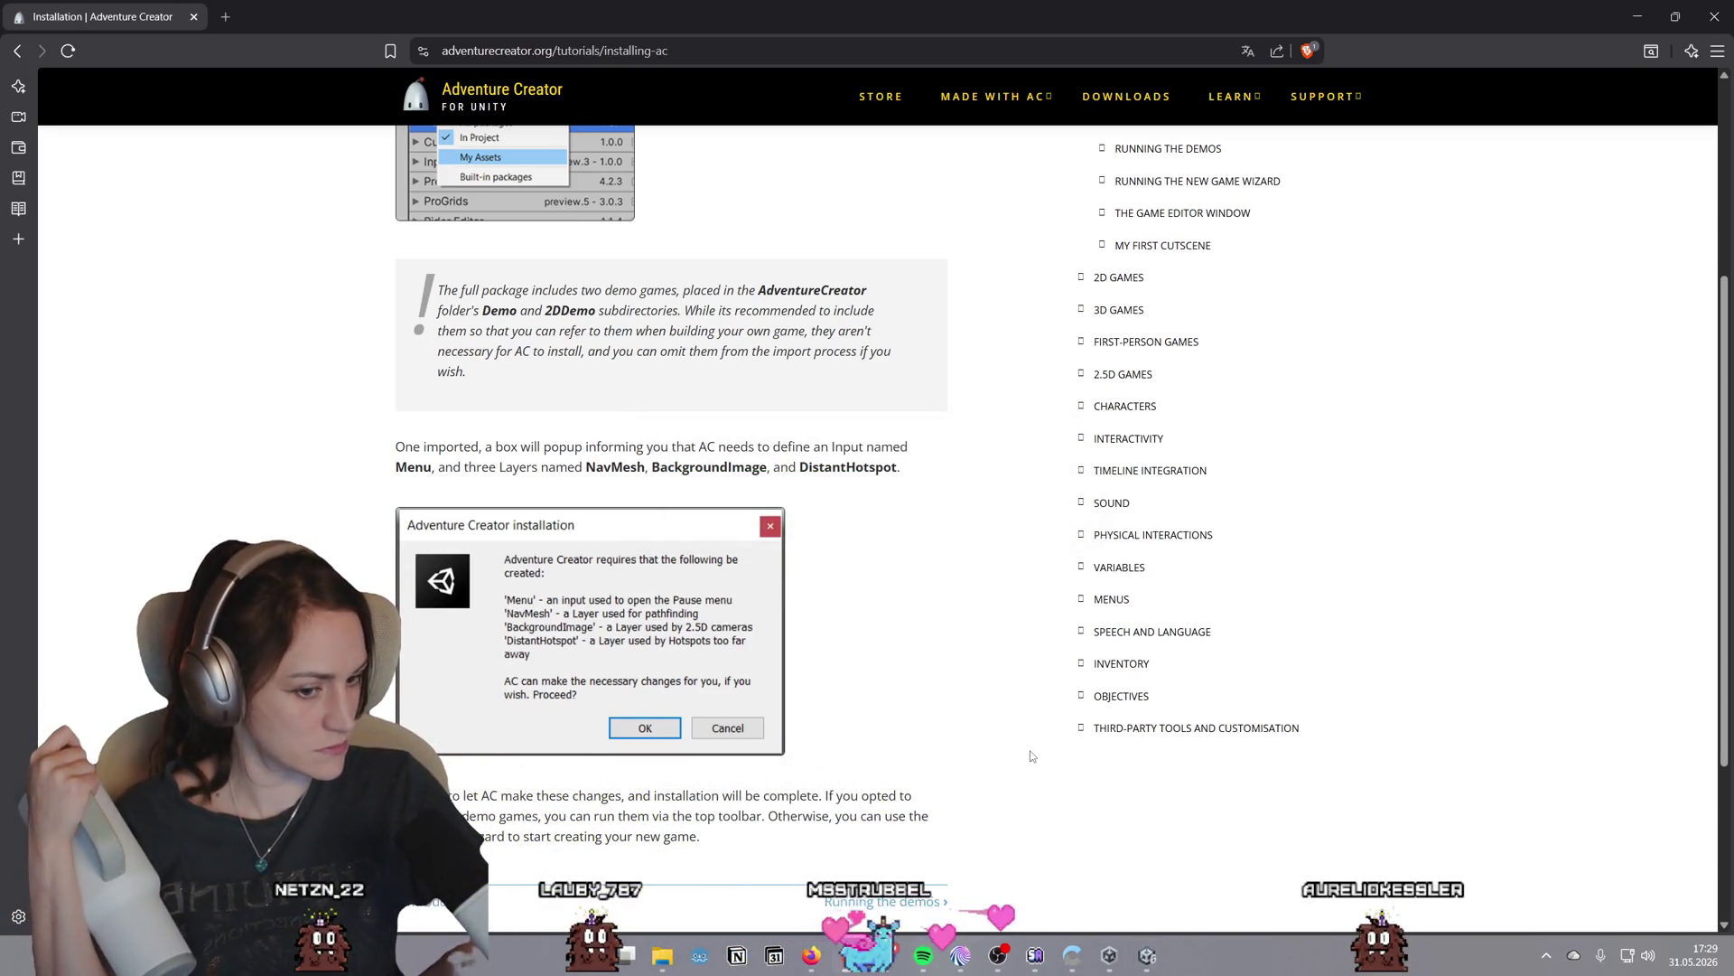
left_click(1149, 955)
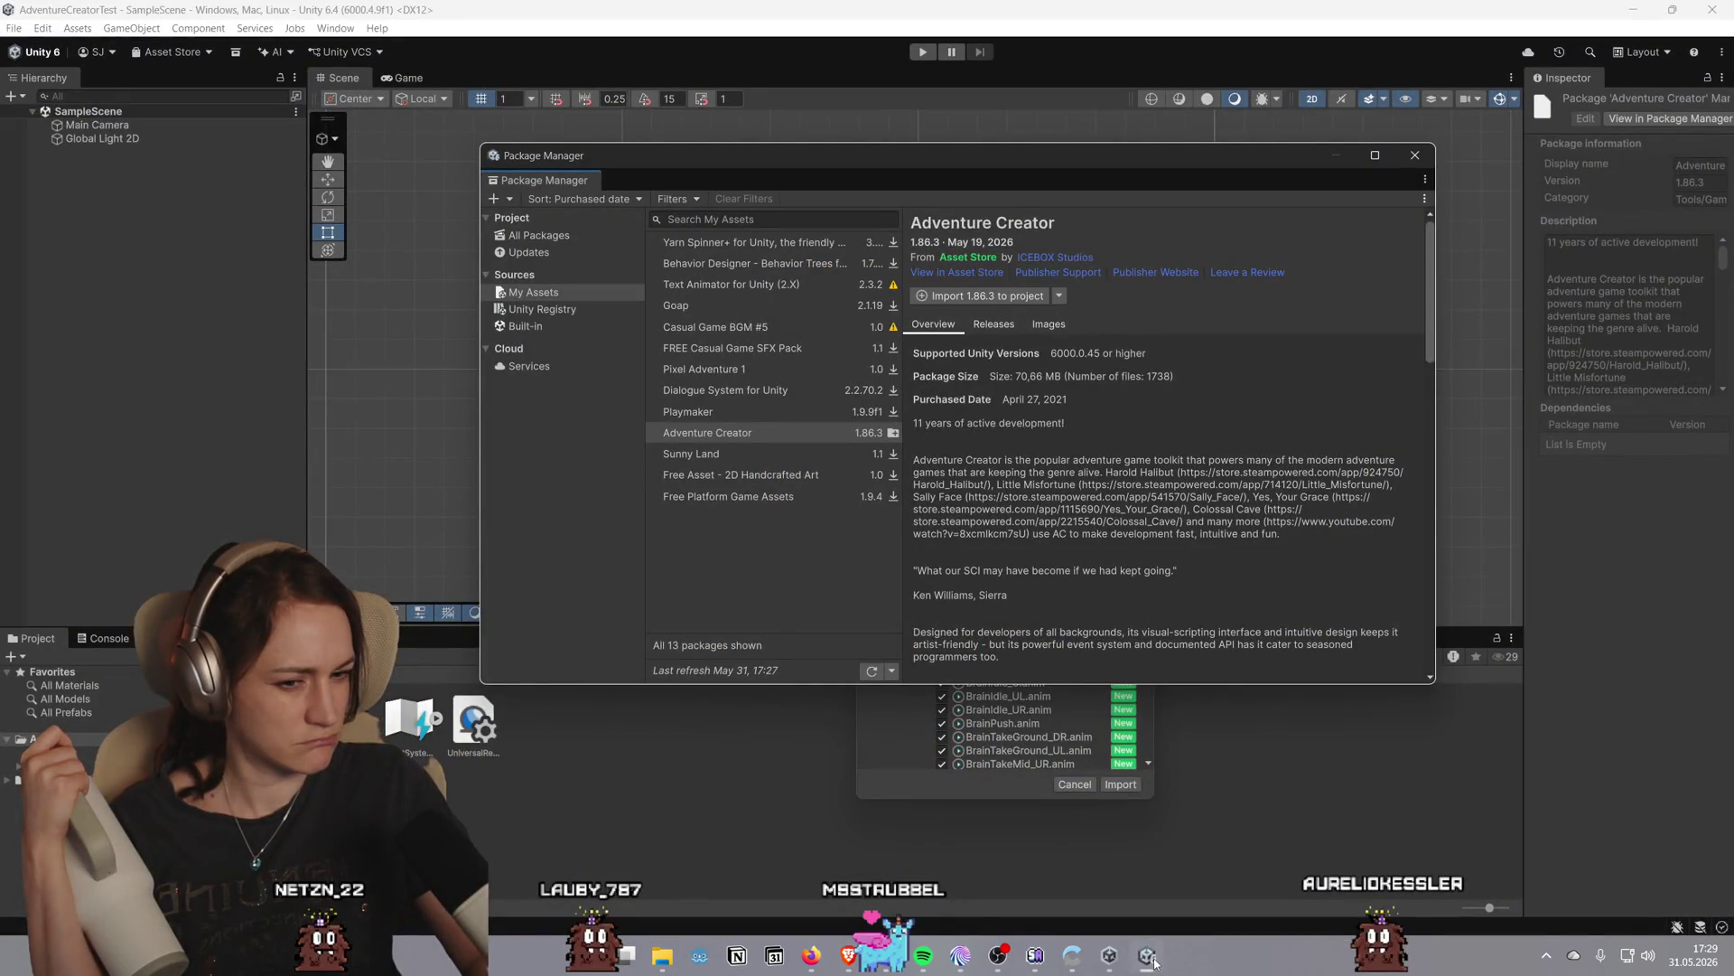
Review the package by collapsing 2D Demo, Default, Demo, Graphics, Prefabs and UI, then import everything
left_click_drag(1324, 166, 1005, 154)
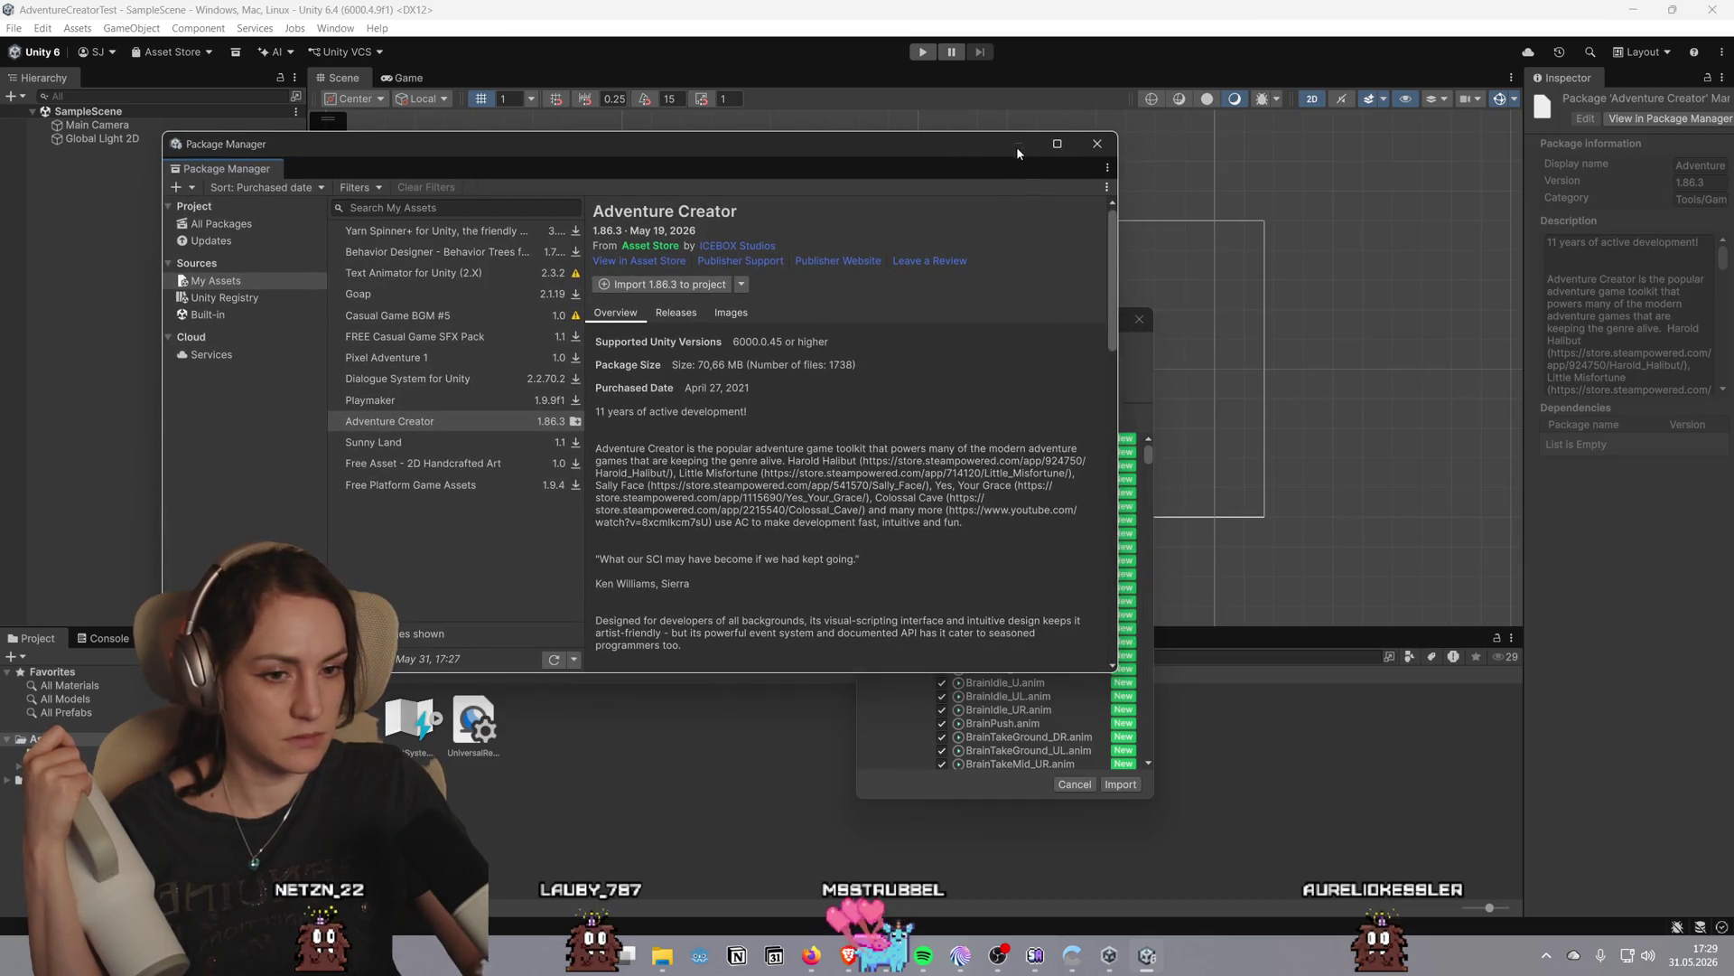
left_click(987, 793)
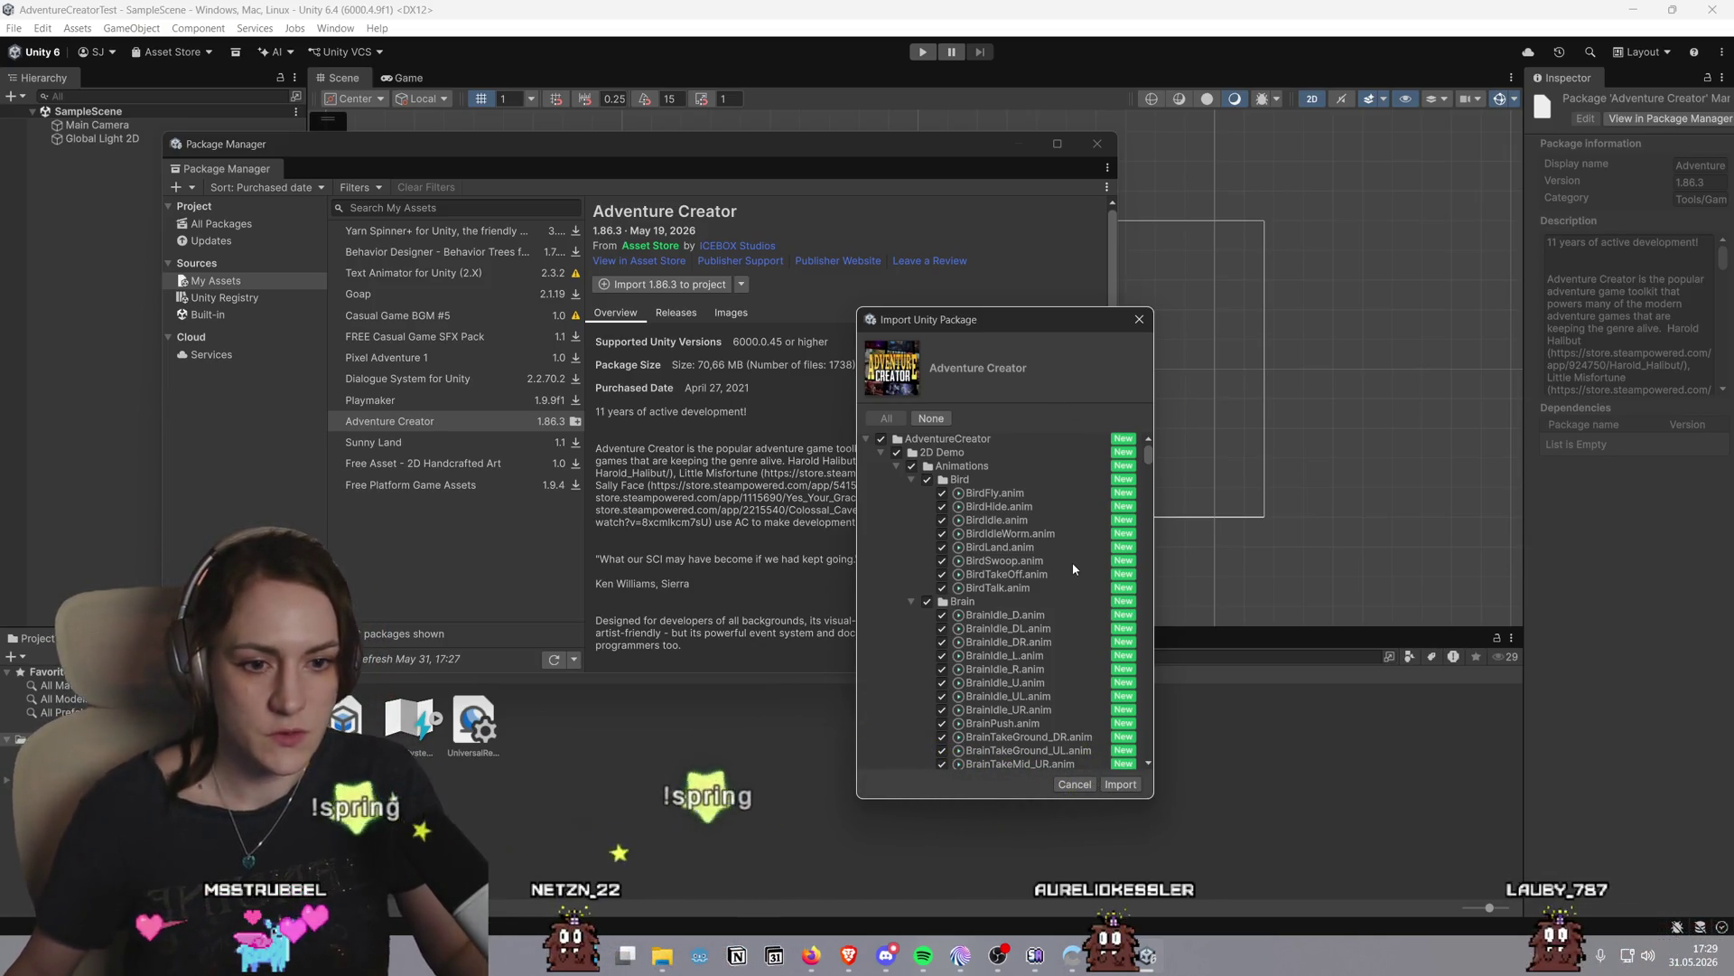
left_click(881, 455)
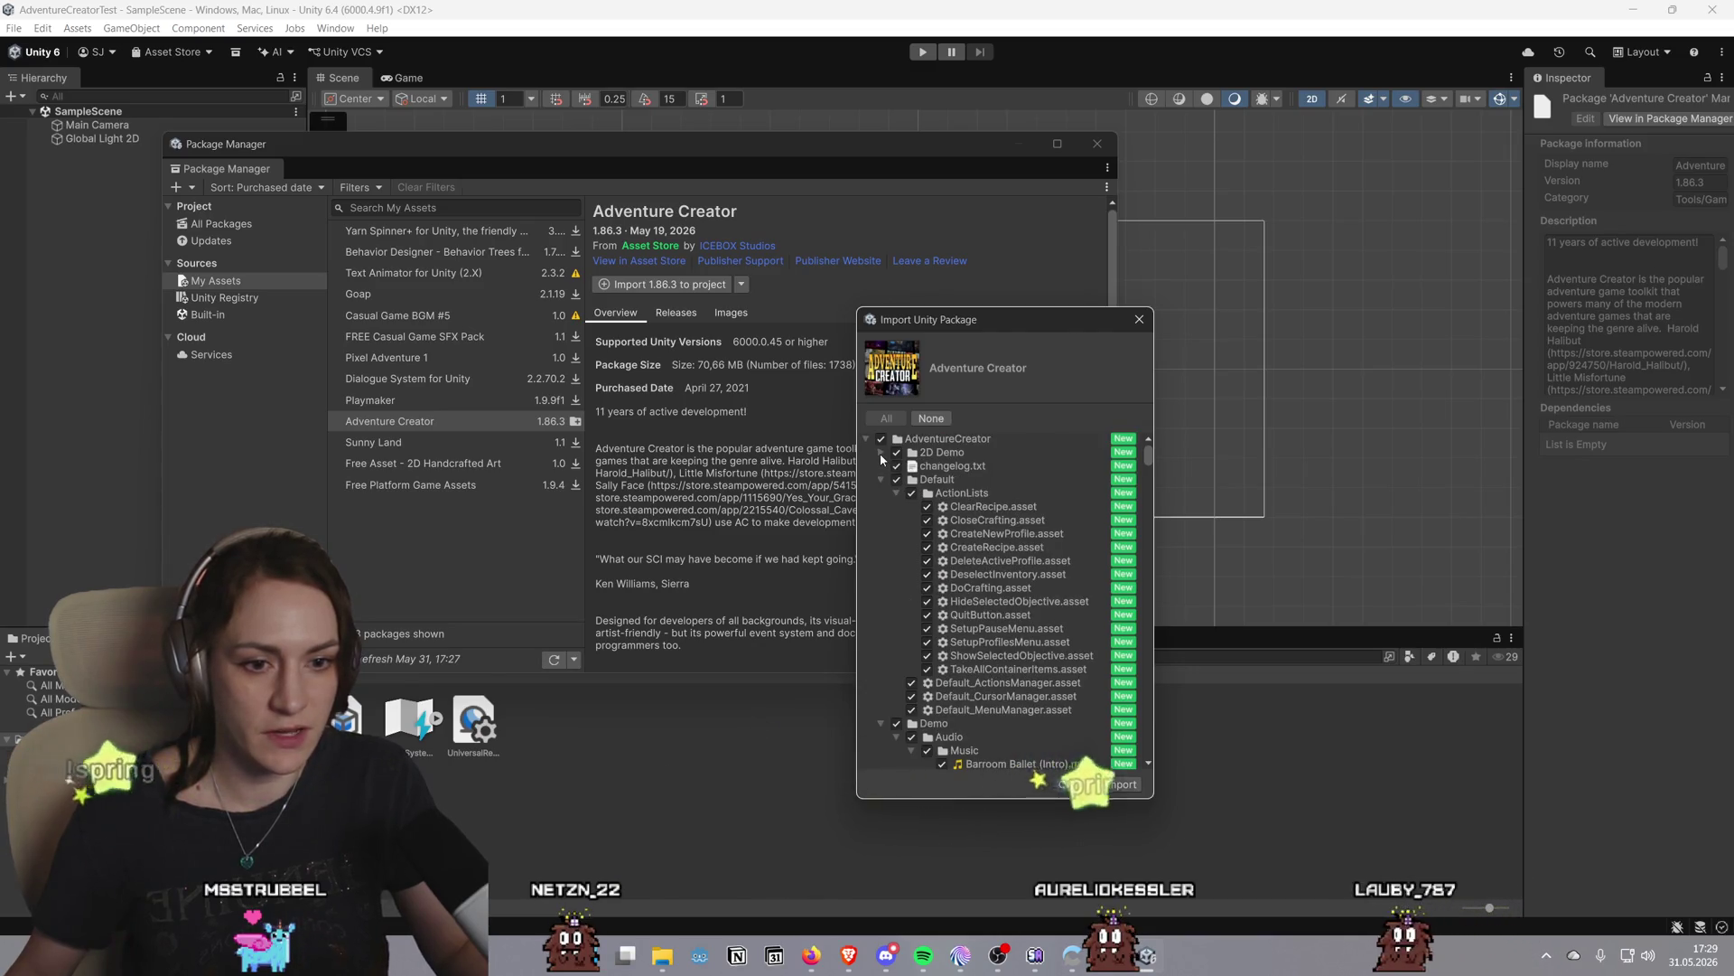
left_click(882, 480)
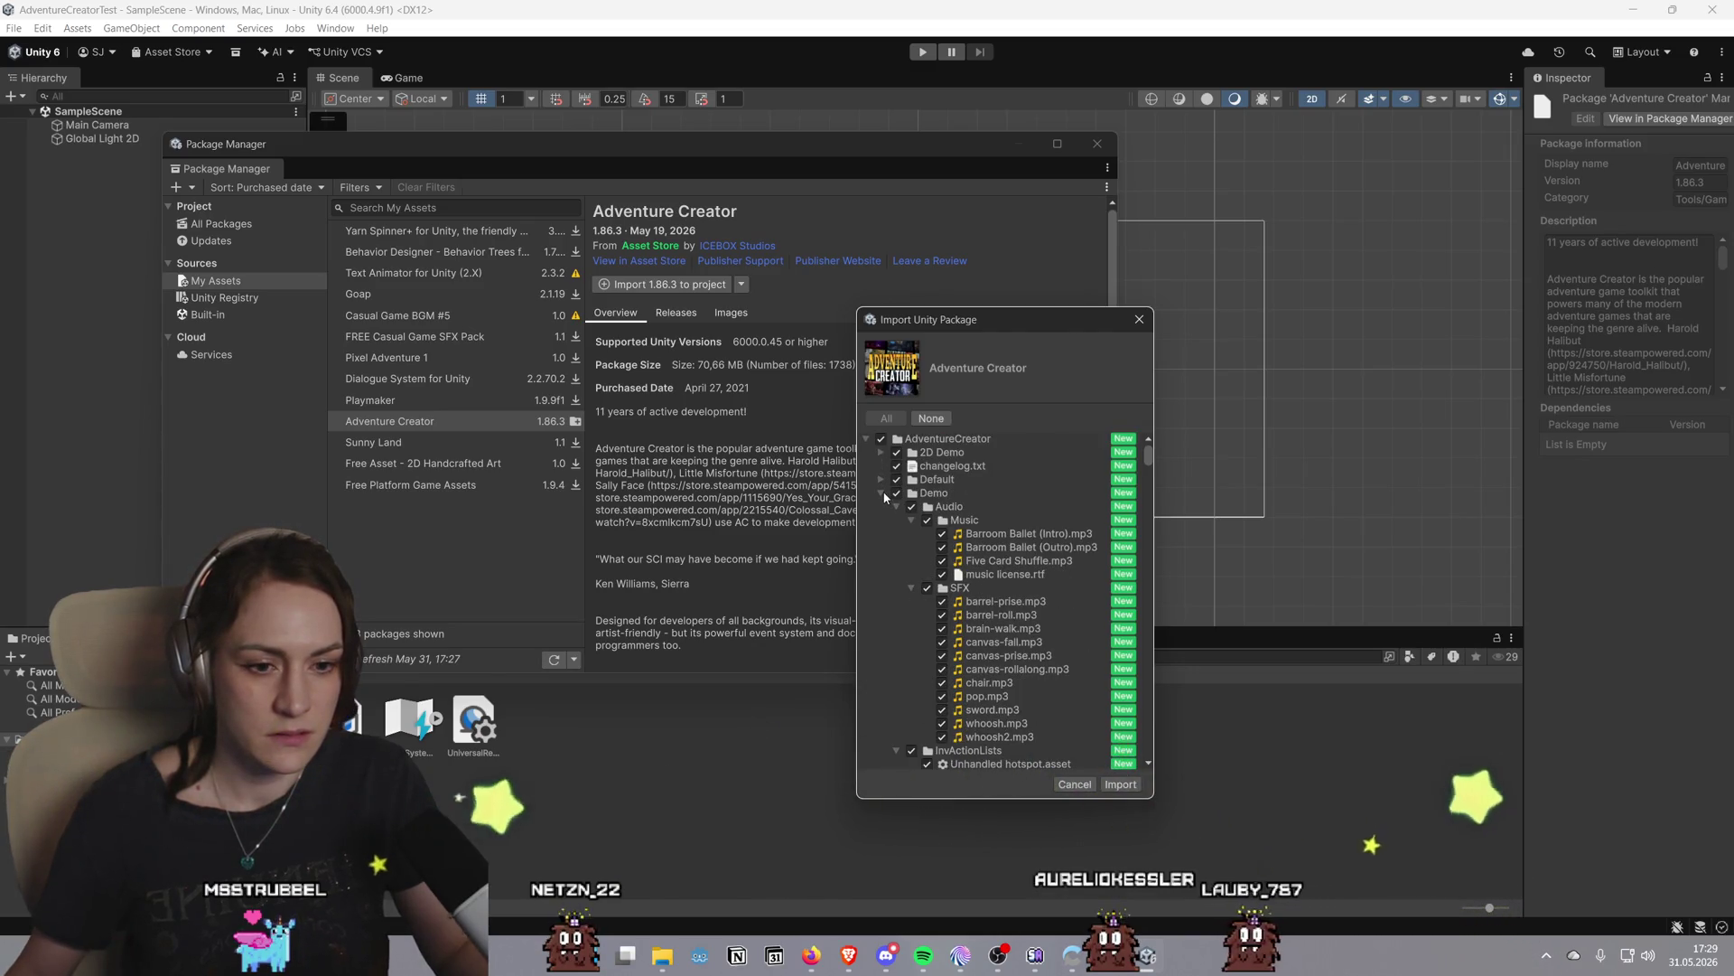
left_click(881, 494)
left_click(881, 534)
left_click(886, 561)
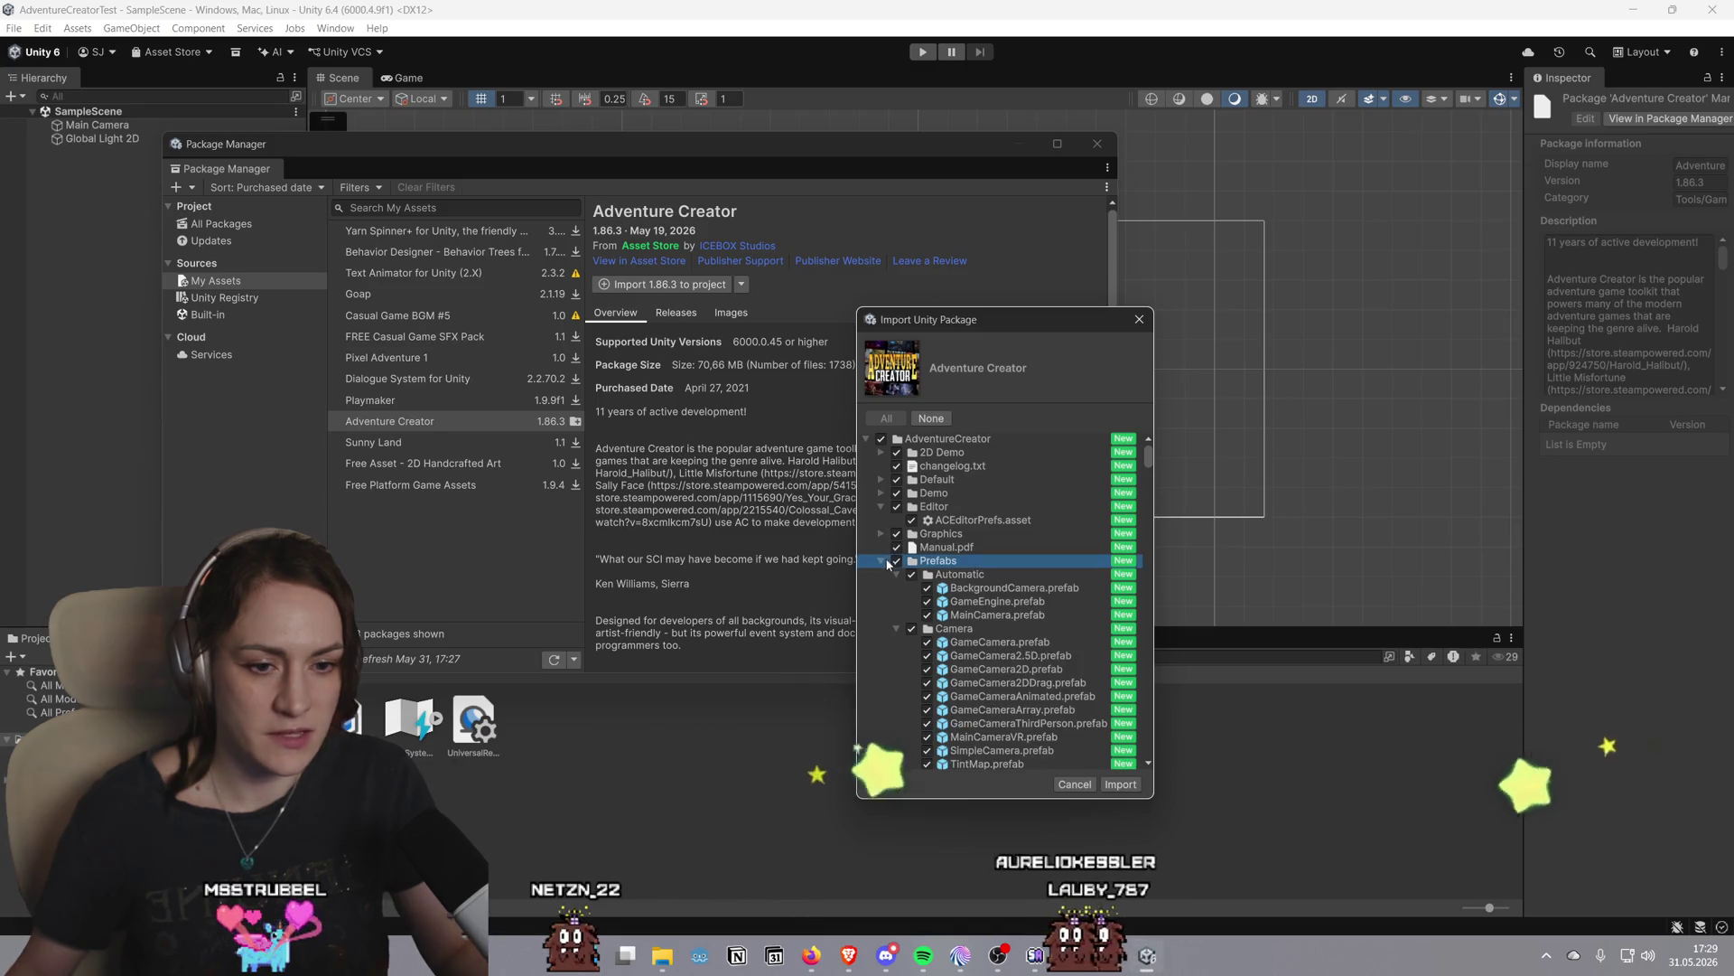
left_click(883, 561)
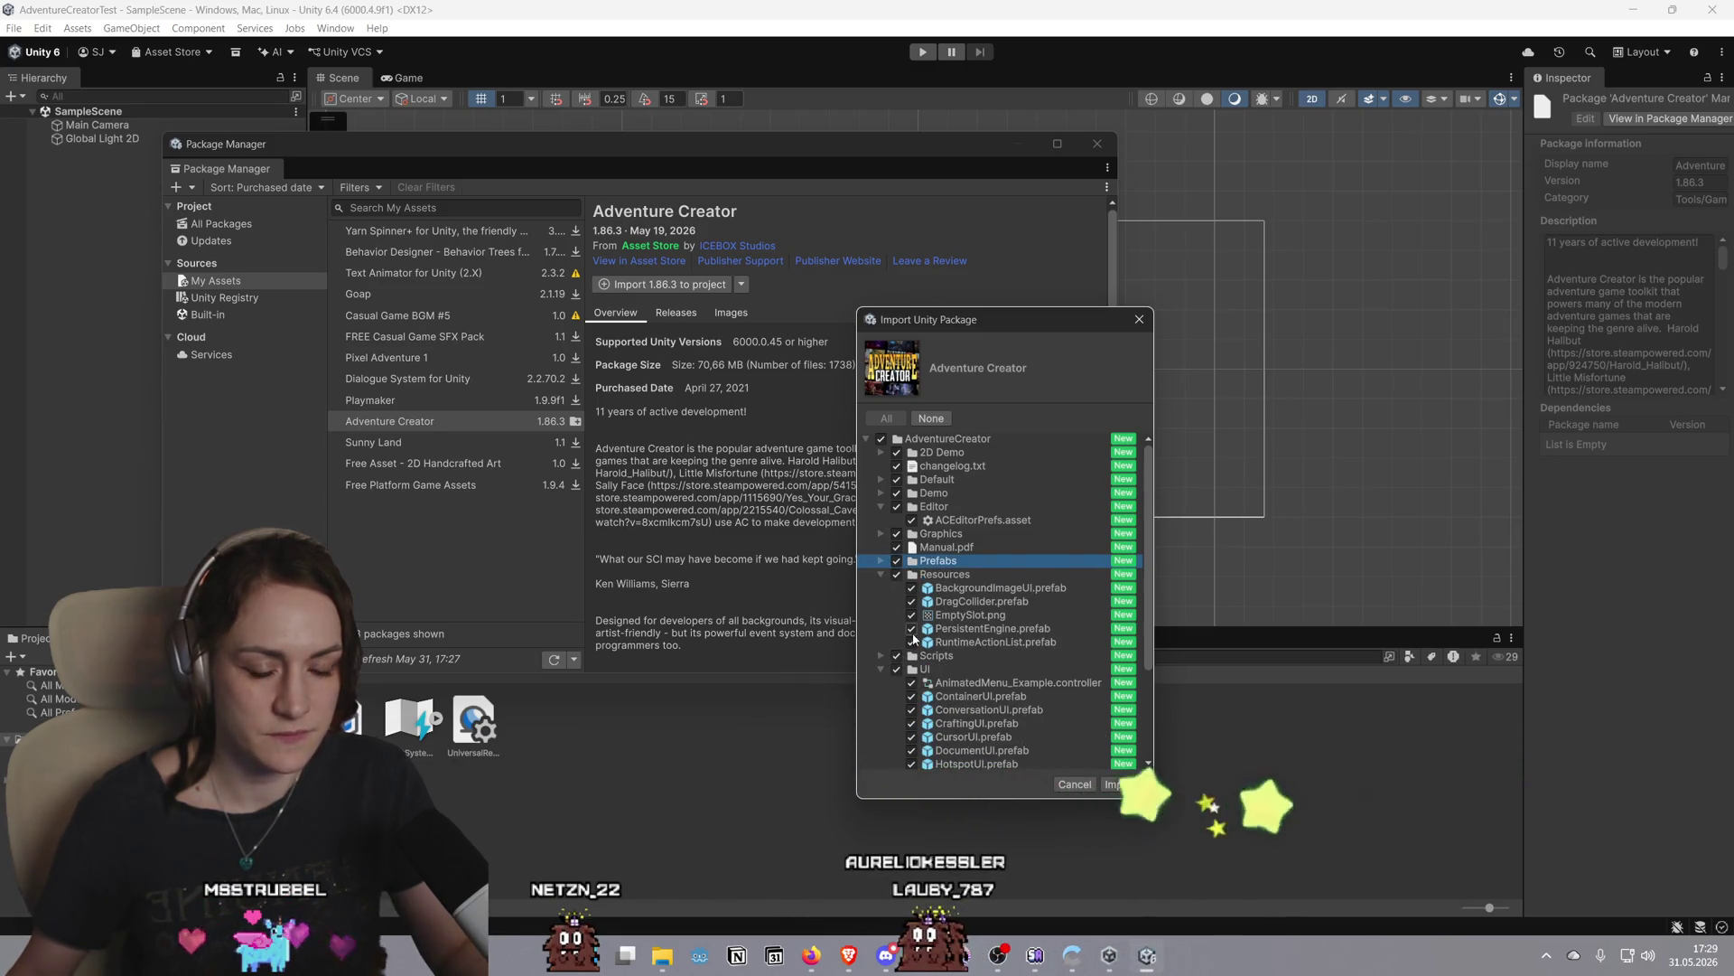
left_click(882, 670)
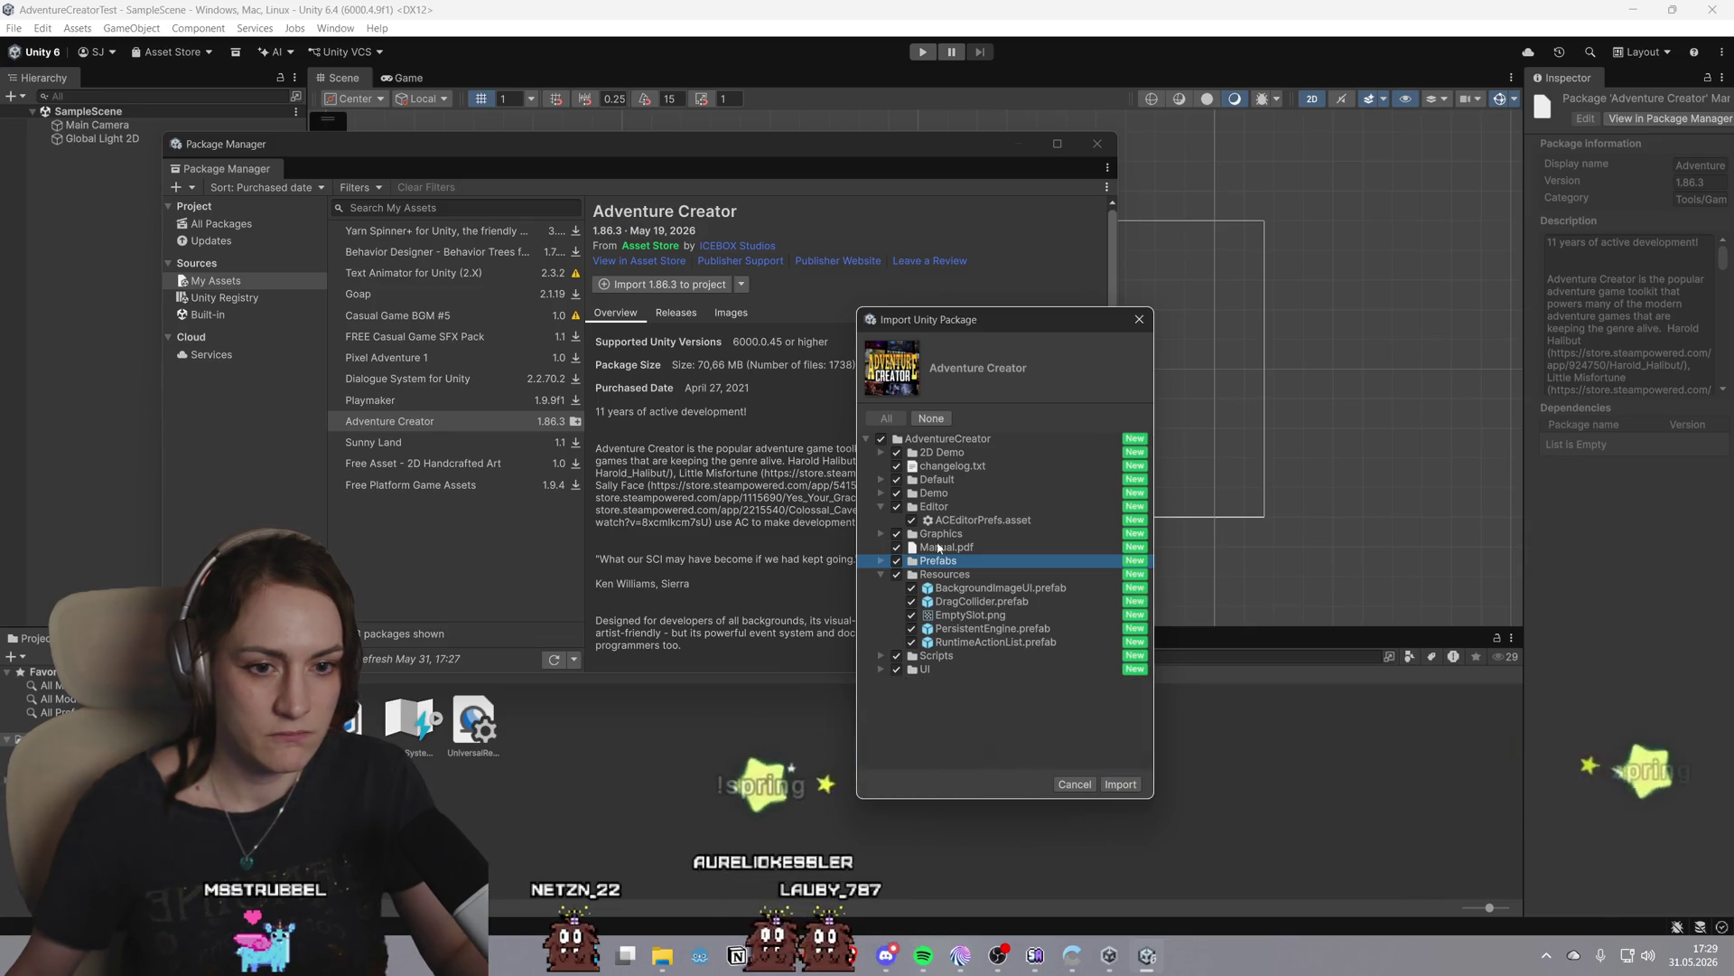
left_click(1120, 784)
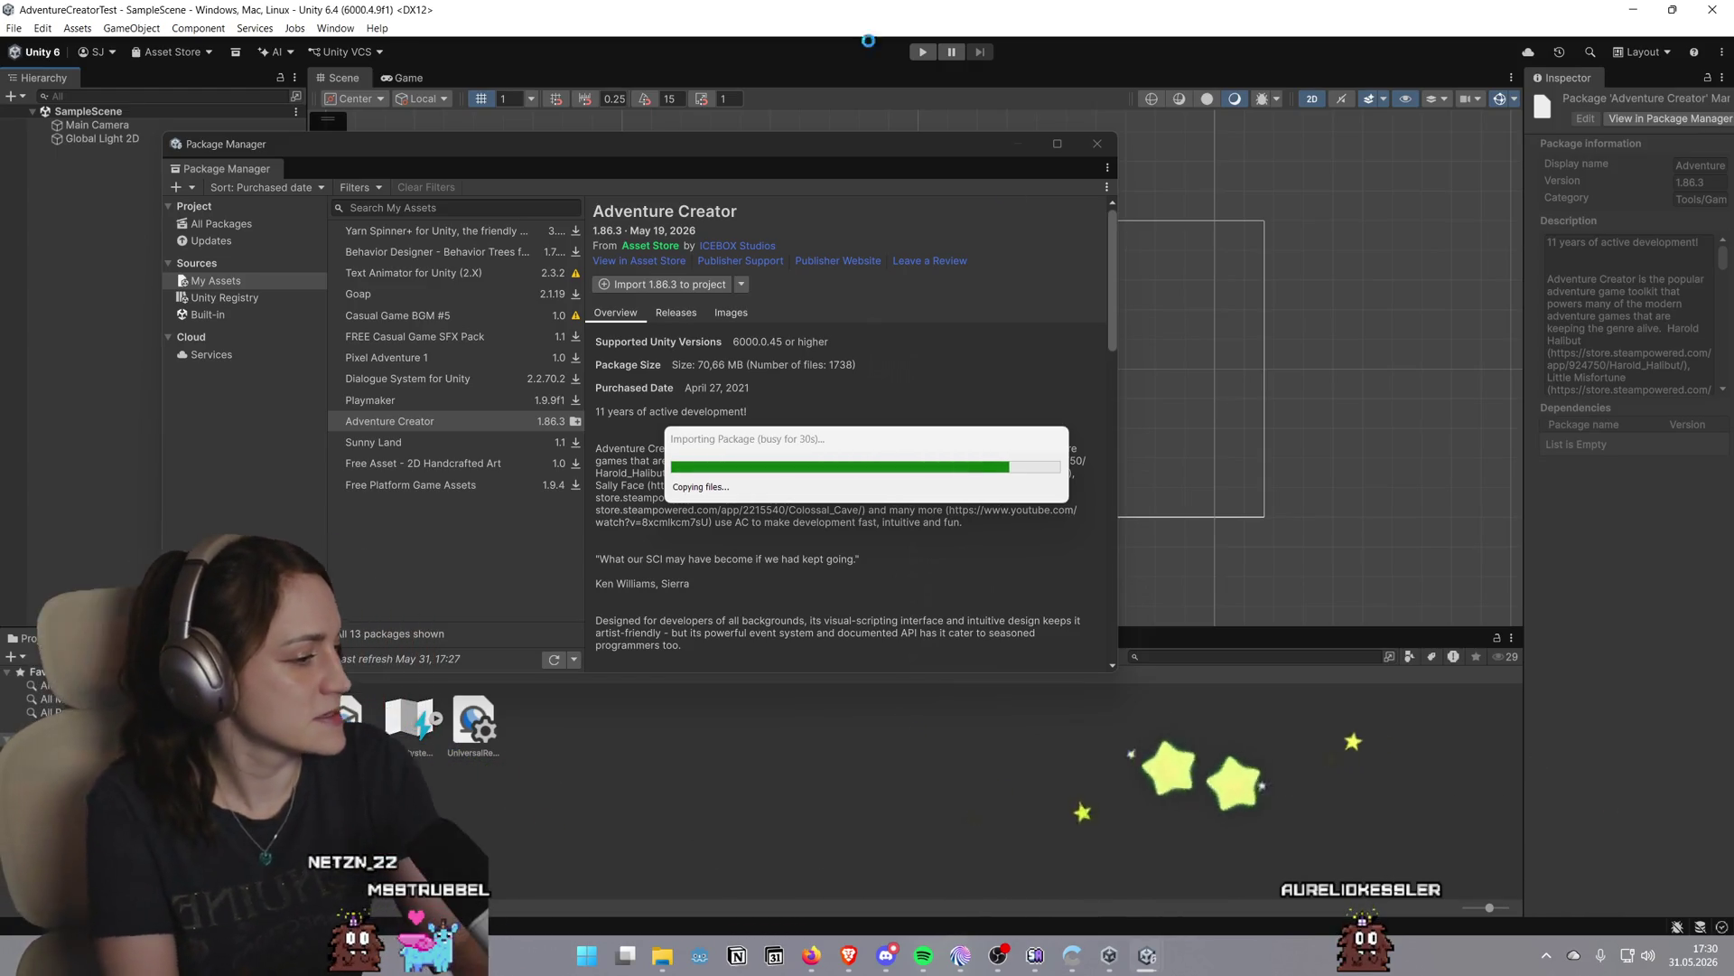
key("alt+Tab")
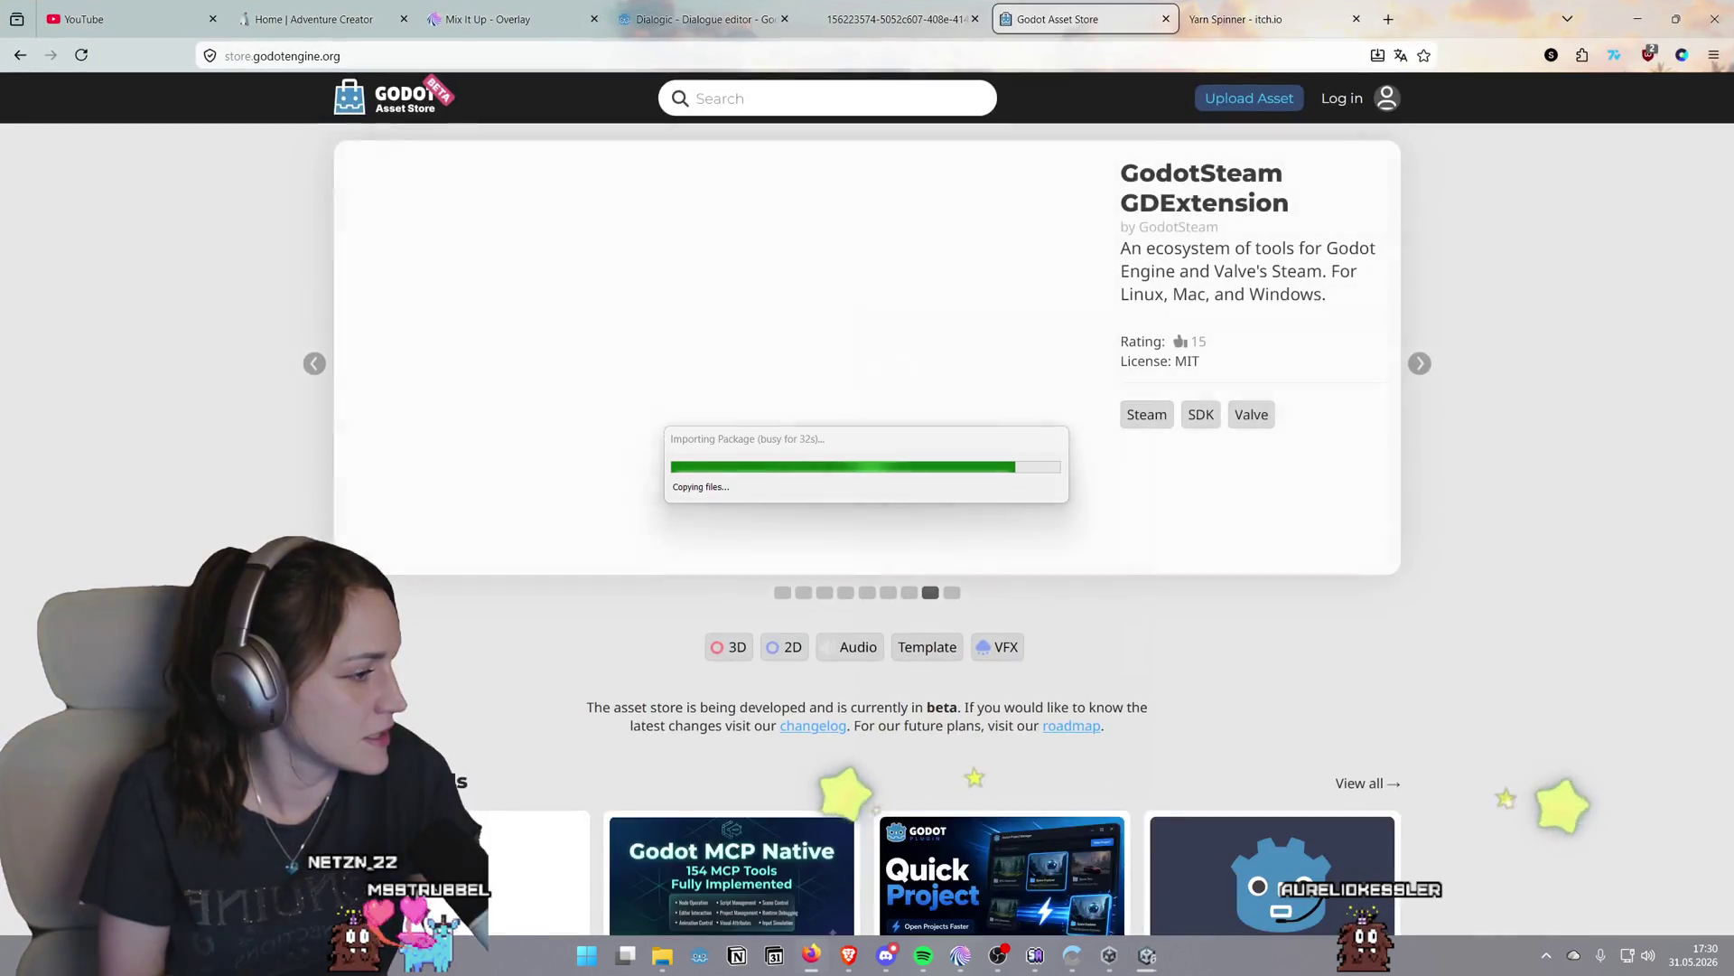
key("alt+Tab")
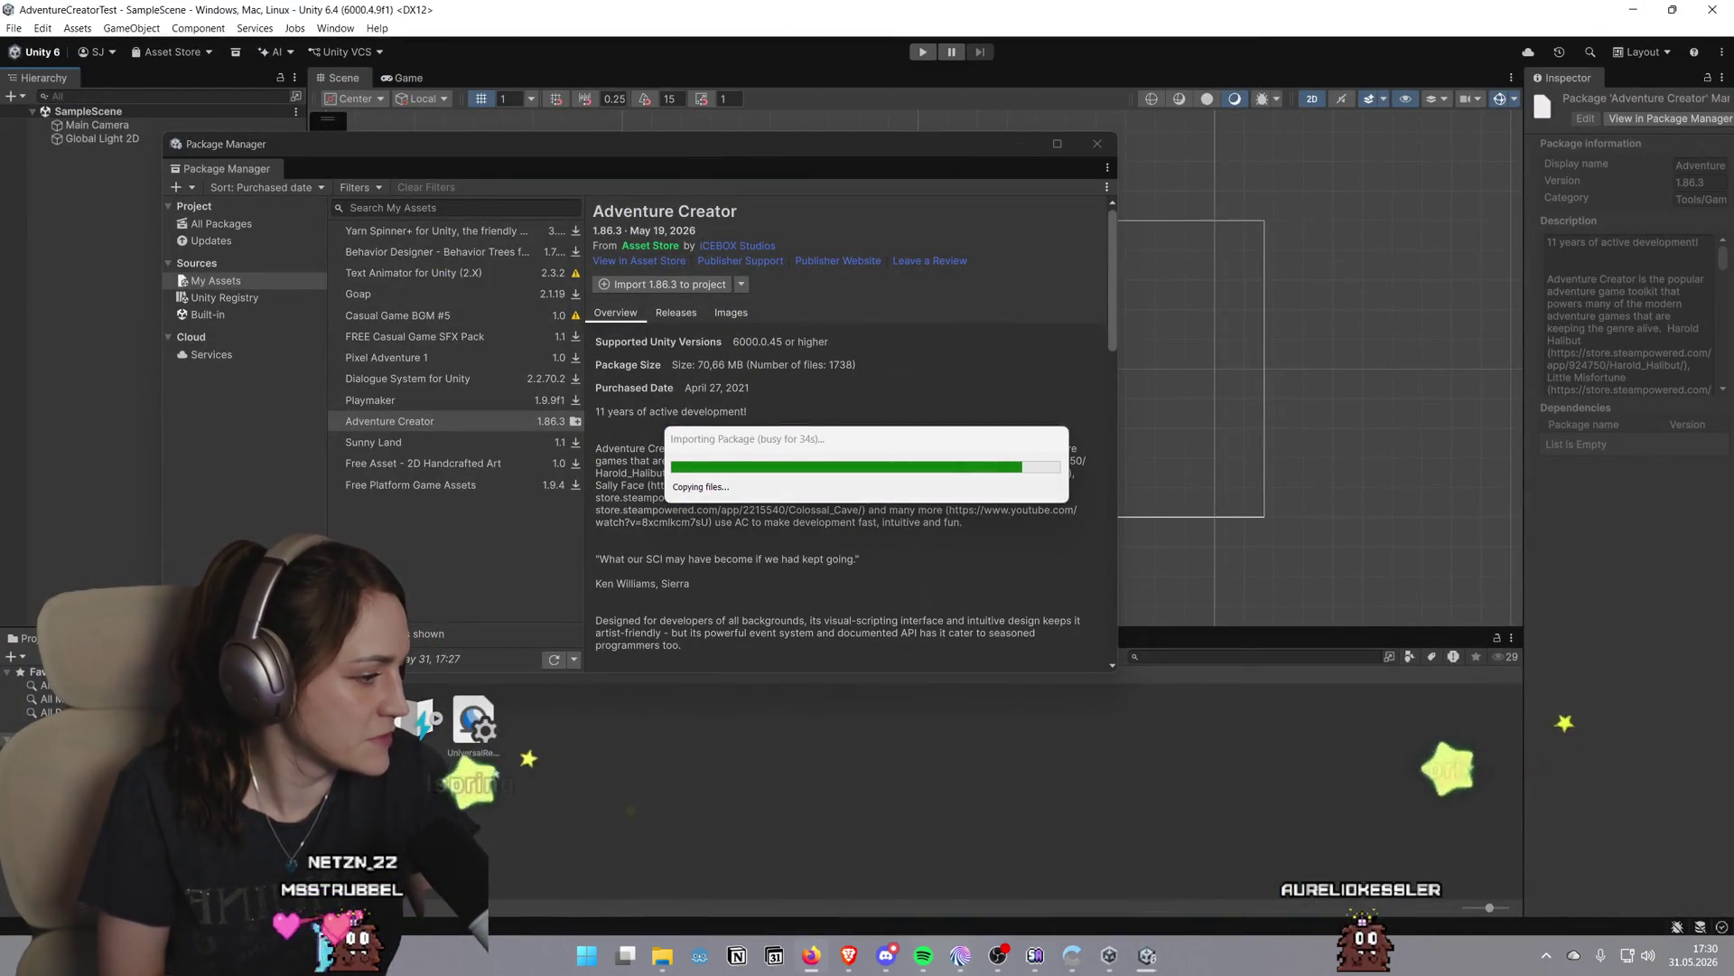
Check the installation guide and Unity Hub, then return to the Unity editor
key("alt+Tab")
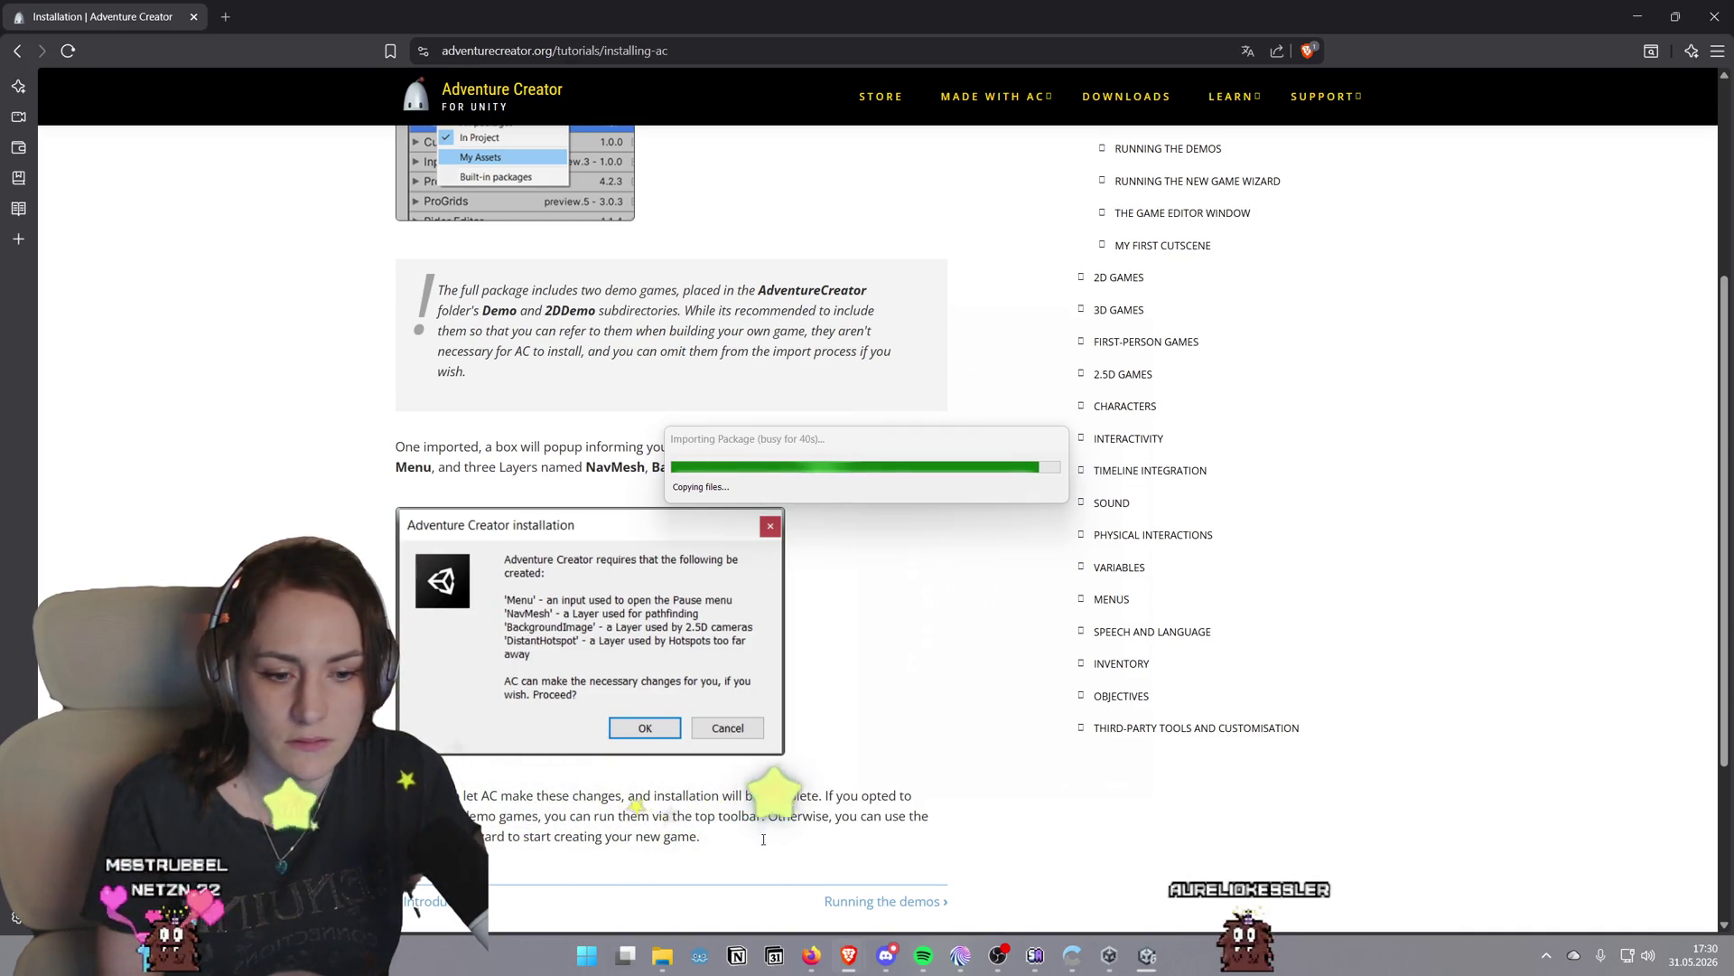
left_click(1110, 954)
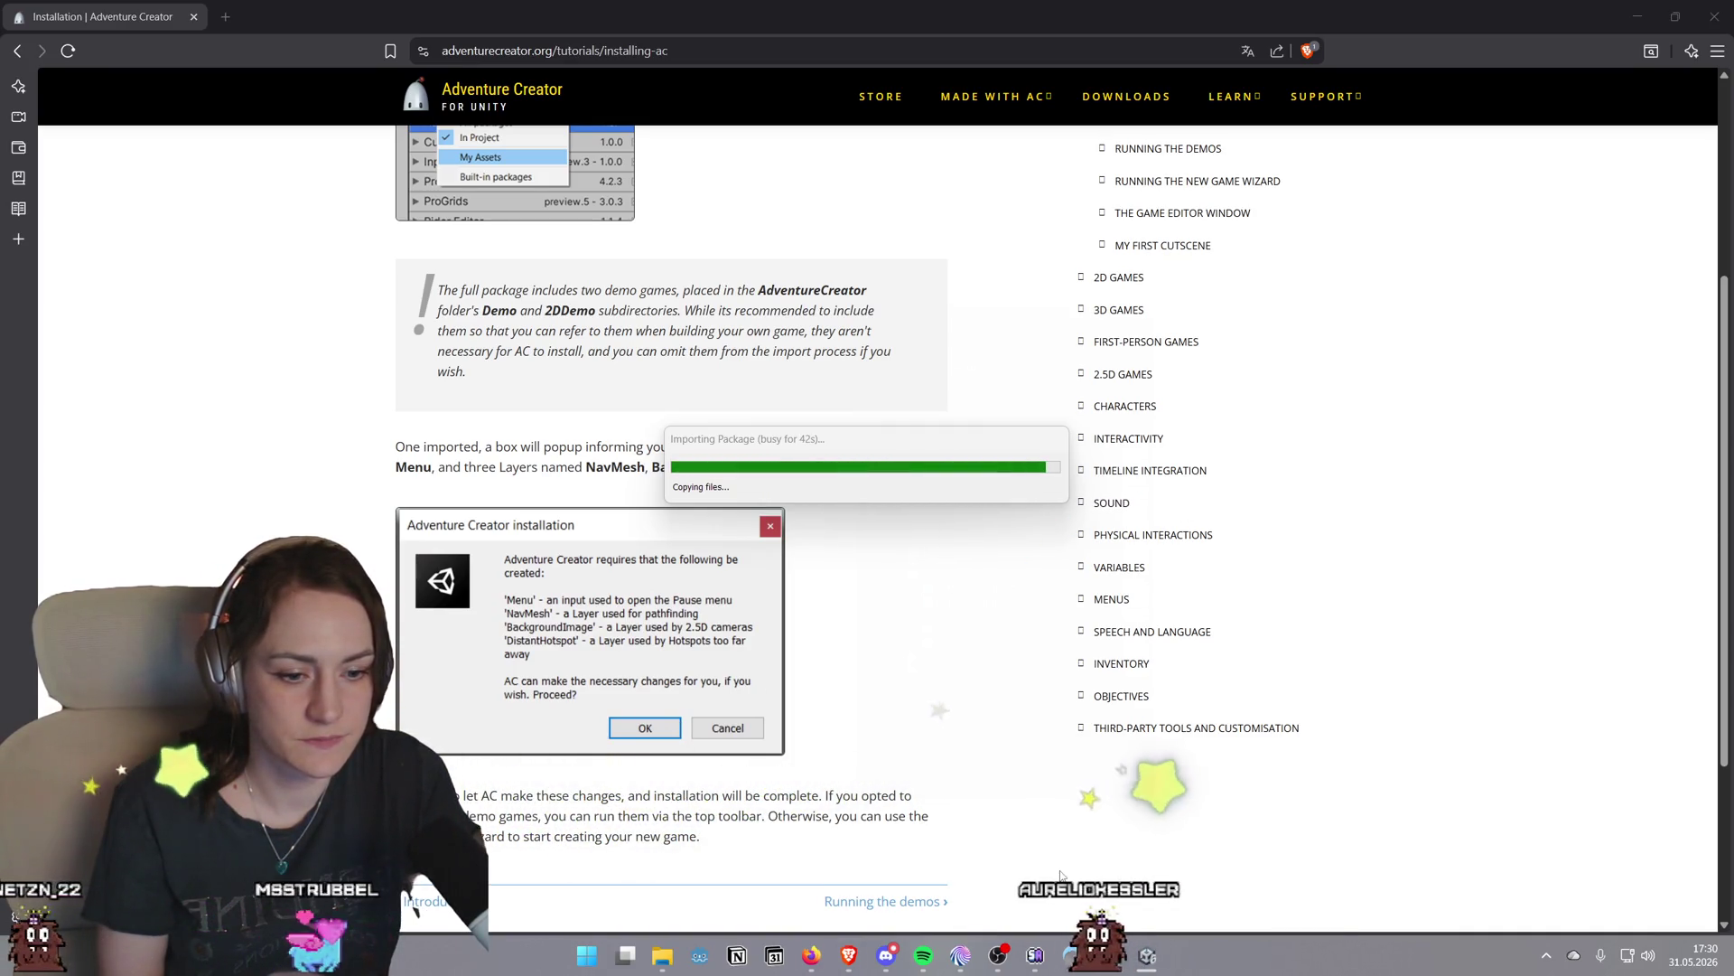
left_click(1152, 957)
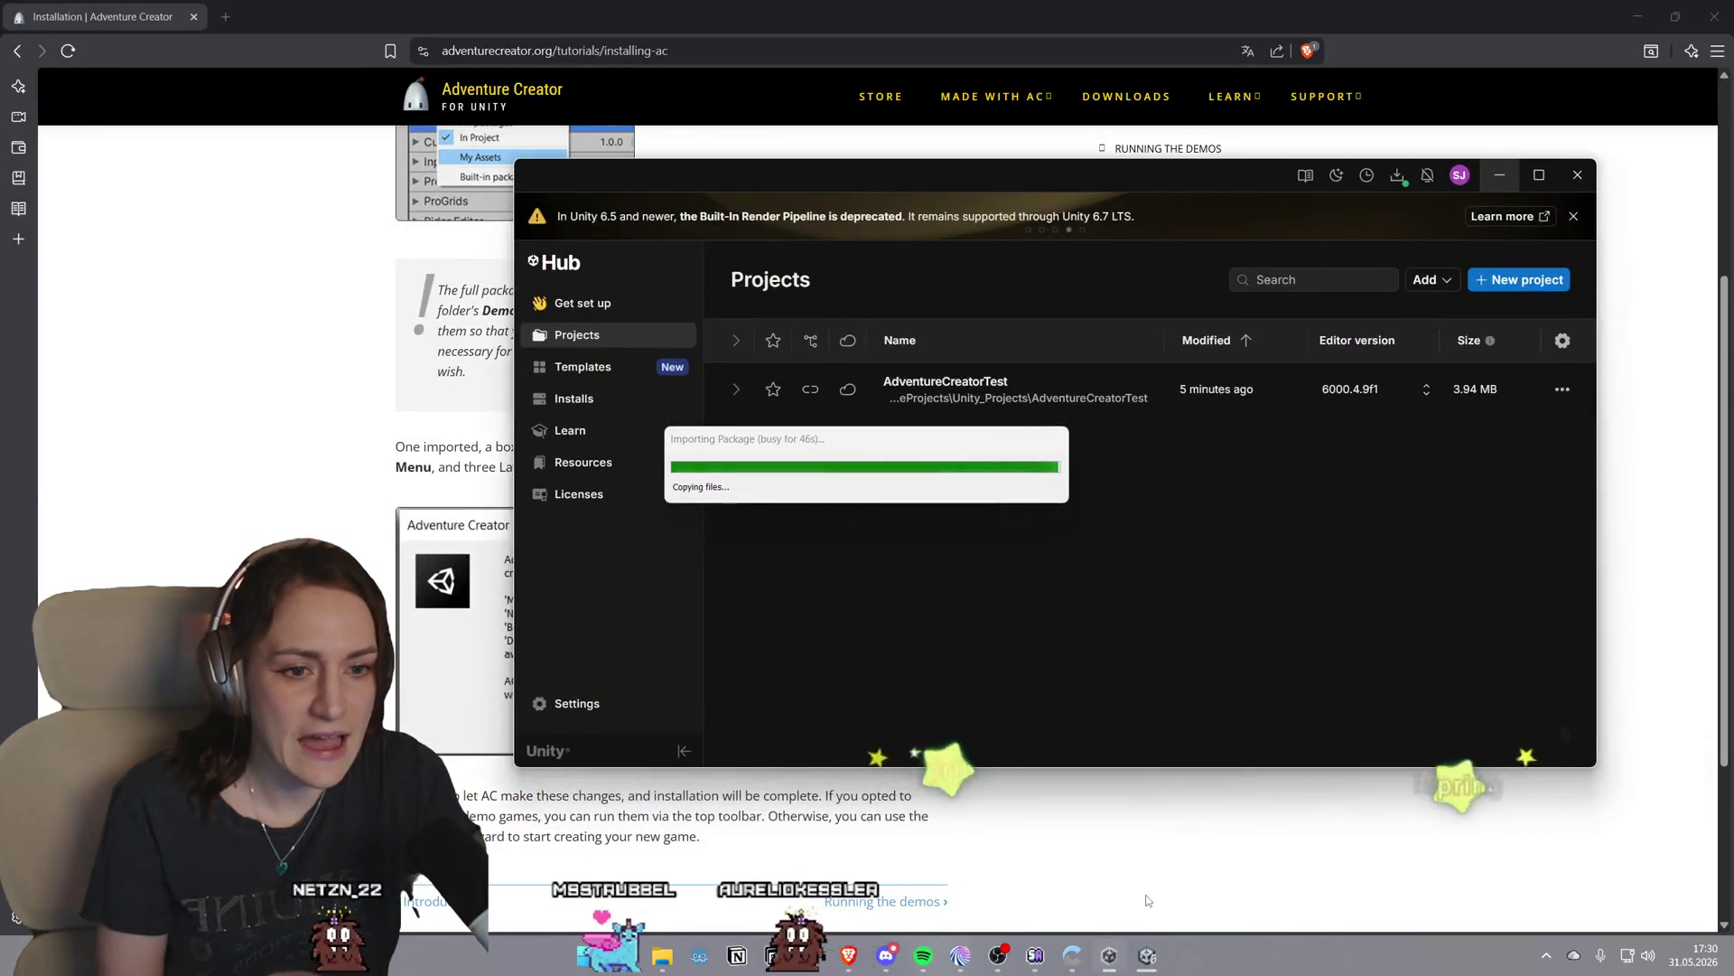
left_click(1109, 955)
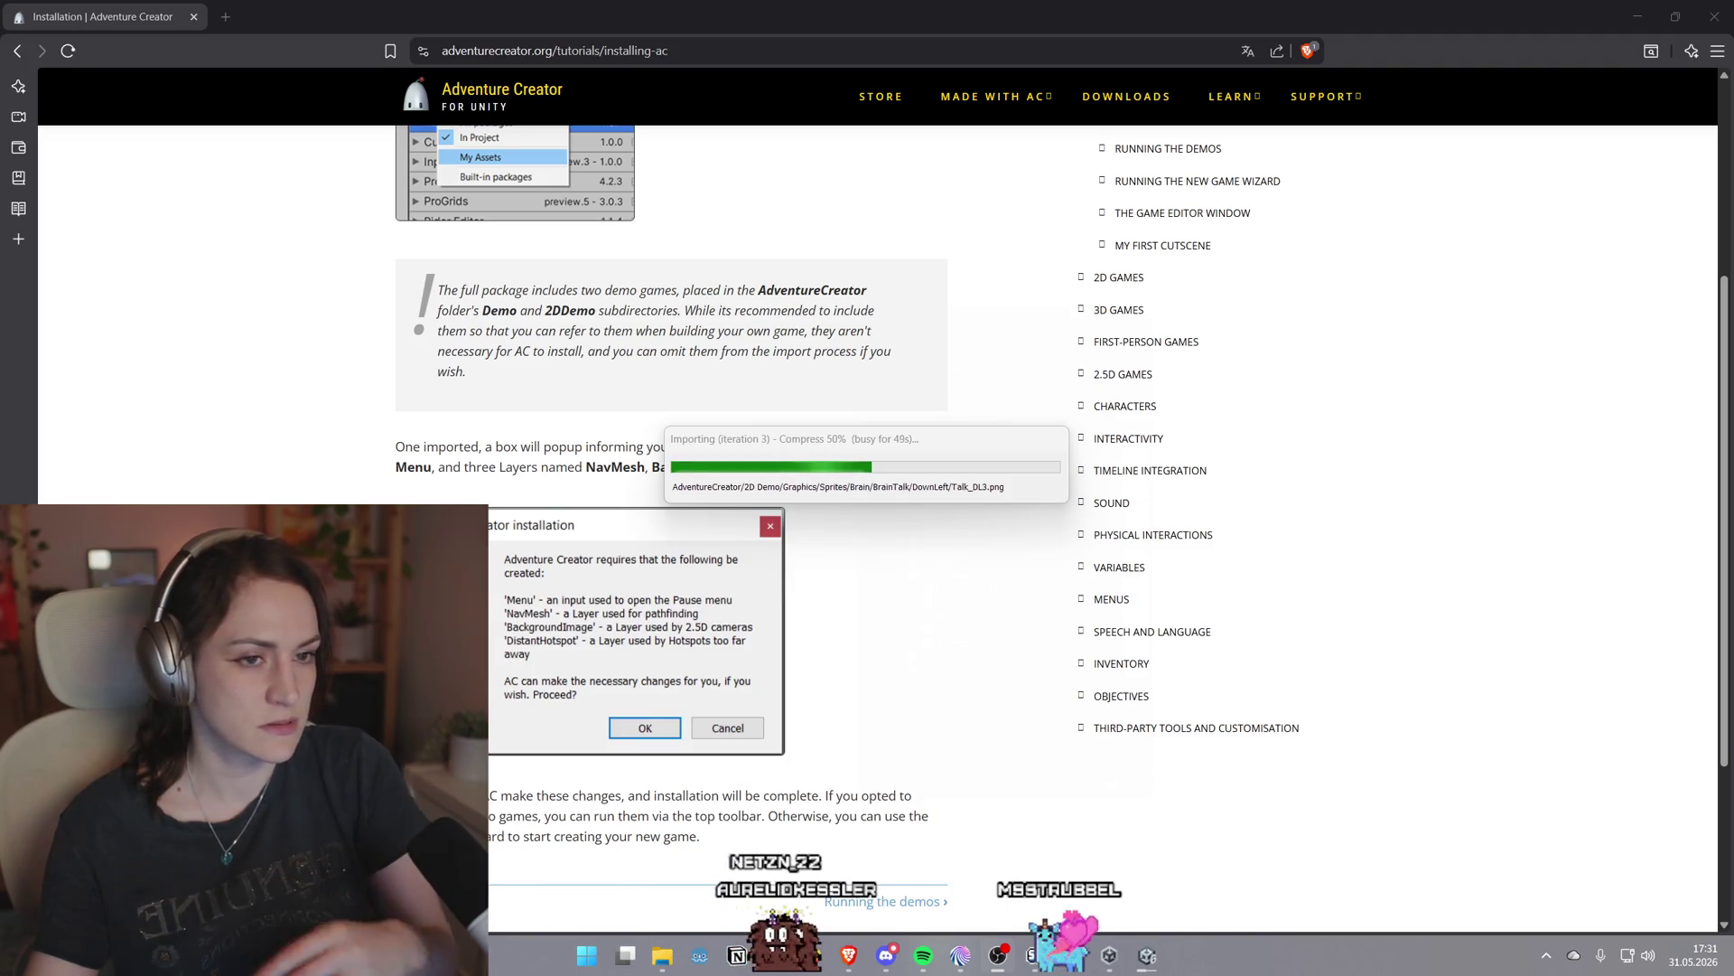
Accept Adventure Creator's prompt to make the required project changes
scroll(1251, 583, "up", 2)
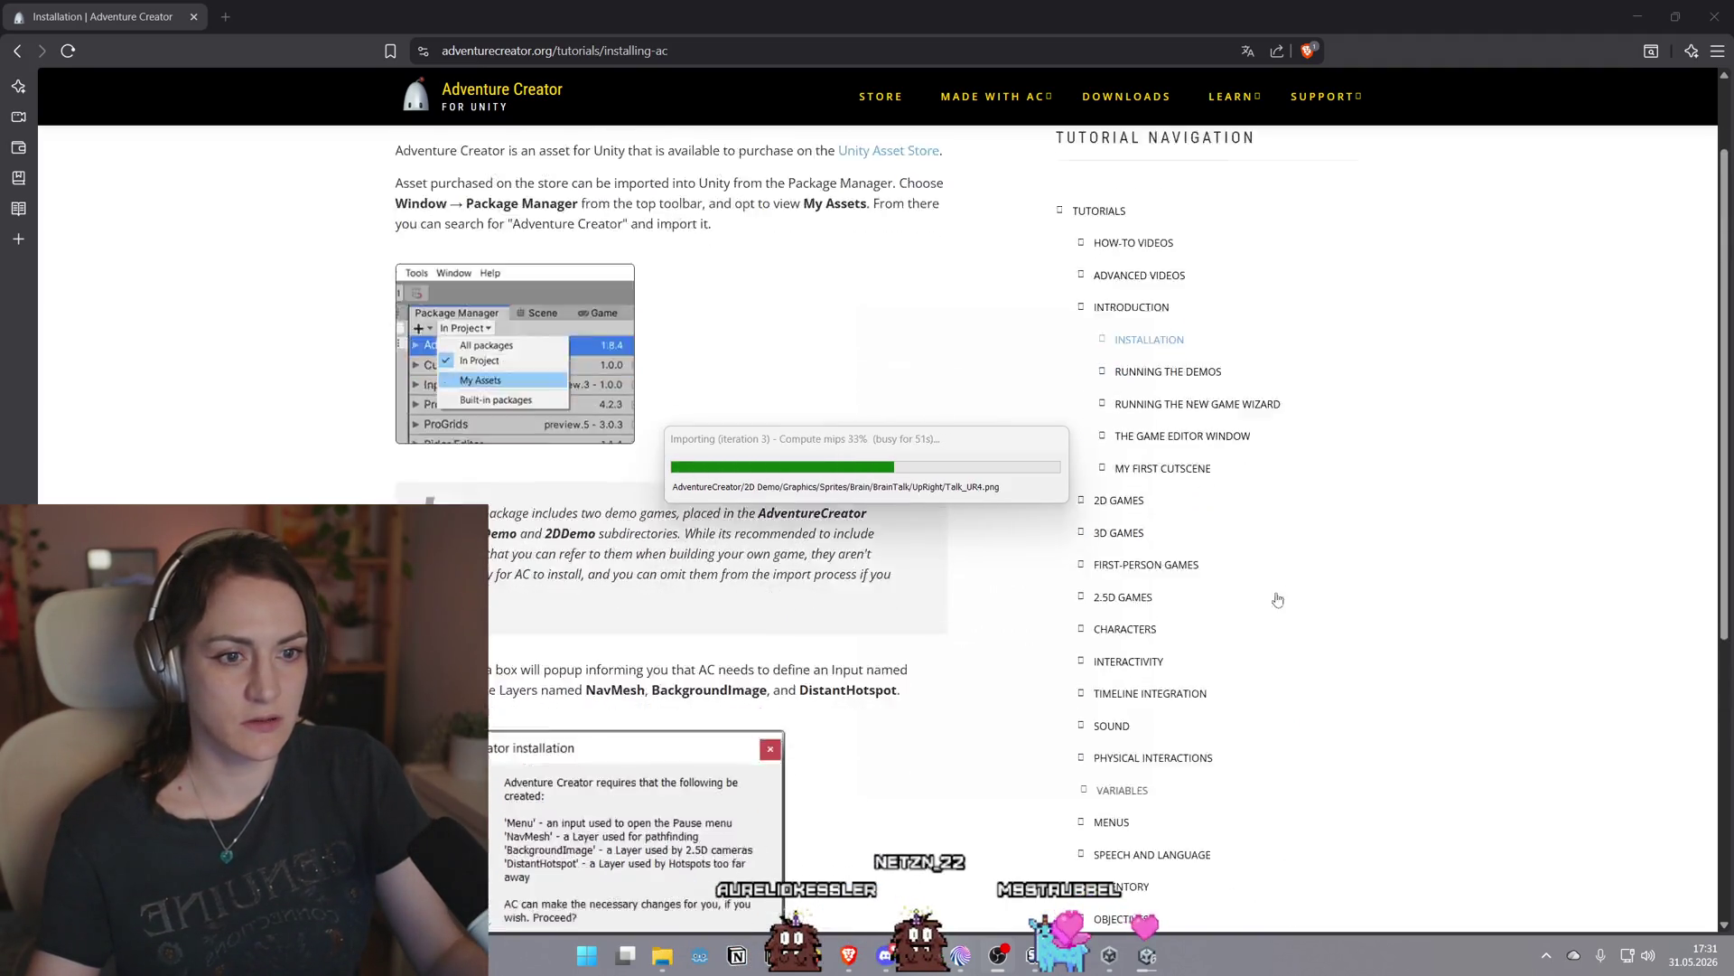
scroll(1265, 592, "down", 4)
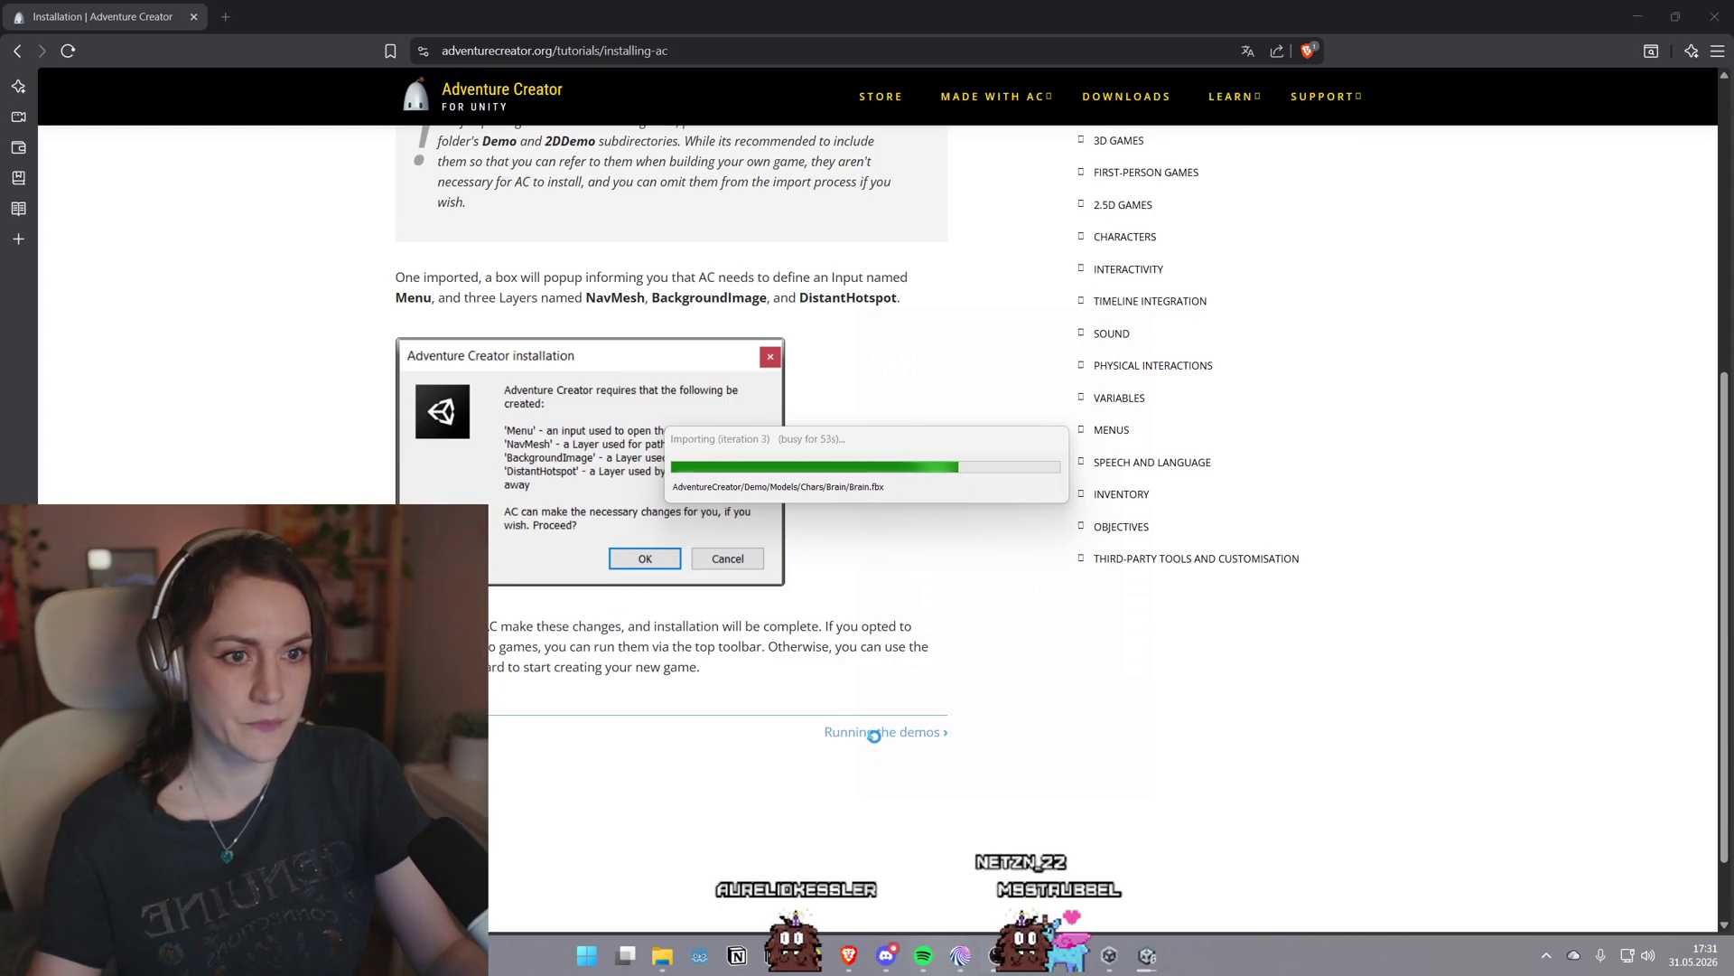
scroll(1404, 496, "up", 2)
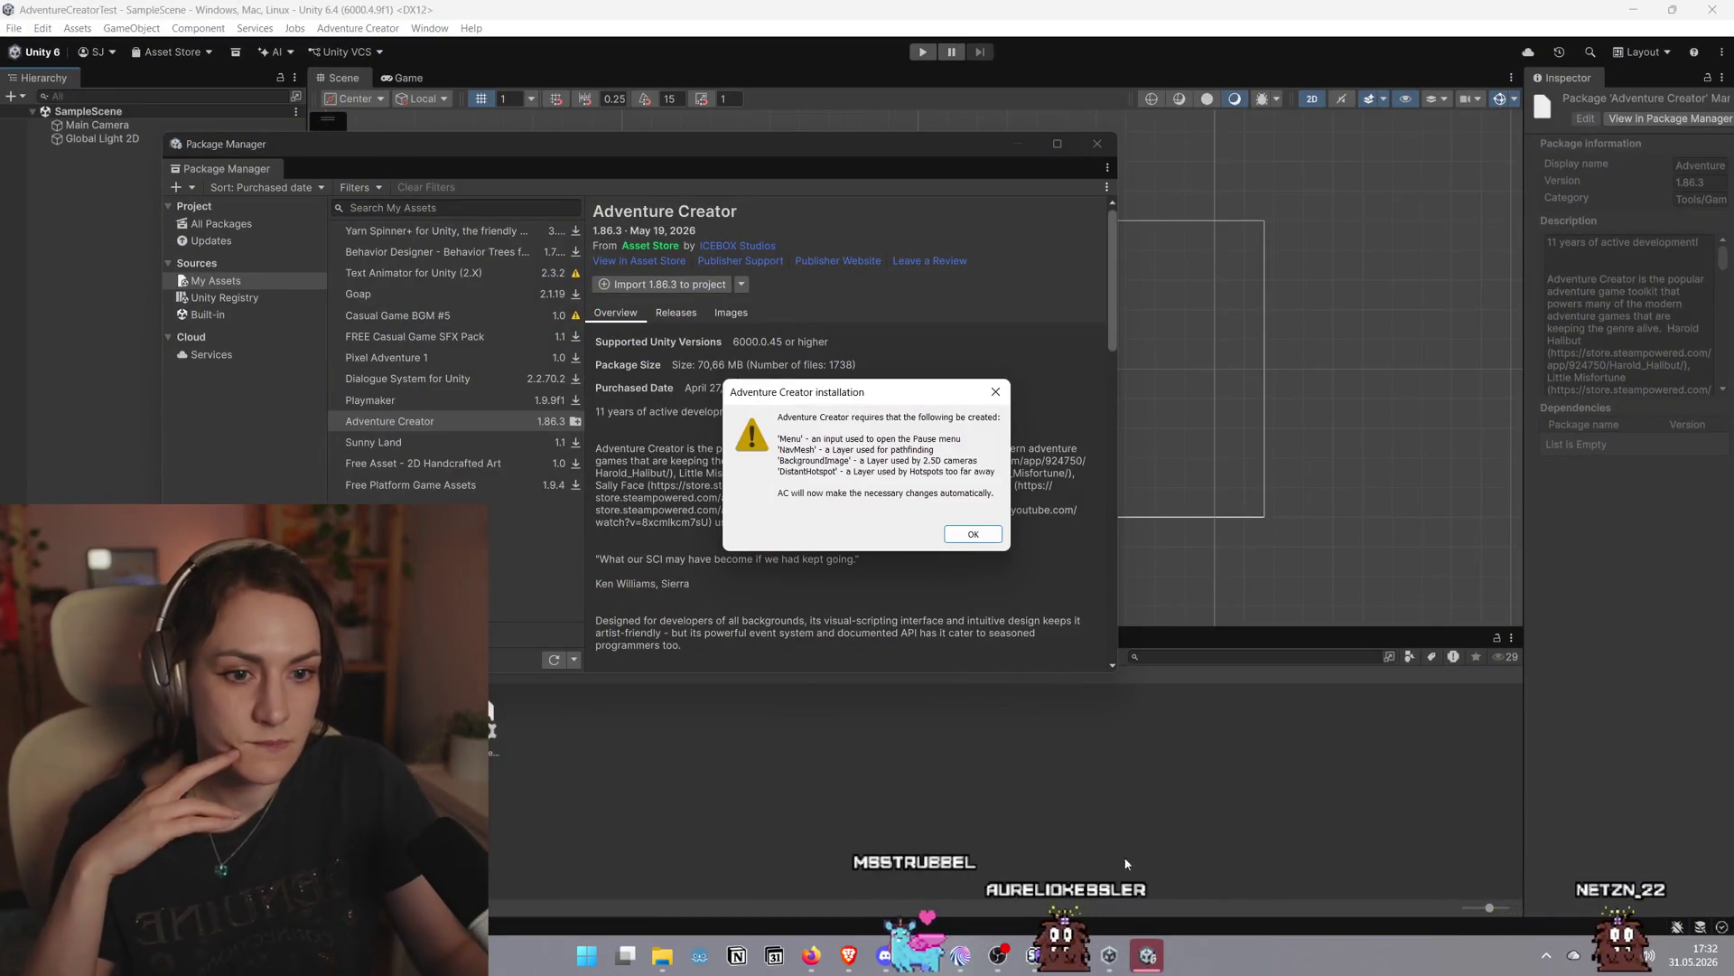
left_click(972, 533)
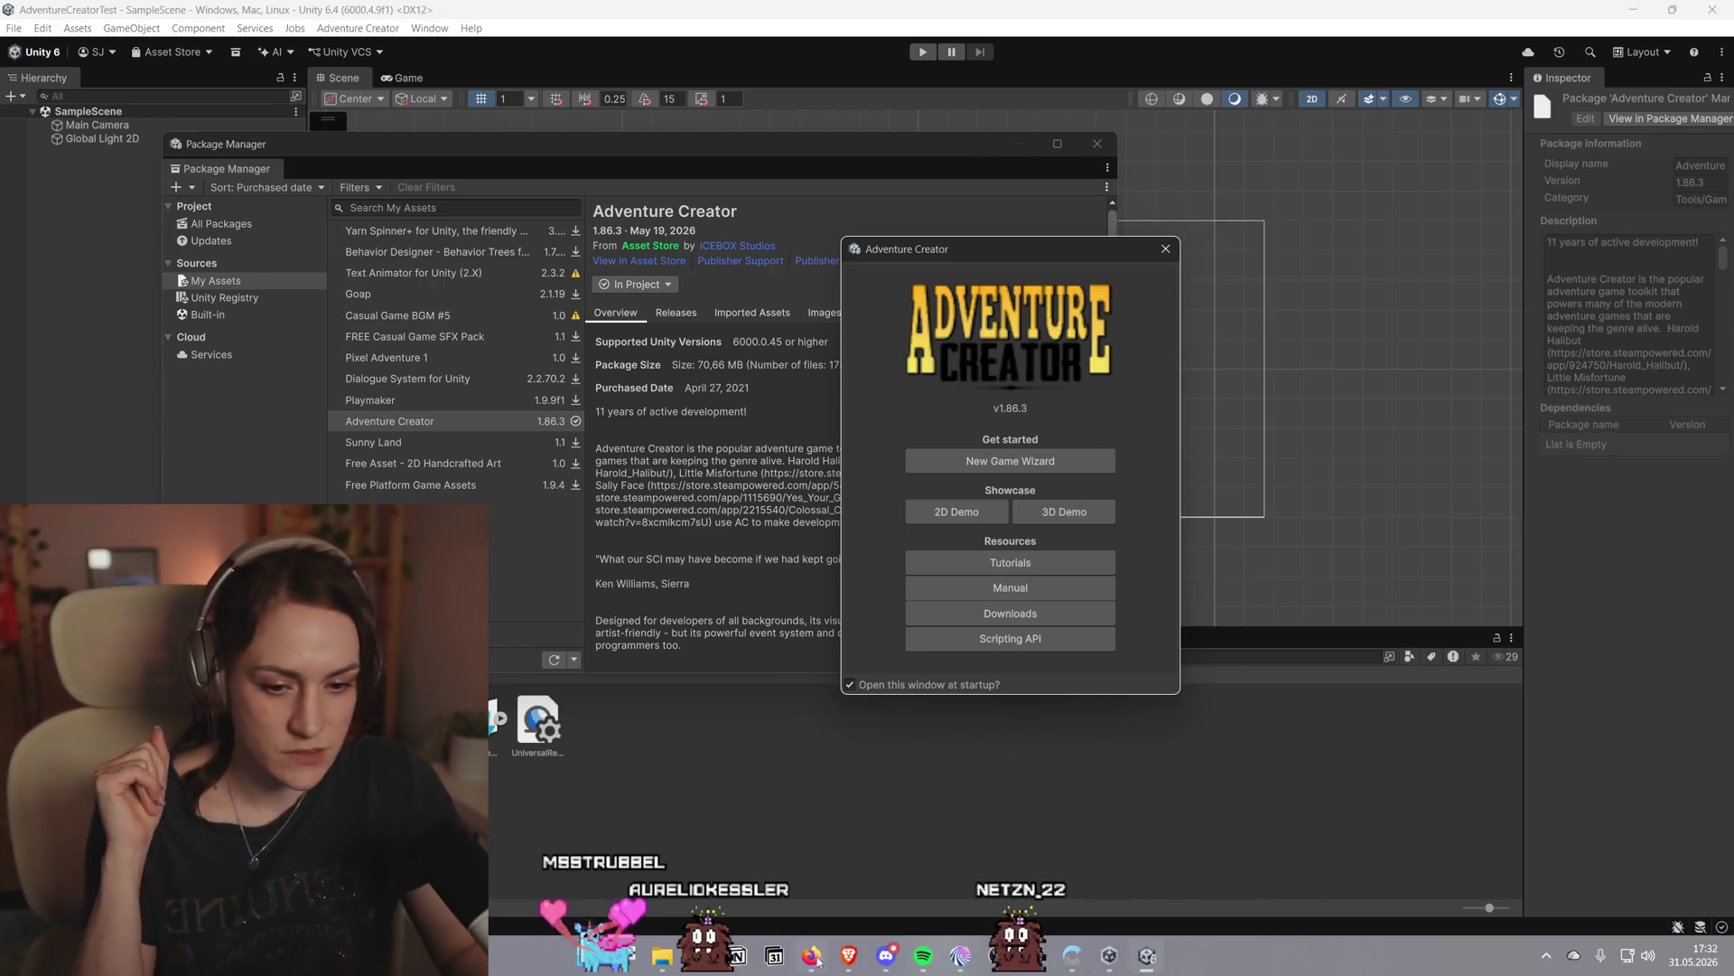
Return to the installation guide and follow its link to the Running the Demos tutorial
mouse_move(849, 956)
left_click(841, 846)
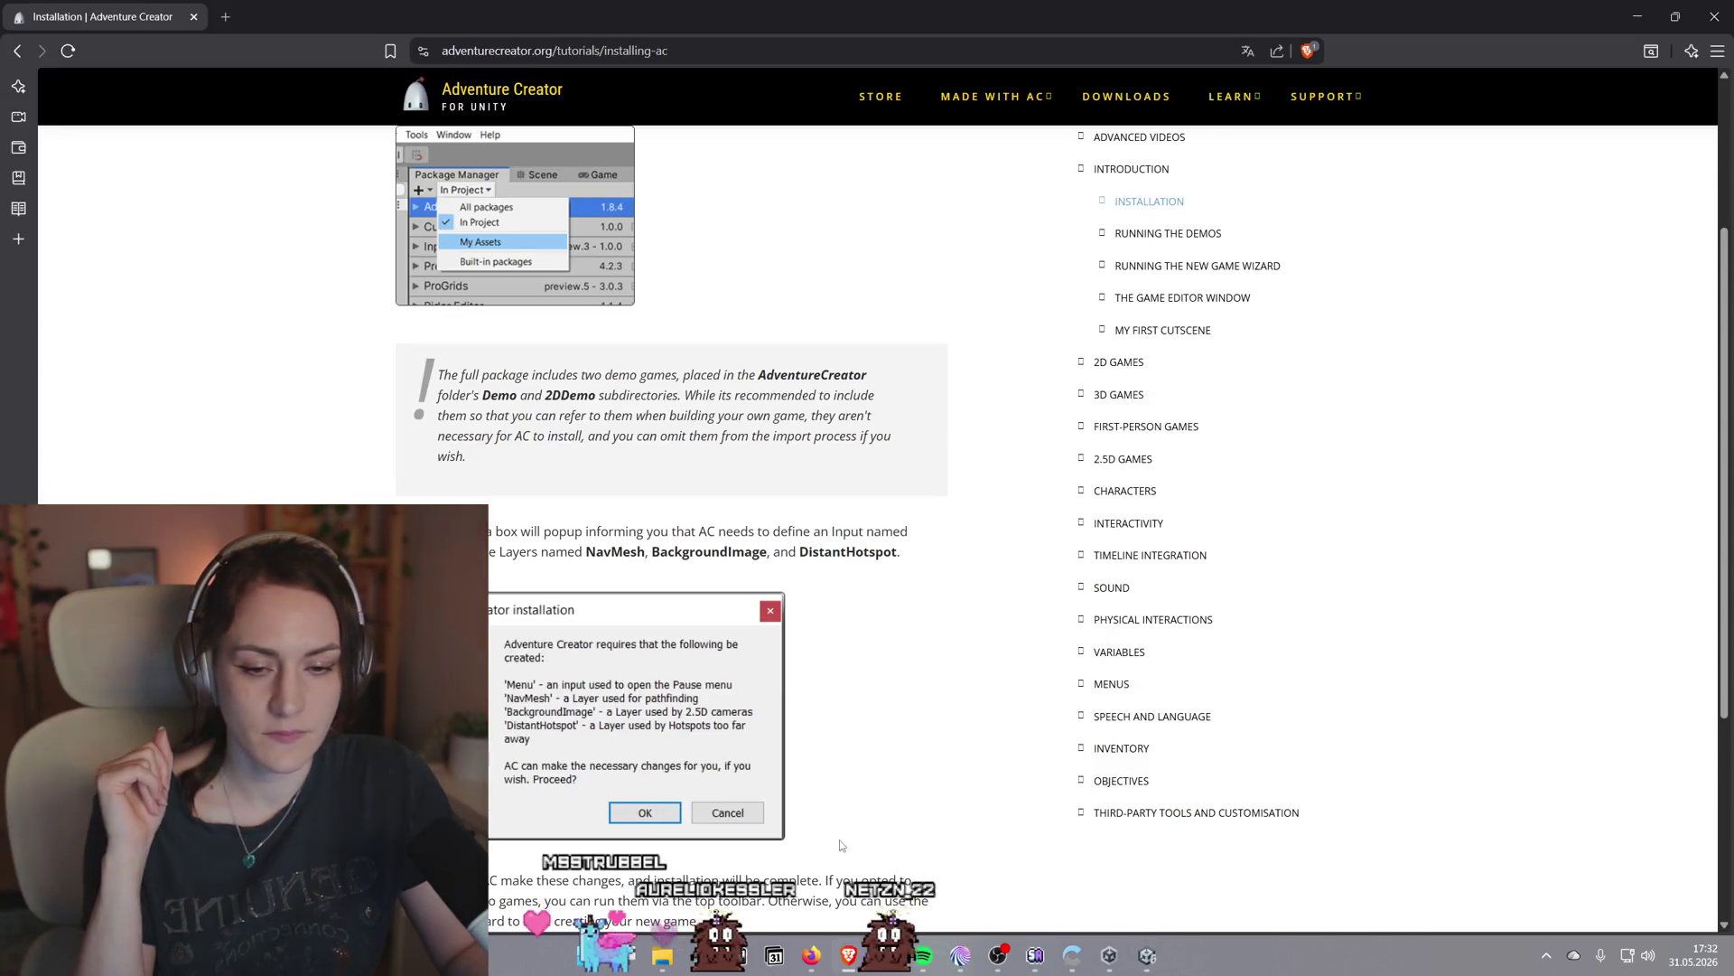
scroll(841, 846, "down", 4)
left_click(919, 644)
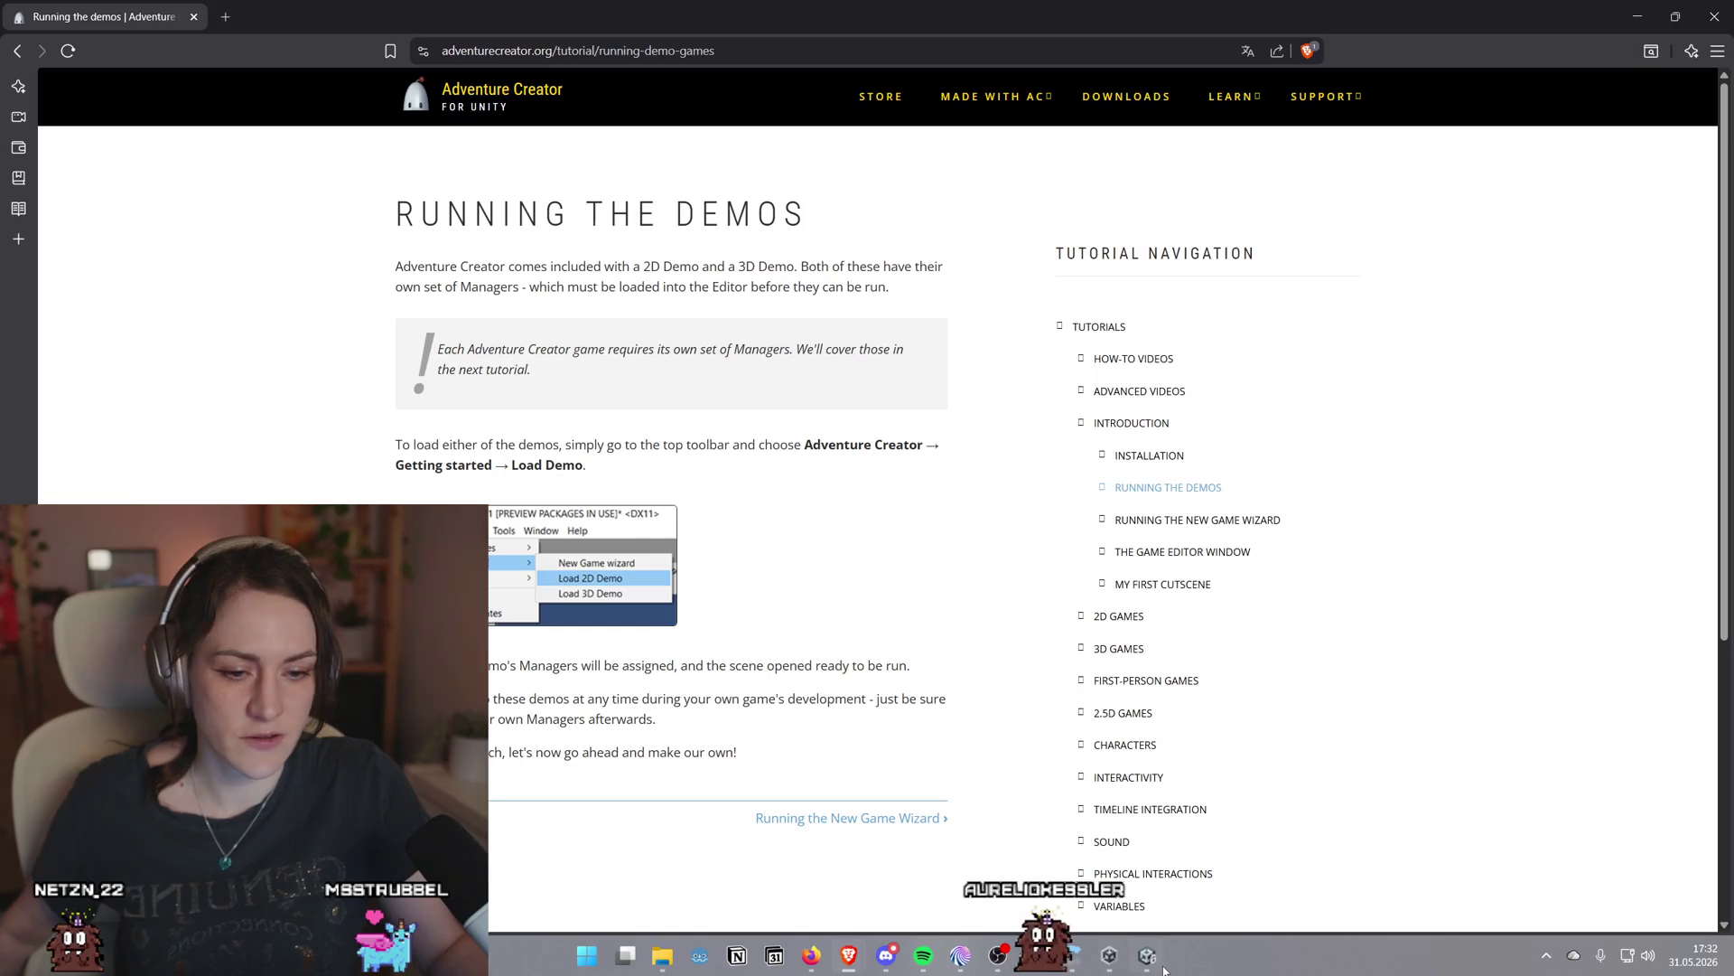
Open the 'Running the New Game Wizard' tutorial page, then switch back to the Unity editor
mouse_move(1164, 969)
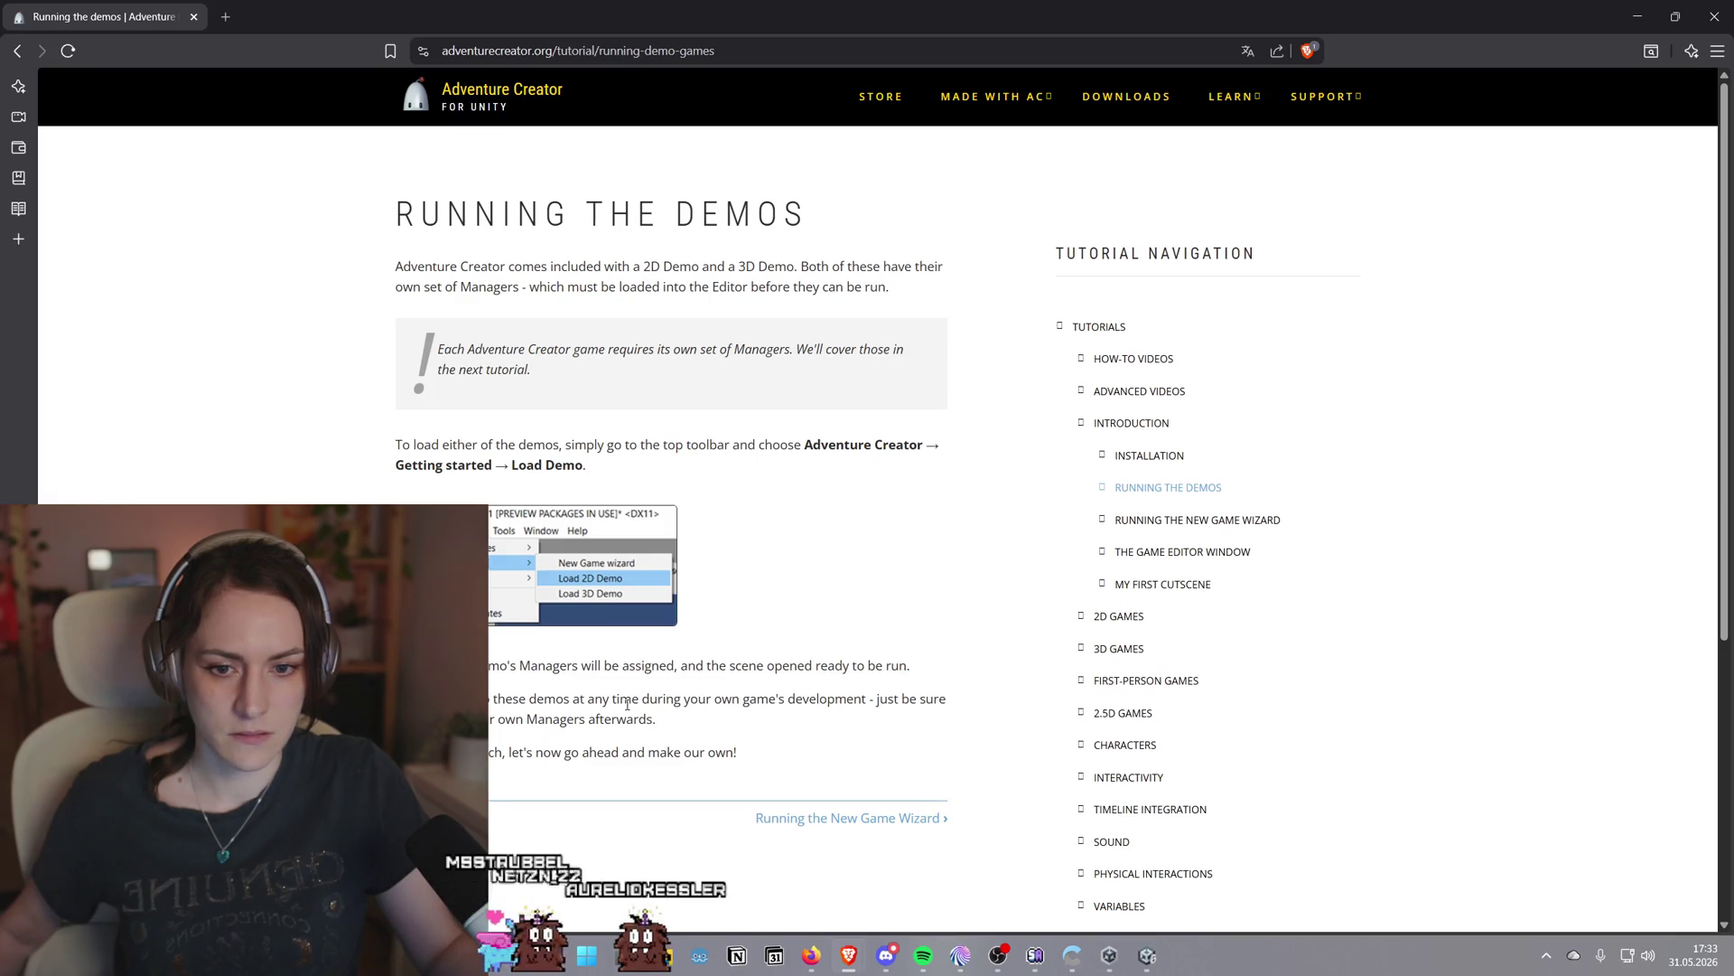
left_click(1202, 520)
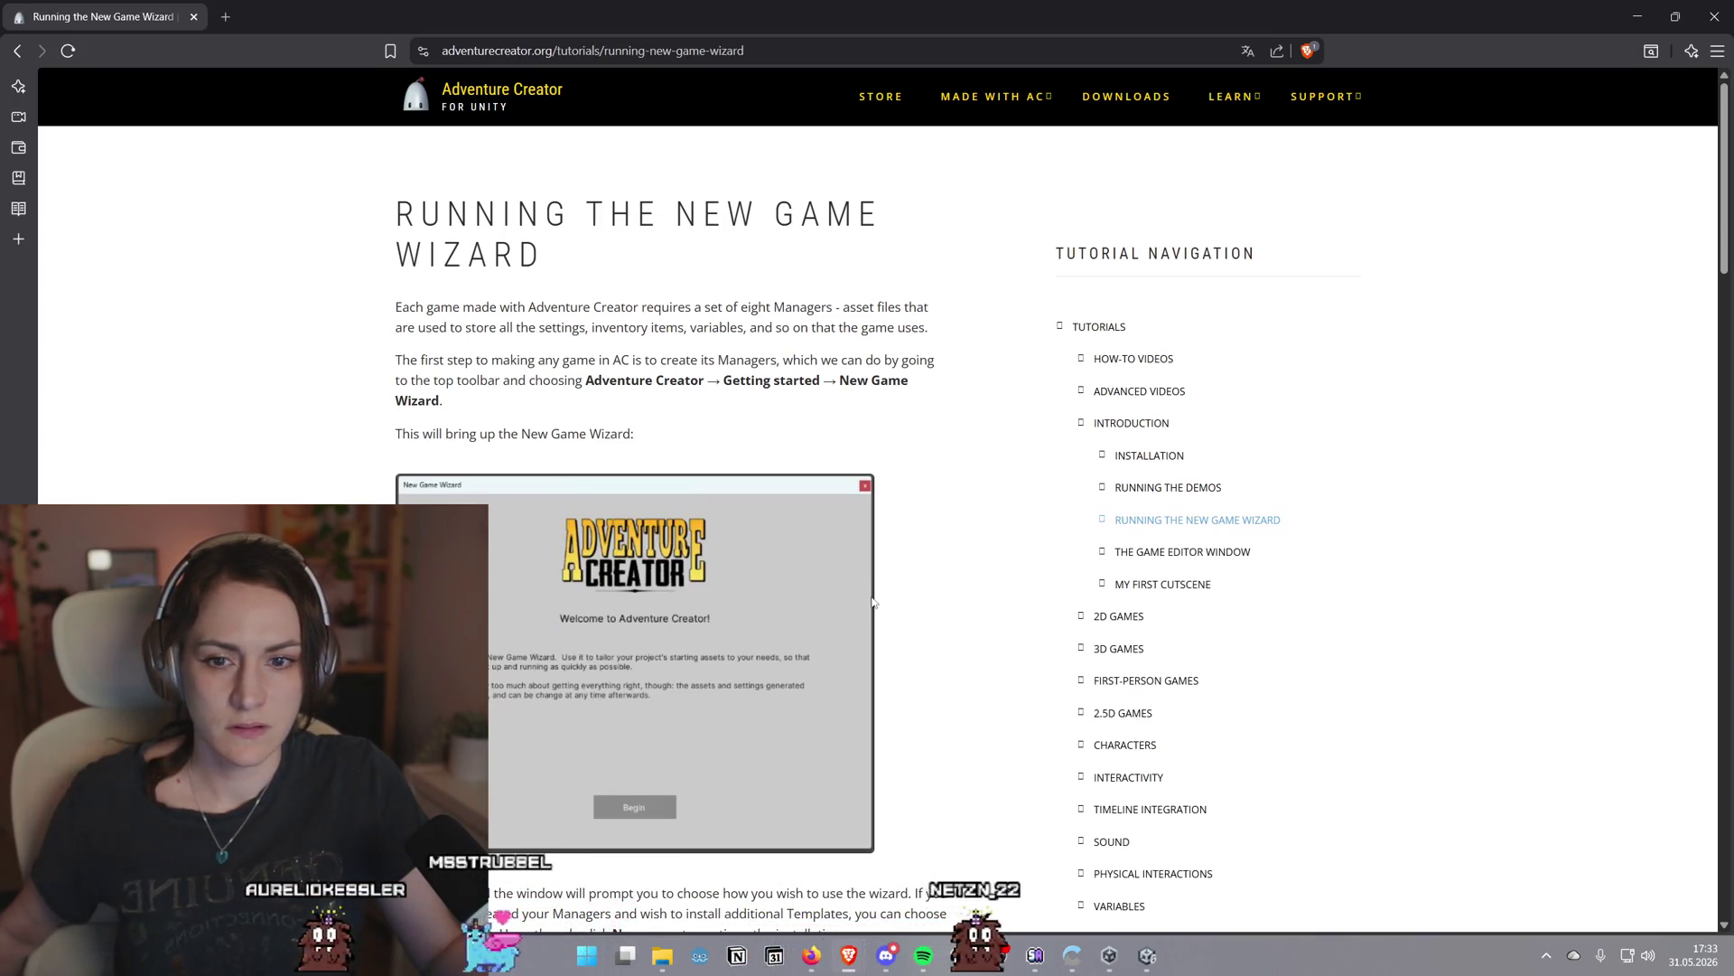
left_click(1149, 954)
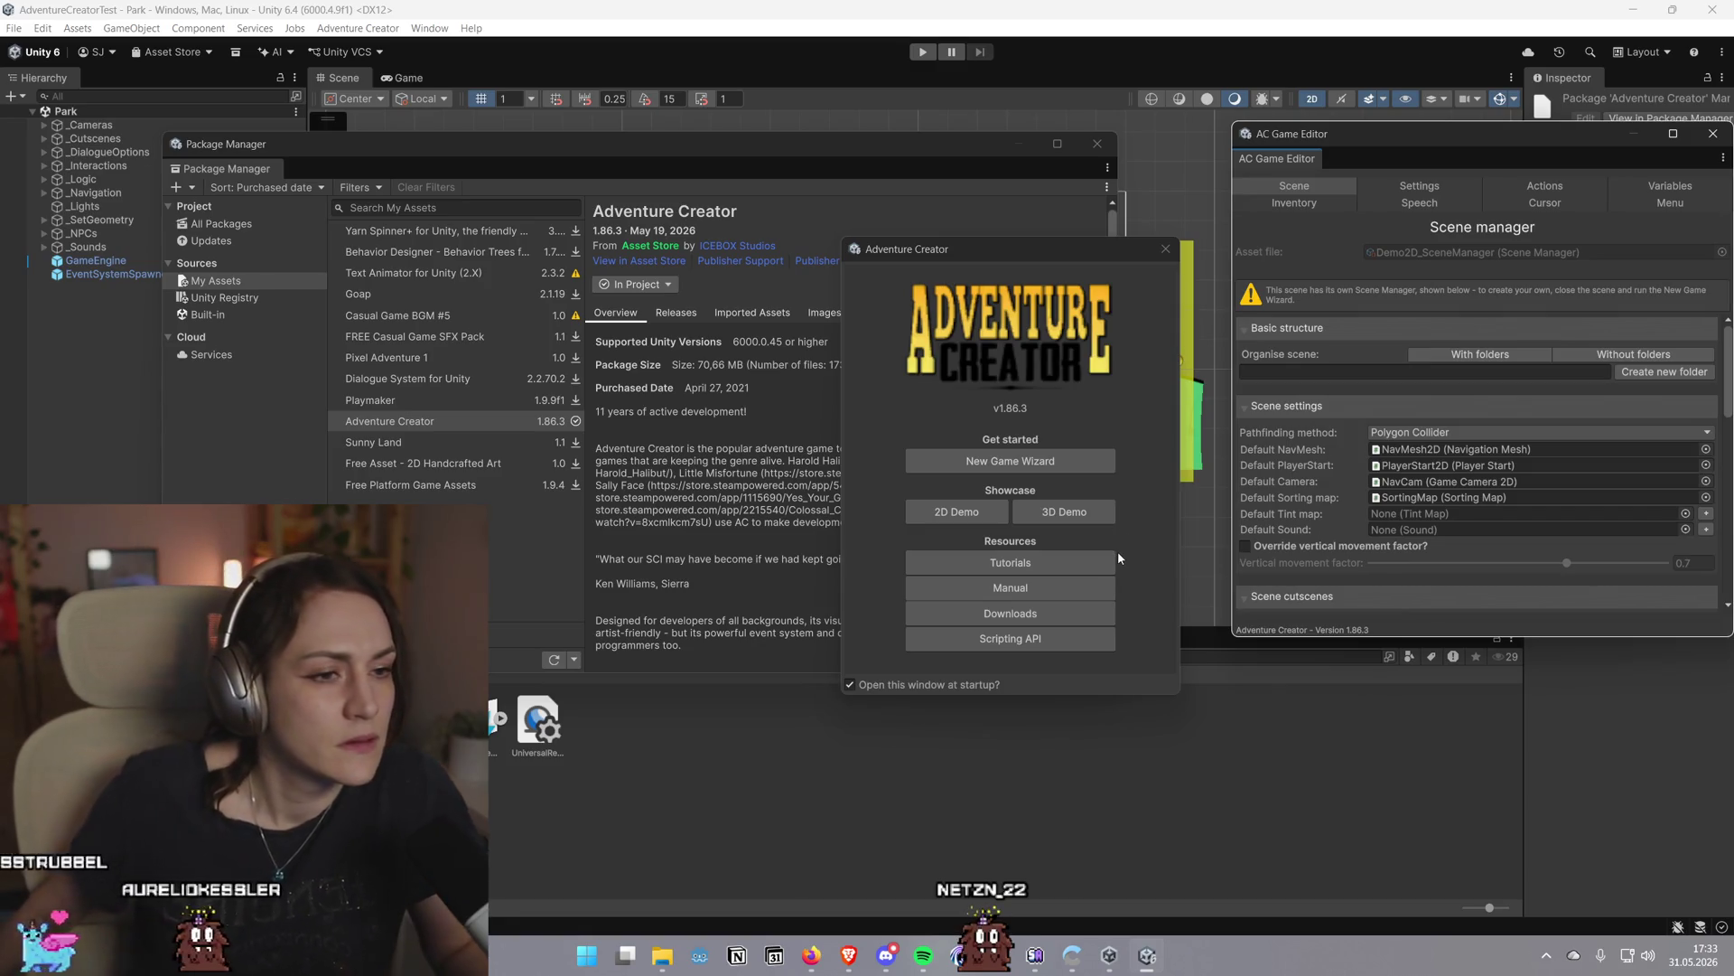
Close the Package Manager and move the welcome window out of the way
left_click(1097, 145)
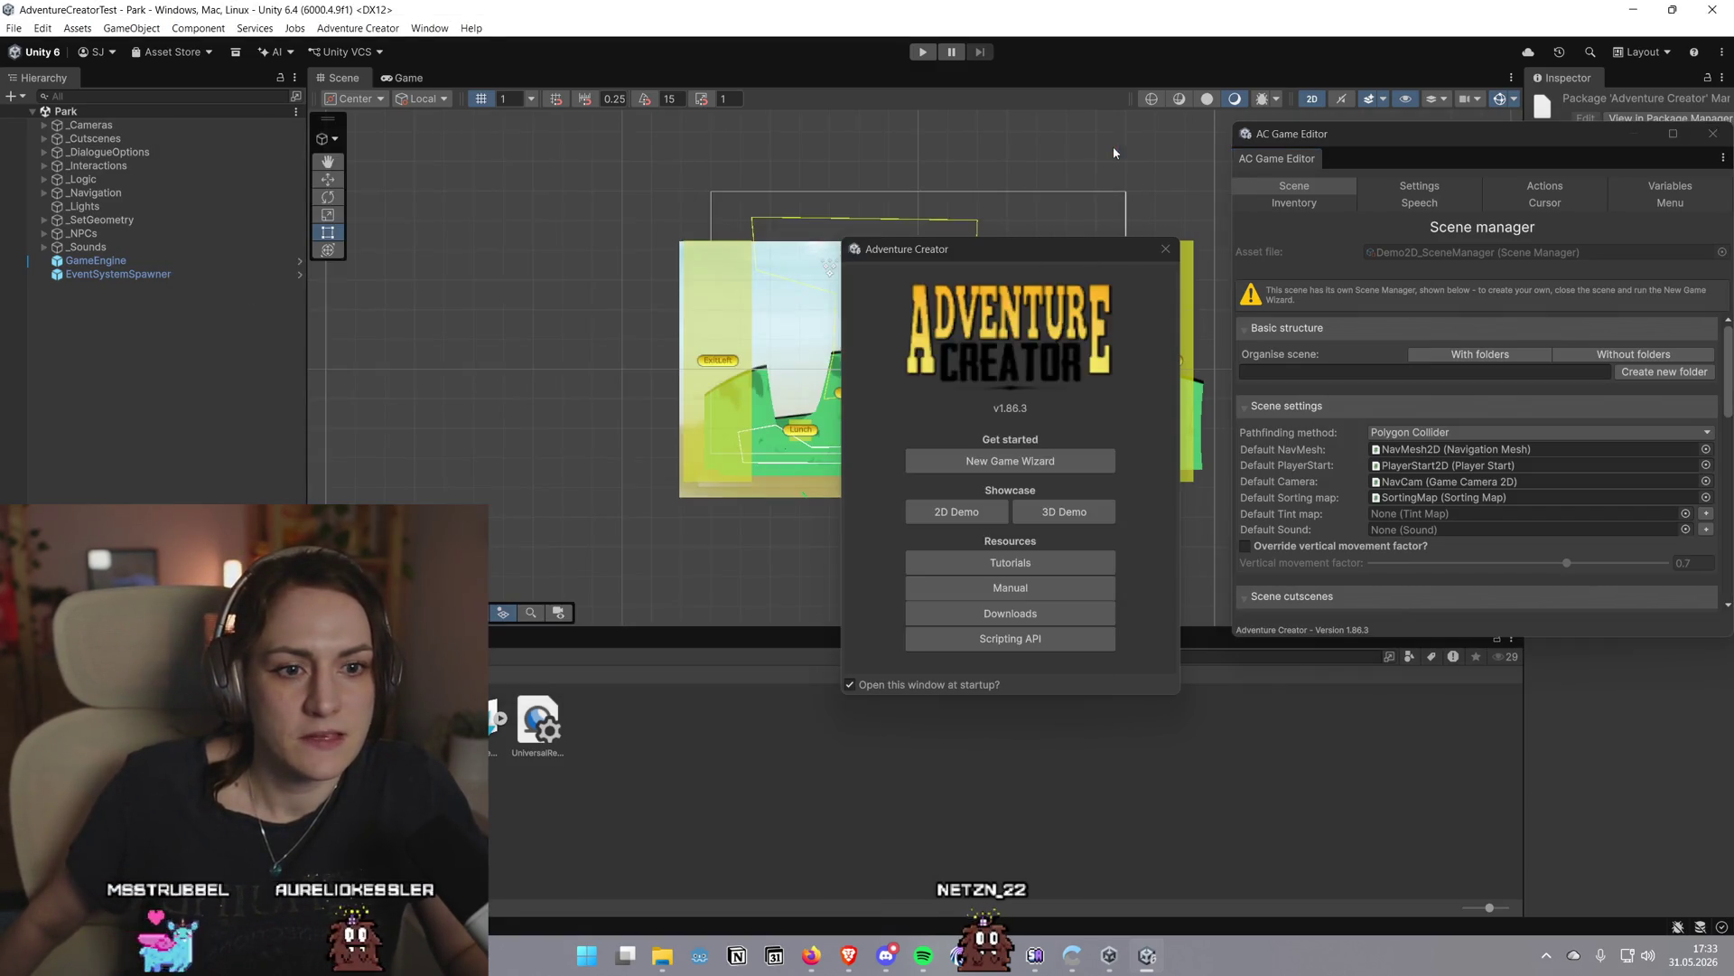
mouse_move(1103, 261)
left_mouse_down()
mouse_move(445, 270)
mouse_move(1103, 609)
mouse_move(1064, 541)
left_mouse_up()
scroll(813, 380, "up", 3)
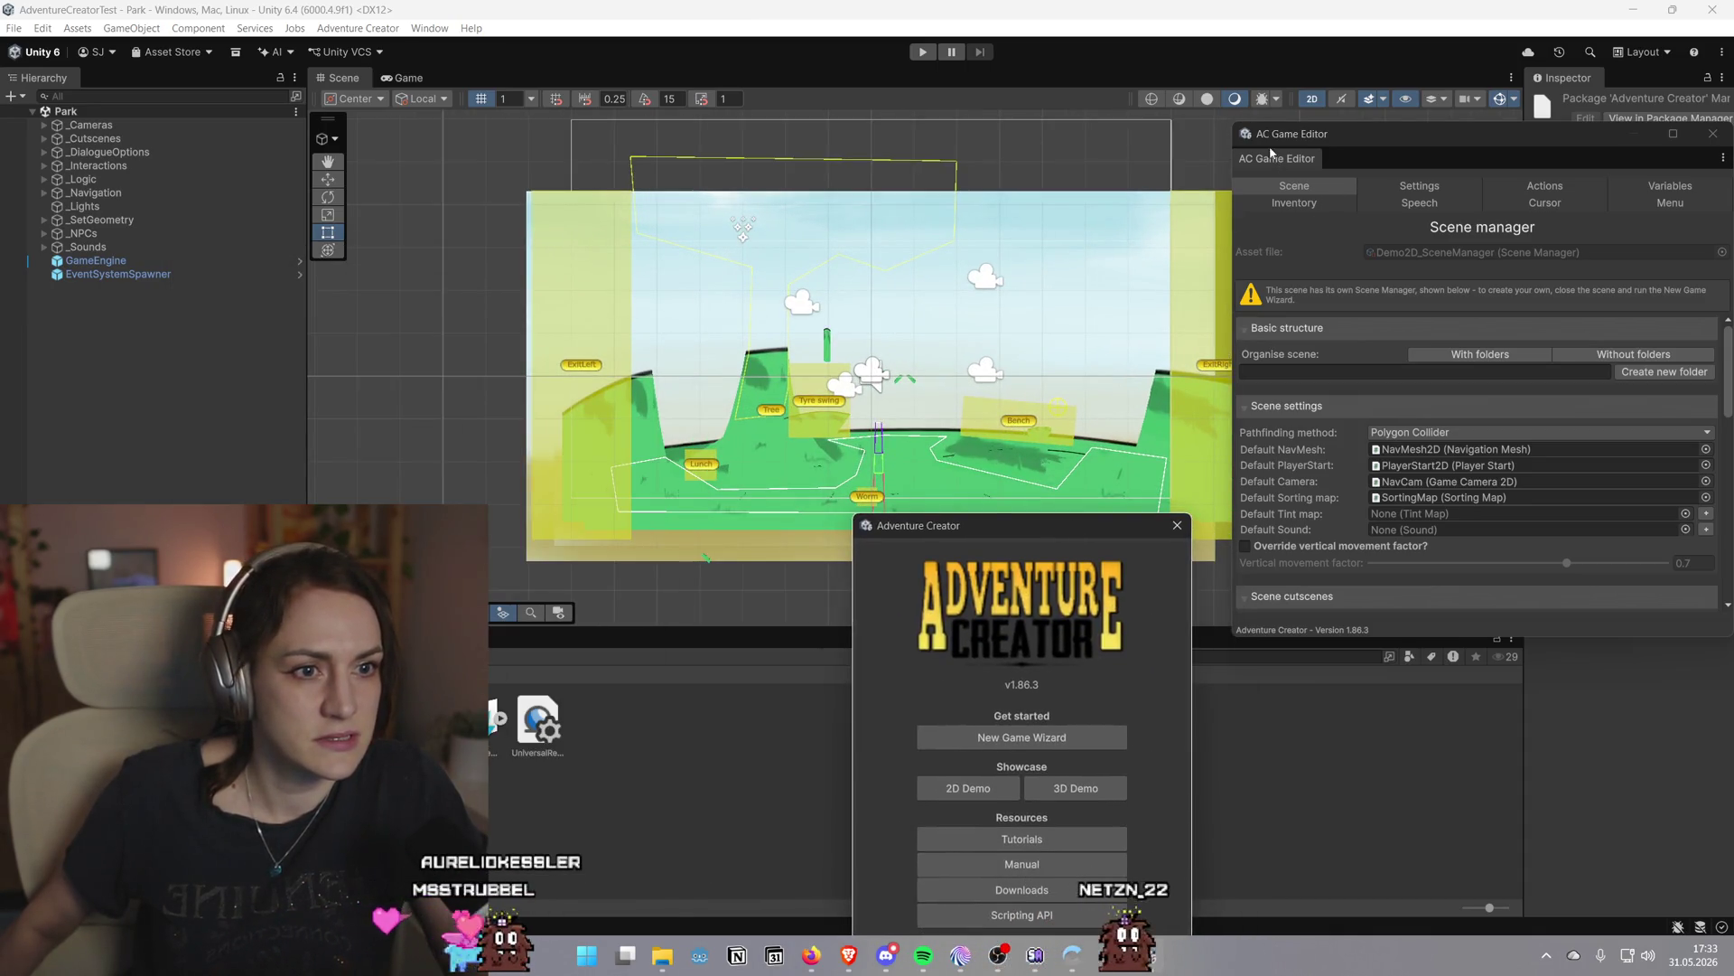
Narrow the AC Game Editor and park it at the bottom right, clear of the Inspector
mouse_move(1311, 127)
left_mouse_down()
mouse_move(1288, 225)
mouse_move(1505, 531)
mouse_move(1578, 417)
mouse_move(1554, 402)
mouse_move(1572, 56)
mouse_move(787, 108)
mouse_move(18, 52)
mouse_move(1453, 56)
mouse_move(1696, 76)
mouse_move(677, 127)
mouse_move(1215, 154)
left_mouse_up()
left_click_drag(1001, 521, 875, 369)
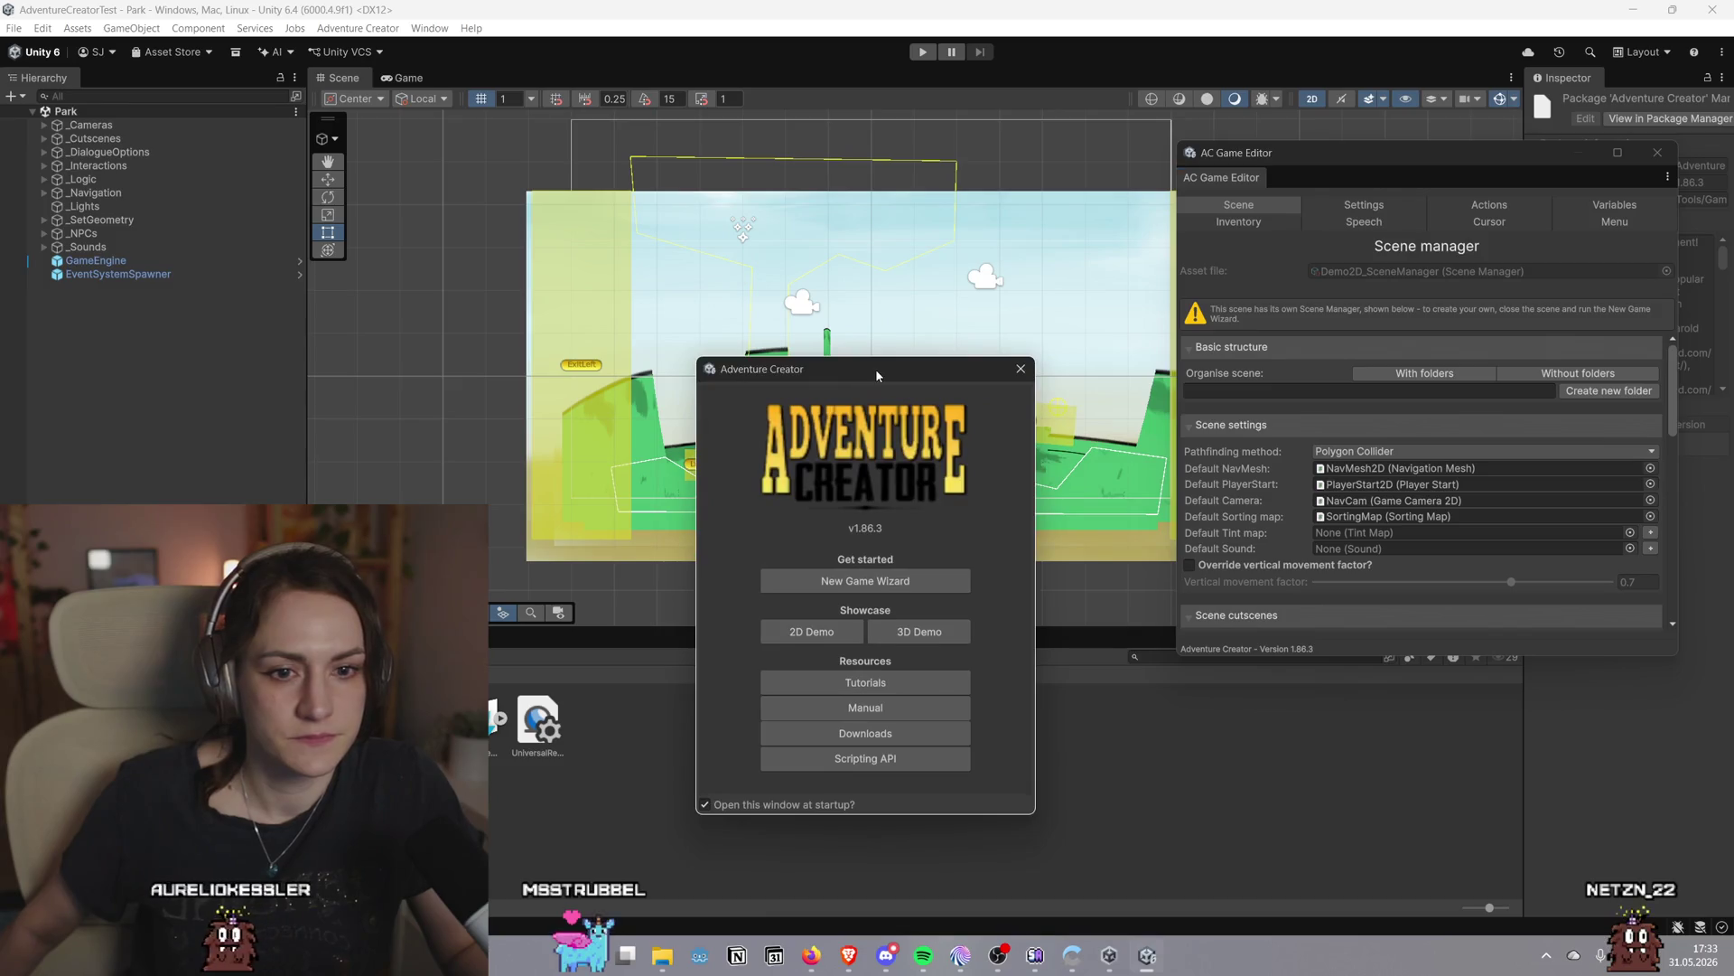
mouse_move(1305, 174)
left_mouse_down()
mouse_move(1211, 875)
mouse_move(1114, 735)
mouse_move(1540, 646)
mouse_move(1280, 328)
left_mouse_up()
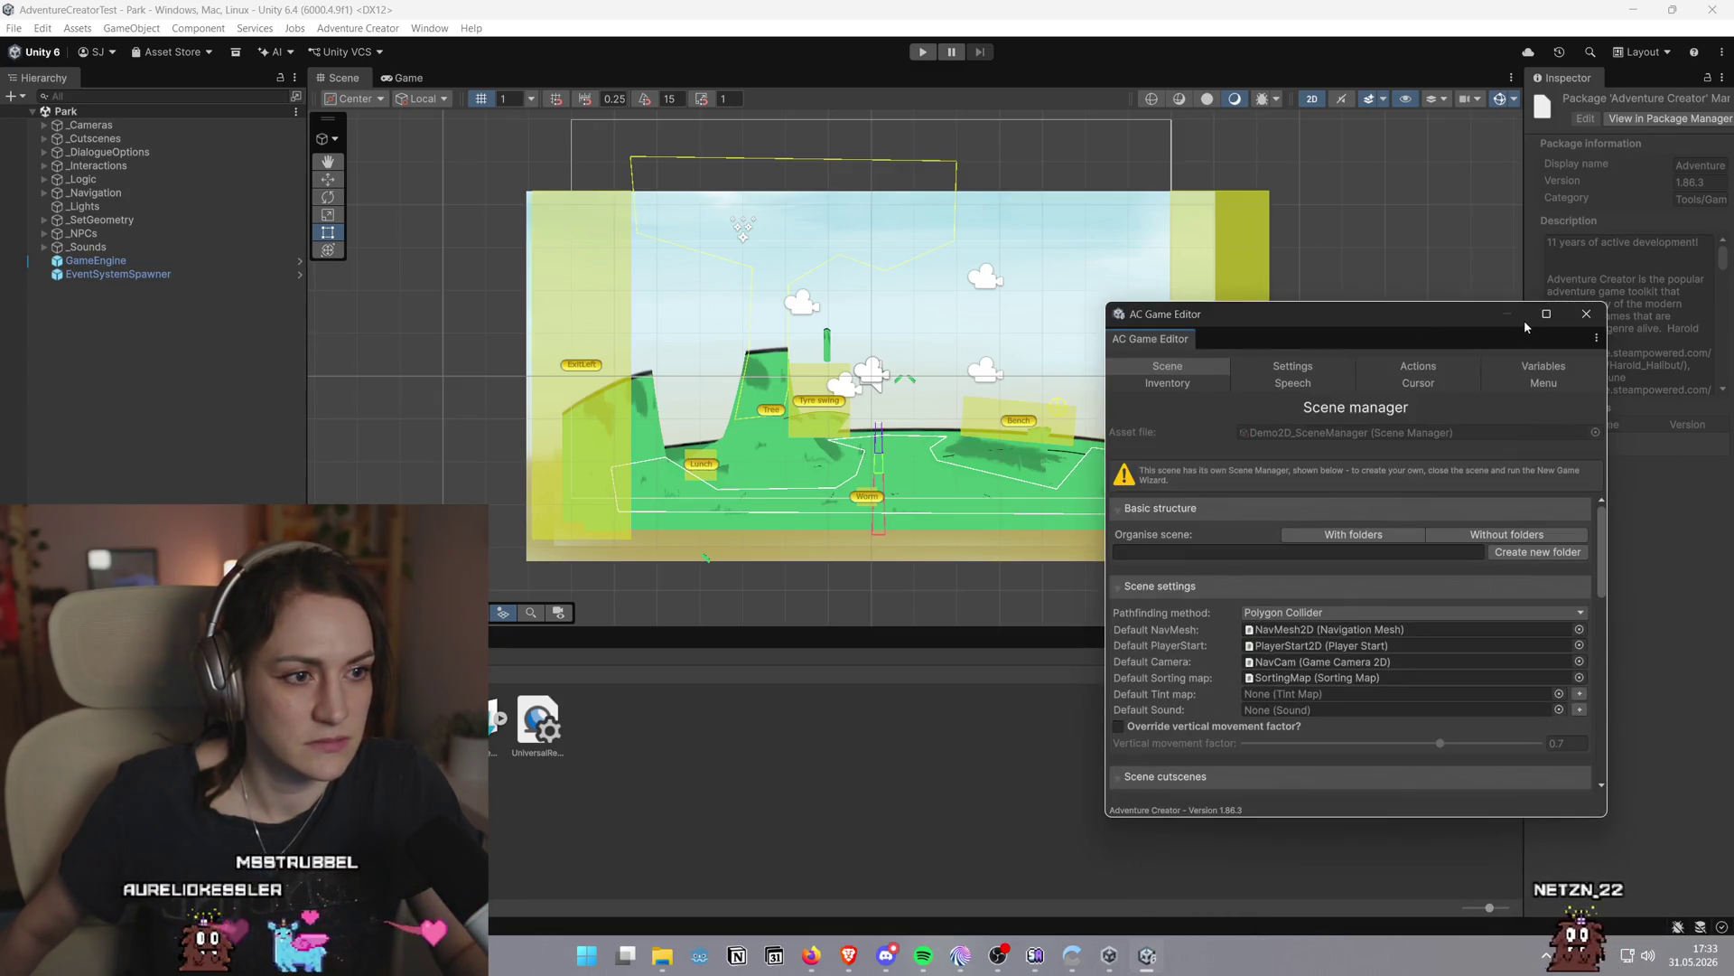
mouse_move(1377, 316)
left_mouse_down()
mouse_move(1473, 293)
mouse_move(1509, 254)
left_mouse_up()
left_click_drag(1240, 322, 1451, 322)
mouse_move(1606, 250)
left_mouse_down()
mouse_move(1594, 924)
mouse_move(1608, 56)
mouse_move(1571, 50)
mouse_move(1475, 129)
mouse_move(205, 198)
mouse_move(7, 317)
mouse_move(1493, 351)
left_mouse_up()
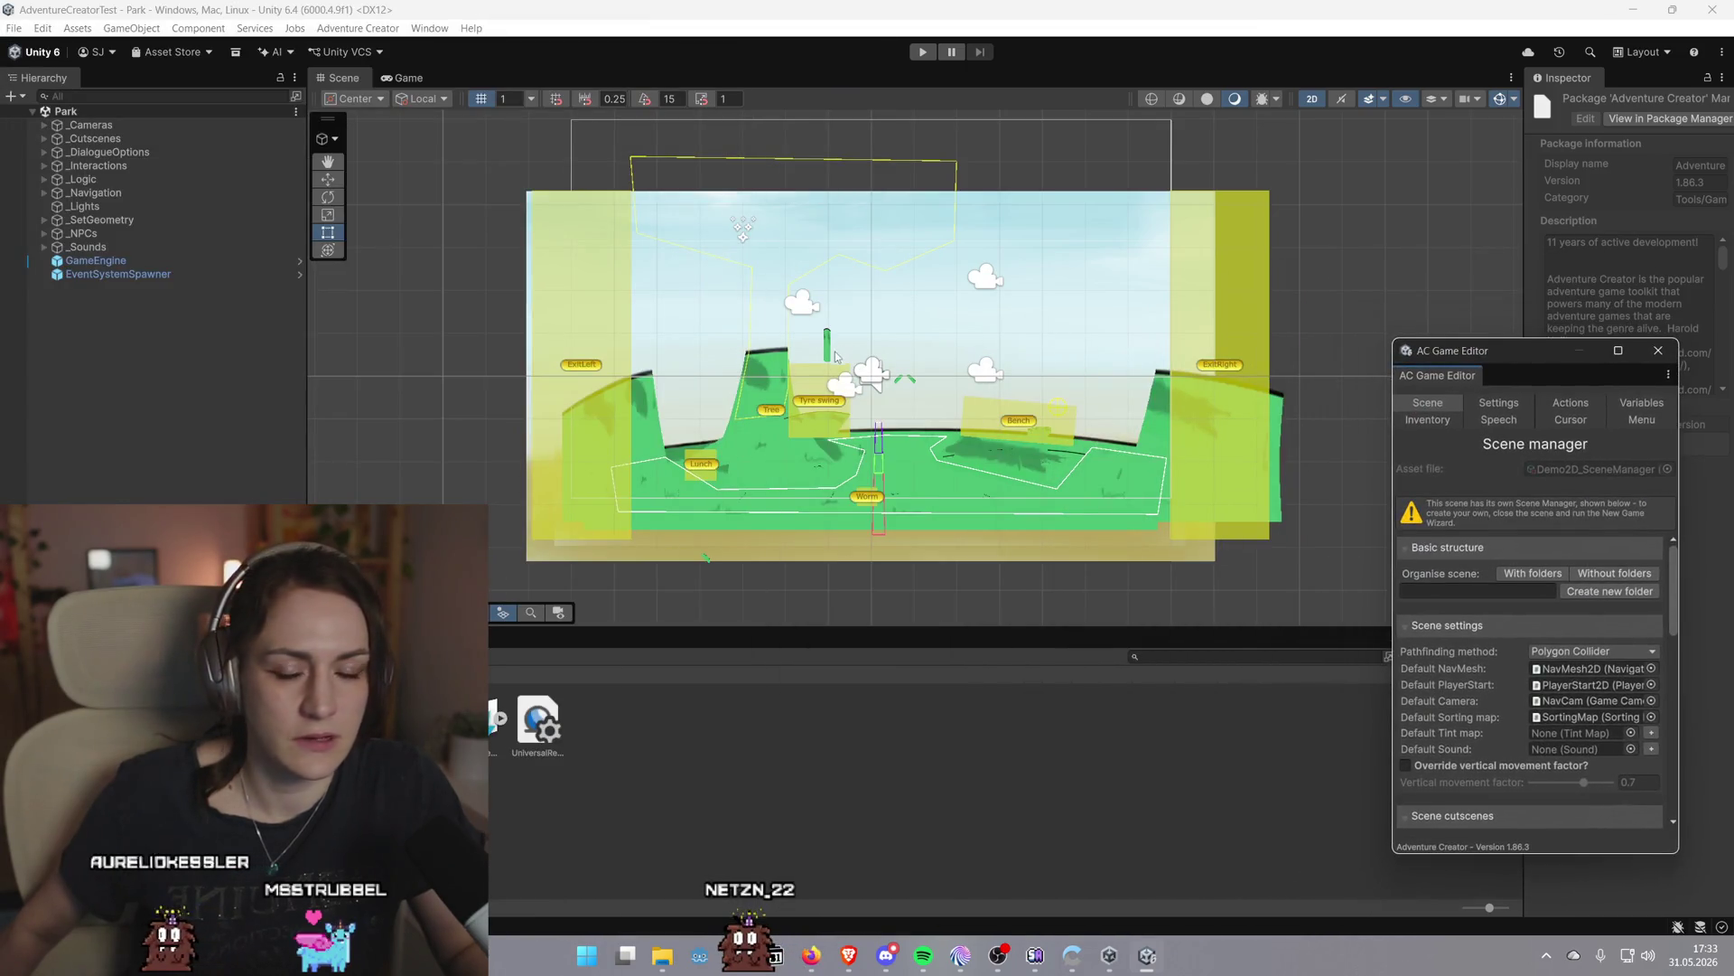
scroll(835, 355, "up", 3)
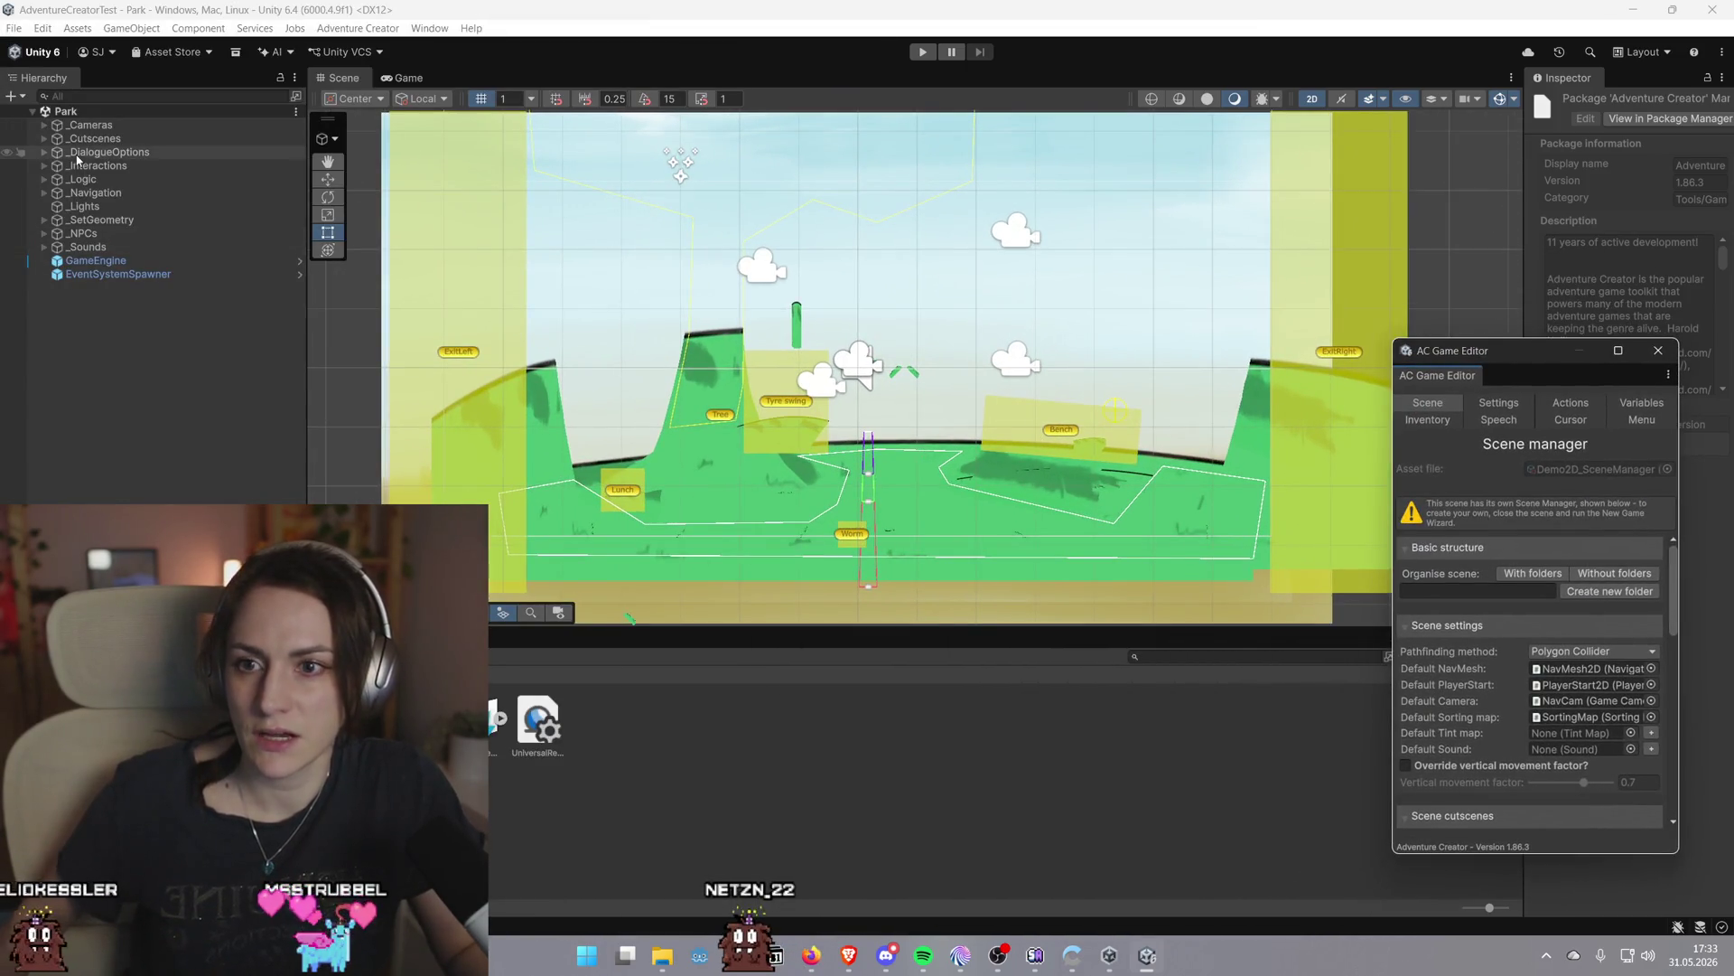
Expand and re-collapse the _Cutscenes, _DialogueOptions and _Interactions hierarchy groups
left_click(52, 130)
left_click(94, 140)
left_click(44, 139)
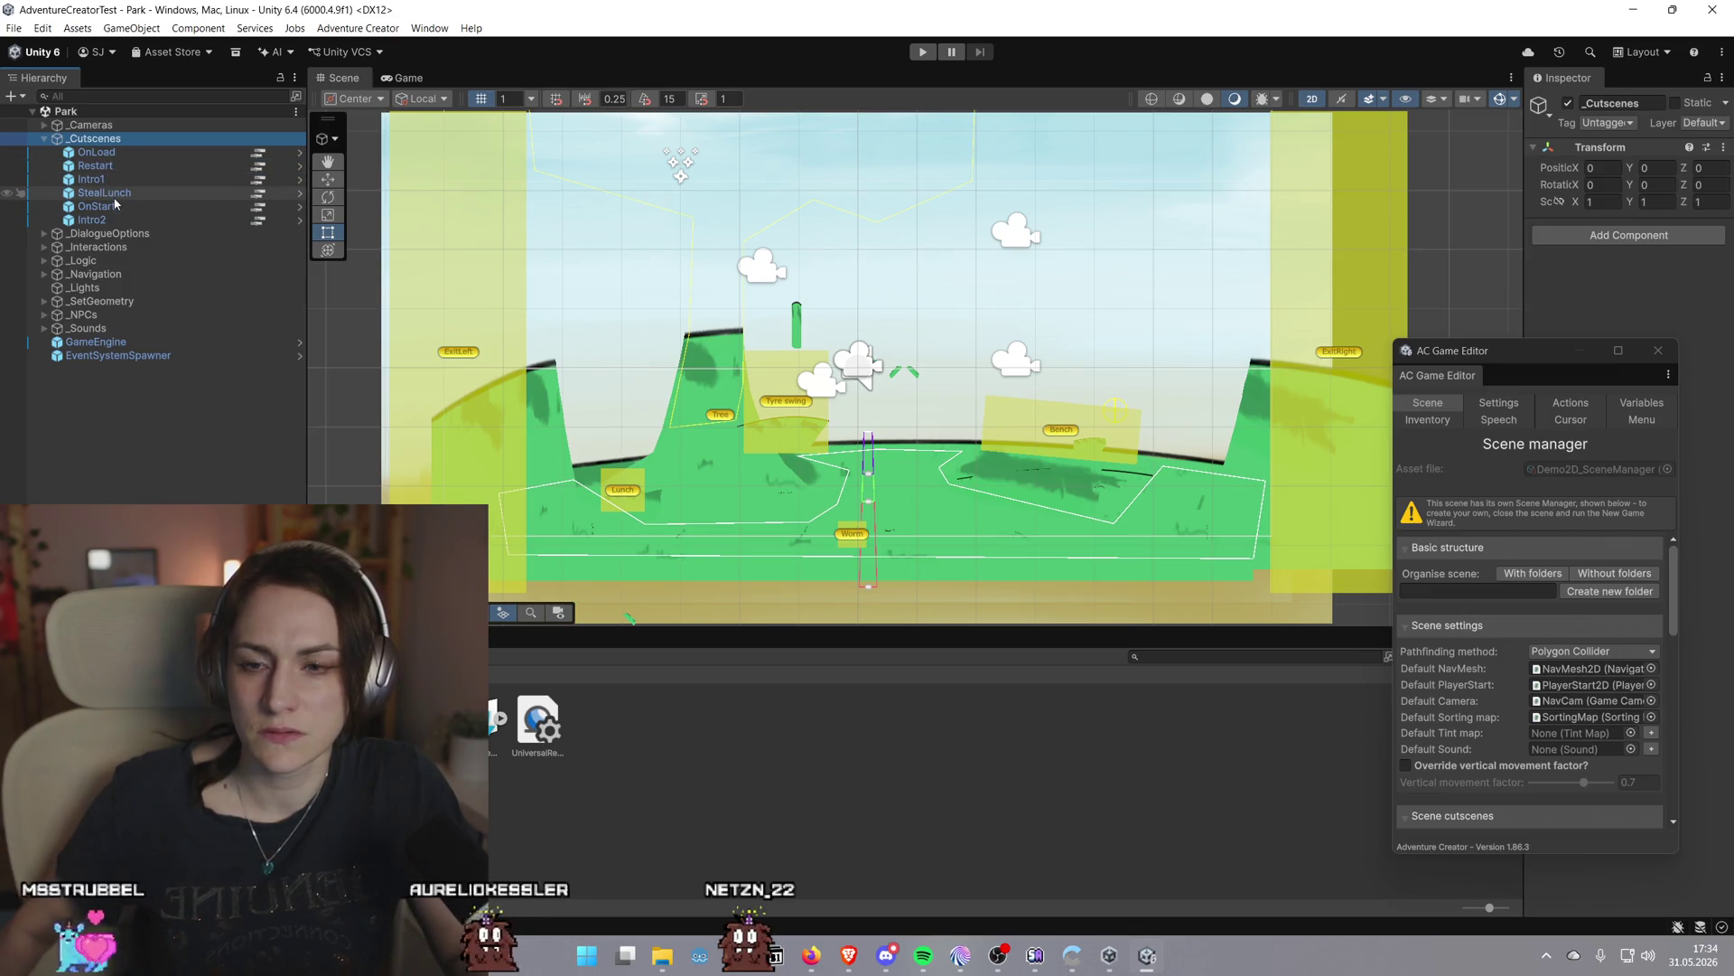
left_click(44, 235)
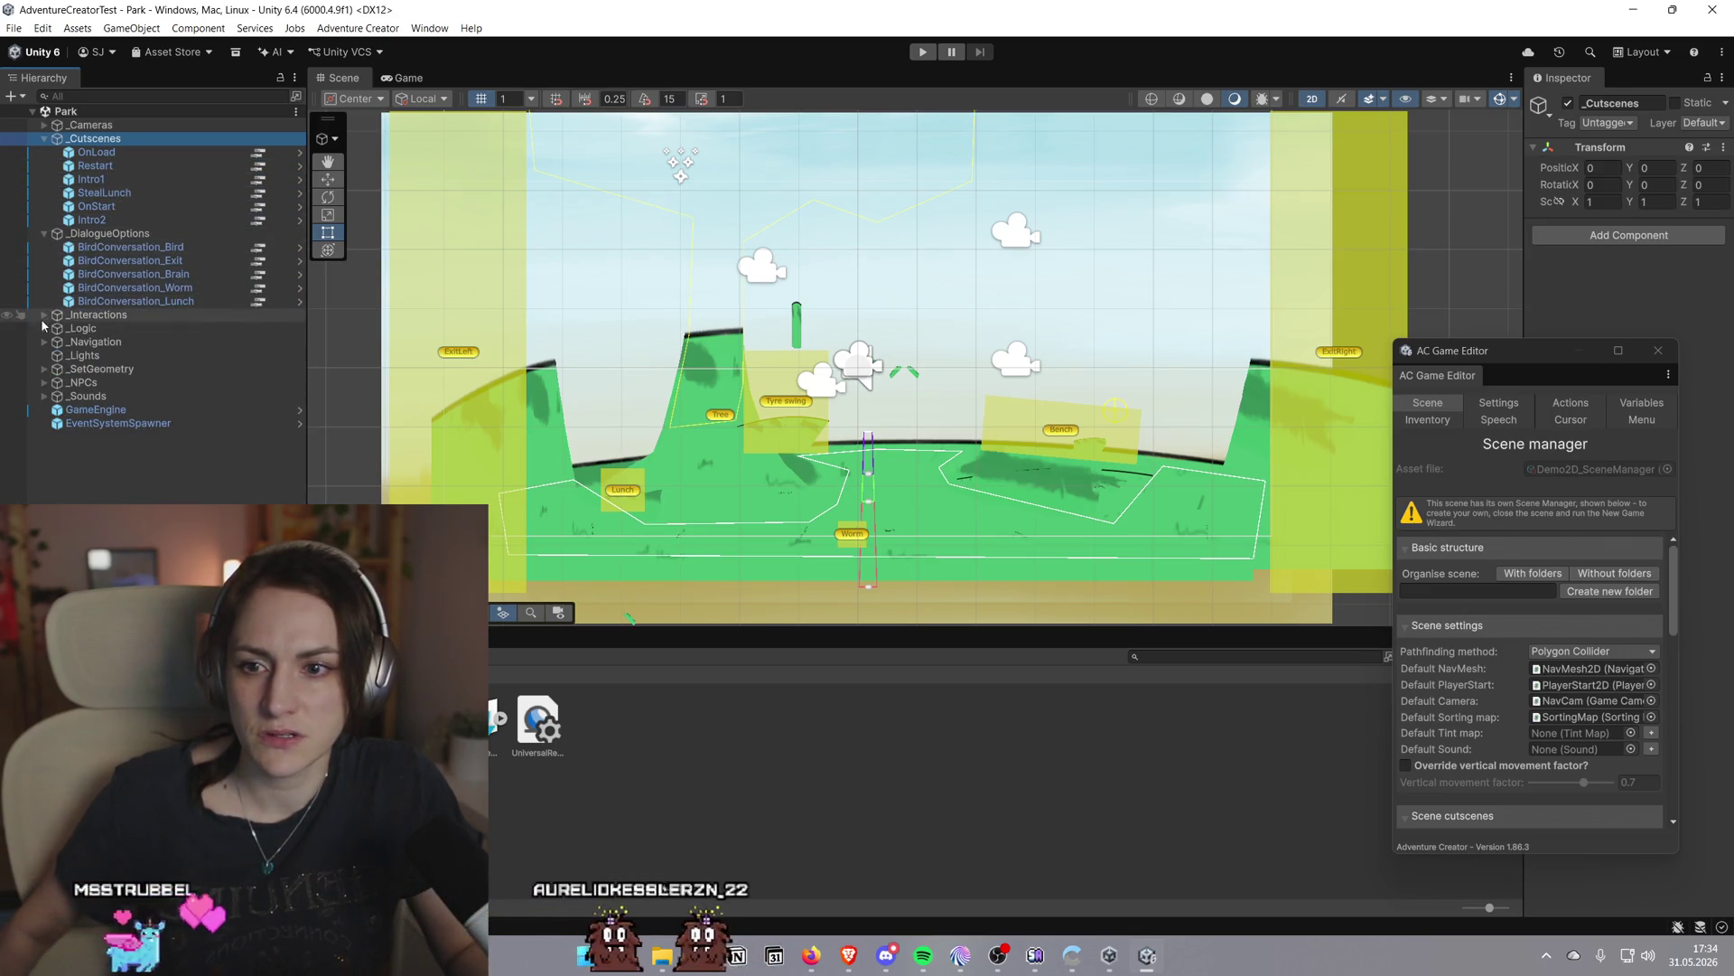
left_click(43, 234)
left_click(43, 139)
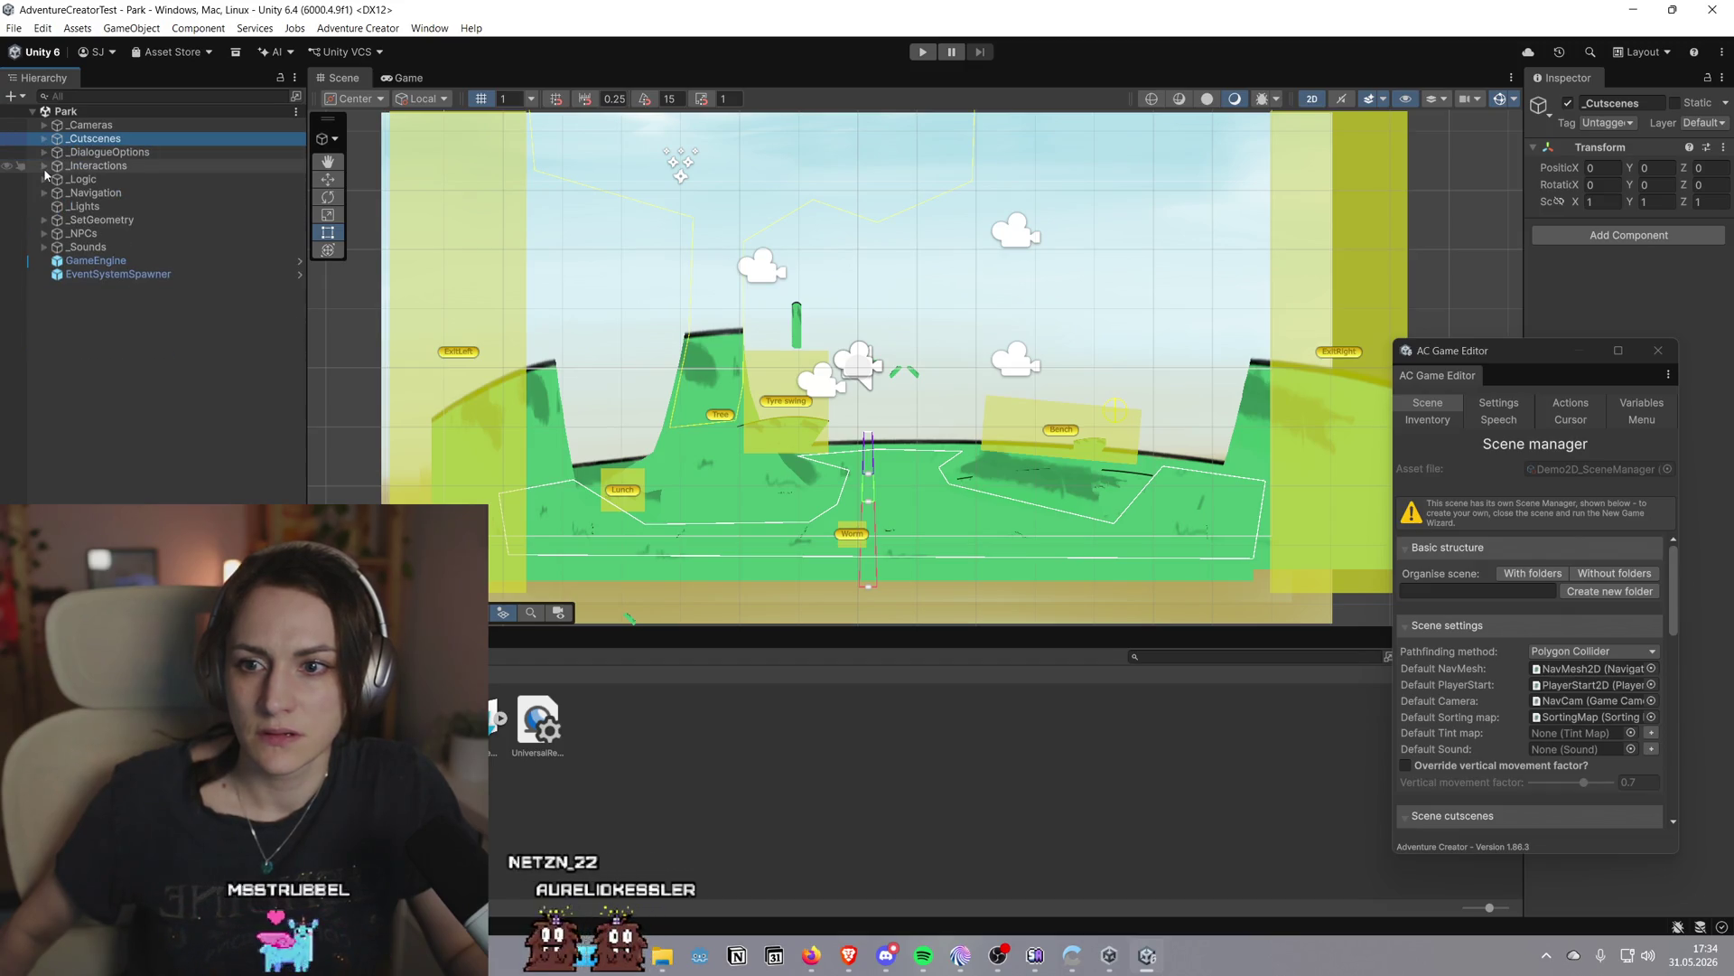
left_click(43, 166)
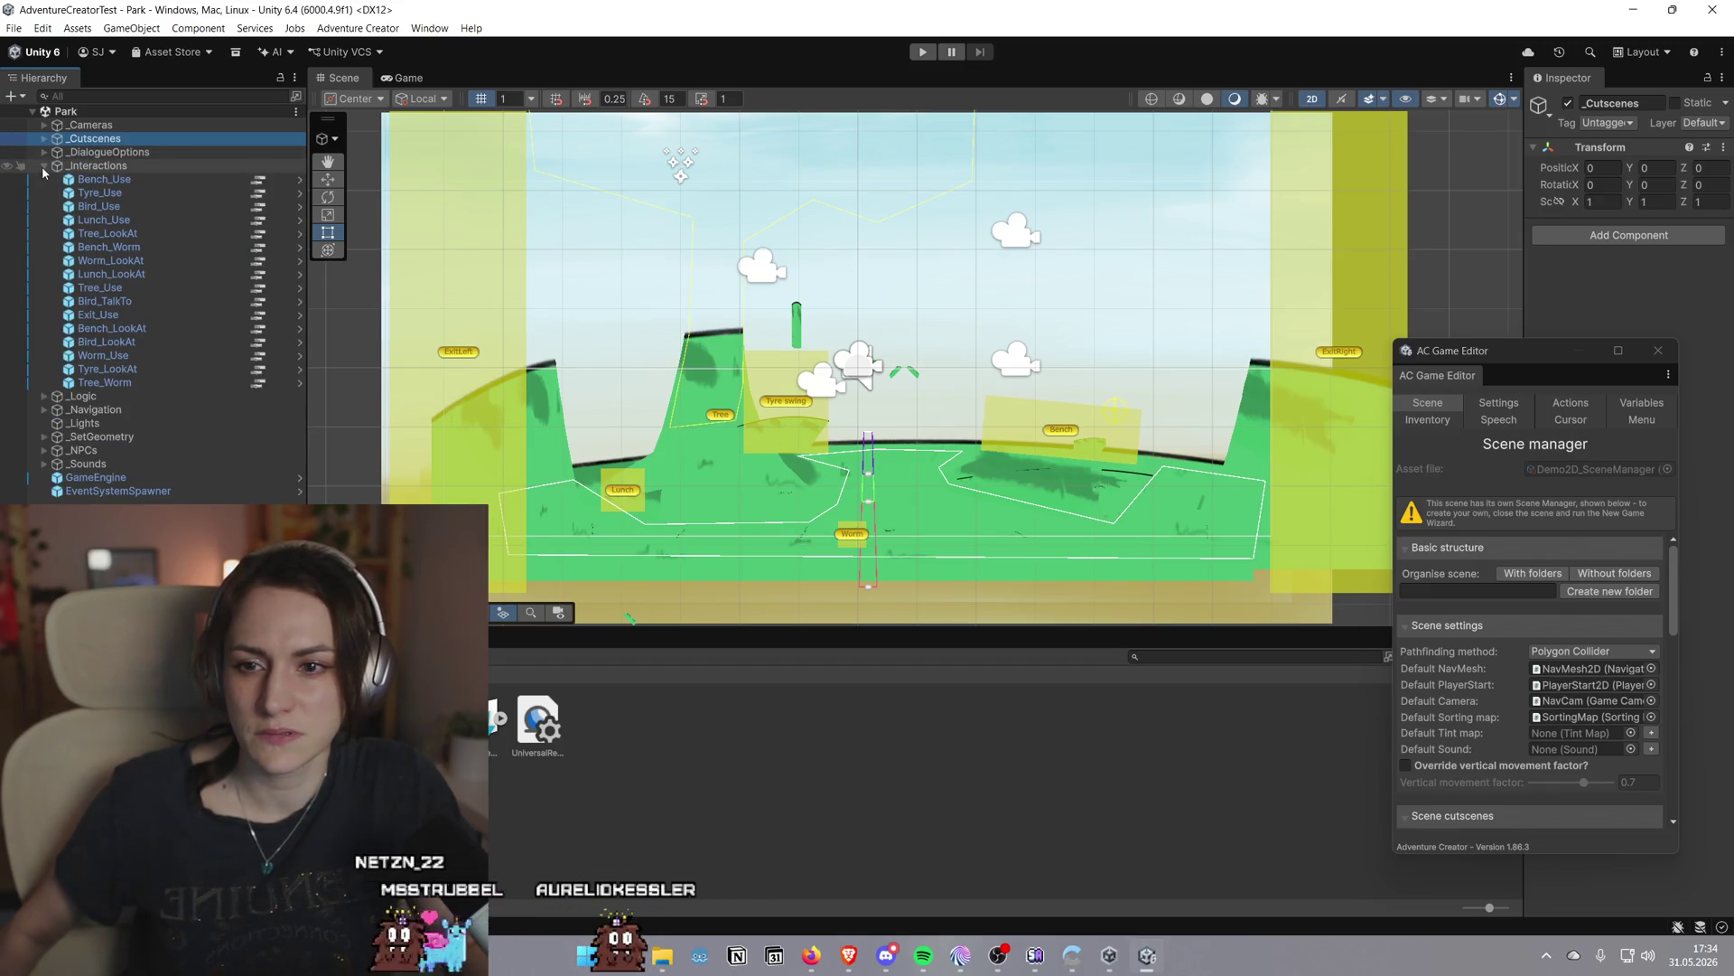
left_click(44, 168)
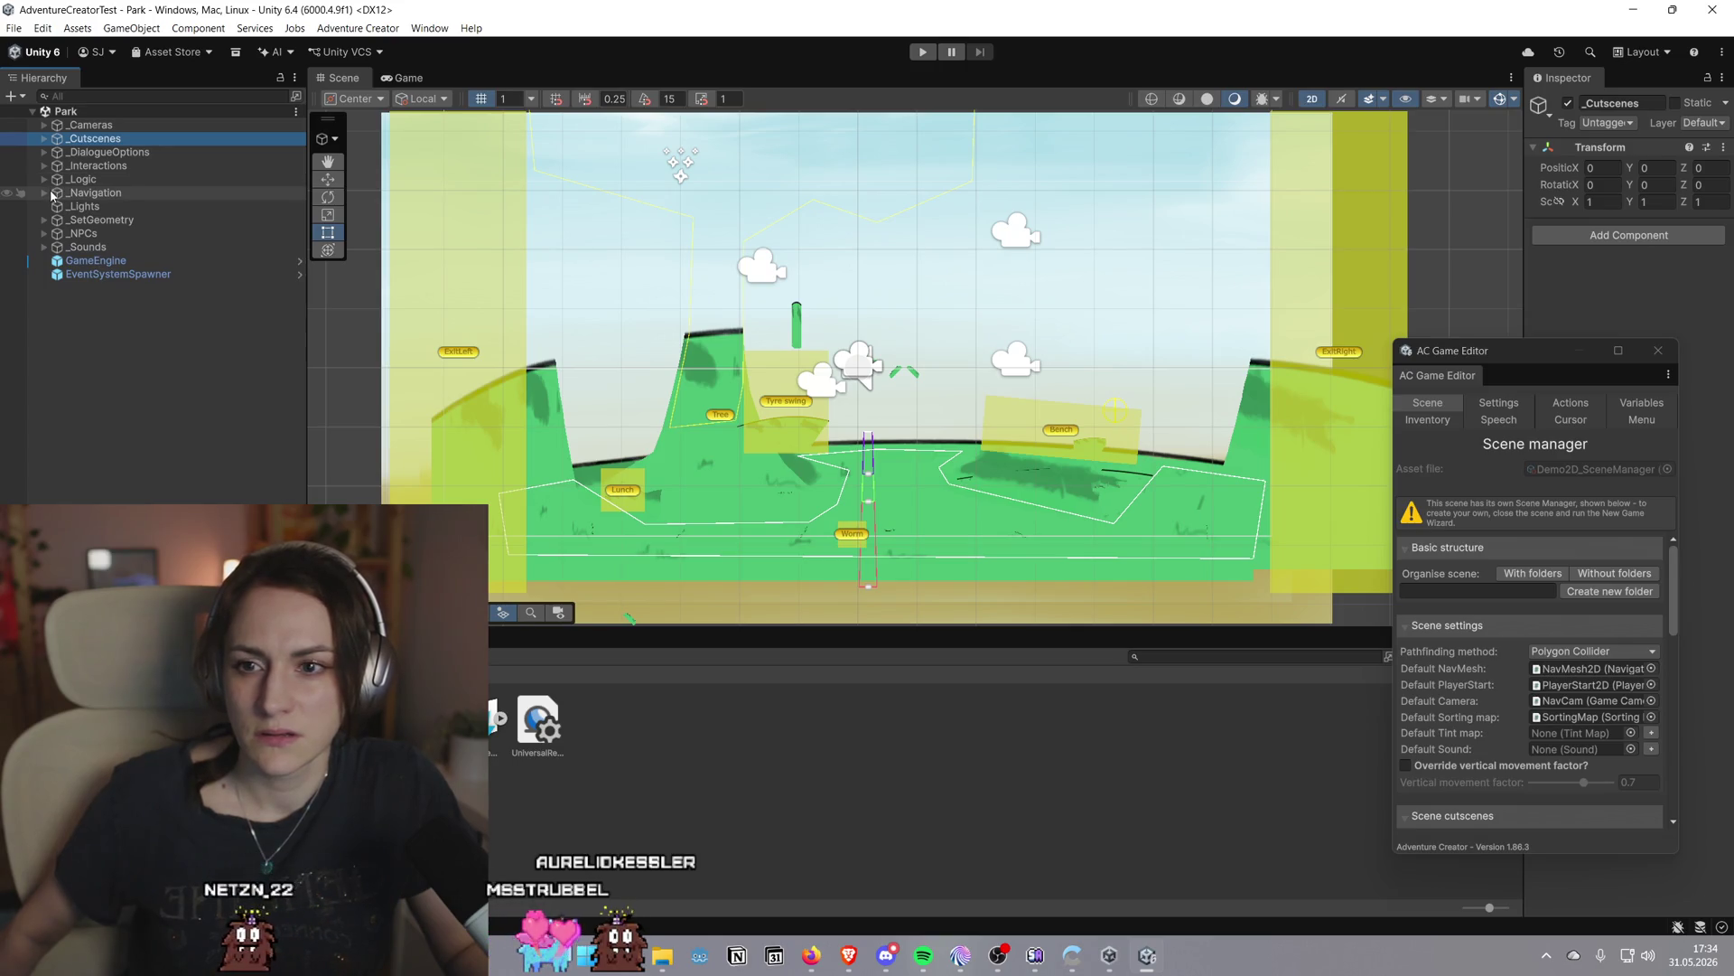
Select GameEngine to show its components, and enlarge the AC Game Editor beside them
left_click(45, 236)
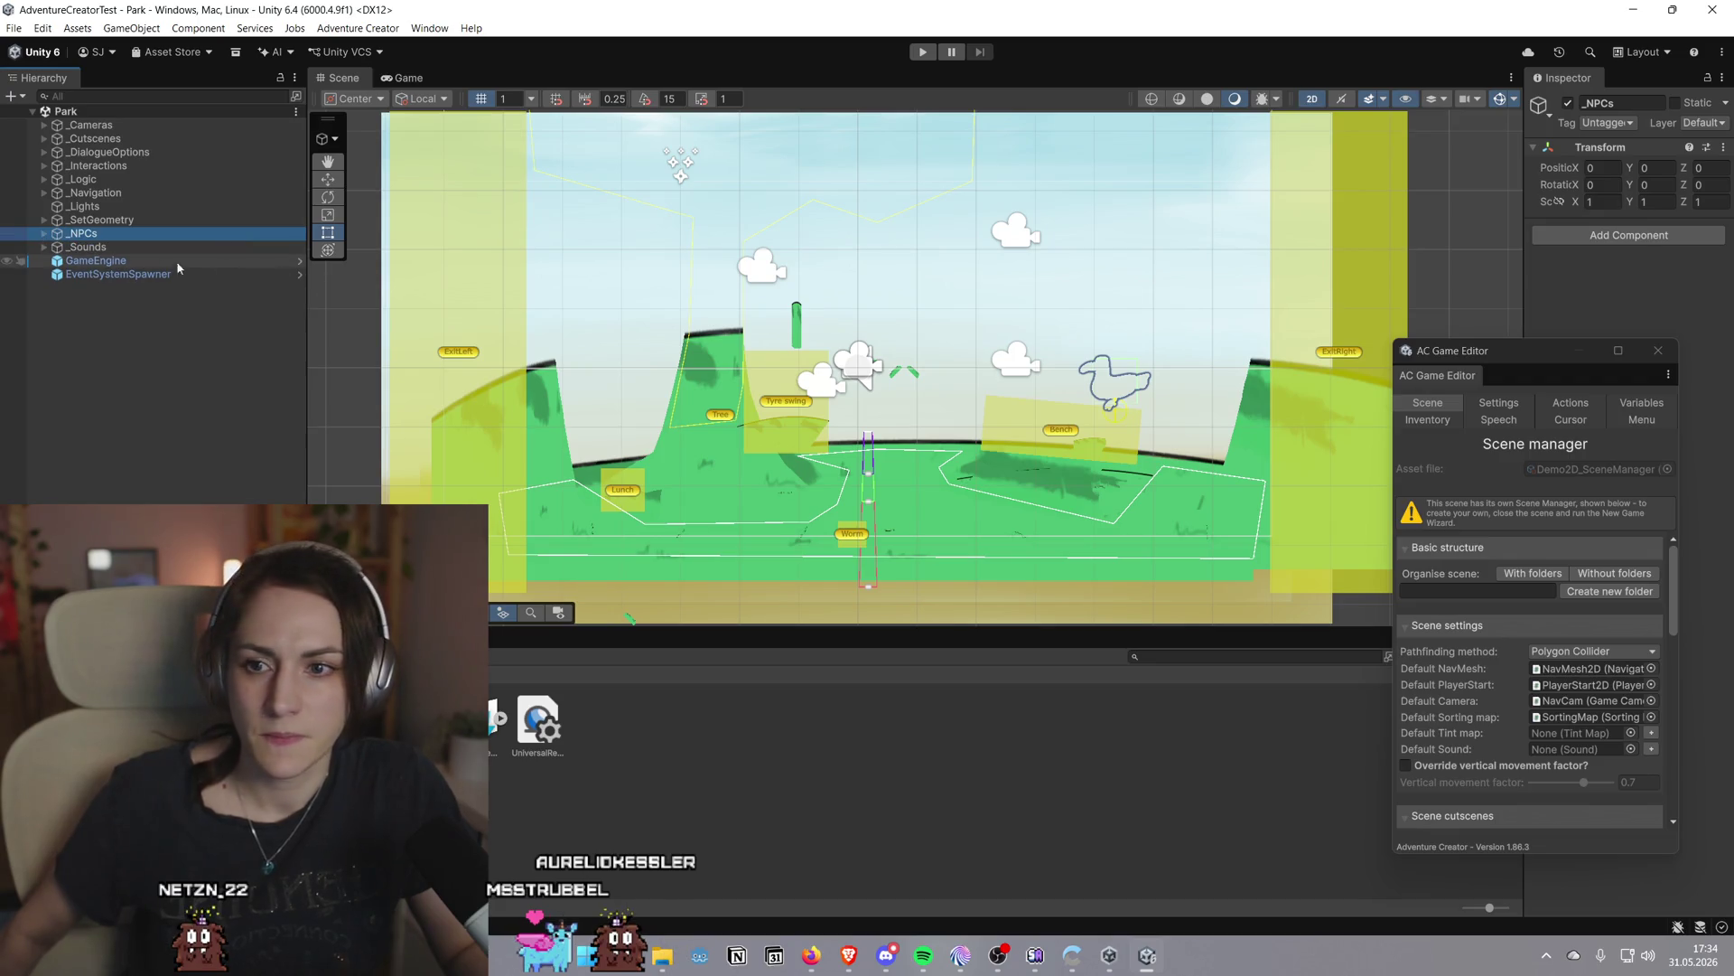
left_click(134, 262)
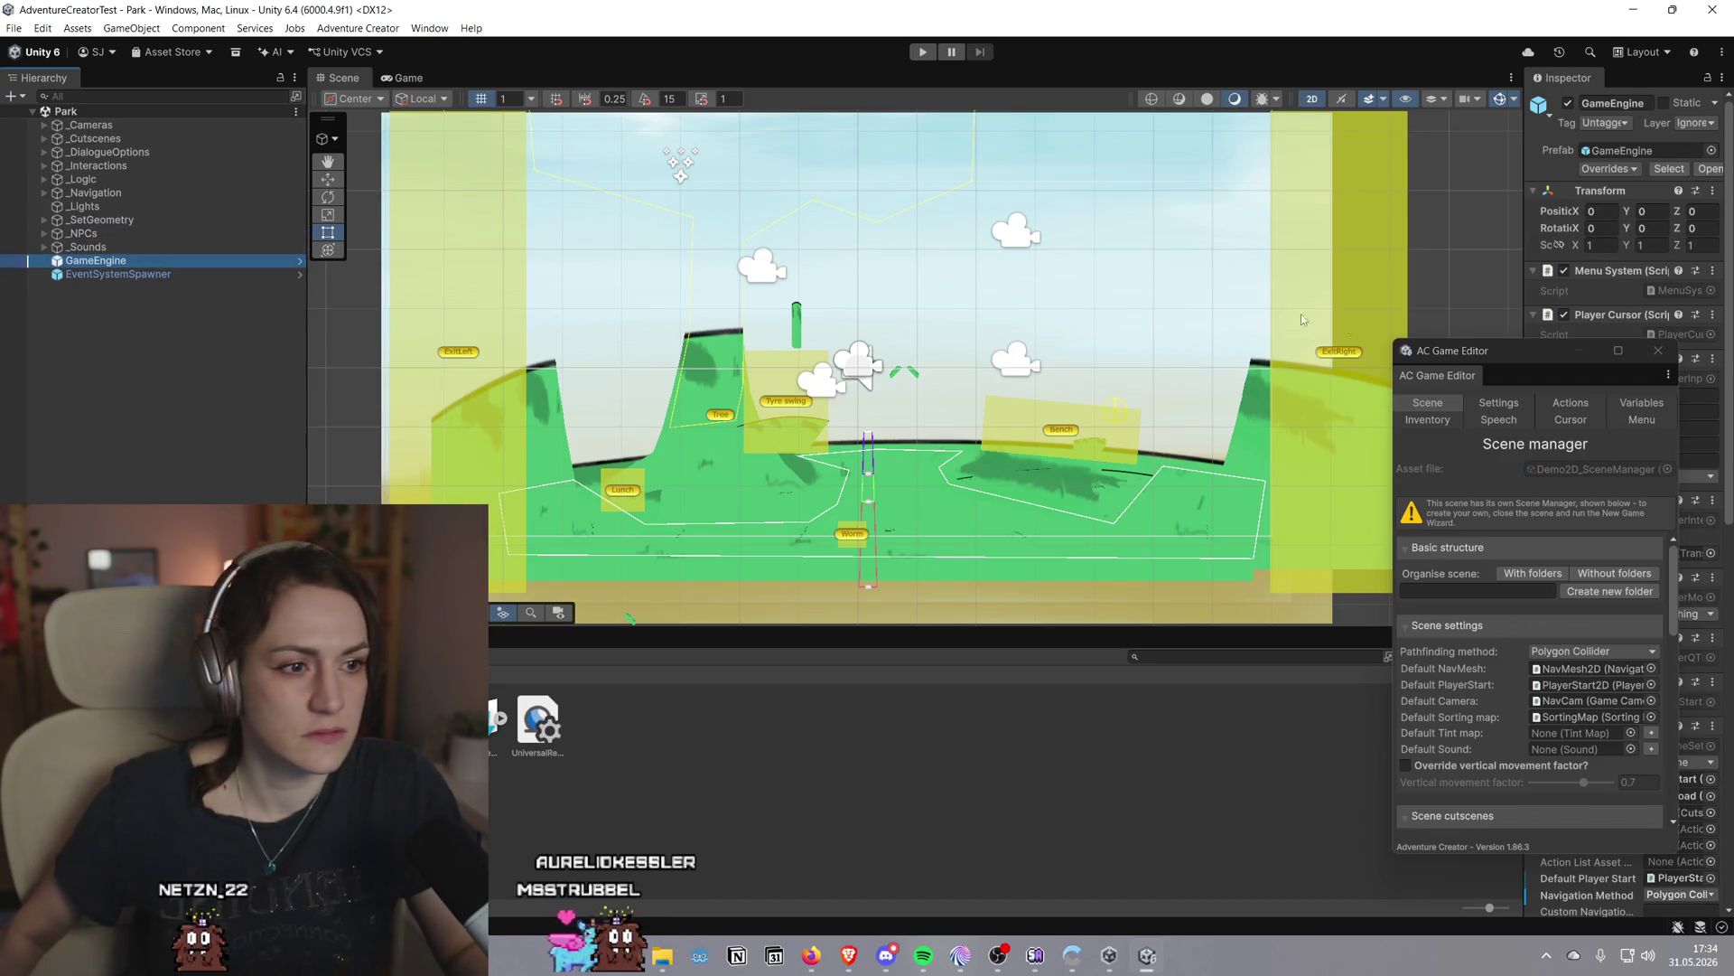
left_click_drag(1508, 359, 1132, 348)
left_click_drag(1527, 286, 1457, 286)
mouse_move(1178, 347)
left_mouse_down()
mouse_move(1555, 202)
mouse_move(1590, 113)
left_mouse_up()
left_click_drag(1432, 205, 1158, 205)
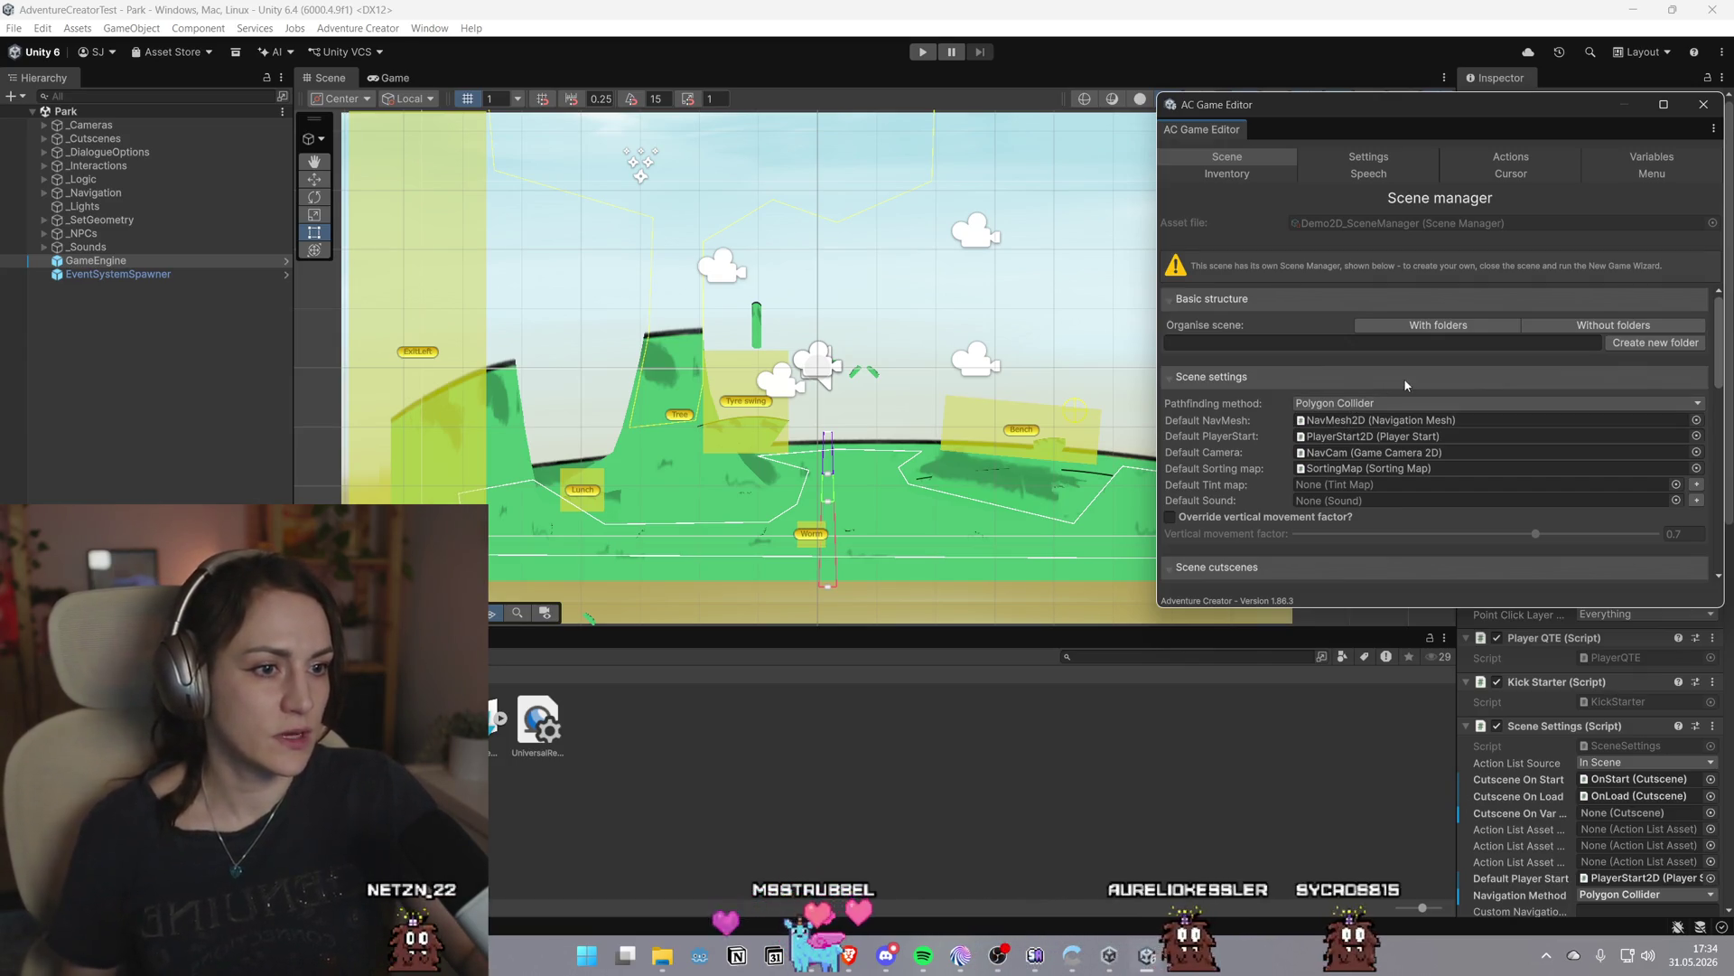
scroll(1413, 370, "down", 3)
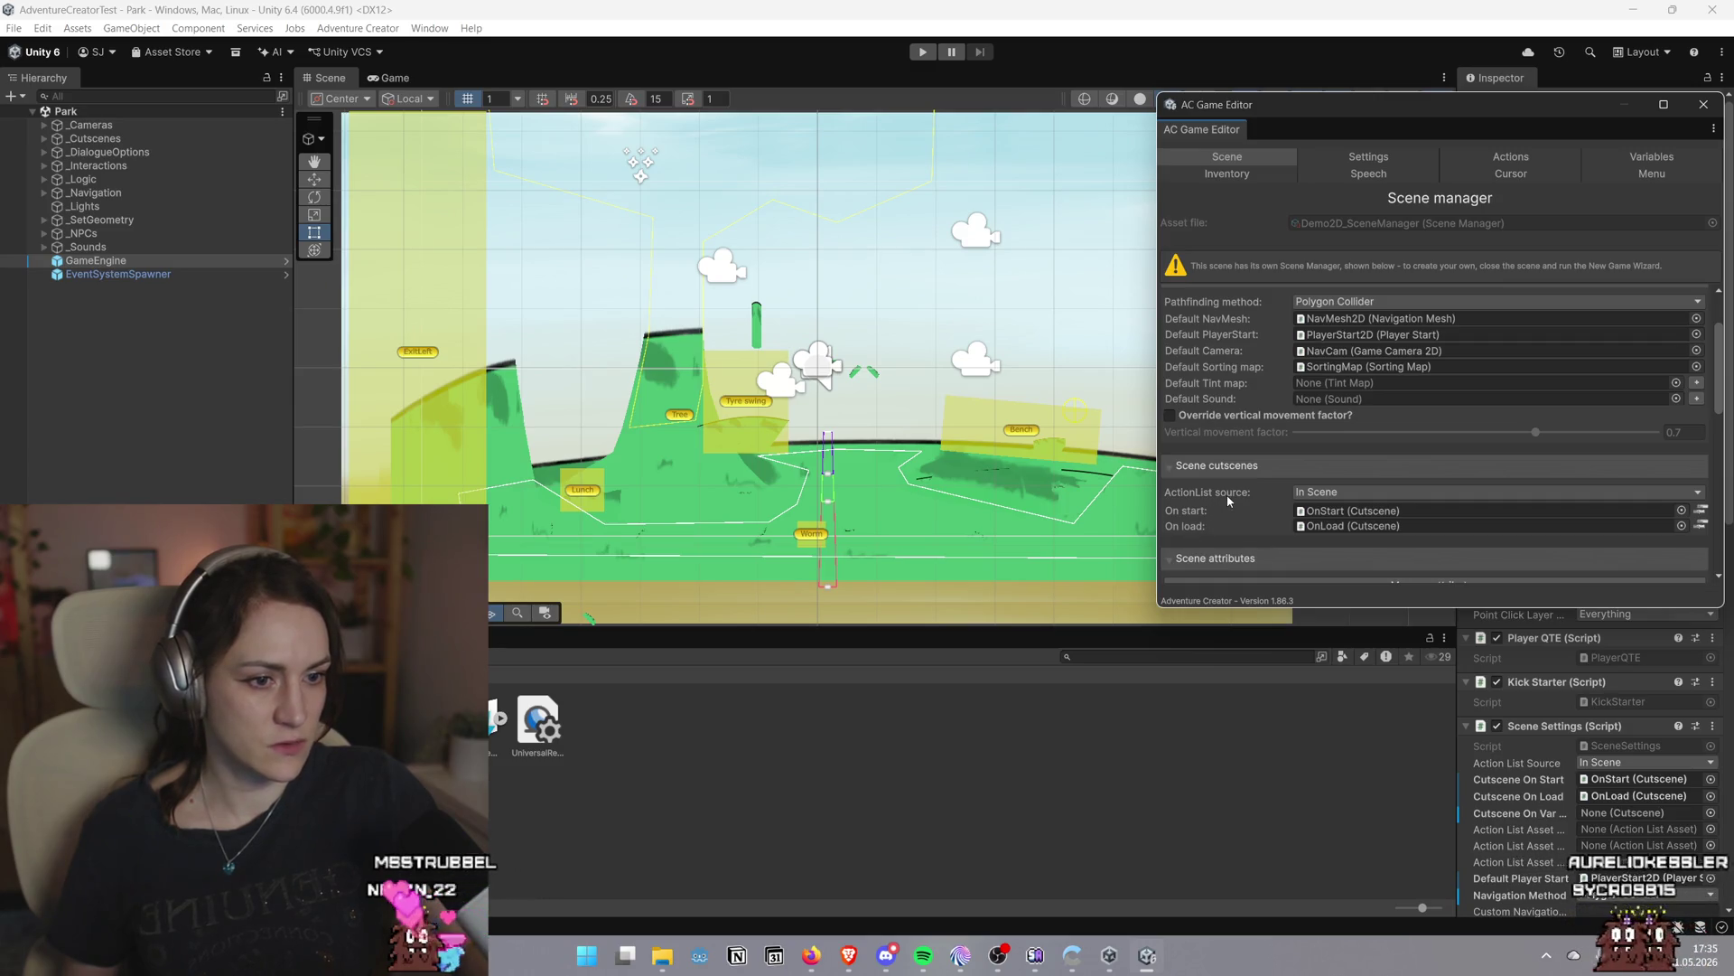
Scroll through the Scene manager, then view the Settings, Actions and Variables managers
scroll(1228, 500, "down", 3)
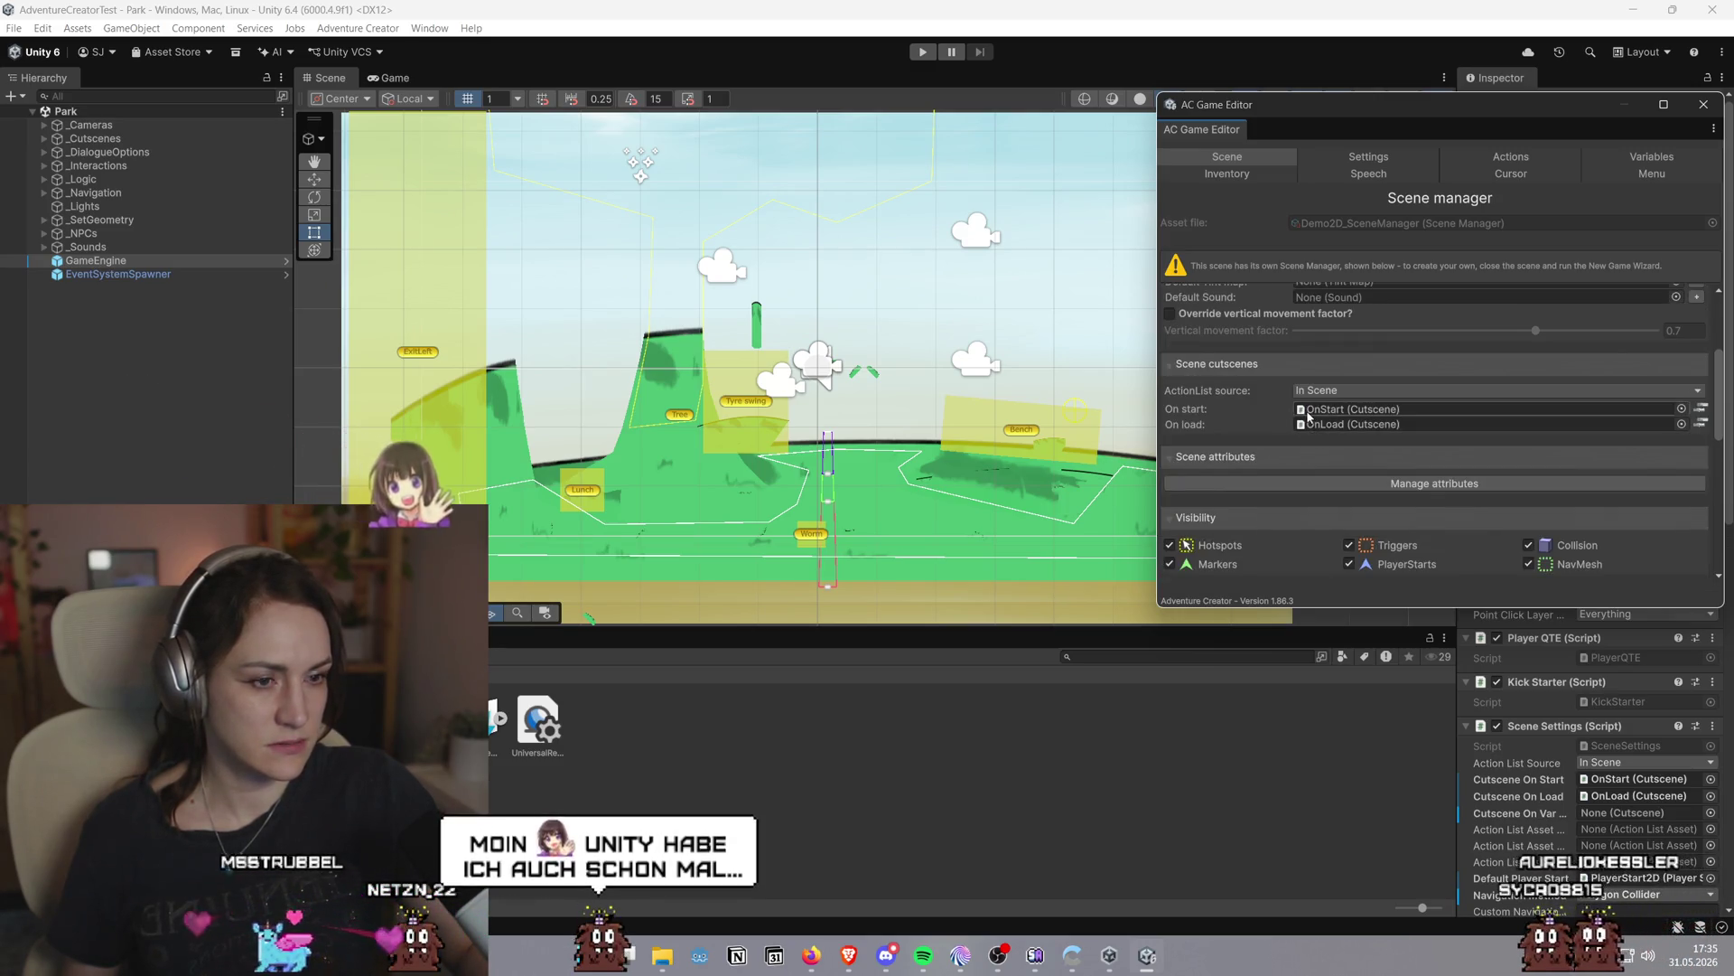
scroll(1281, 442, "down", 2)
scroll(1281, 447, "down", 7)
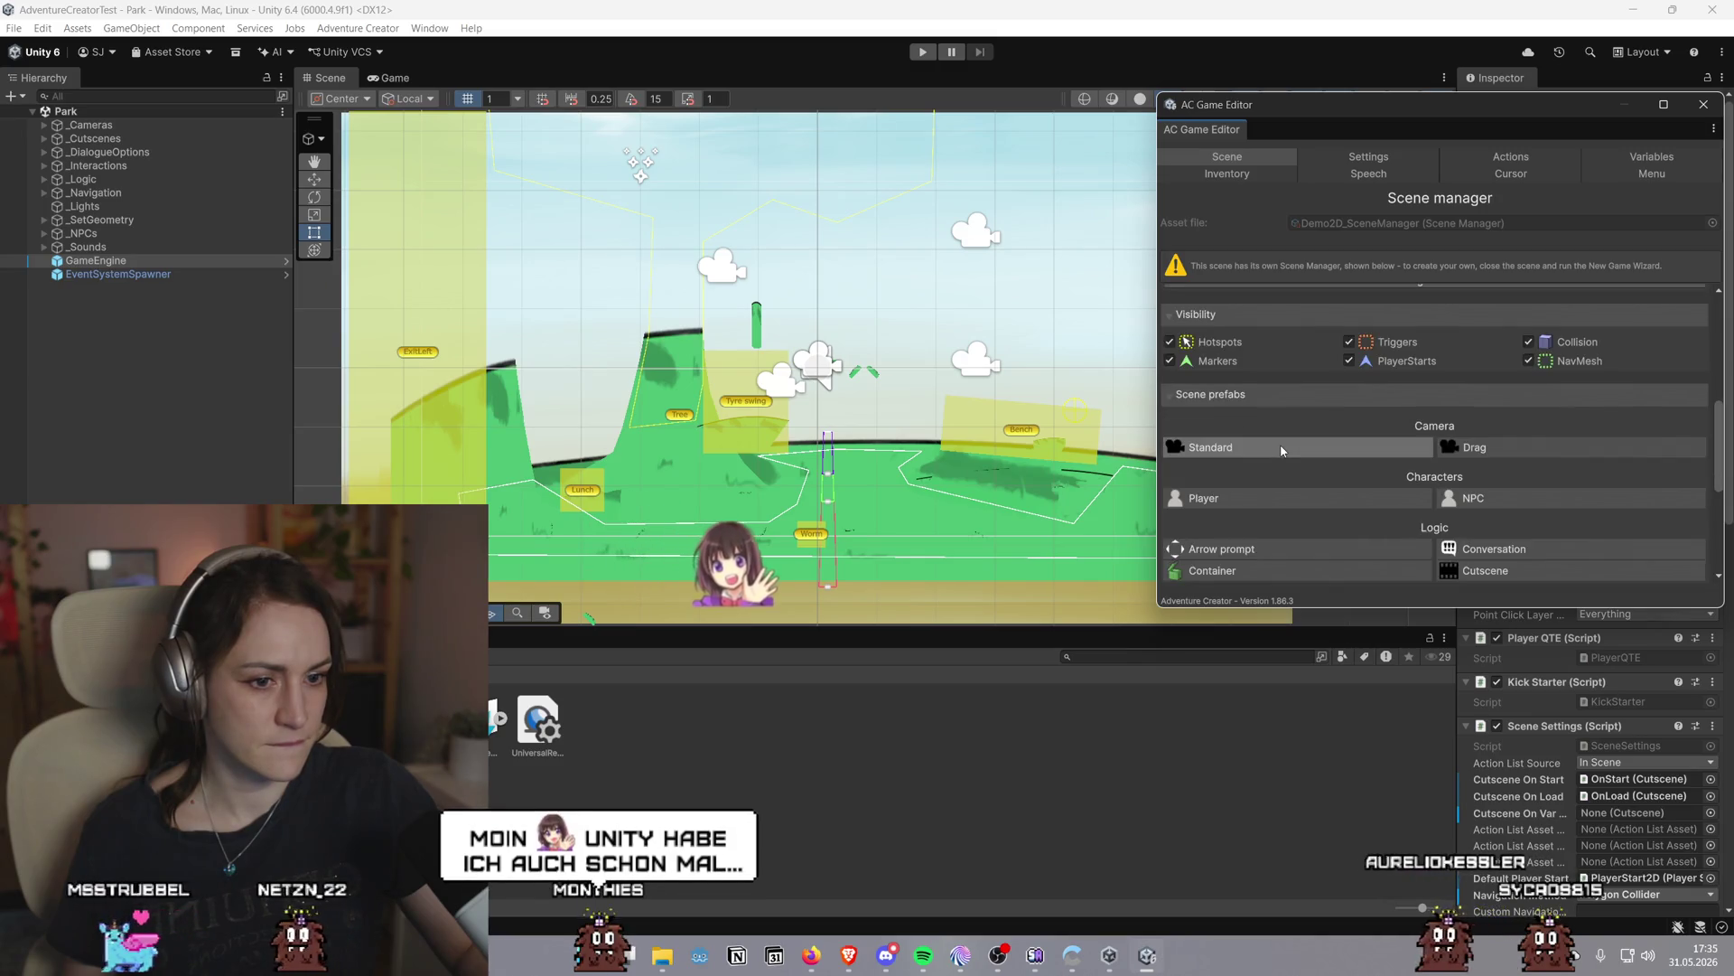
scroll(1281, 448, "down", 5)
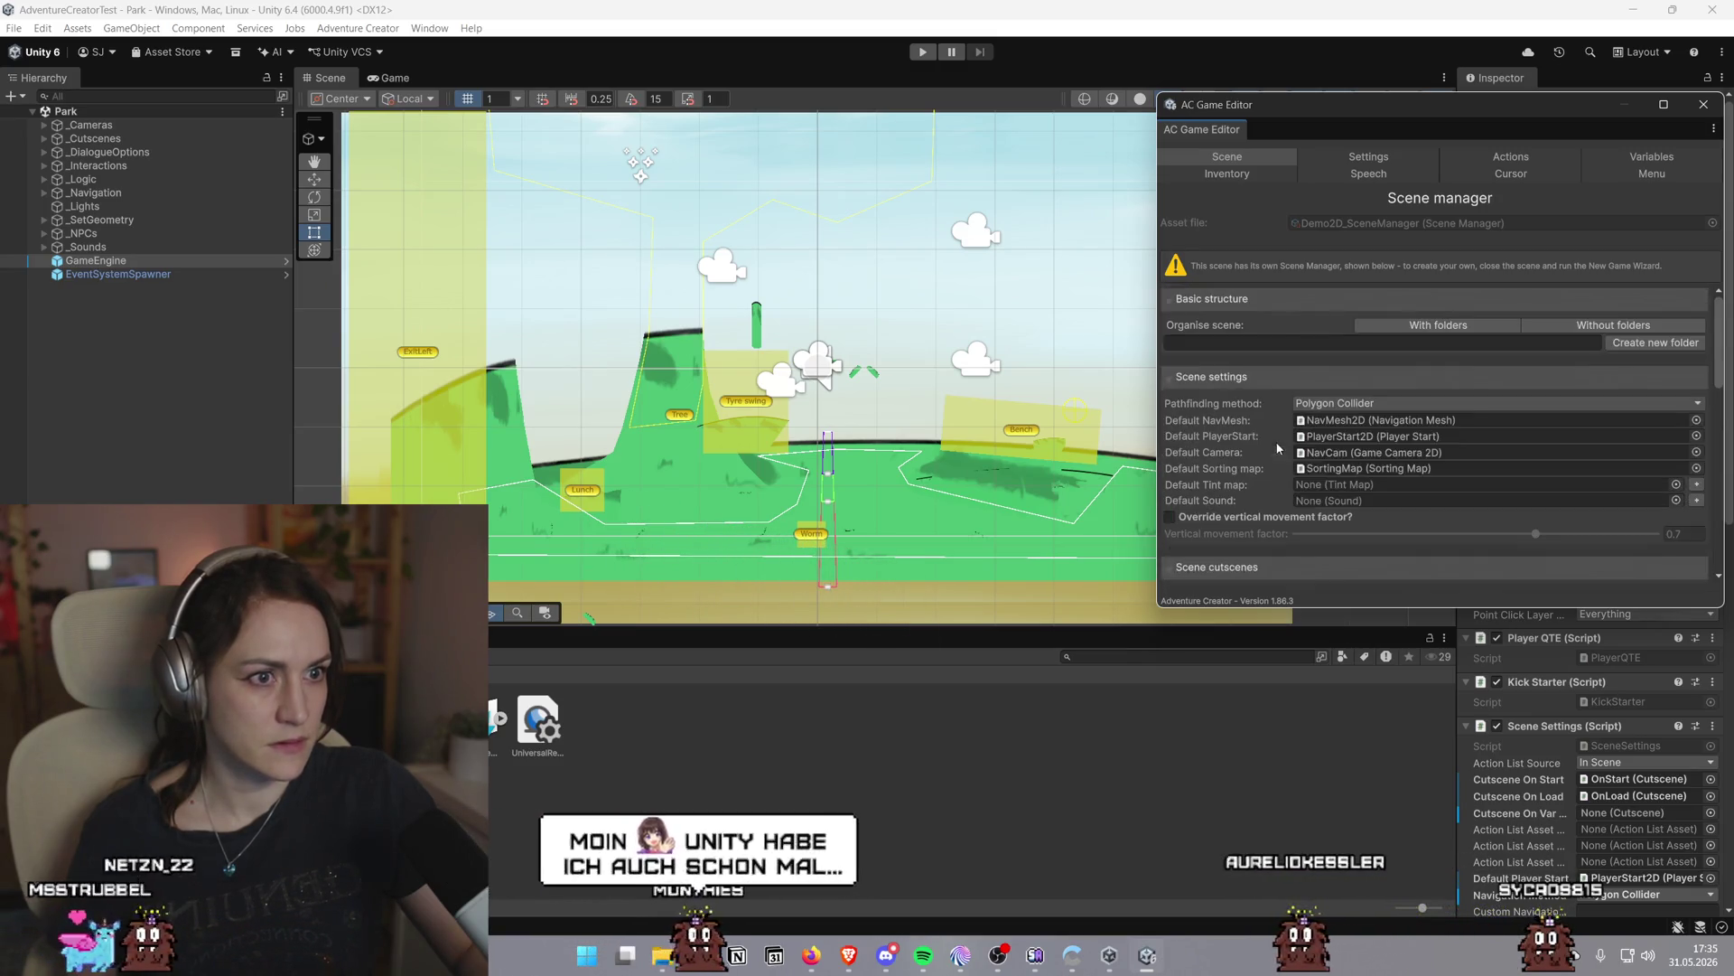
left_click(1412, 160)
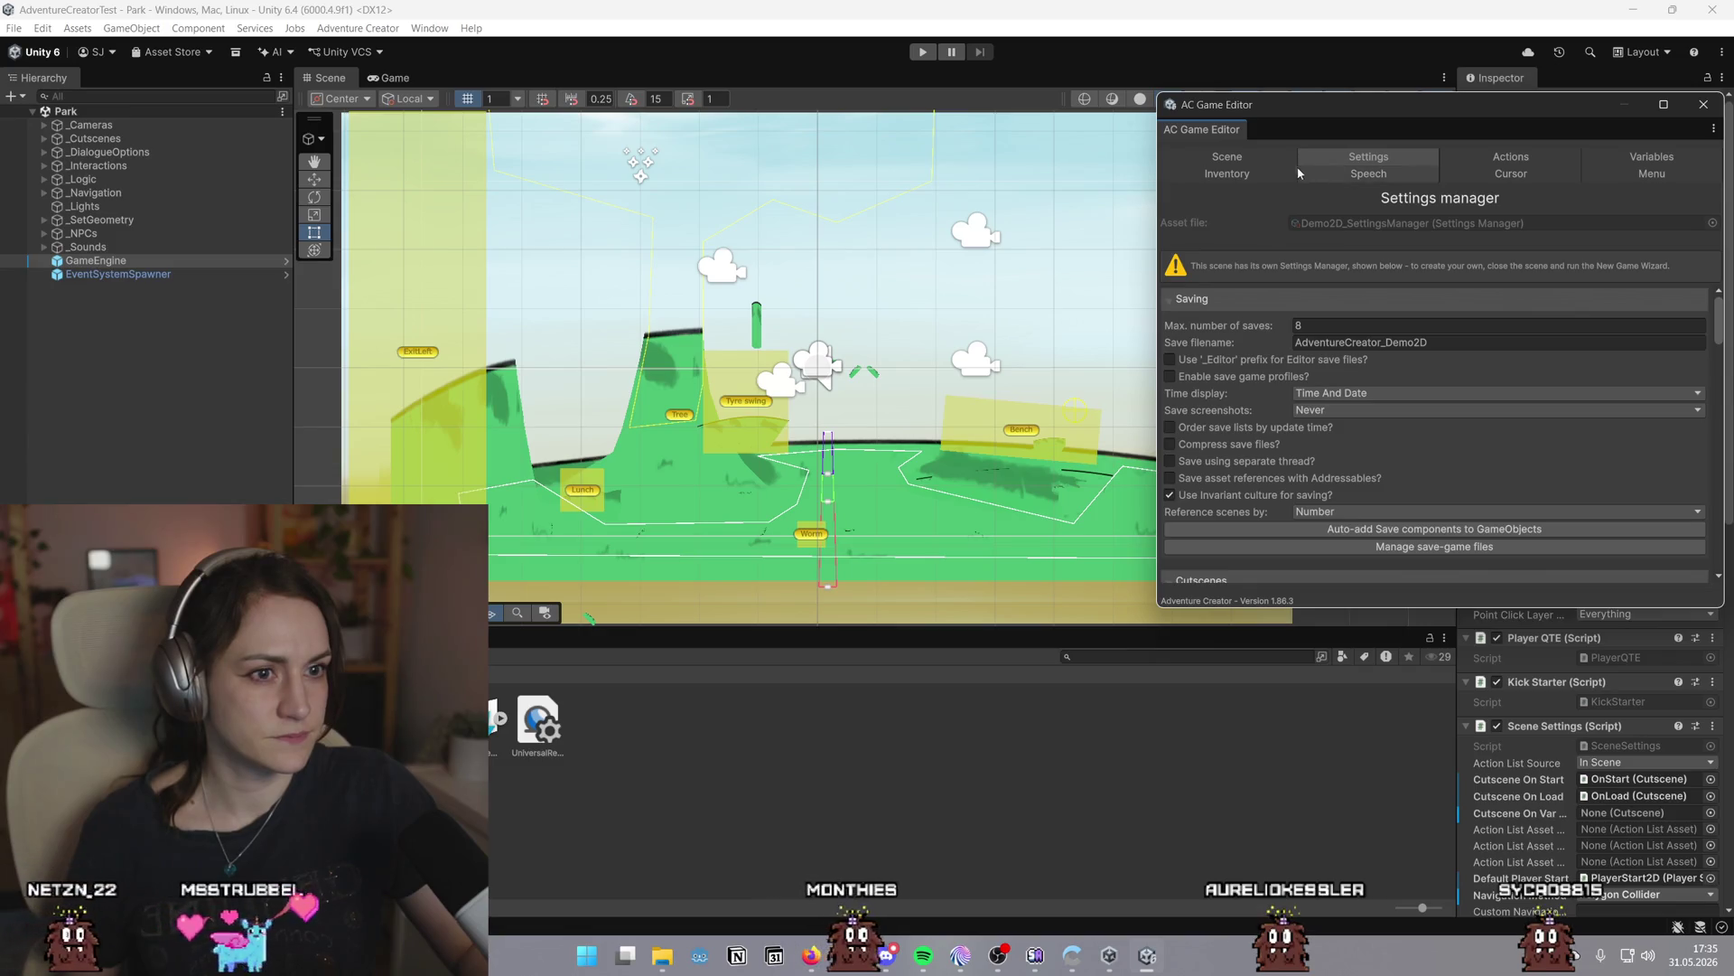
left_click(1265, 159)
left_click(1504, 157)
left_click(1626, 152)
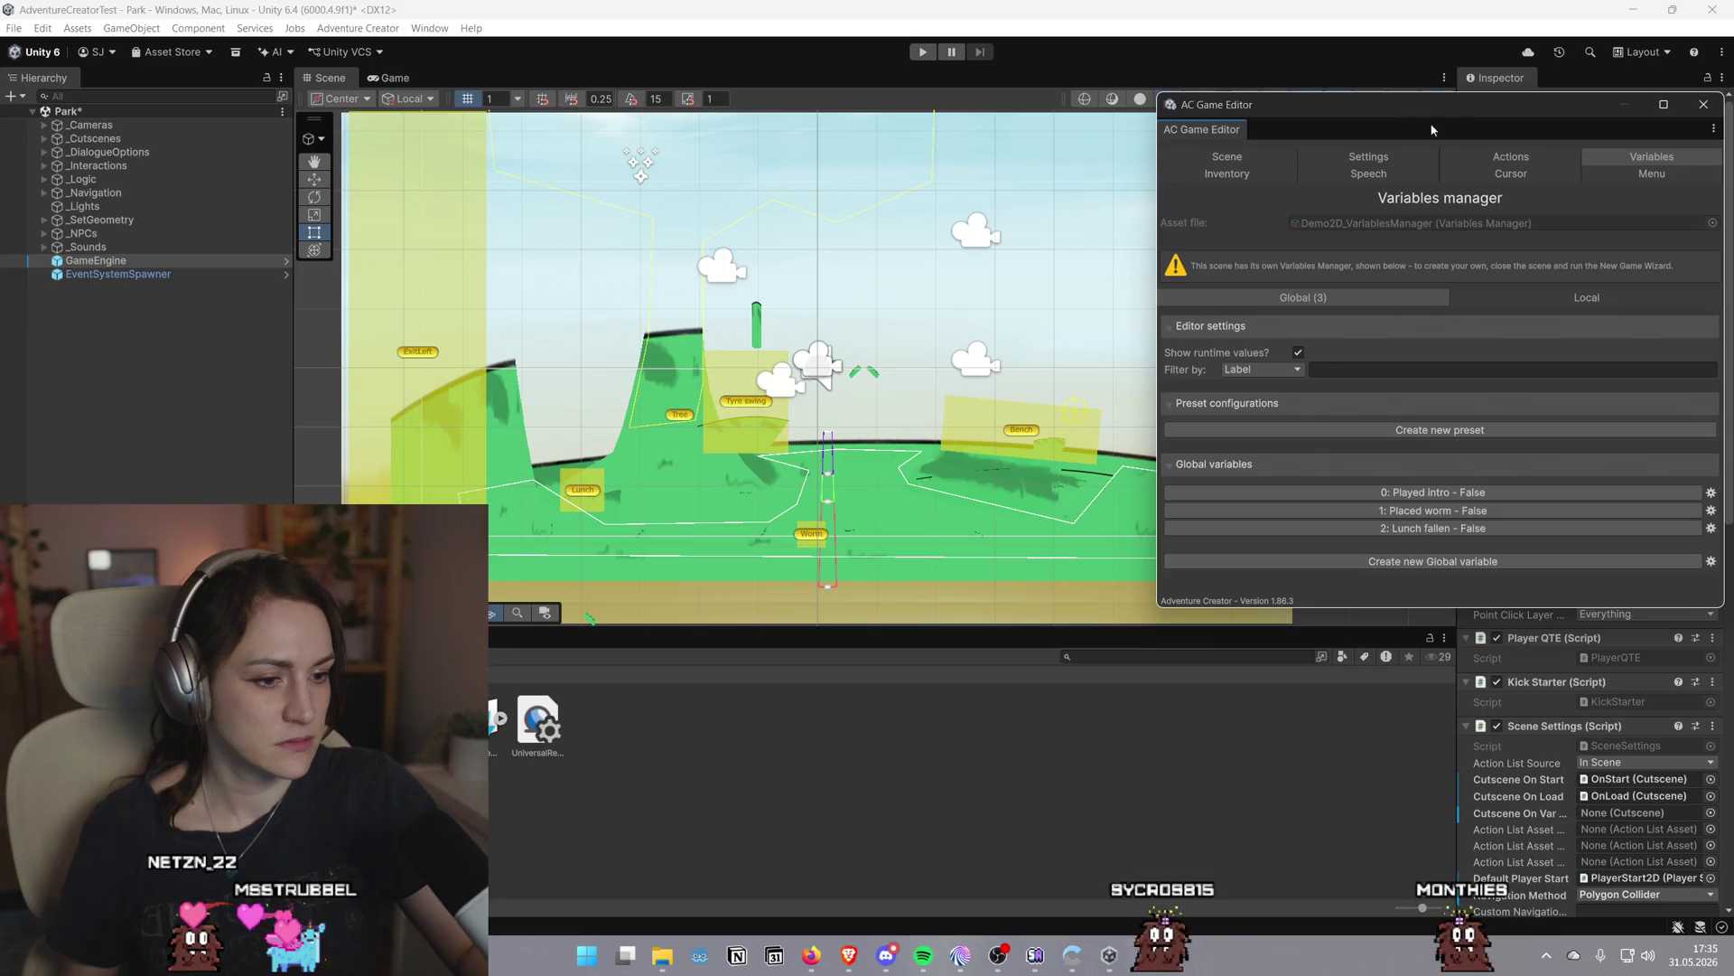
Return to the Scene manager, deselect GameEngine, and narrow the AC Game Editor beside the scene
left_click_drag(1503, 116, 1288, 181)
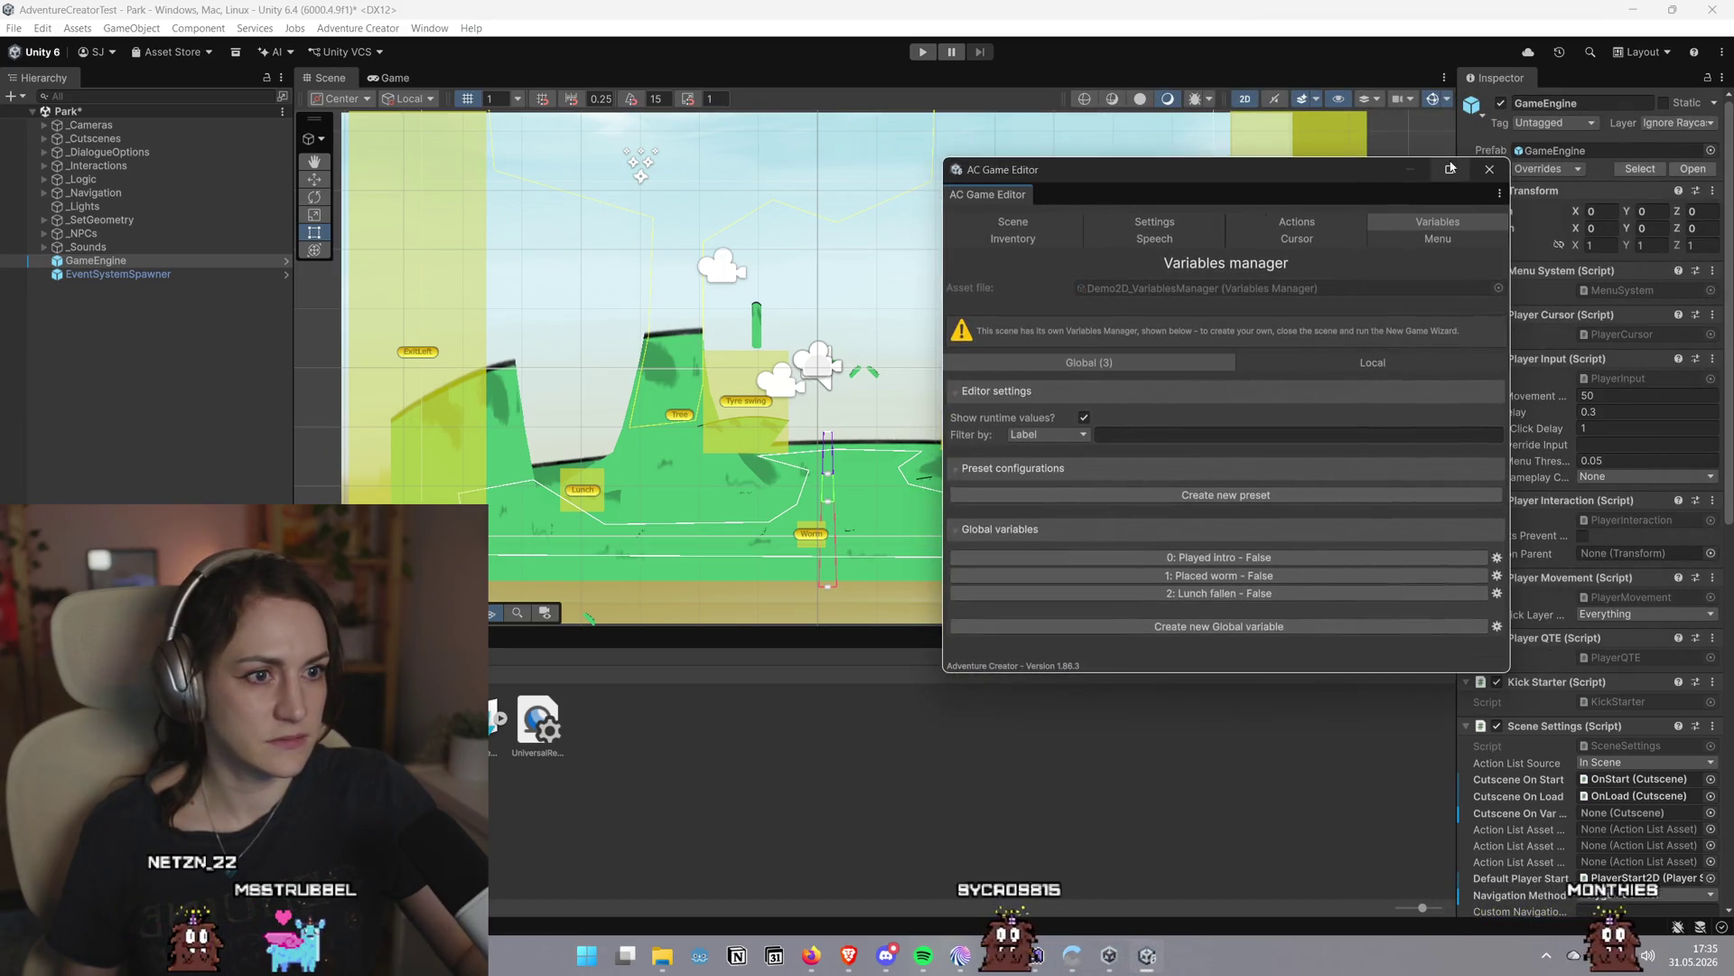
left_click(1013, 223)
left_click(1356, 712)
mouse_move(1337, 190)
left_mouse_down()
mouse_move(1709, 202)
mouse_move(1516, 253)
left_mouse_up()
mouse_move(1118, 232)
left_mouse_down()
mouse_move(1461, 232)
mouse_move(1536, 107)
mouse_move(1497, 179)
left_mouse_up()
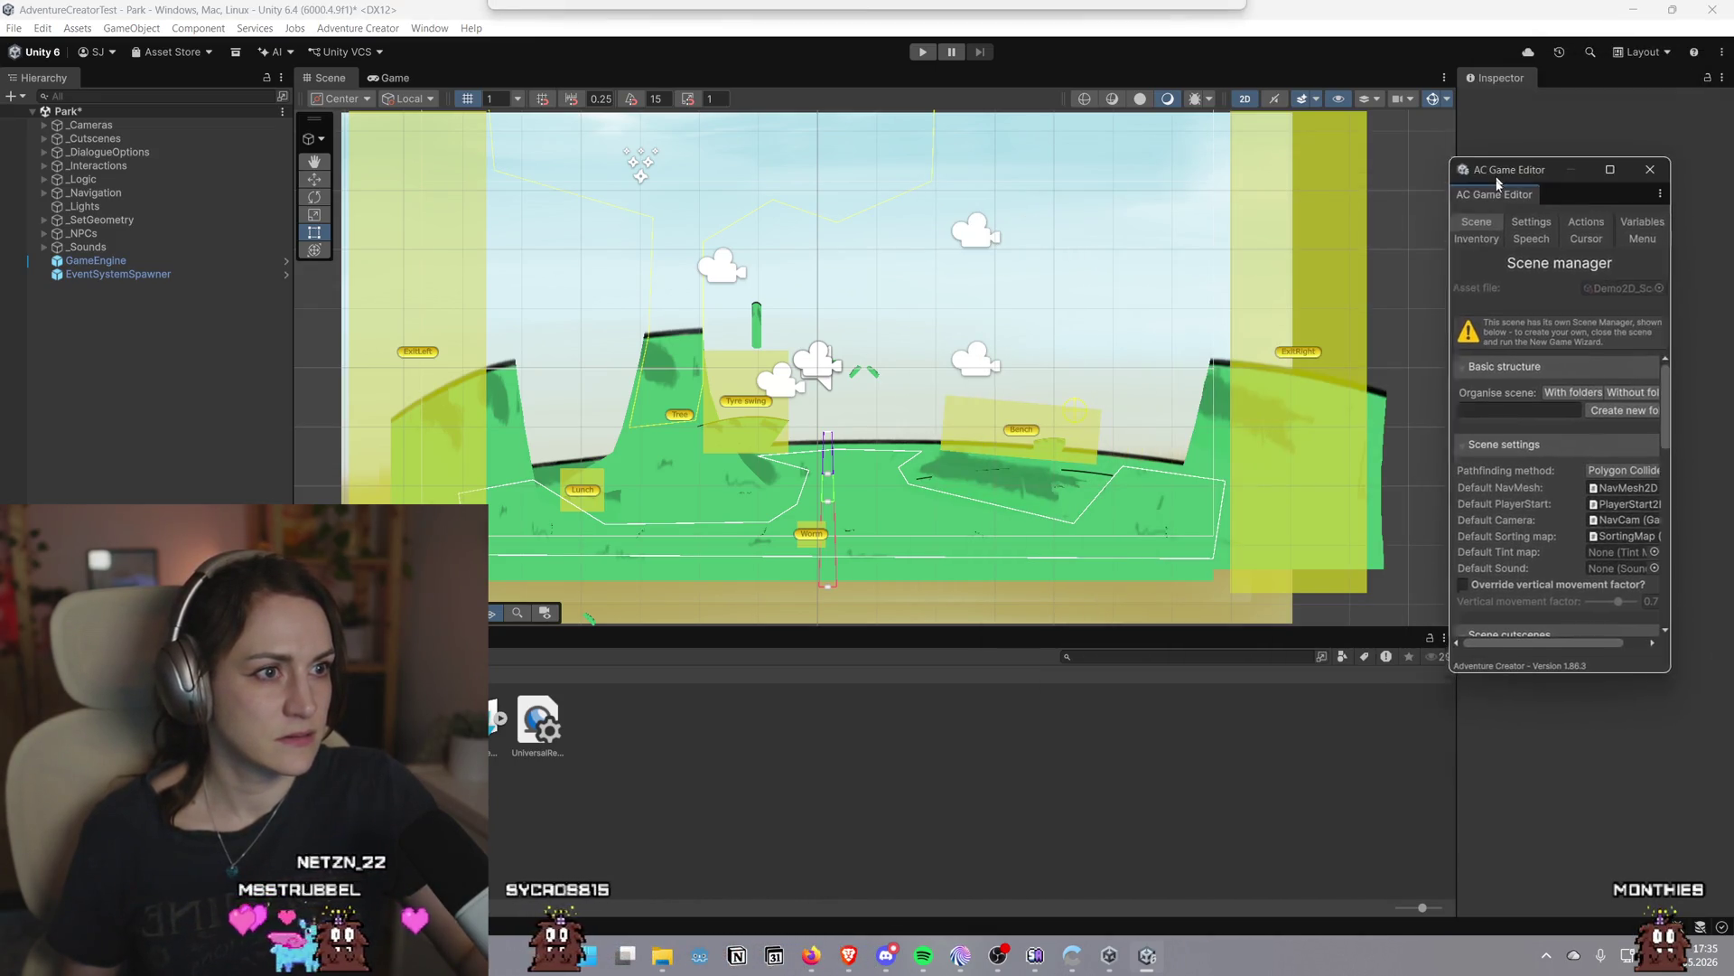
left_click(1667, 52)
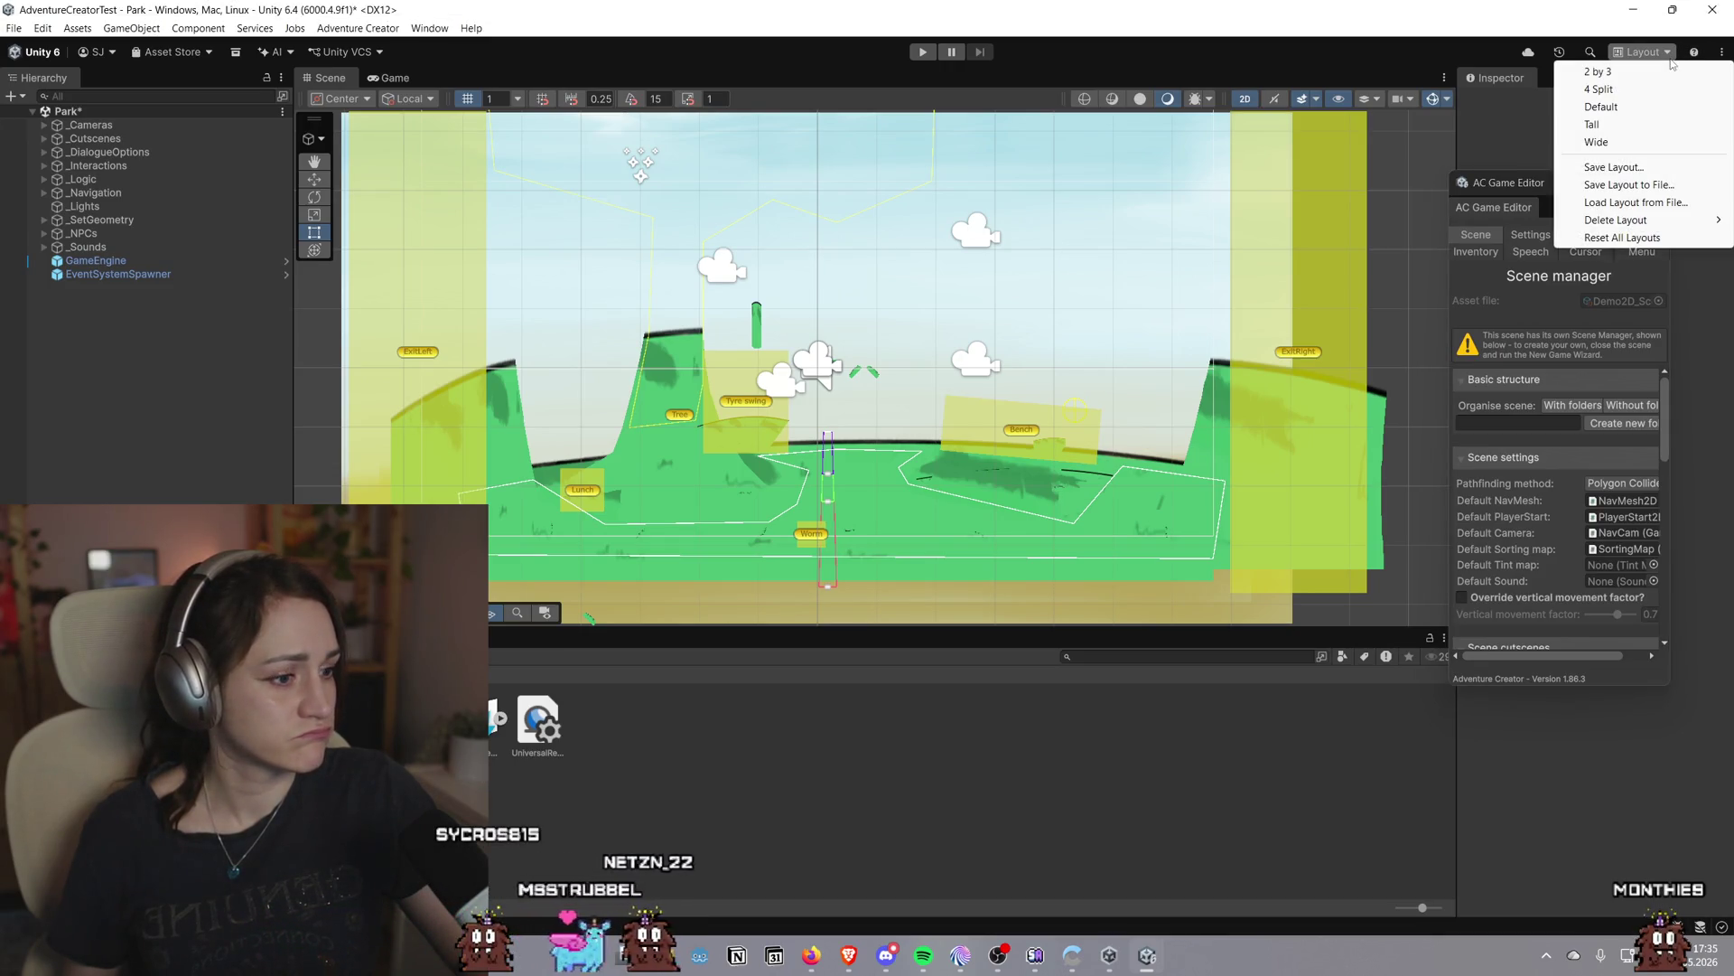
Dismiss the layout list, drag the AC Game Editor to the corner, and zoom to frame the park
left_click(1472, 187)
mouse_move(1472, 187)
left_mouse_down()
mouse_move(1477, 73)
mouse_move(1583, 75)
mouse_move(1437, 168)
mouse_move(1235, 251)
mouse_move(1536, 633)
left_mouse_up()
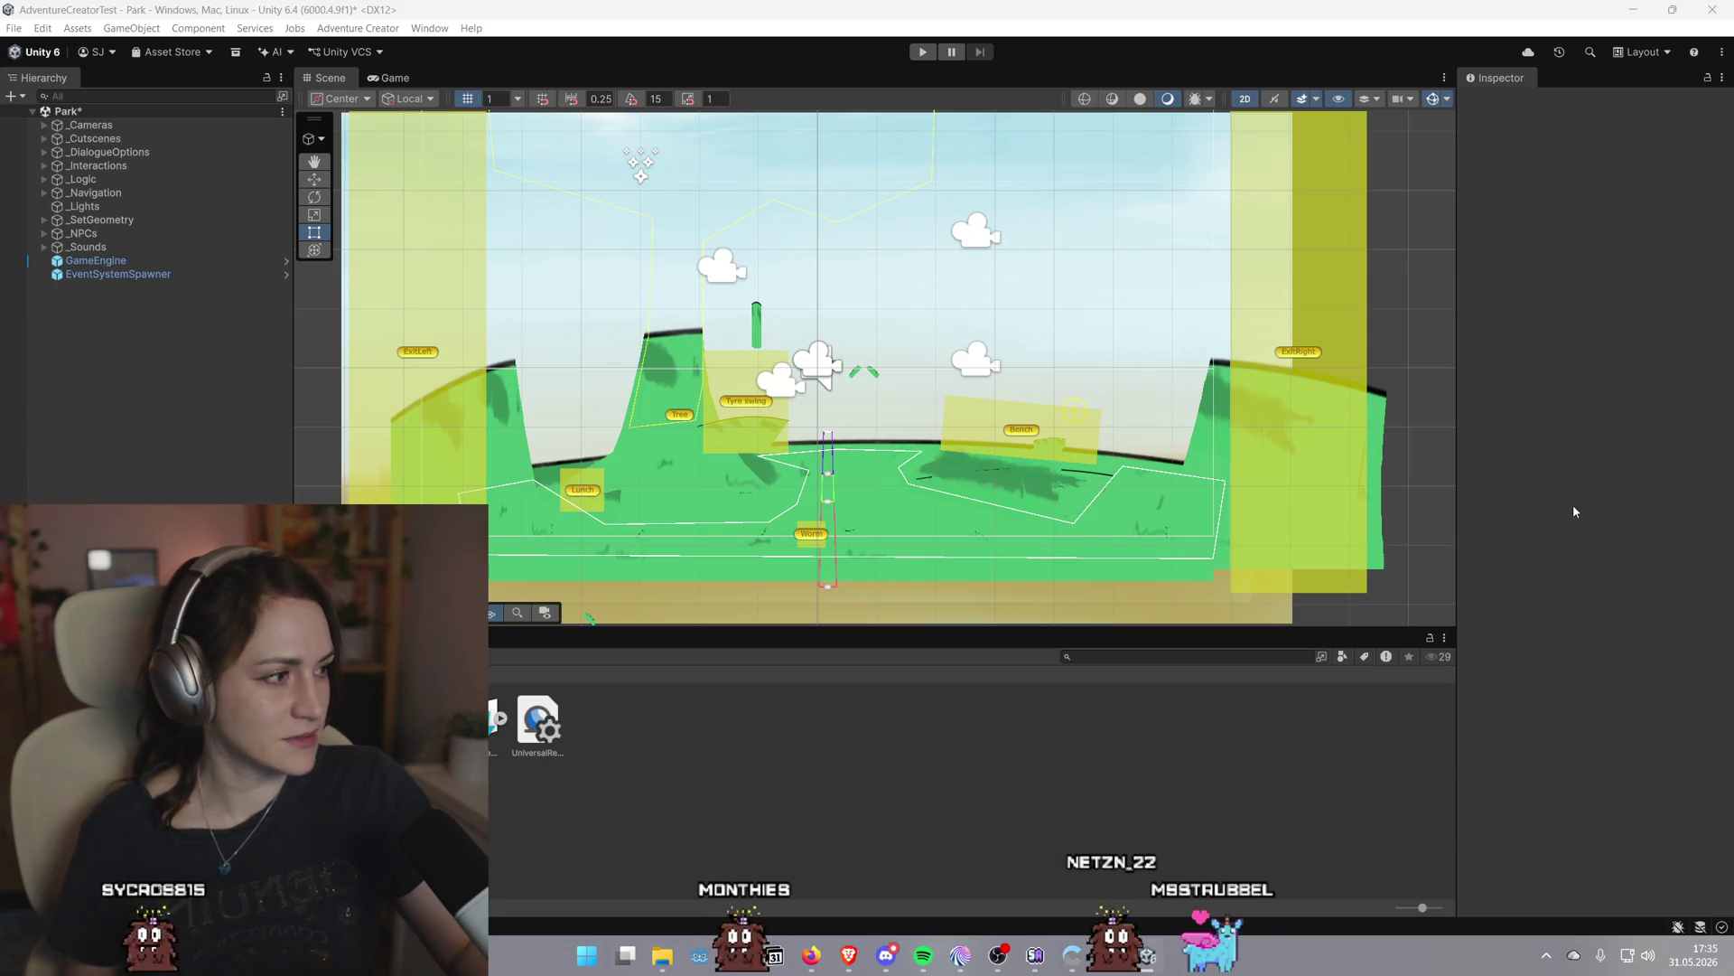
scroll(857, 371, "down", 2)
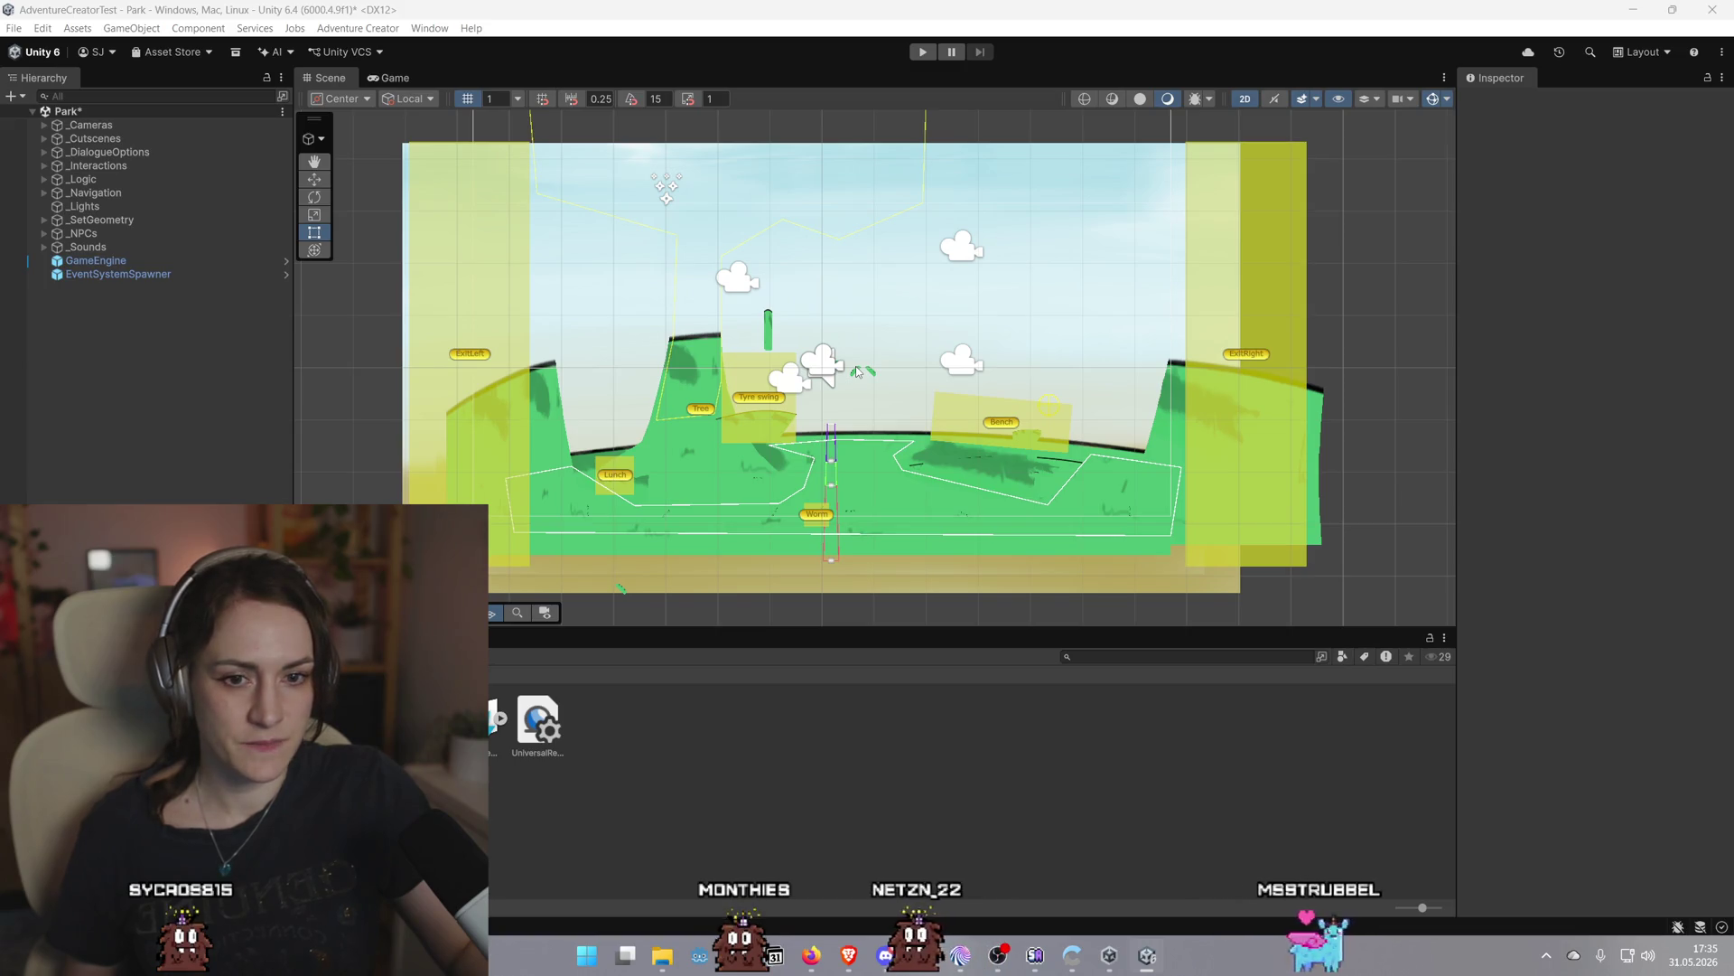
scroll(859, 447, "up", 1)
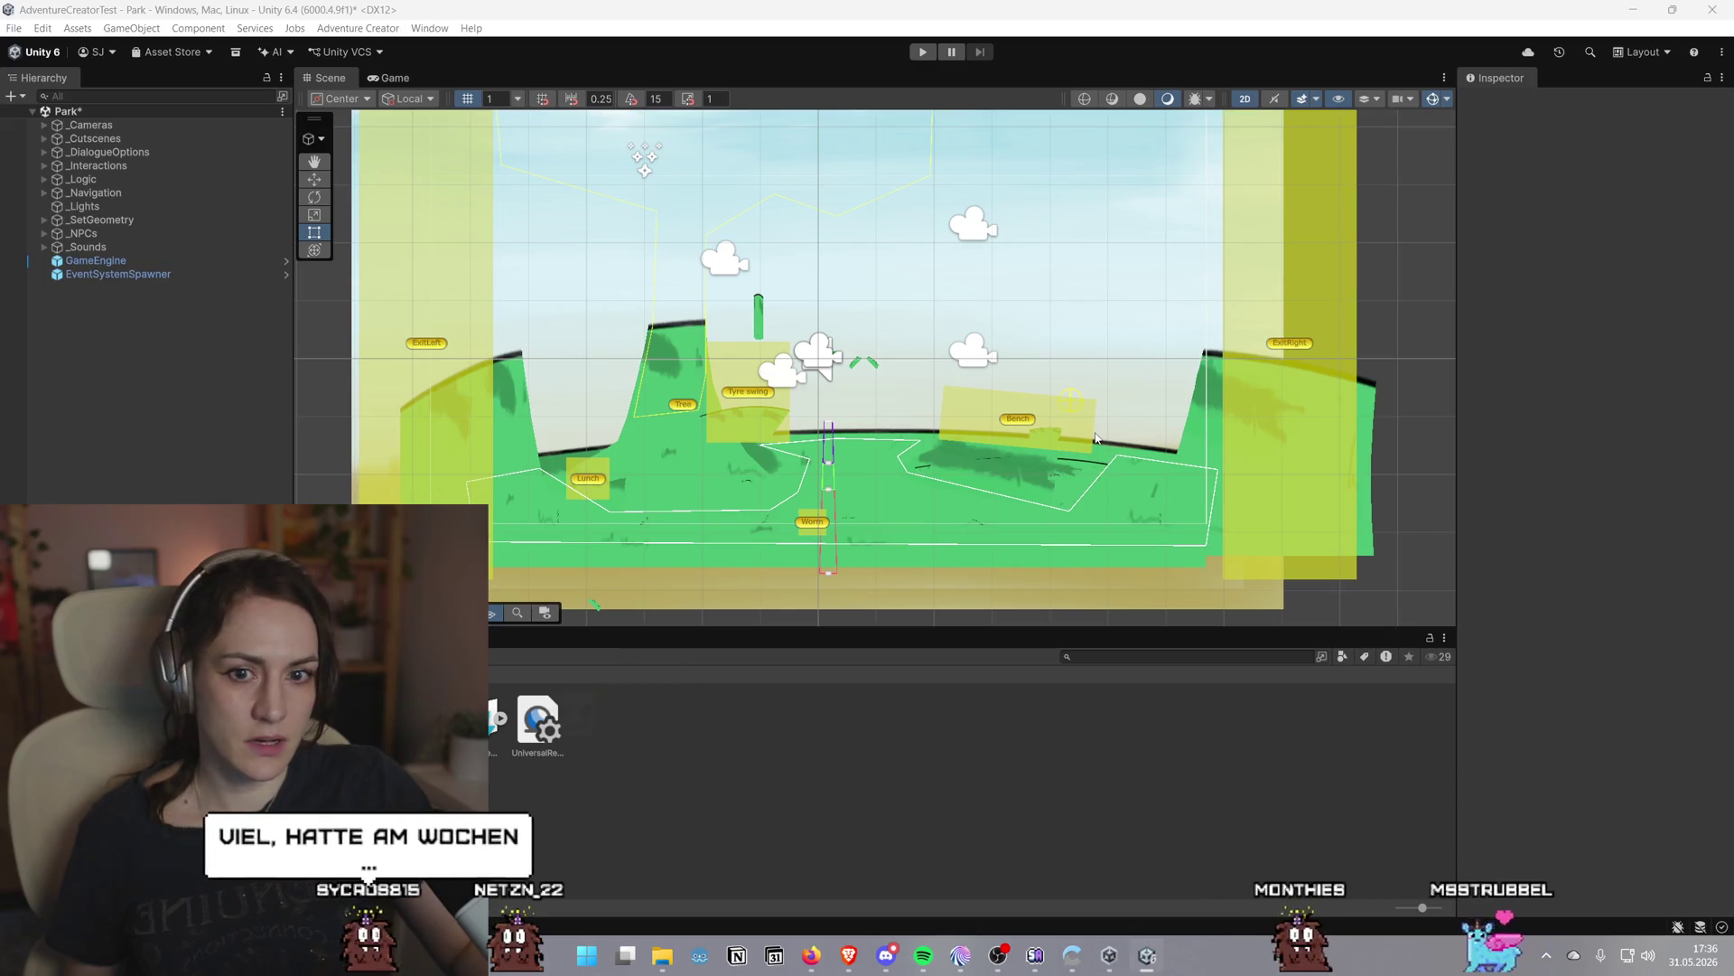
scroll(1020, 424, "up", 1)
scroll(1021, 425, "up", 2)
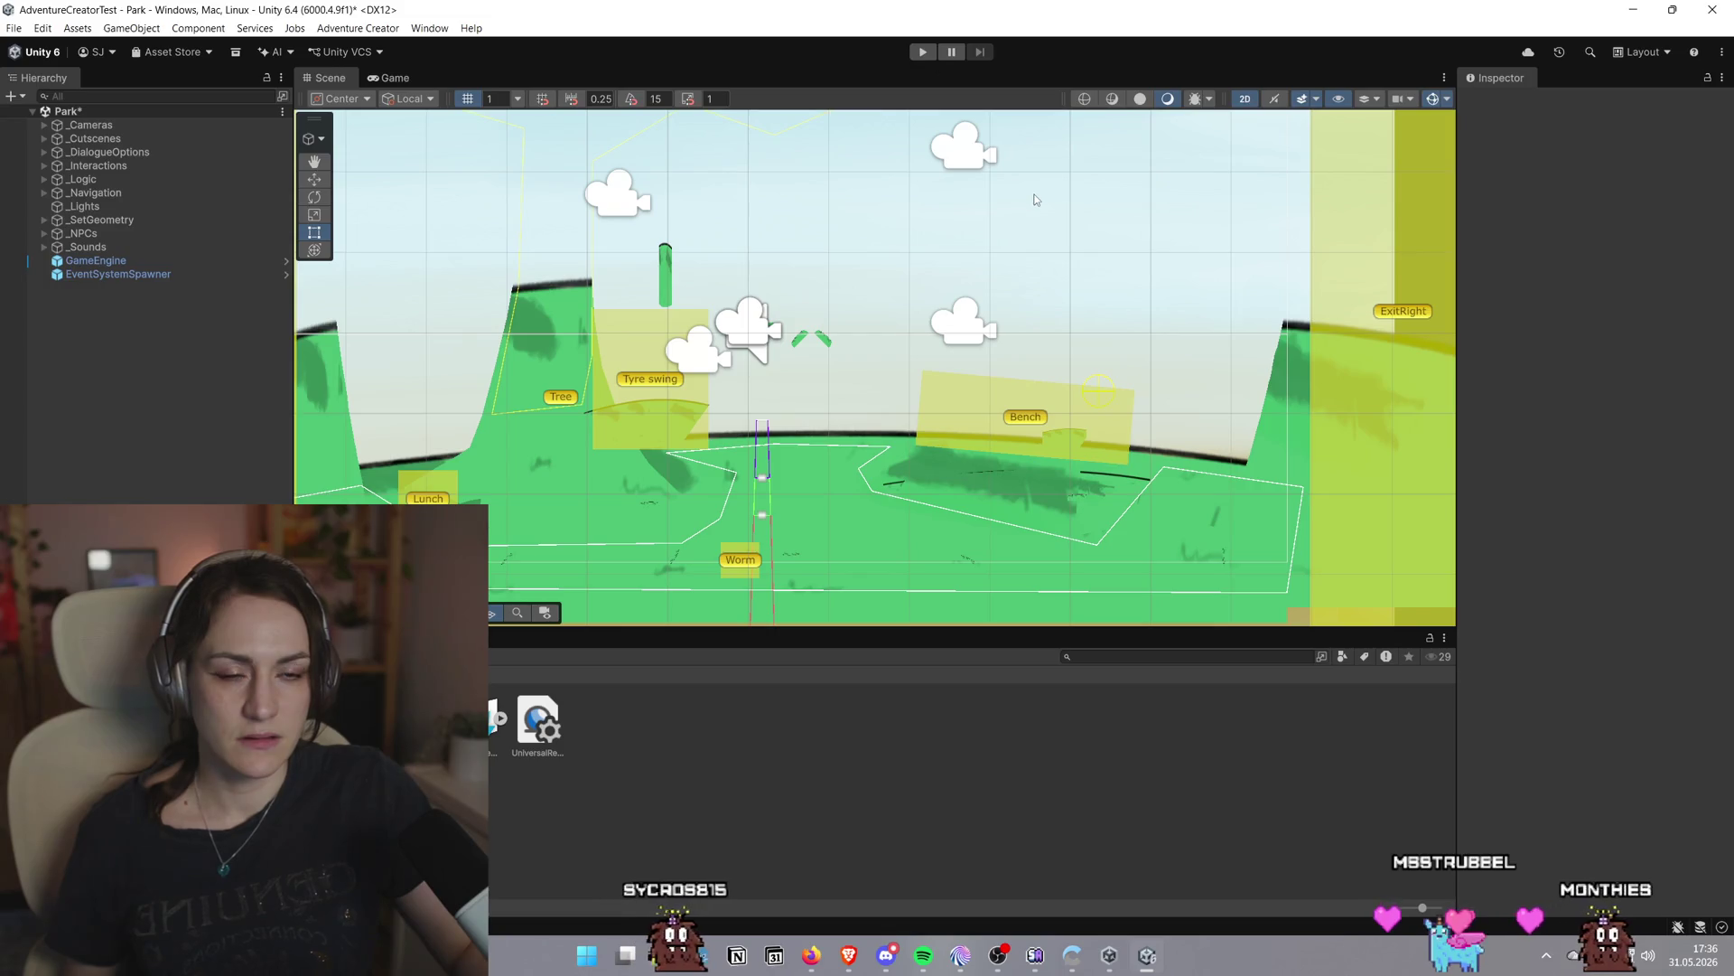
scroll(983, 327, "down", 2)
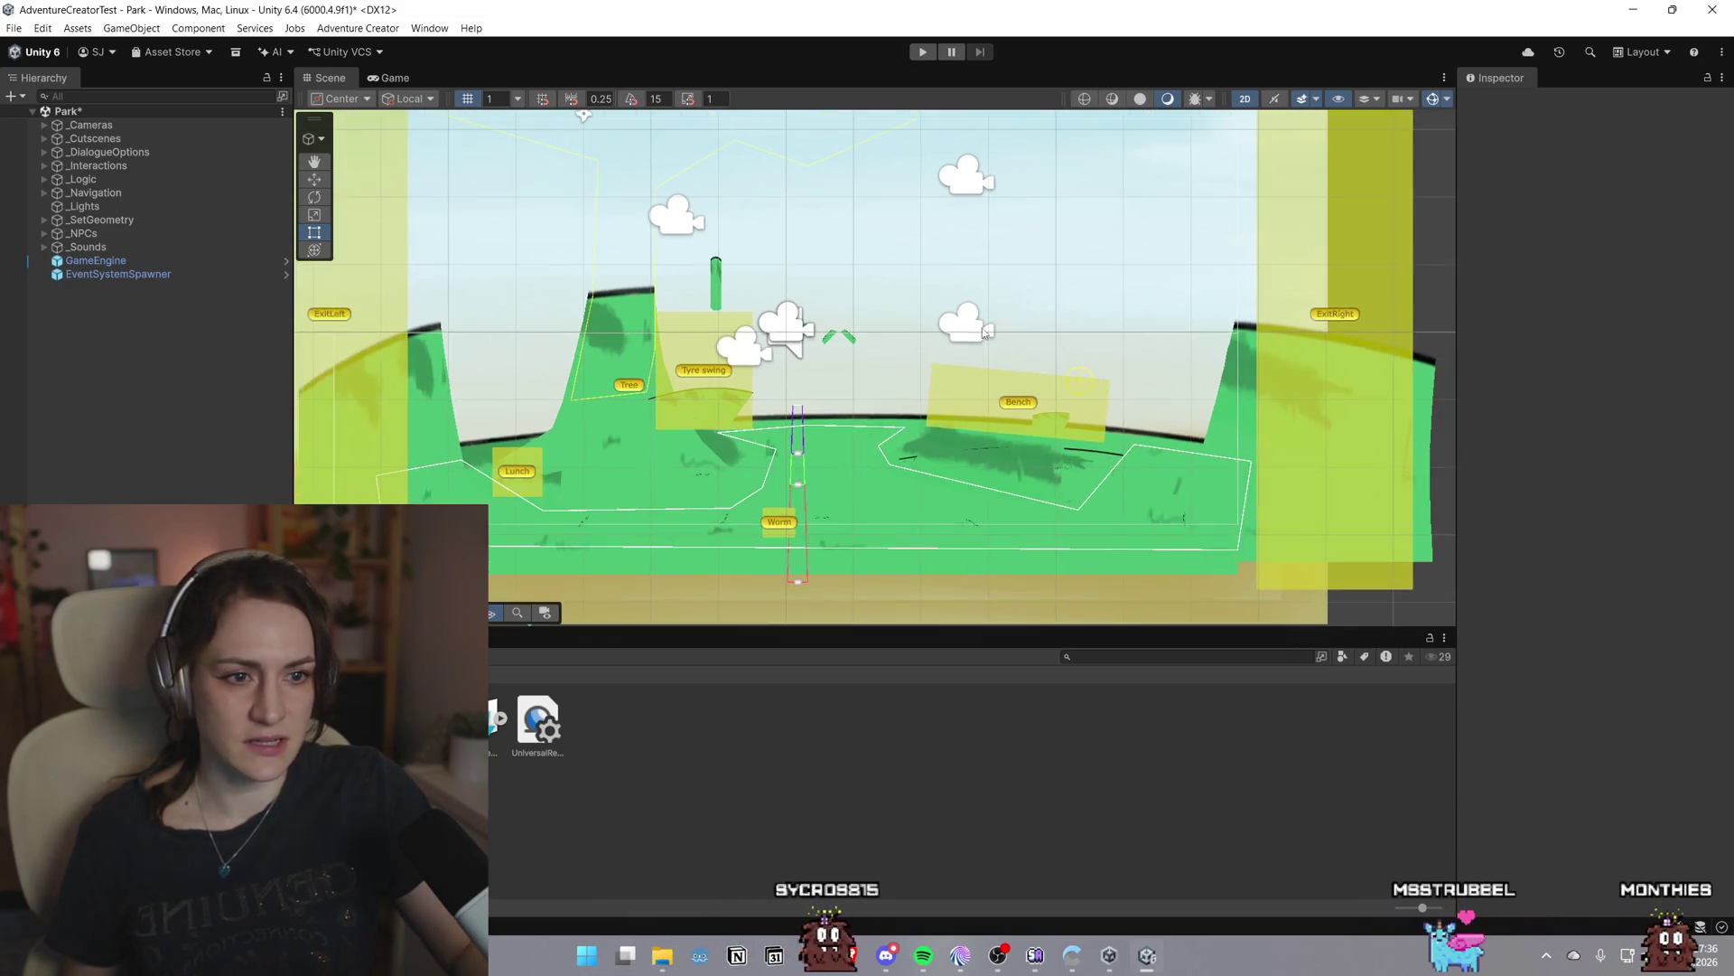
Start the park playtest and remove Unity from Elgato Wave Link's Game audio input
left_click(922, 52)
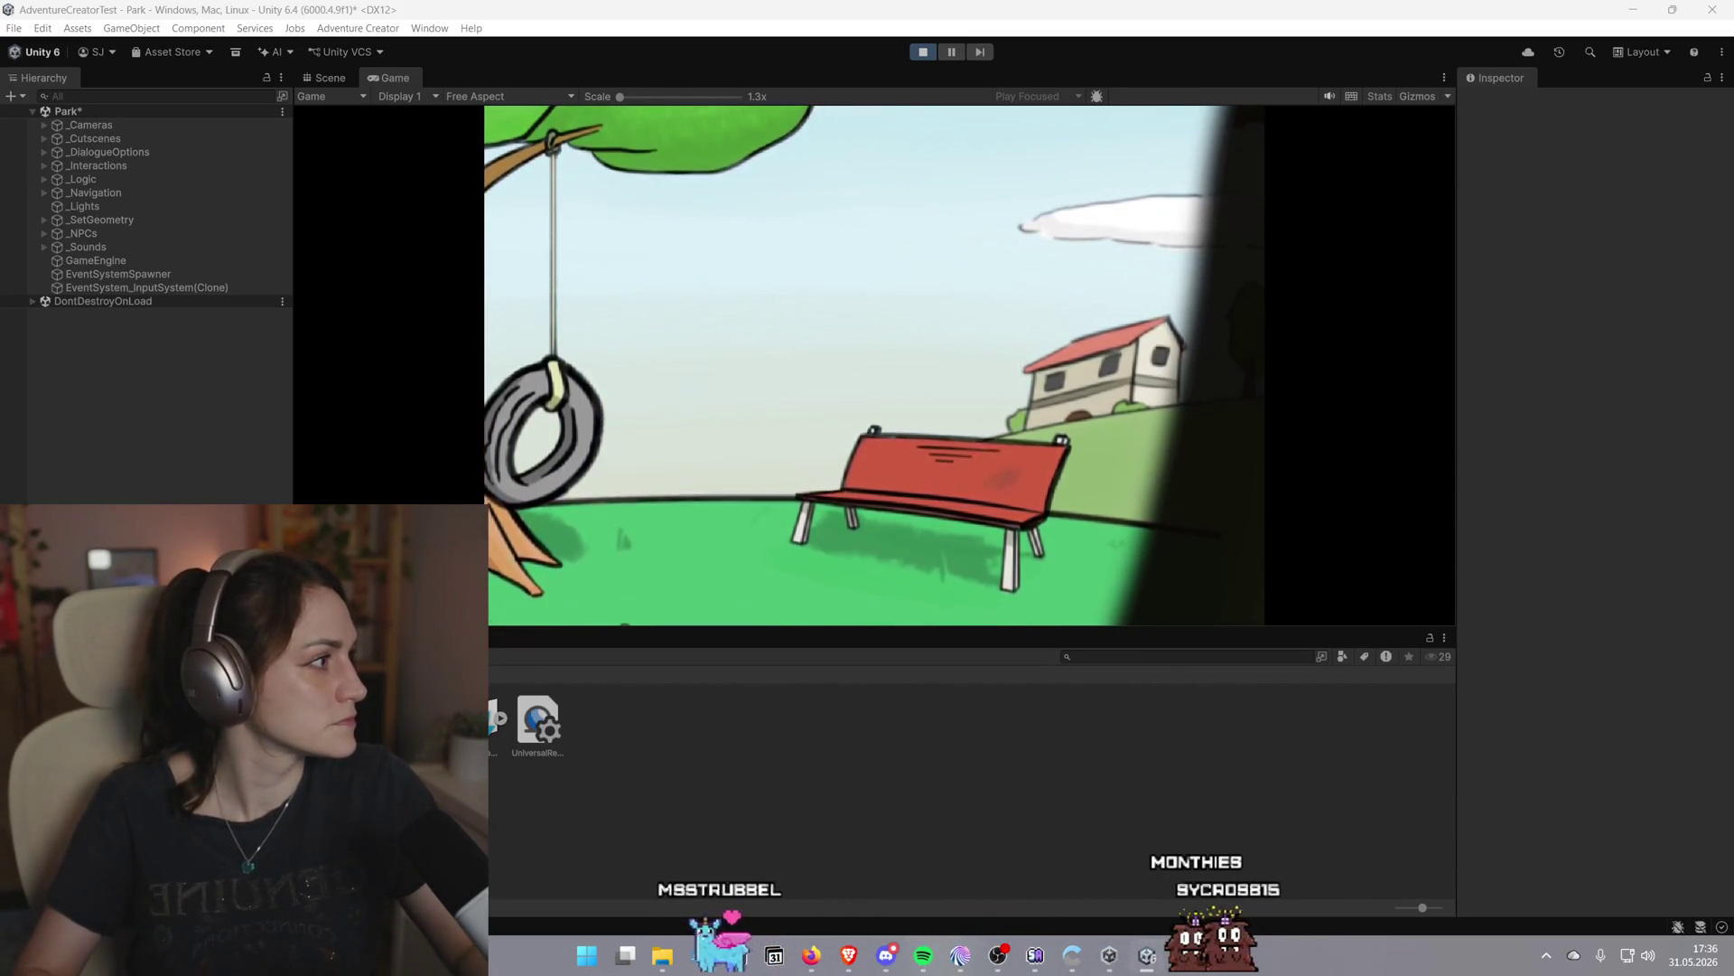
mouse_move(626, 954)
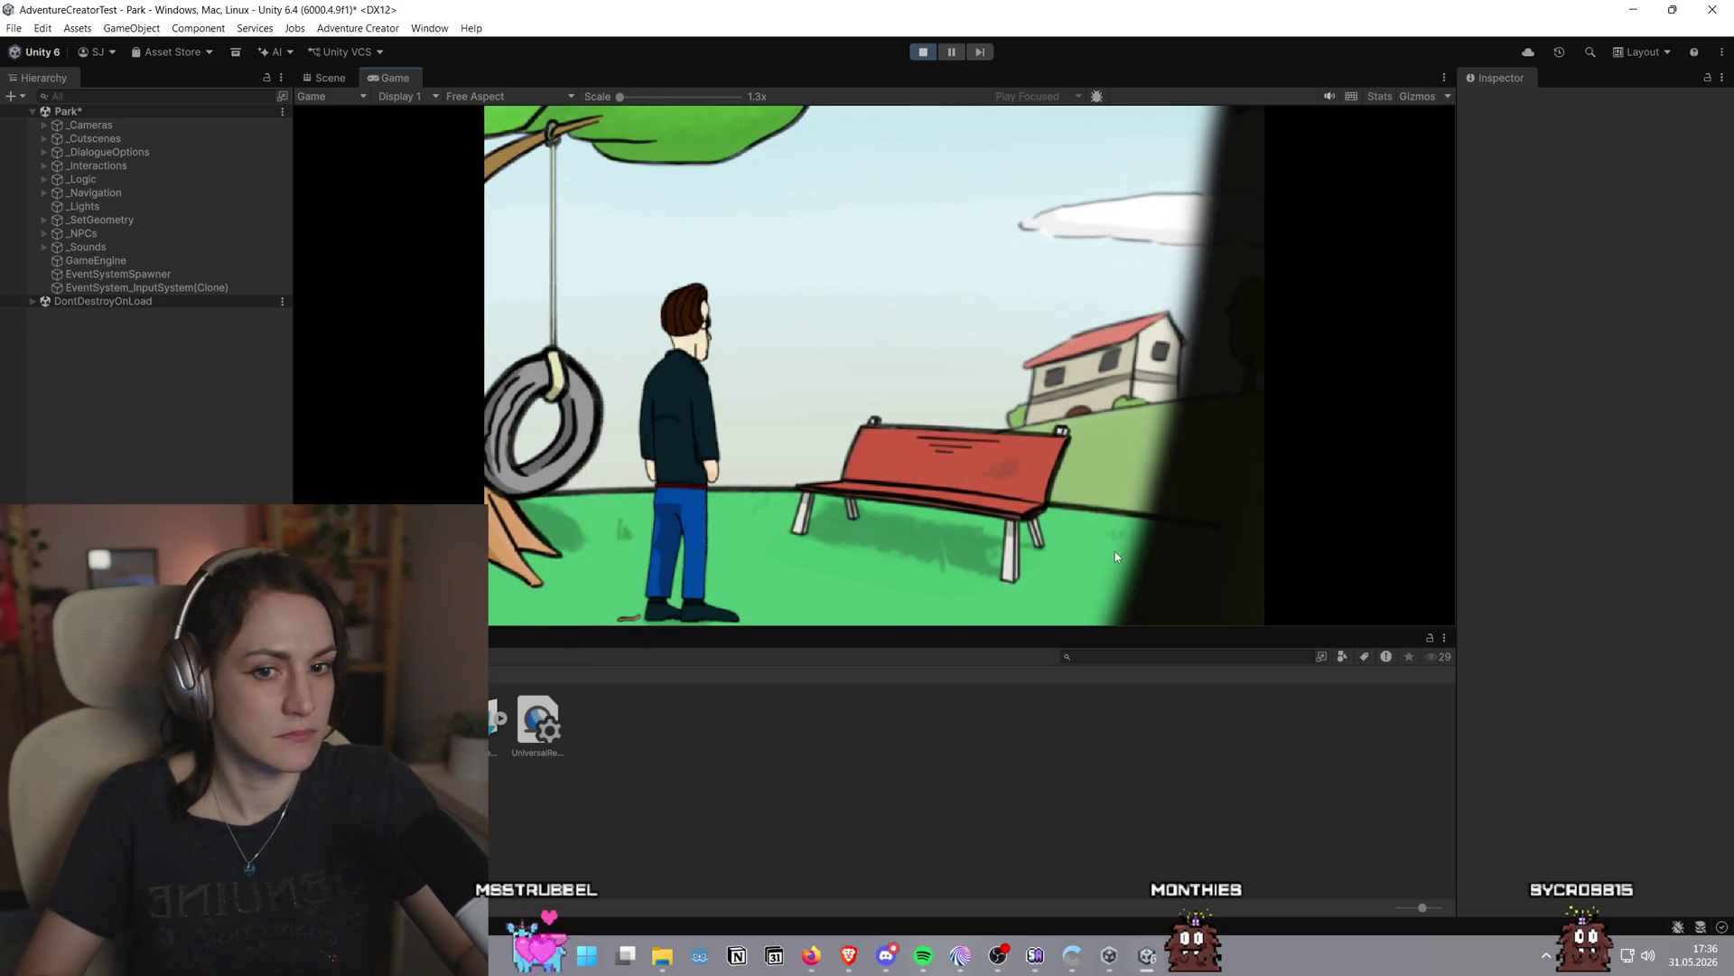
key("super")
type("wav")
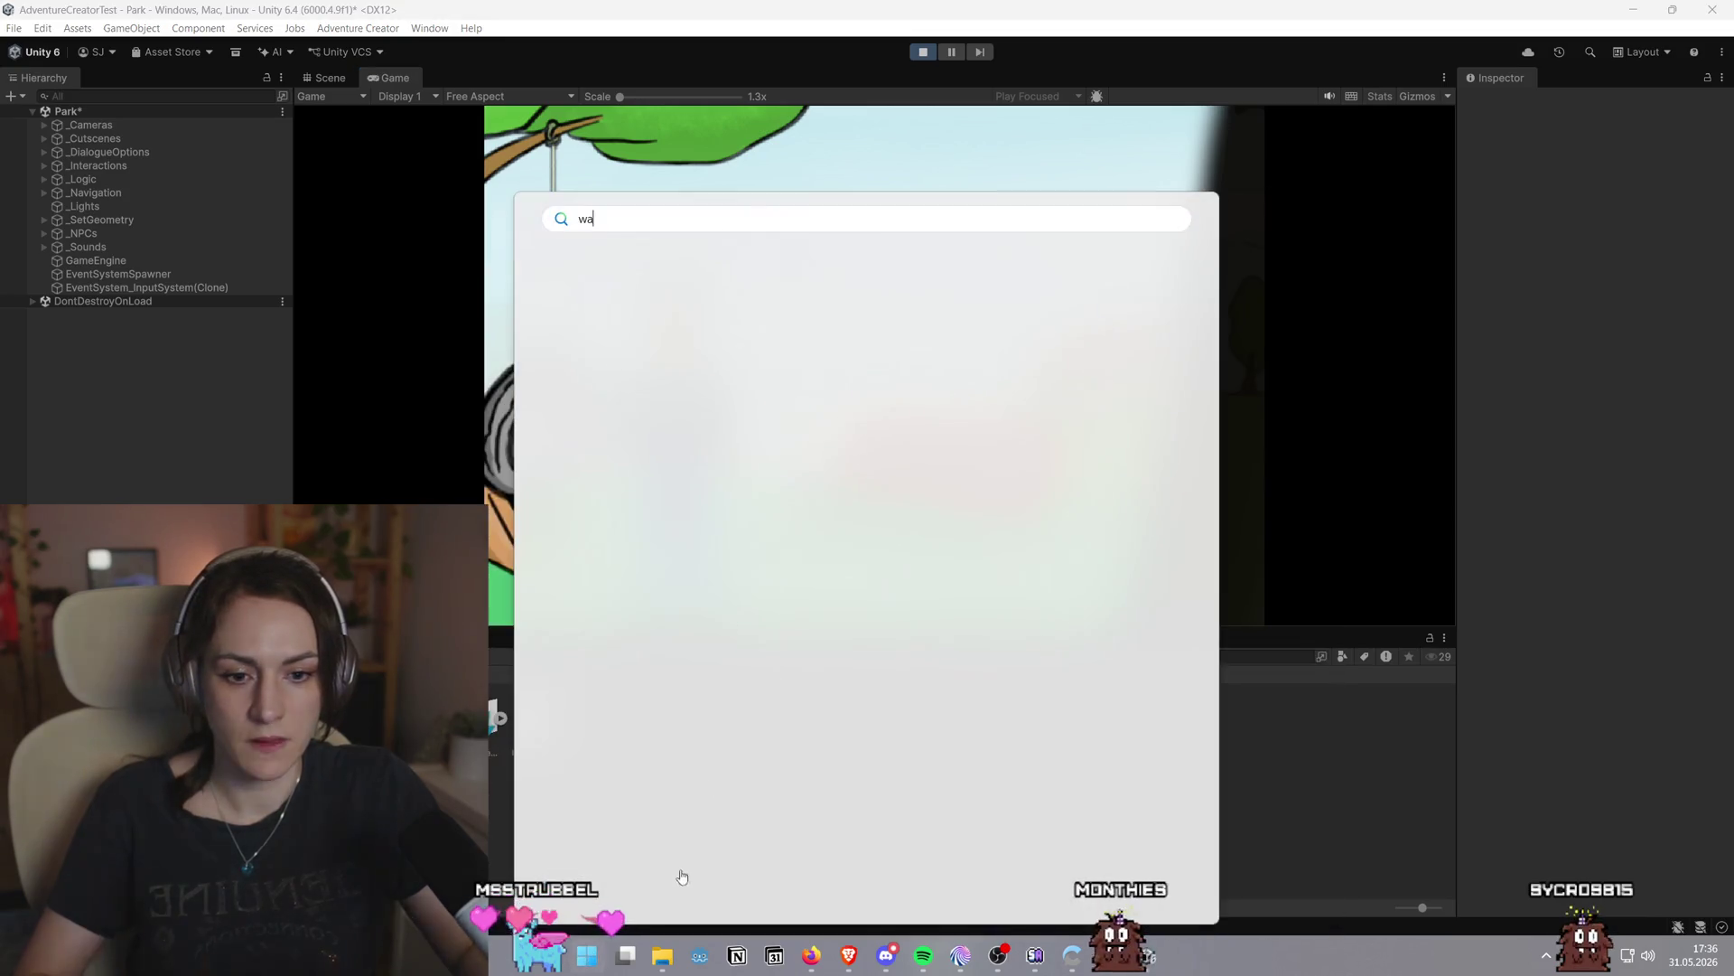
left_click(679, 359)
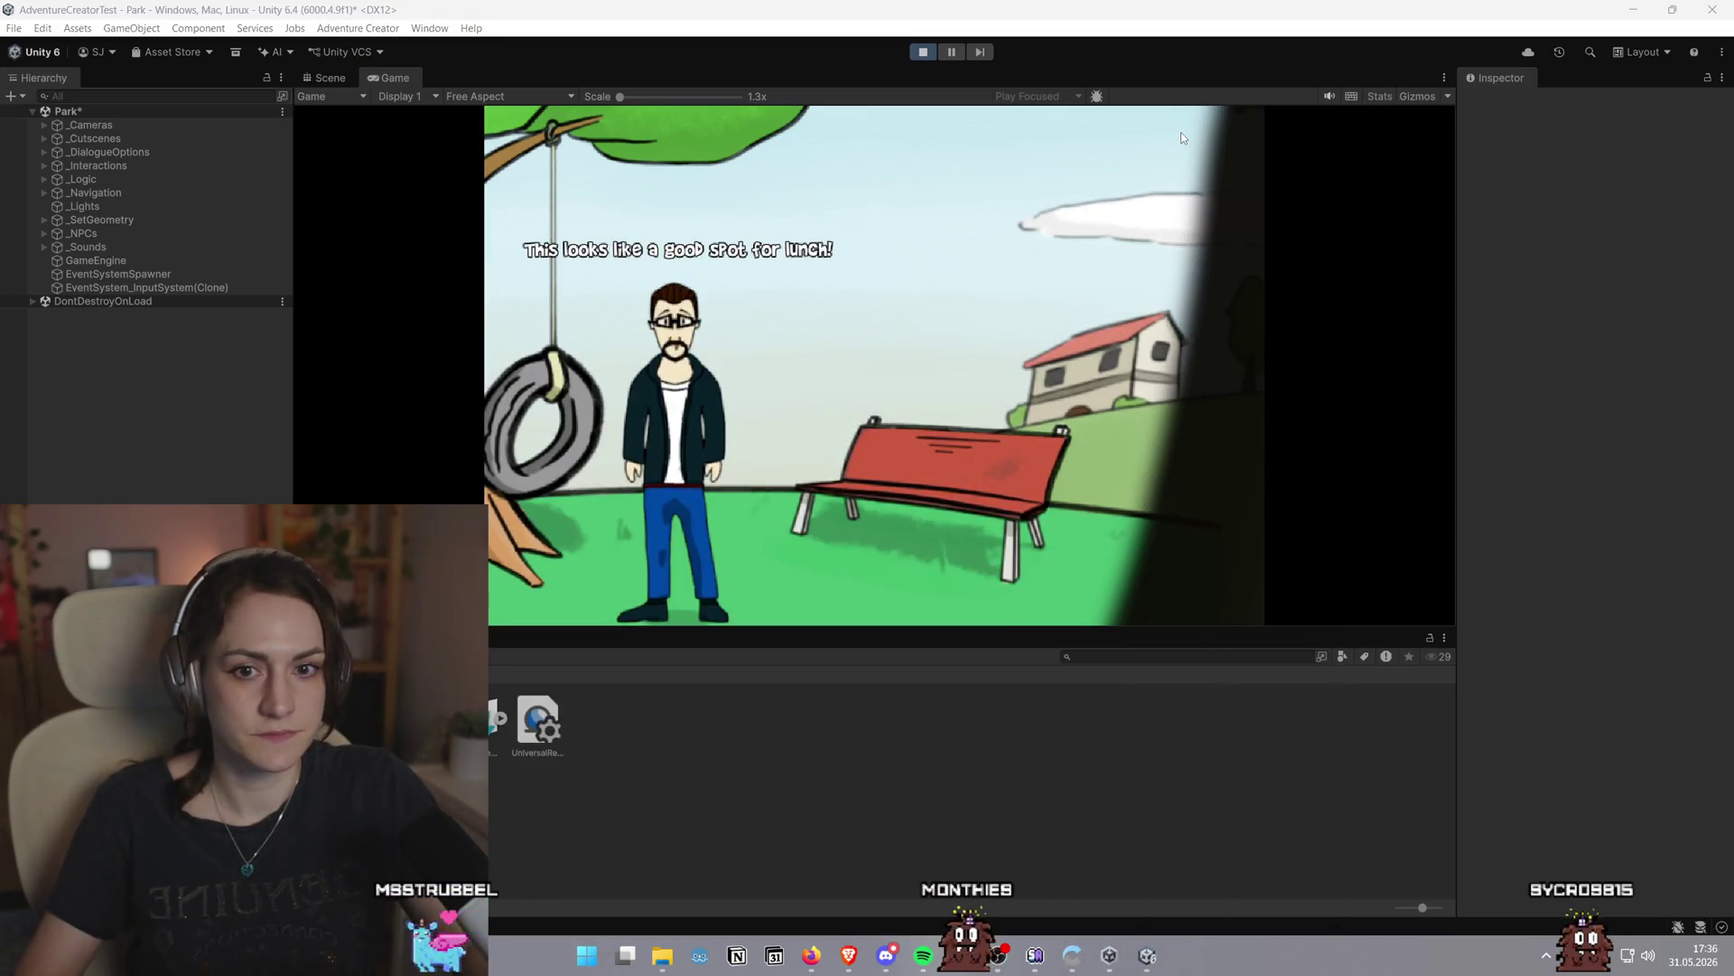
key("alt+Tab")
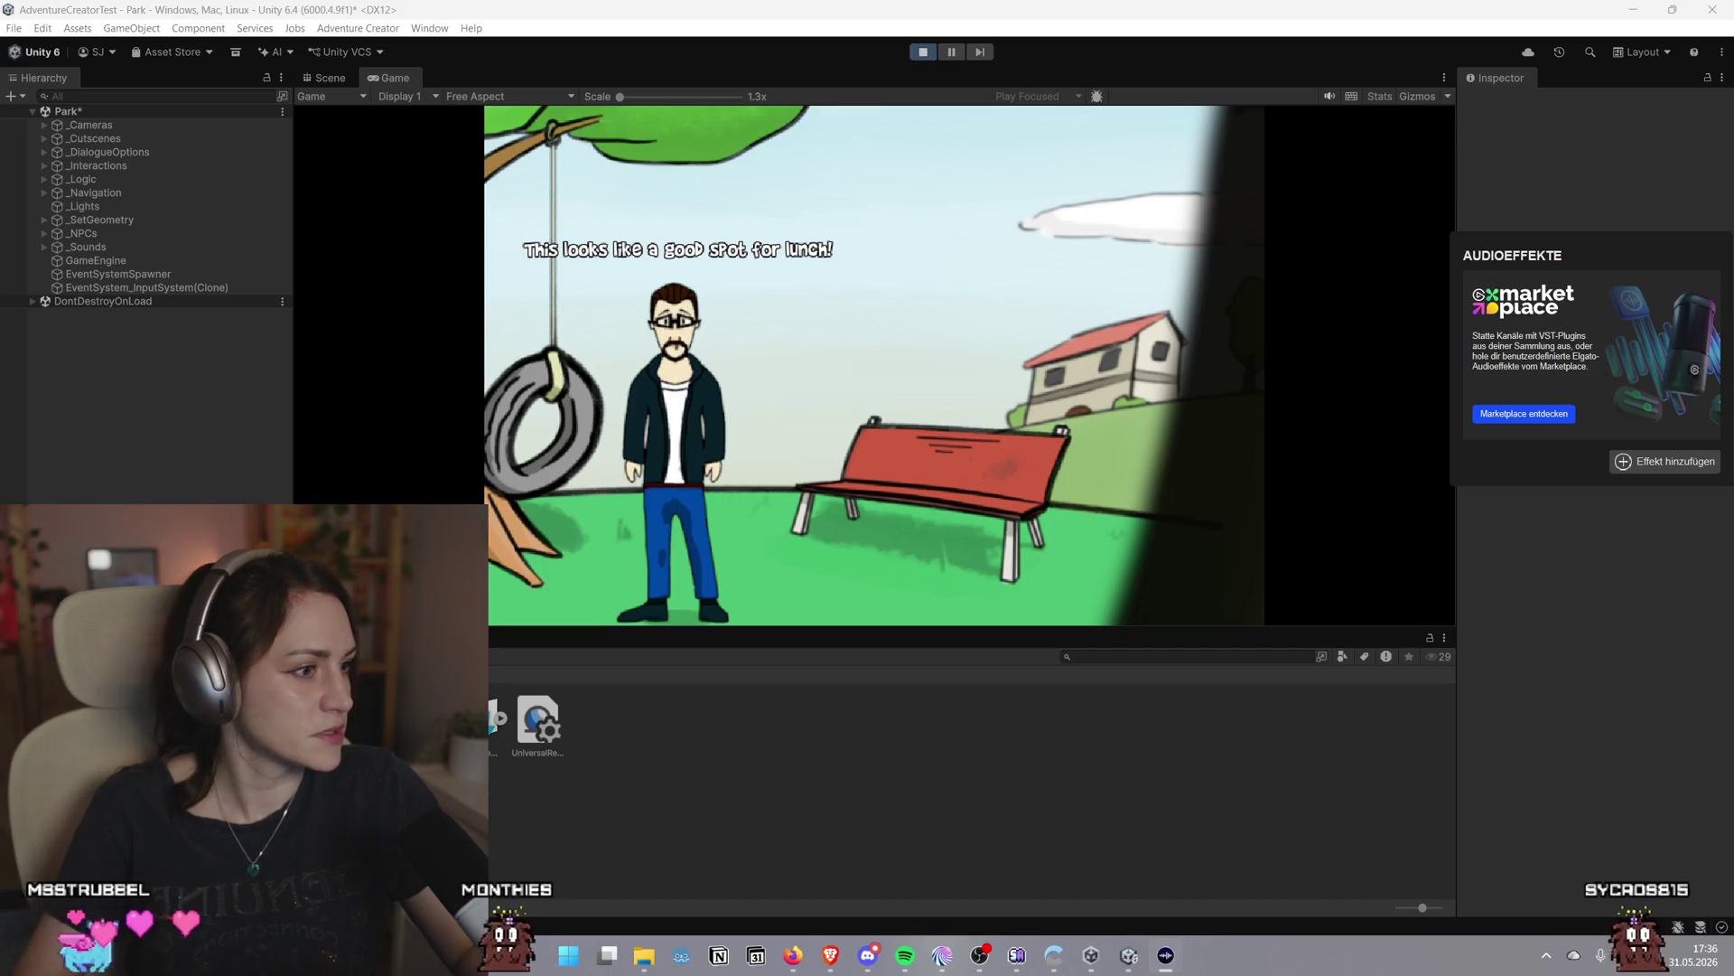
left_click(1525, 426)
left_click(1523, 423)
left_click(1665, 536)
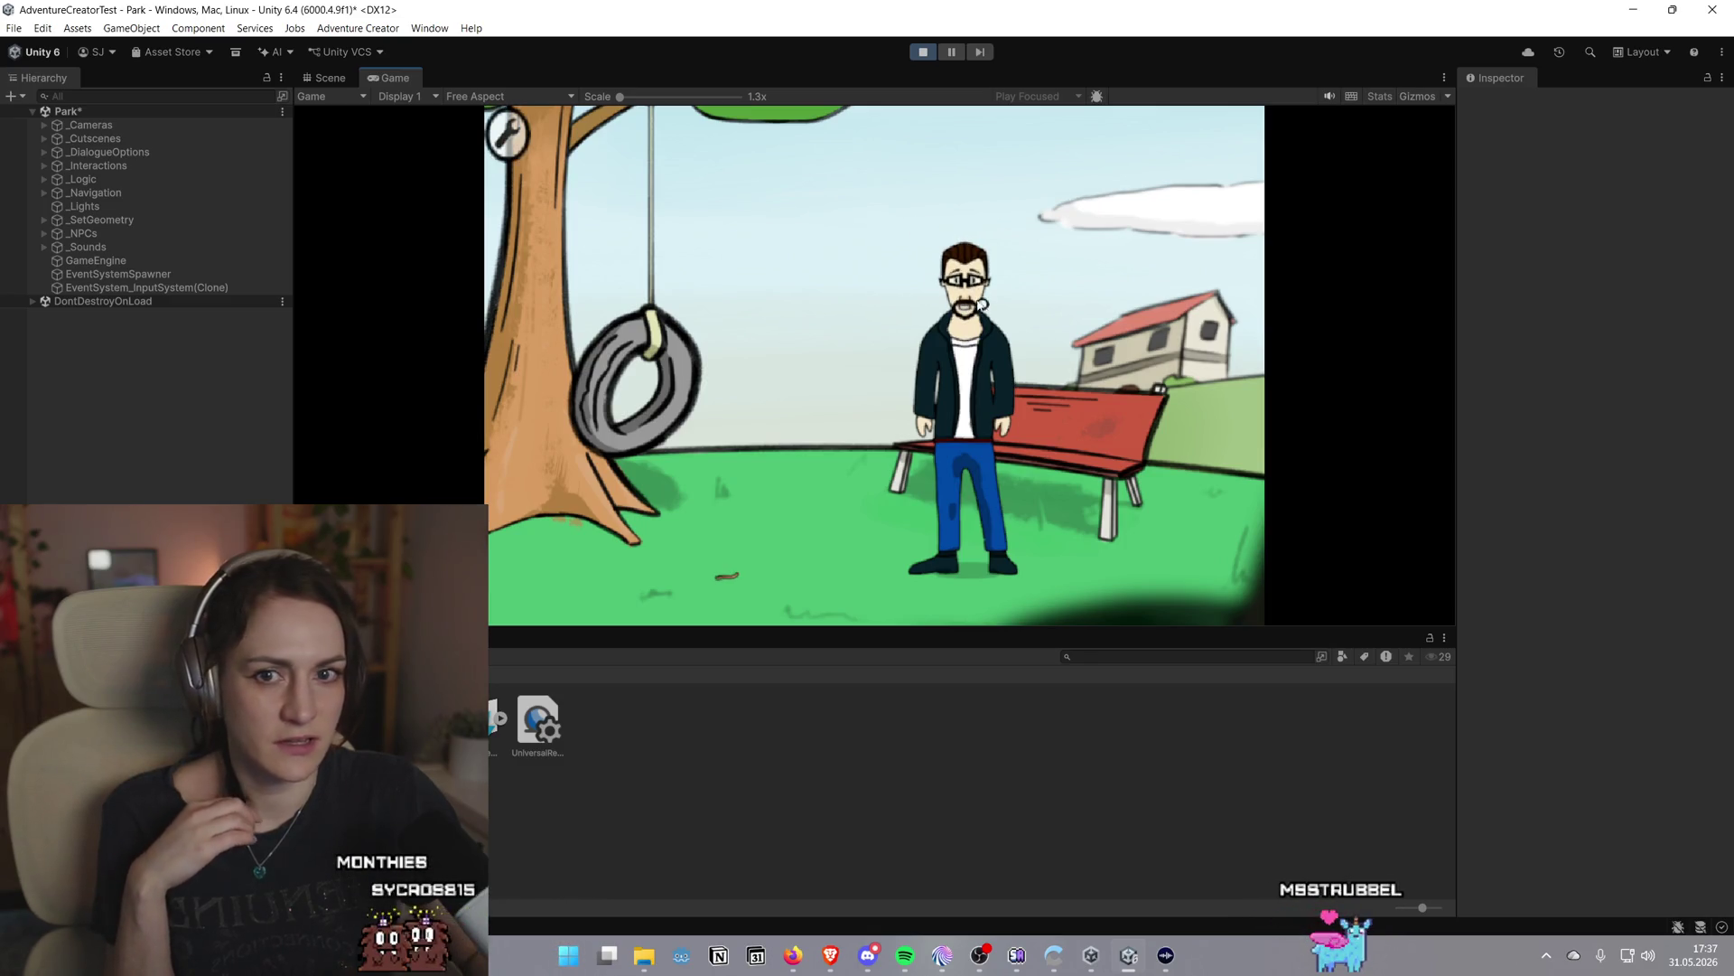
Visit the in-game pause menu and Options screen, resume, and walk the character right
key("Escape")
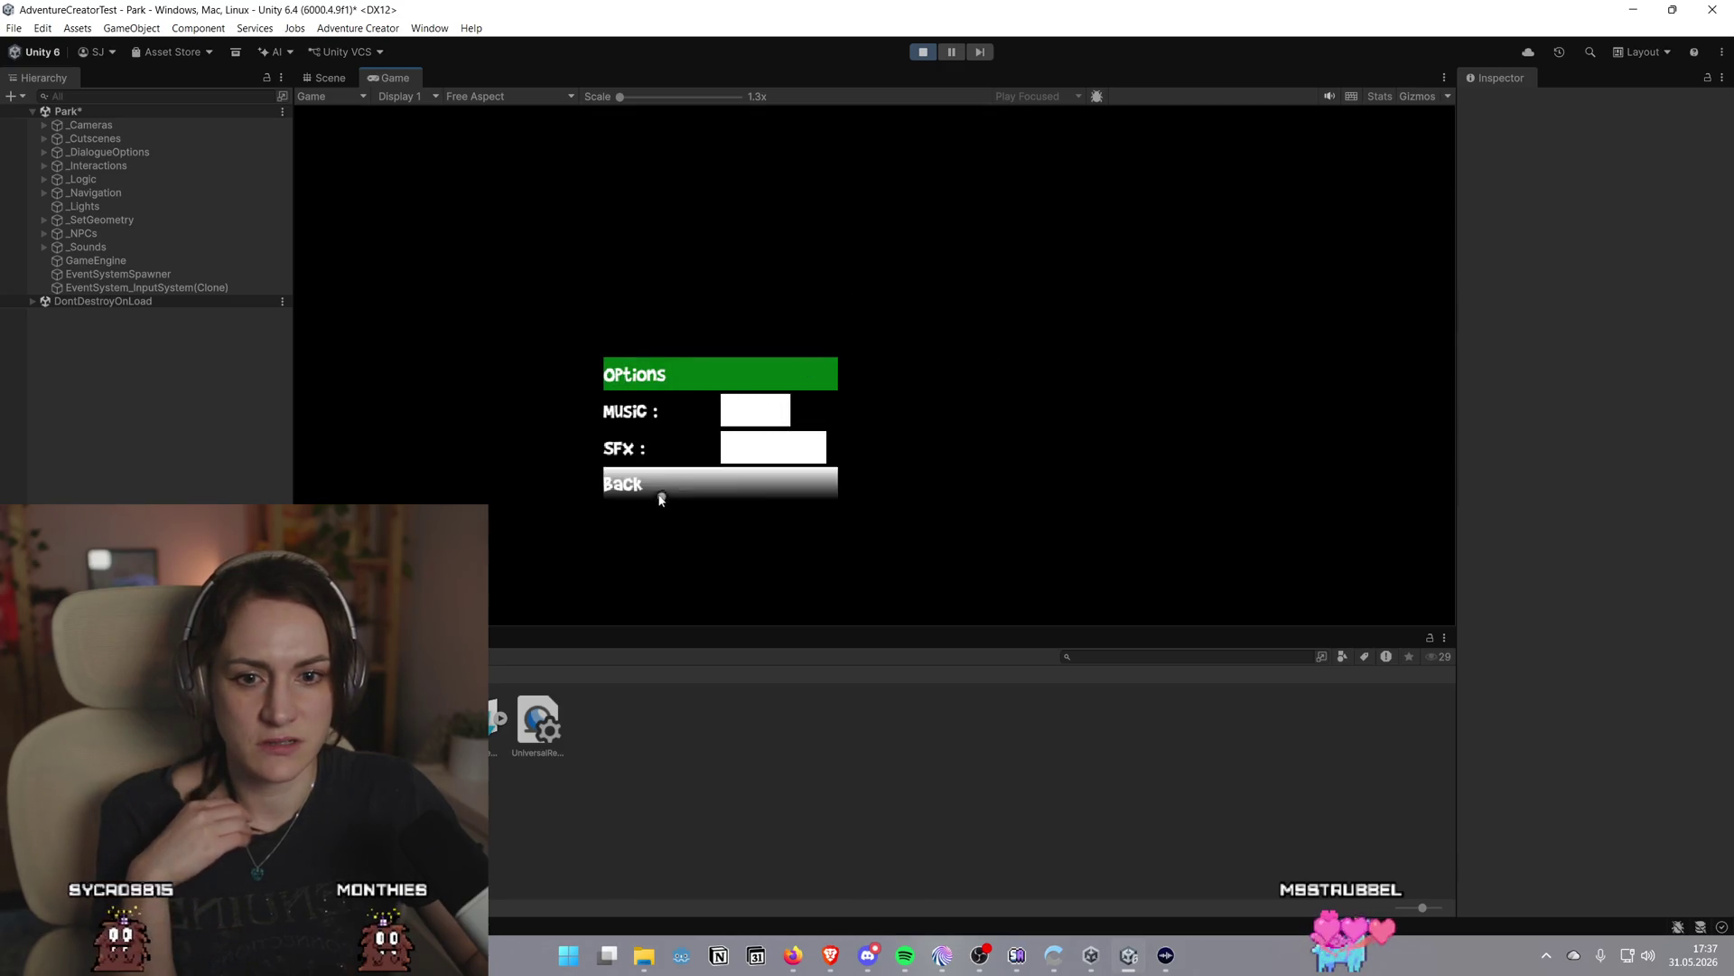
left_click(657, 493)
left_click(659, 392)
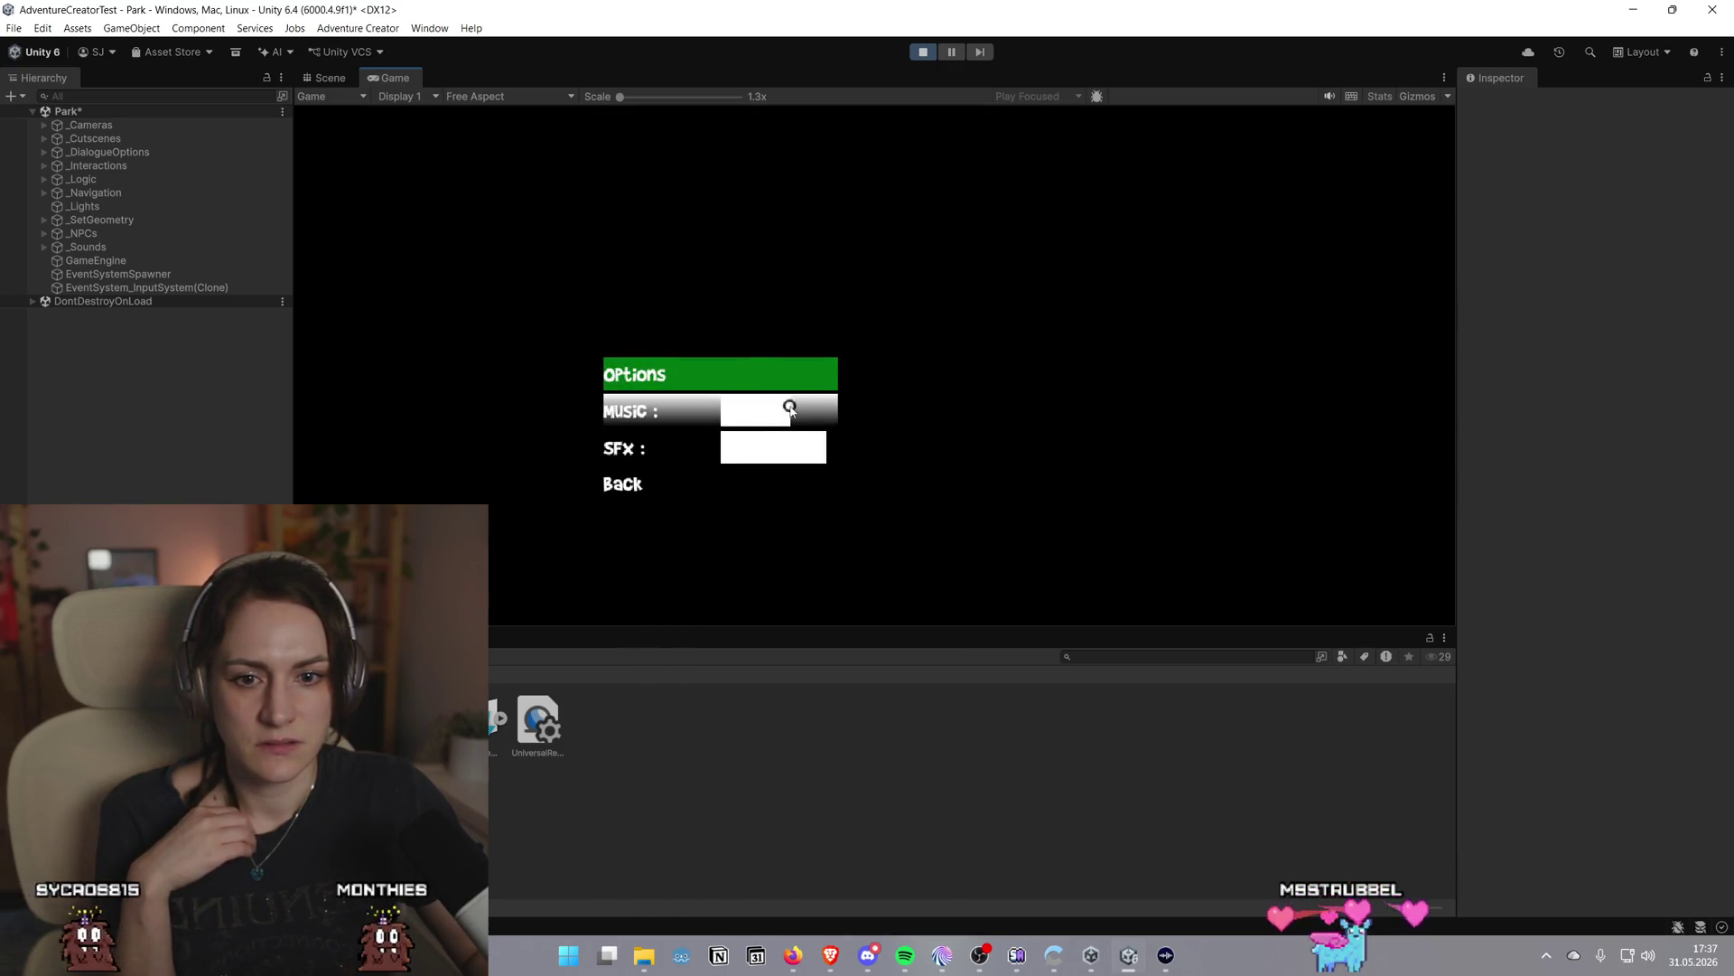
left_click(627, 488)
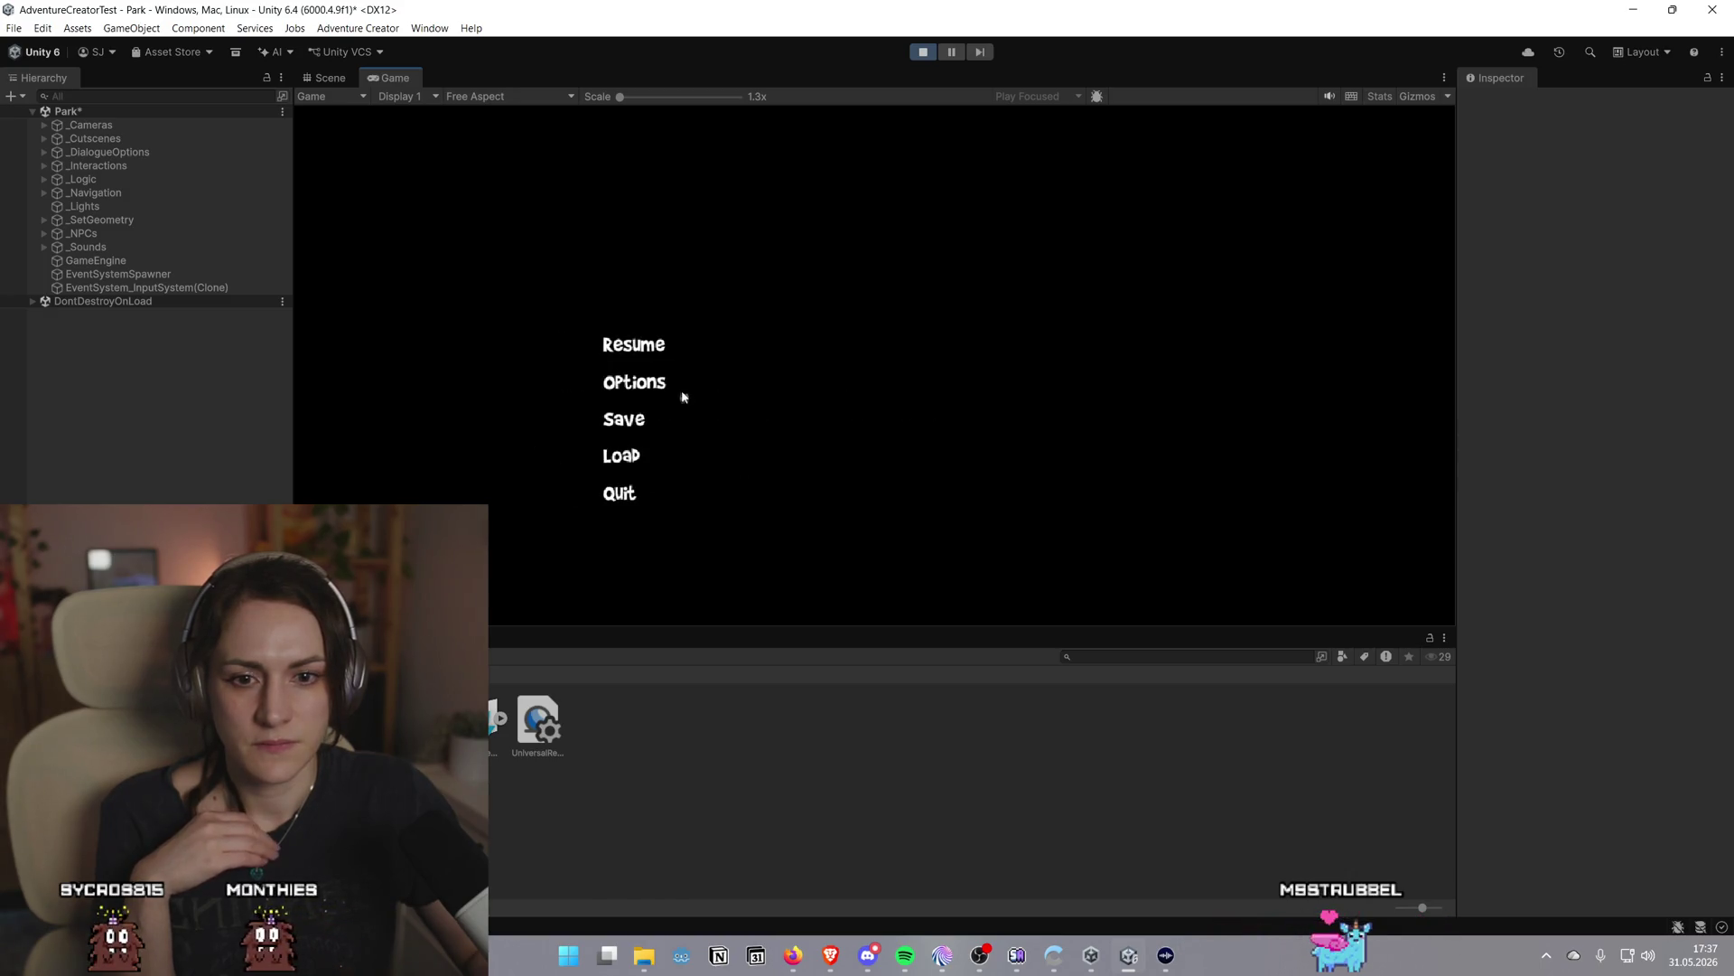
left_click(577, 524)
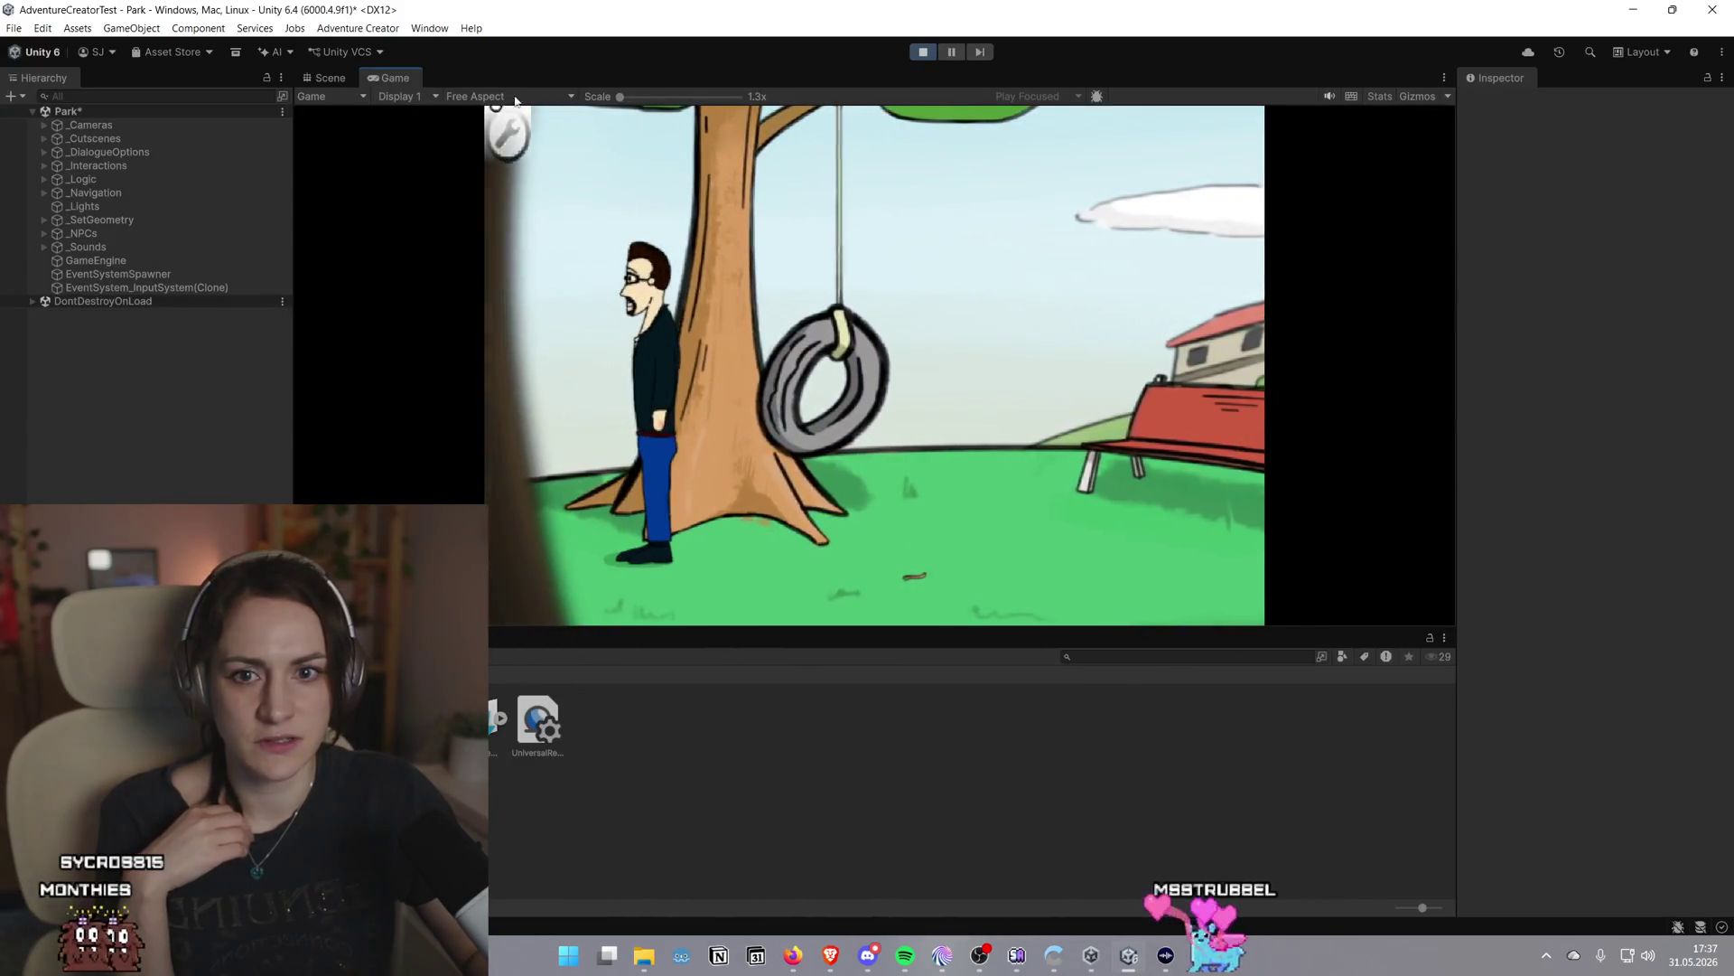
left_click(1067, 522)
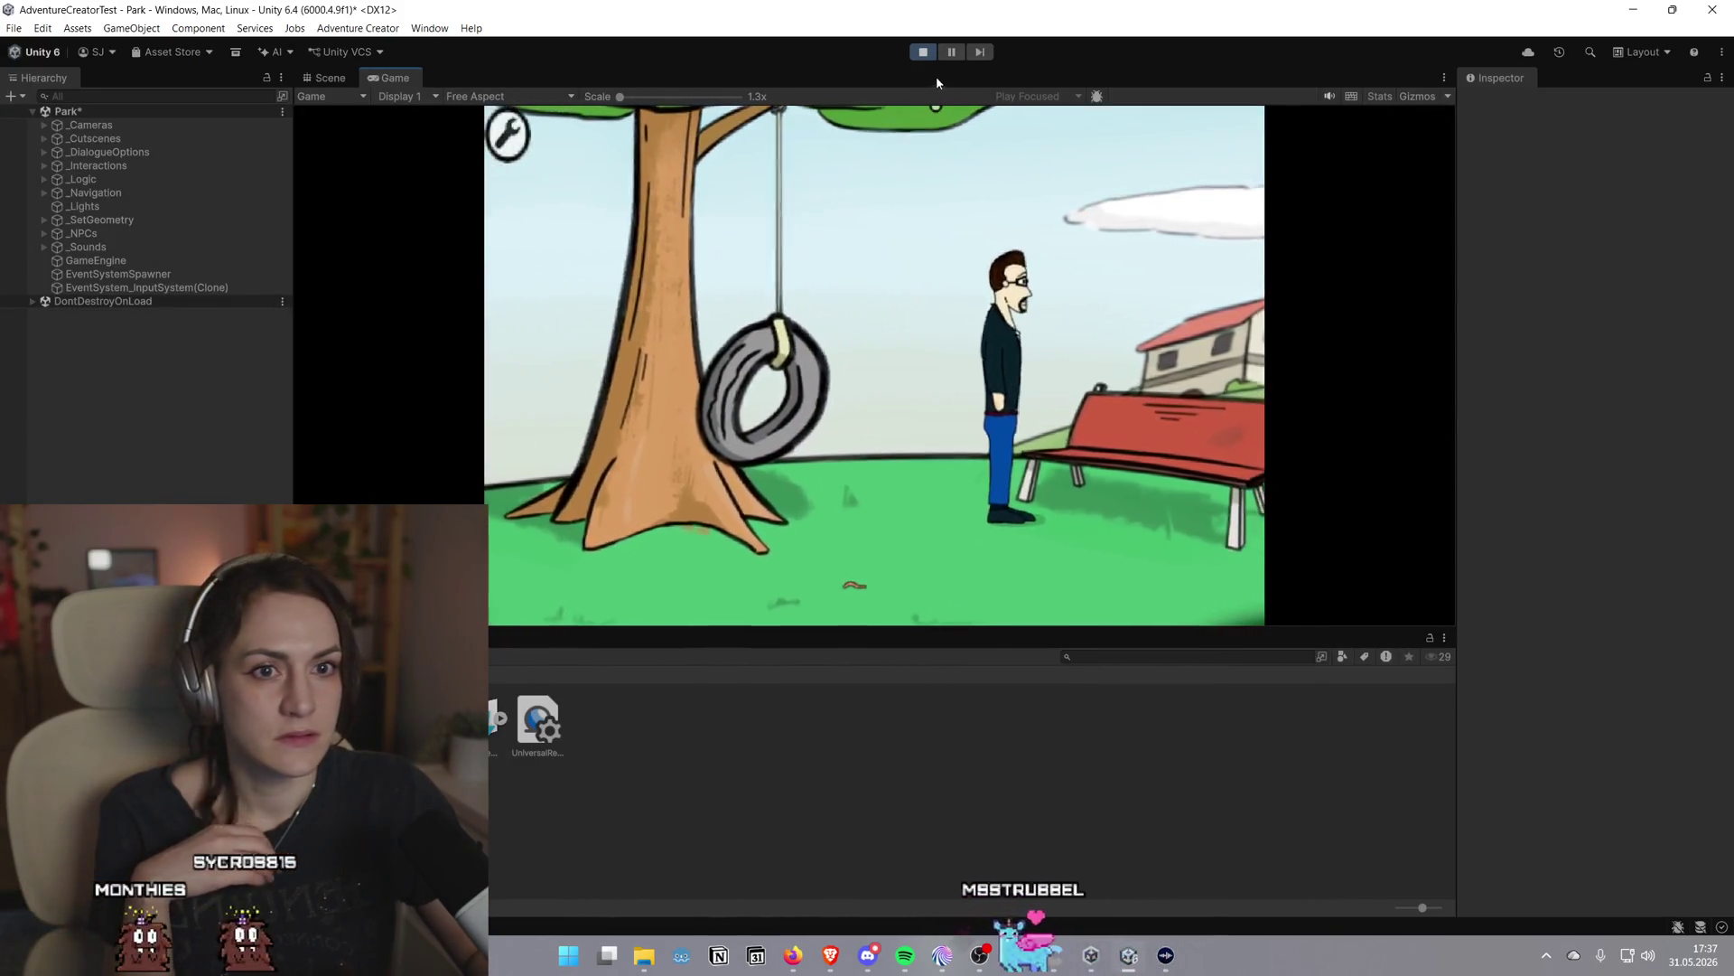
Pause the playtest, zoom the view, then stop play mode to return to editing
left_click(951, 51)
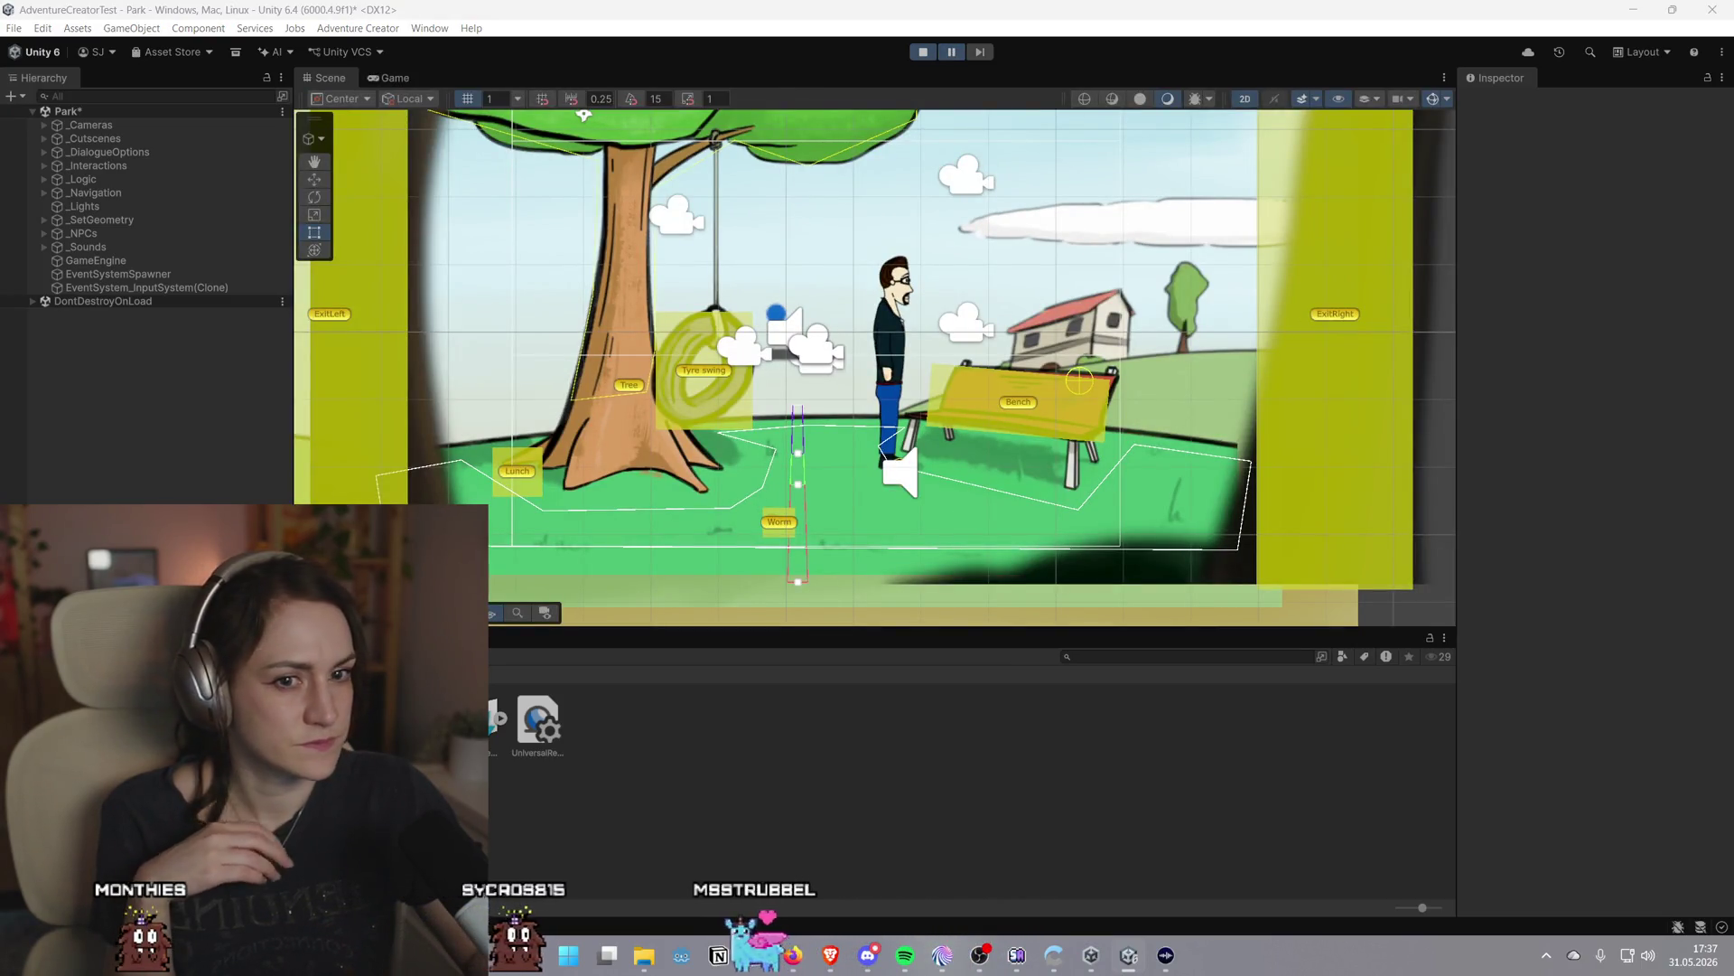
scroll(924, 524, "down", 3)
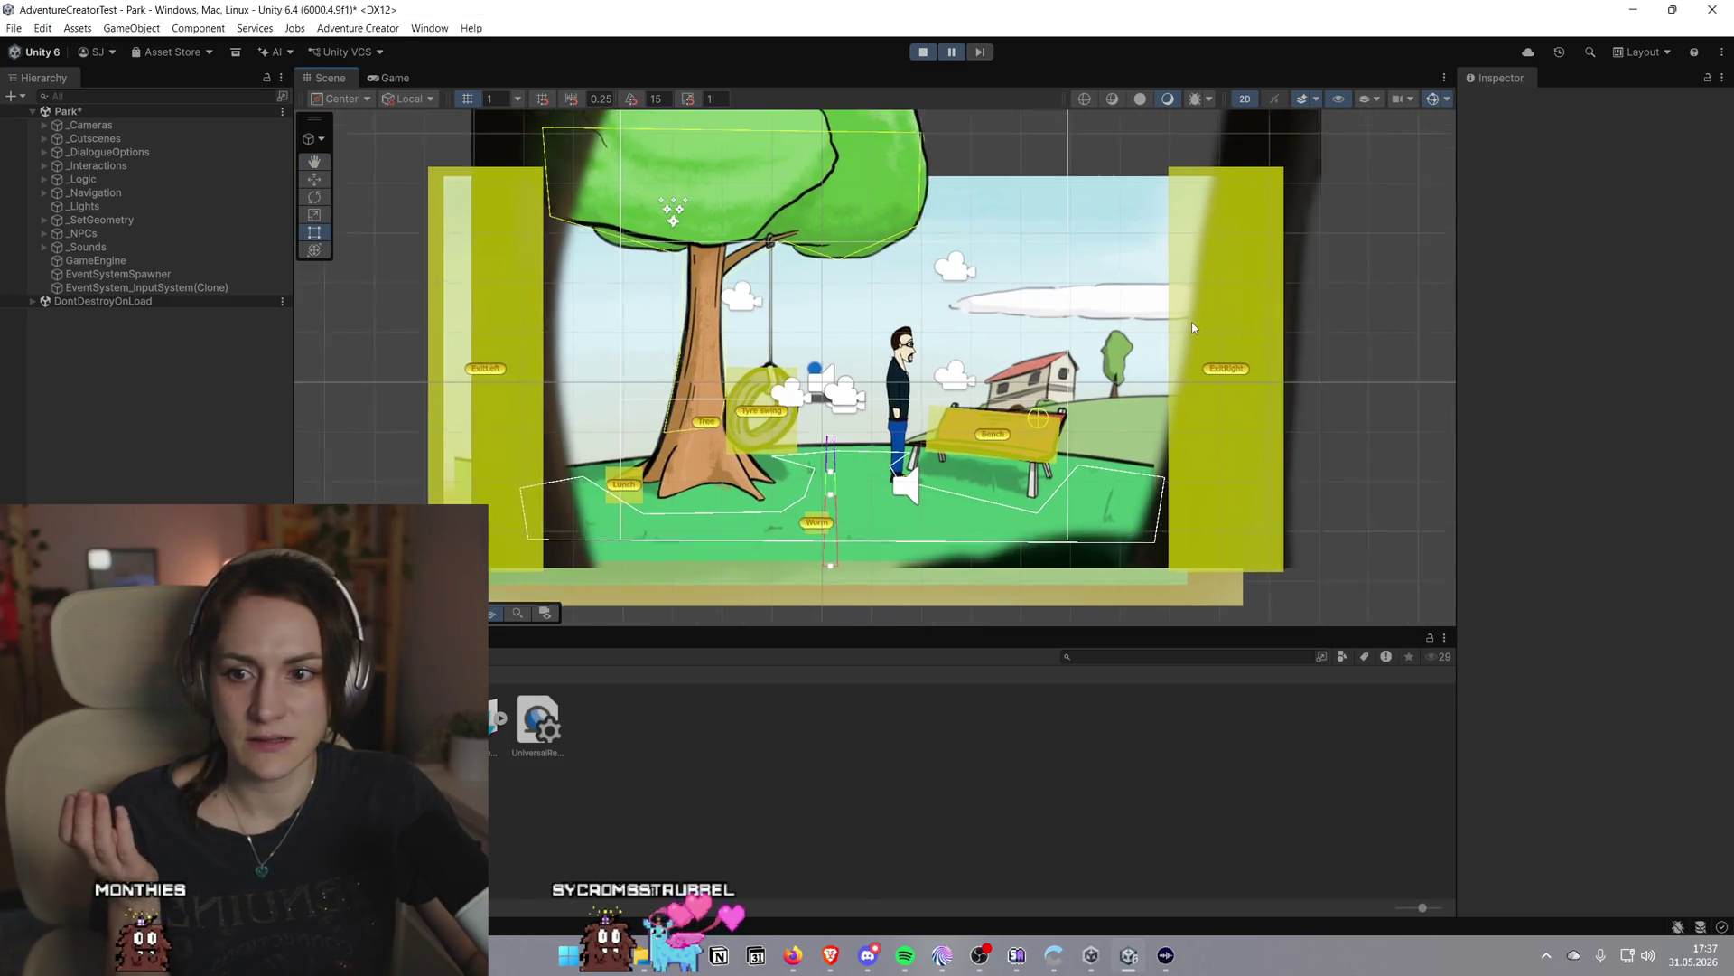
scroll(1193, 327, "up", 1)
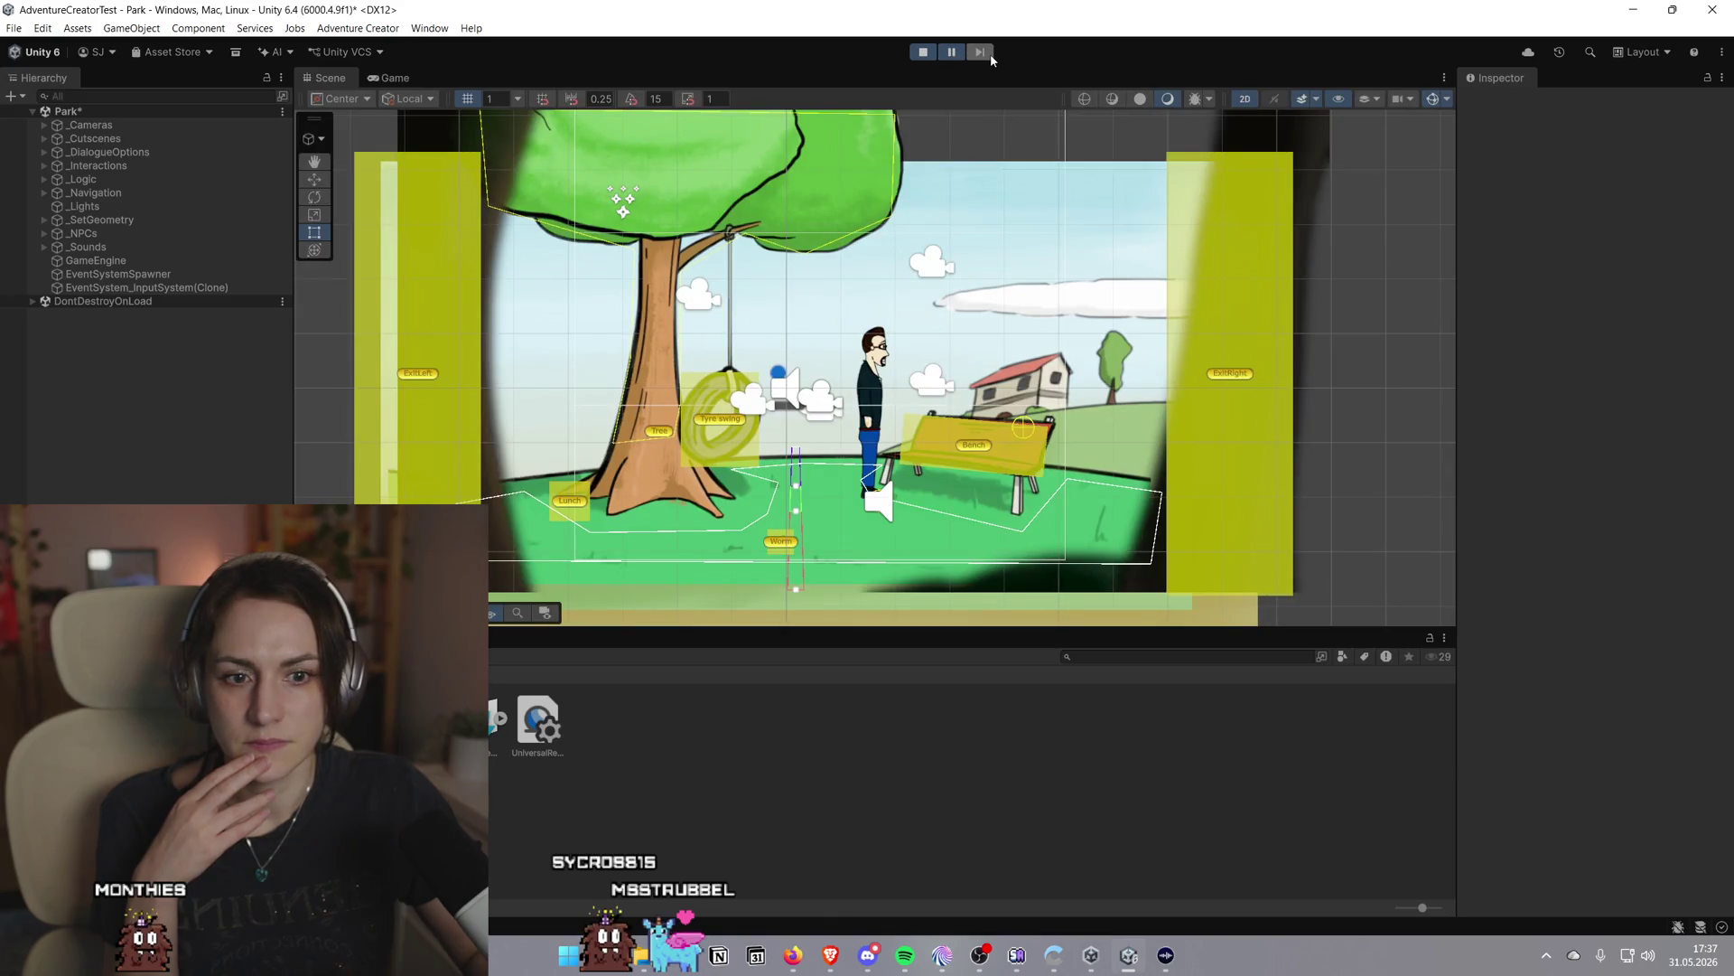
left_click(923, 55)
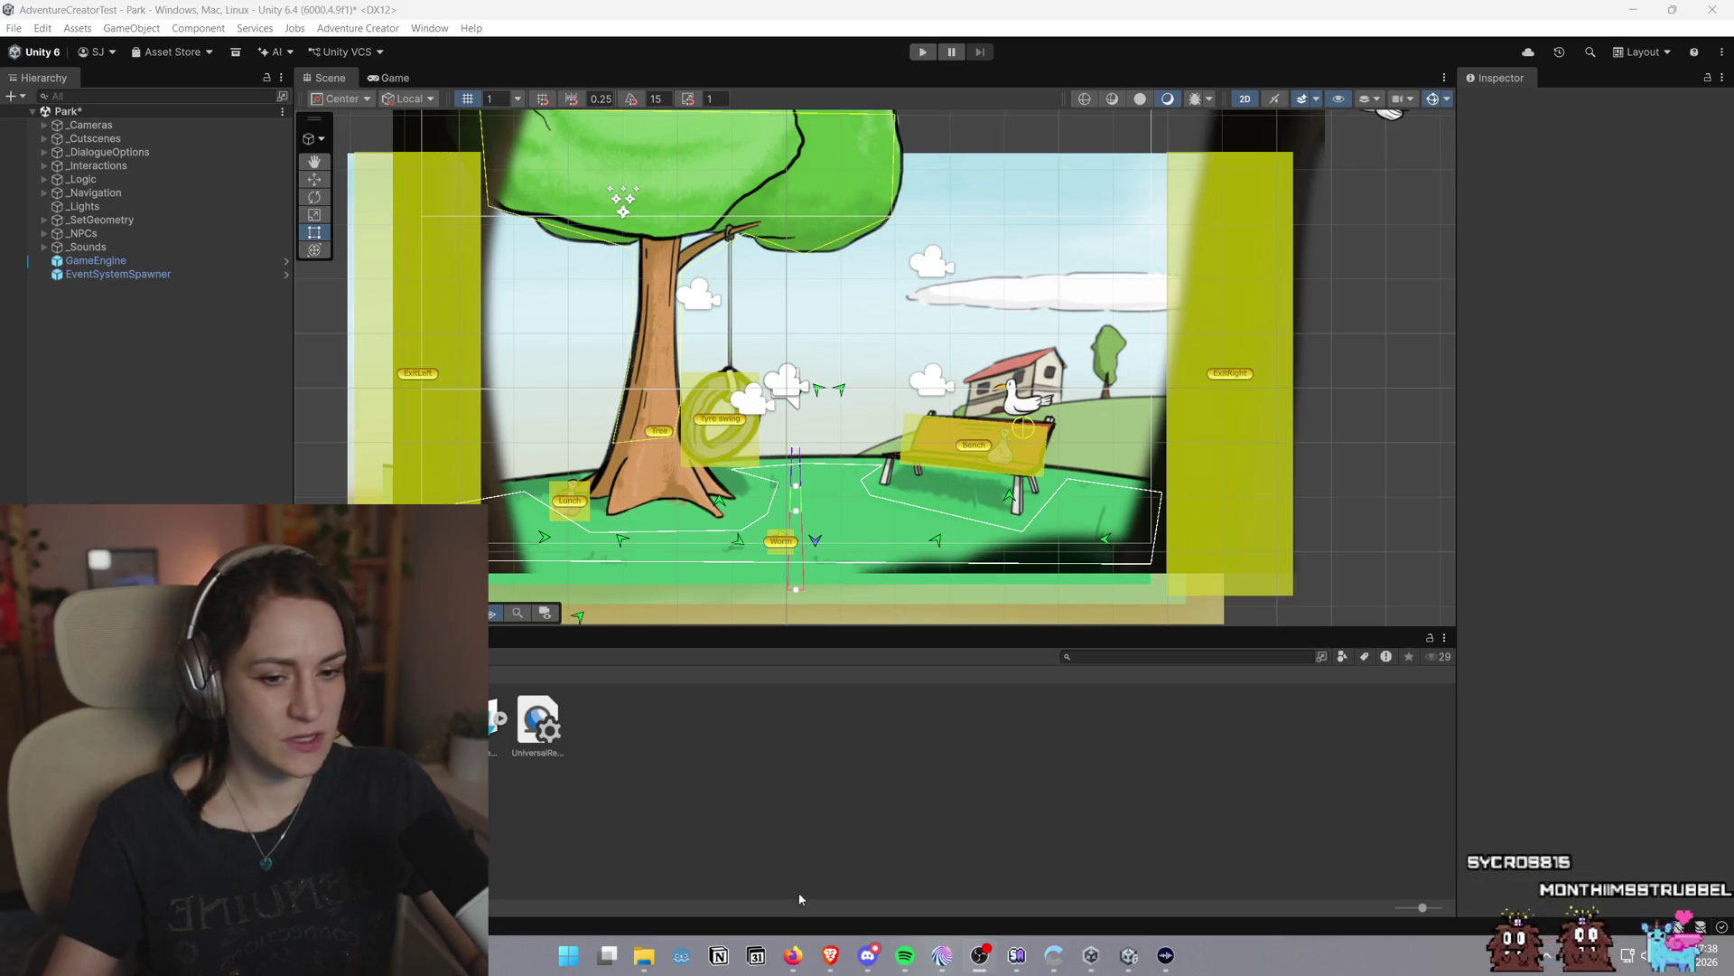
Bring the Brave window with the Running the New Game Wizard tutorial to the front
mouse_move(832, 960)
left_click(897, 858)
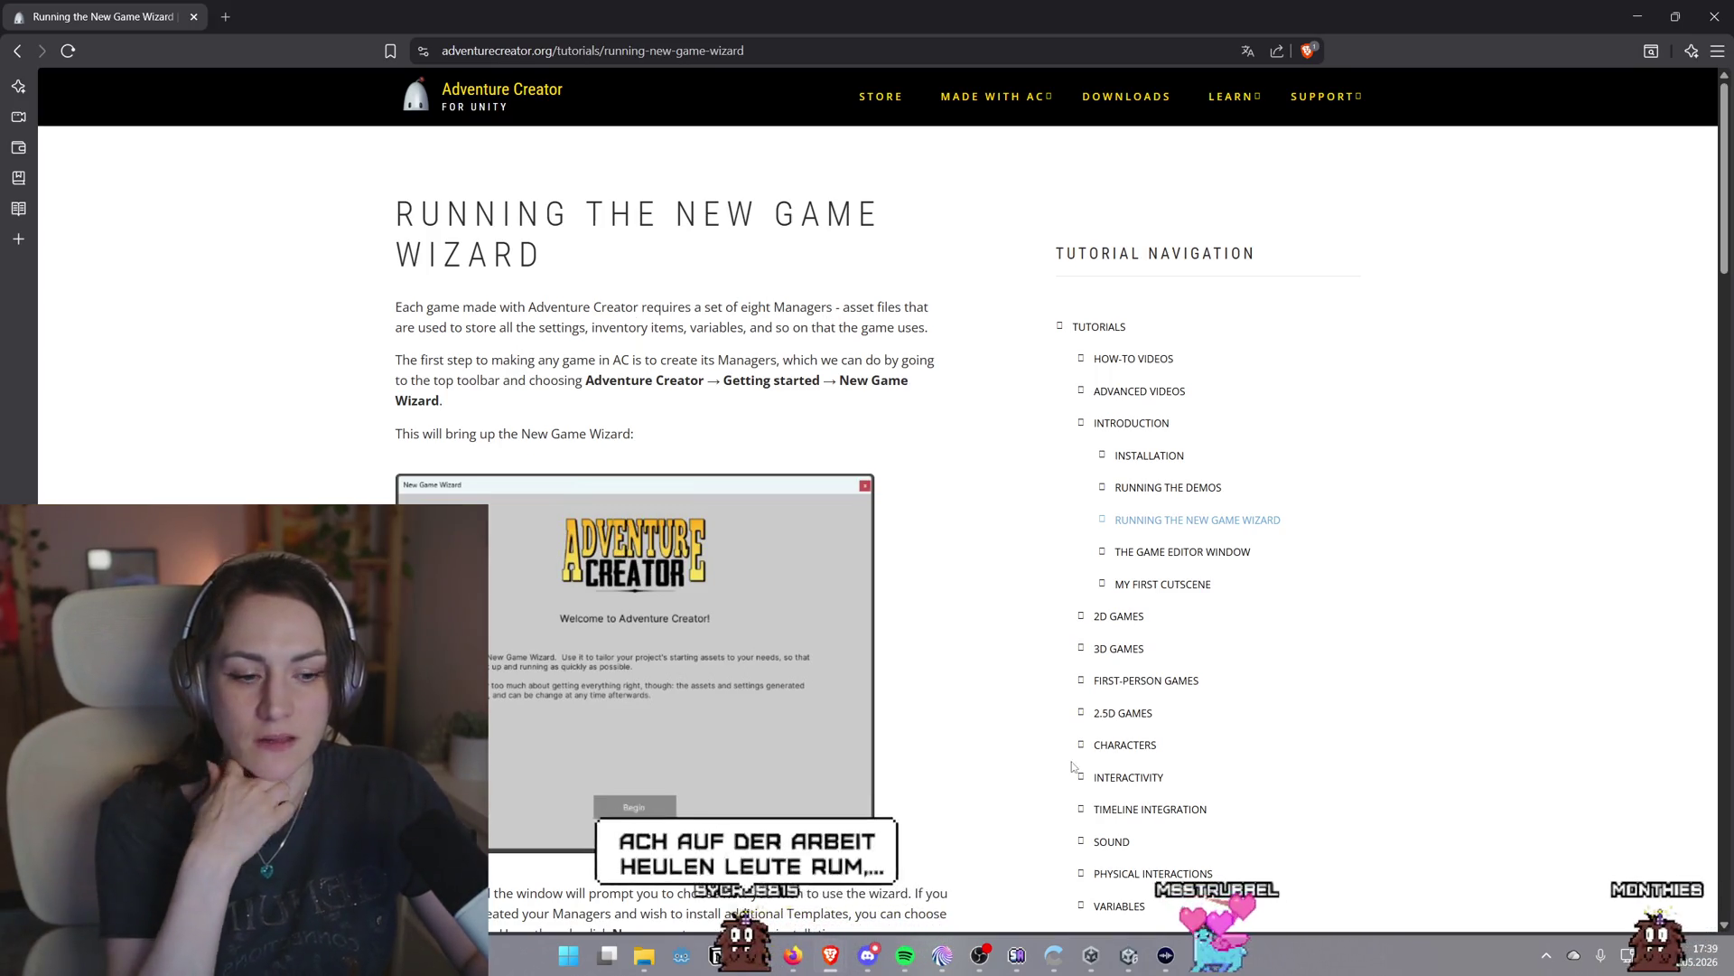
Switch back to Unity, where the AC Game Editor shows the Park Scene manager
left_click(1130, 953)
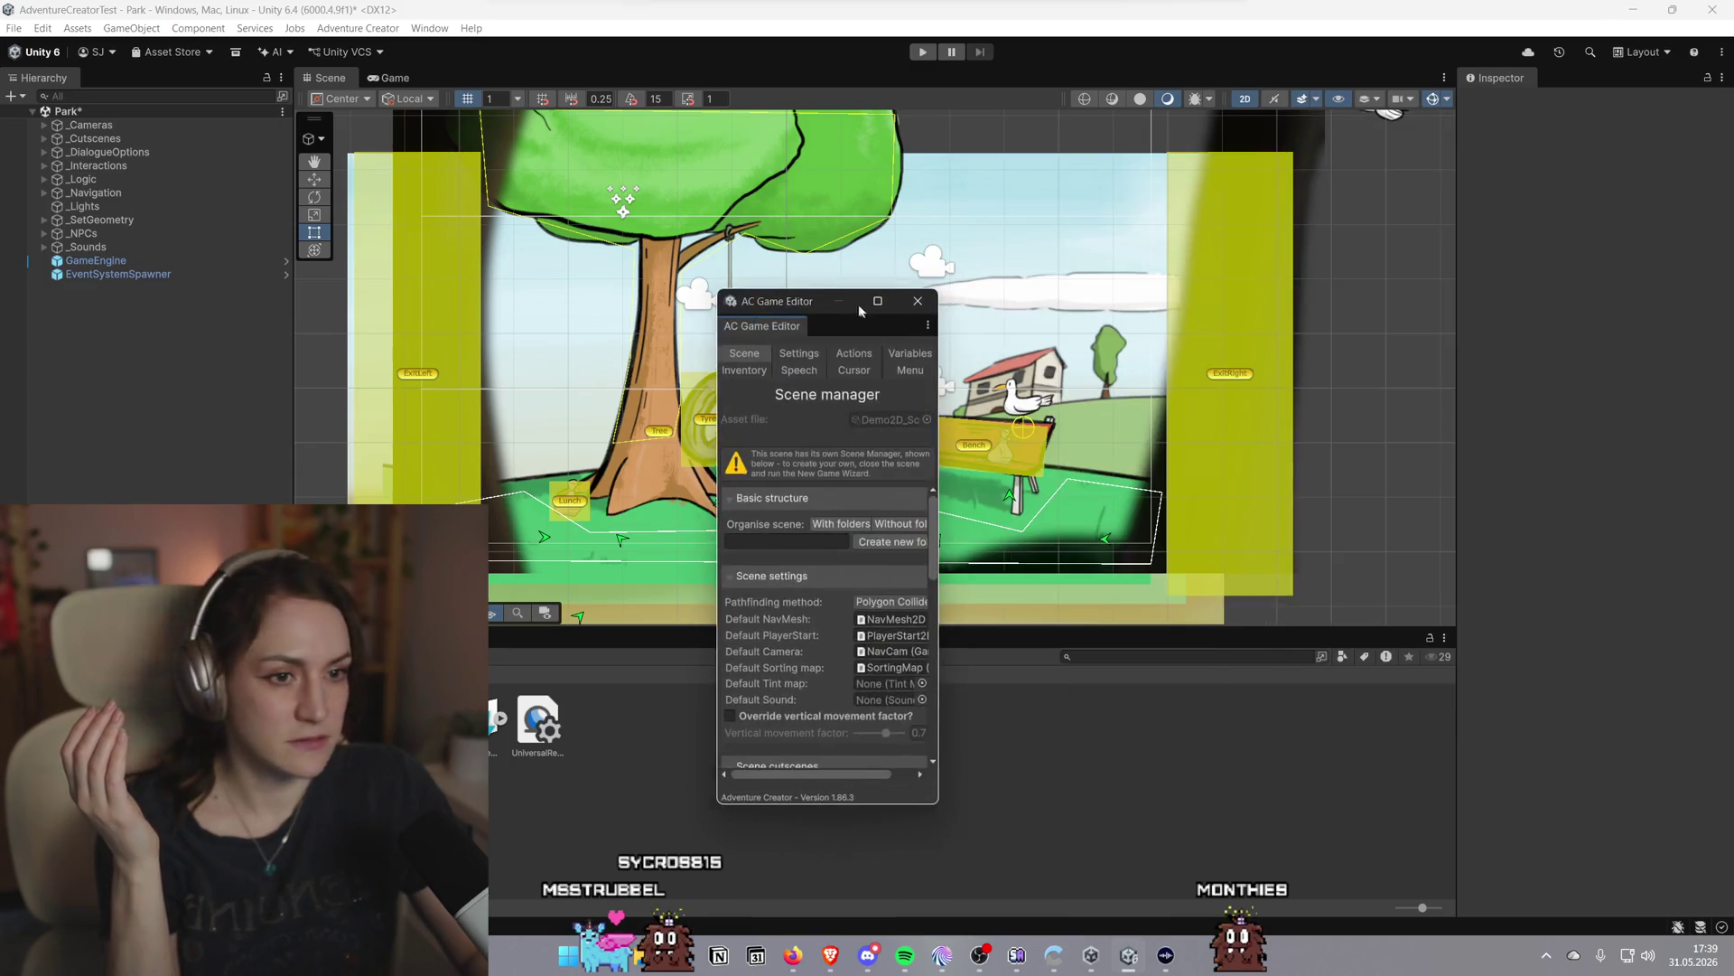
Widen the AC Game Editor, review the Settings through Menu managers, then reopen the Wizard tutorial
left_click_drag(960, 386, 1530, 386)
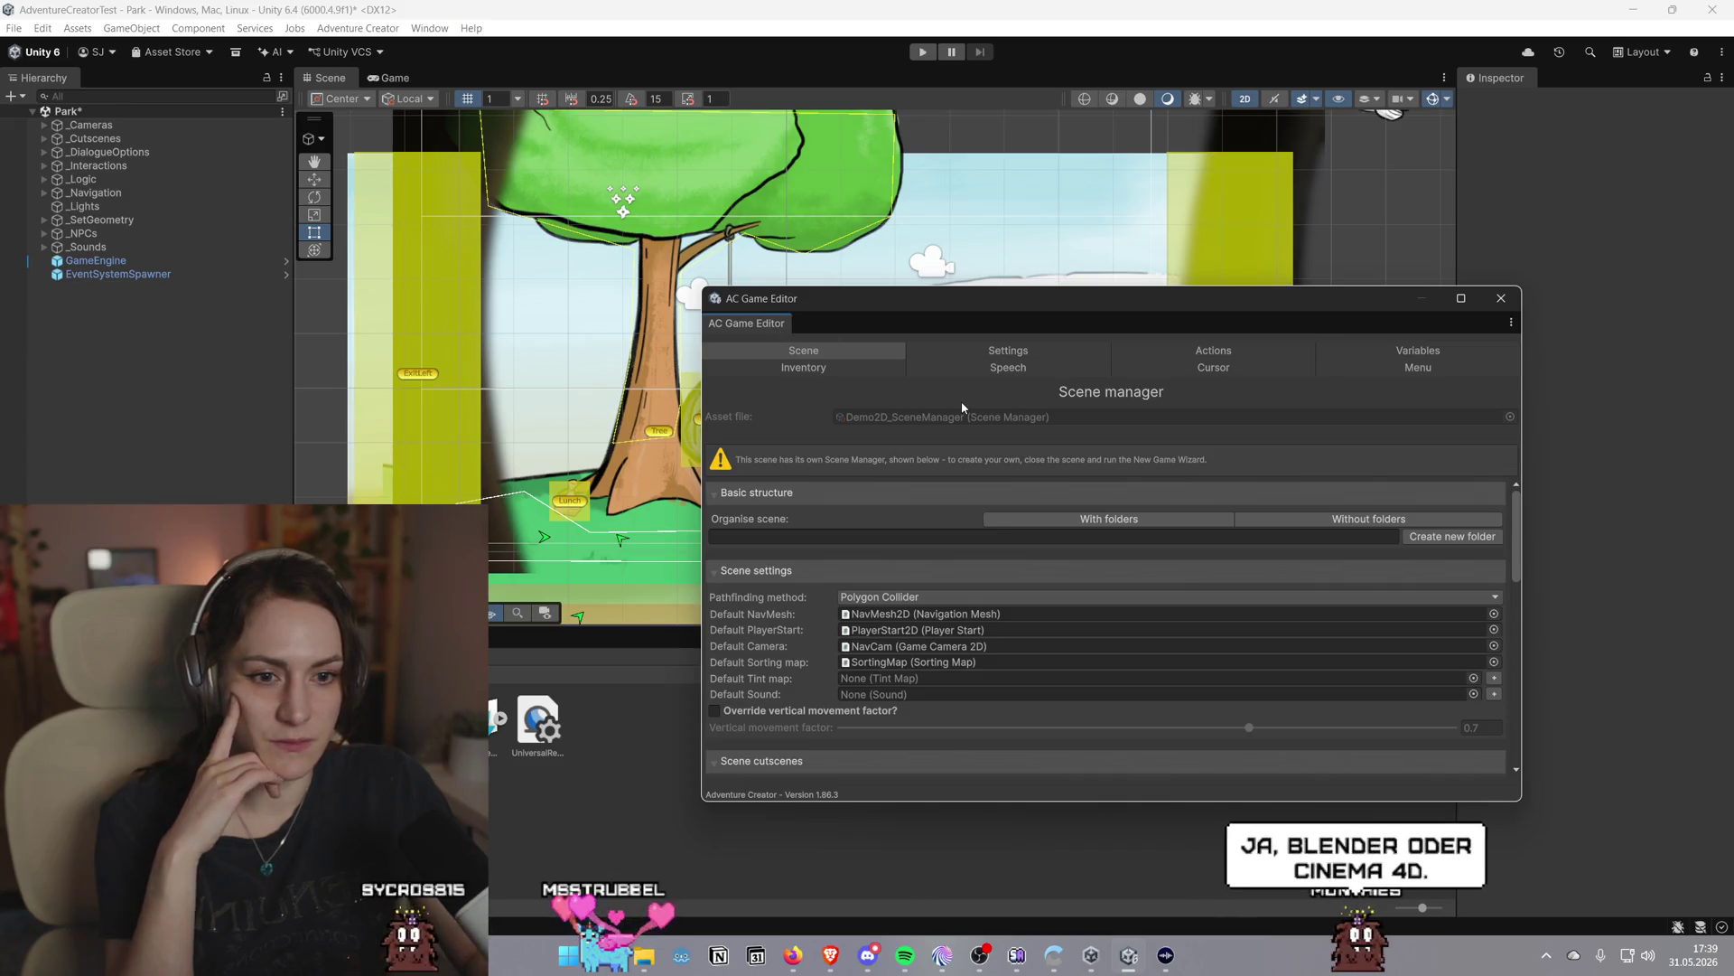
left_click(961, 351)
left_click(1273, 353)
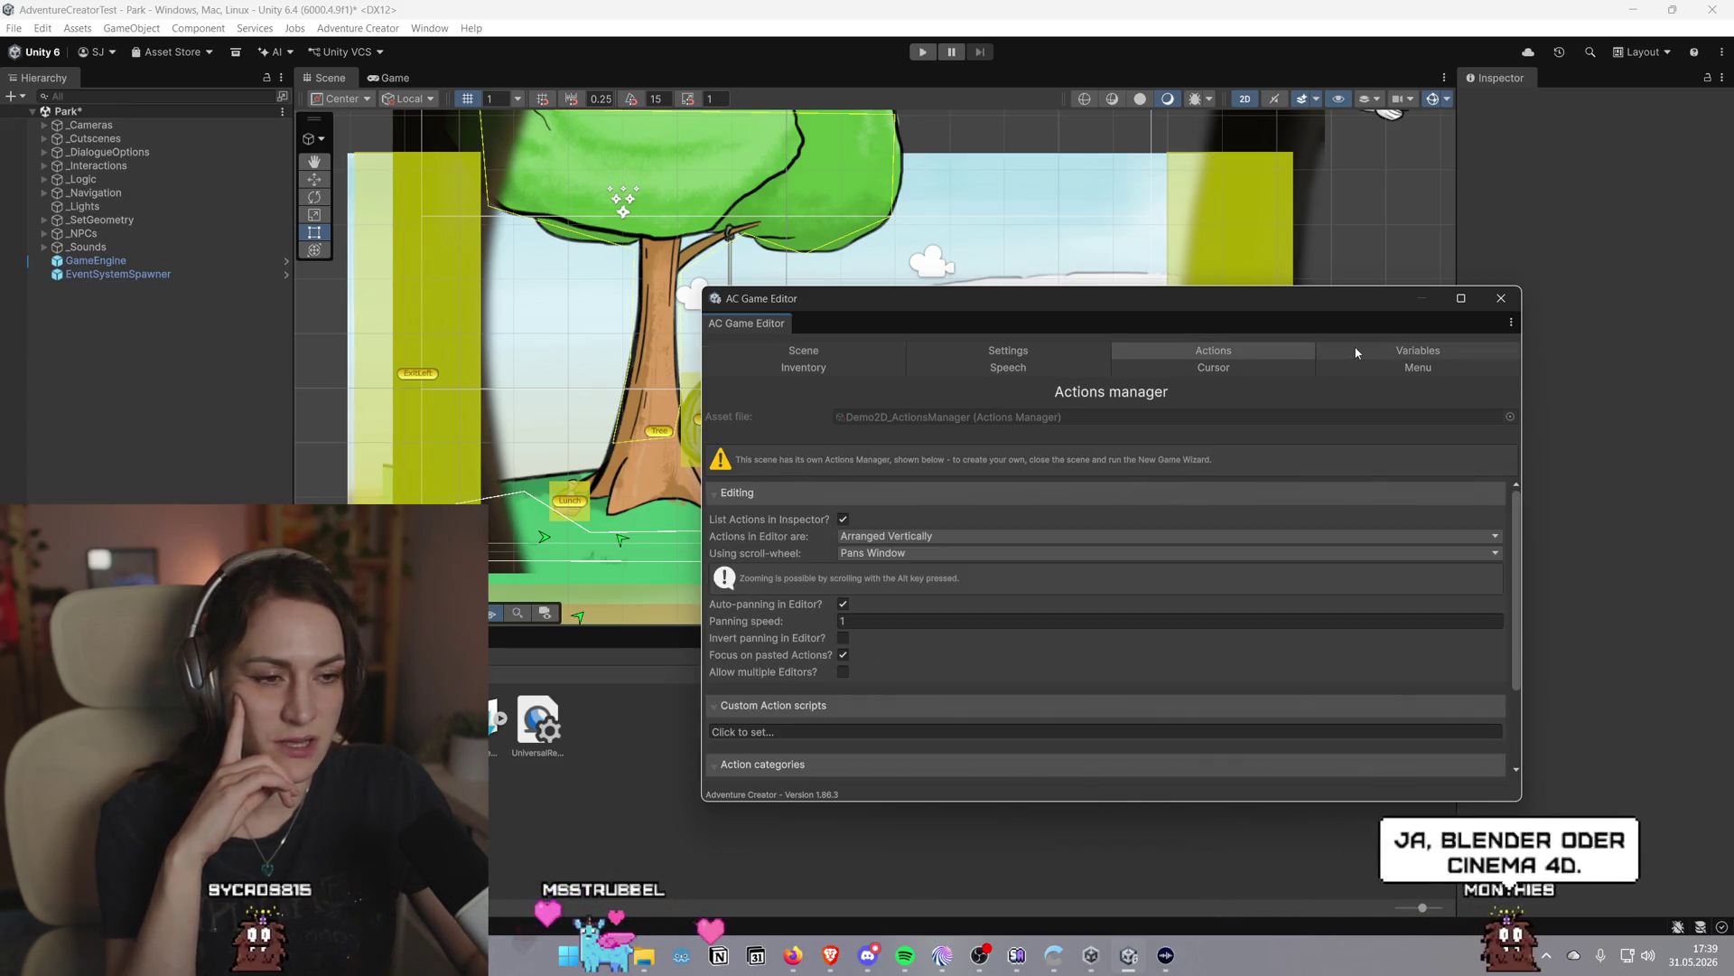
left_click(1337, 350)
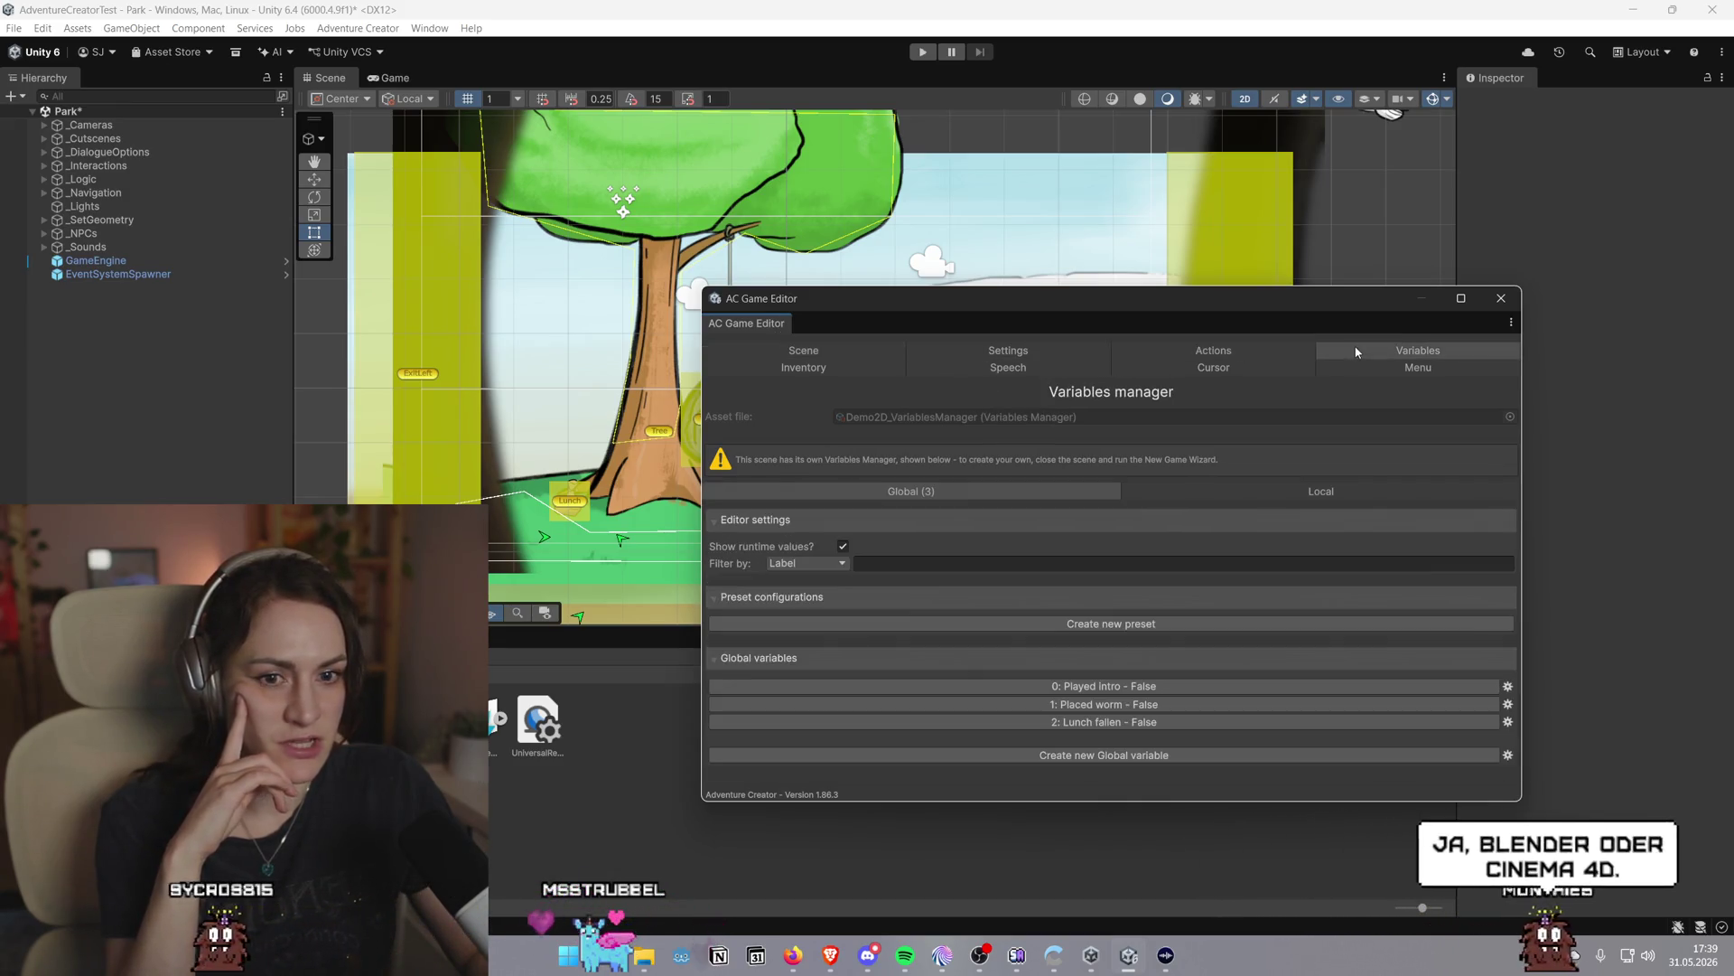
left_click(831, 370)
left_click(1065, 364)
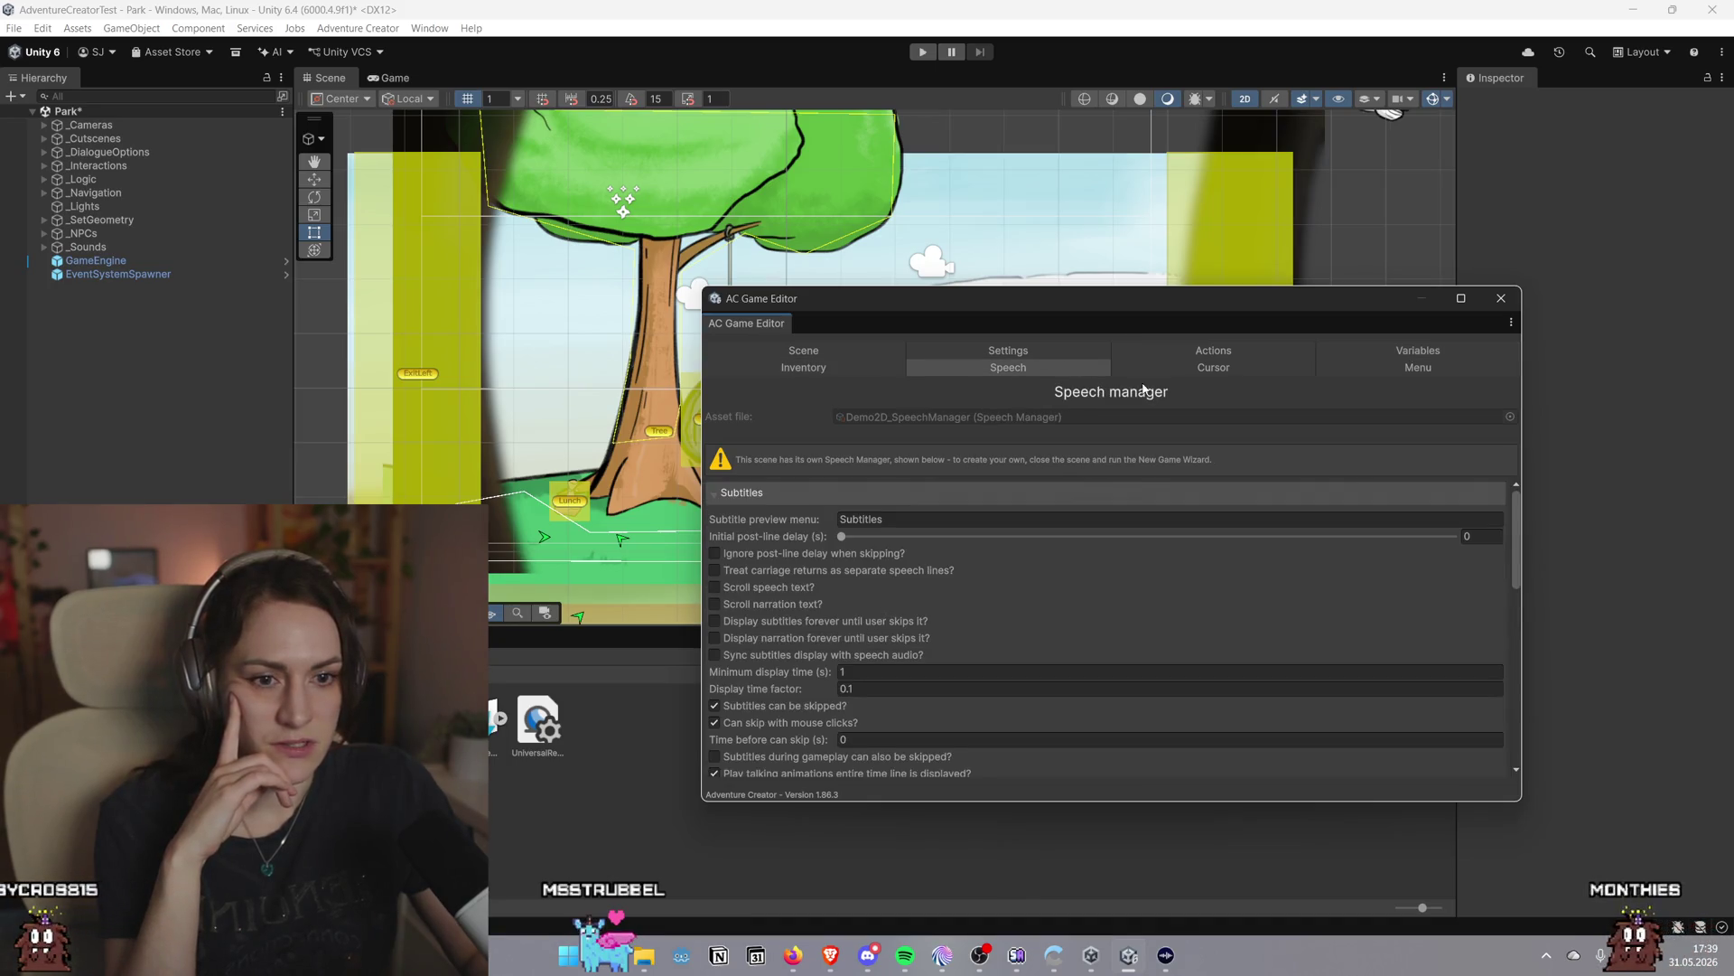
left_click(1201, 370)
left_click(1335, 372)
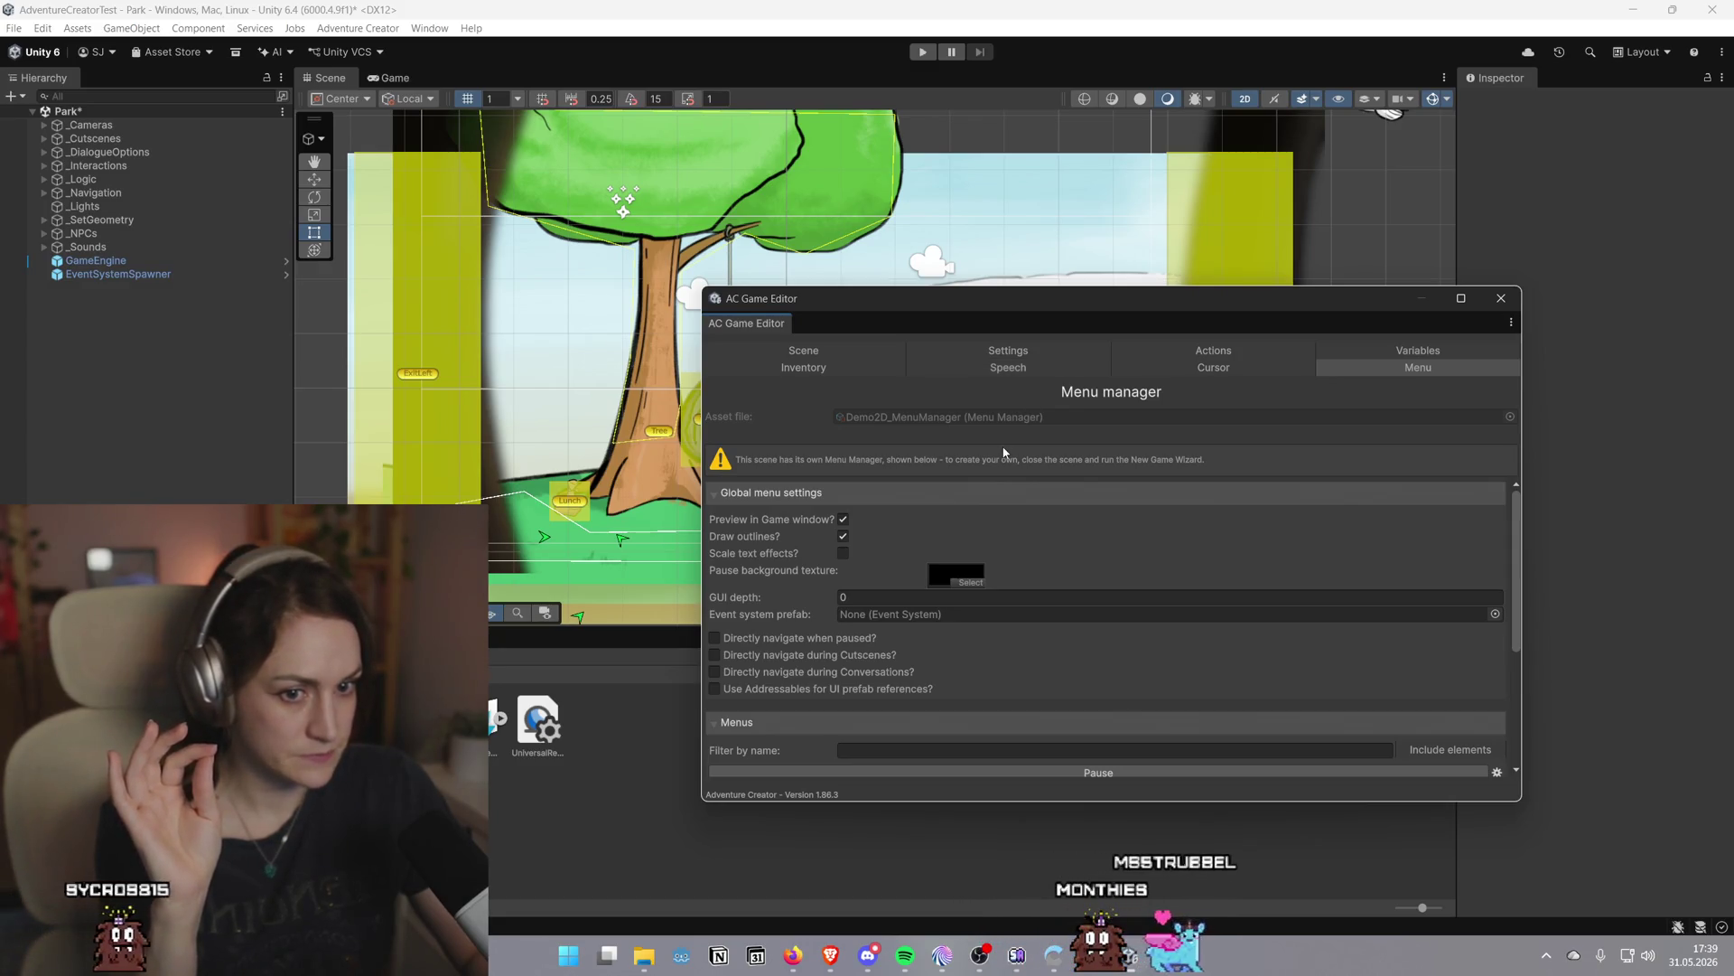
left_click(830, 955)
left_click(872, 817)
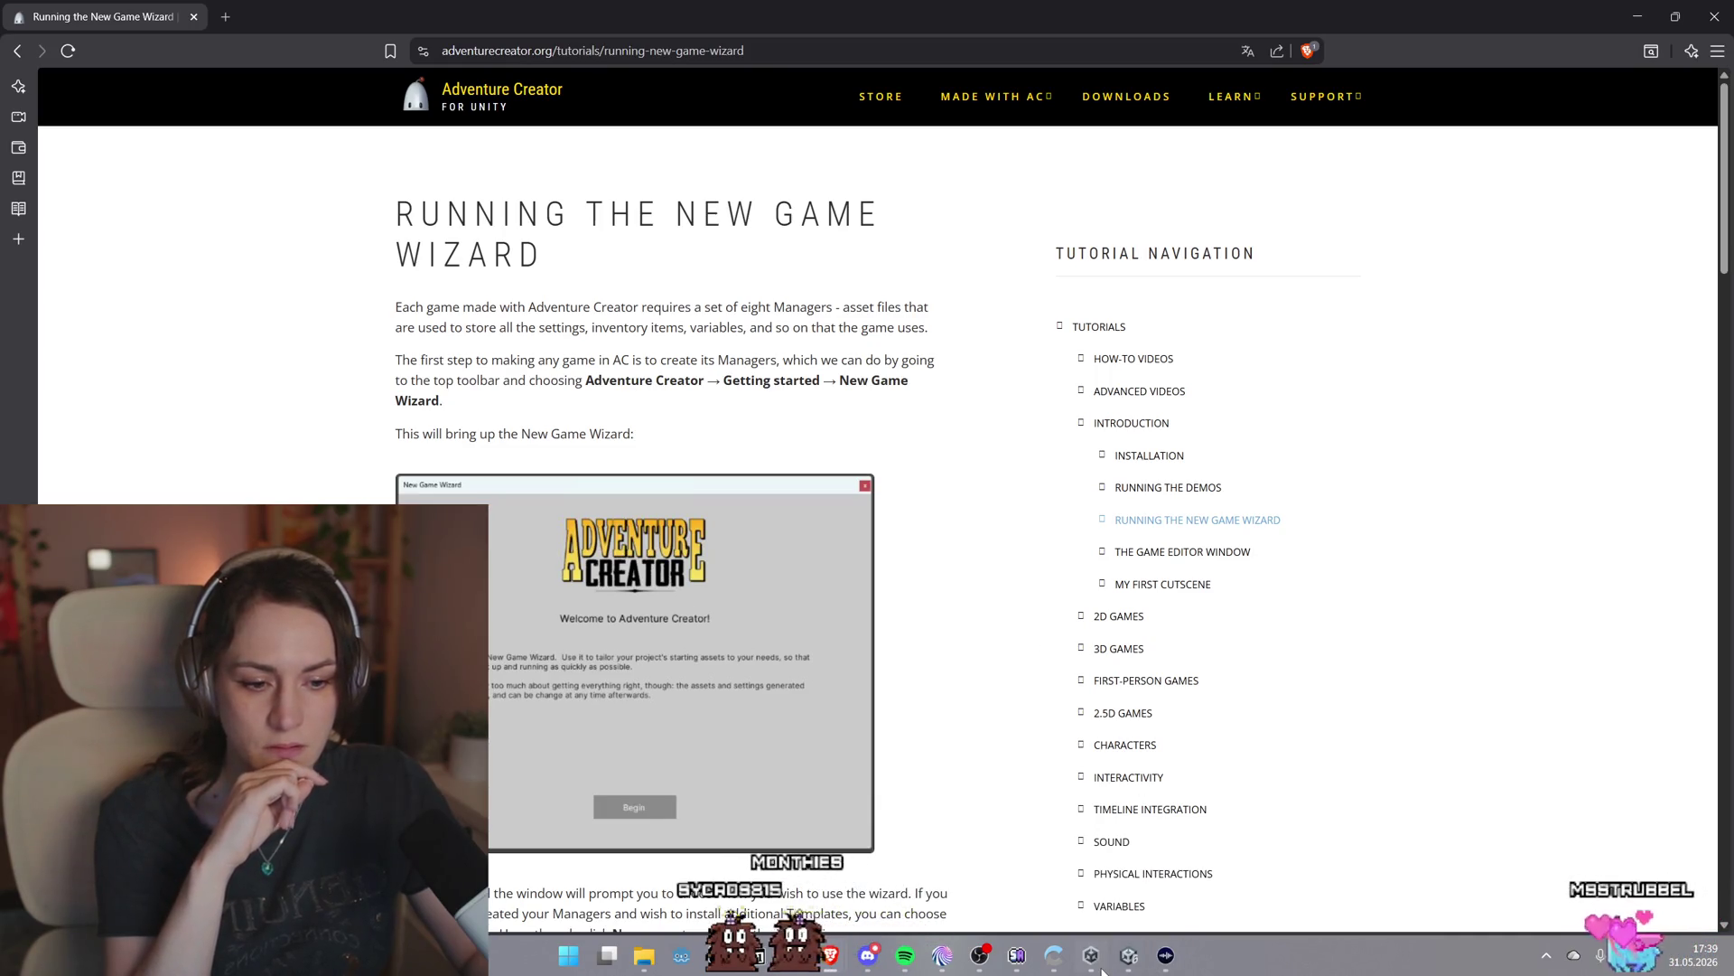
Close the AC Game Editor in Unity and bring up the New Game Wizard tutorial page
left_click(1128, 954)
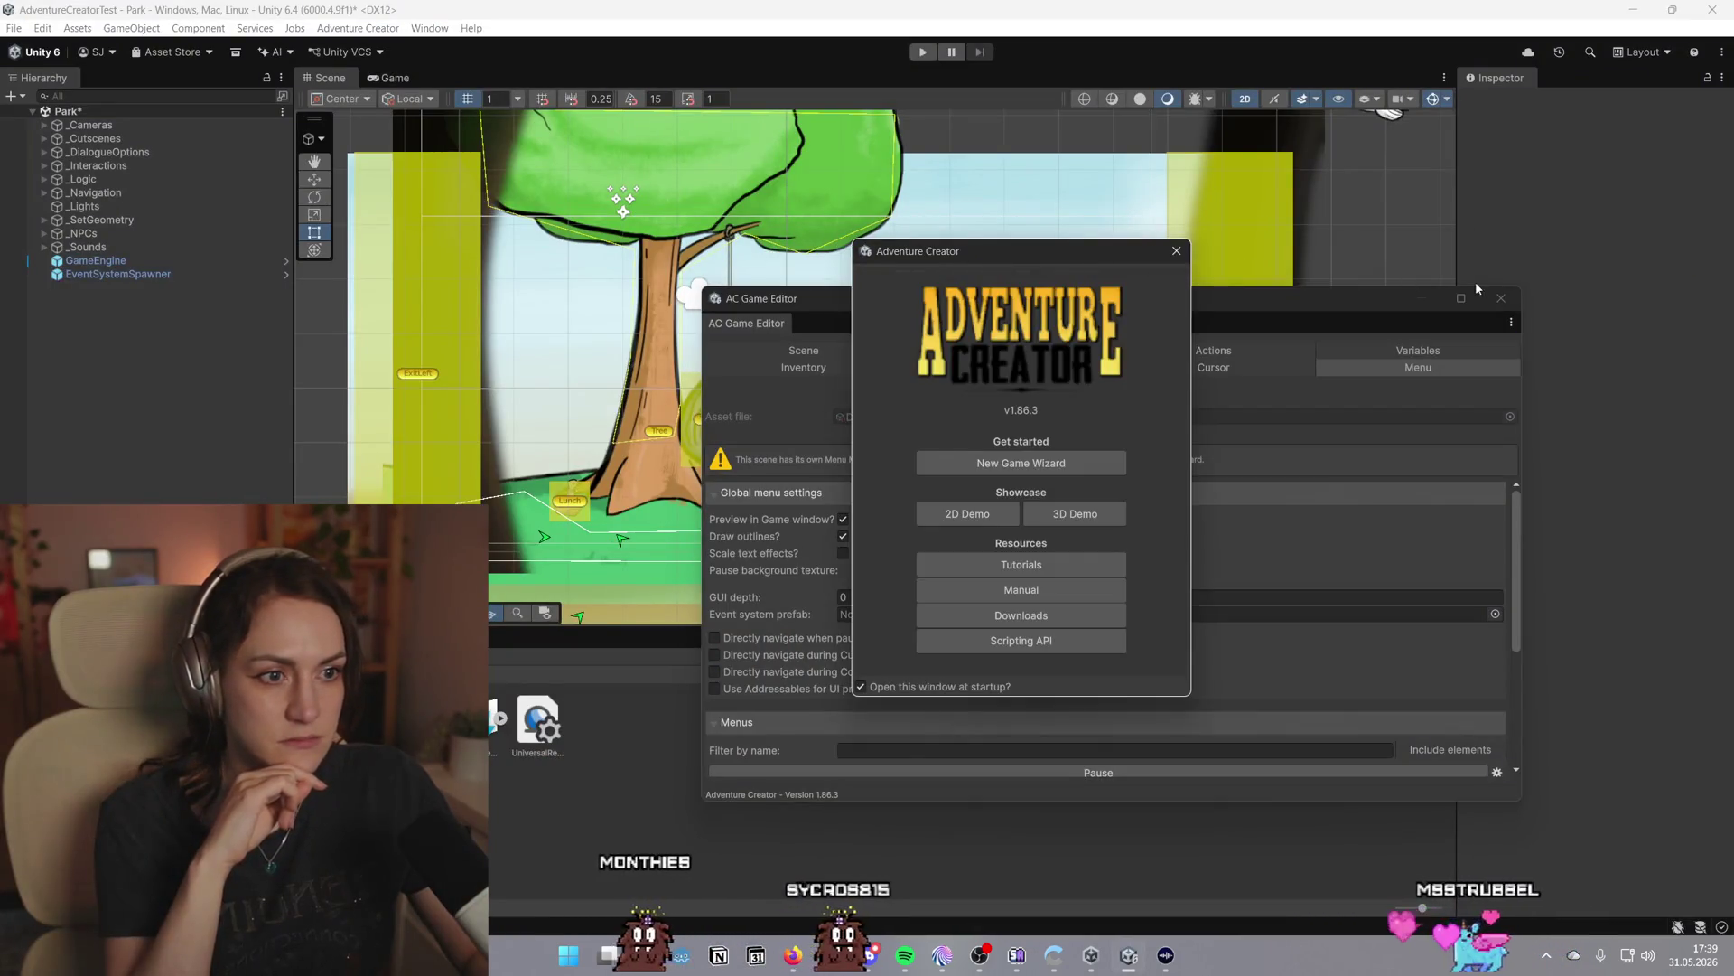
left_click(1501, 298)
left_click(1502, 298)
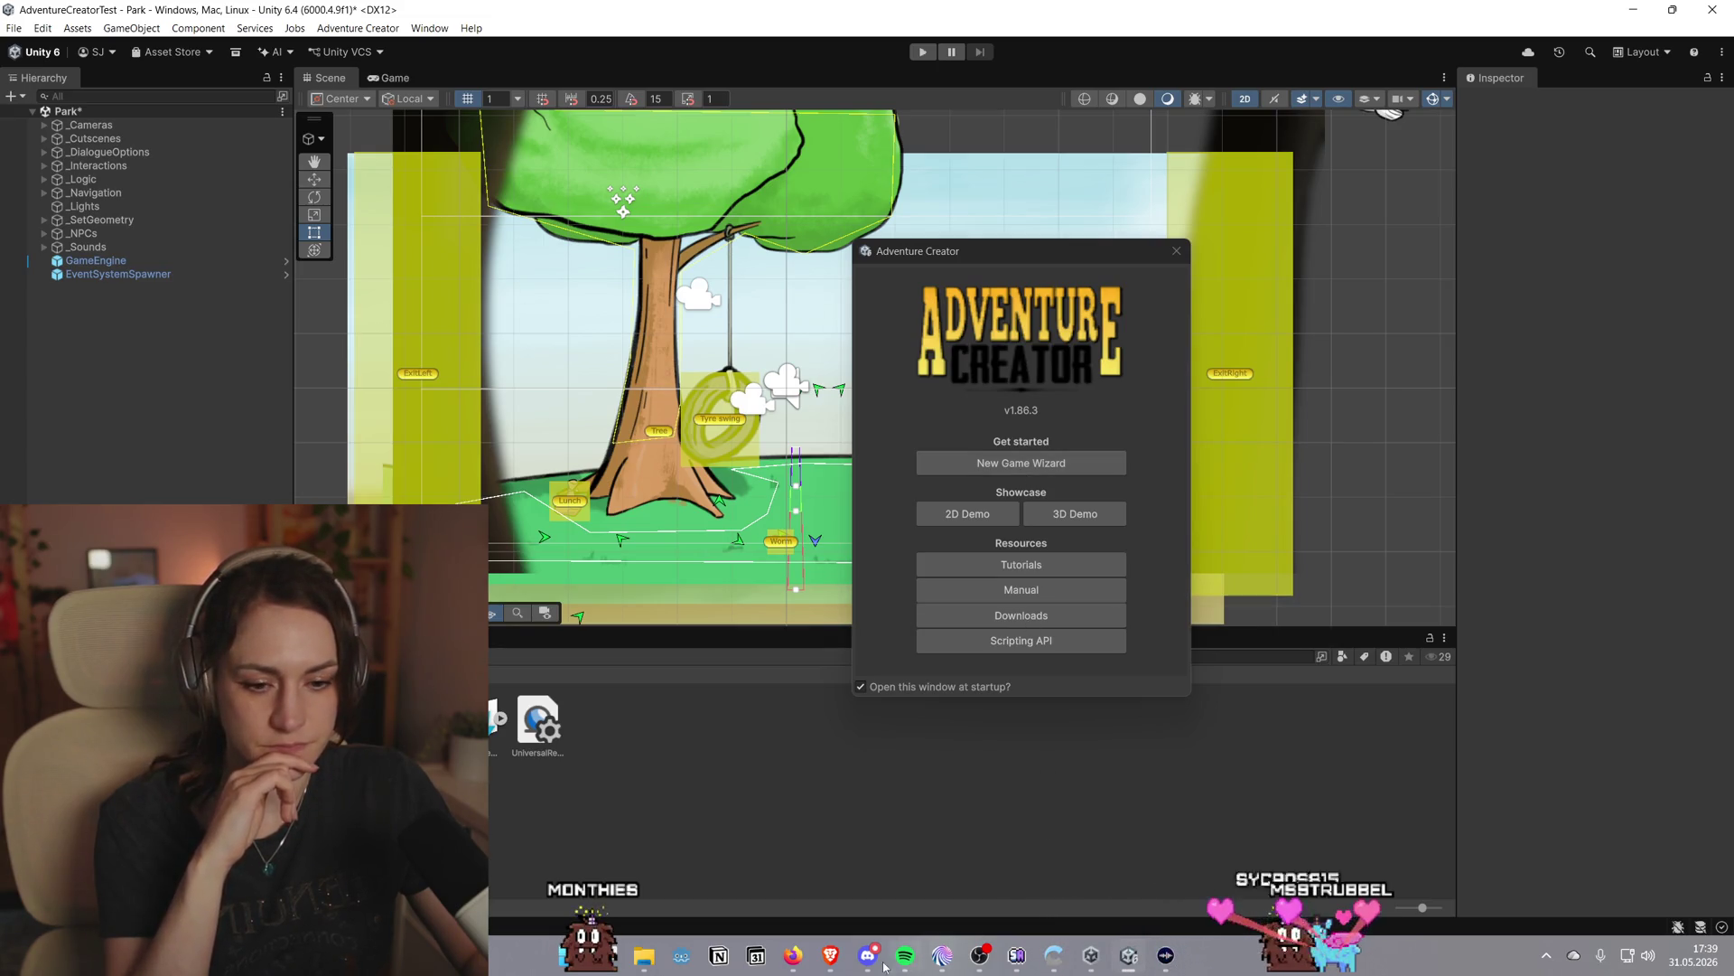
mouse_move(797, 969)
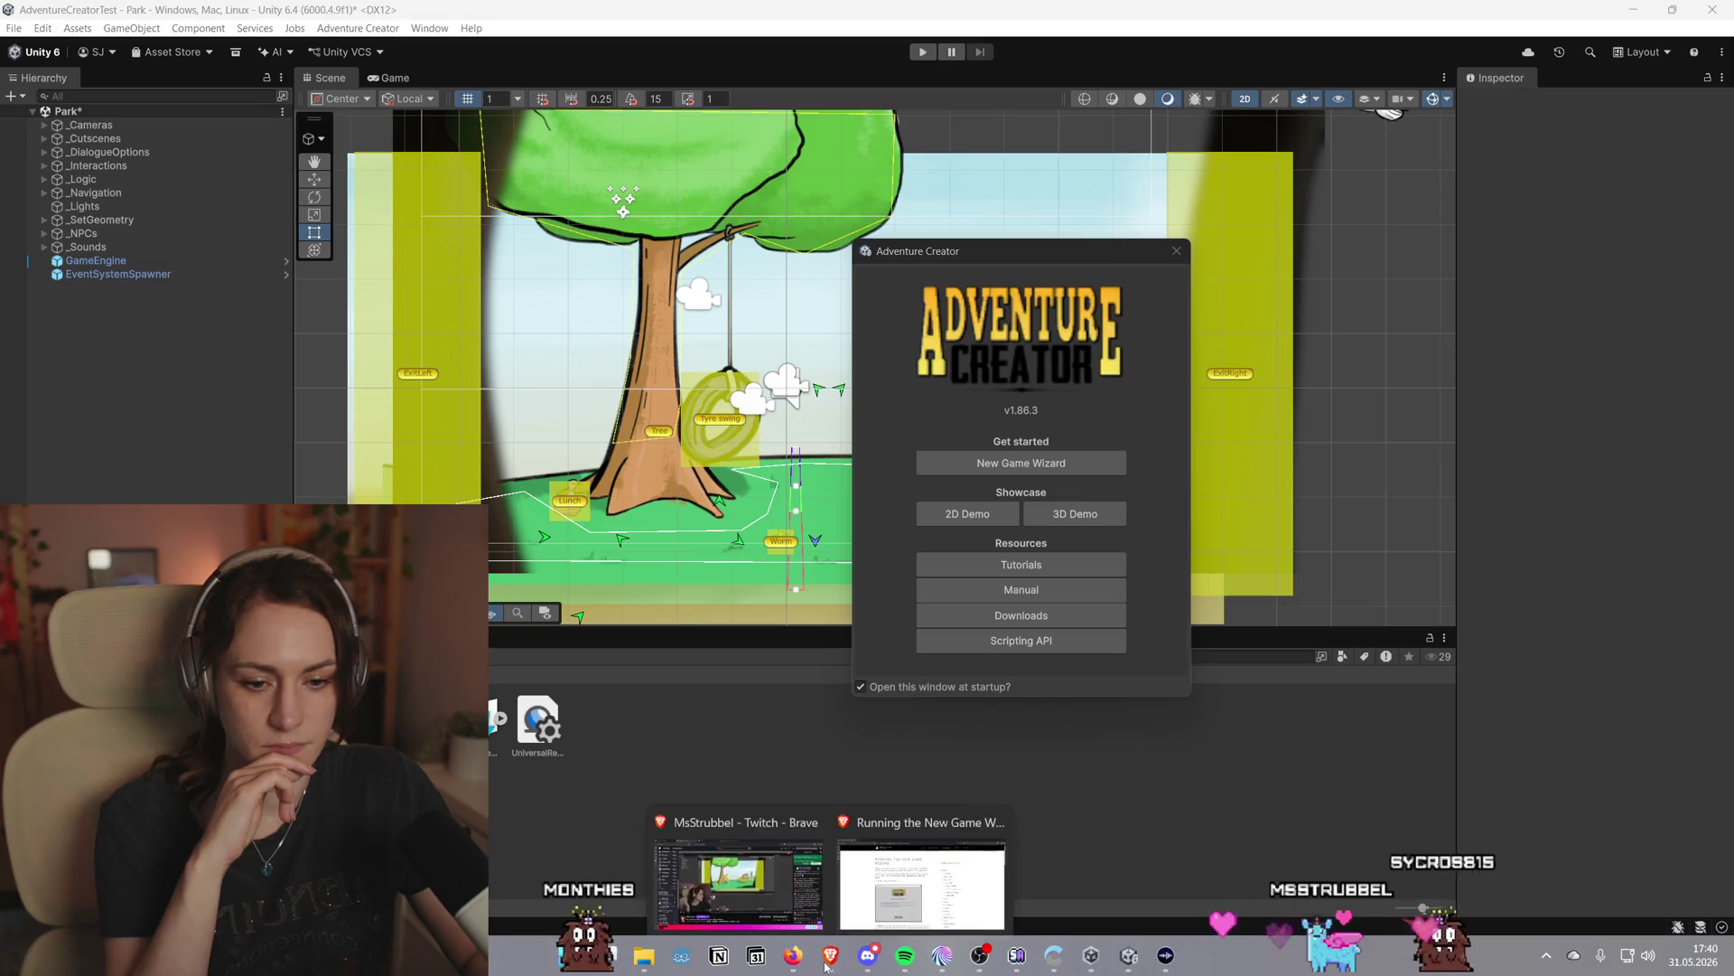
left_click(921, 890)
Read the tutorial's Mode, Perspective, Templates and Review wizard screenshots, then return to Unity
scroll(577, 383, "down", 1)
scroll(577, 383, "down", 3)
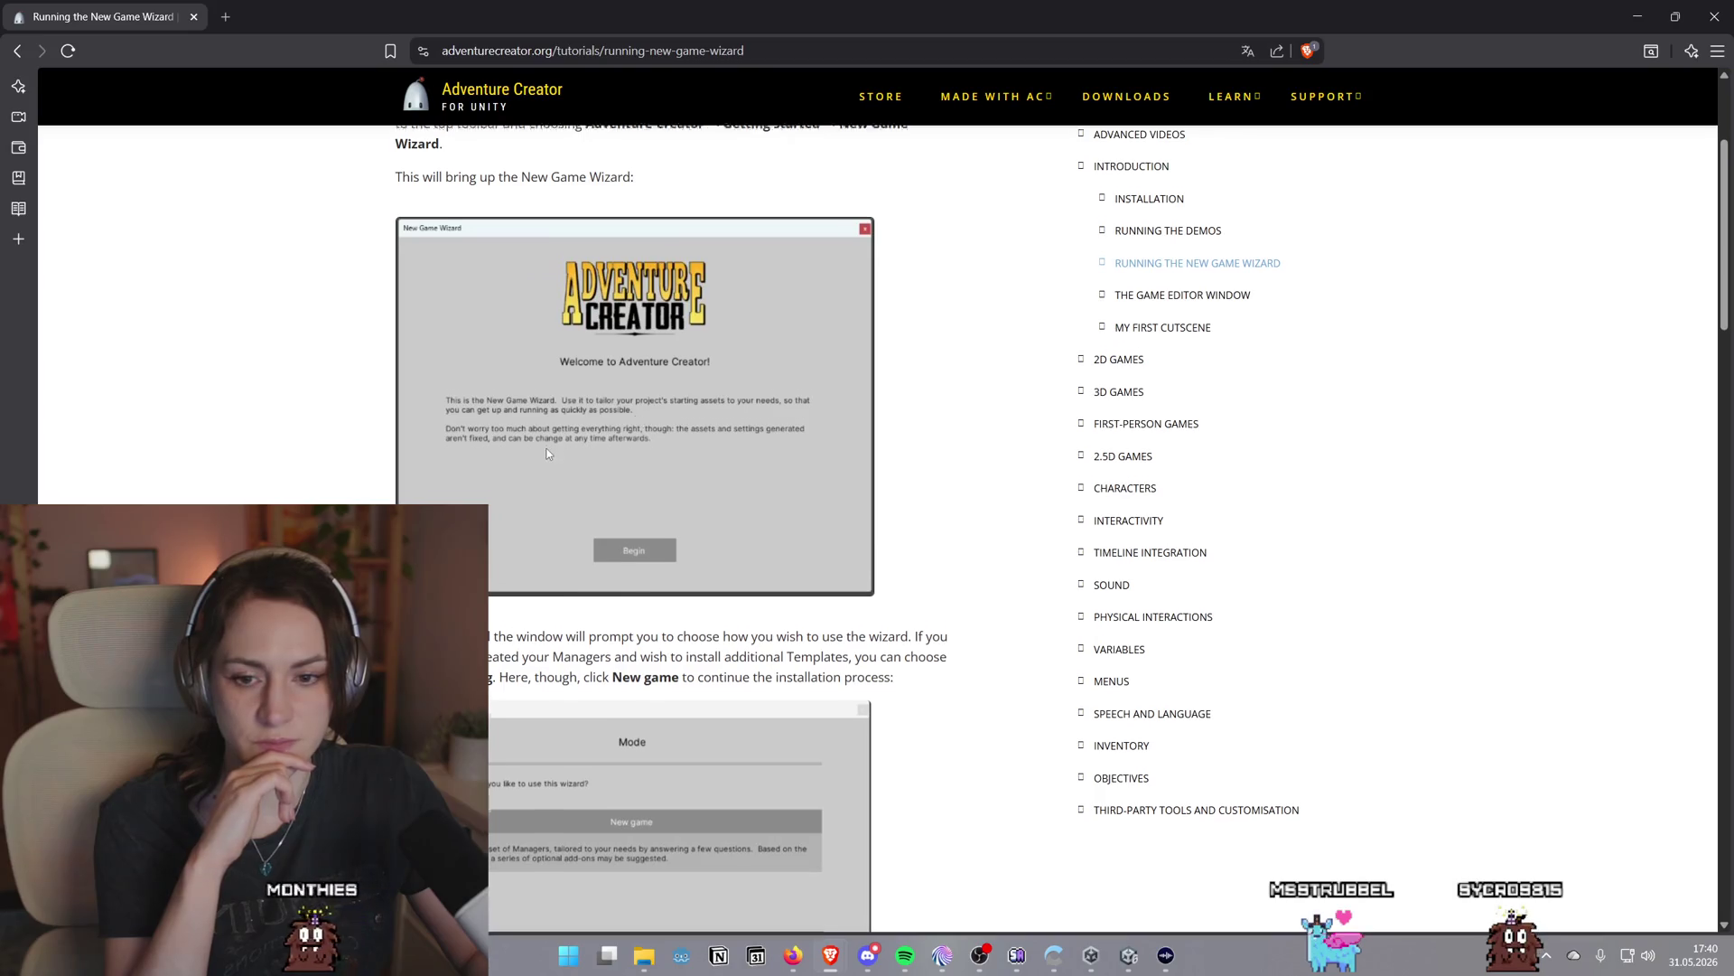
scroll(583, 415, "down", 2)
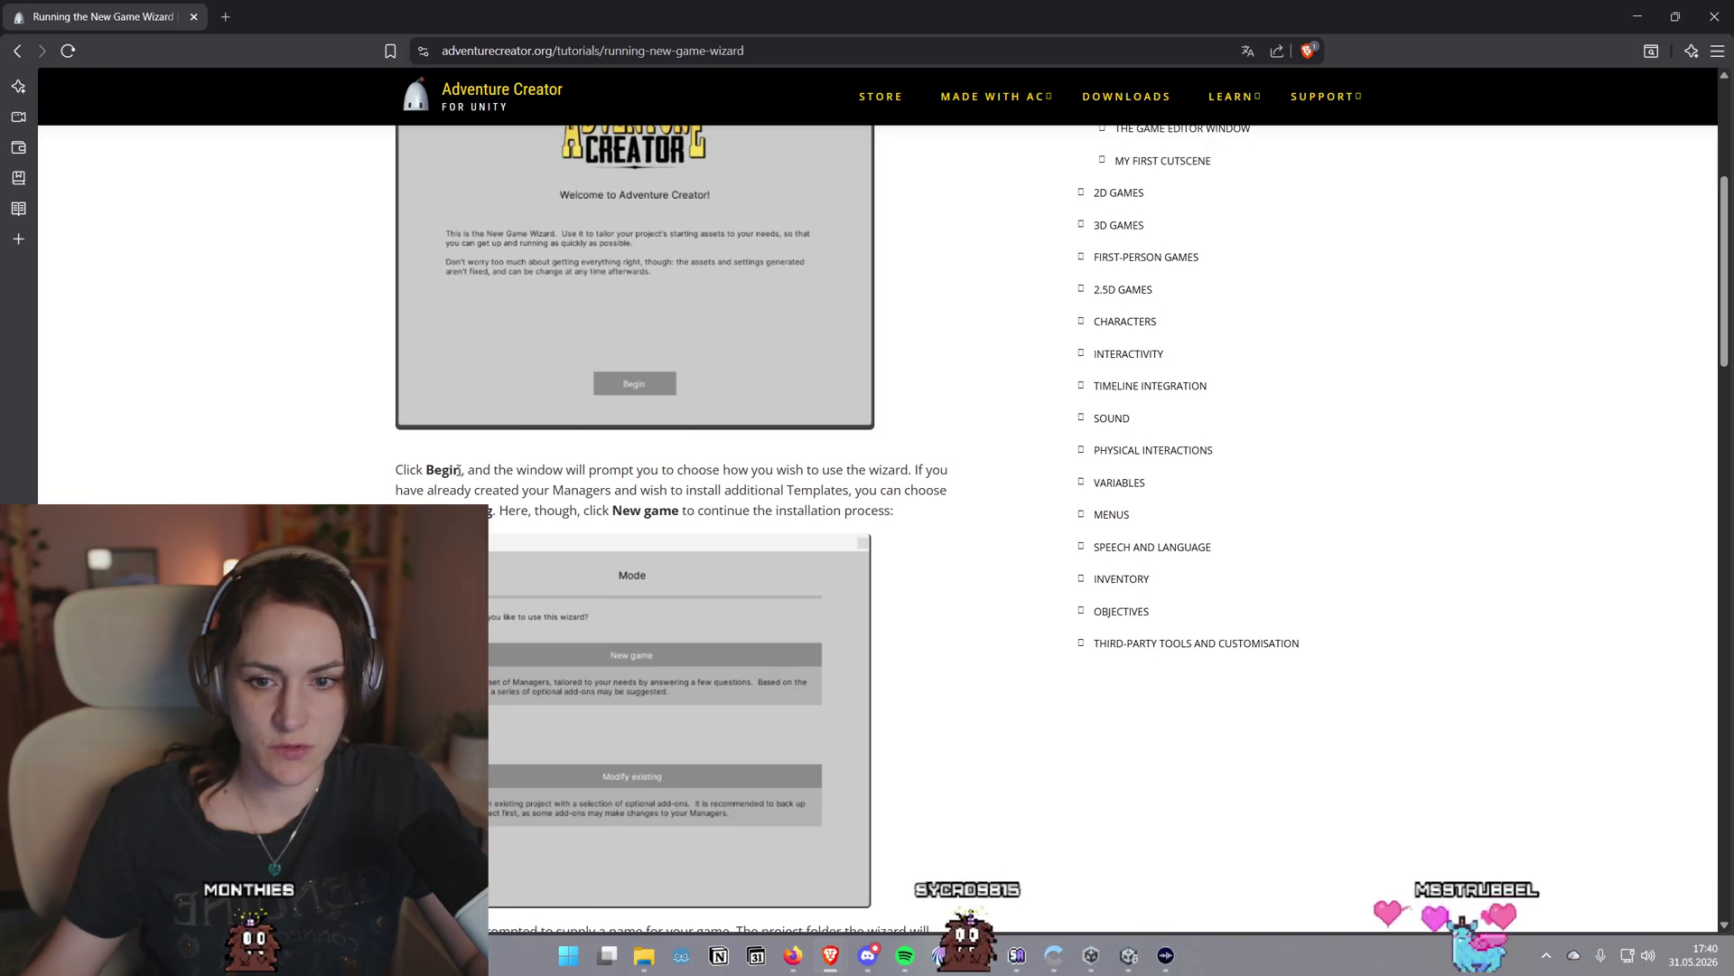
scroll(403, 472, "down", 5)
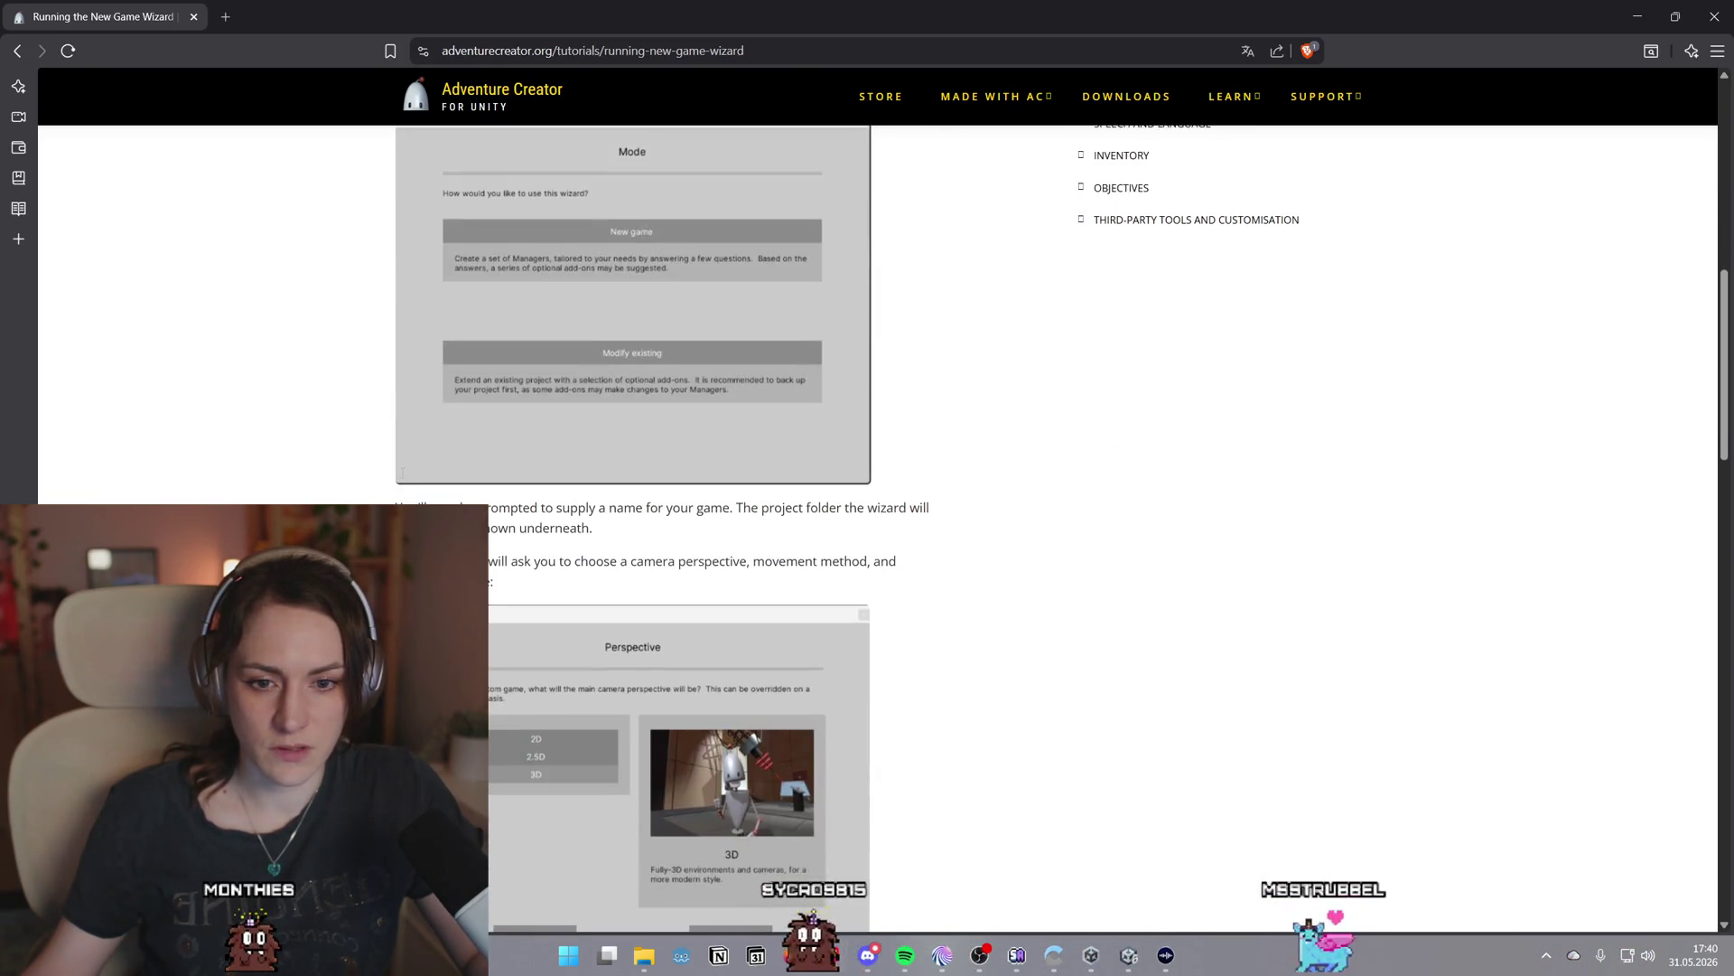
scroll(403, 471, "down", 6)
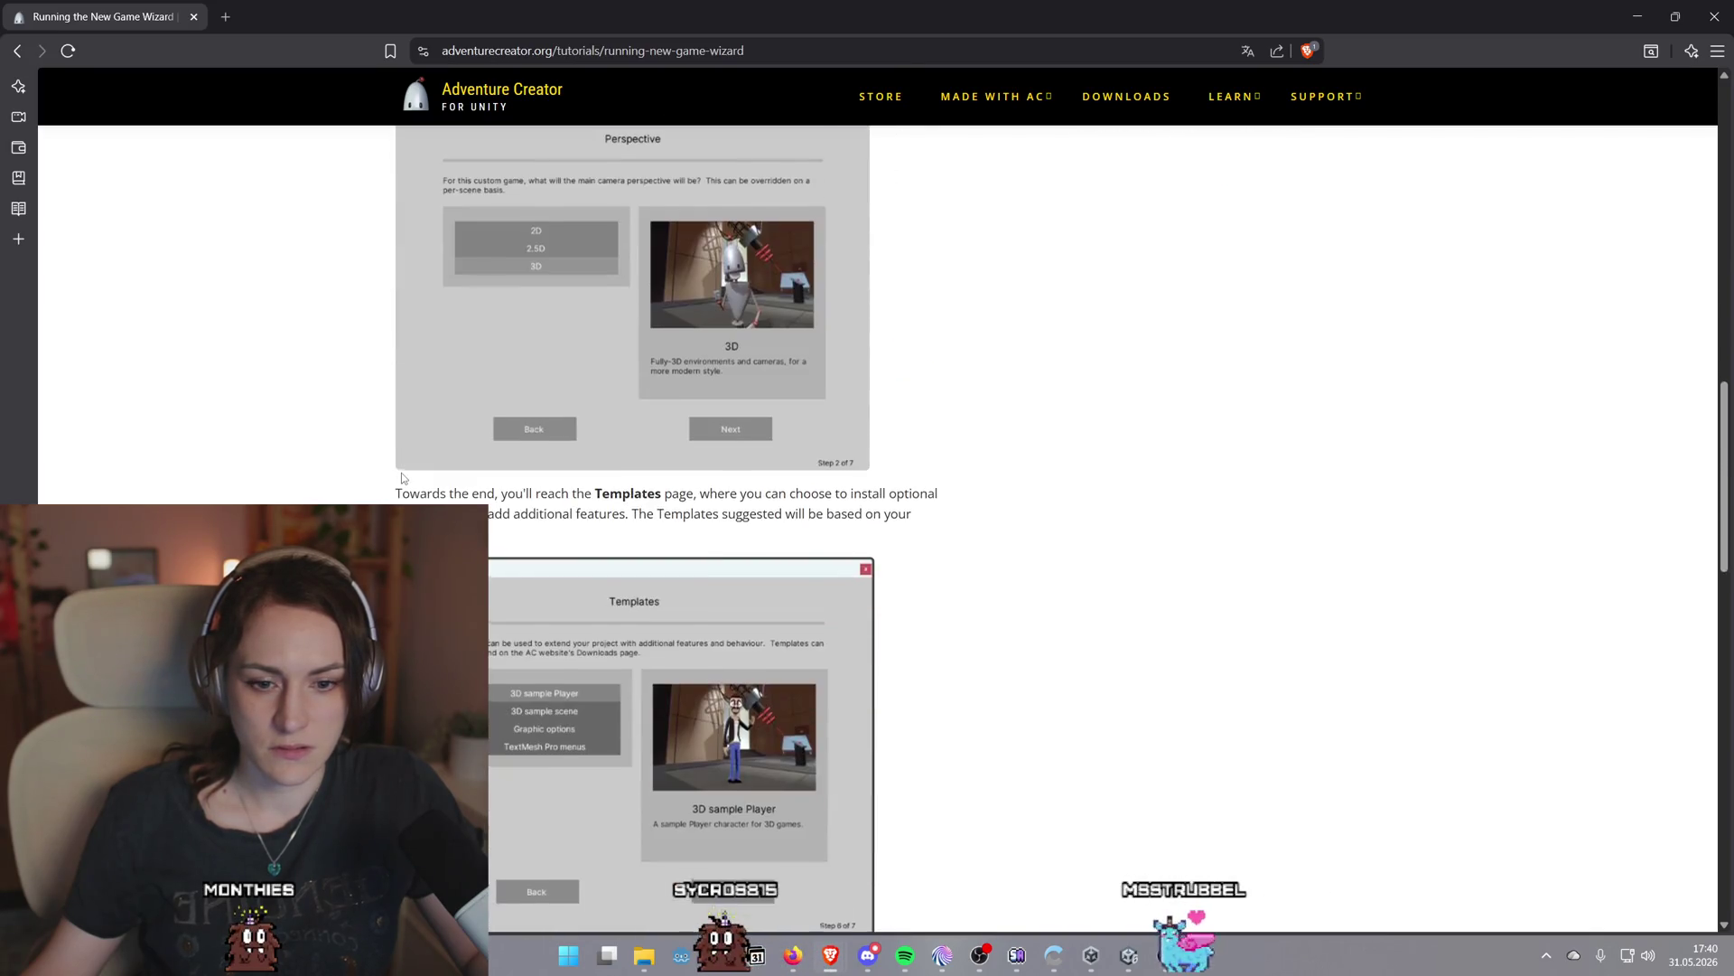
scroll(402, 477, "down", 2)
scroll(402, 476, "down", 4)
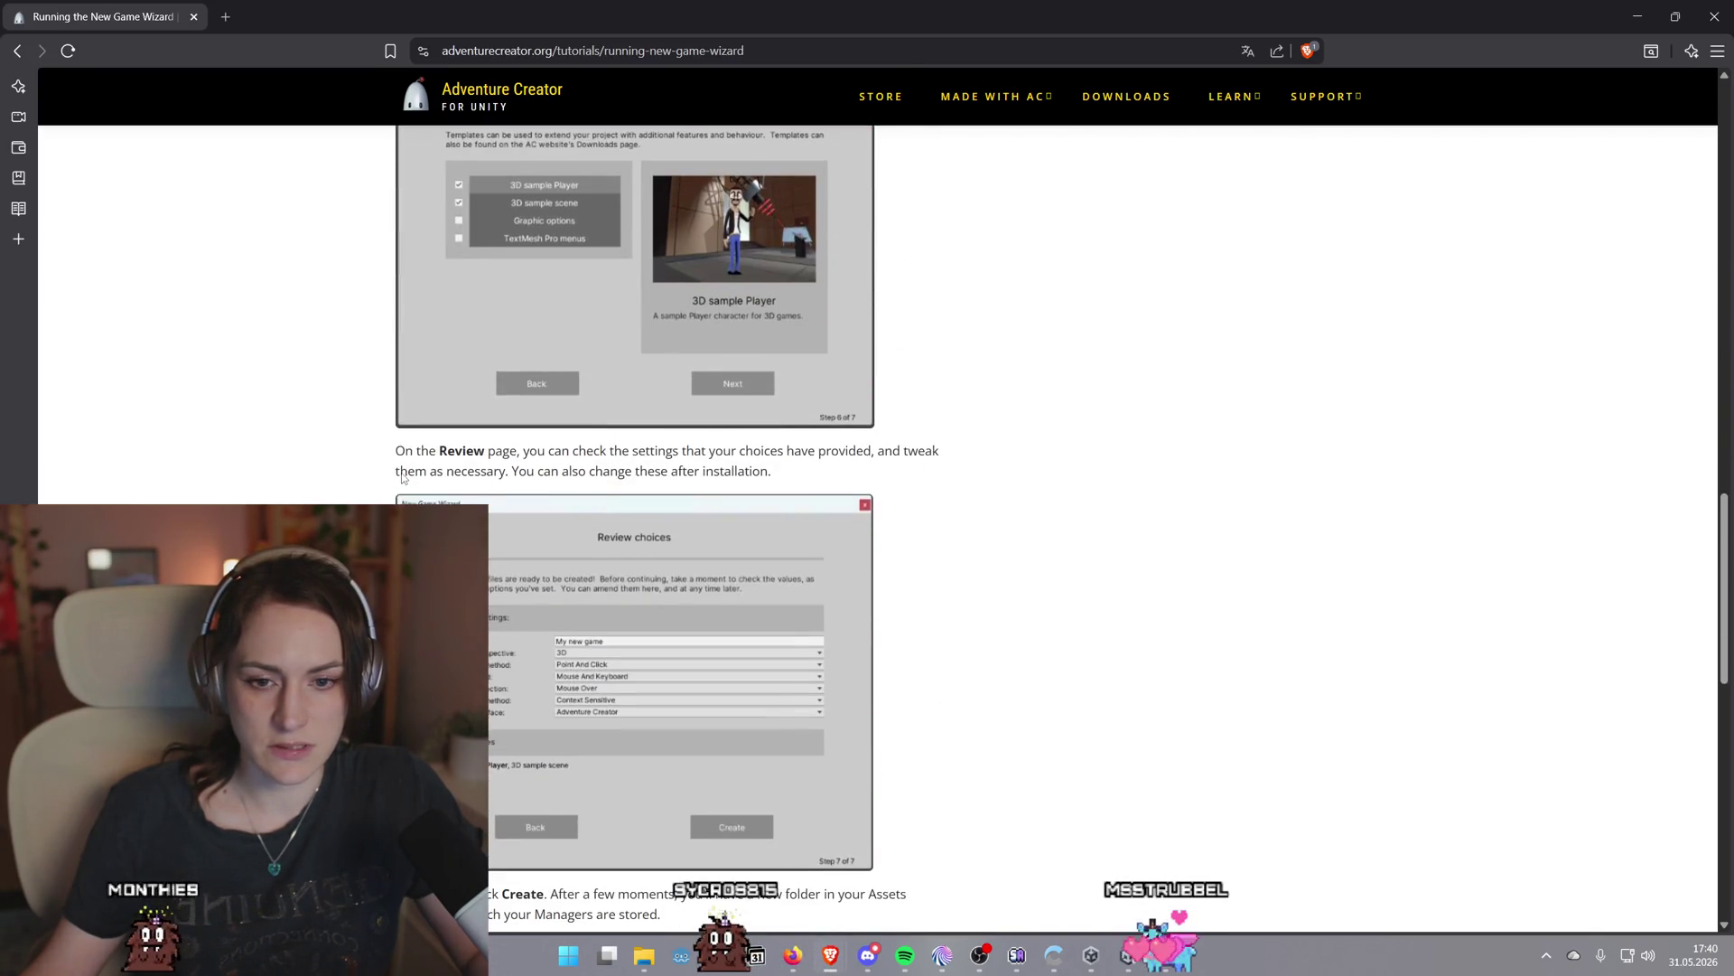
scroll(402, 471, "down", 5)
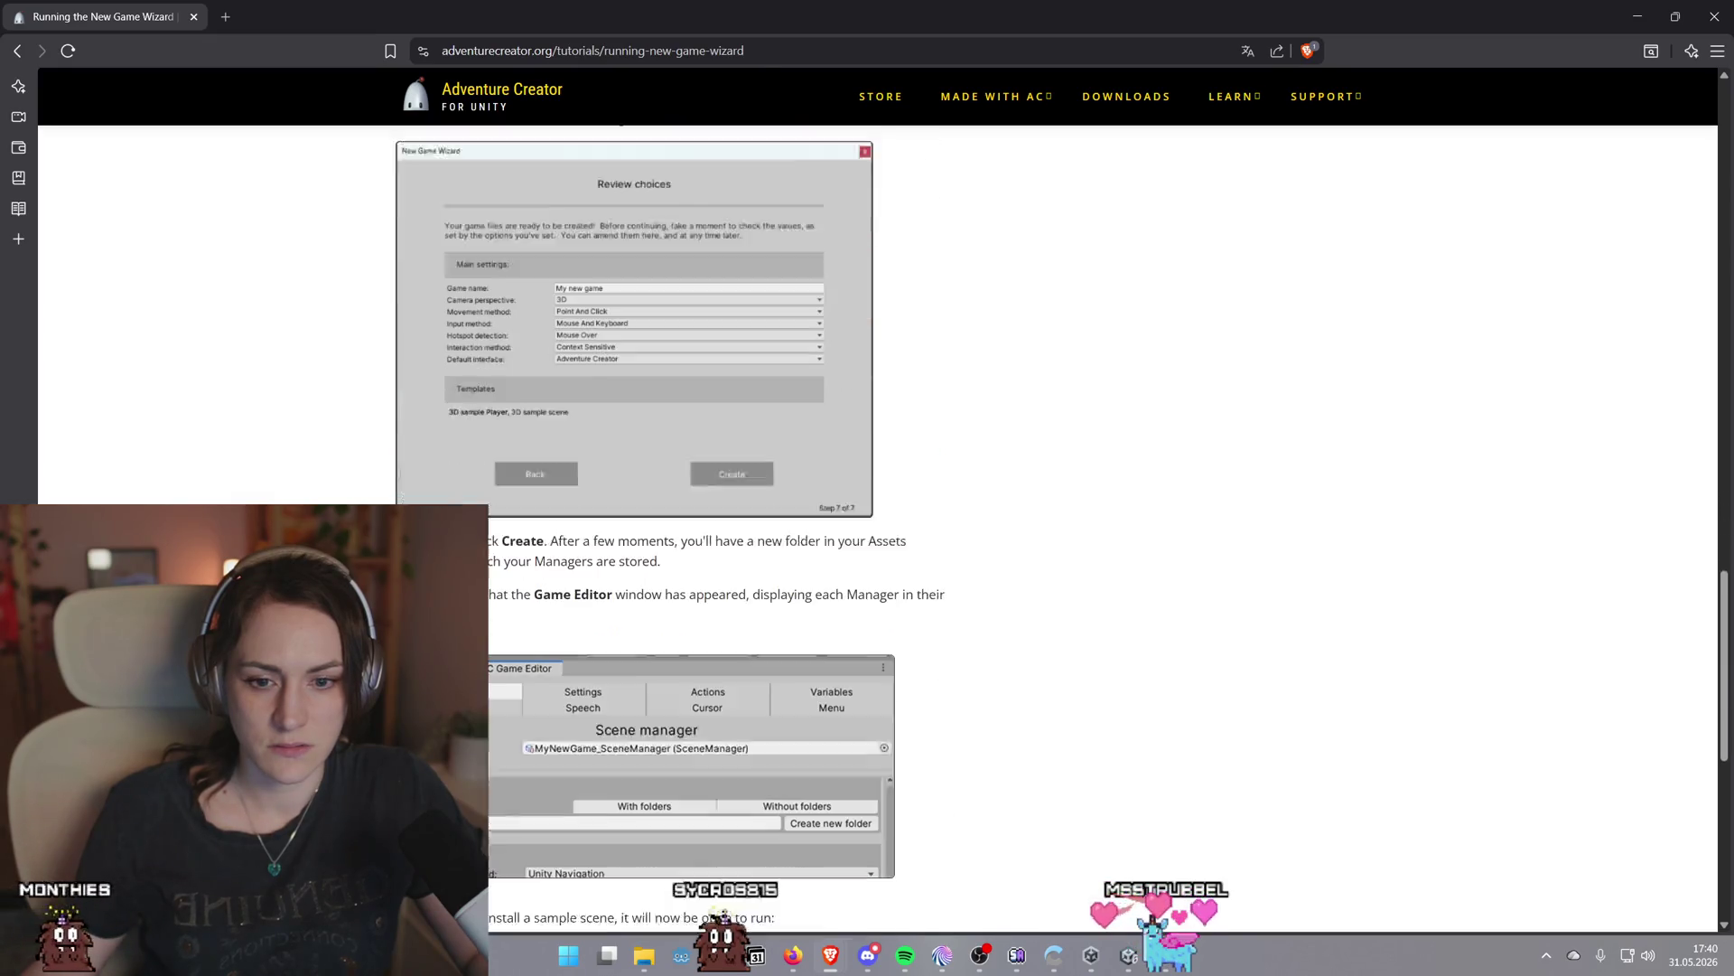
scroll(401, 472, "up", 4)
scroll(641, 566, "down", 2)
scroll(642, 566, "up", 2)
left_click(1130, 968)
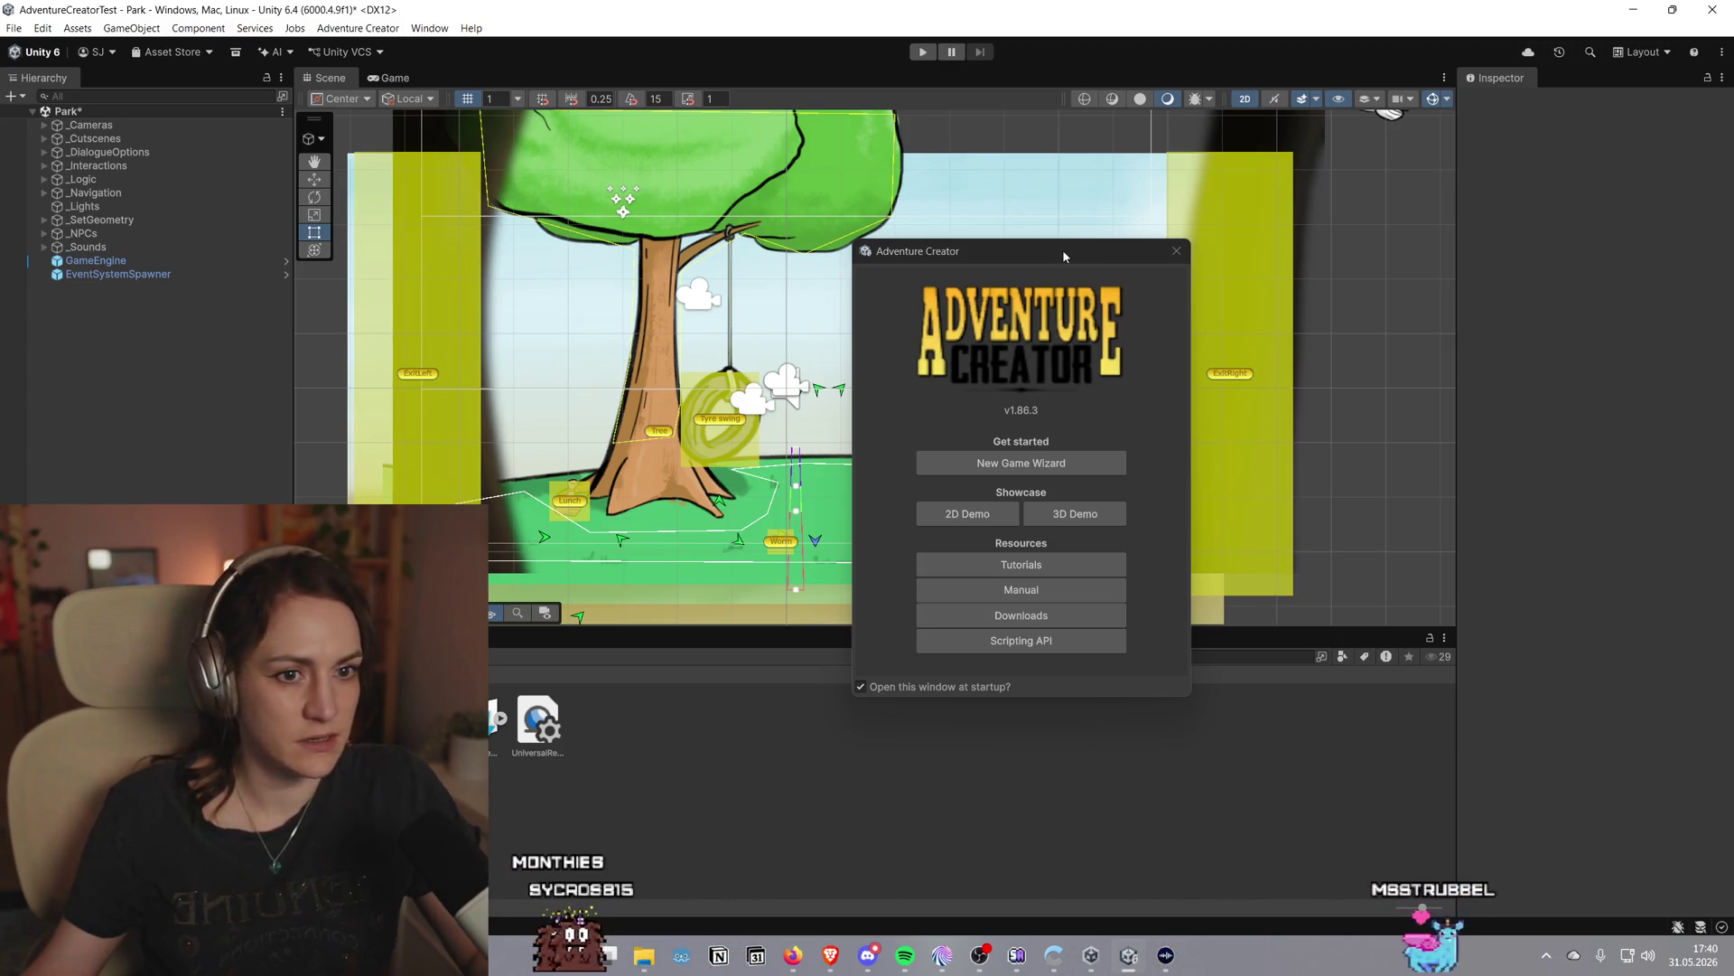
Launch the New Game Wizard from the Adventure Creator welcome window and move past its welcome page
left_click_drag(1062, 250, 1095, 239)
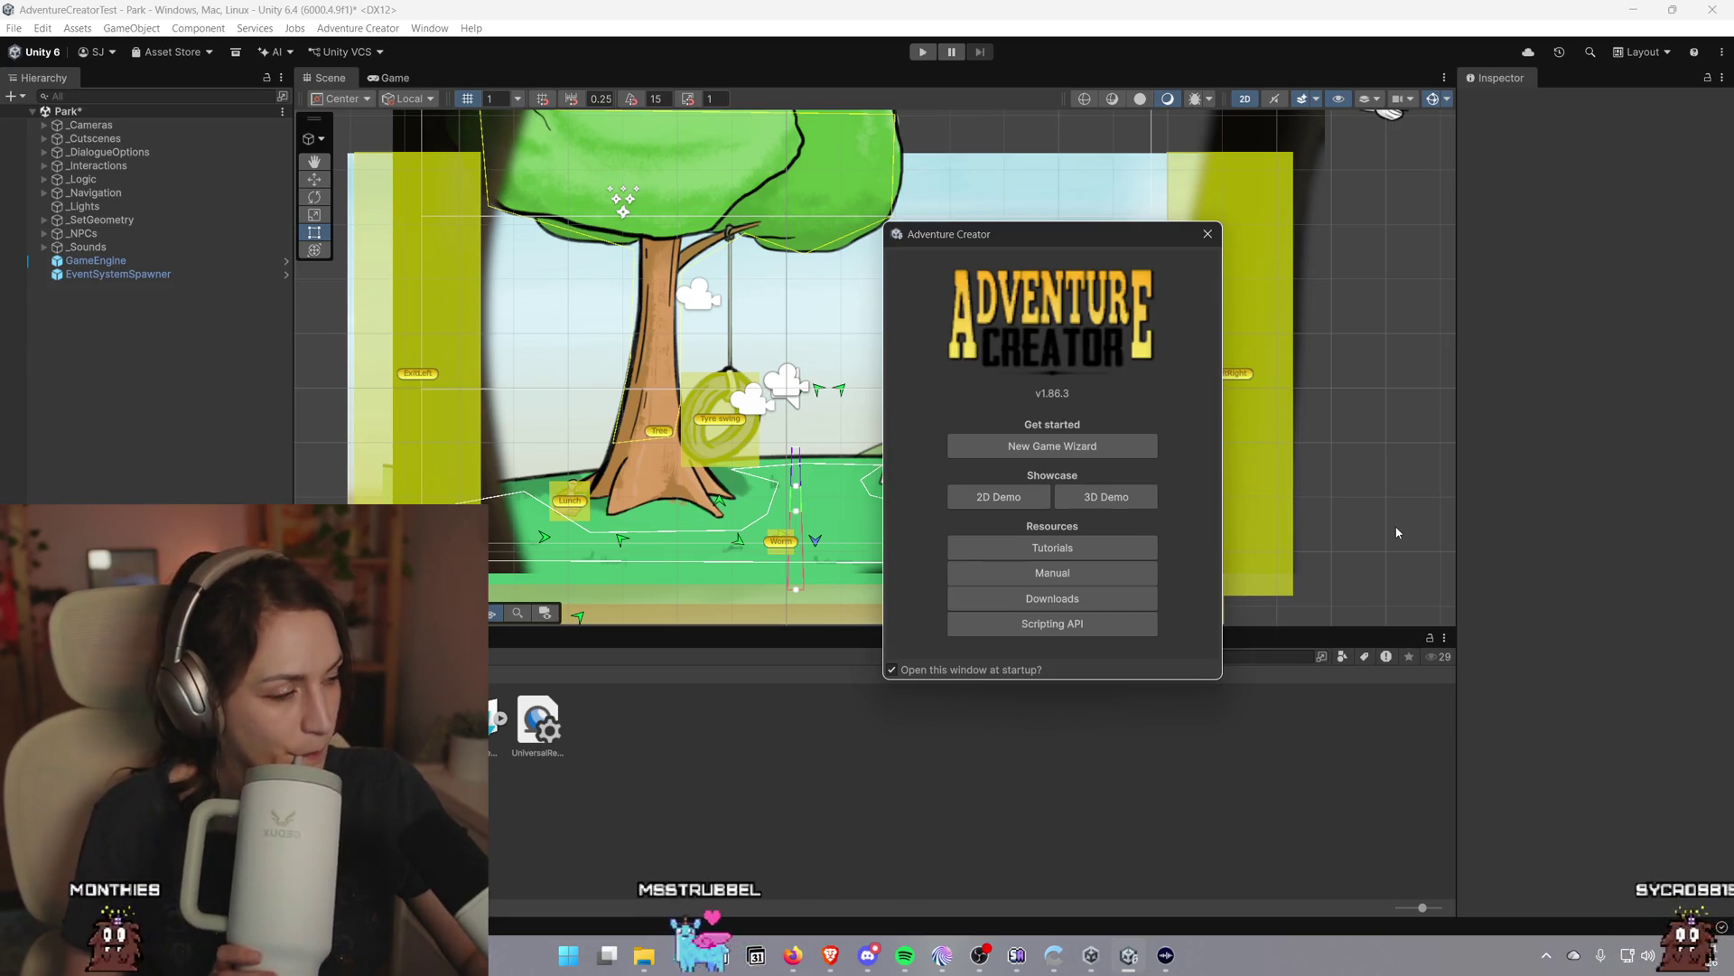
left_click(1123, 448)
mouse_move(663, 169)
left_mouse_down()
mouse_move(958, 161)
mouse_move(1164, 183)
left_mouse_up()
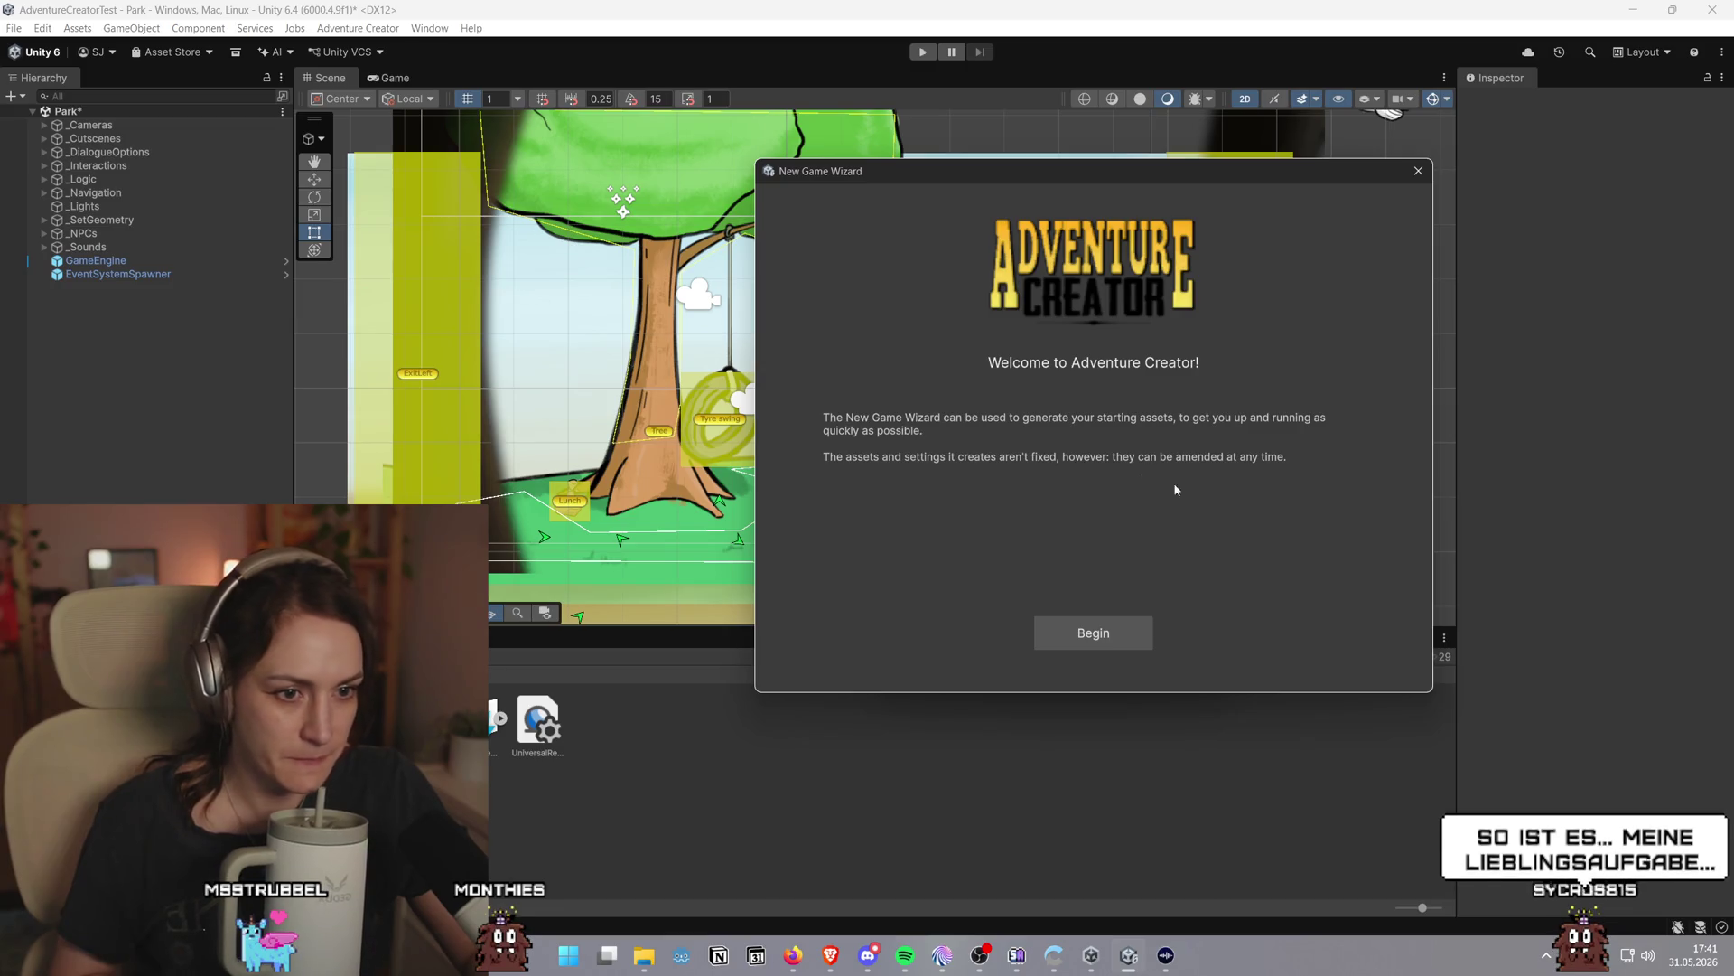
left_click(1128, 641)
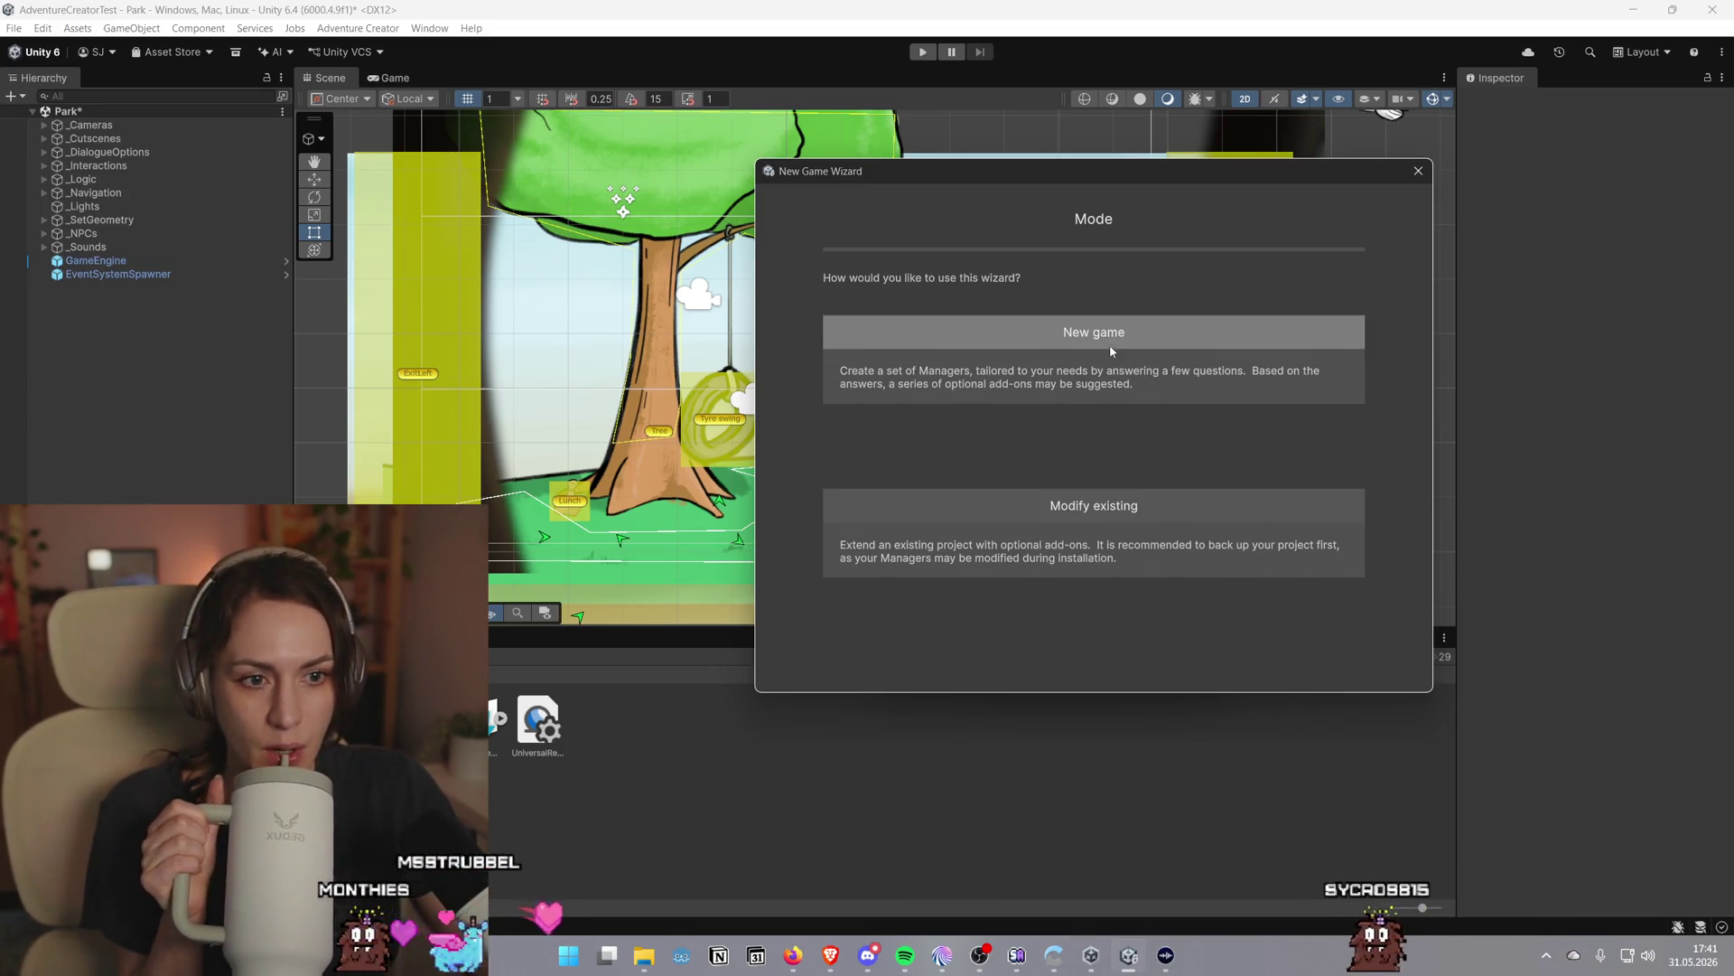
Choose New game, rename it from 'My new game' to TestAdventureGame, and open the install-path folder chooser
left_click(1151, 366)
left_click(1025, 373)
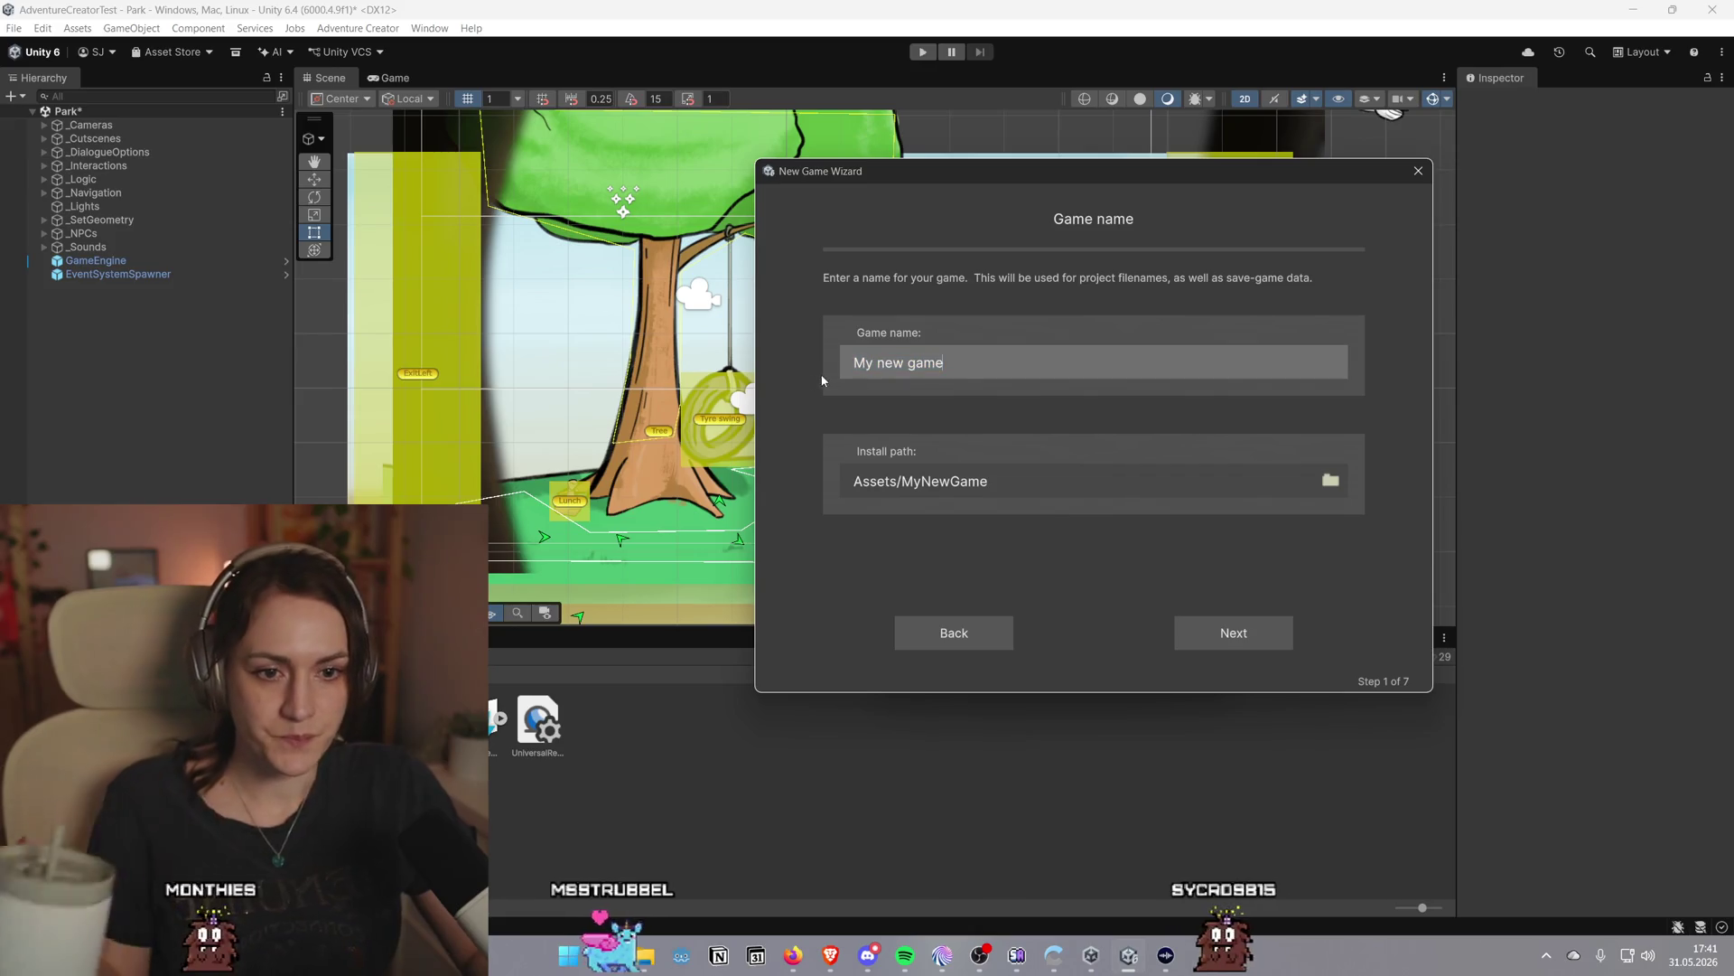
left_click_drag(944, 366, 849, 374)
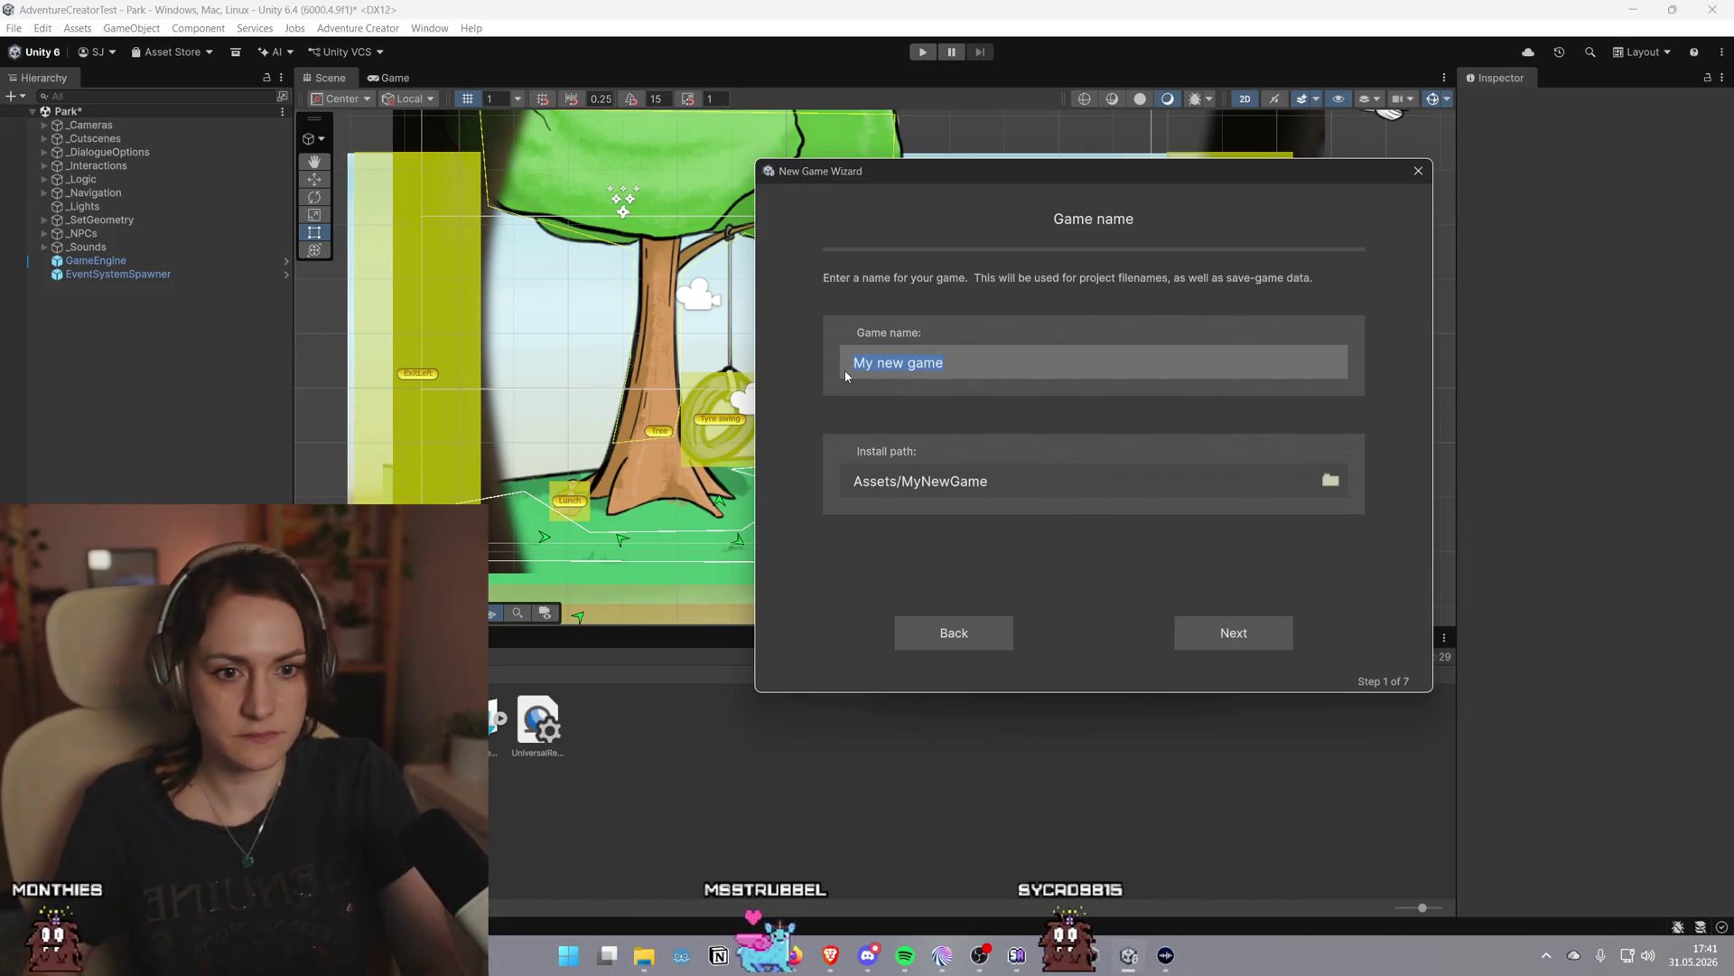
key("BackSpace")
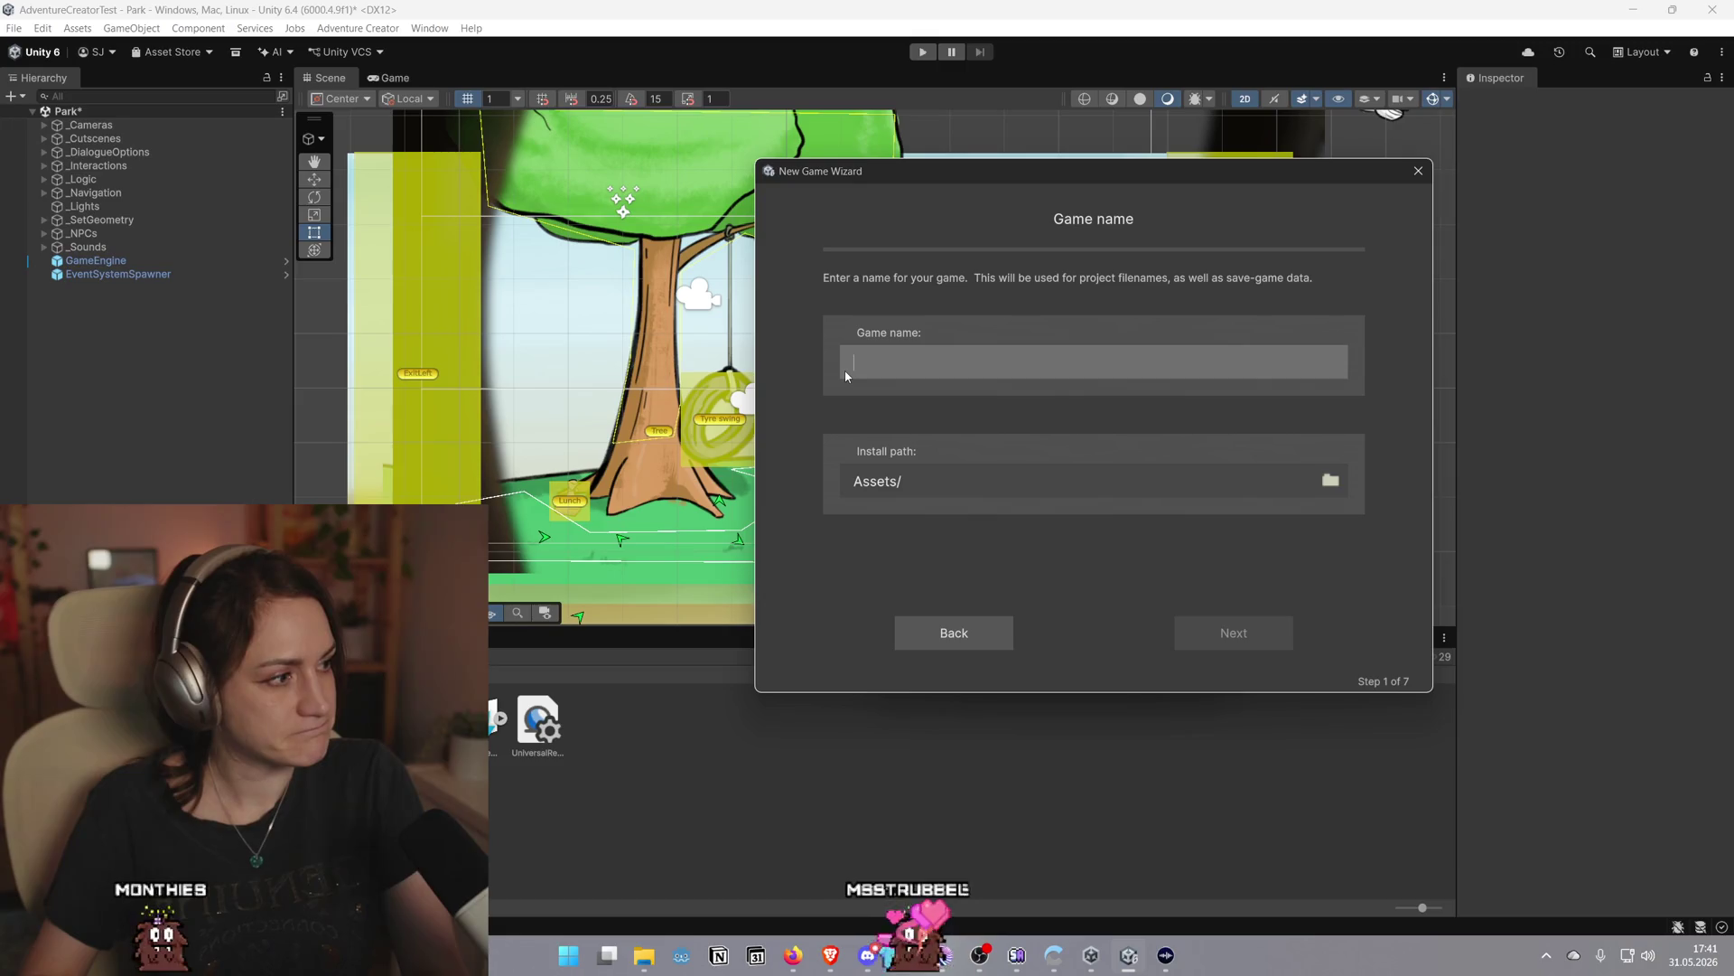
type("Tets")
type("stAdventureGame")
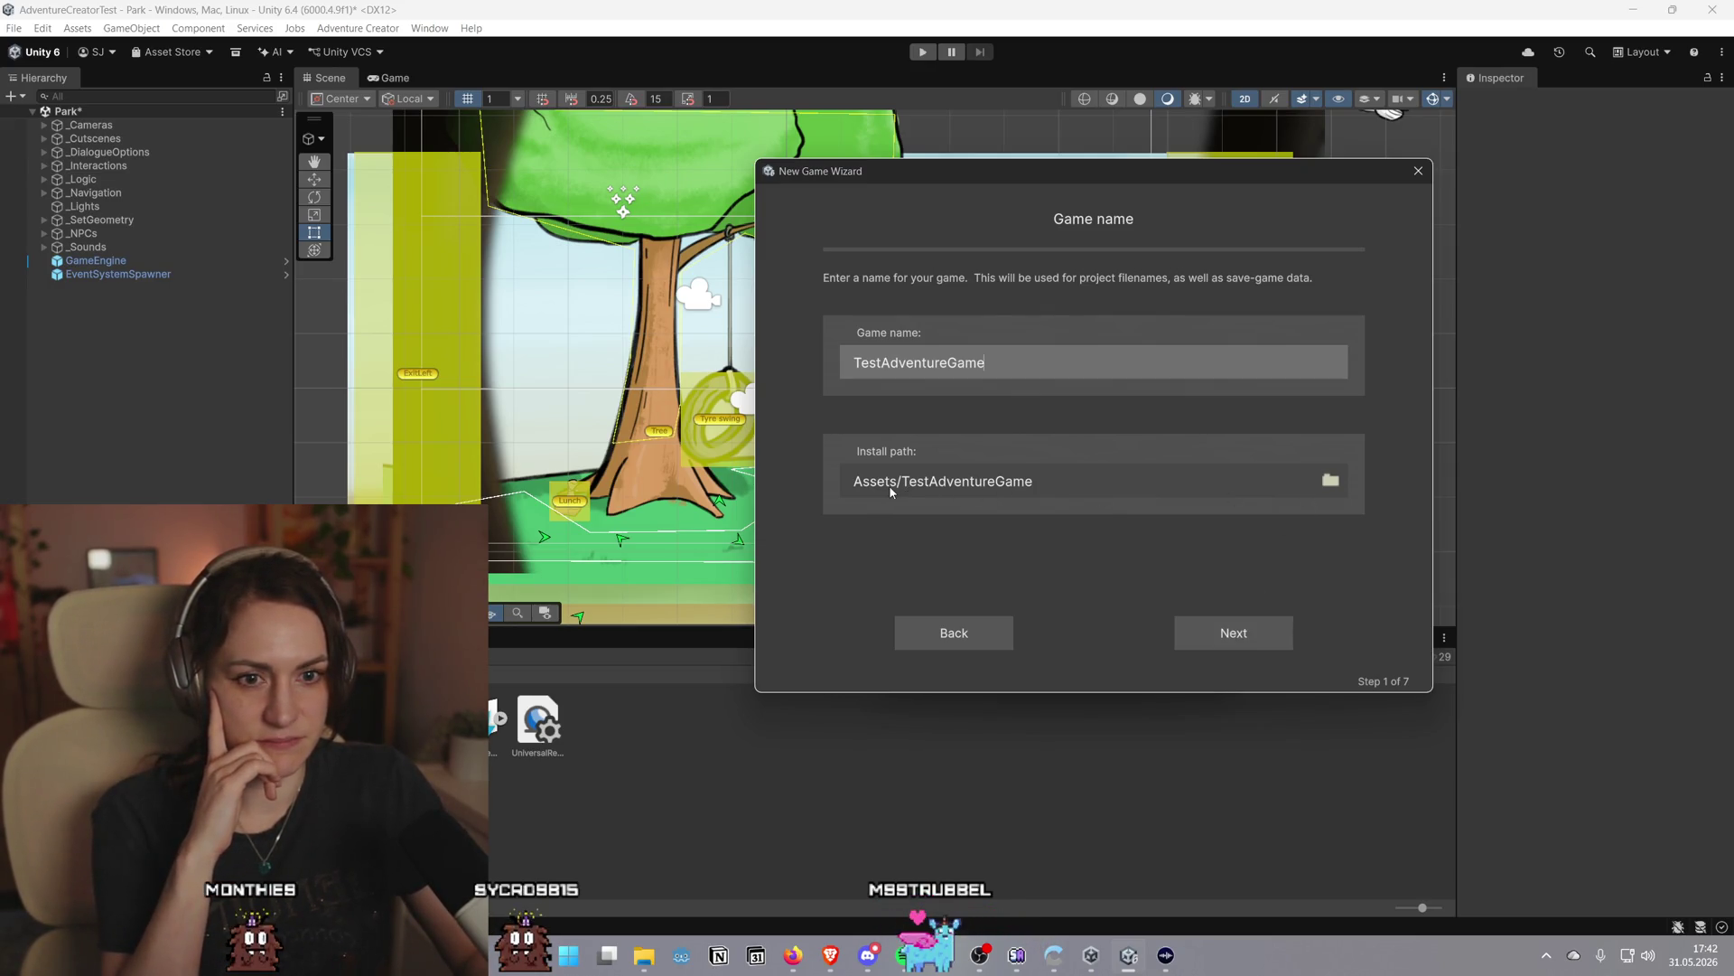
left_click(1331, 482)
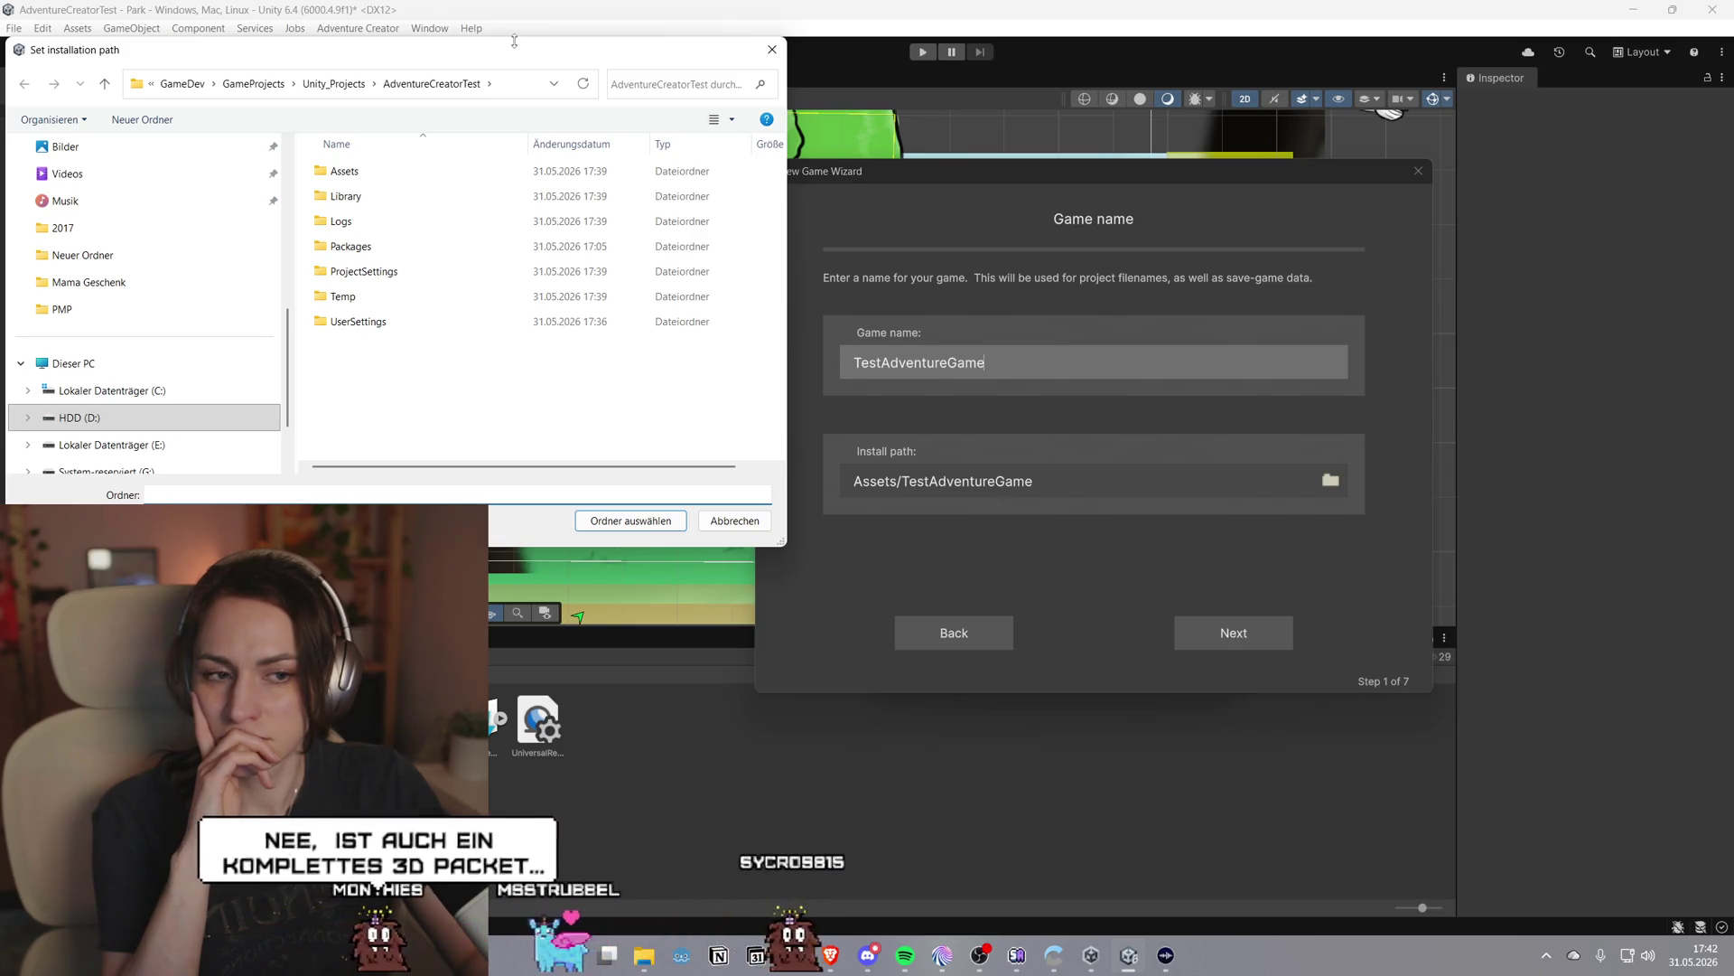
Scroll the 'Running the New Game Wizard' page in Brave to its sample-scene section, then return to Unity
left_click(841, 969)
left_click(921, 913)
scroll(802, 658, "up", 7)
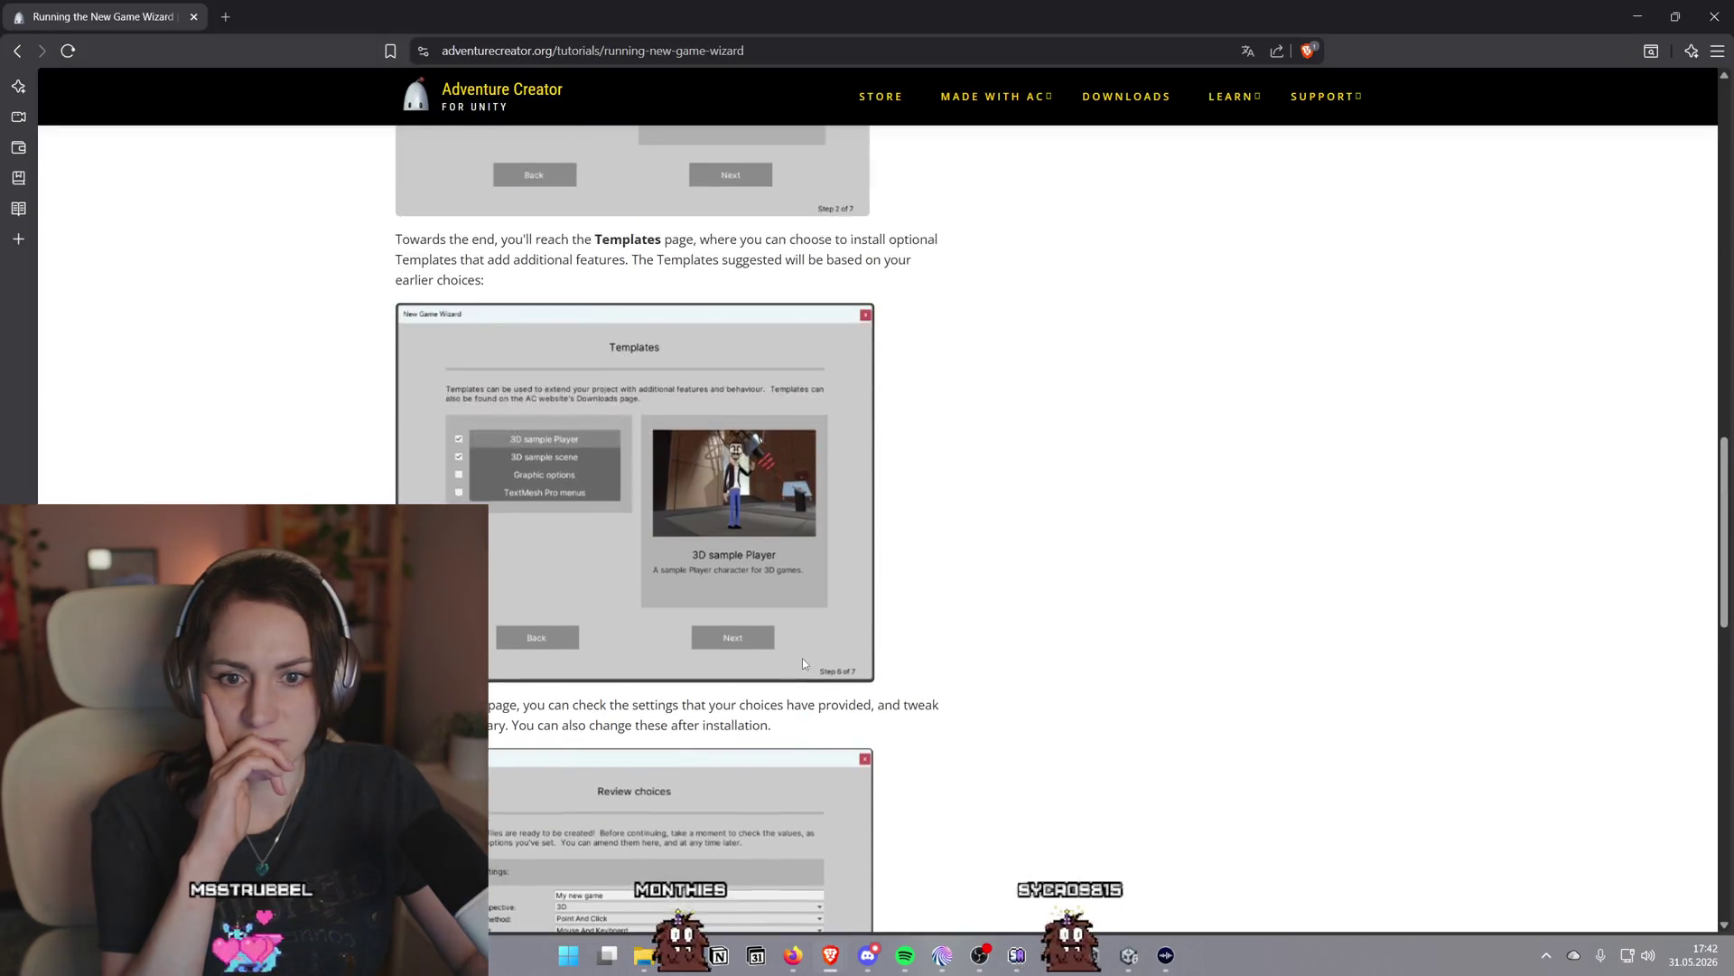
scroll(802, 658, "up", 7)
scroll(827, 669, "down", 4)
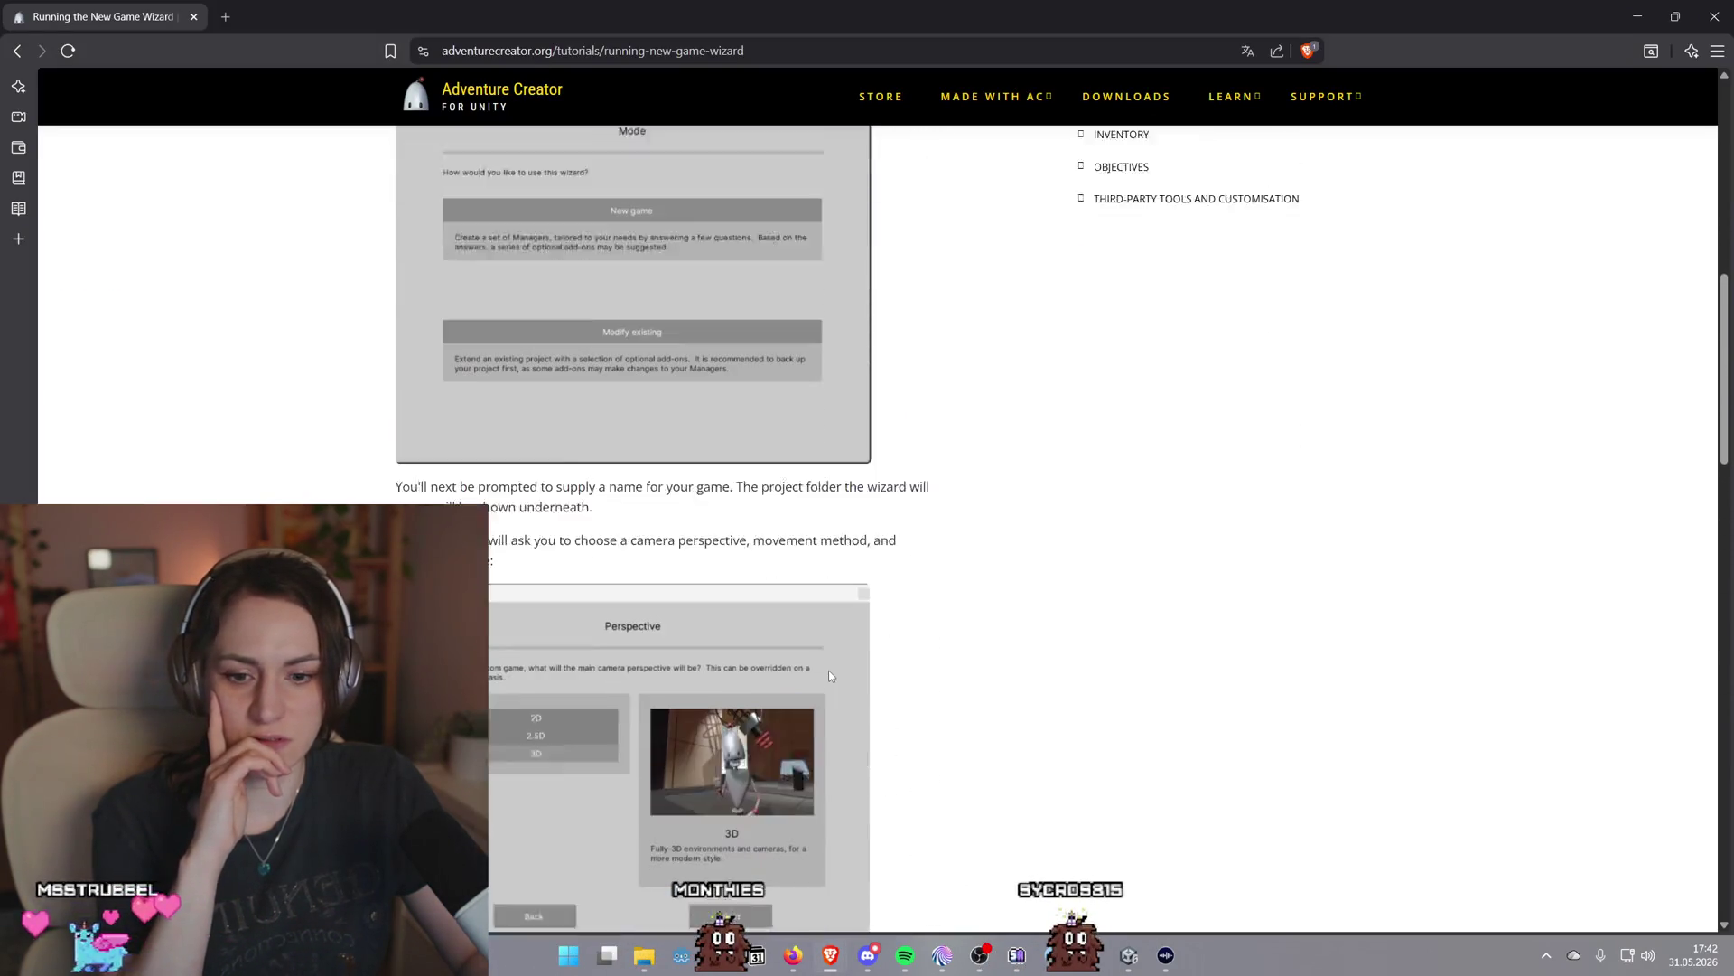
scroll(830, 676, "down", 12)
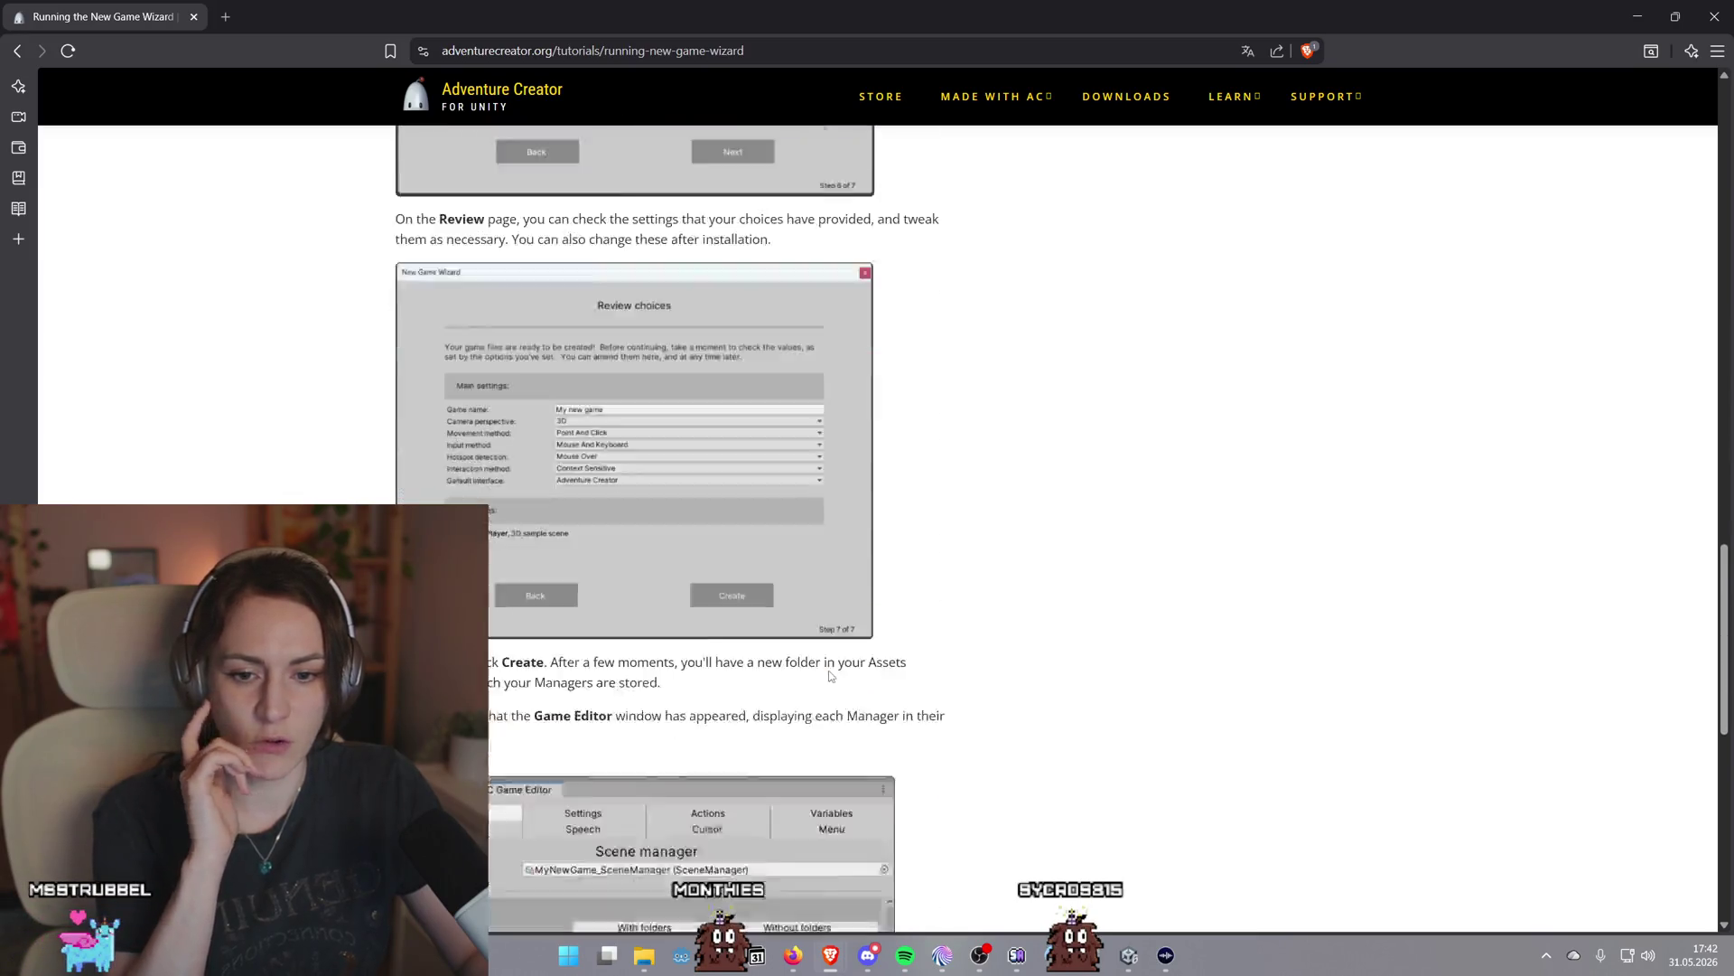
scroll(830, 676, "down", 3)
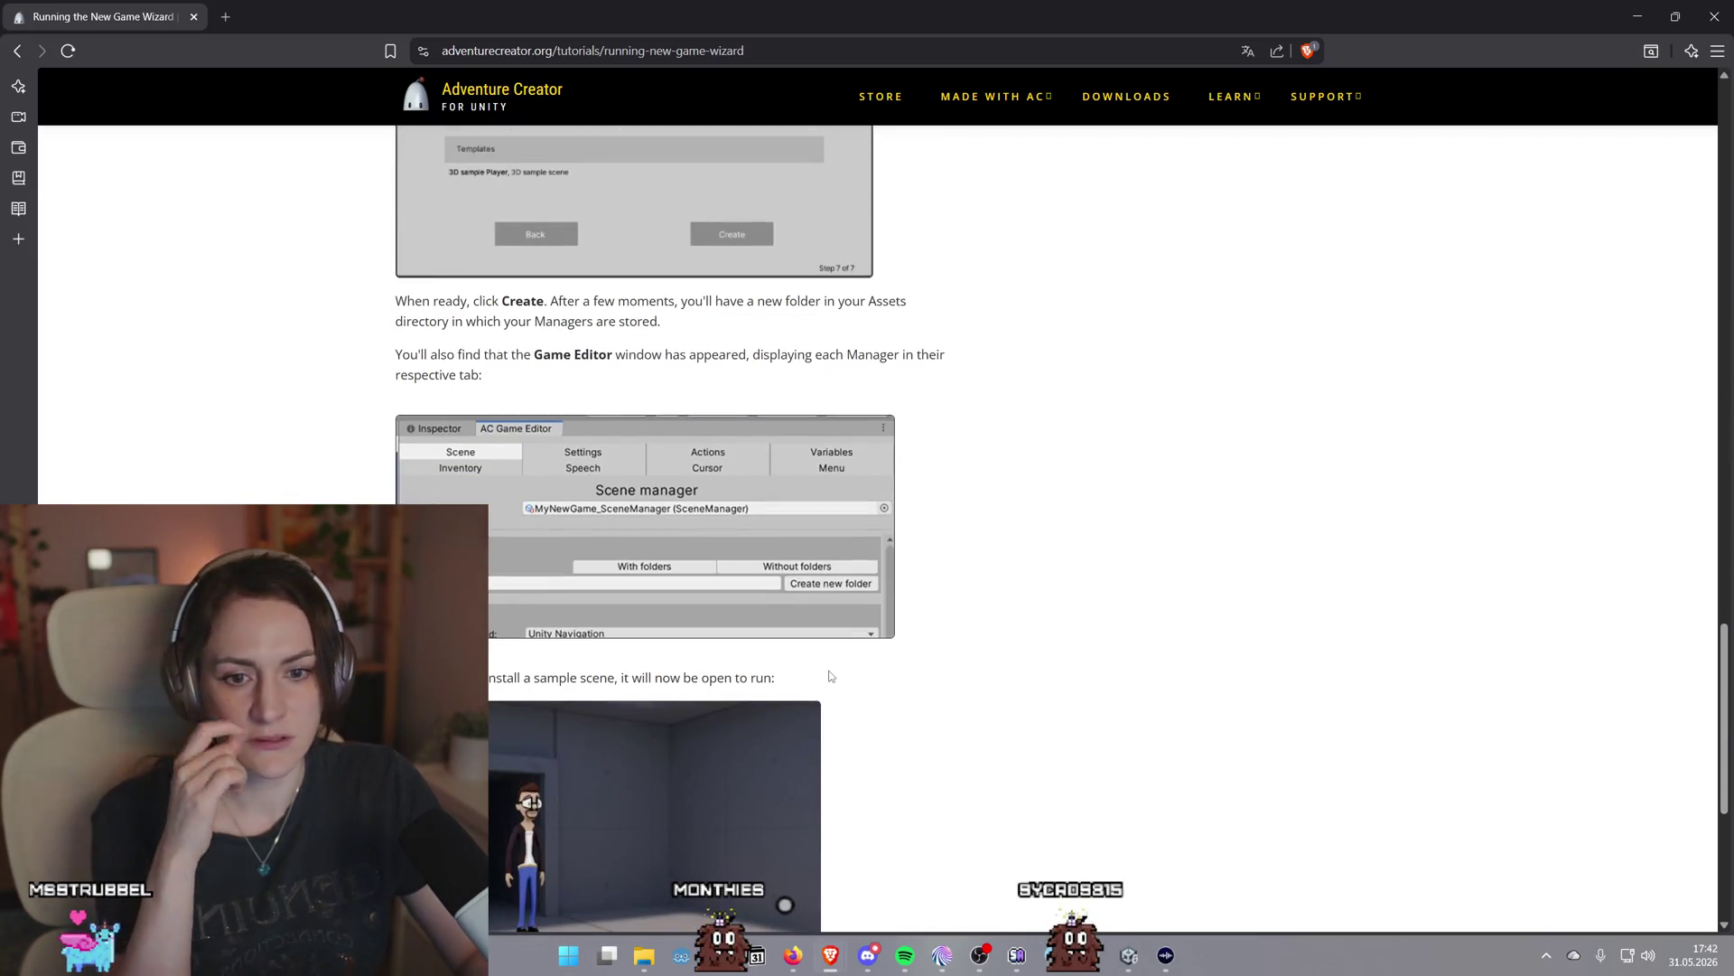
scroll(830, 675, "down", 8)
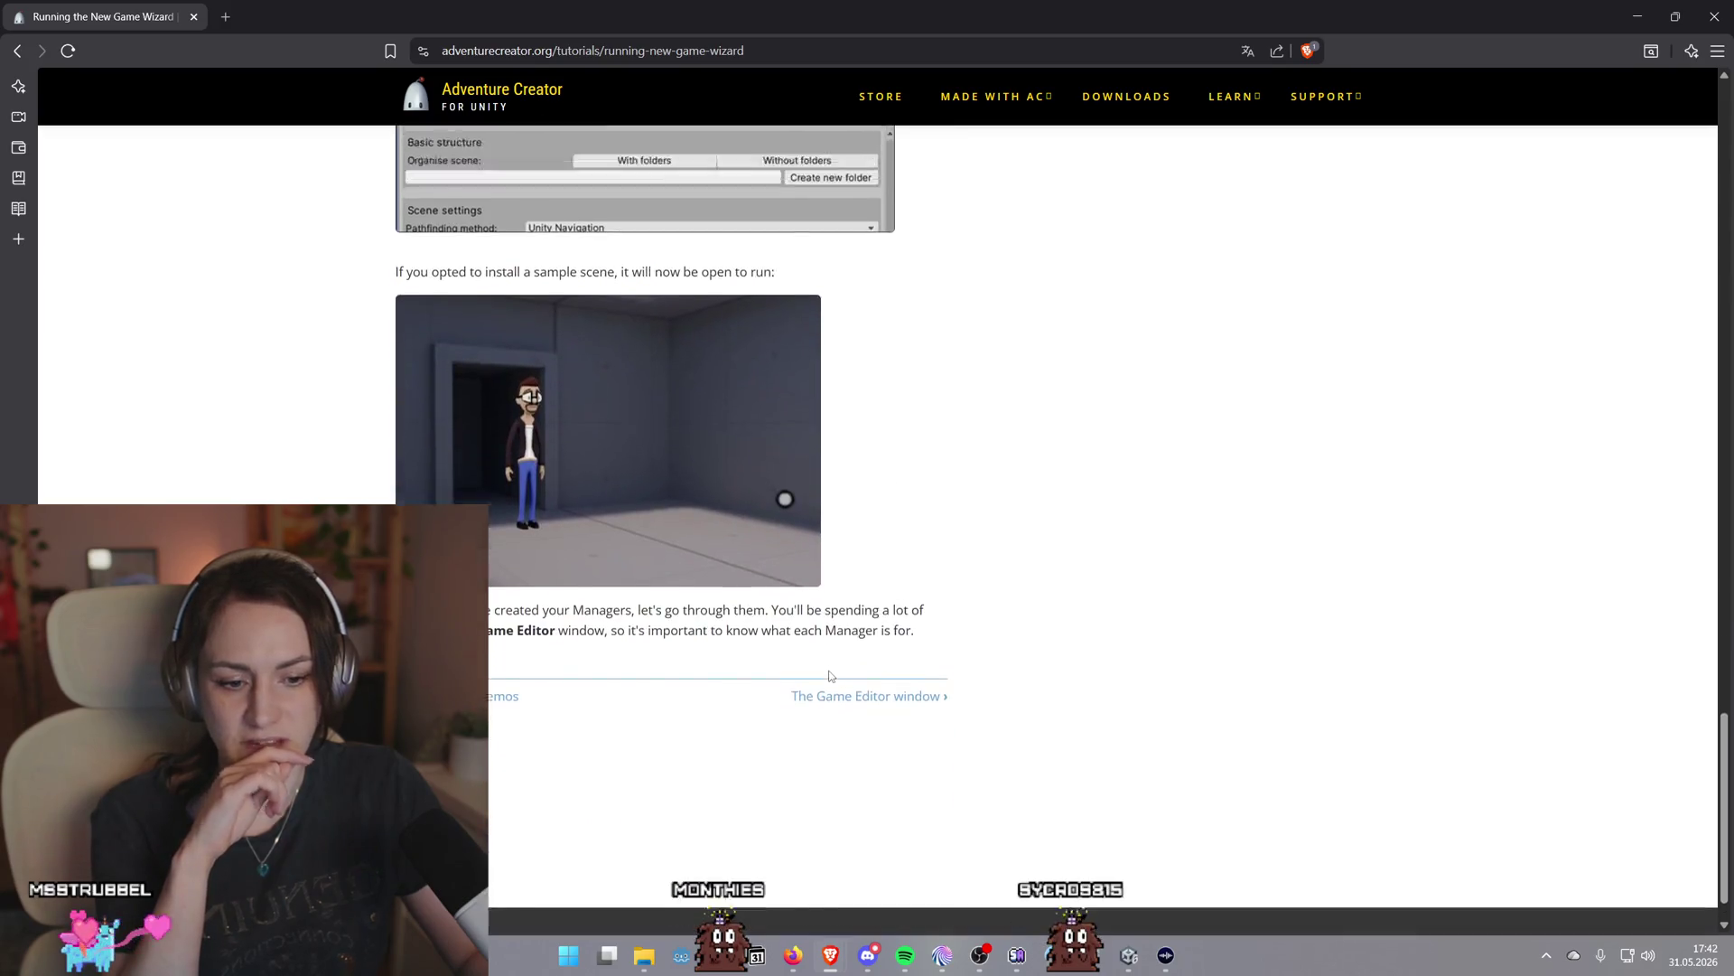
scroll(1030, 835, "up", 9)
key("alt+Tab")
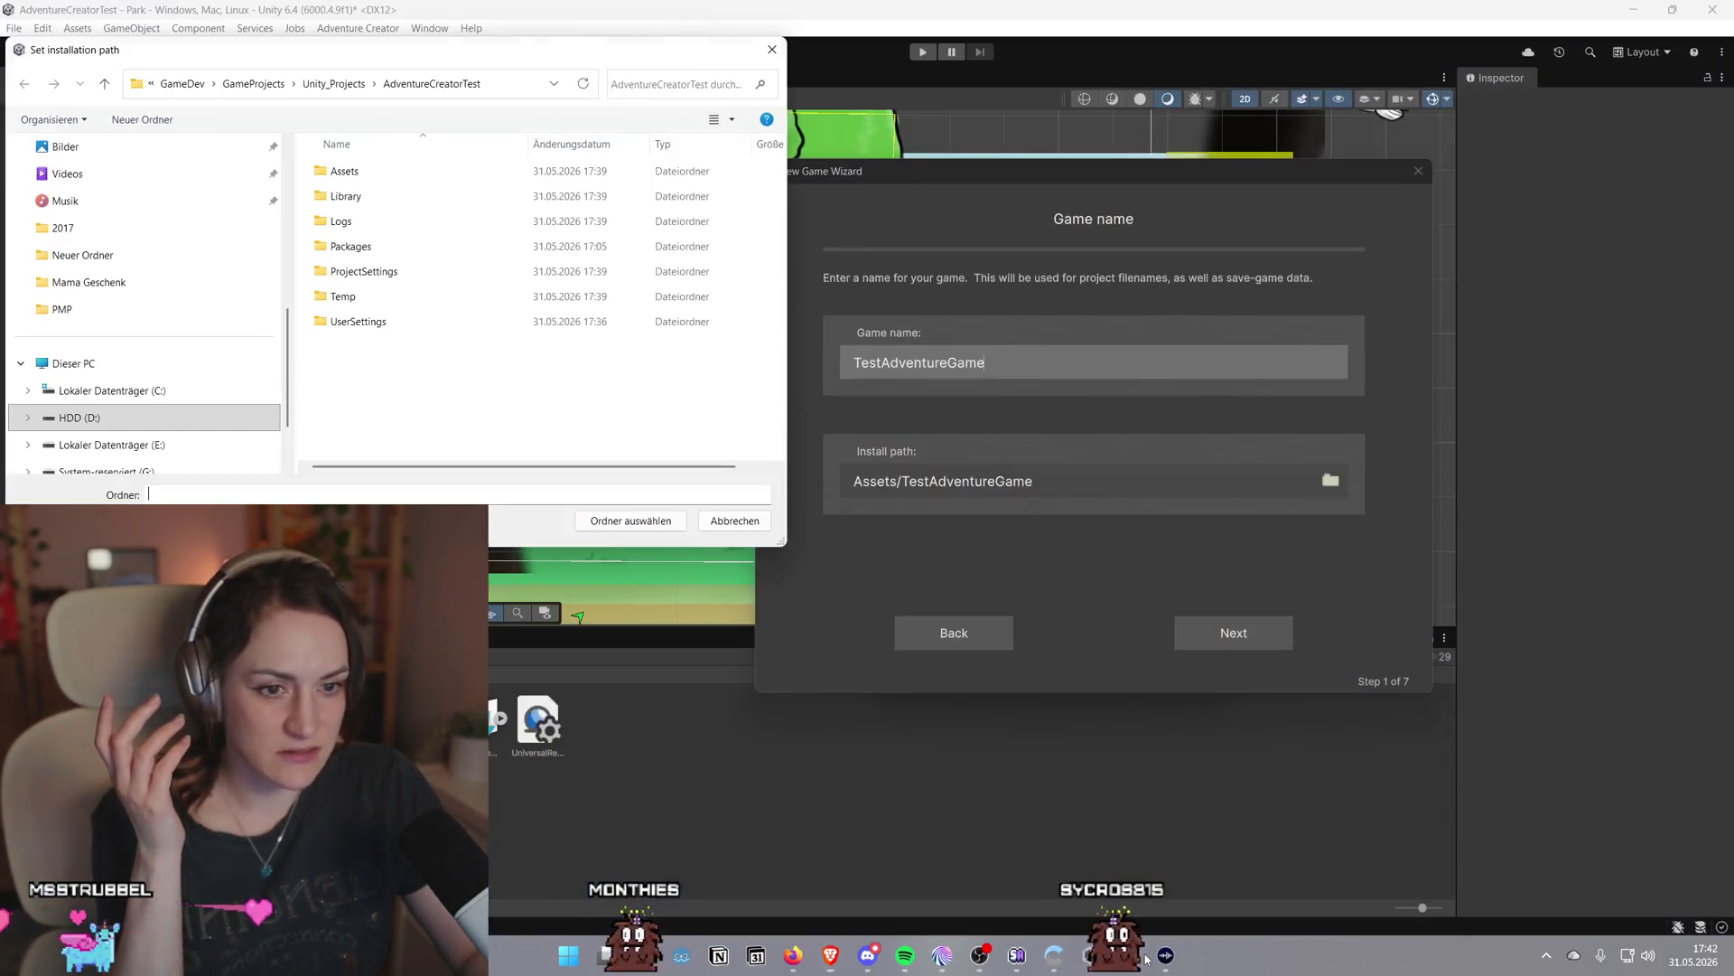
In Unity_Projects, try entering a TestAdventure folder name and dismiss the missing-path error
left_click(348, 83)
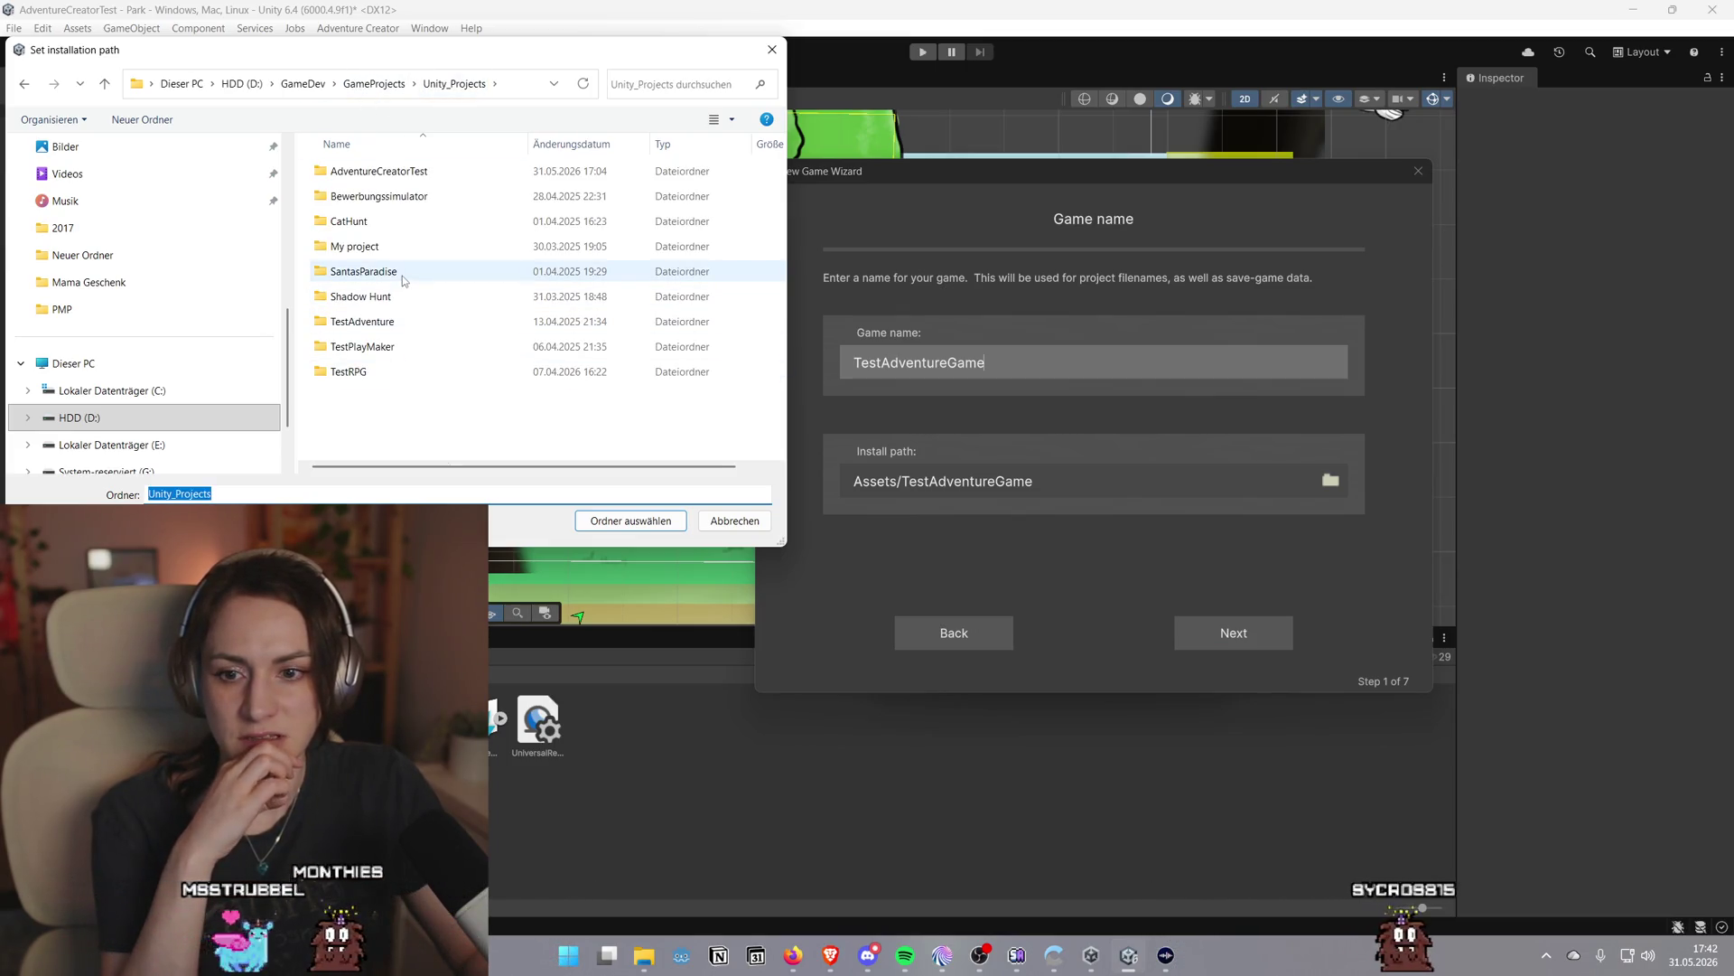
type("Test")
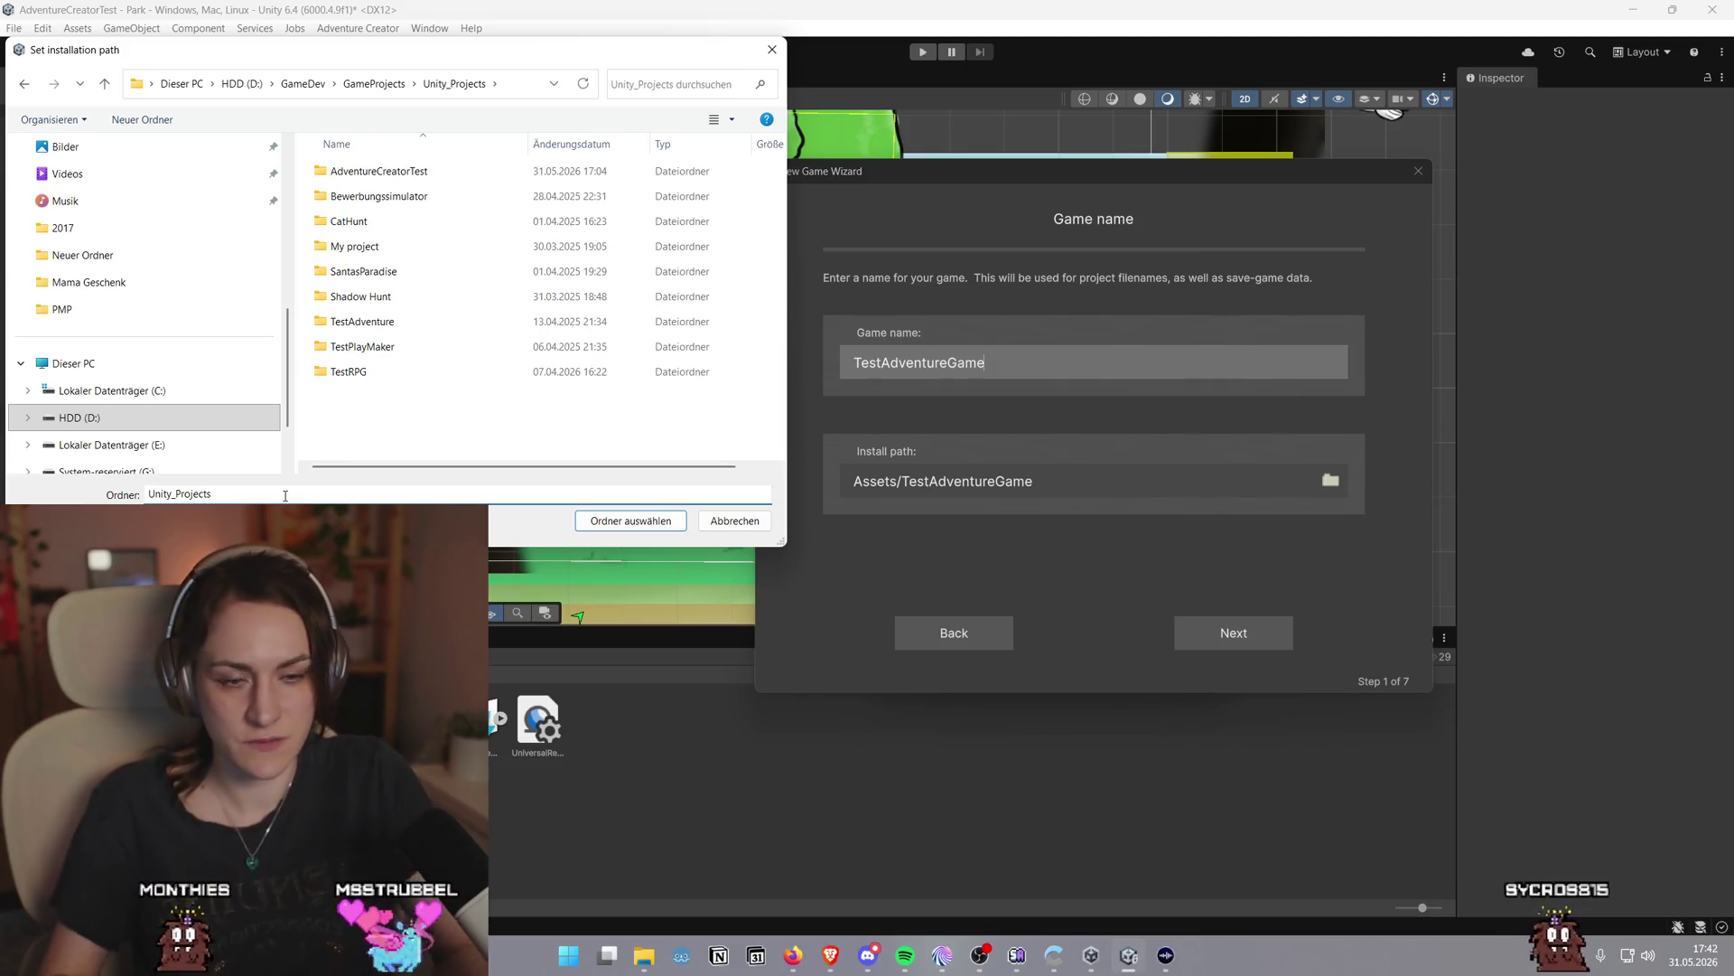
key("ctrl+a")
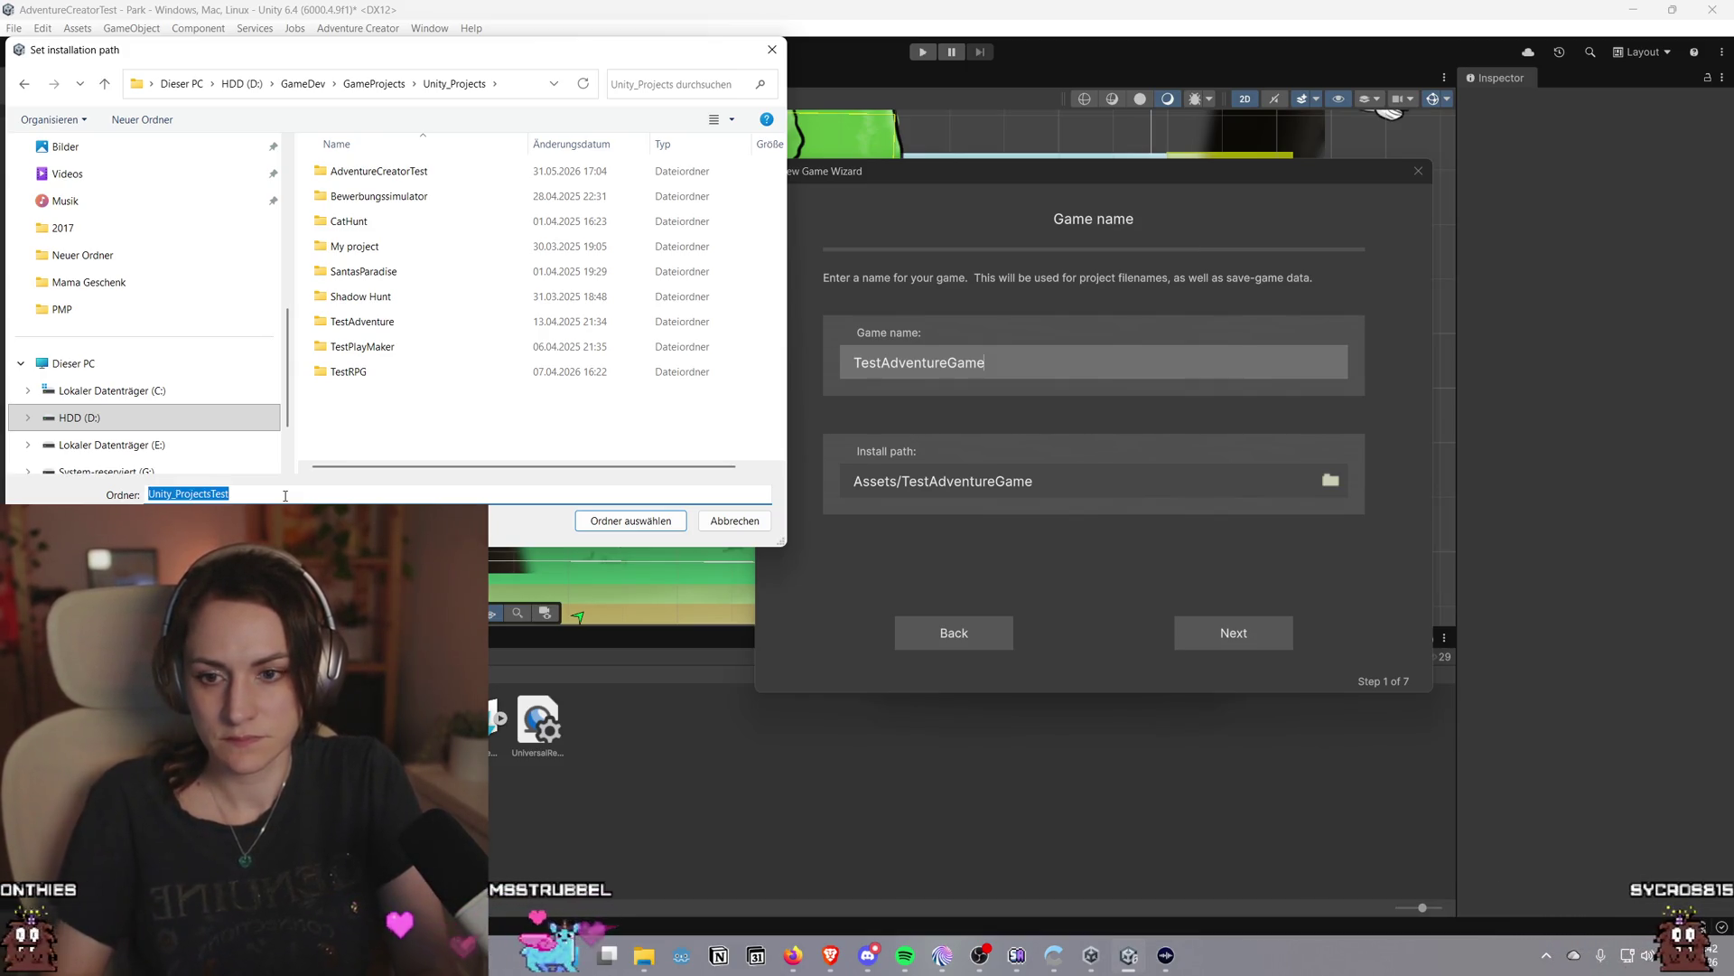
type("TestAdvent")
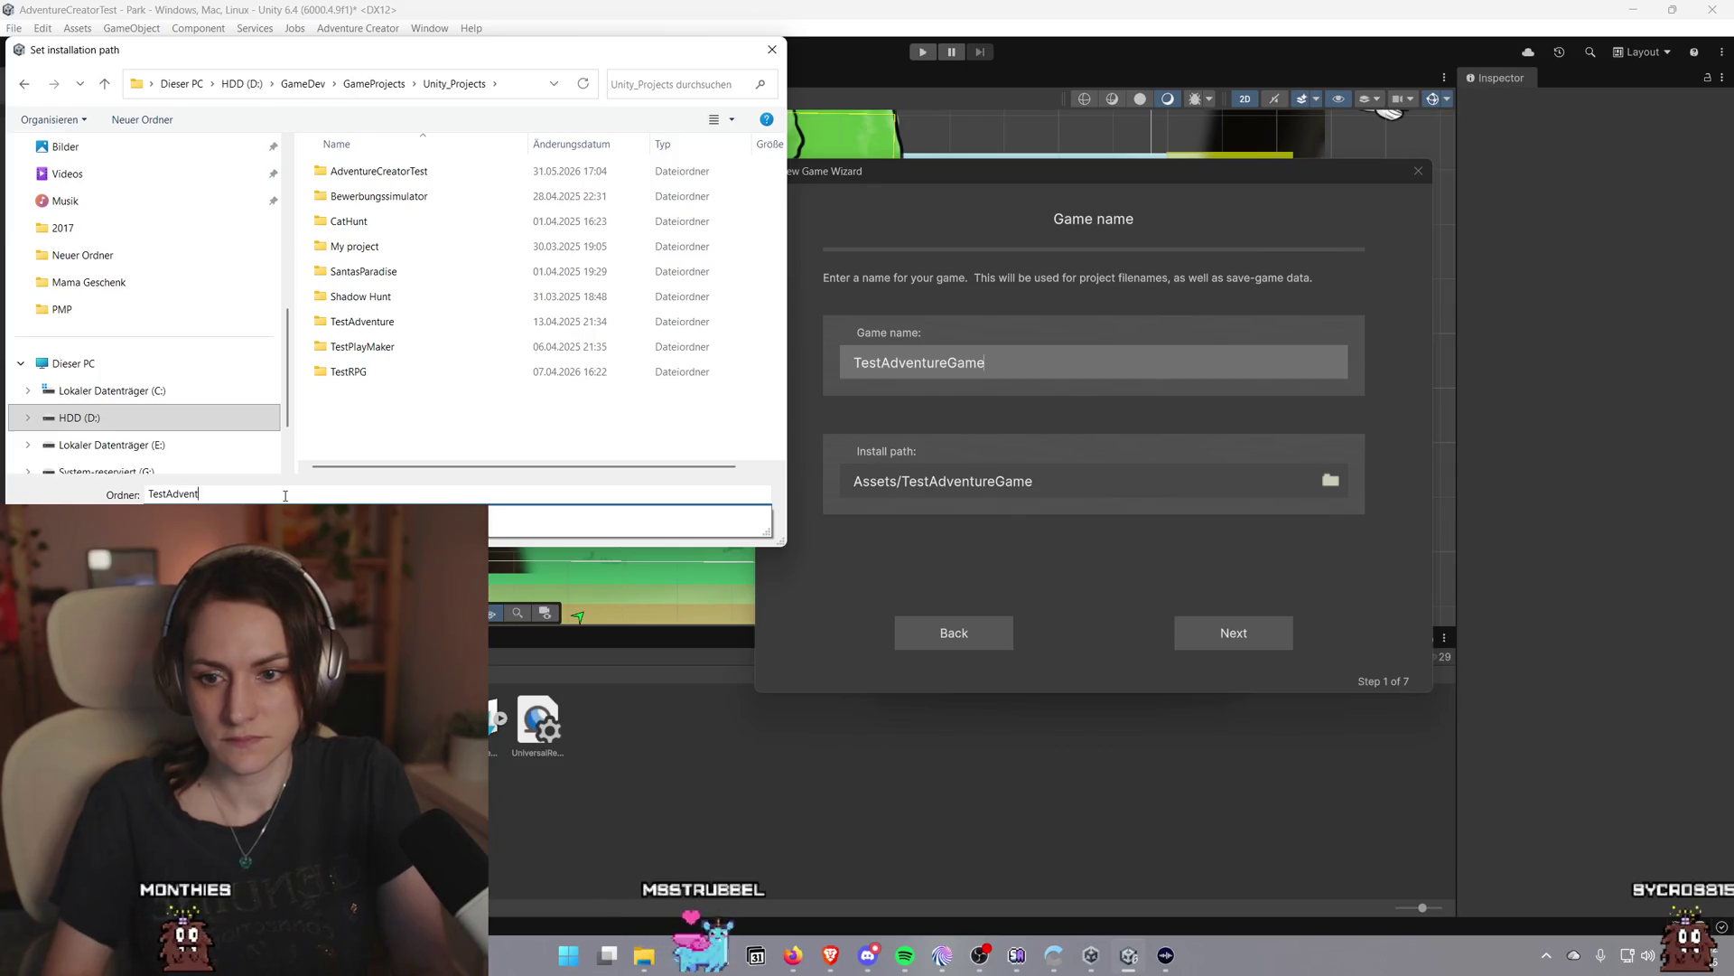
type("ureGame2")
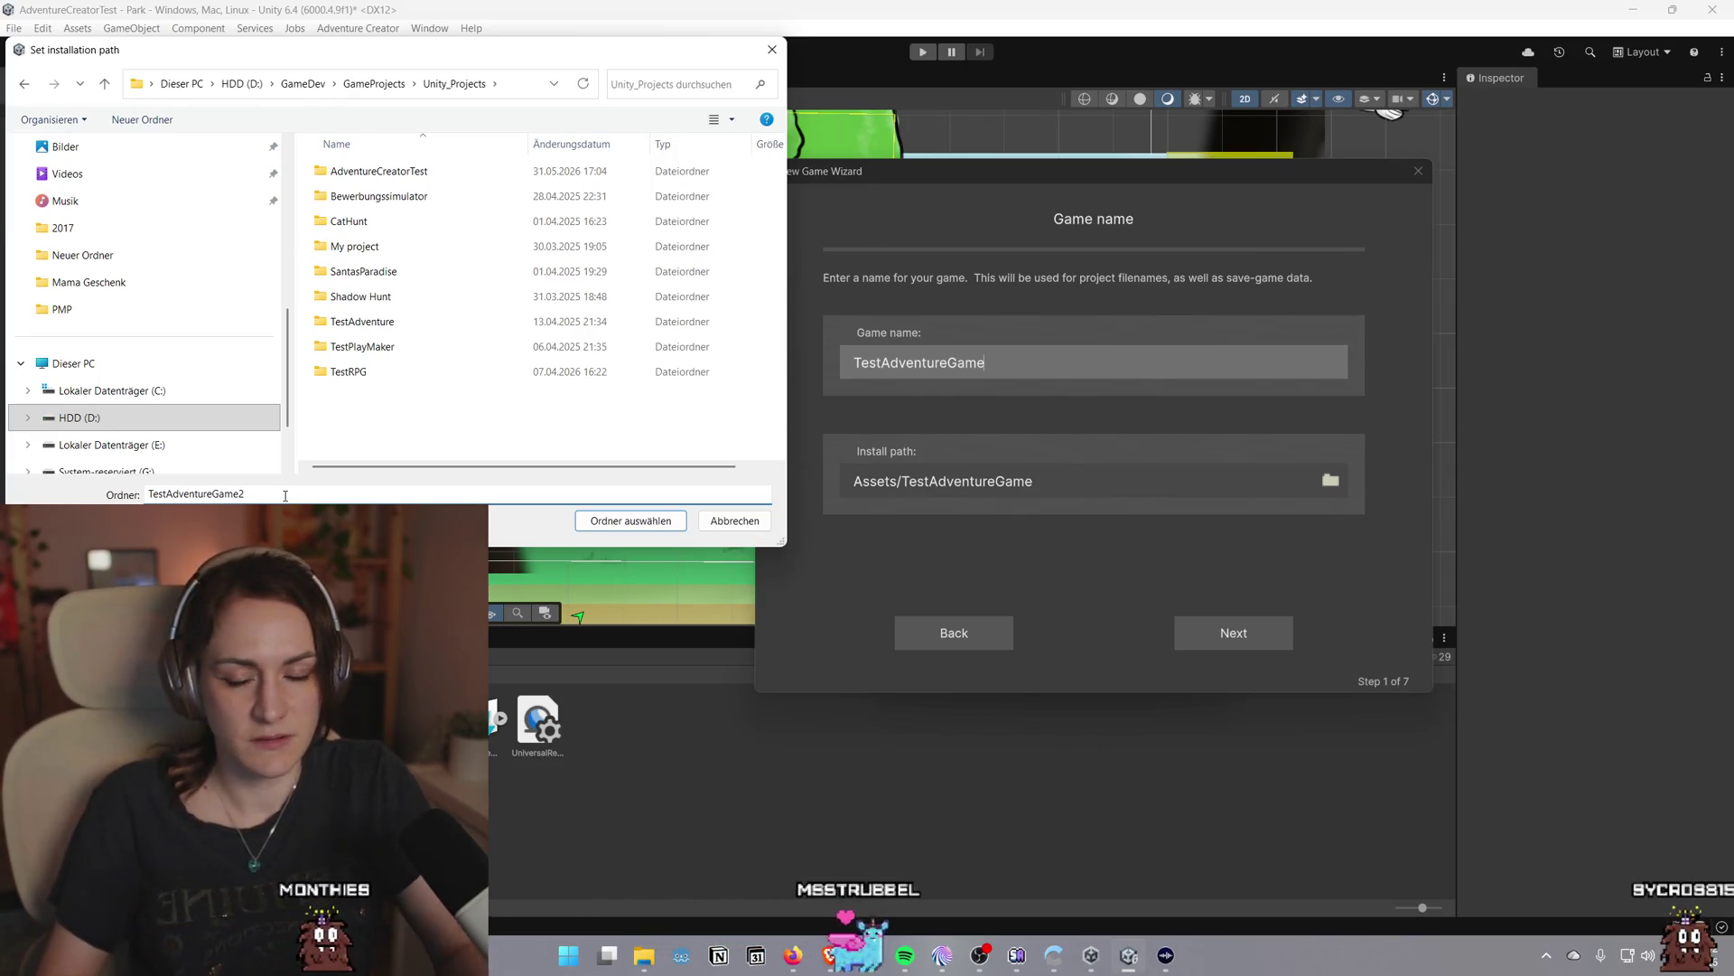
left_click(630, 520)
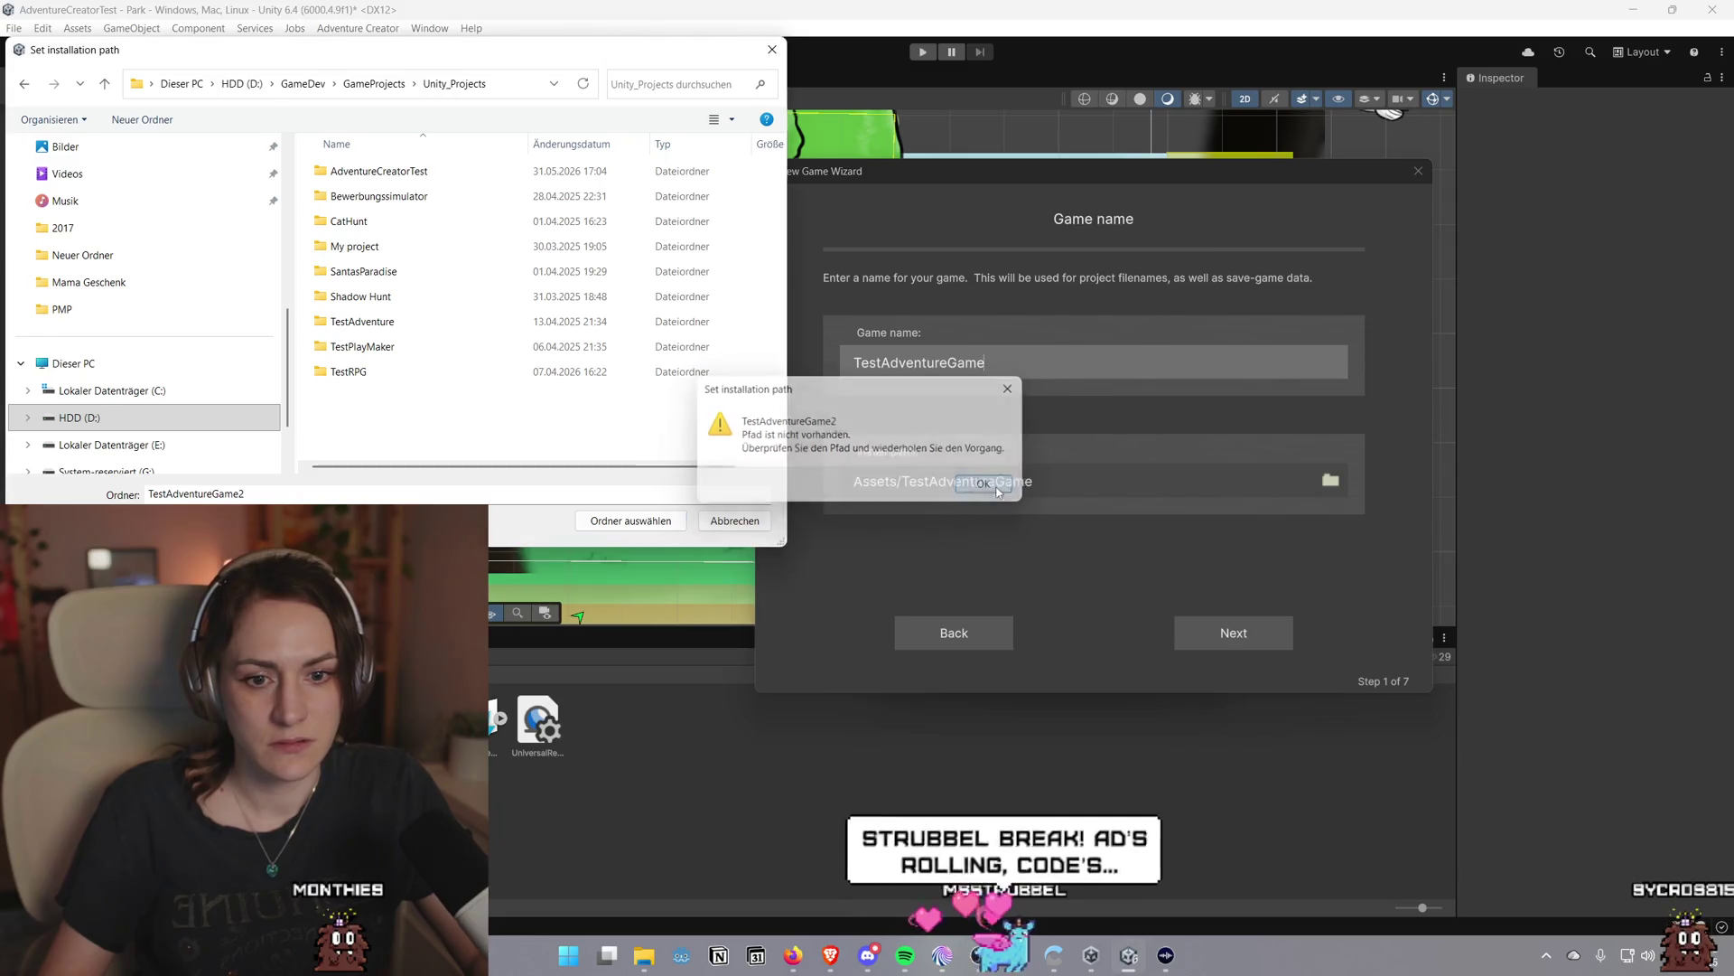
left_click(986, 485)
Create a new folder named TestAdventureGame2 inside Unity_Projects
right_click(512, 416)
mouse_move(632, 589)
left_click(795, 589)
type("T")
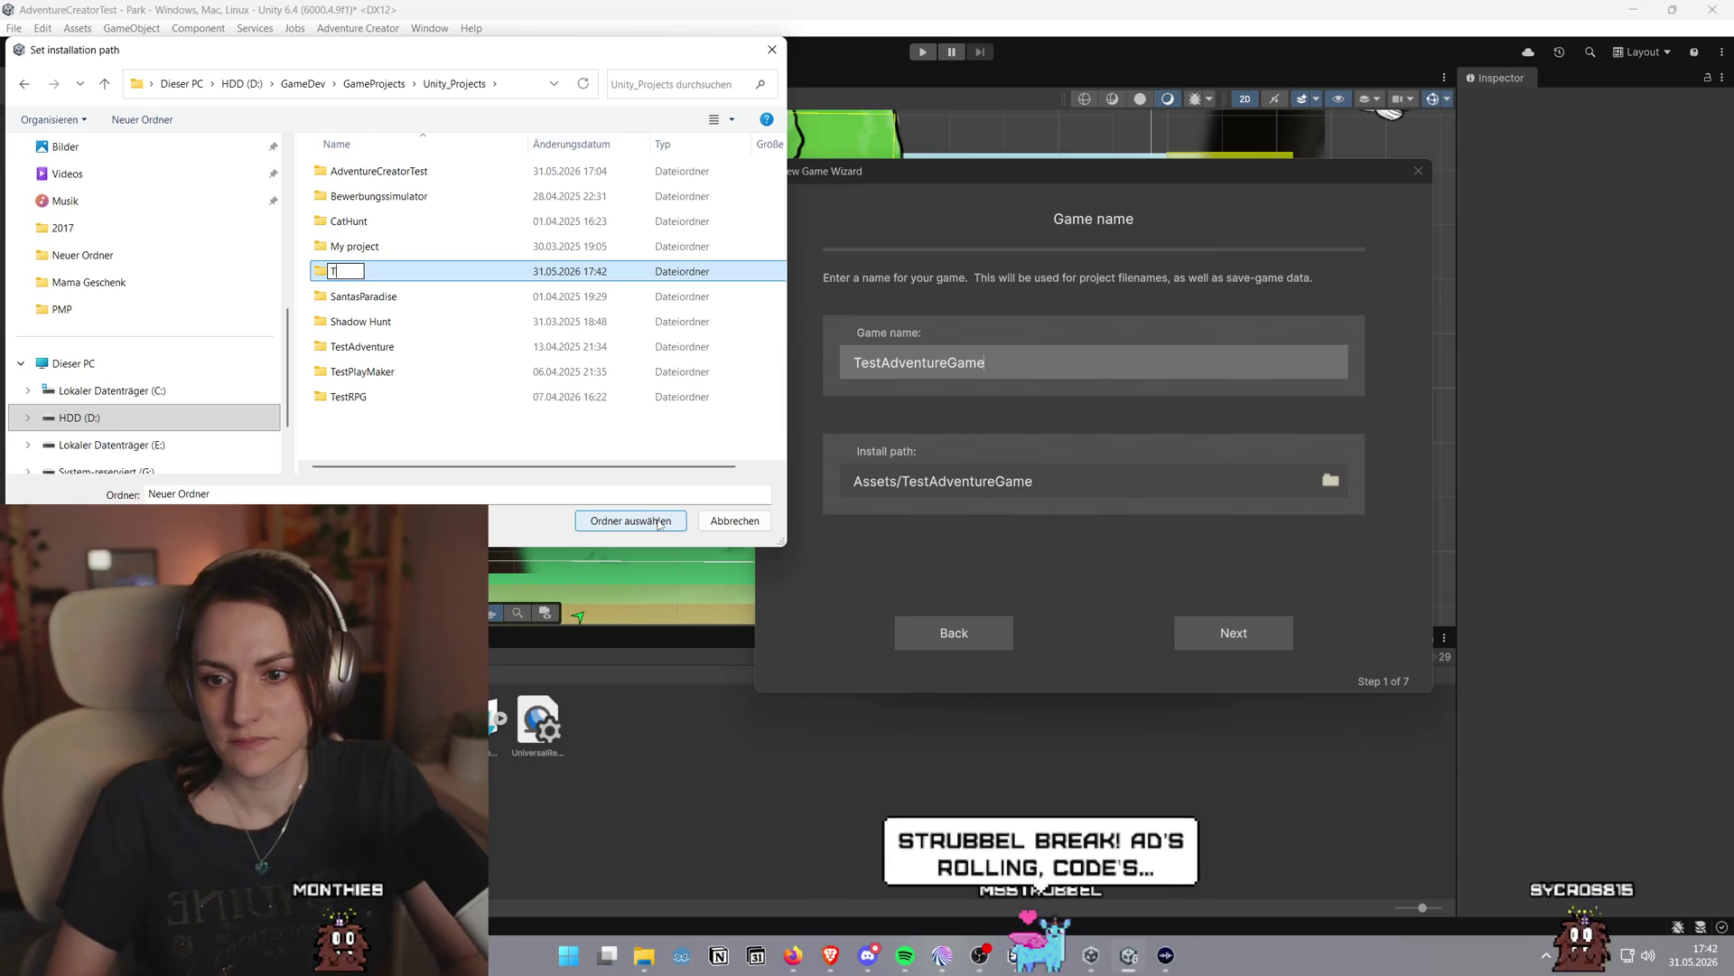
type("estAdventureGame2")
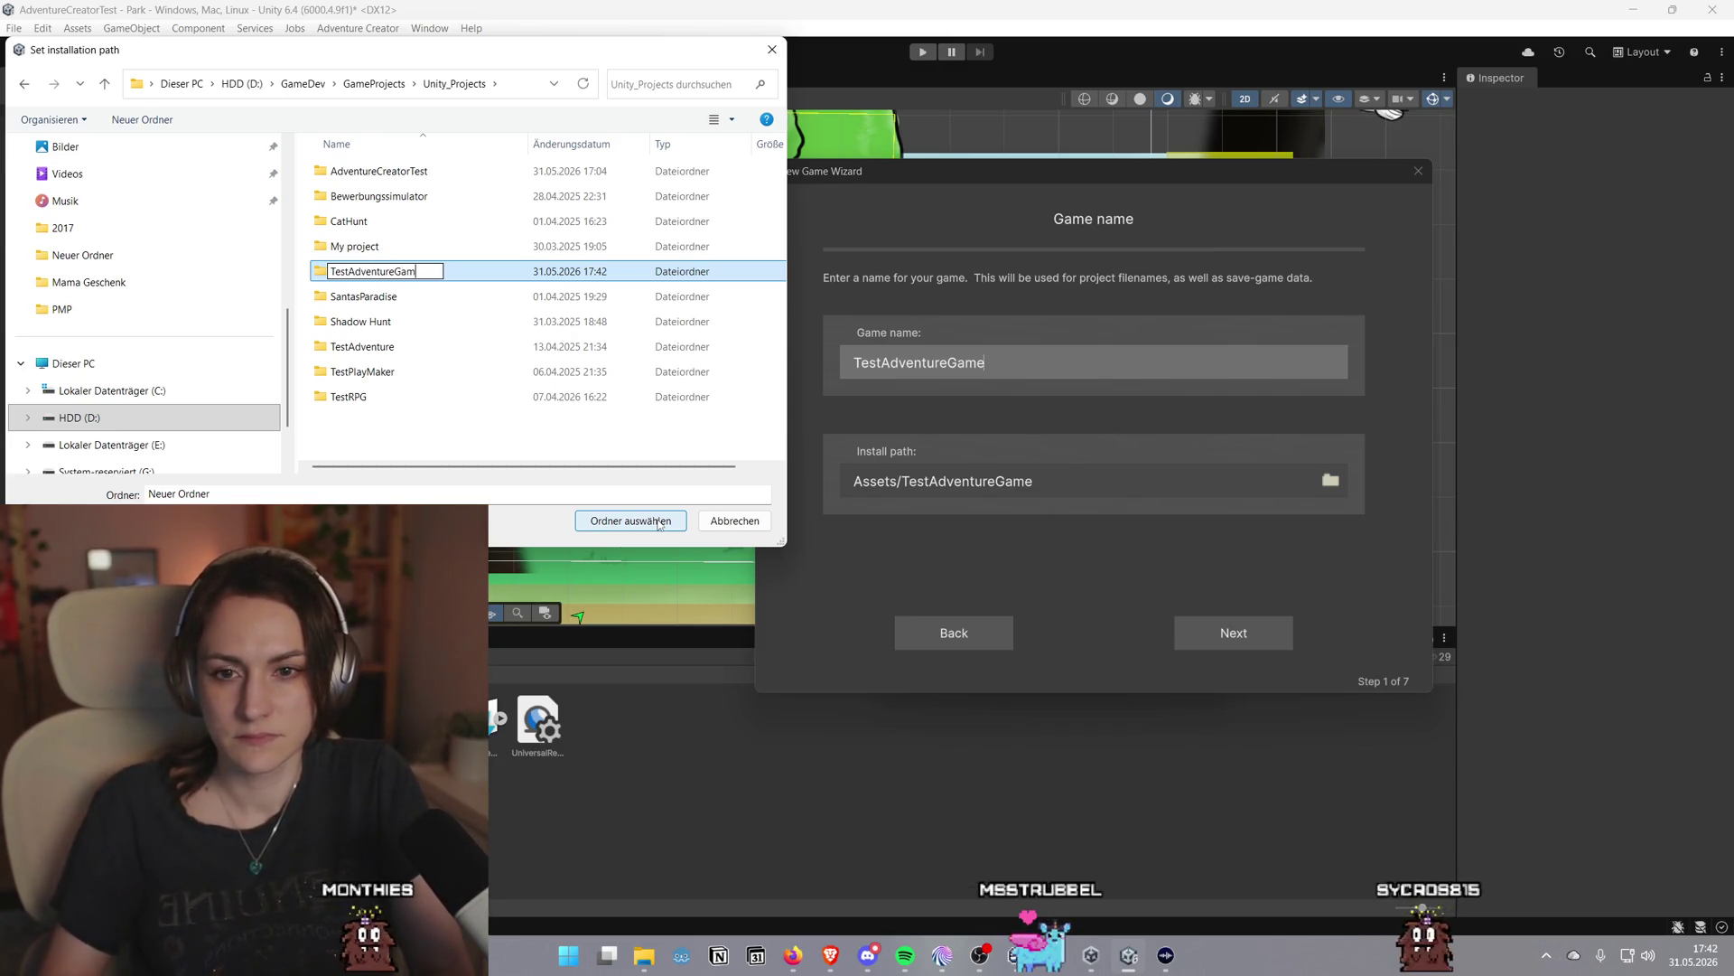
key("Return")
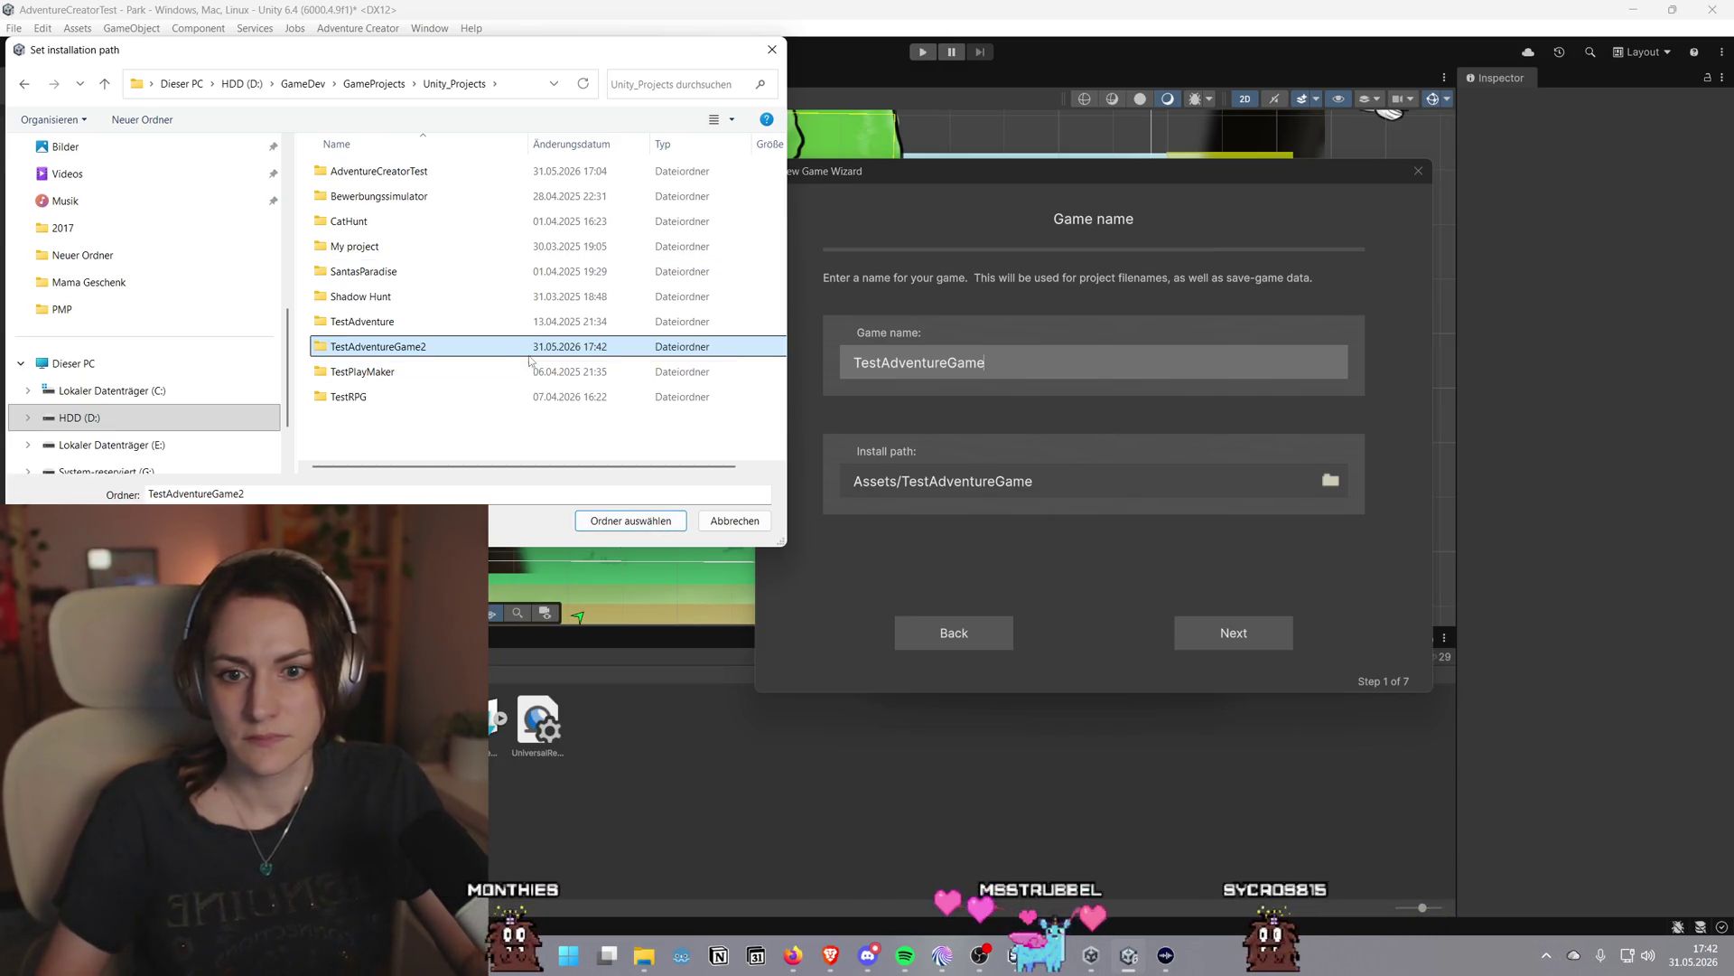
left_click(660, 523)
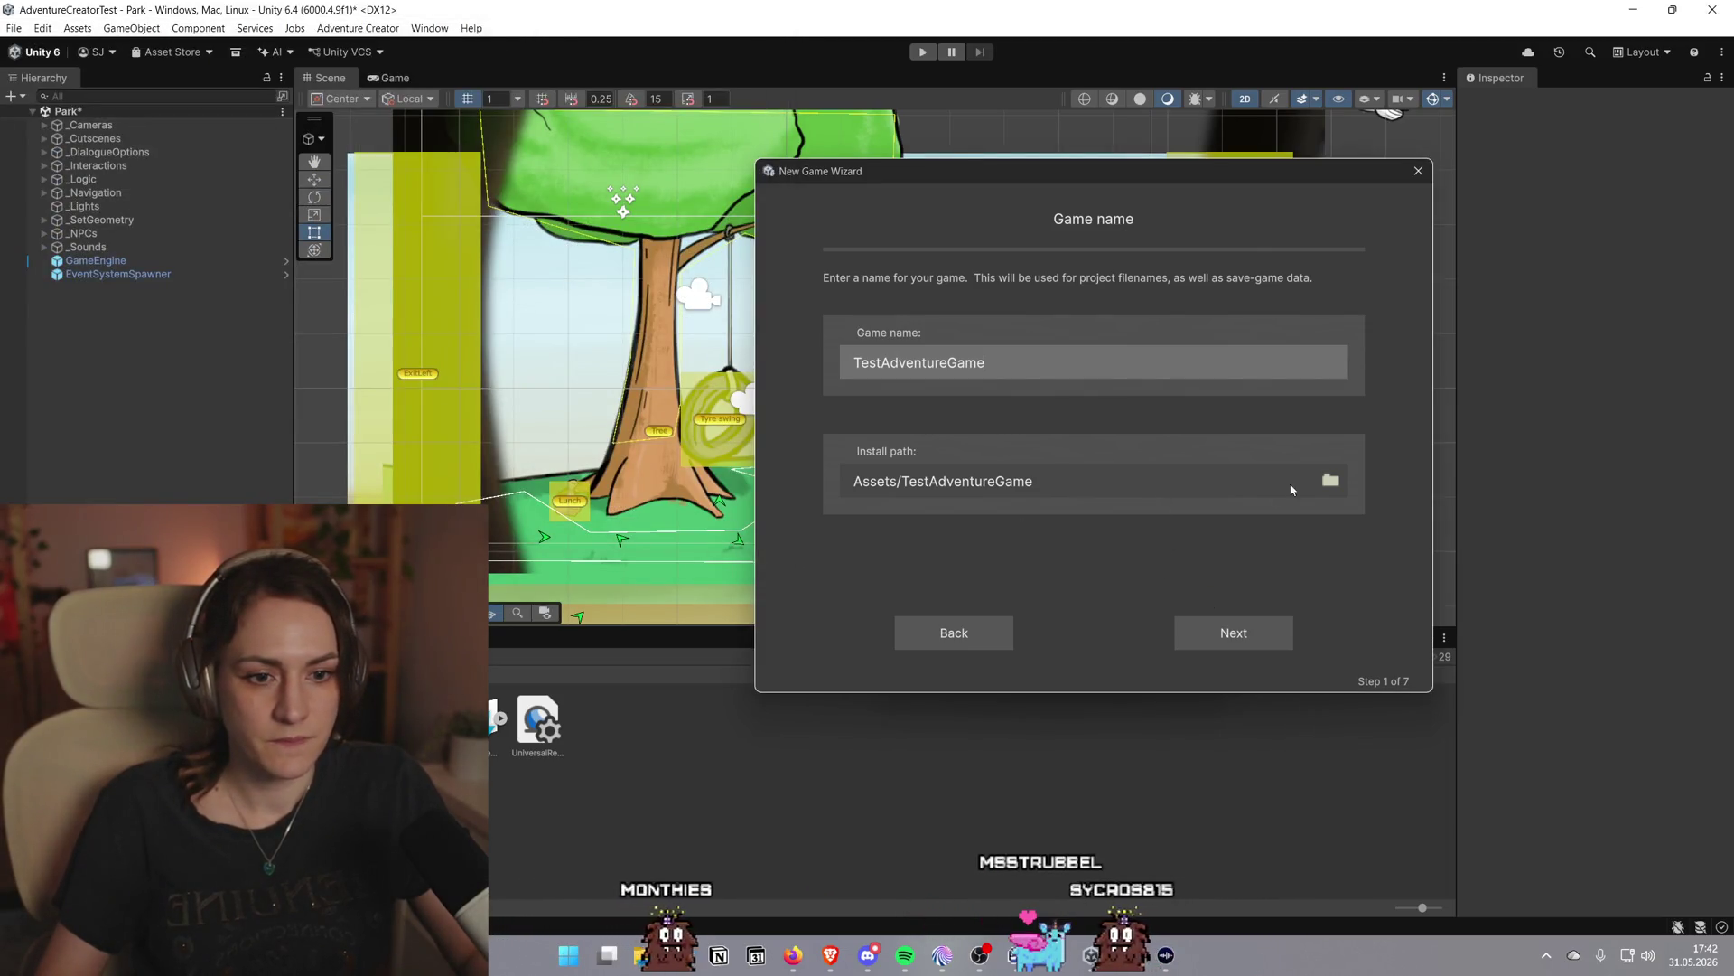
Pick the TestAdventureGame2 folder in Unity_Projects as the installation folder
left_click(1328, 480)
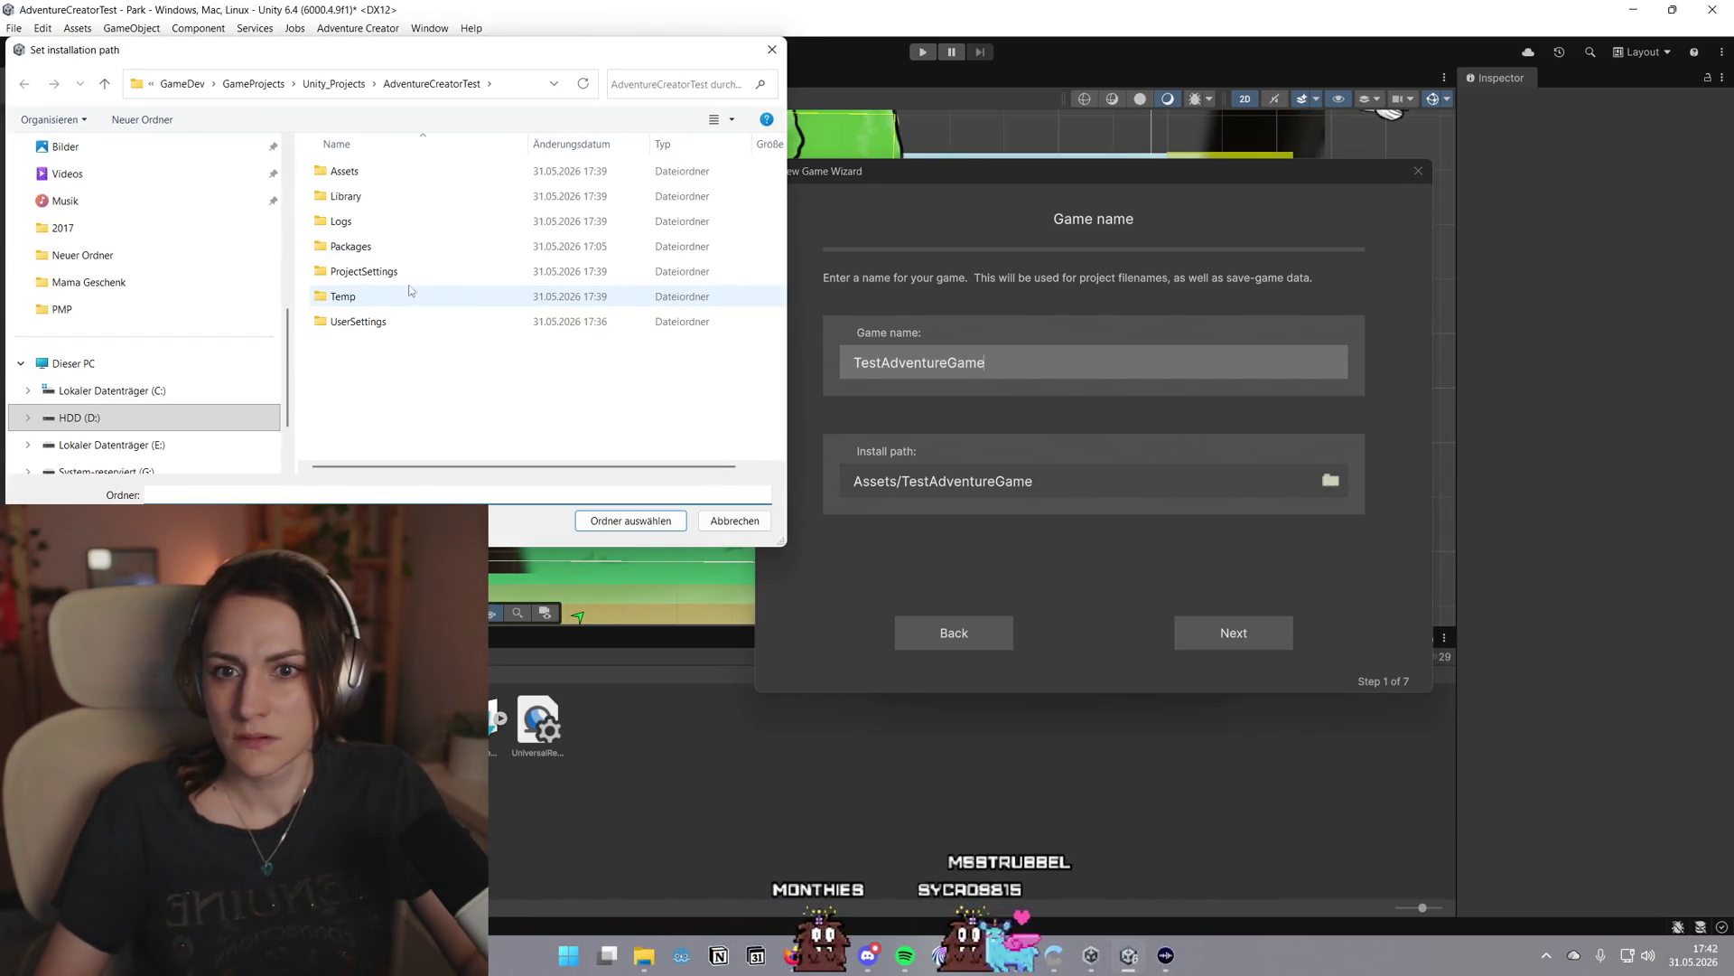
left_click(336, 84)
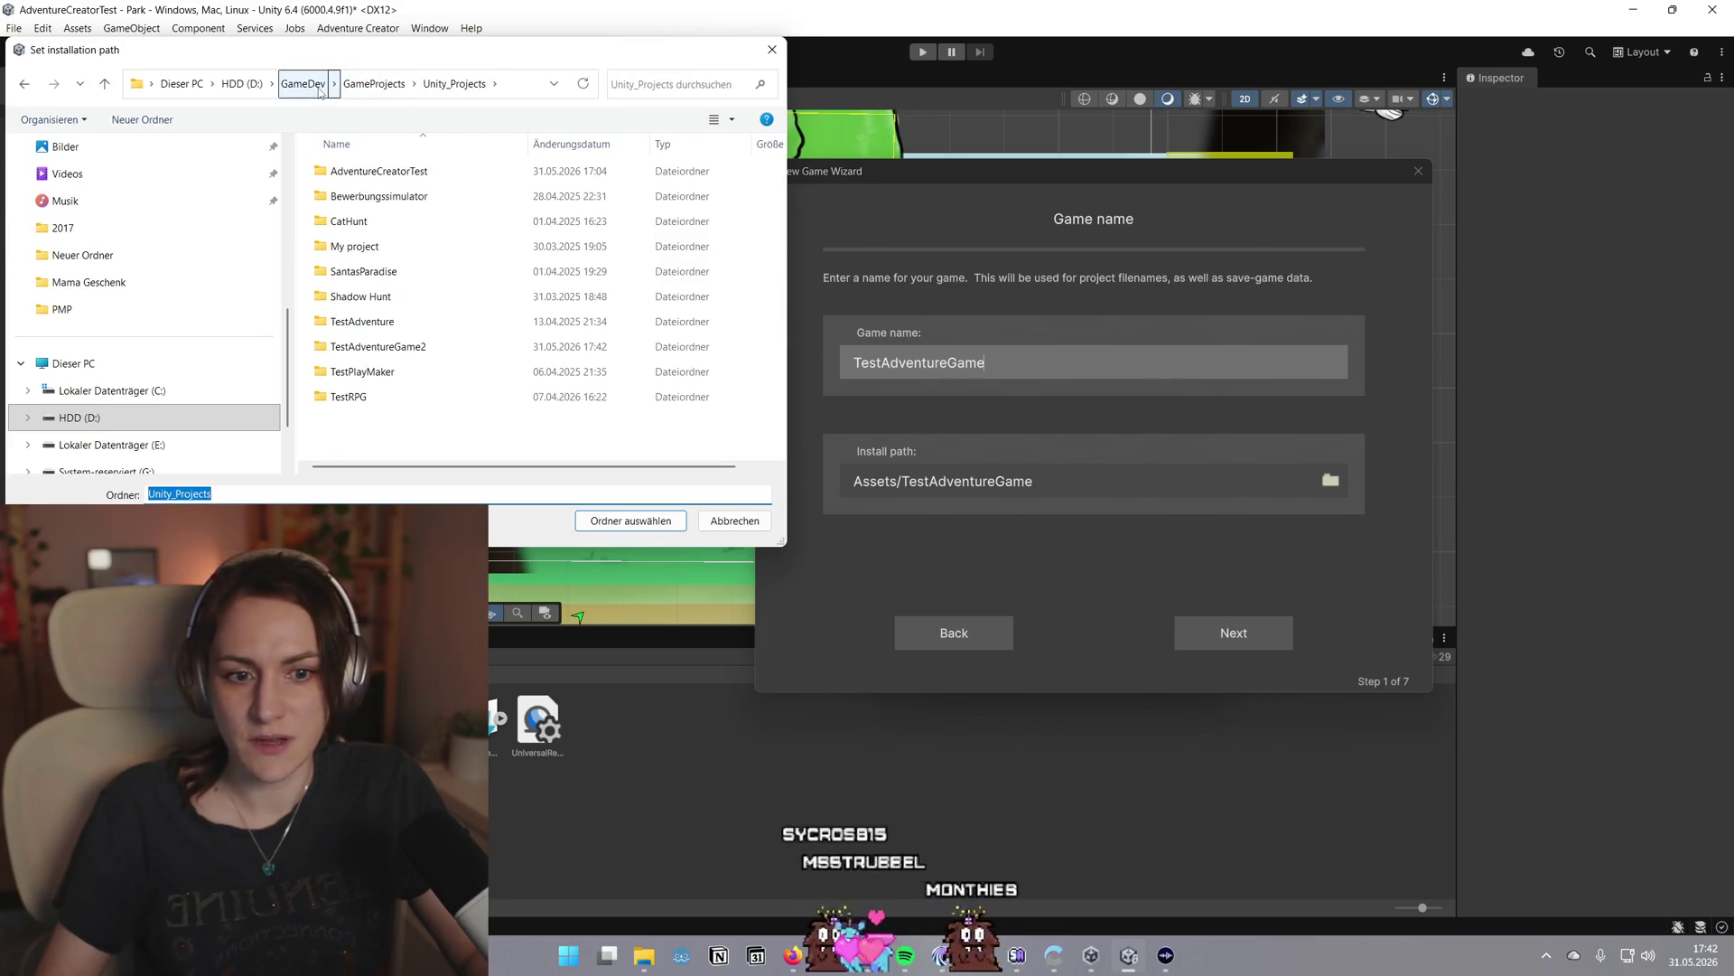
left_click(380, 347)
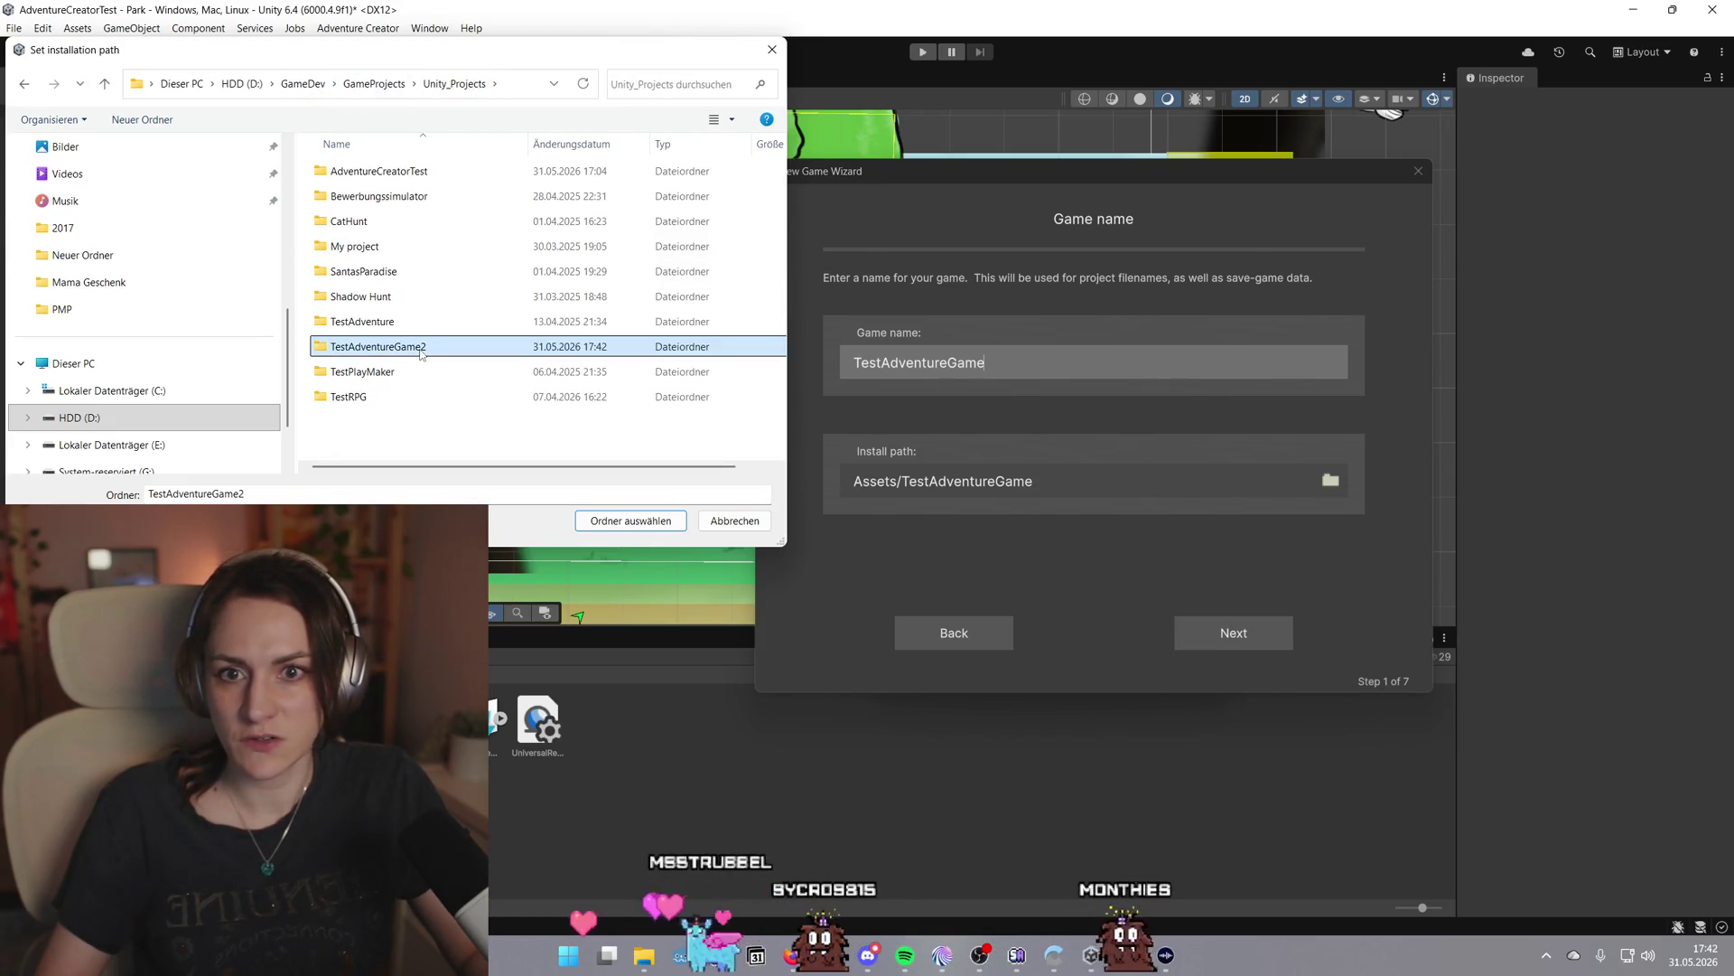
left_click(629, 523)
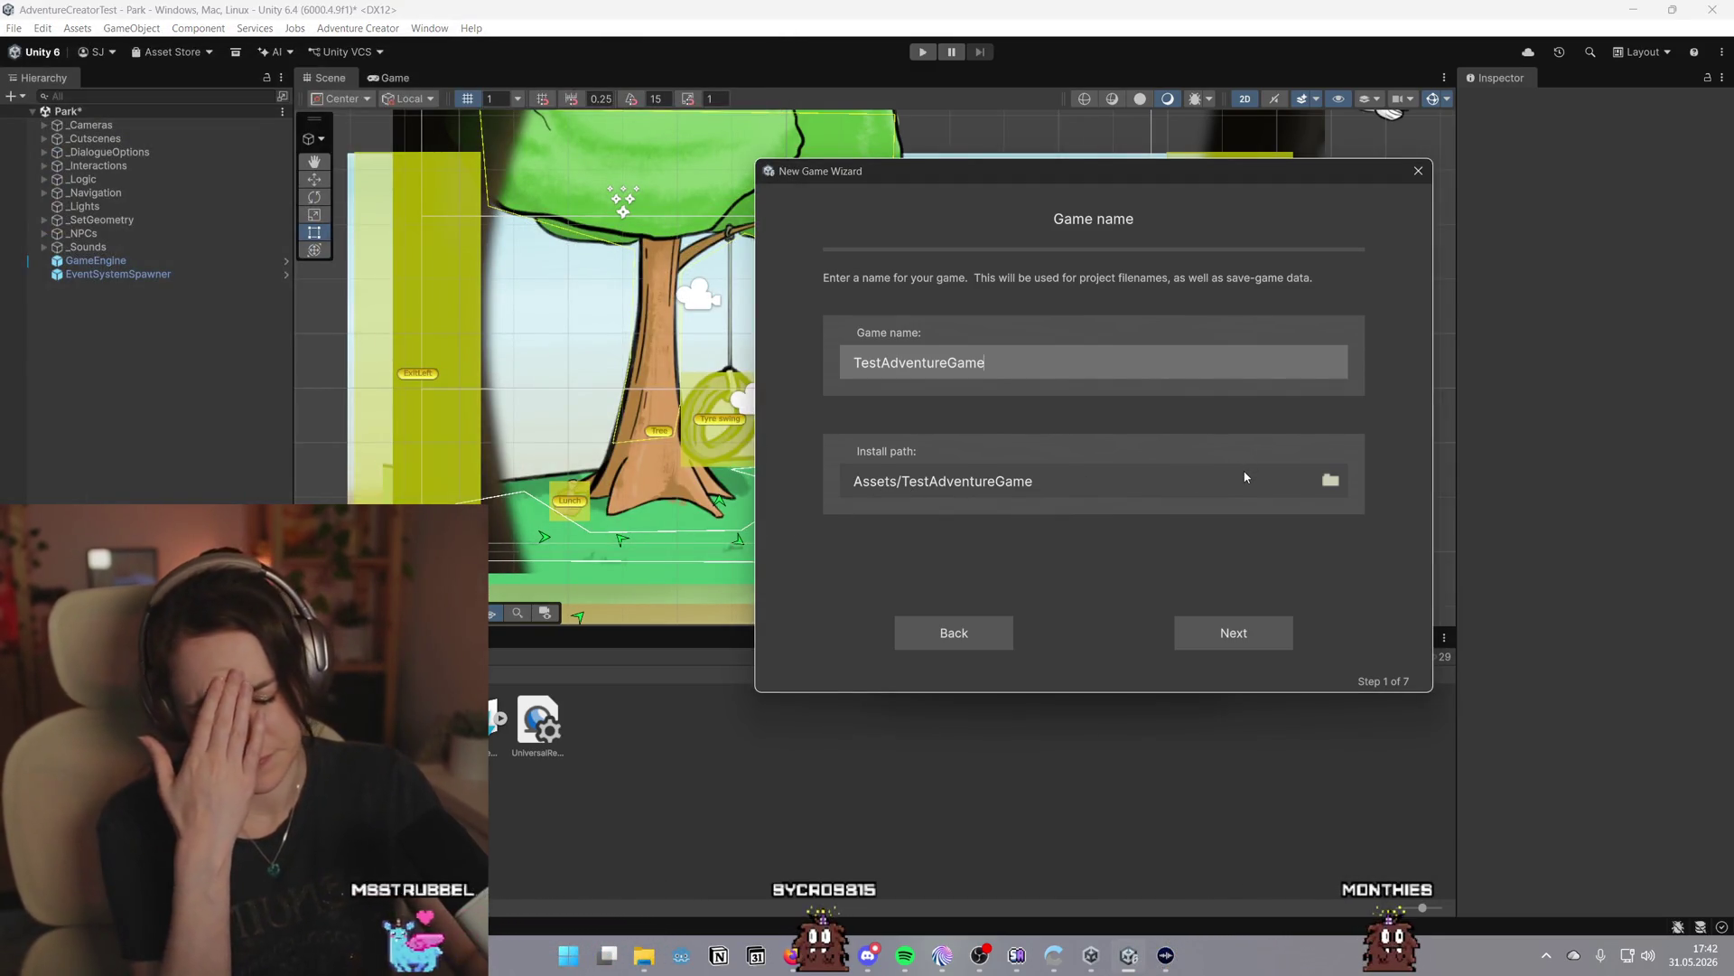
Advance past Mode and Perspective keeping 2D, and choose Direct player movement
left_click(1234, 633)
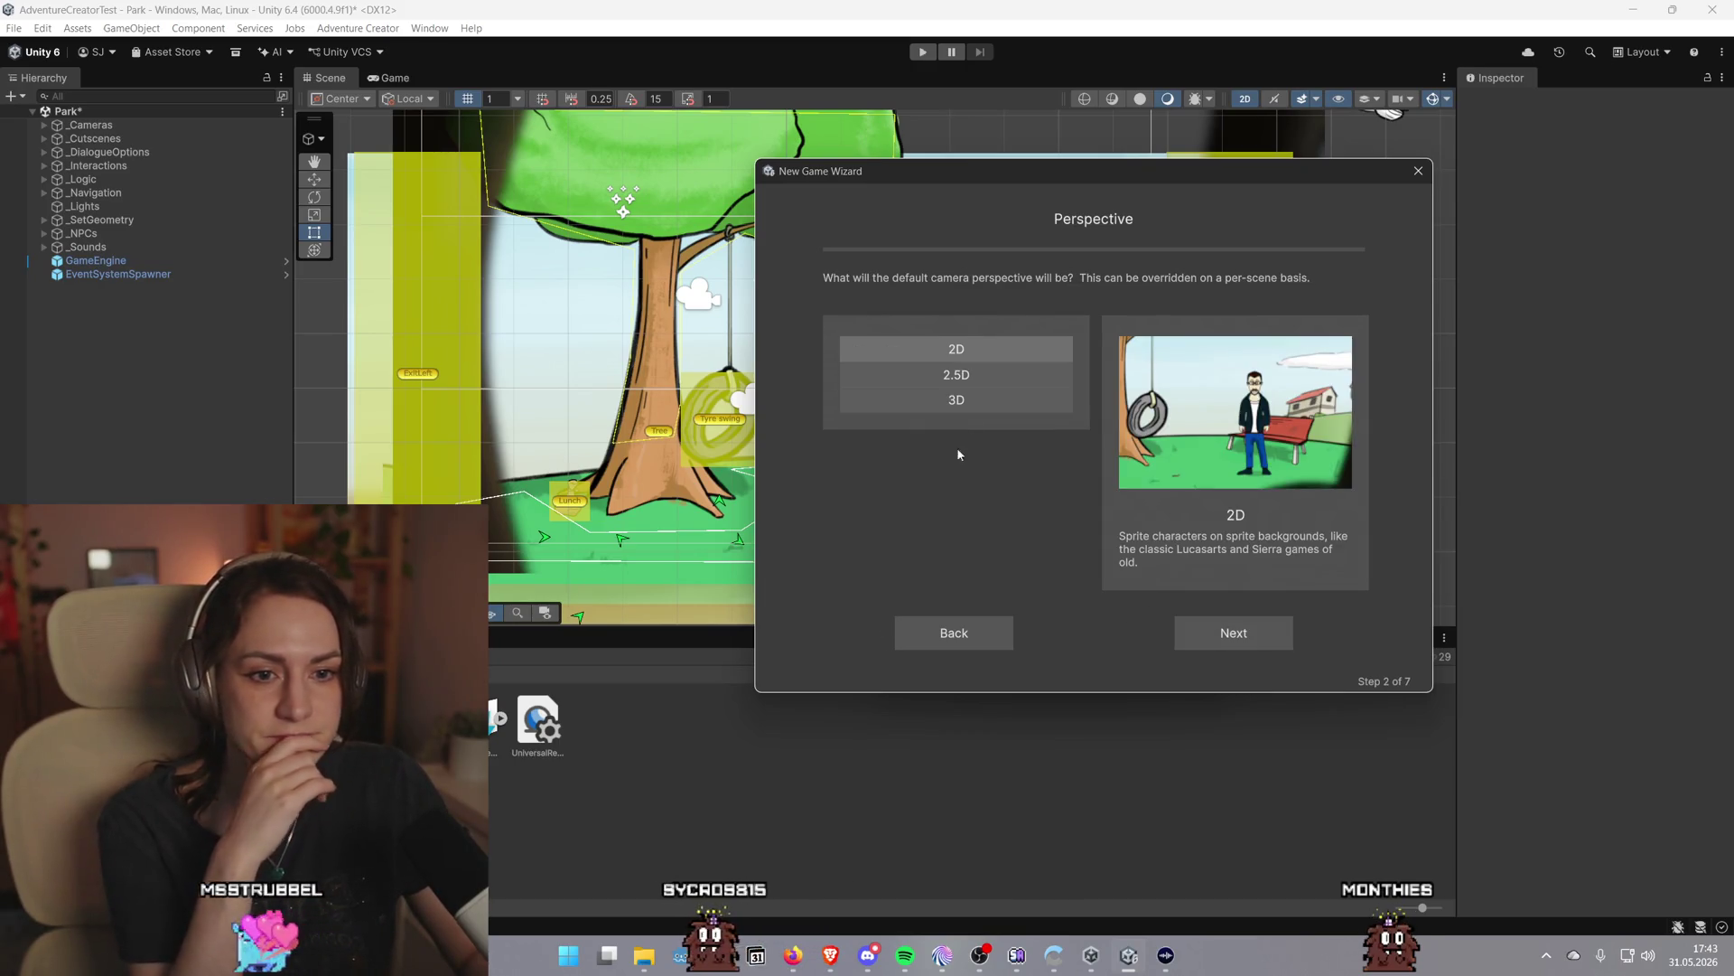
left_click(1250, 632)
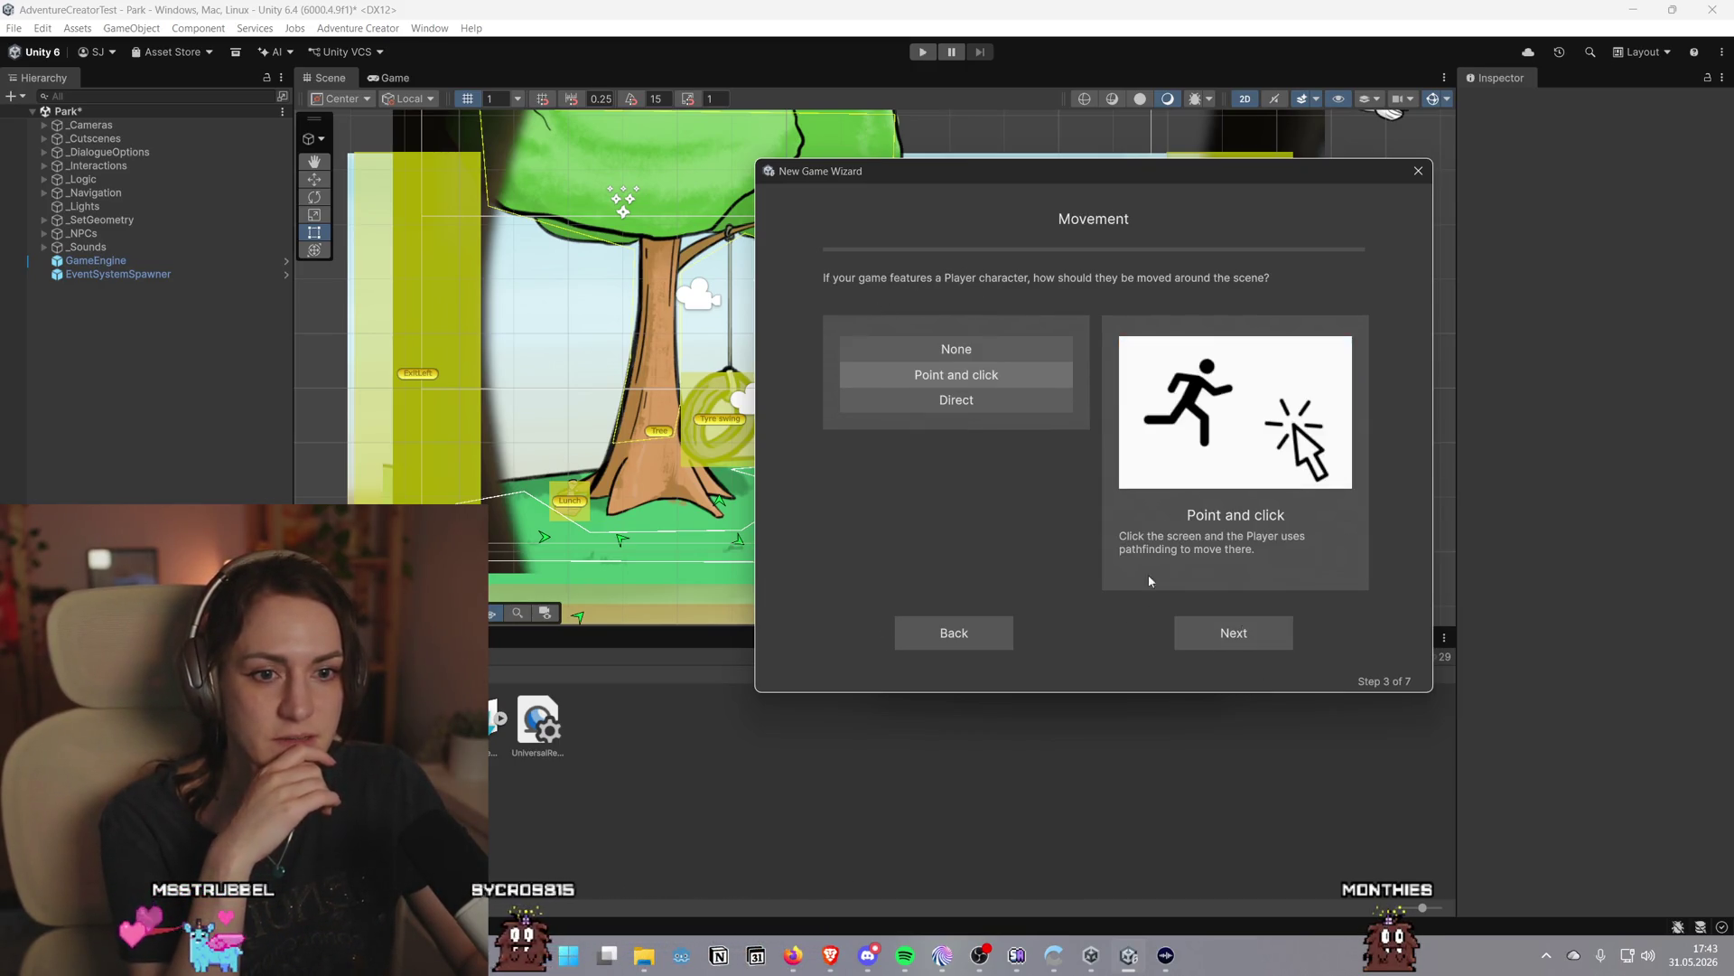
left_click(991, 407)
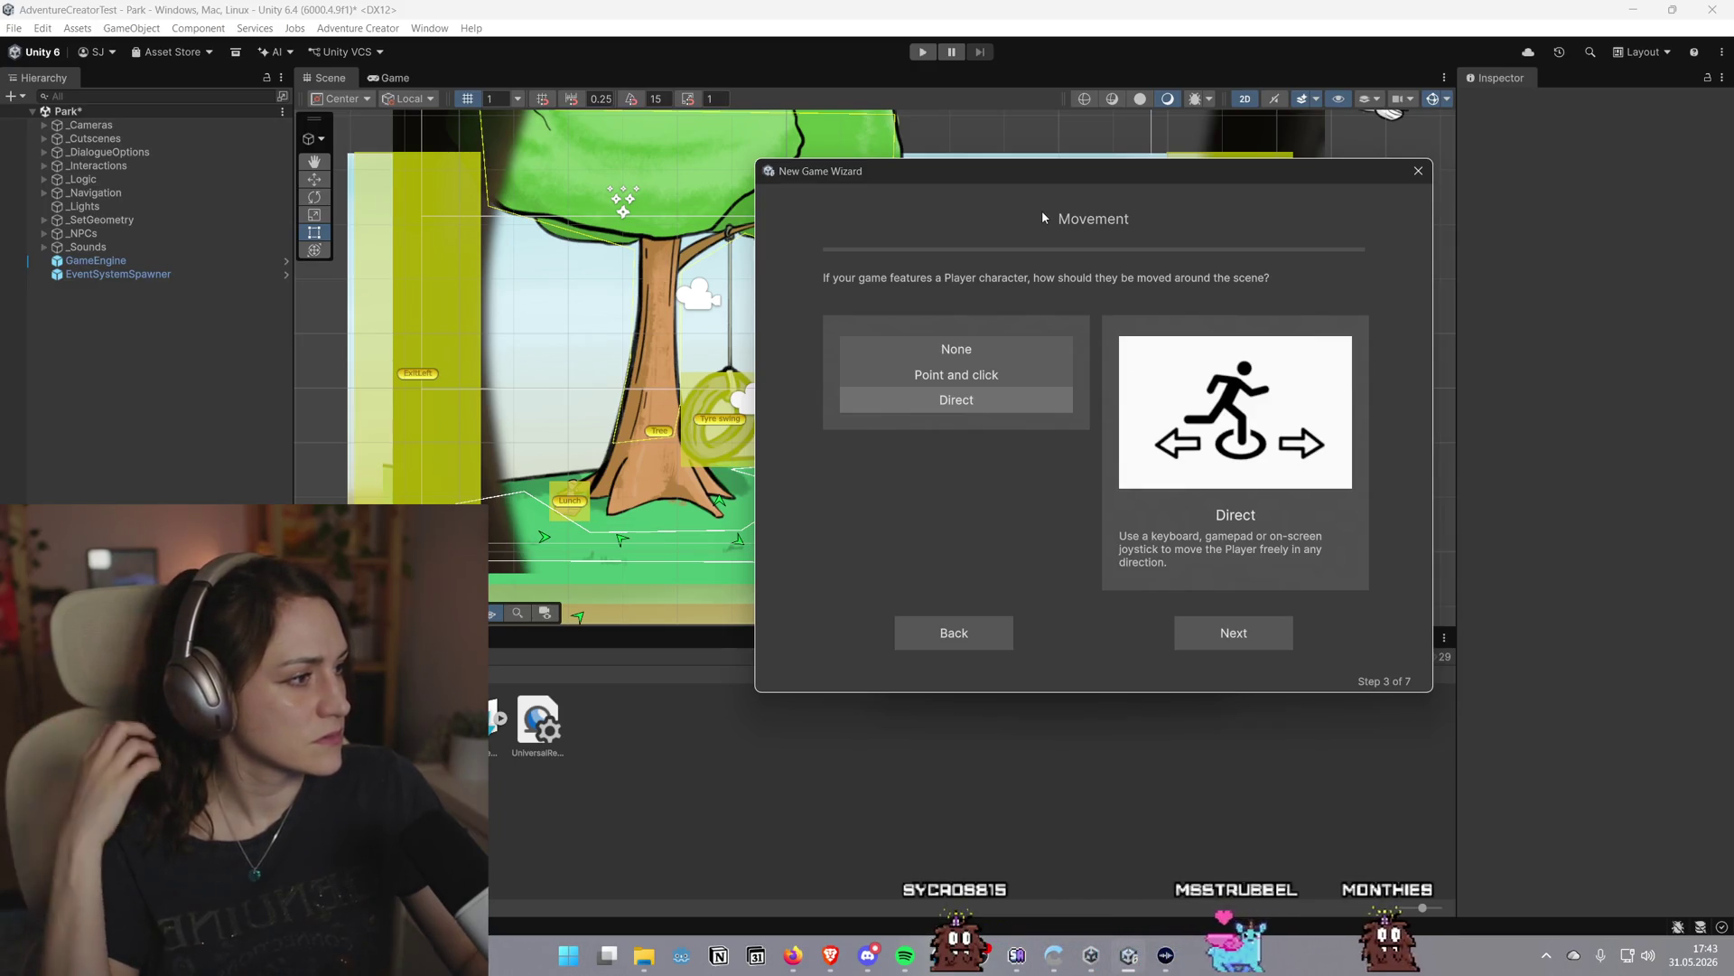
Bring the browser forward and toggle the ZBrush search between image and web results
mouse_move(827, 958)
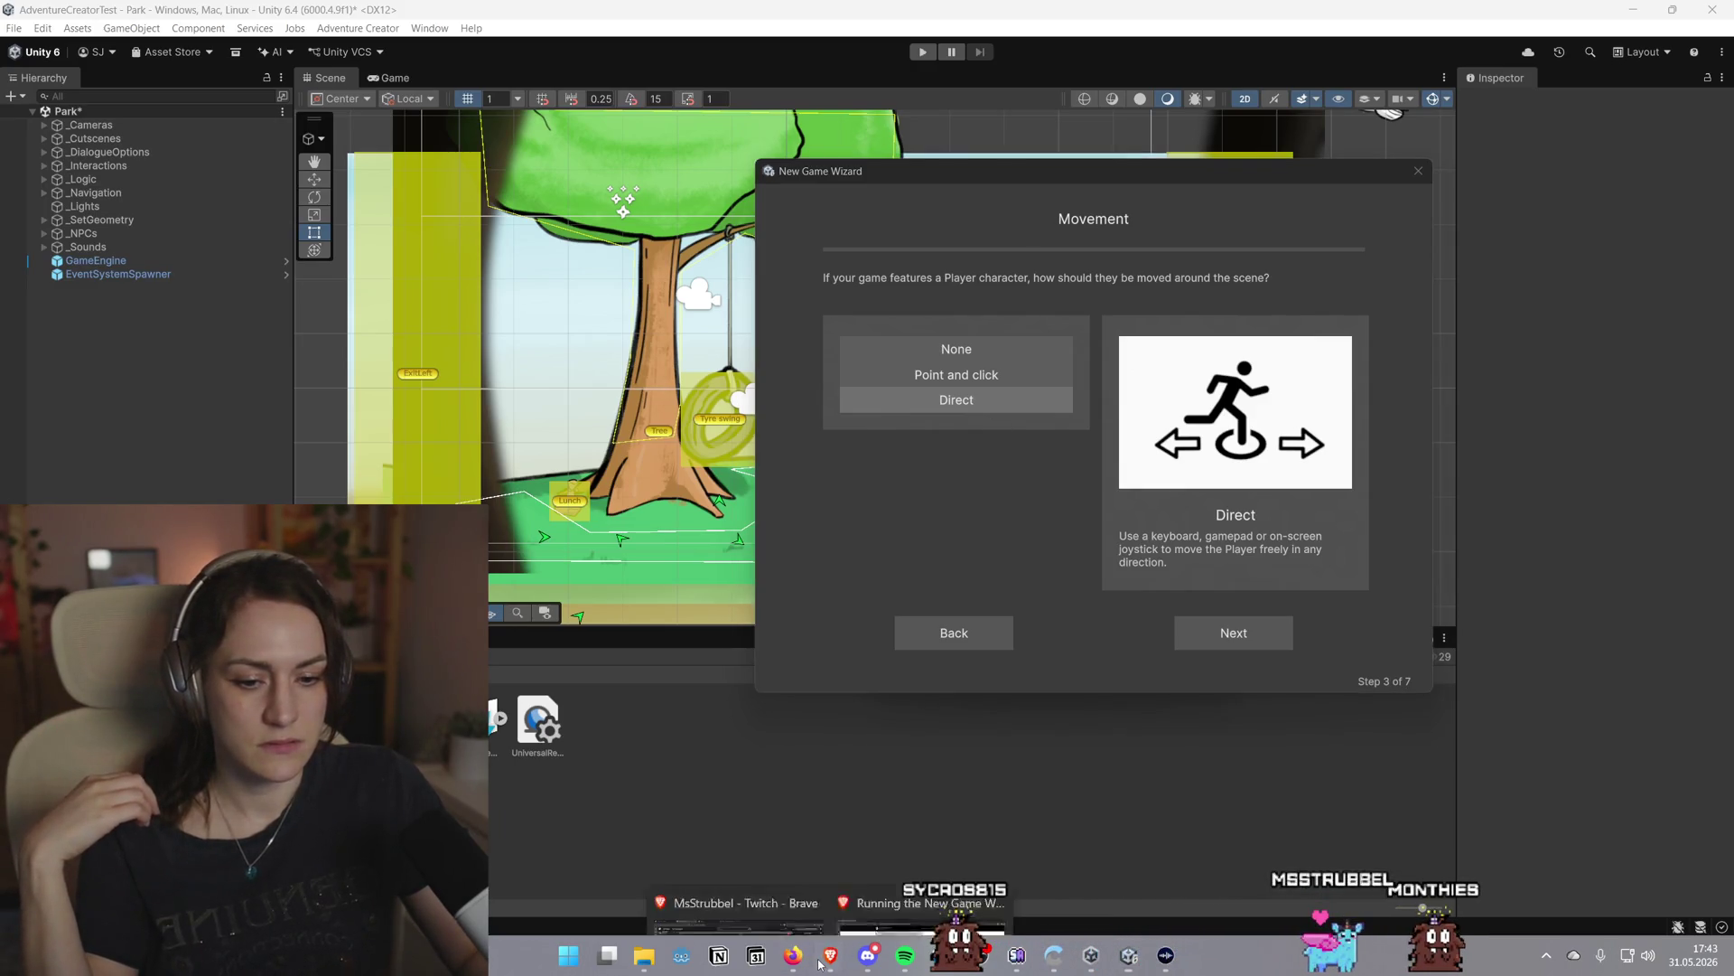
left_click(918, 894)
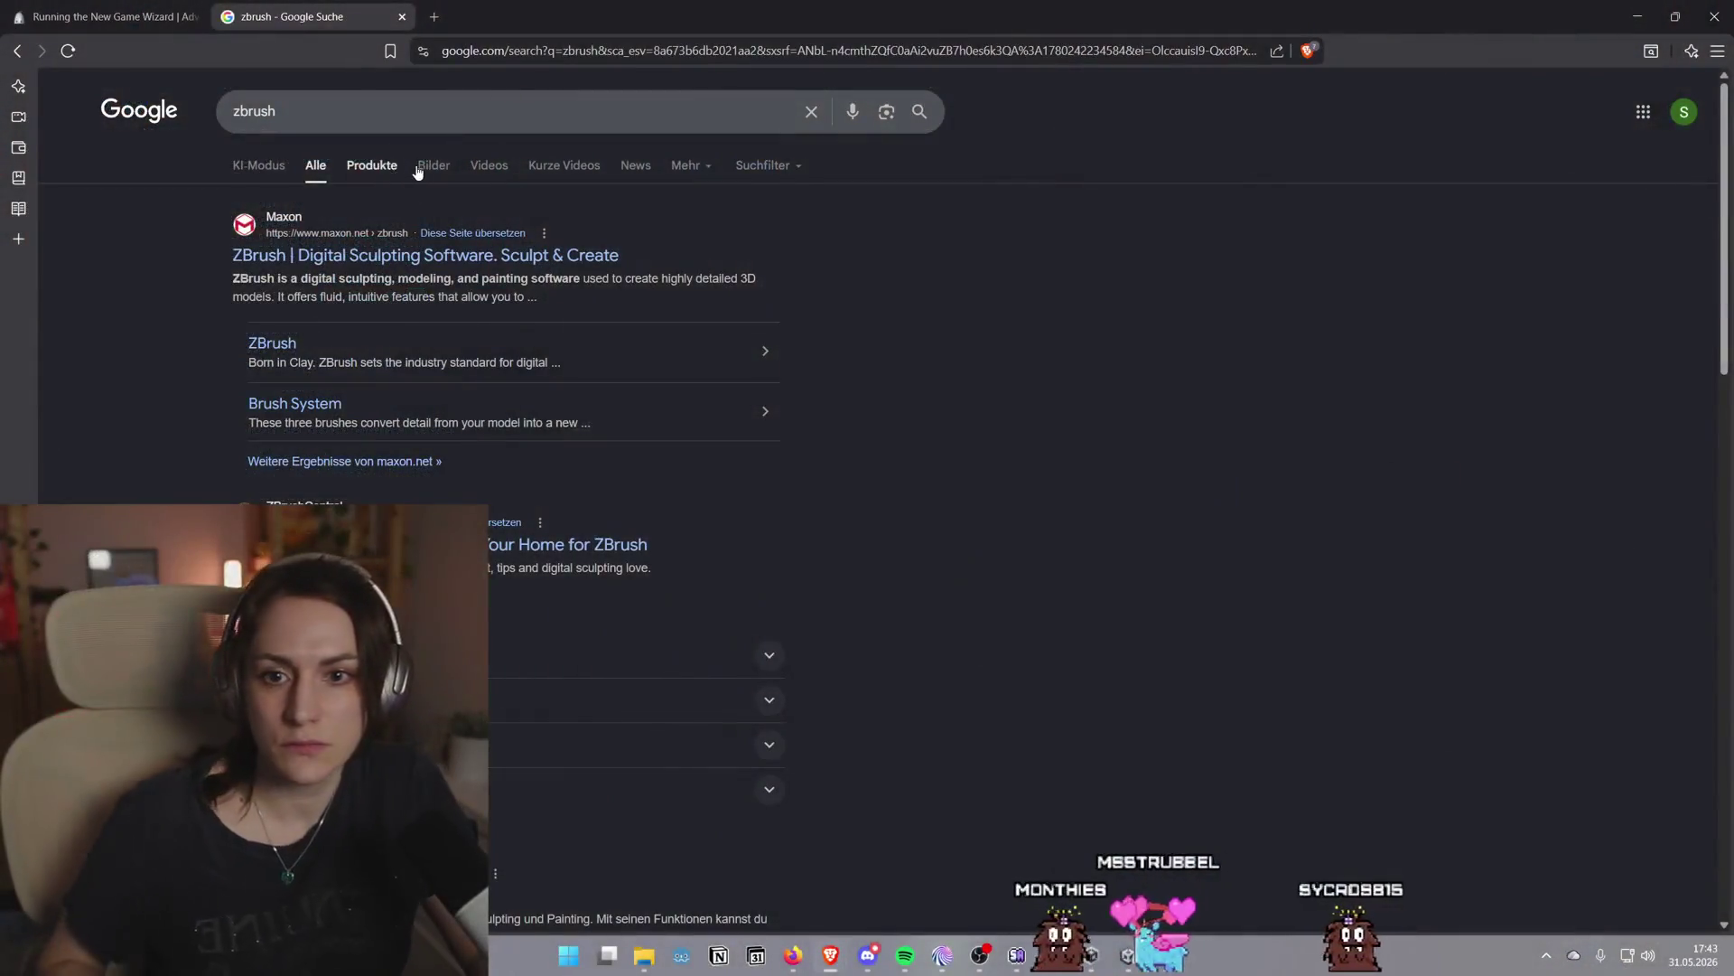
left_click(434, 165)
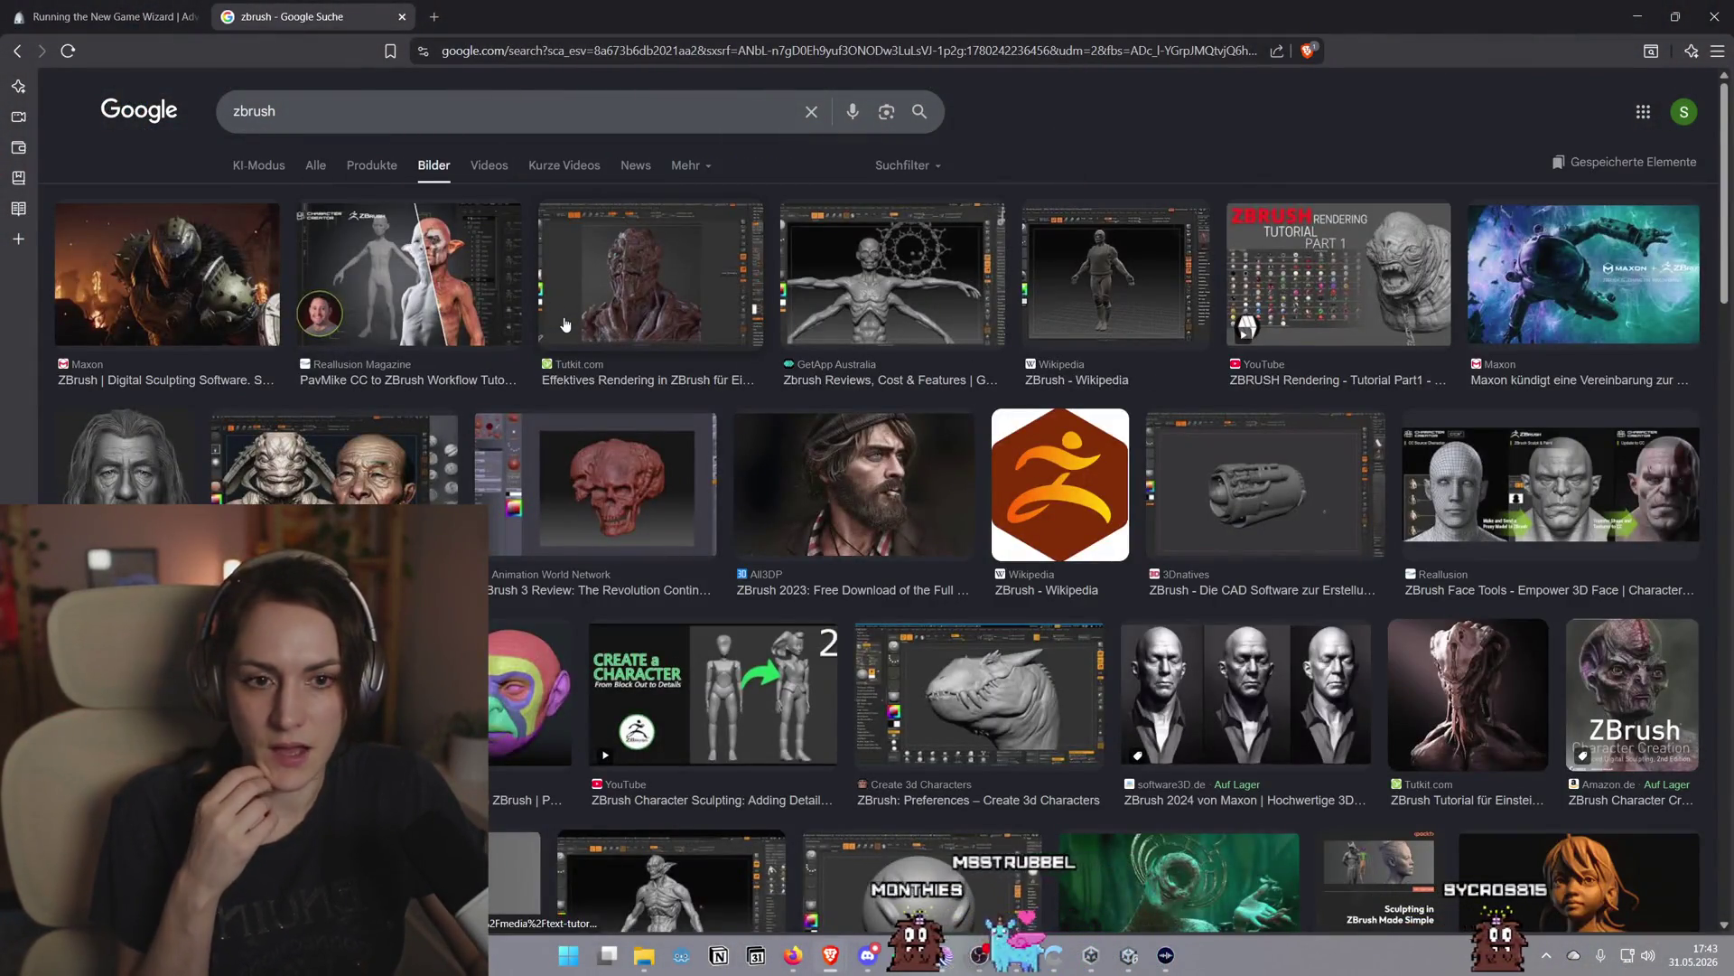
left_click(318, 167)
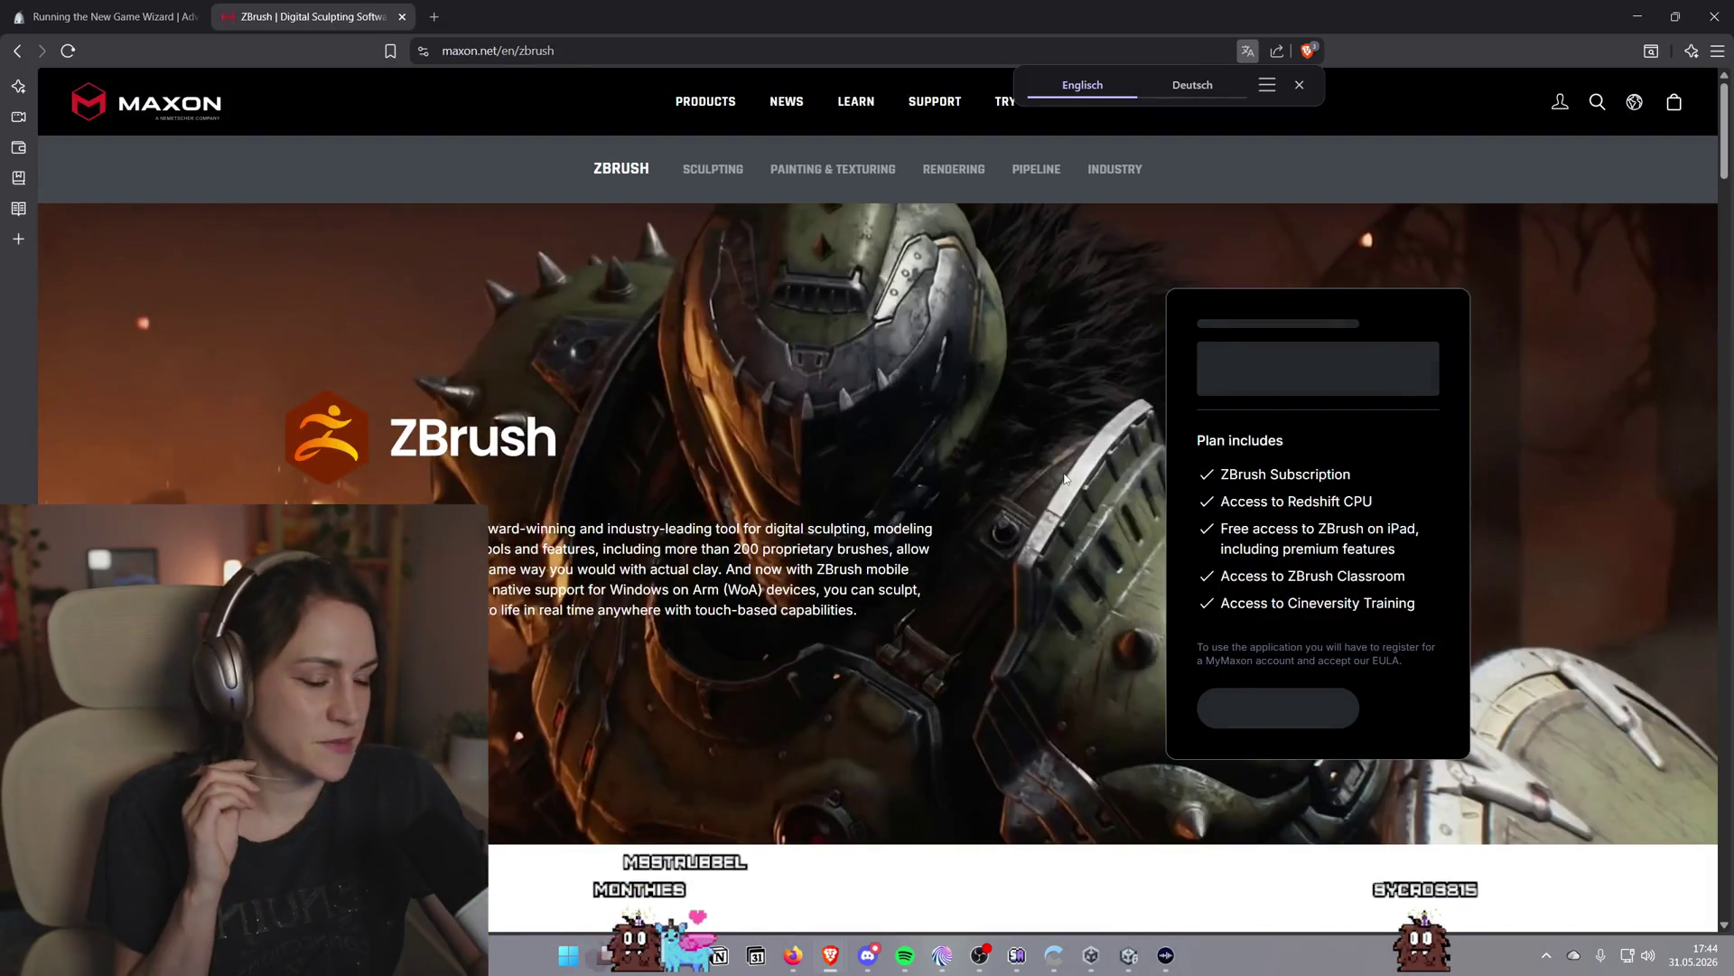
Scroll through the ZBrush results, switch to the New Game Wizard tutorial tab, then return to Unity
scroll(1061, 479, "down", 10)
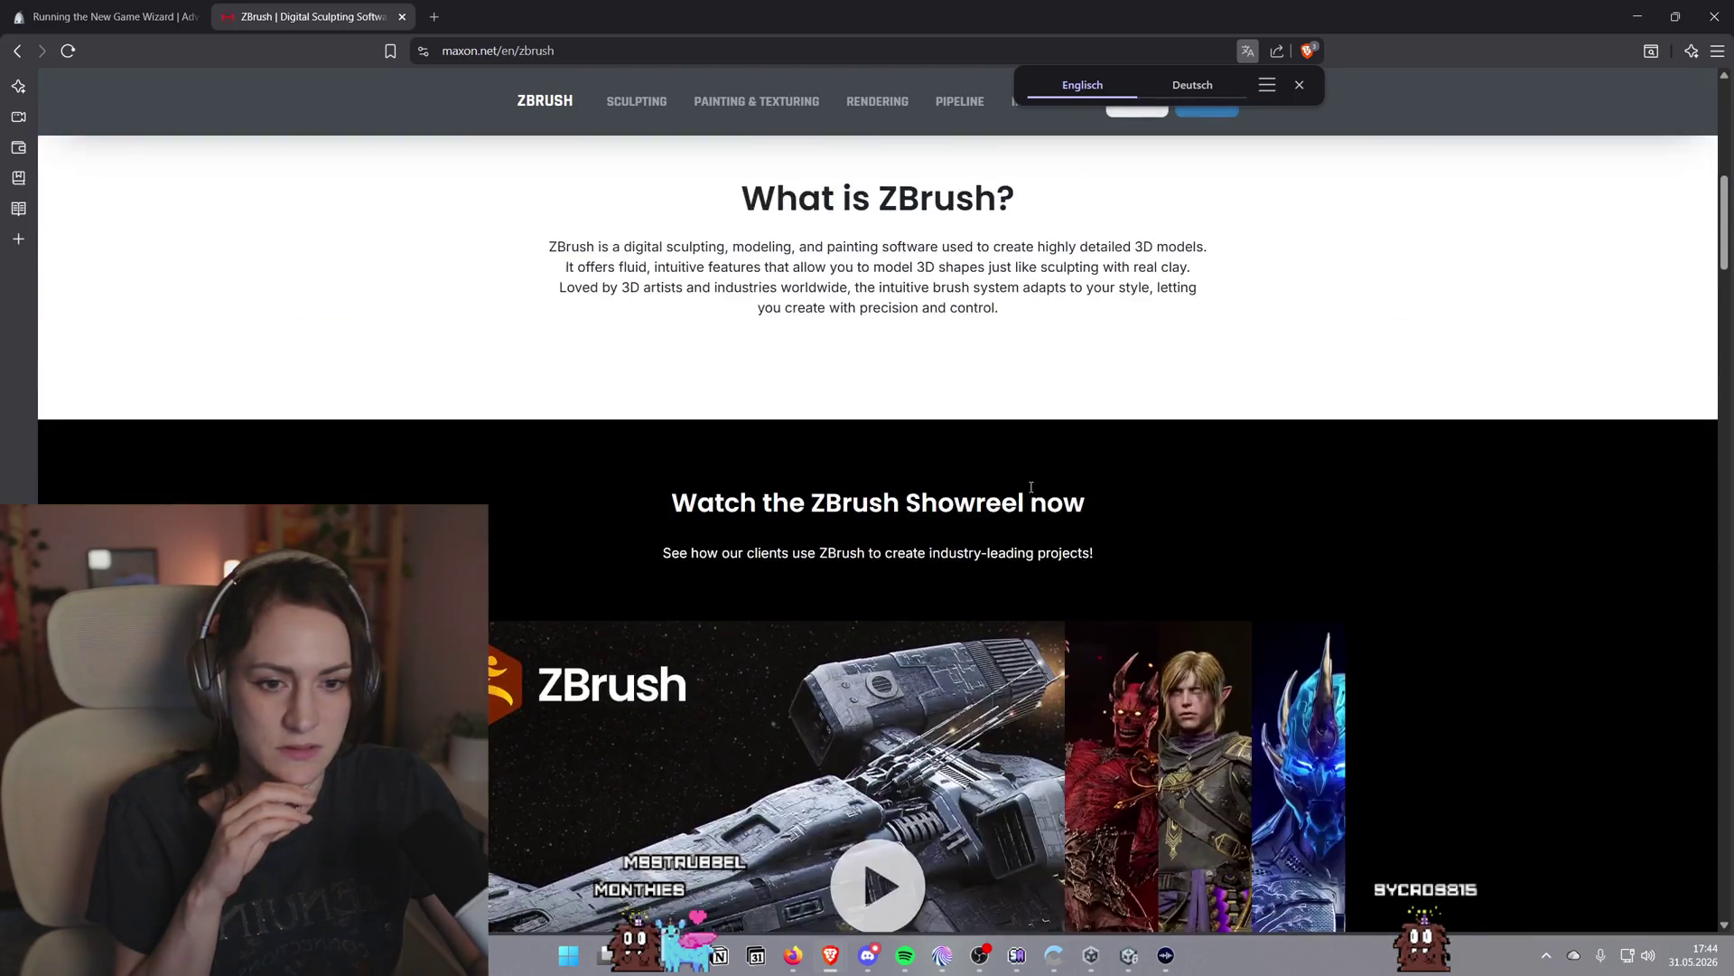
scroll(1012, 495, "down", 13)
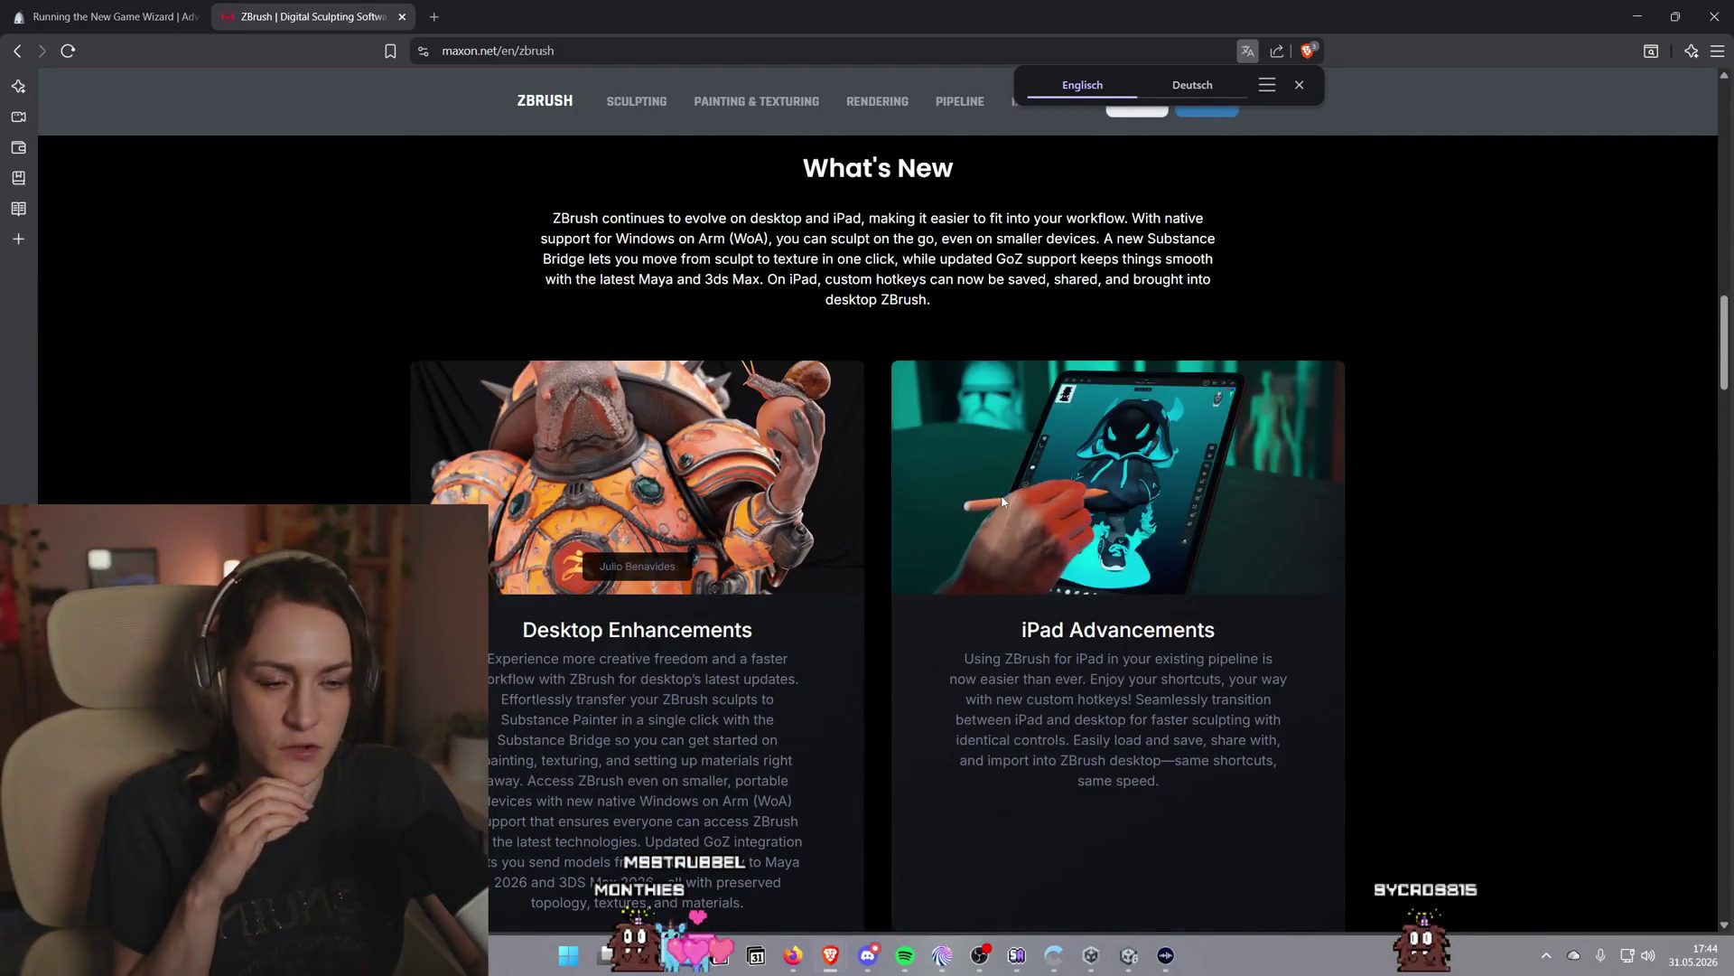
scroll(998, 503, "down", 7)
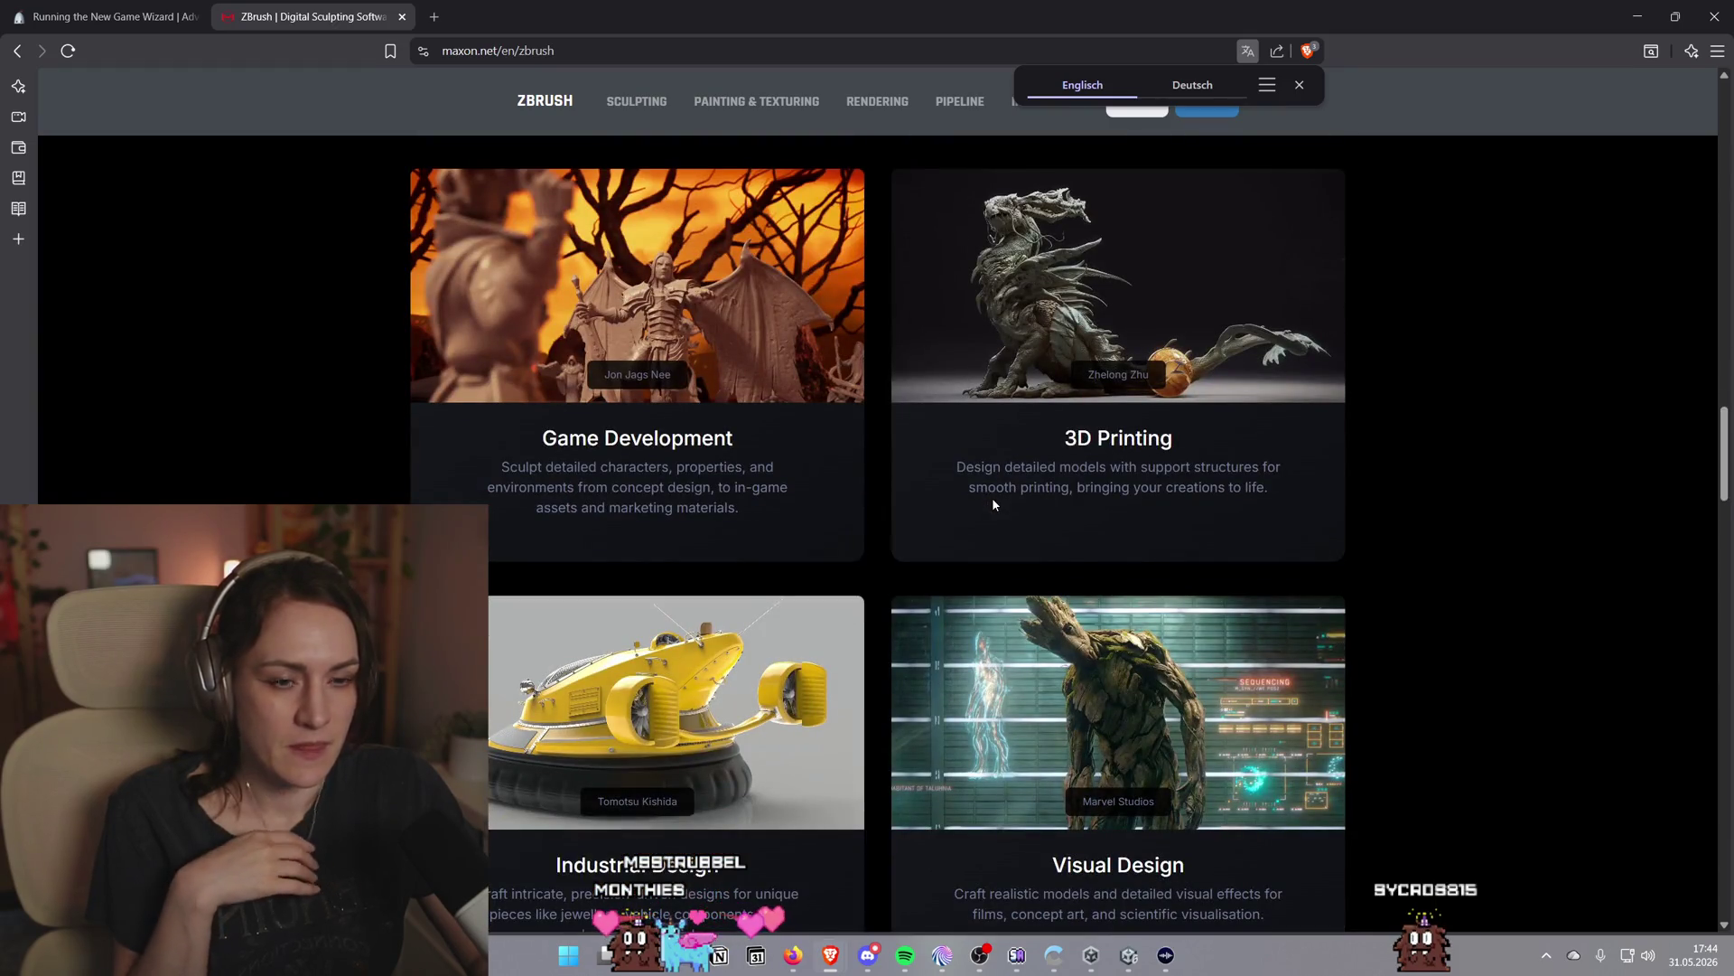
scroll(994, 504, "down", 8)
scroll(1039, 569, "up", 20)
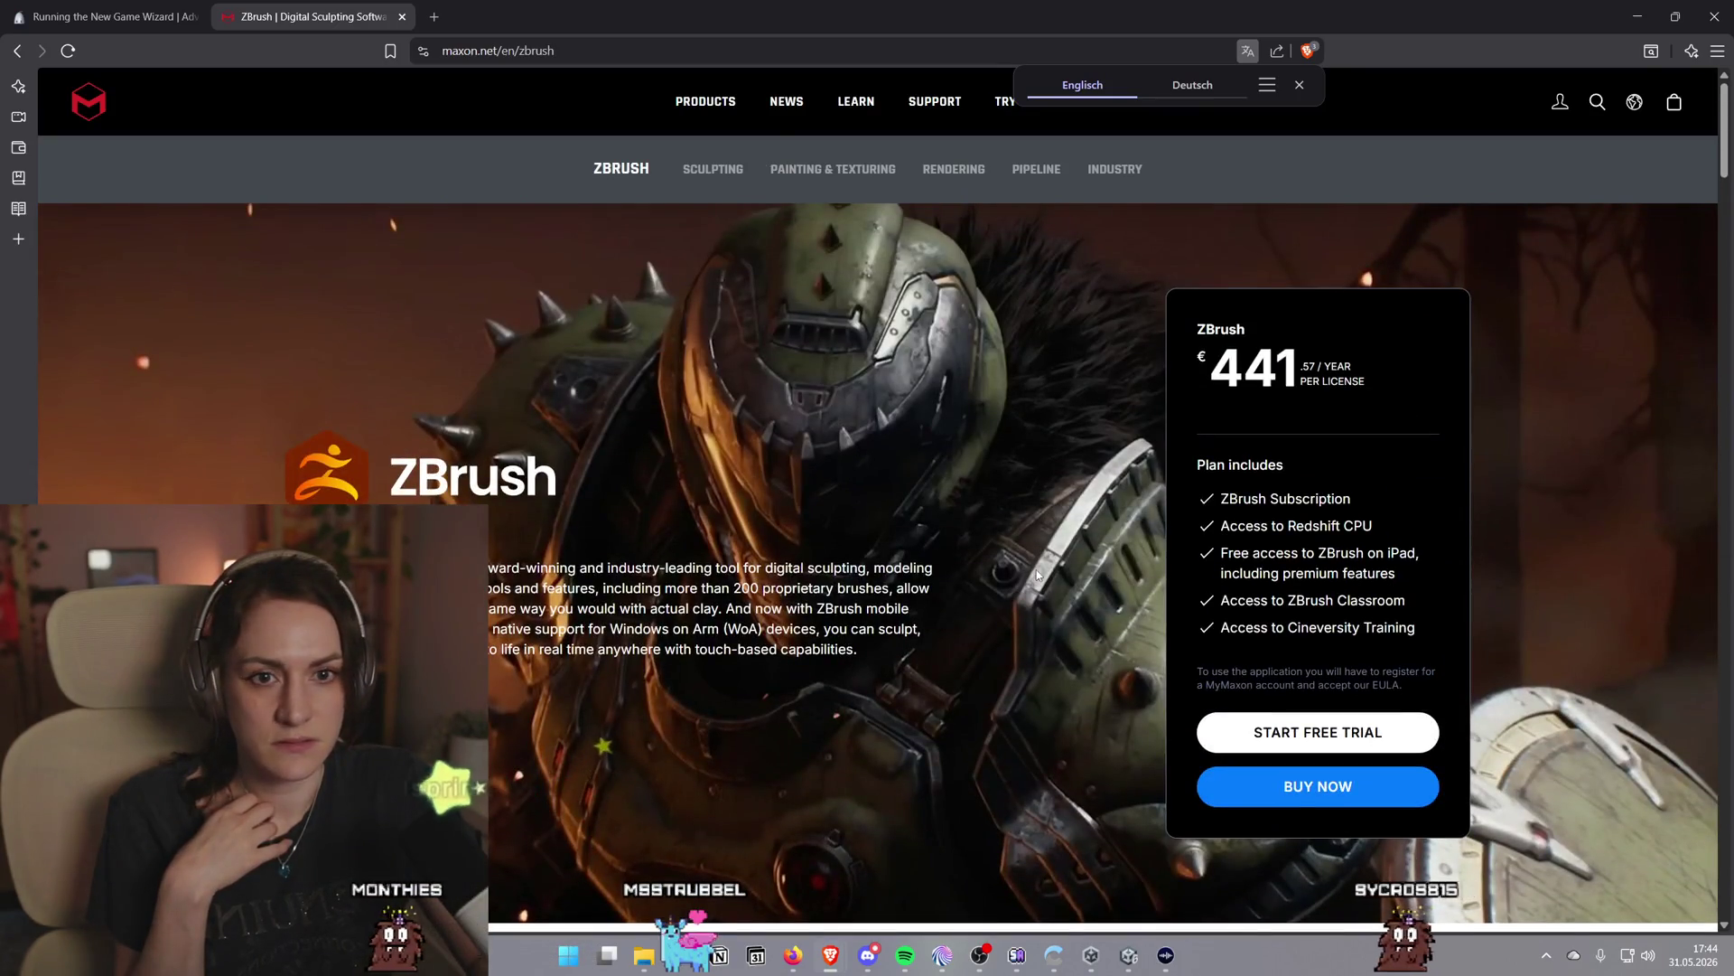
scroll(1035, 575, "down", 15)
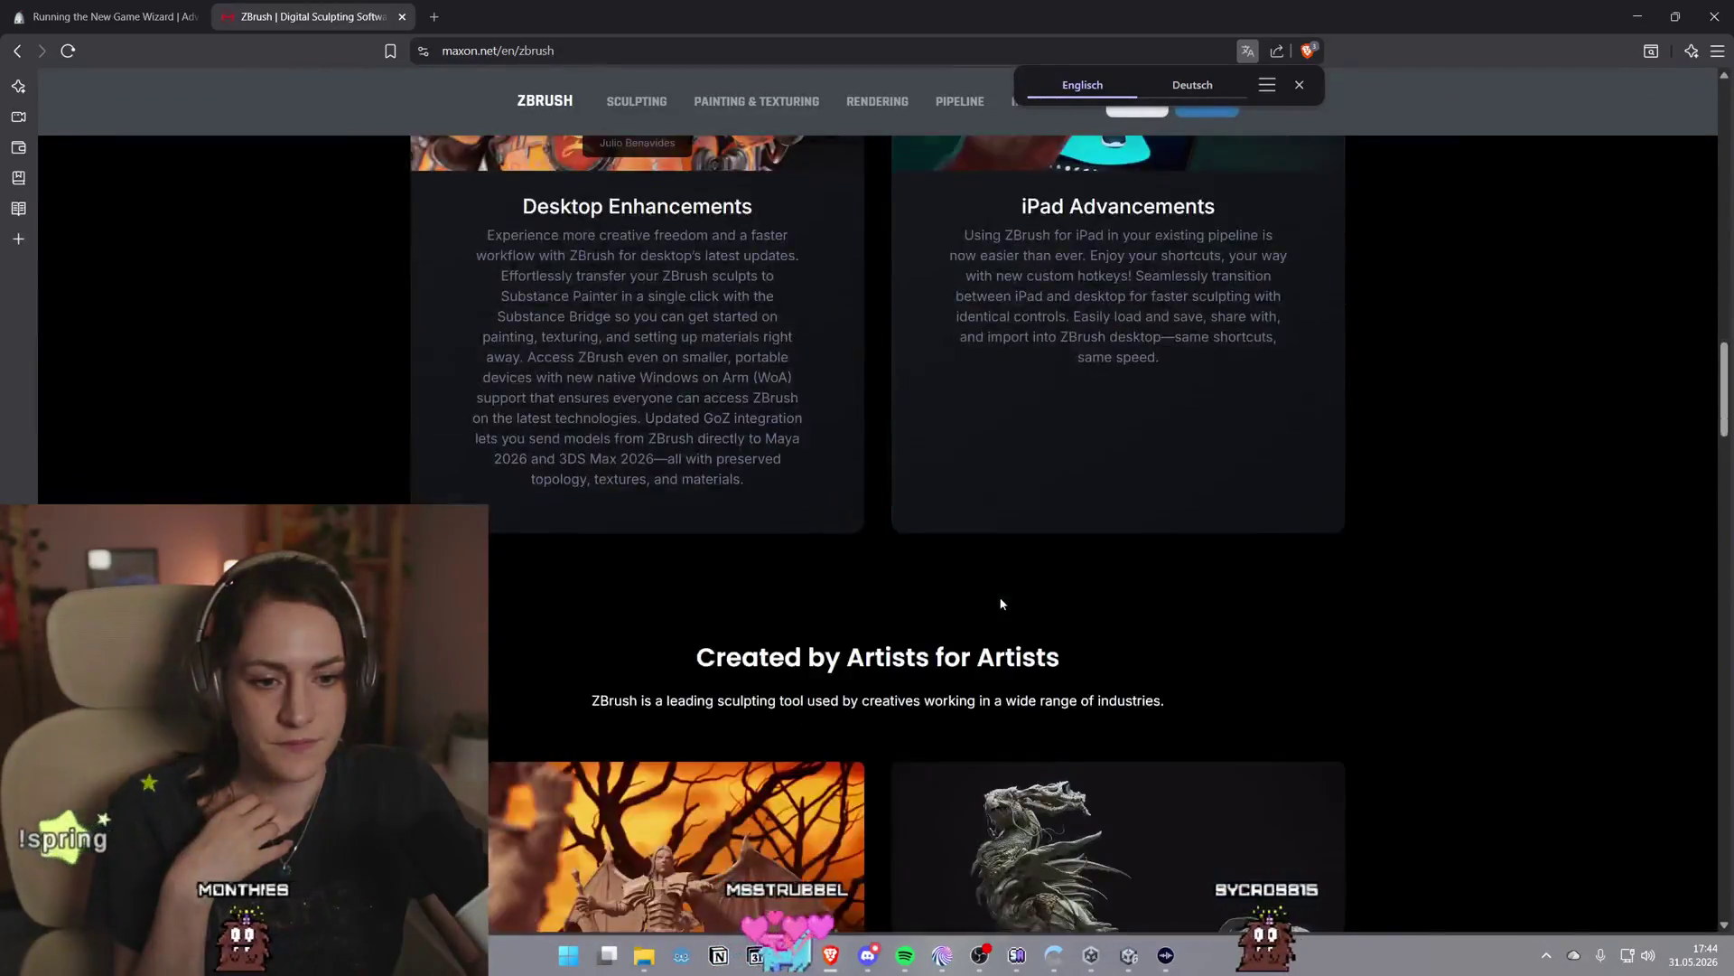
scroll(994, 603, "down", 10)
scroll(986, 610, "up", 3)
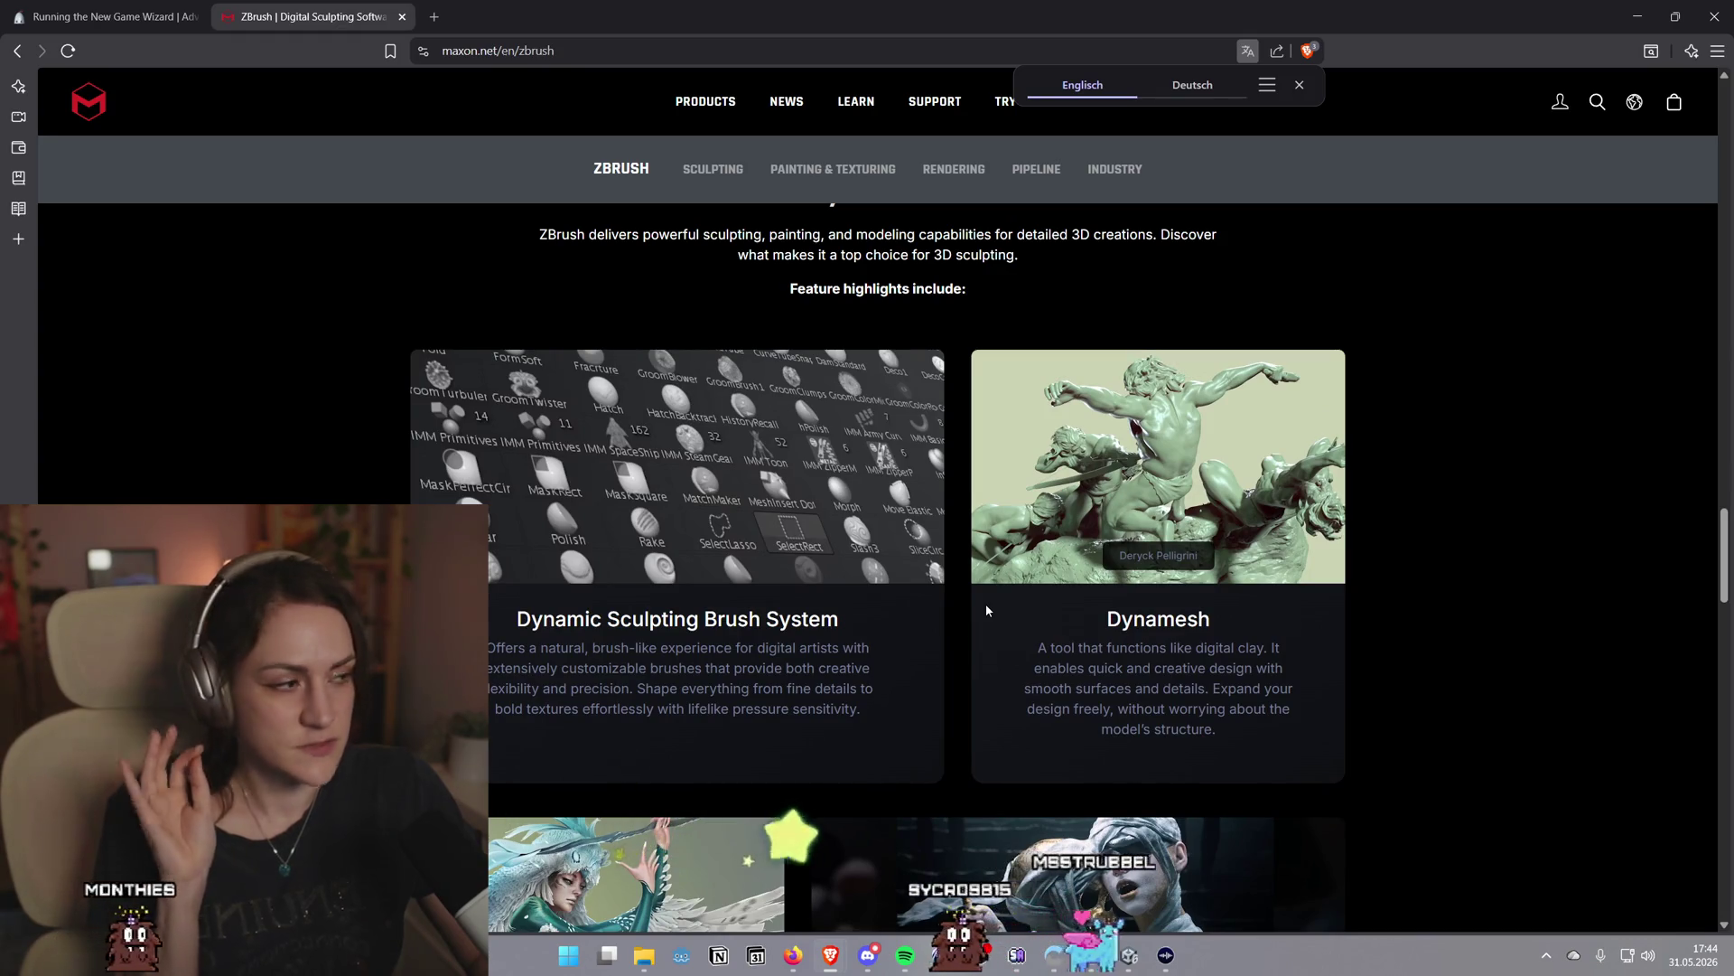
scroll(985, 604, "down", 8)
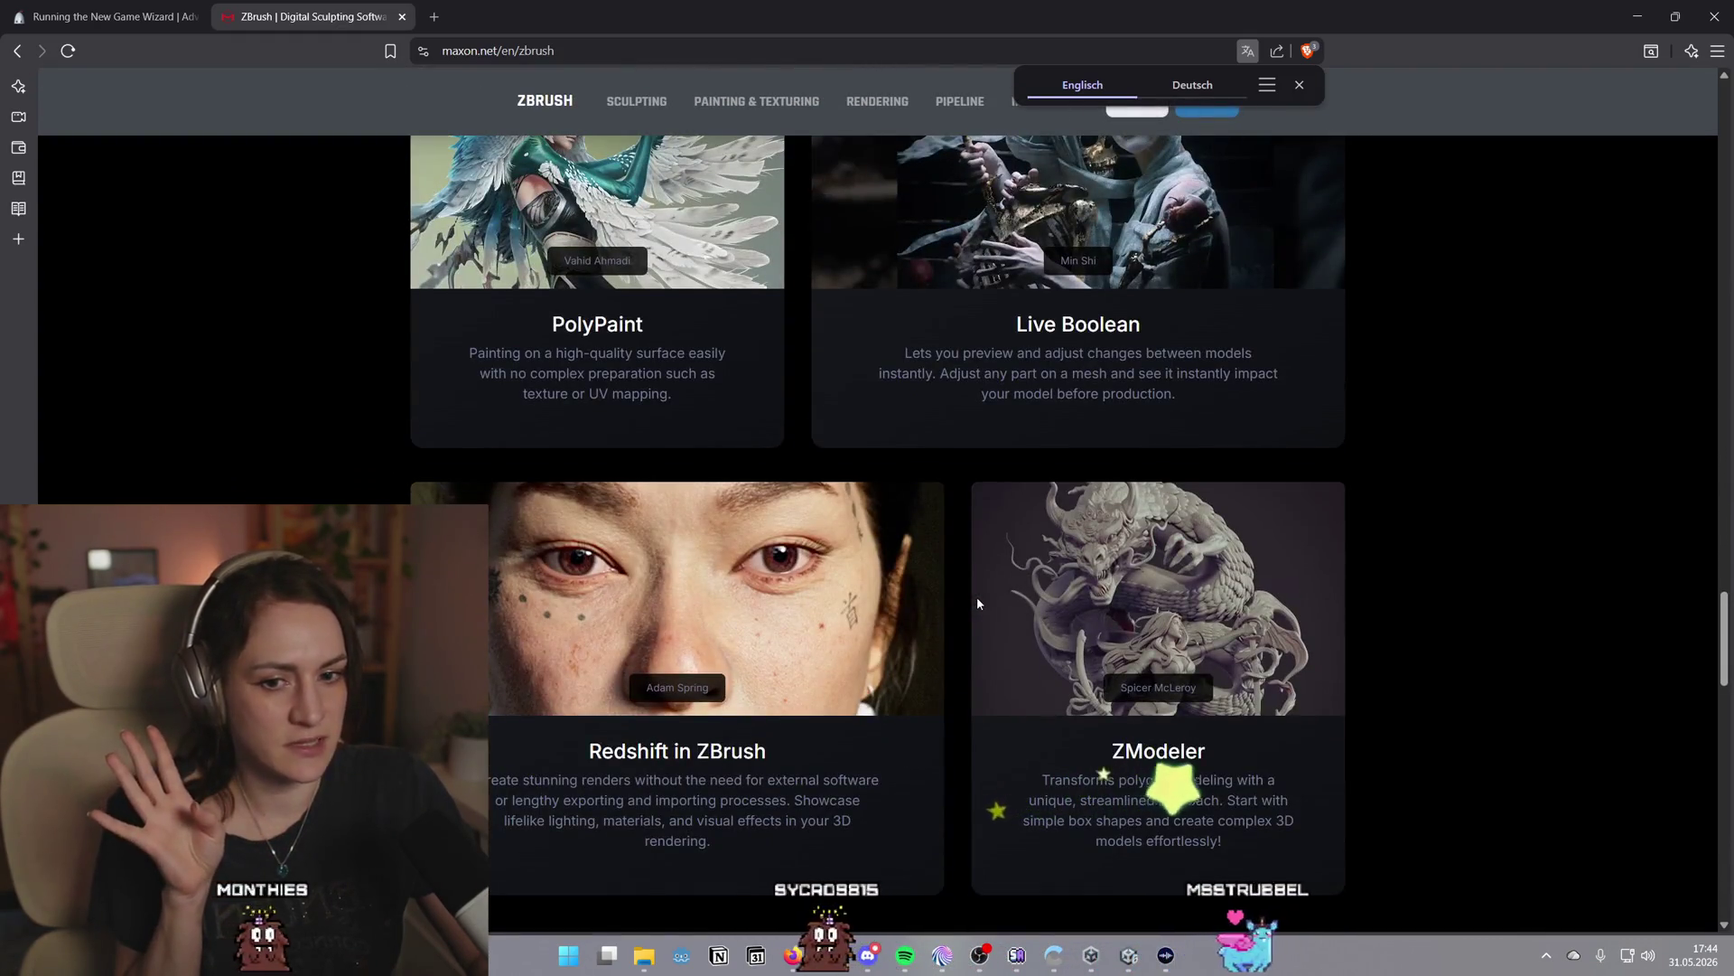
scroll(977, 604, "down", 10)
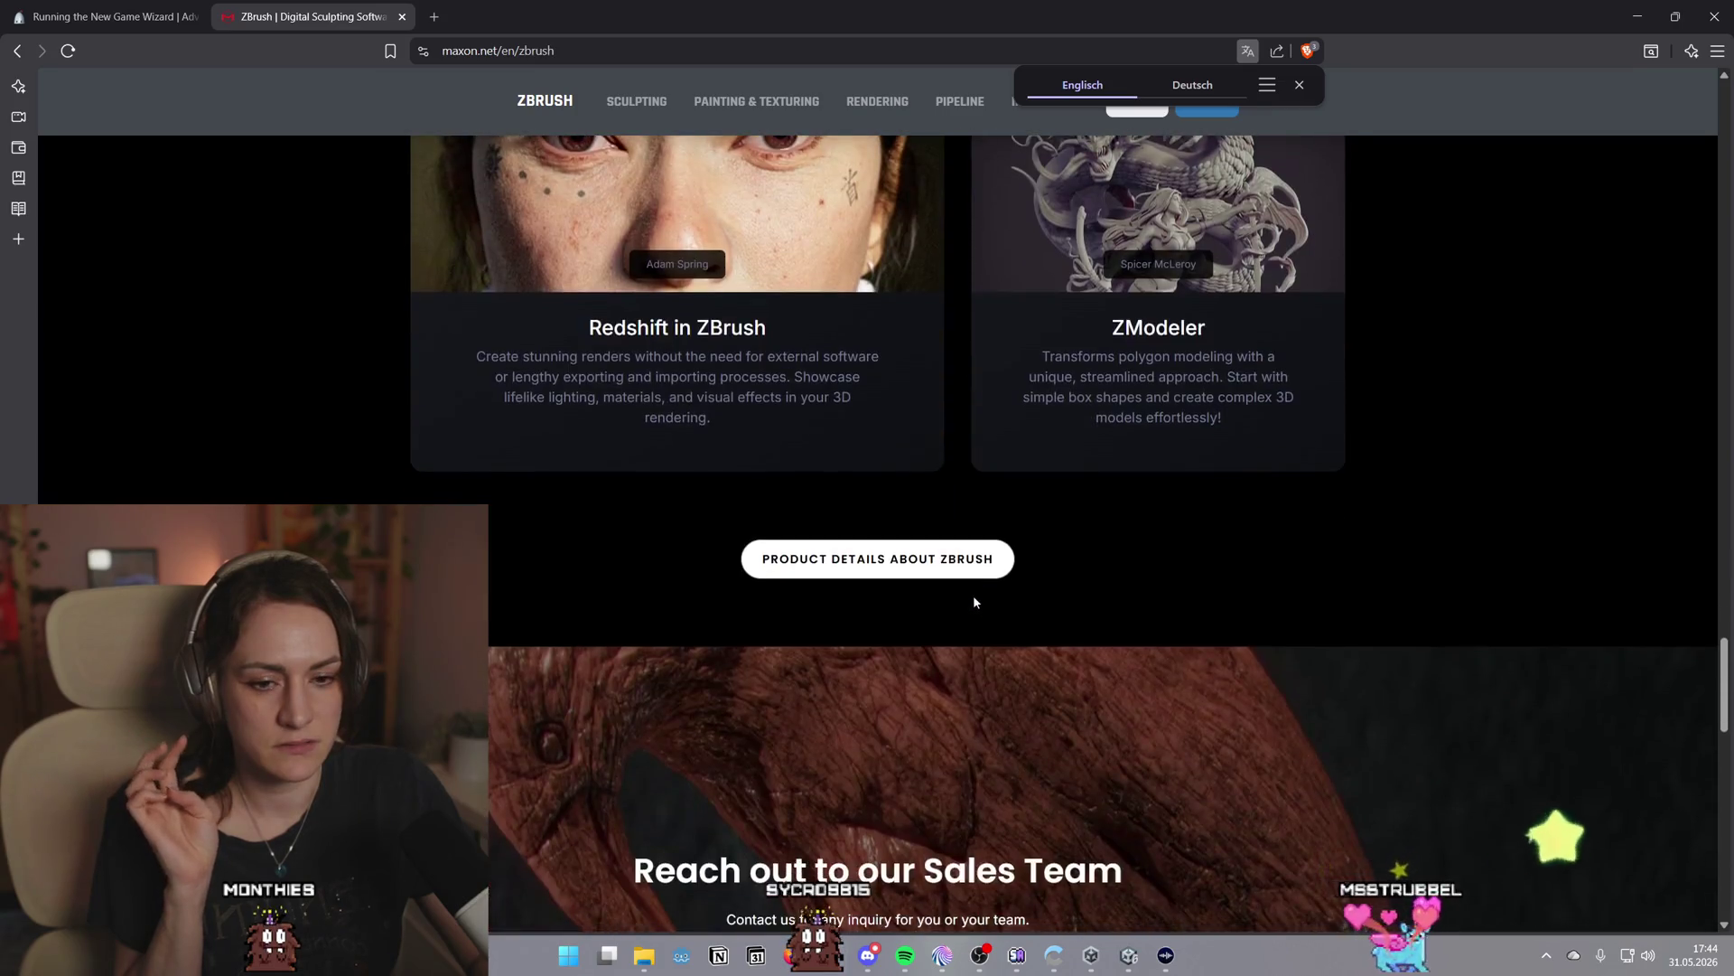
scroll(971, 593, "up", 10)
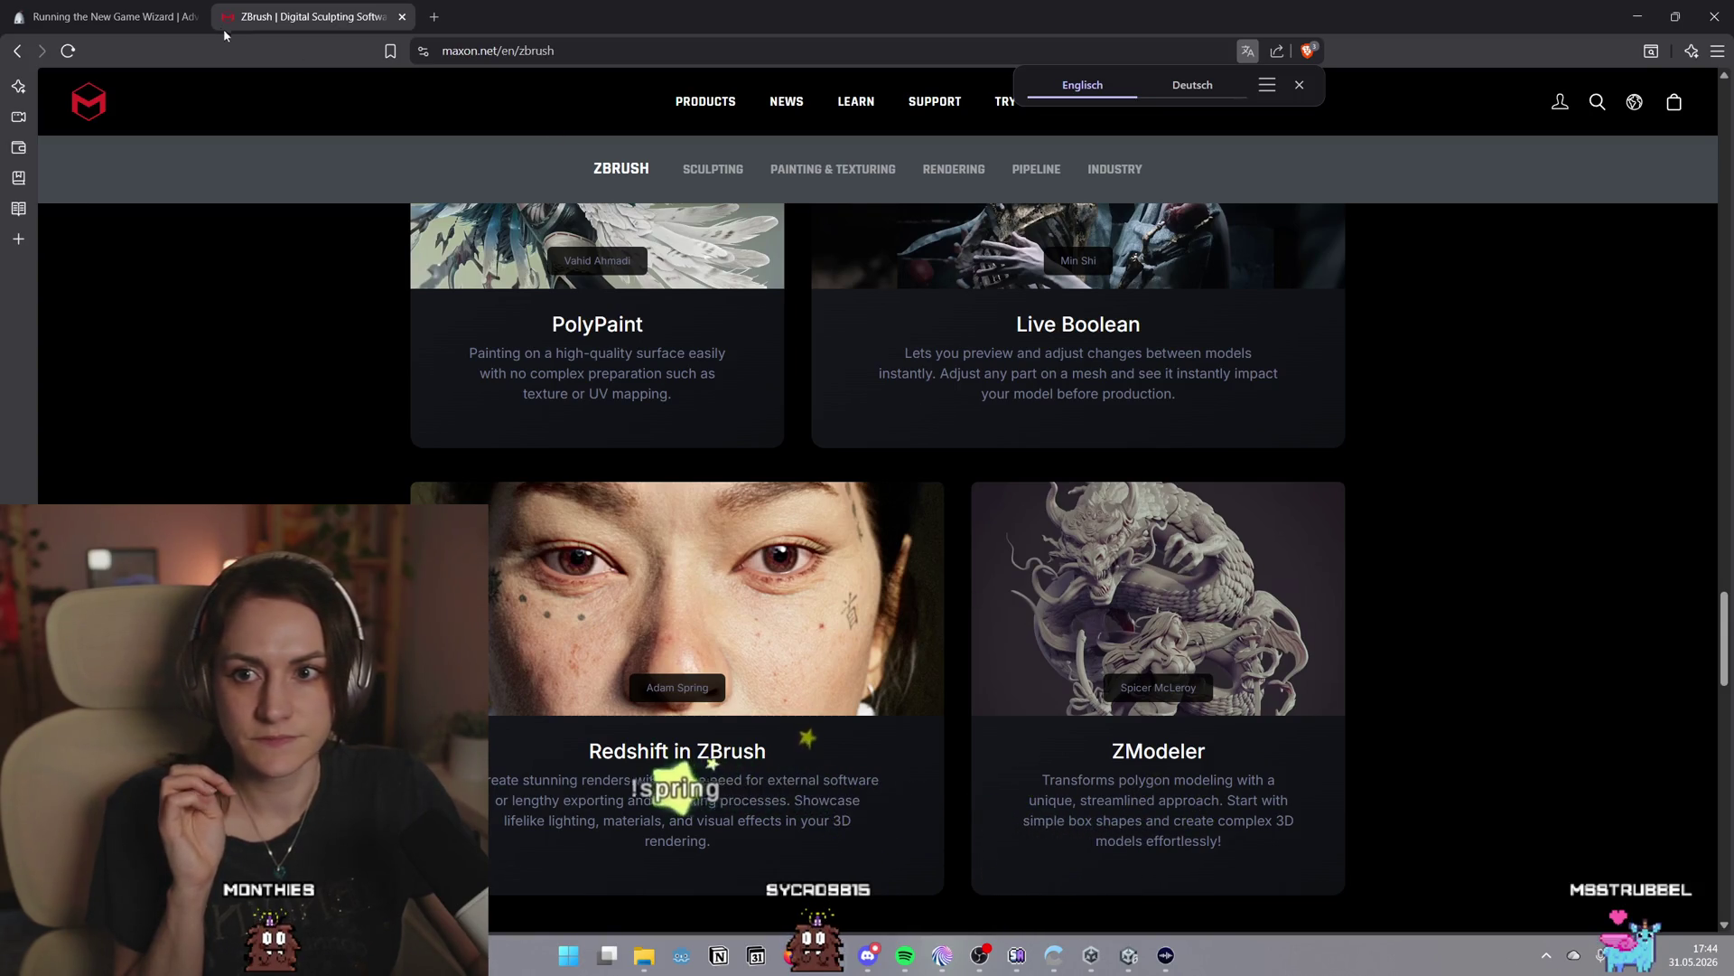
left_click(163, 16)
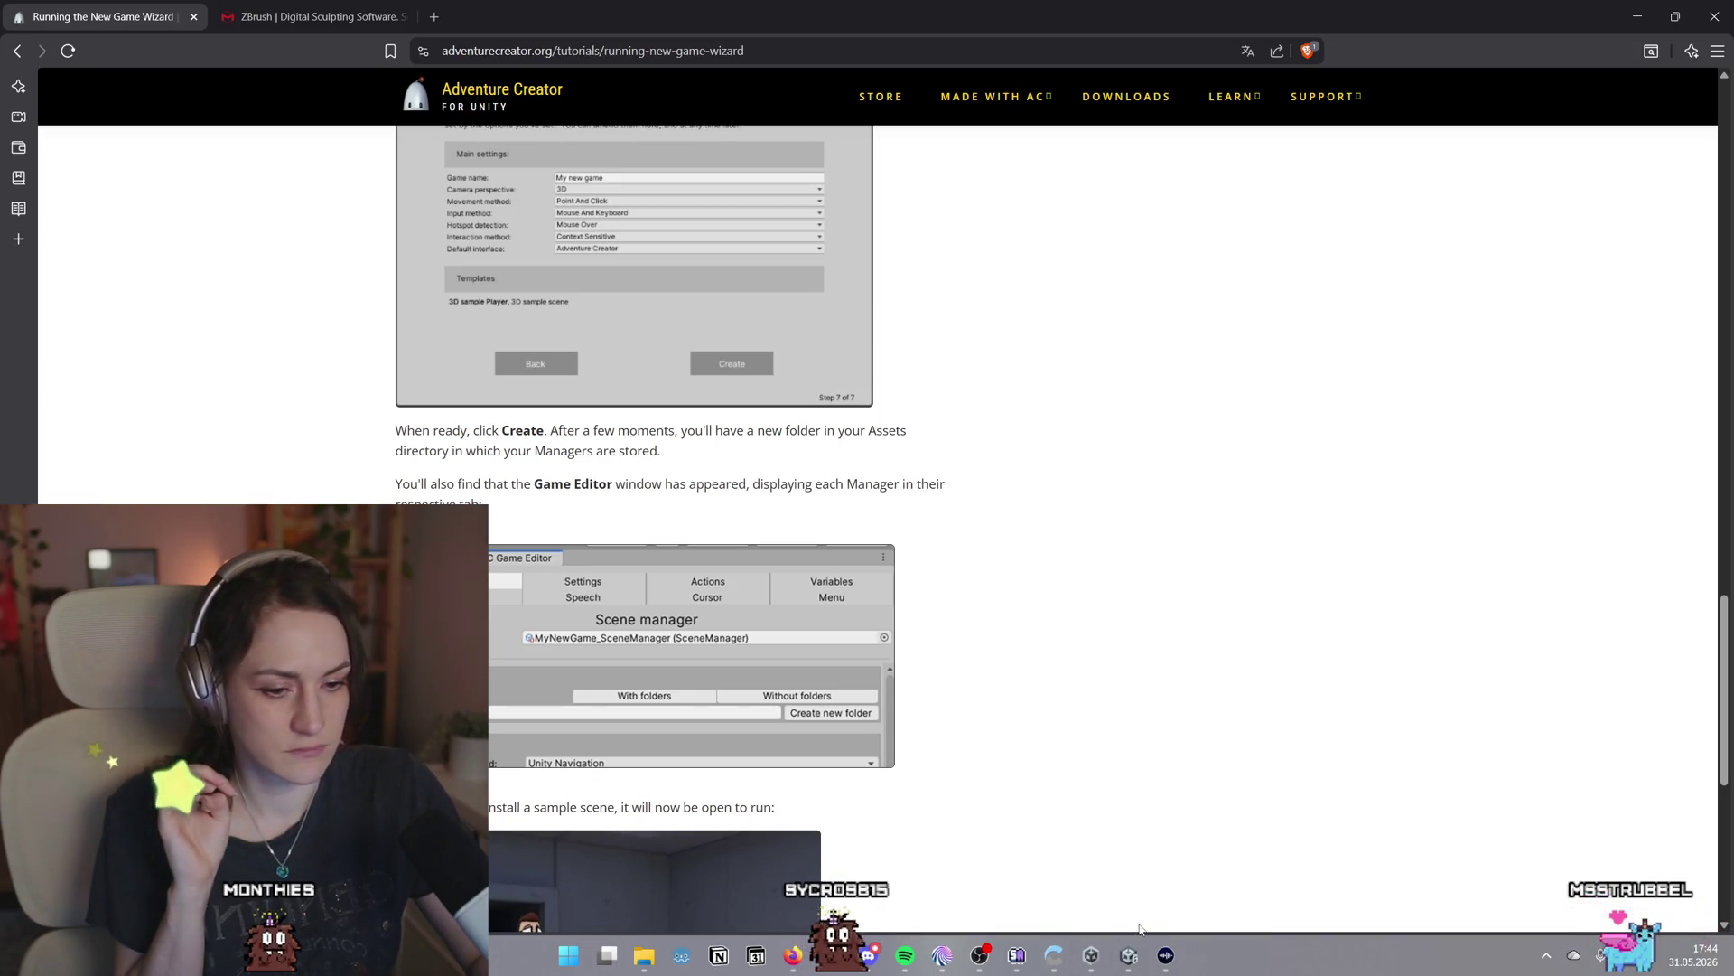
left_click(1128, 963)
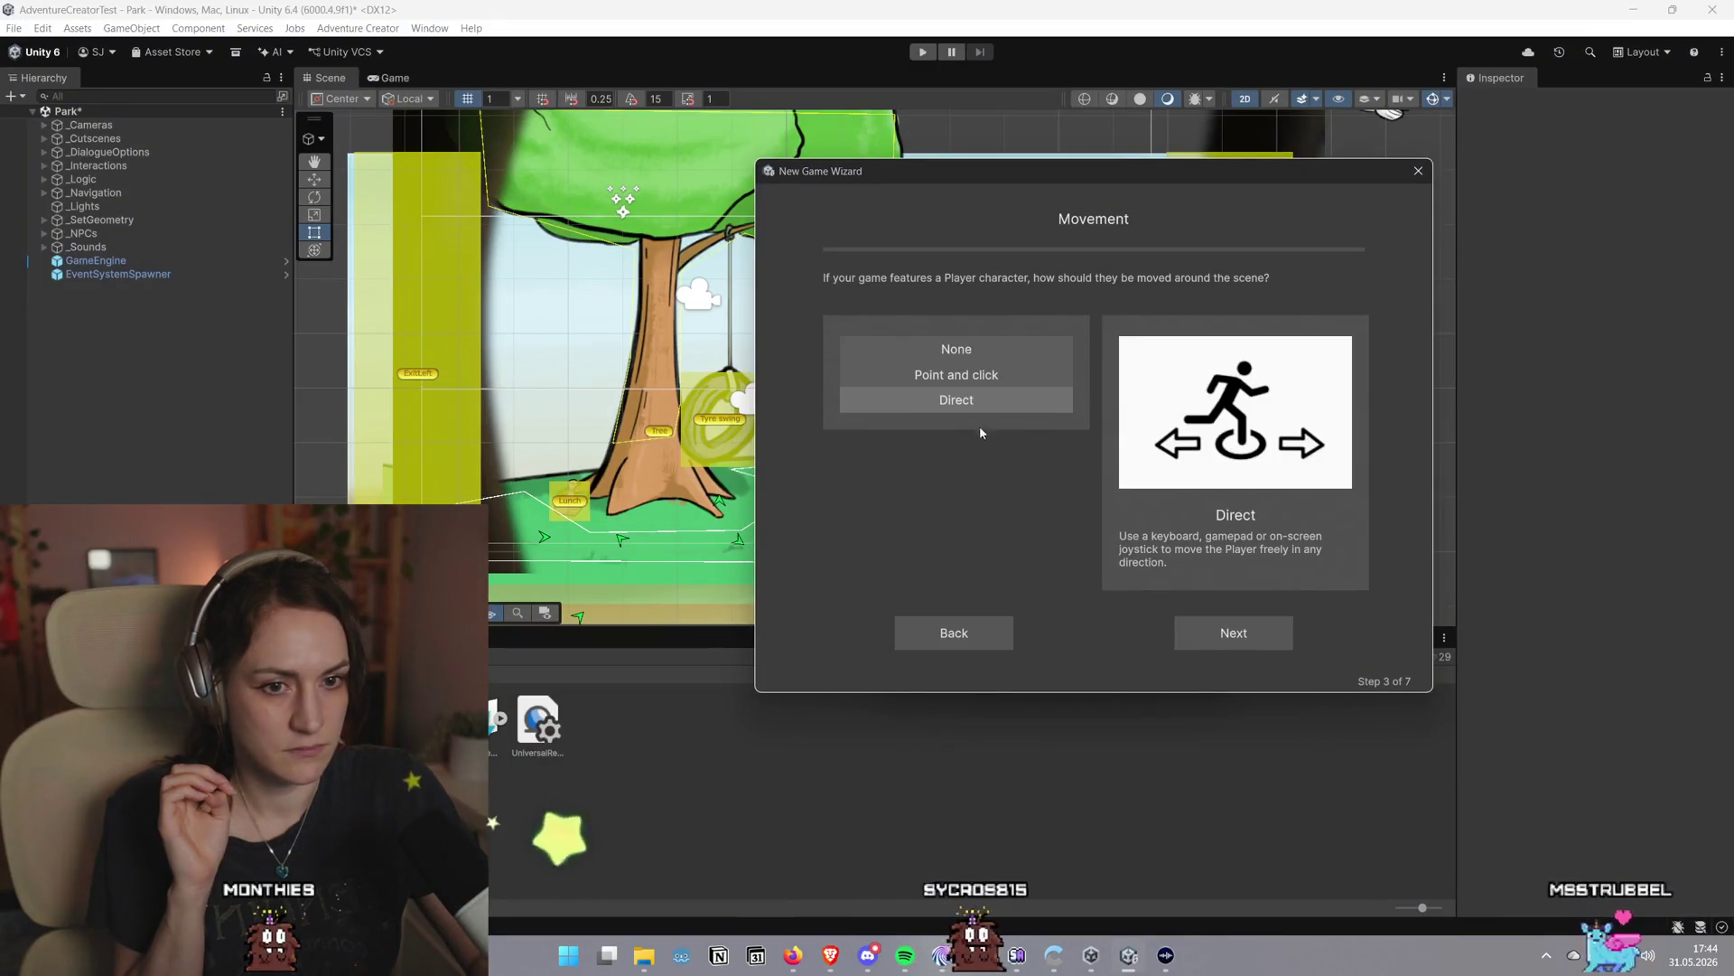
Set player movement to Point and click and keep Mouse and keyboard input
left_click(956, 385)
left_click(1200, 623)
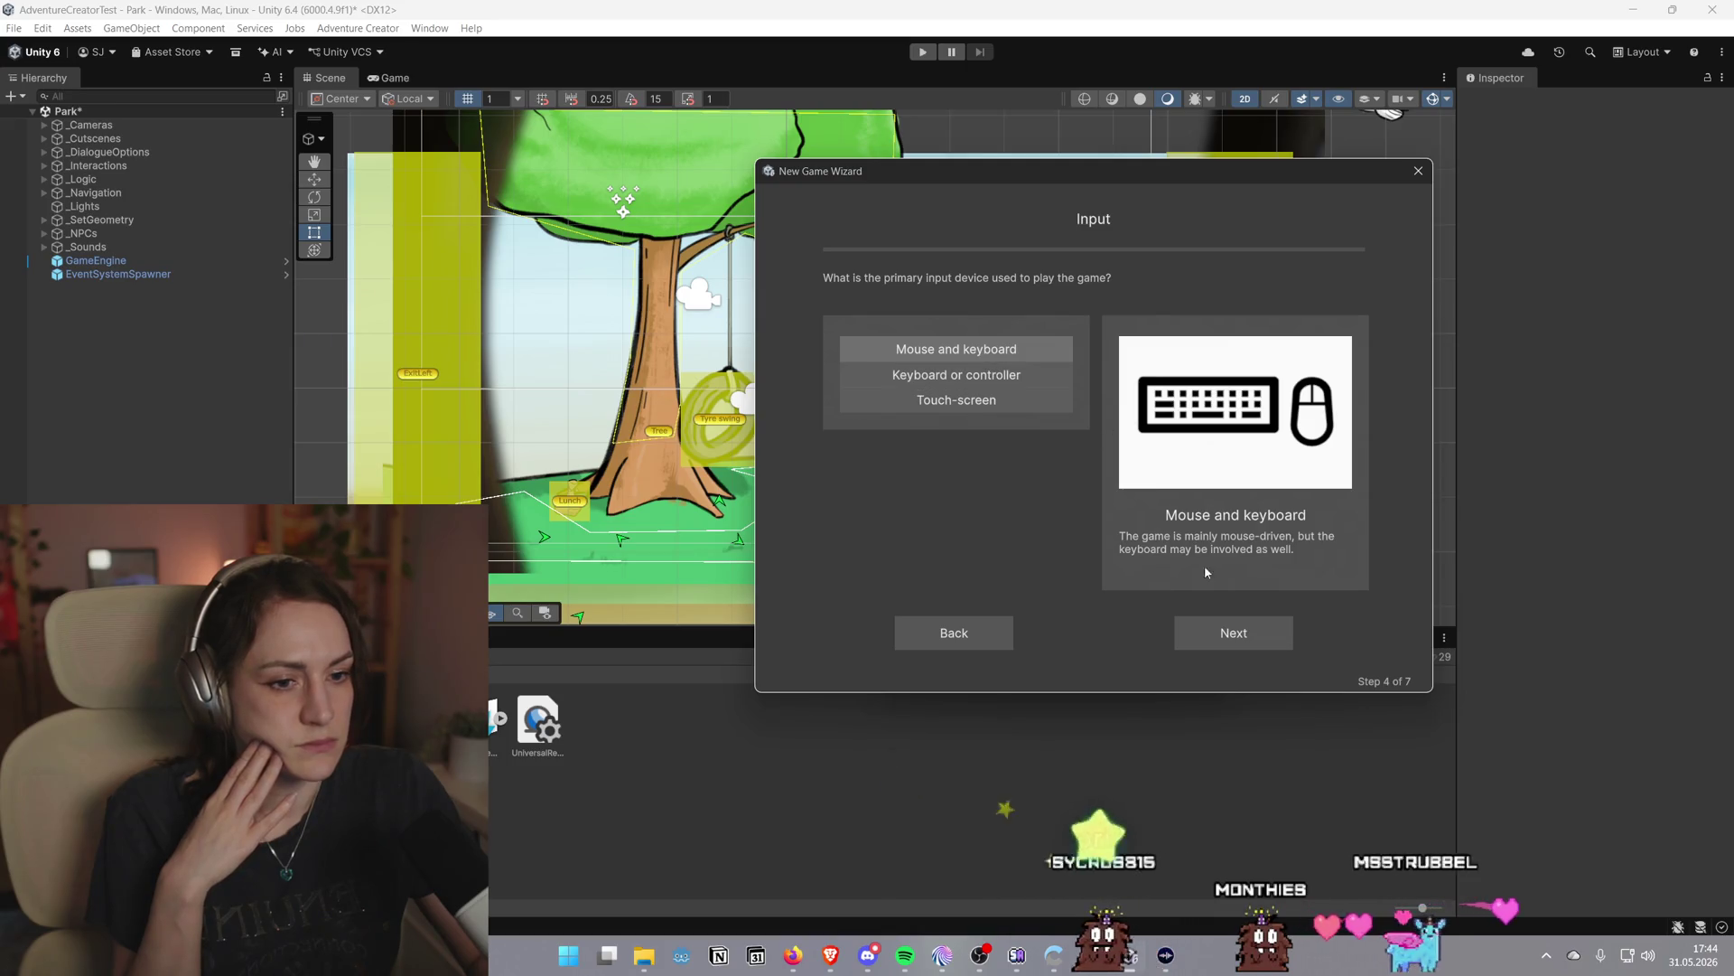
left_click(1233, 633)
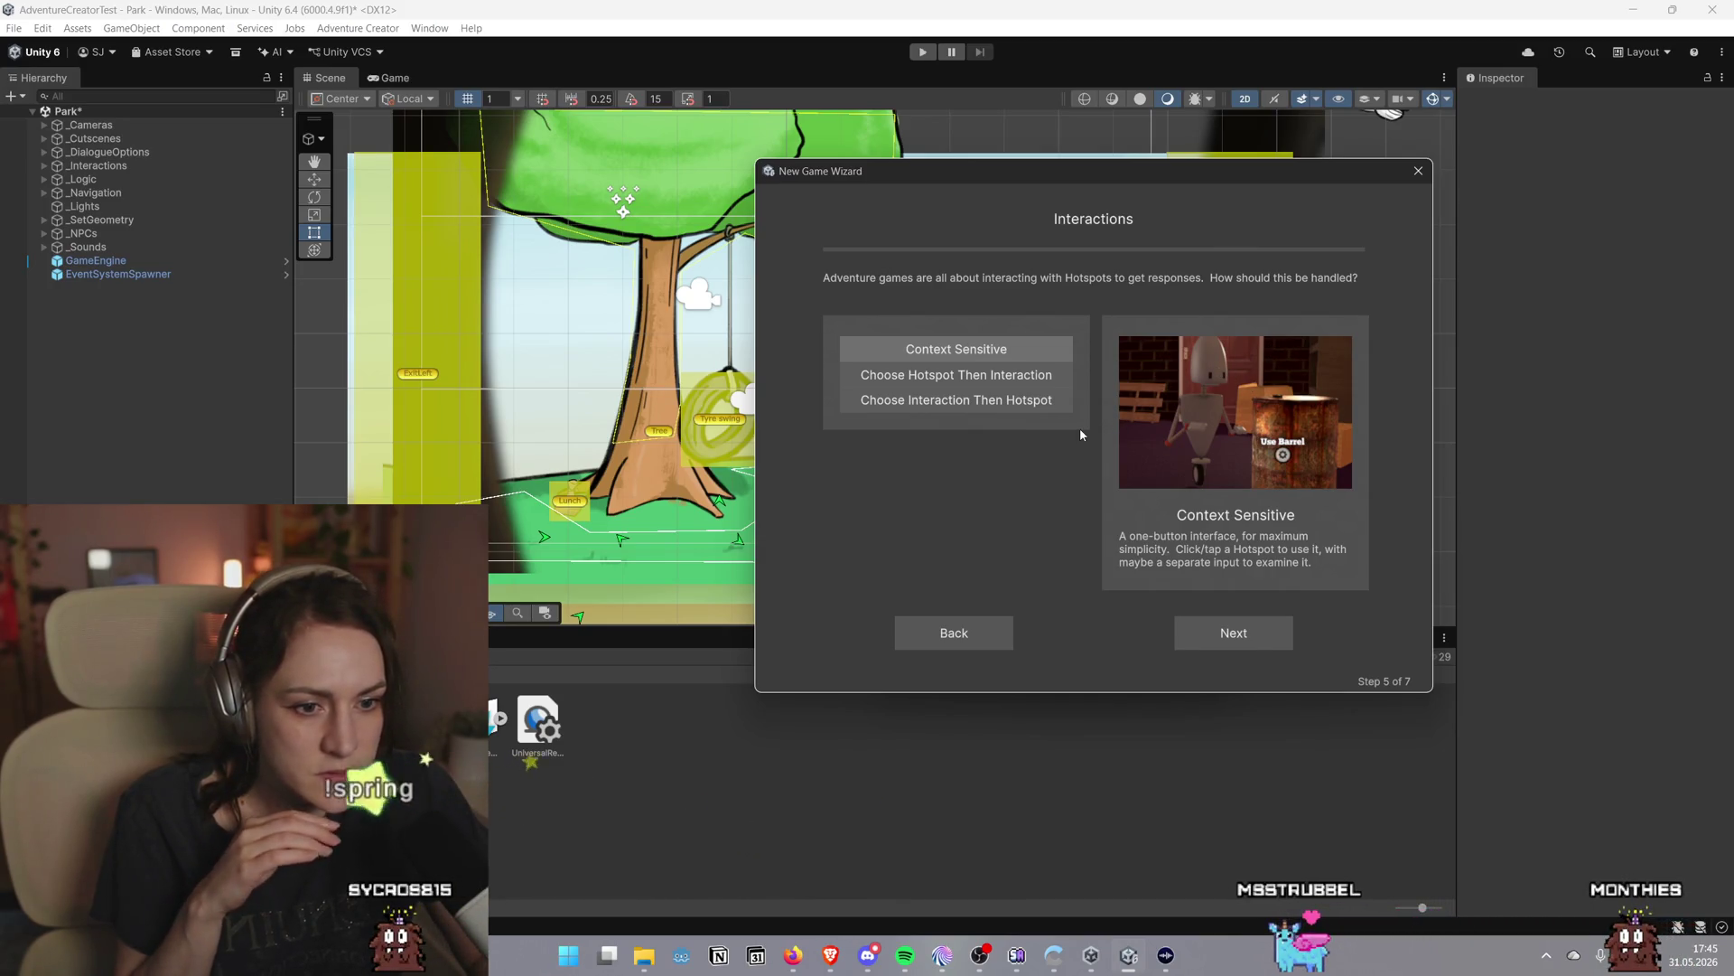
Compare the interaction methods, settle on Context Sensitive, and continue to Templates
left_click(987, 383)
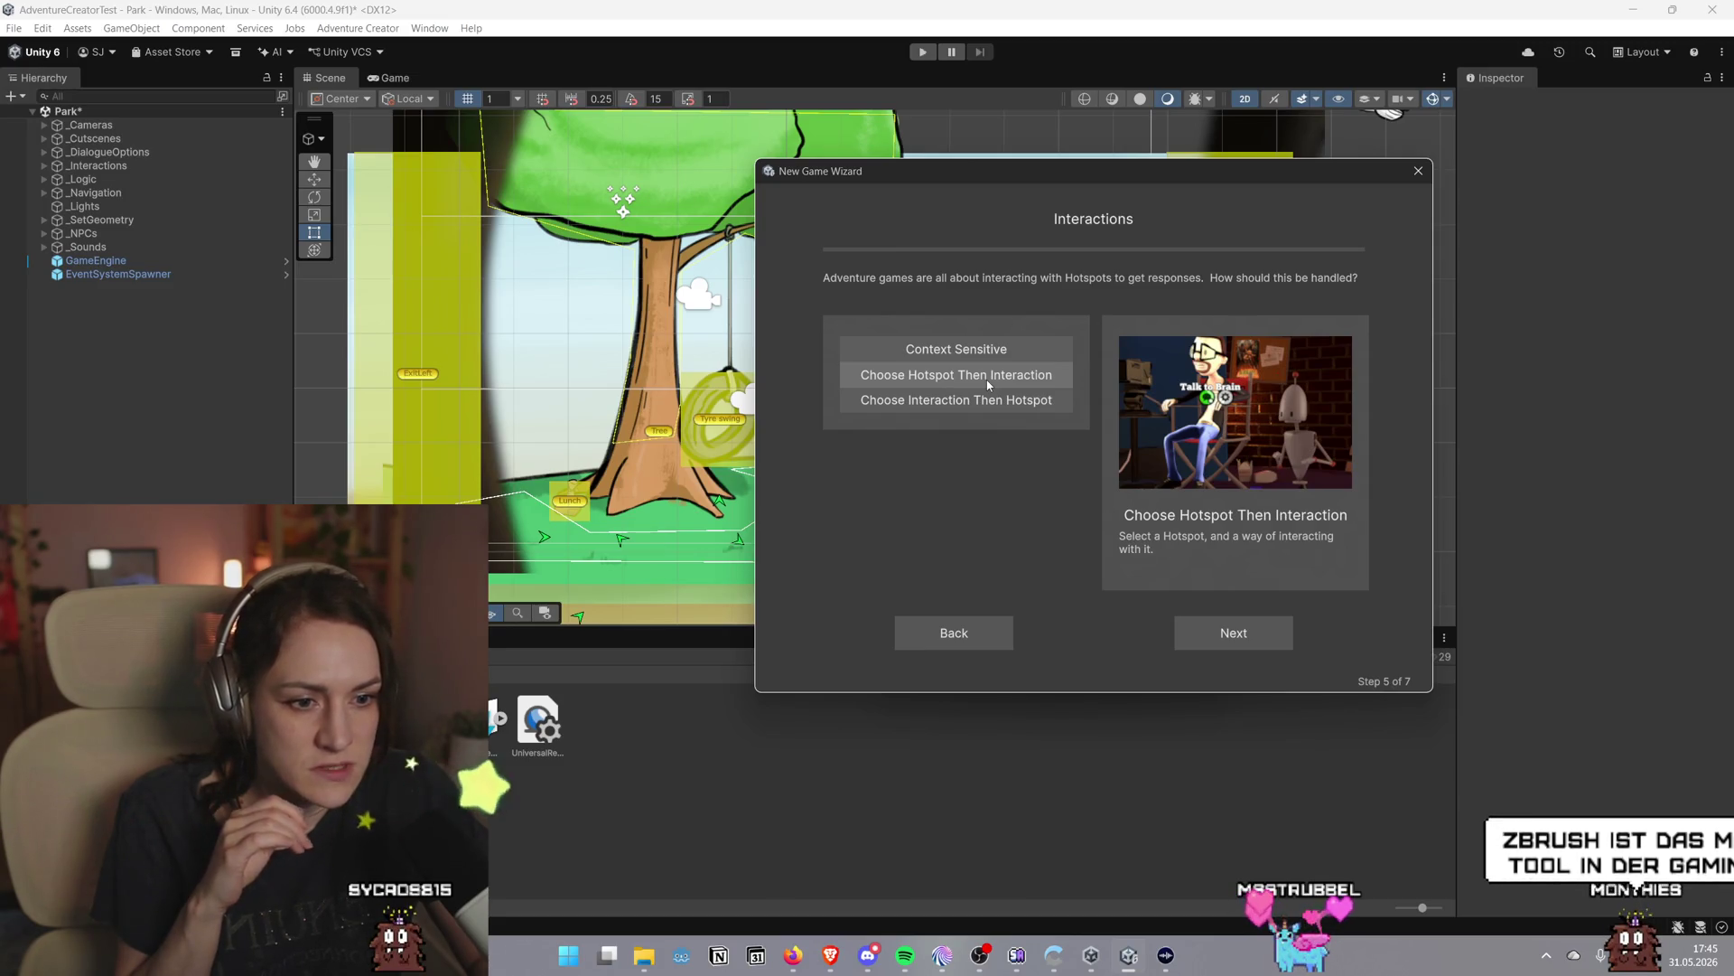
left_click(978, 402)
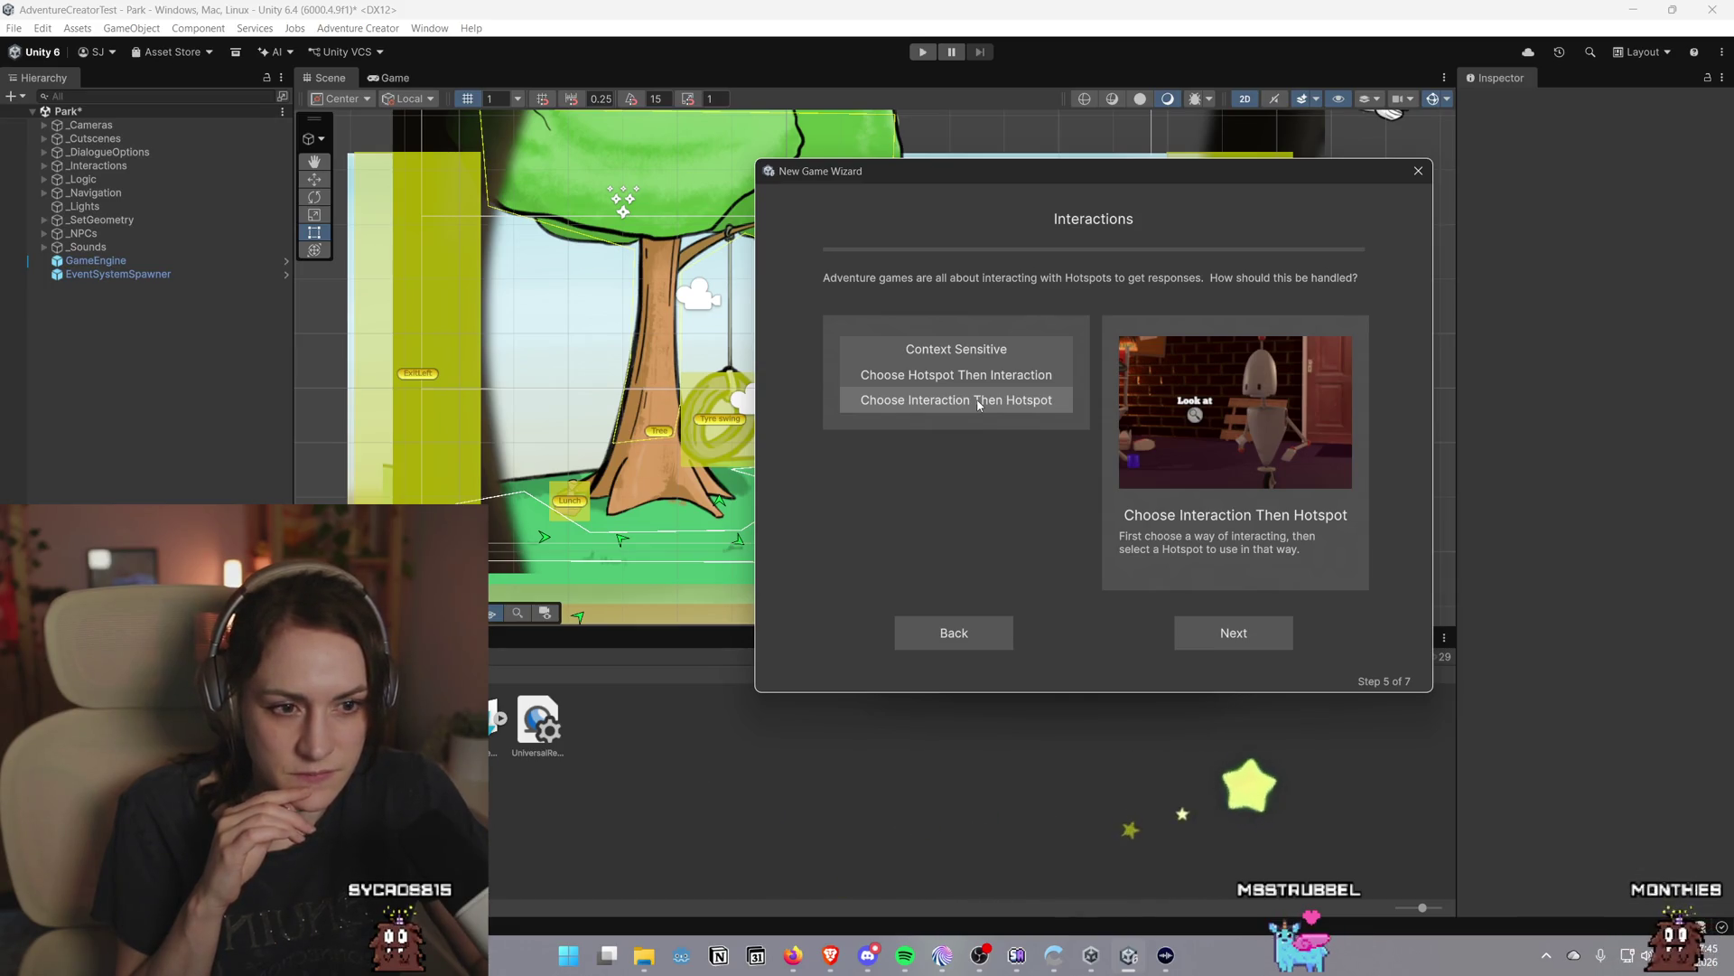
left_click(1033, 374)
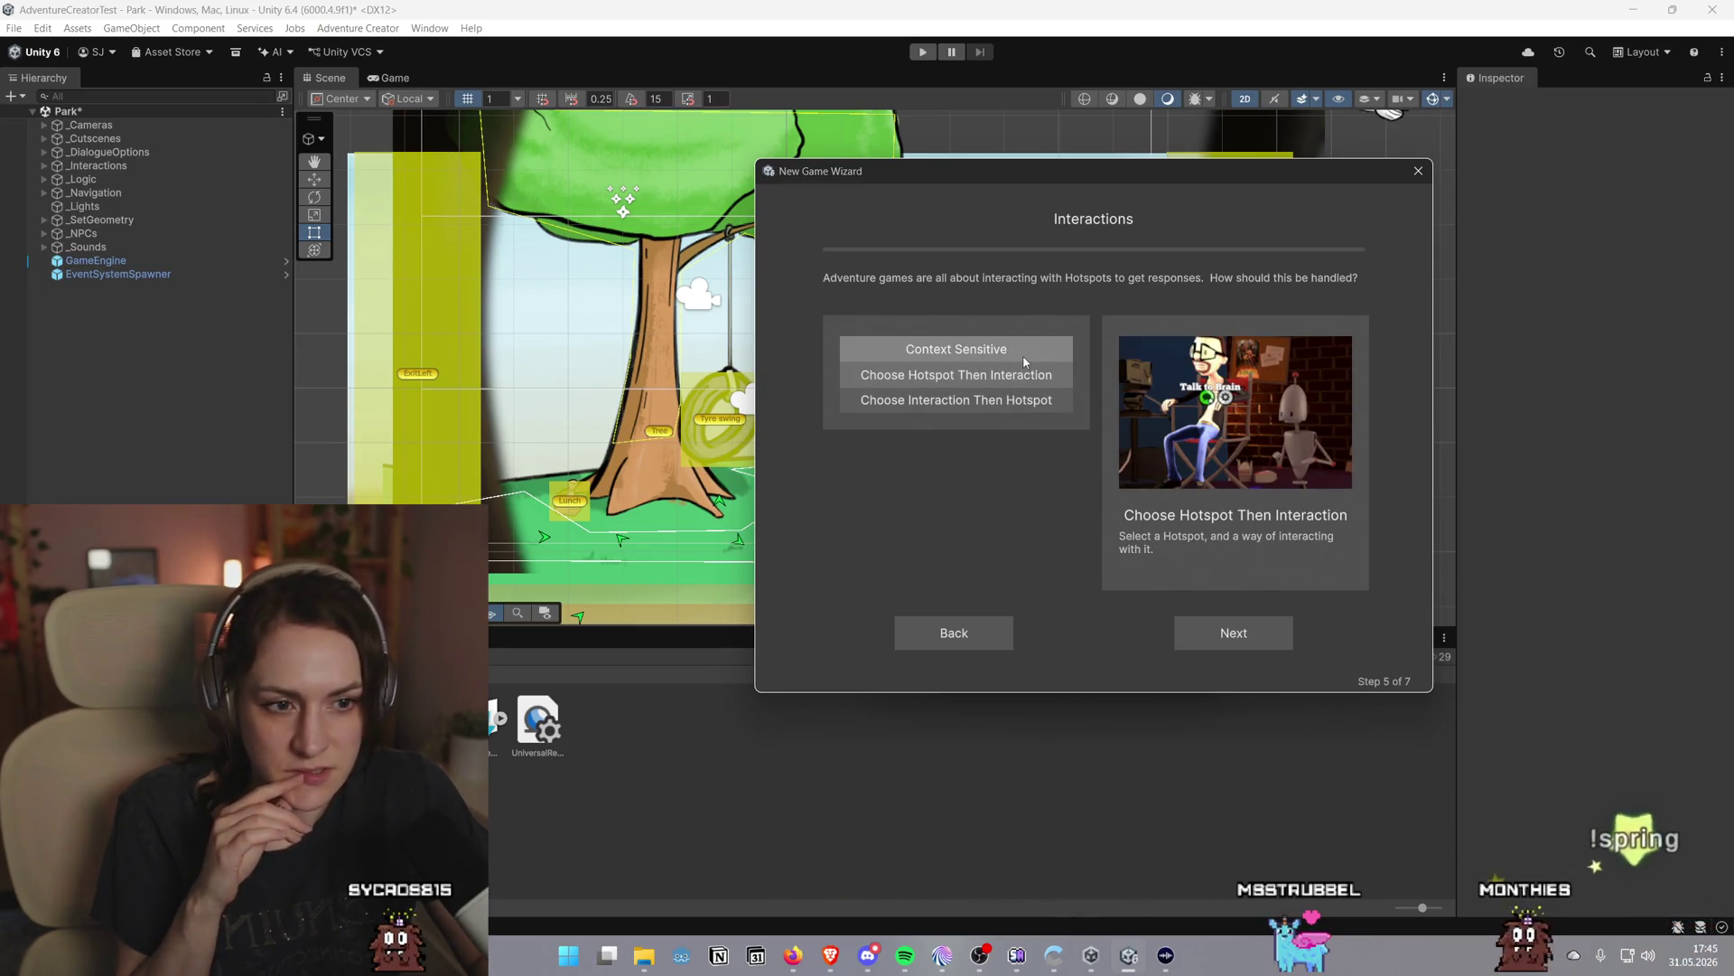
left_click(1021, 354)
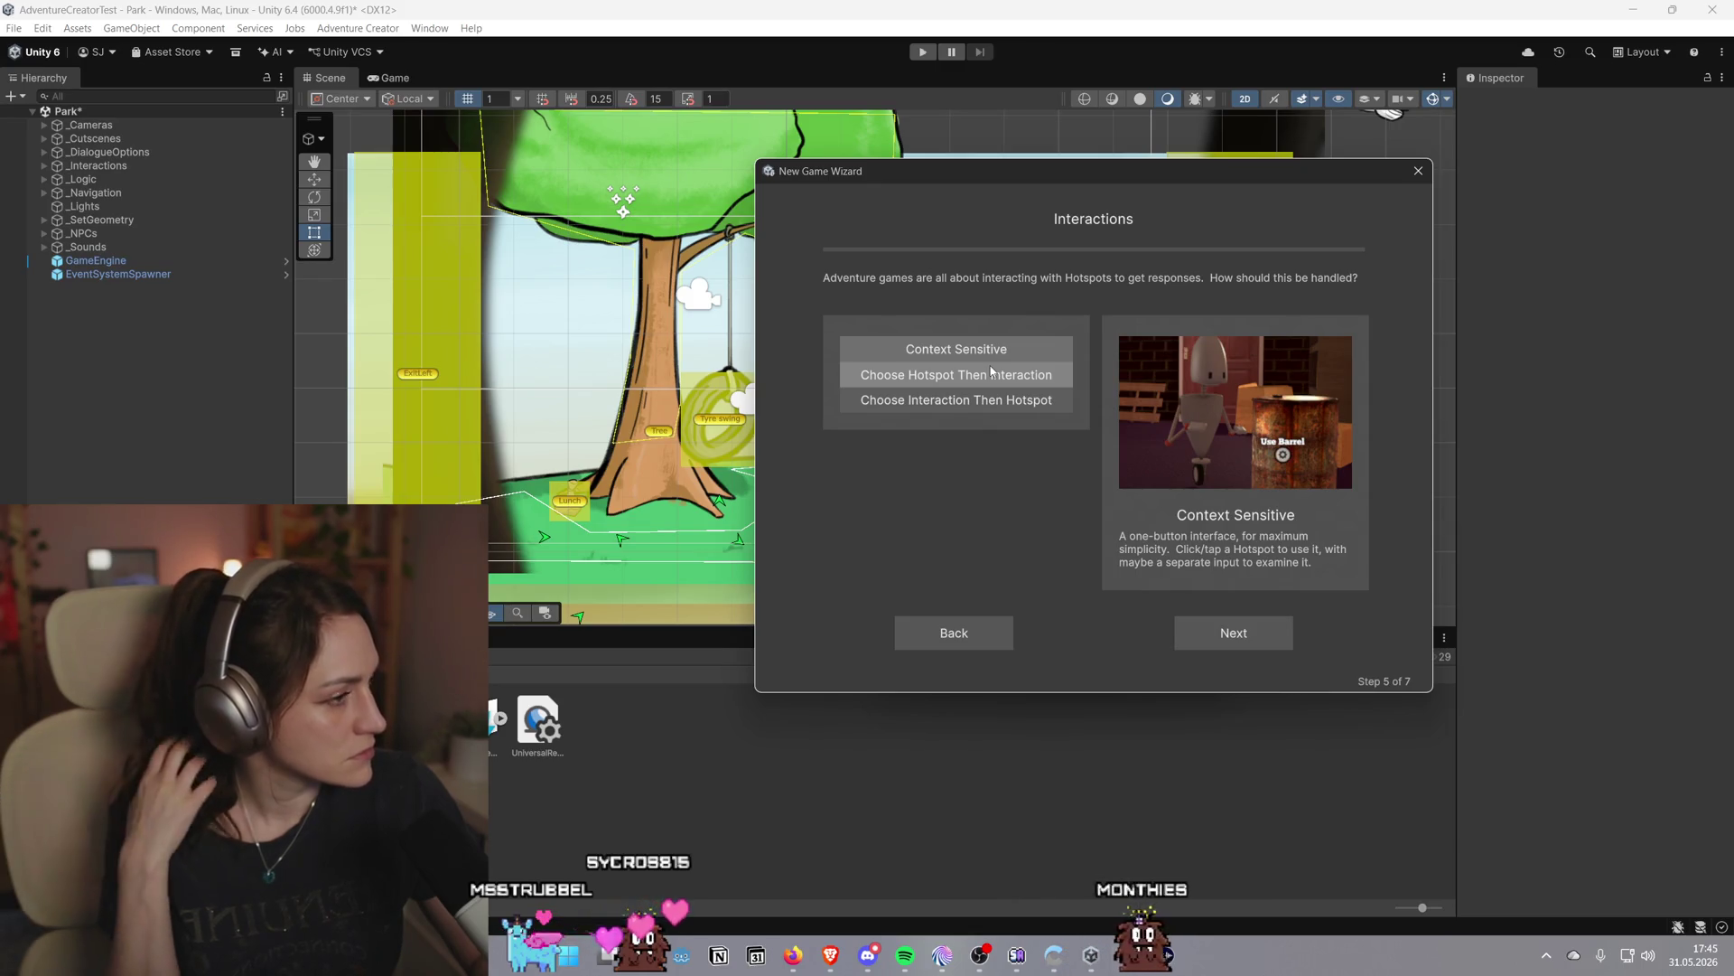
left_click(1279, 647)
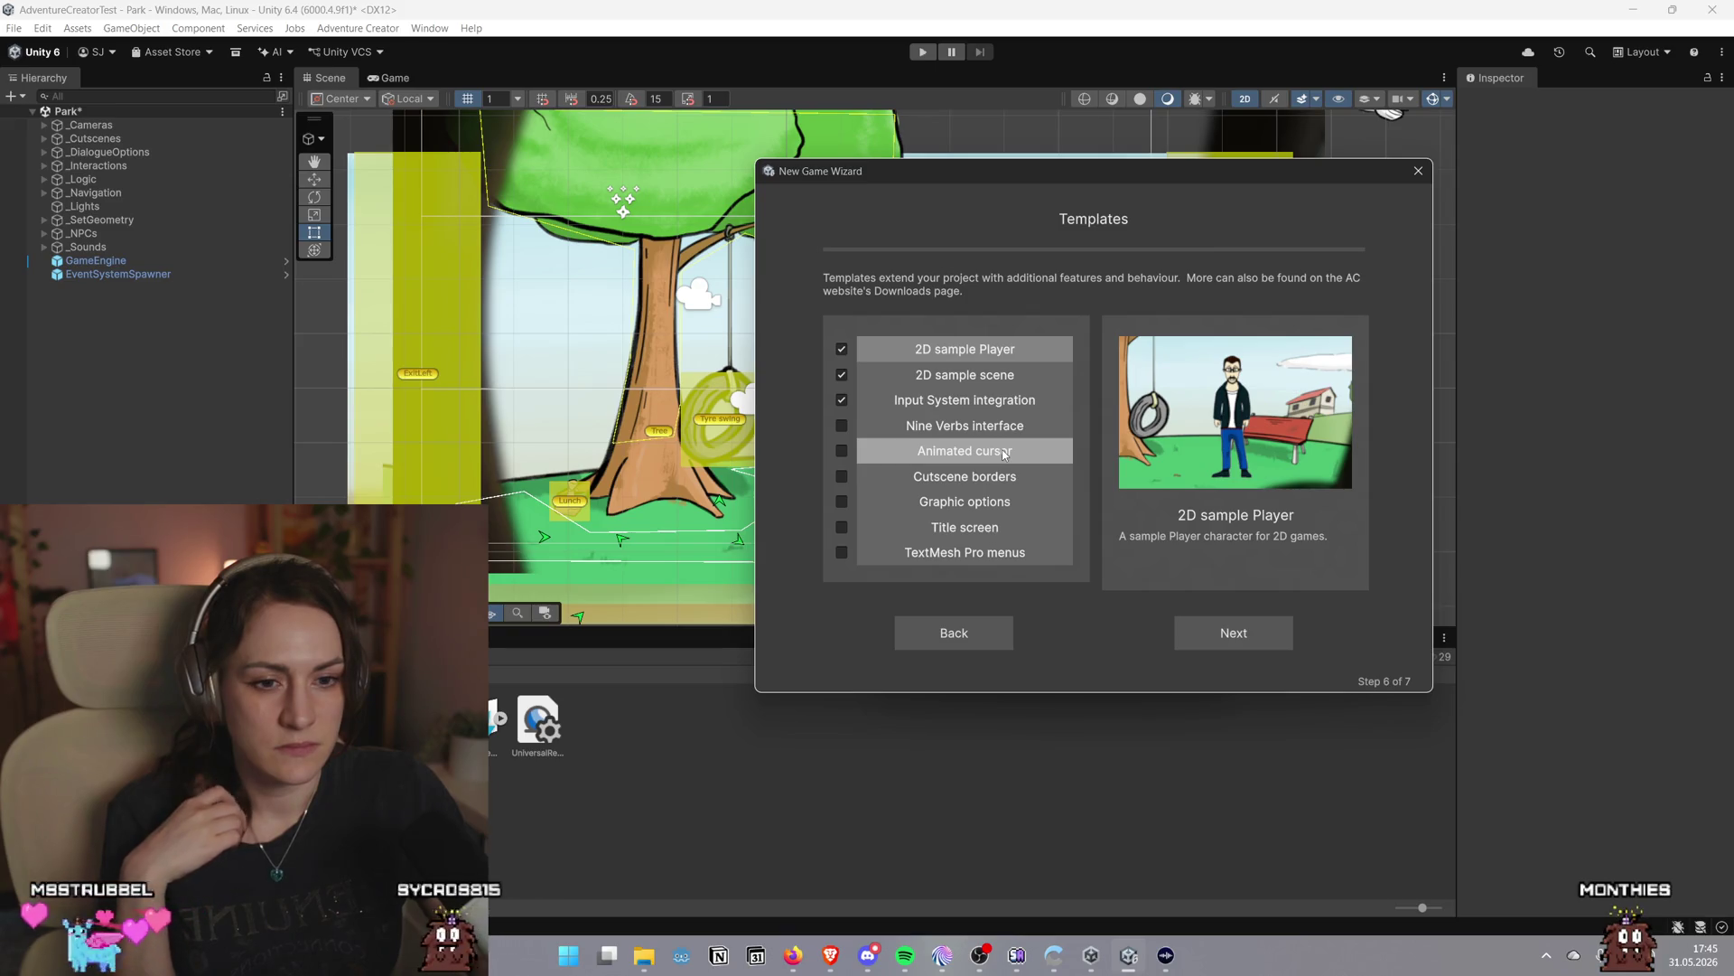
Tick the Graphic options, Title screen, TextMesh Pro menus, Cutscene borders and Animated cursor templates, then continue to Review
left_click(998, 483)
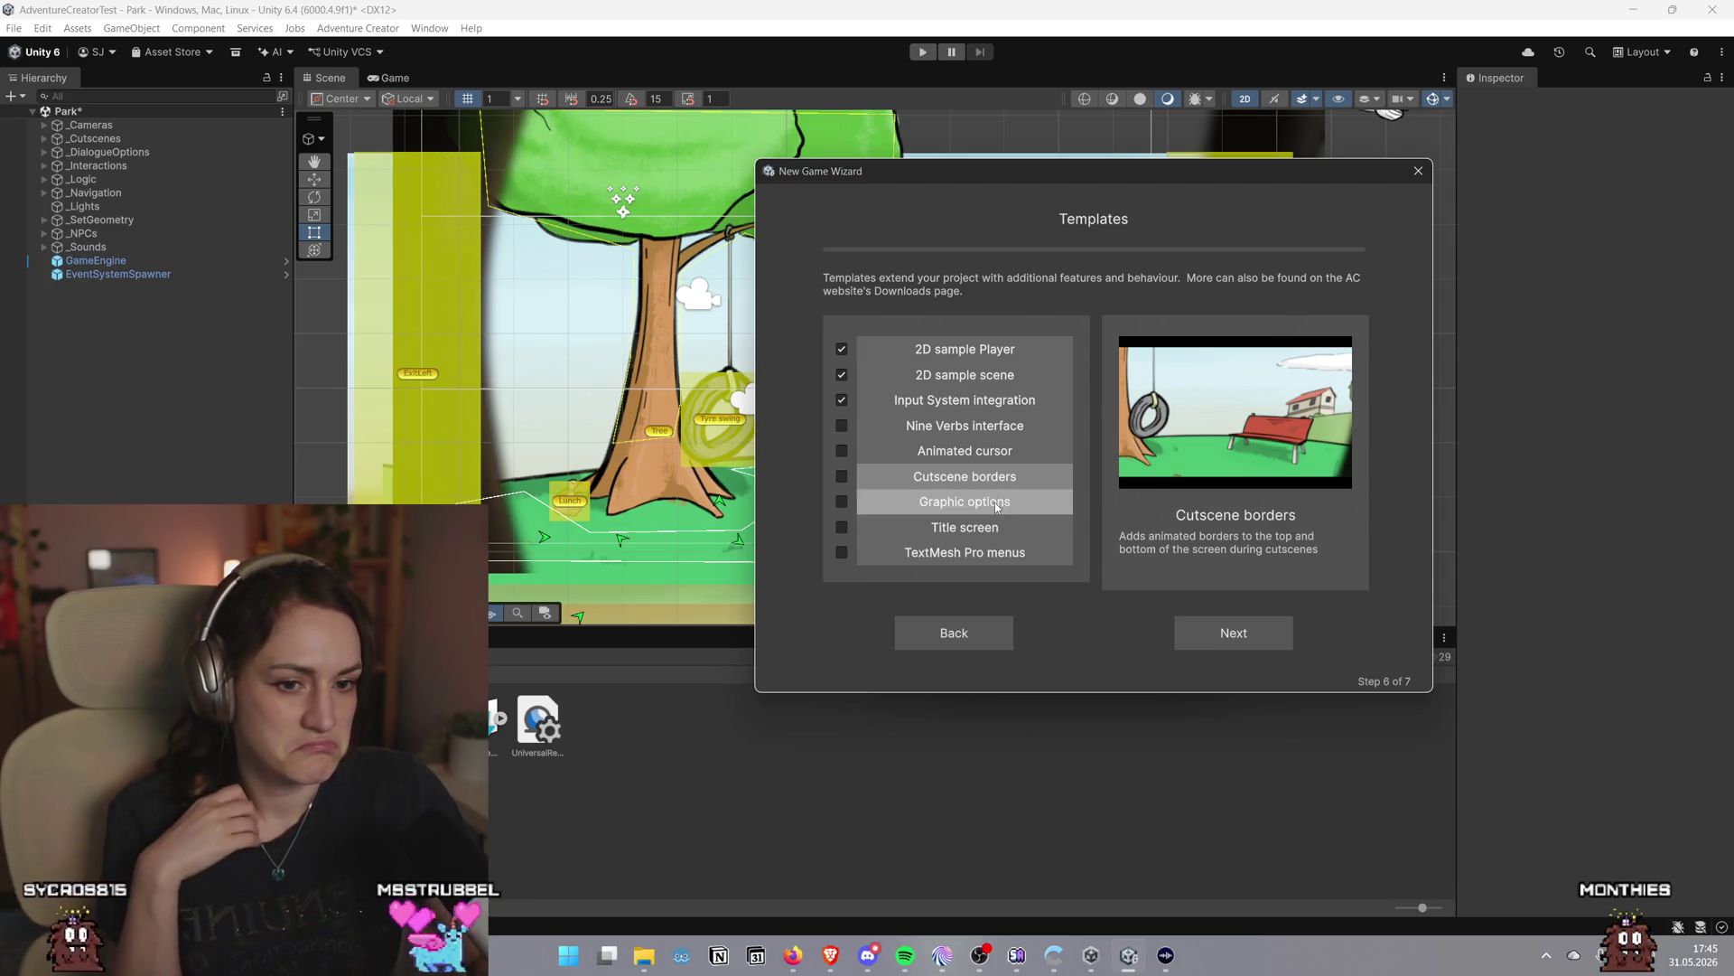
left_click(996, 507)
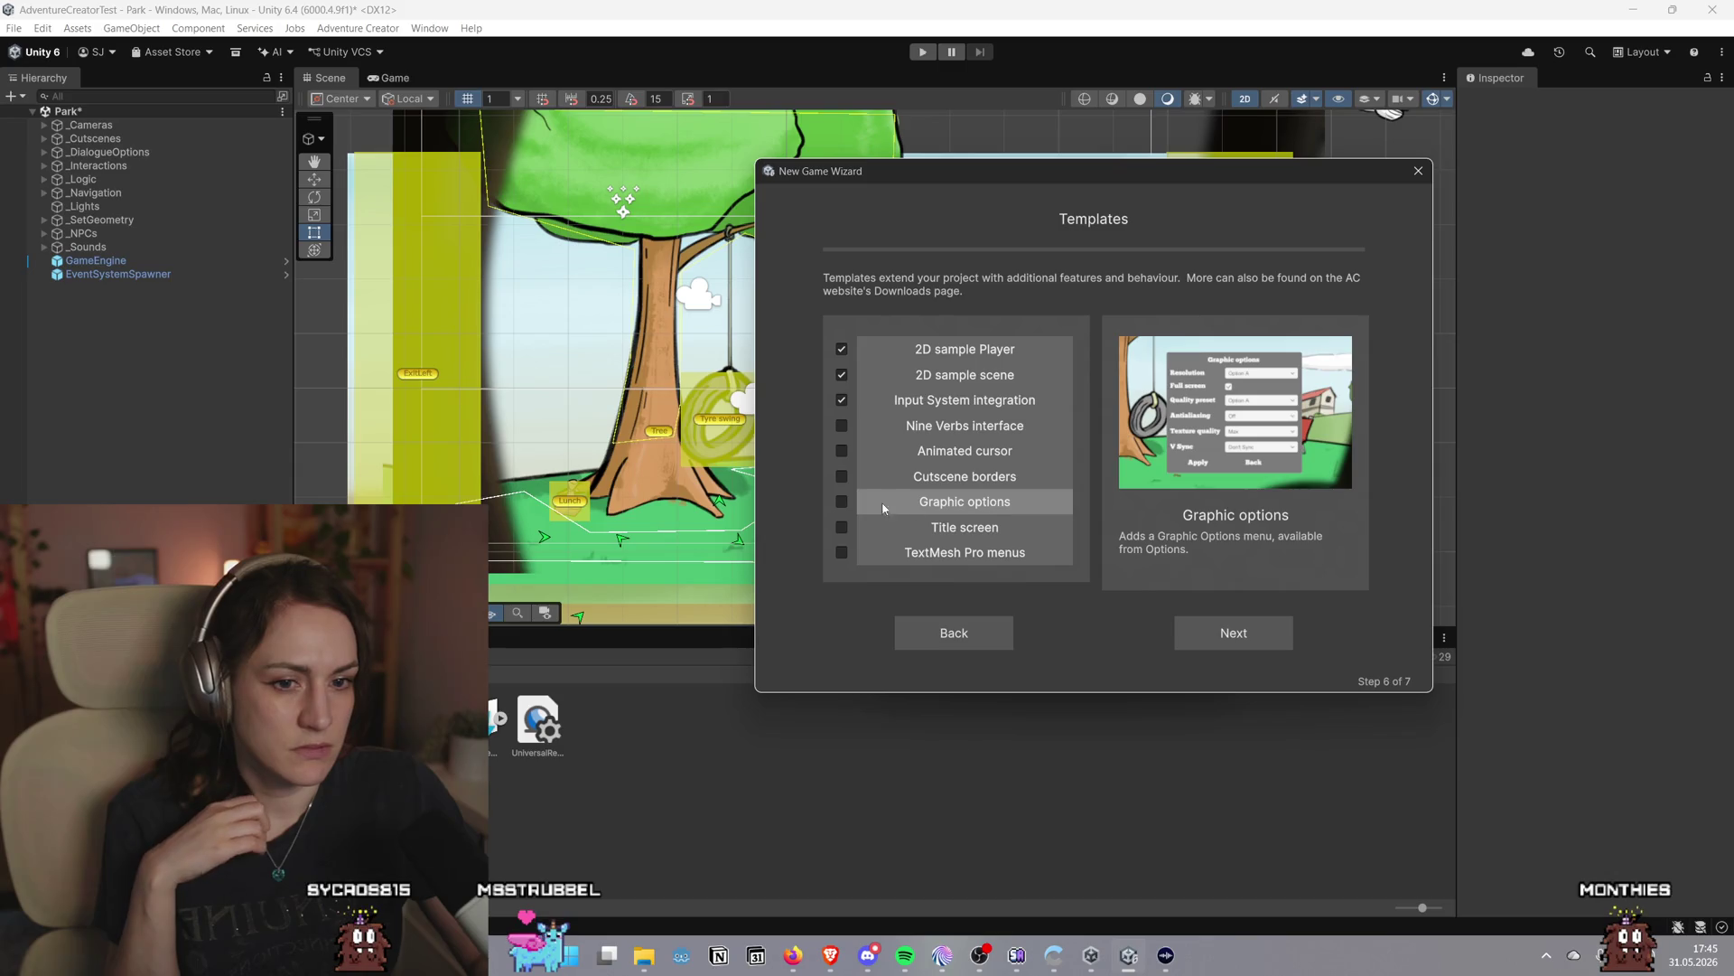
left_click(914, 525)
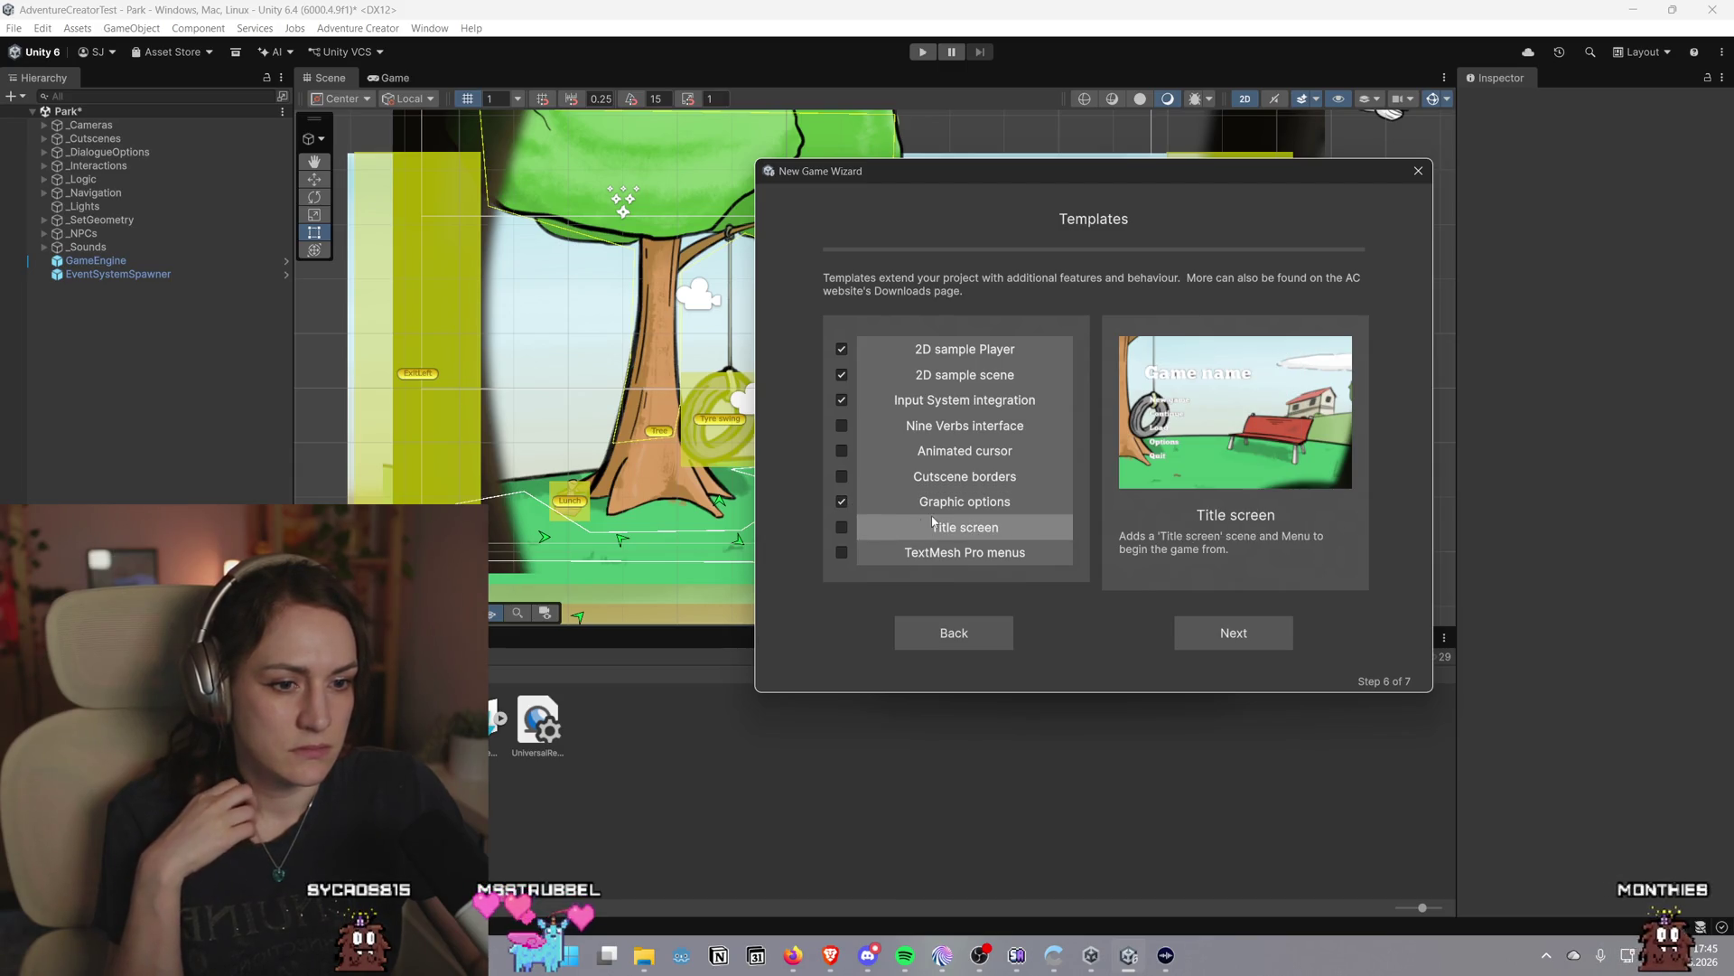
left_click(847, 526)
left_click(933, 552)
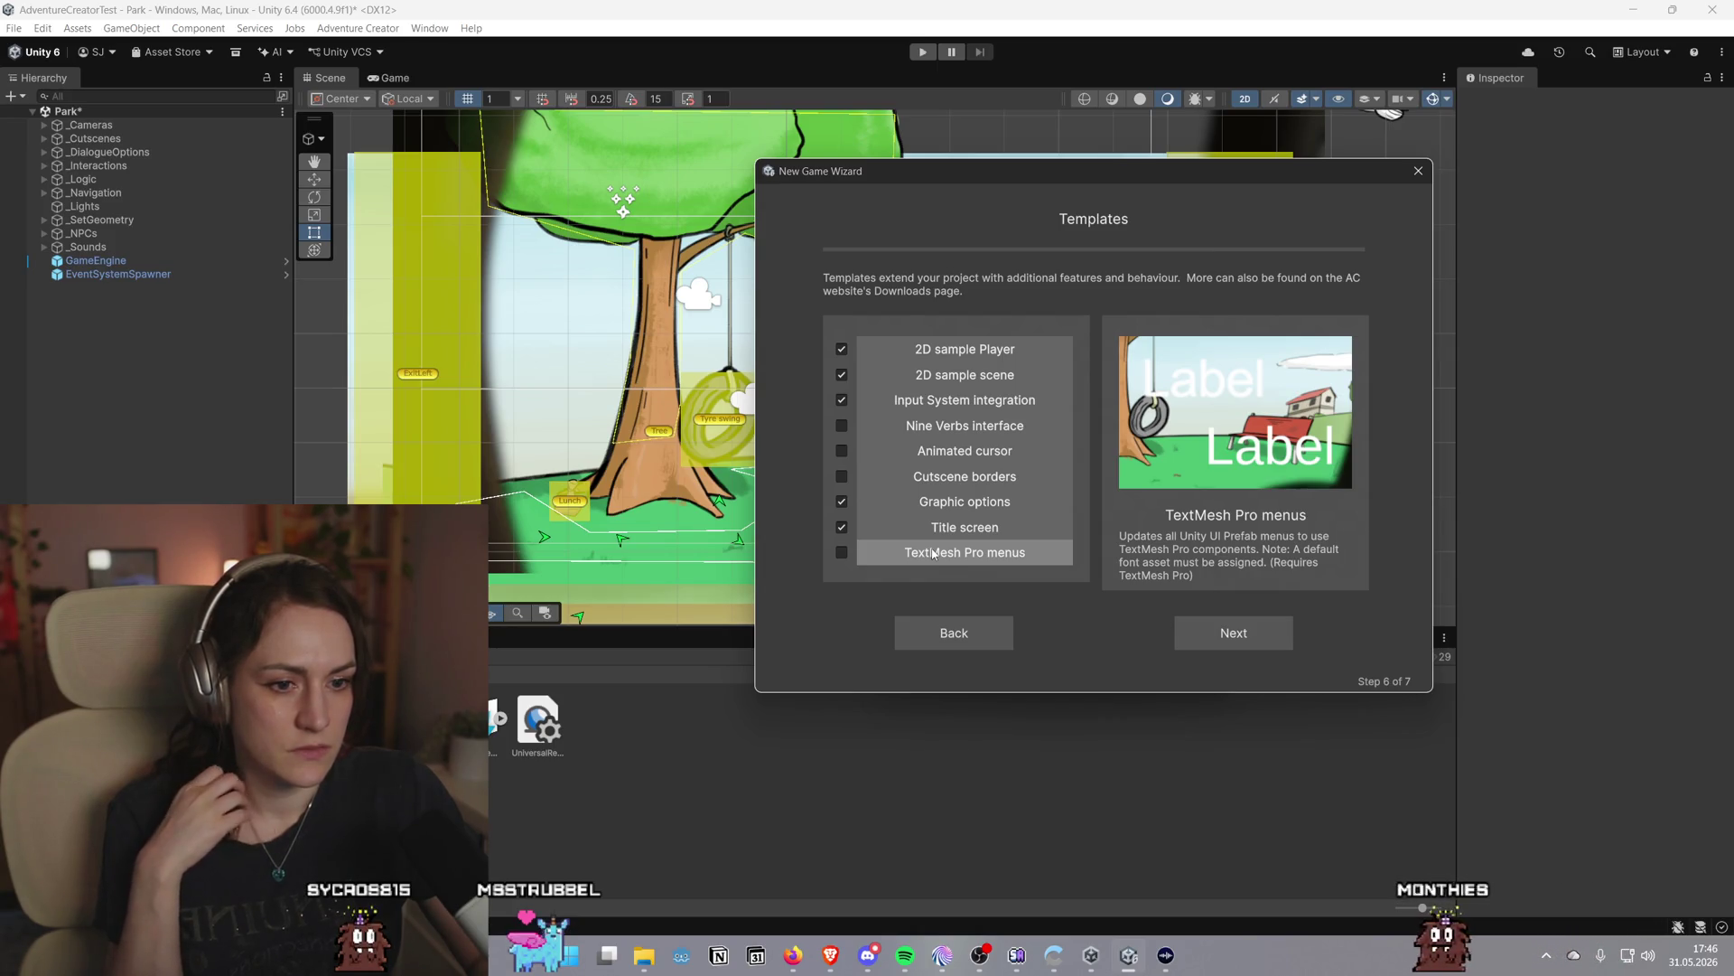
left_click(841, 553)
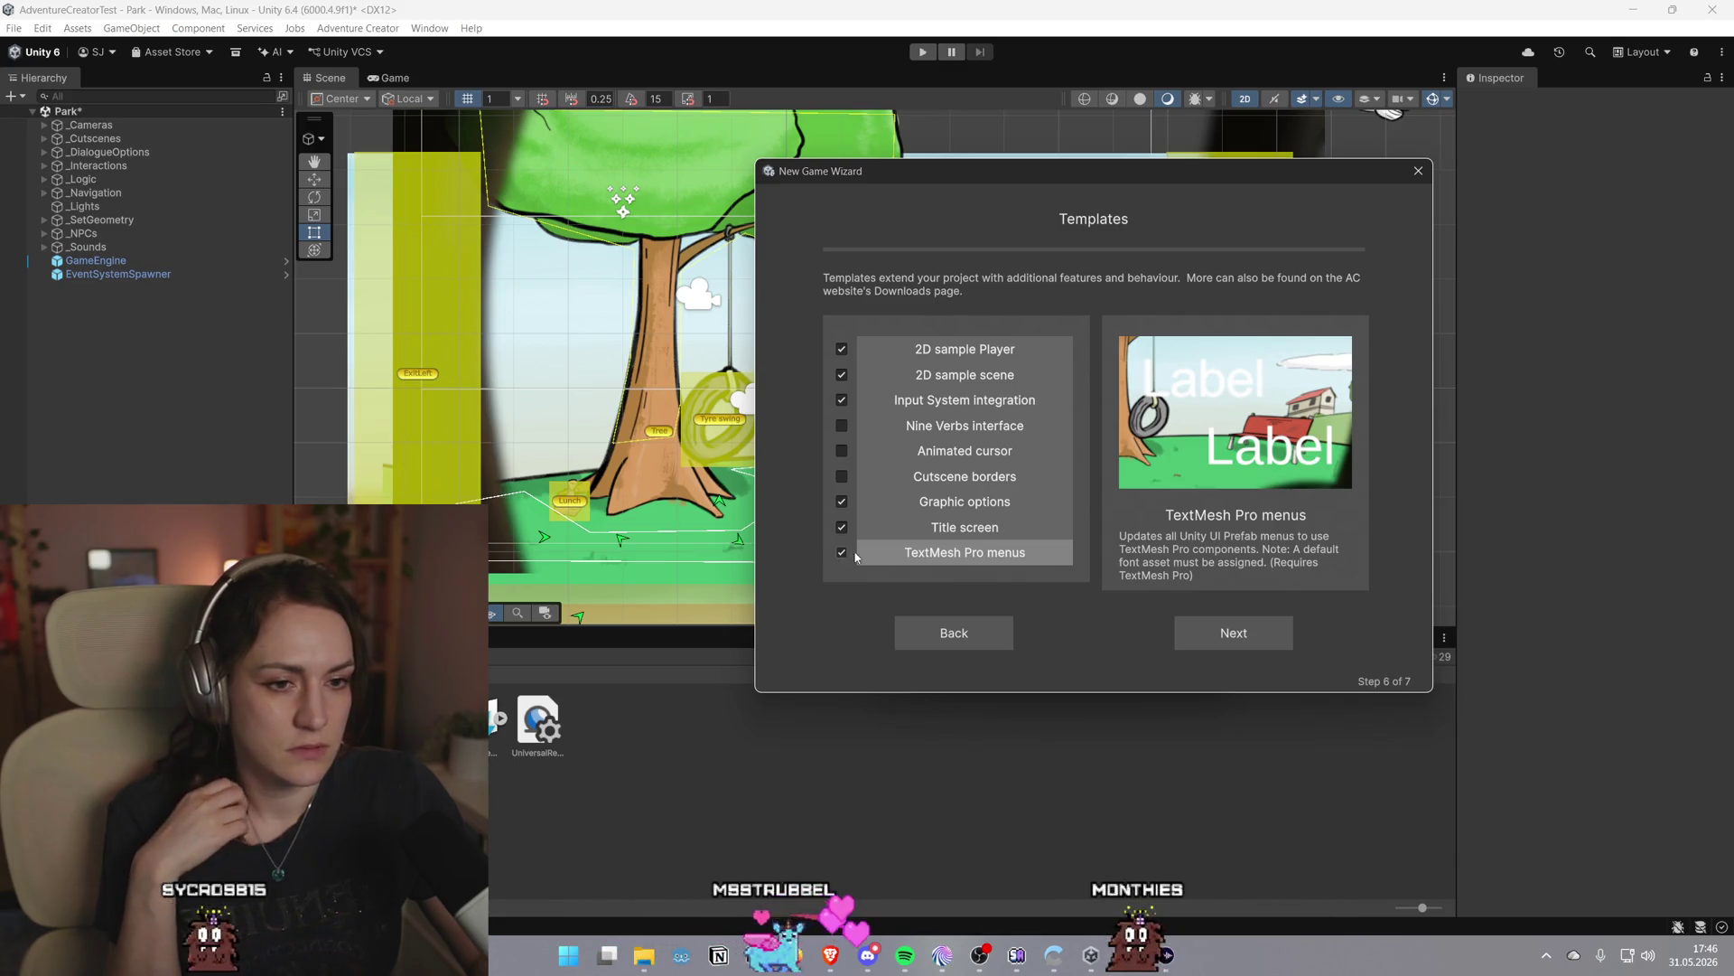
left_click(841, 476)
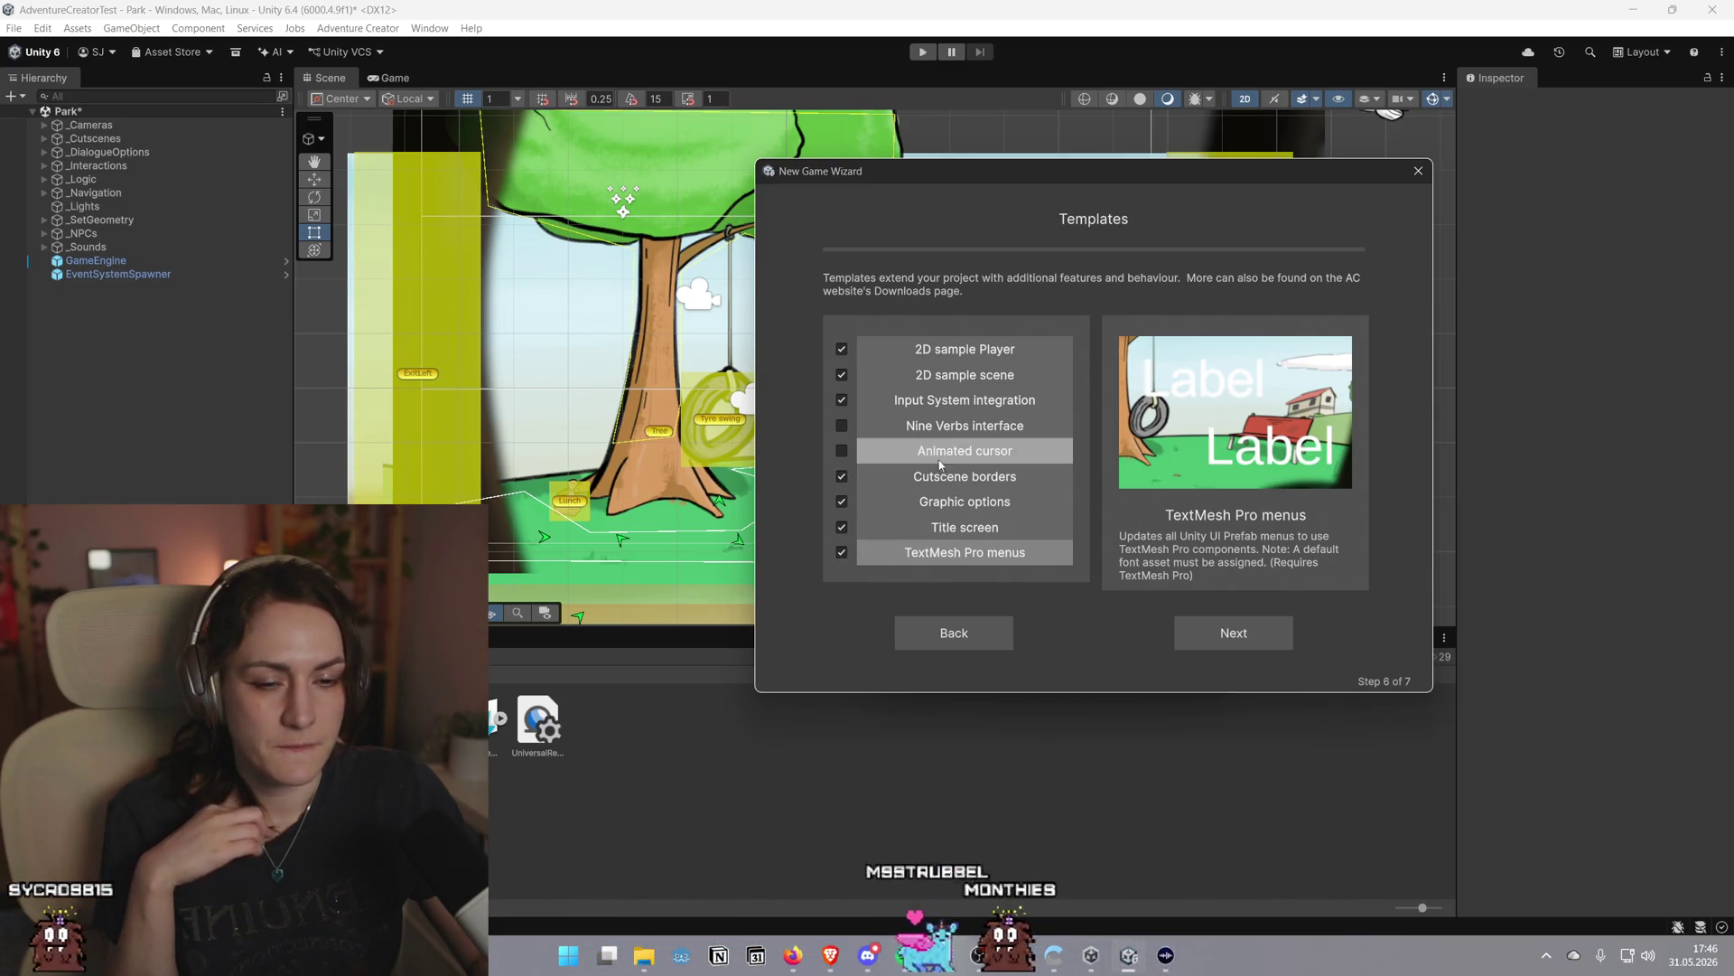
left_click(955, 452)
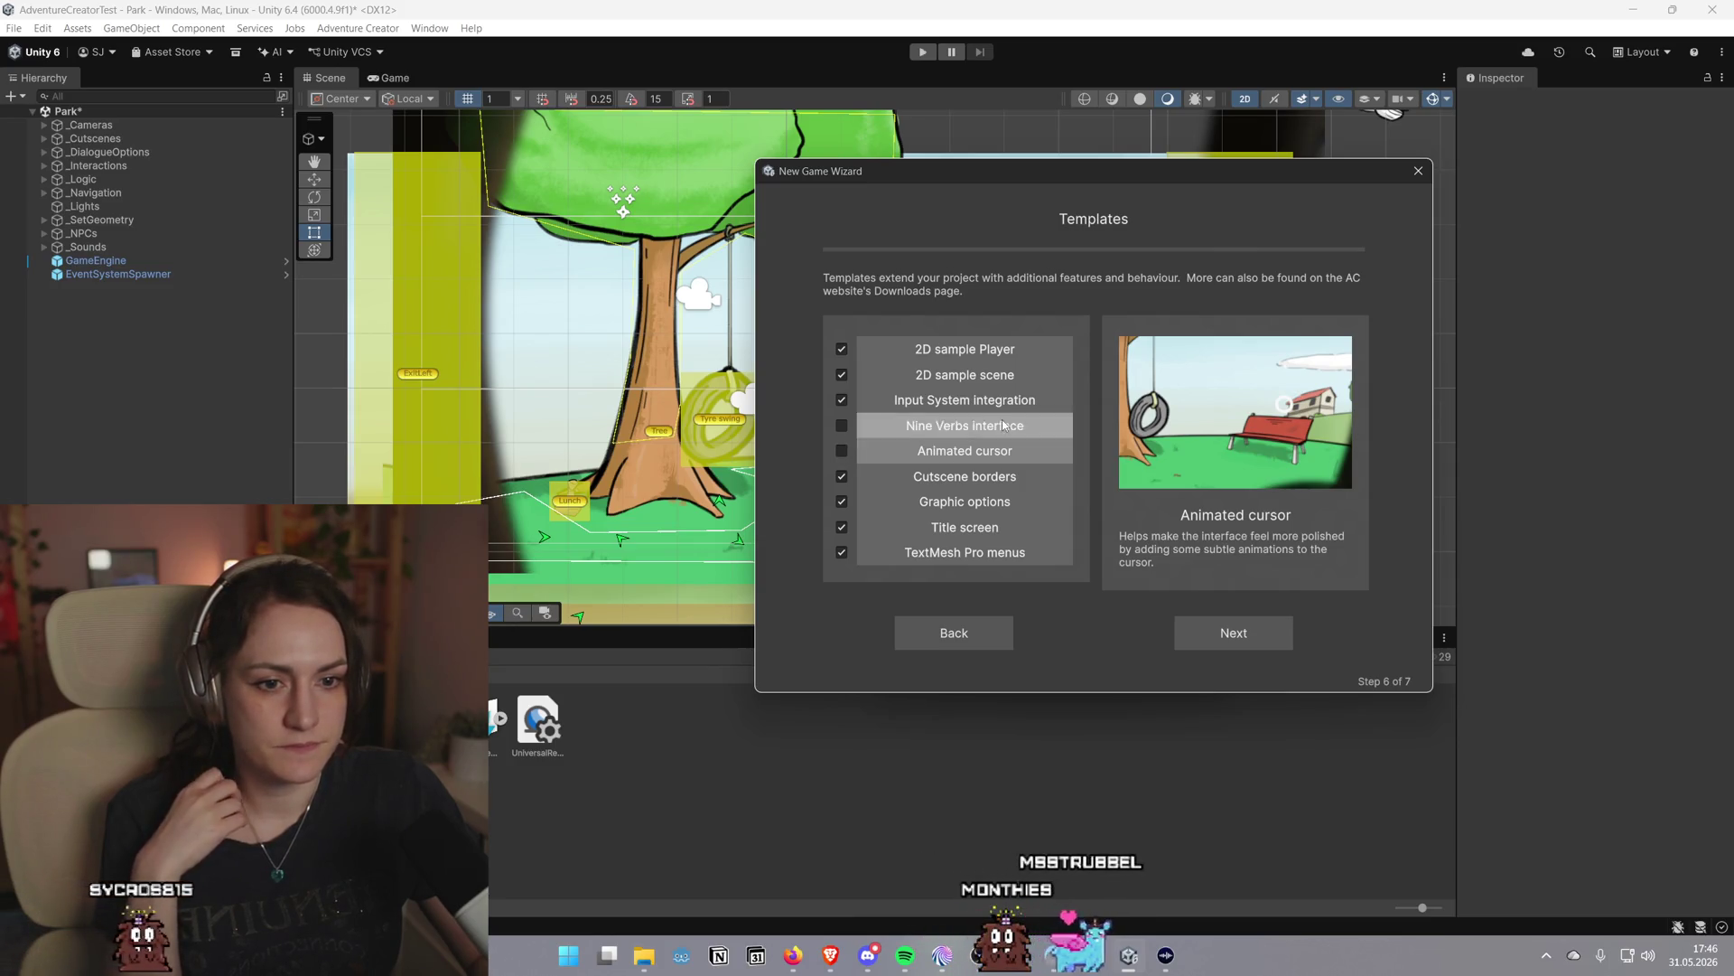
left_click(940, 426)
left_click(938, 459)
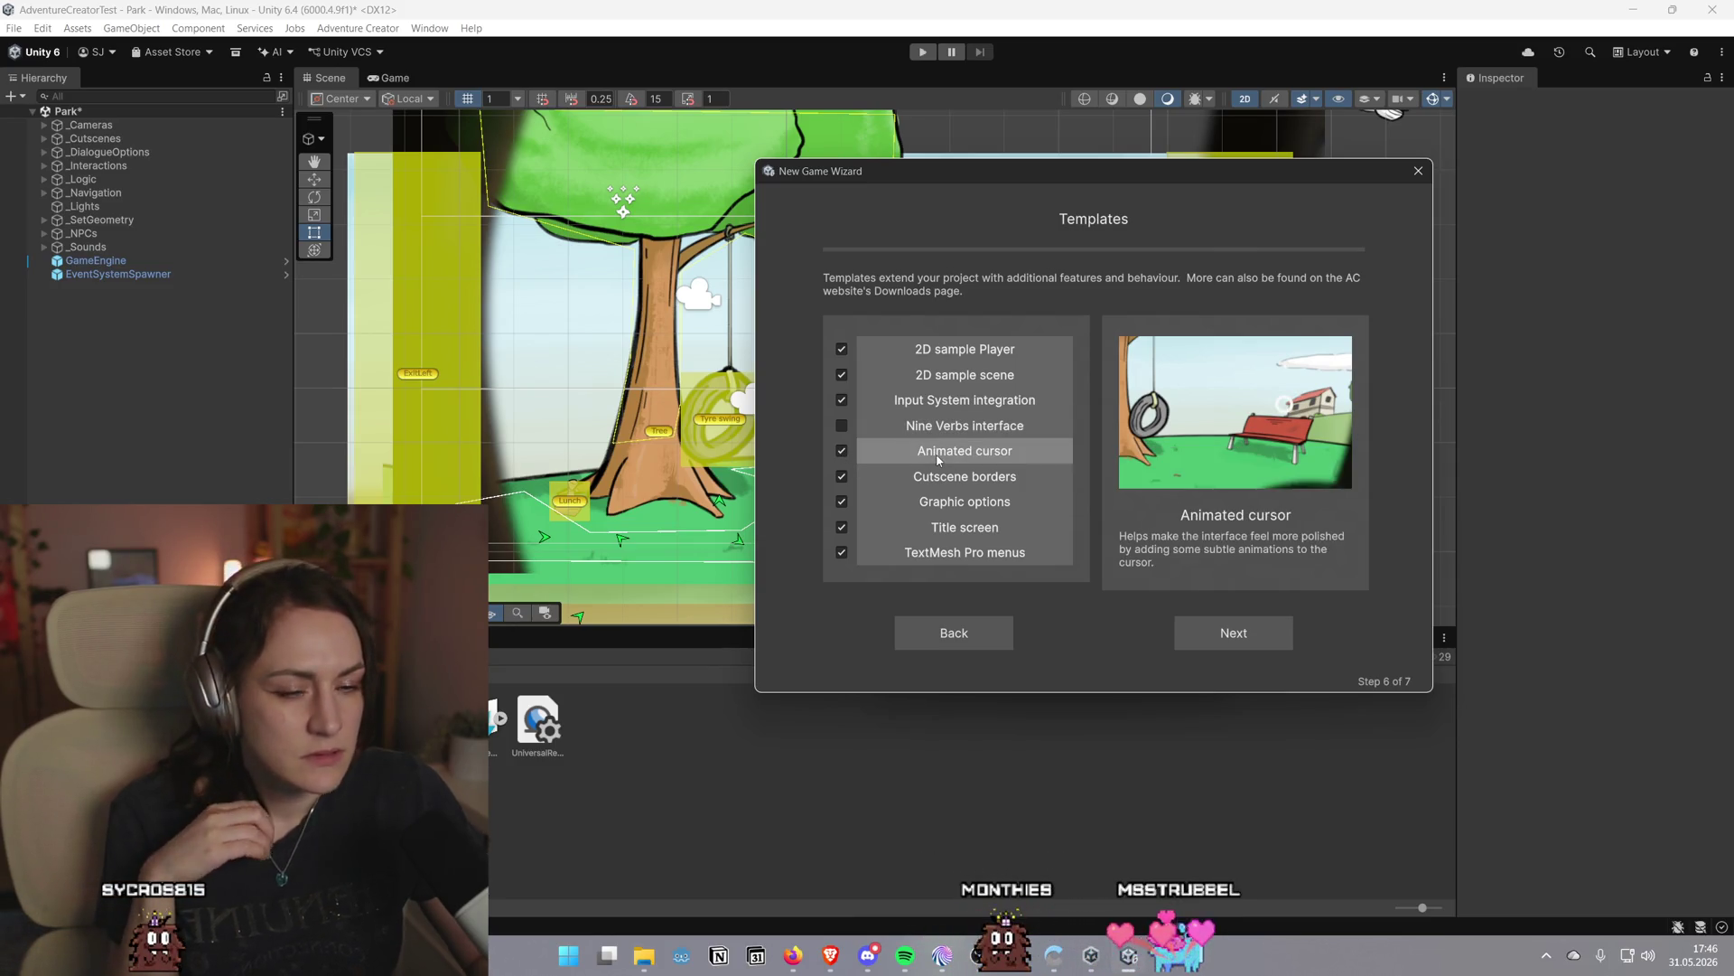
left_click(1234, 629)
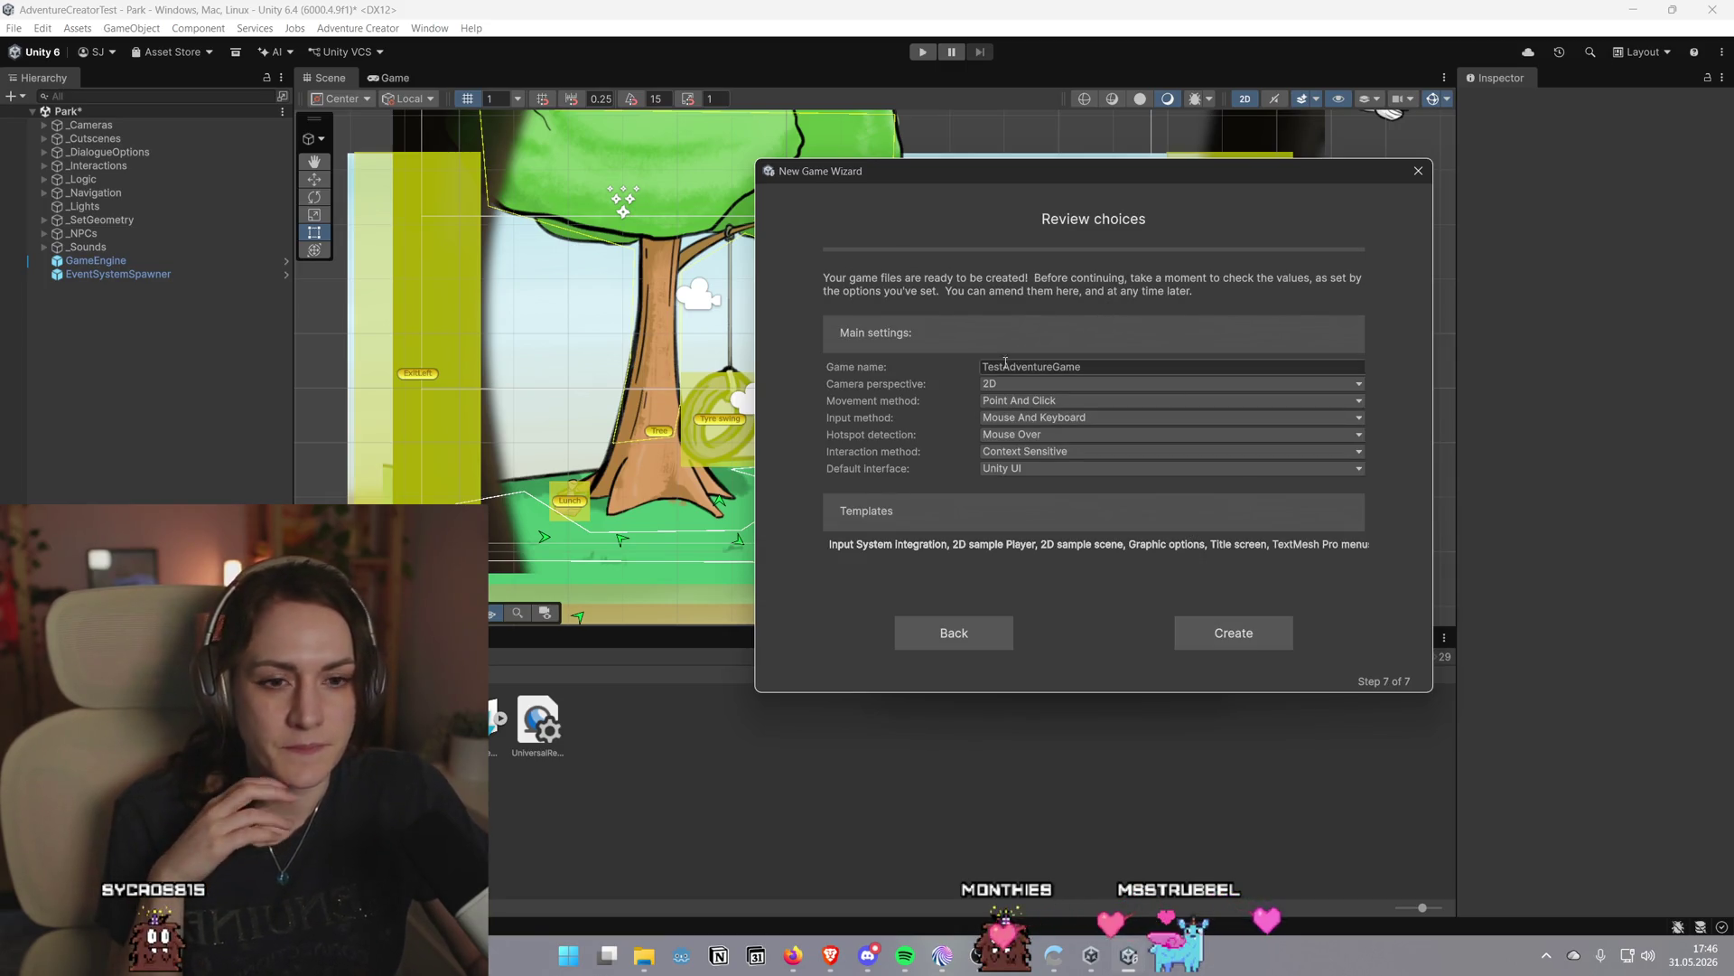
Keep Unity UI as the default interface and create the TestAdventureGame files
left_click(1071, 469)
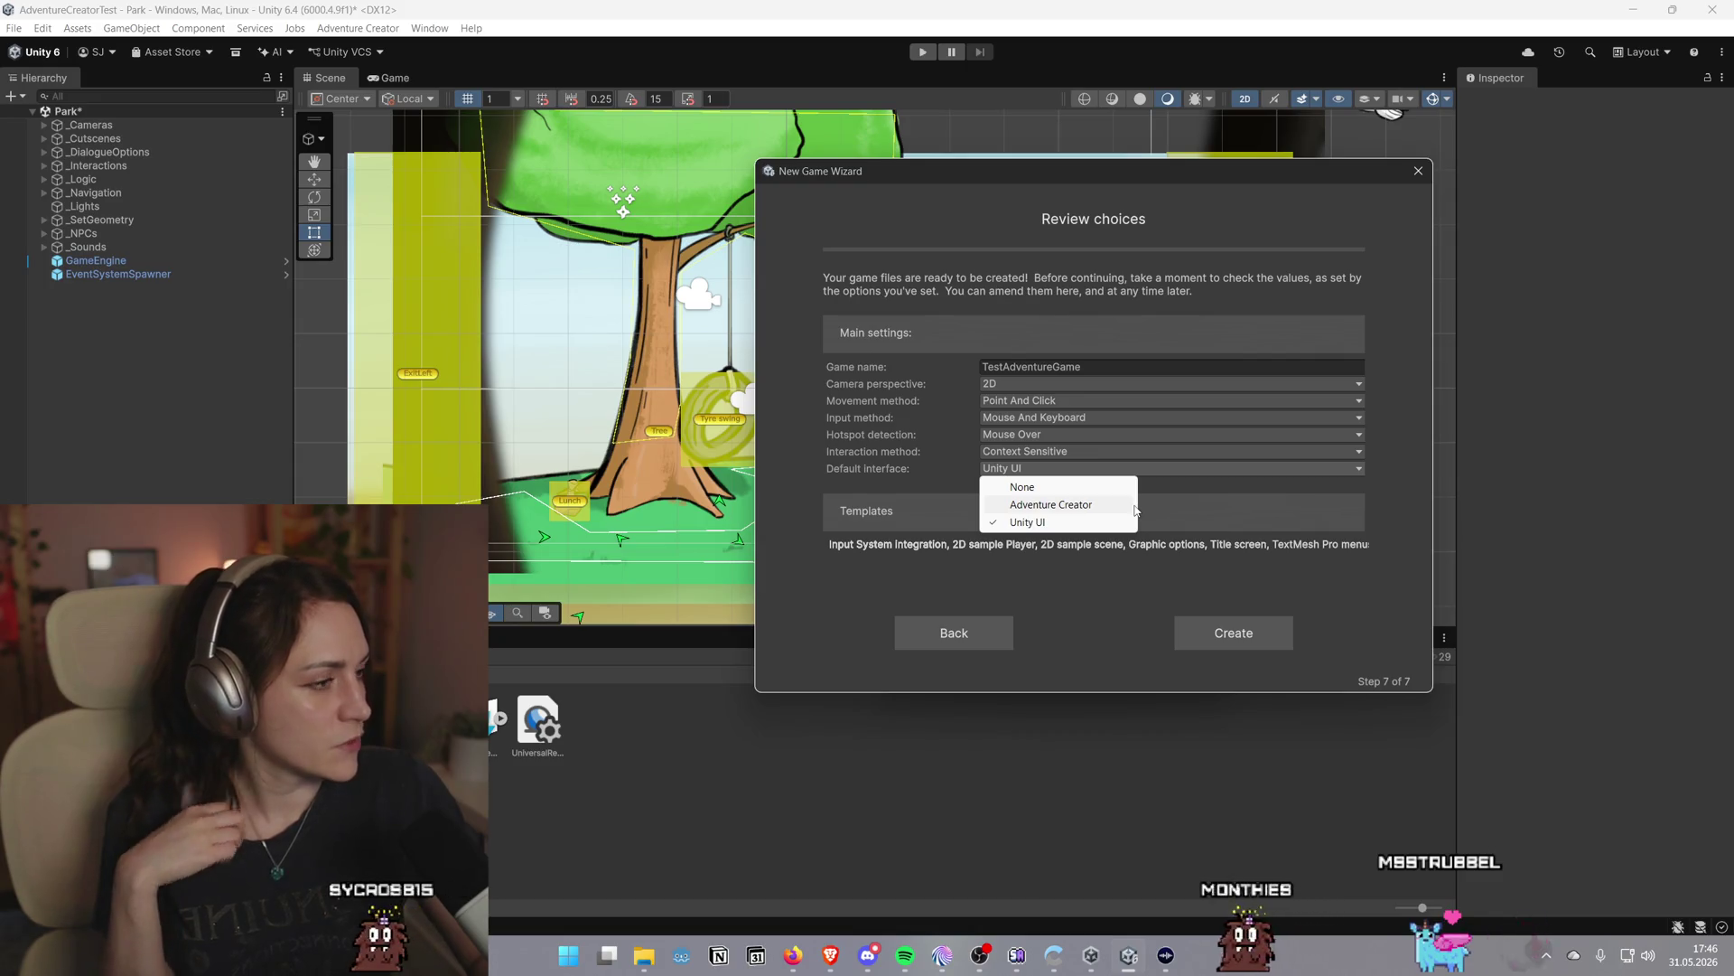
left_click(1122, 594)
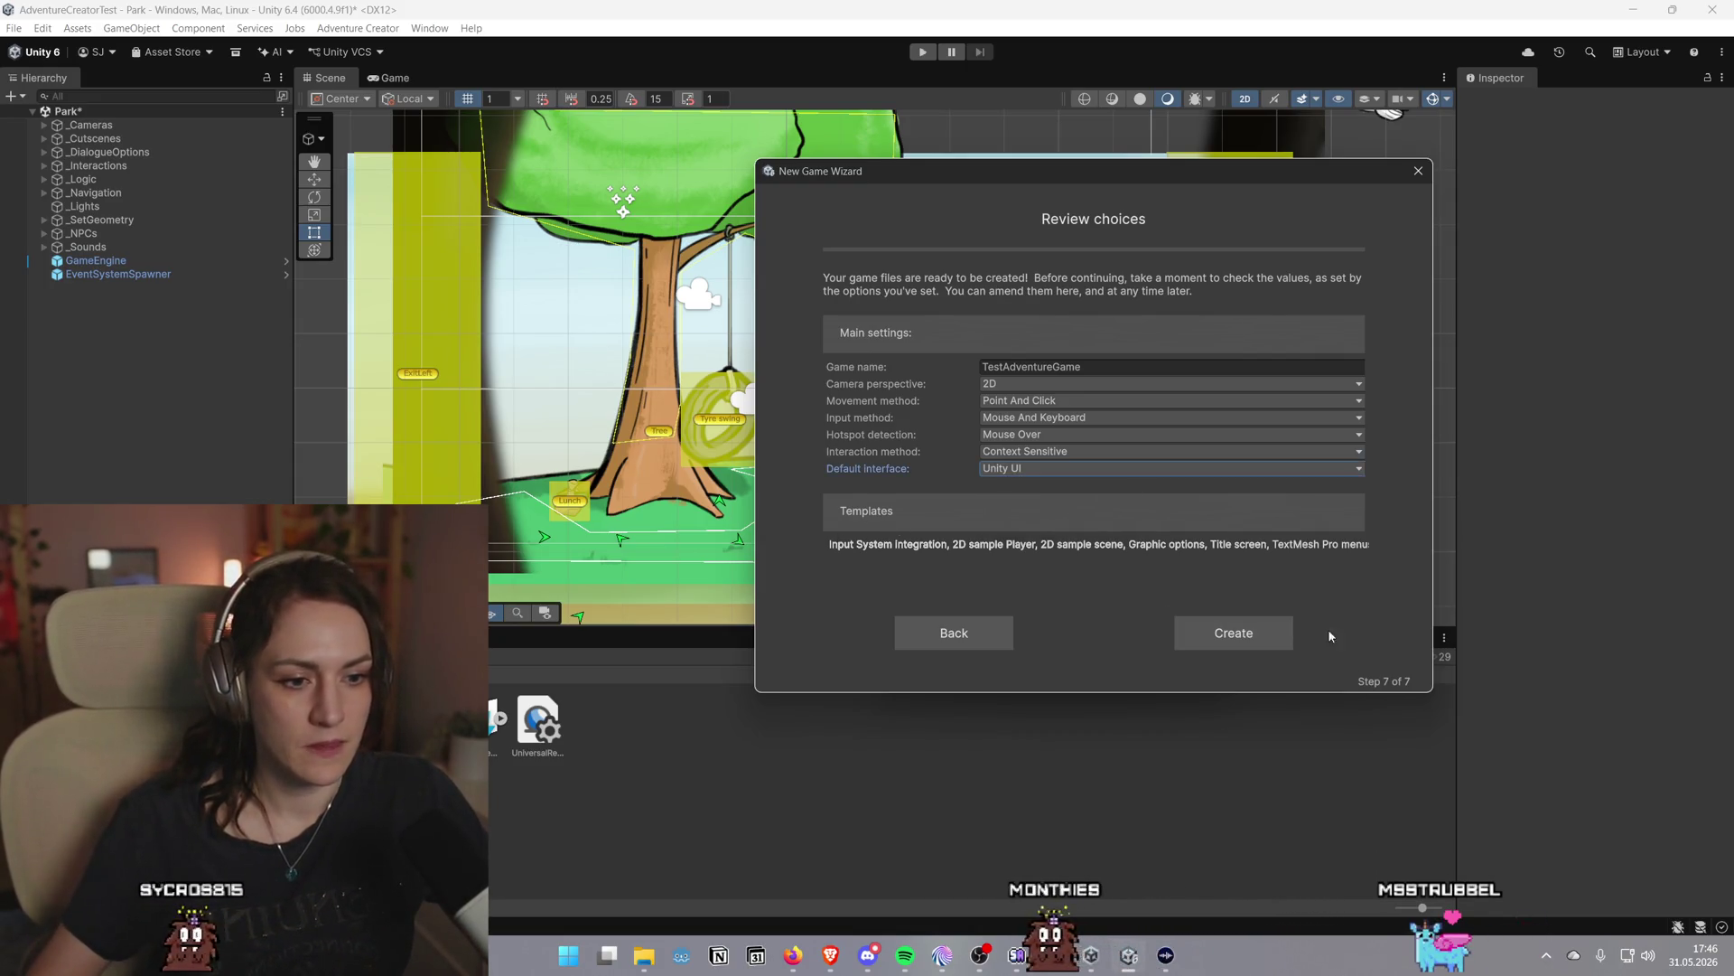
left_click(1243, 632)
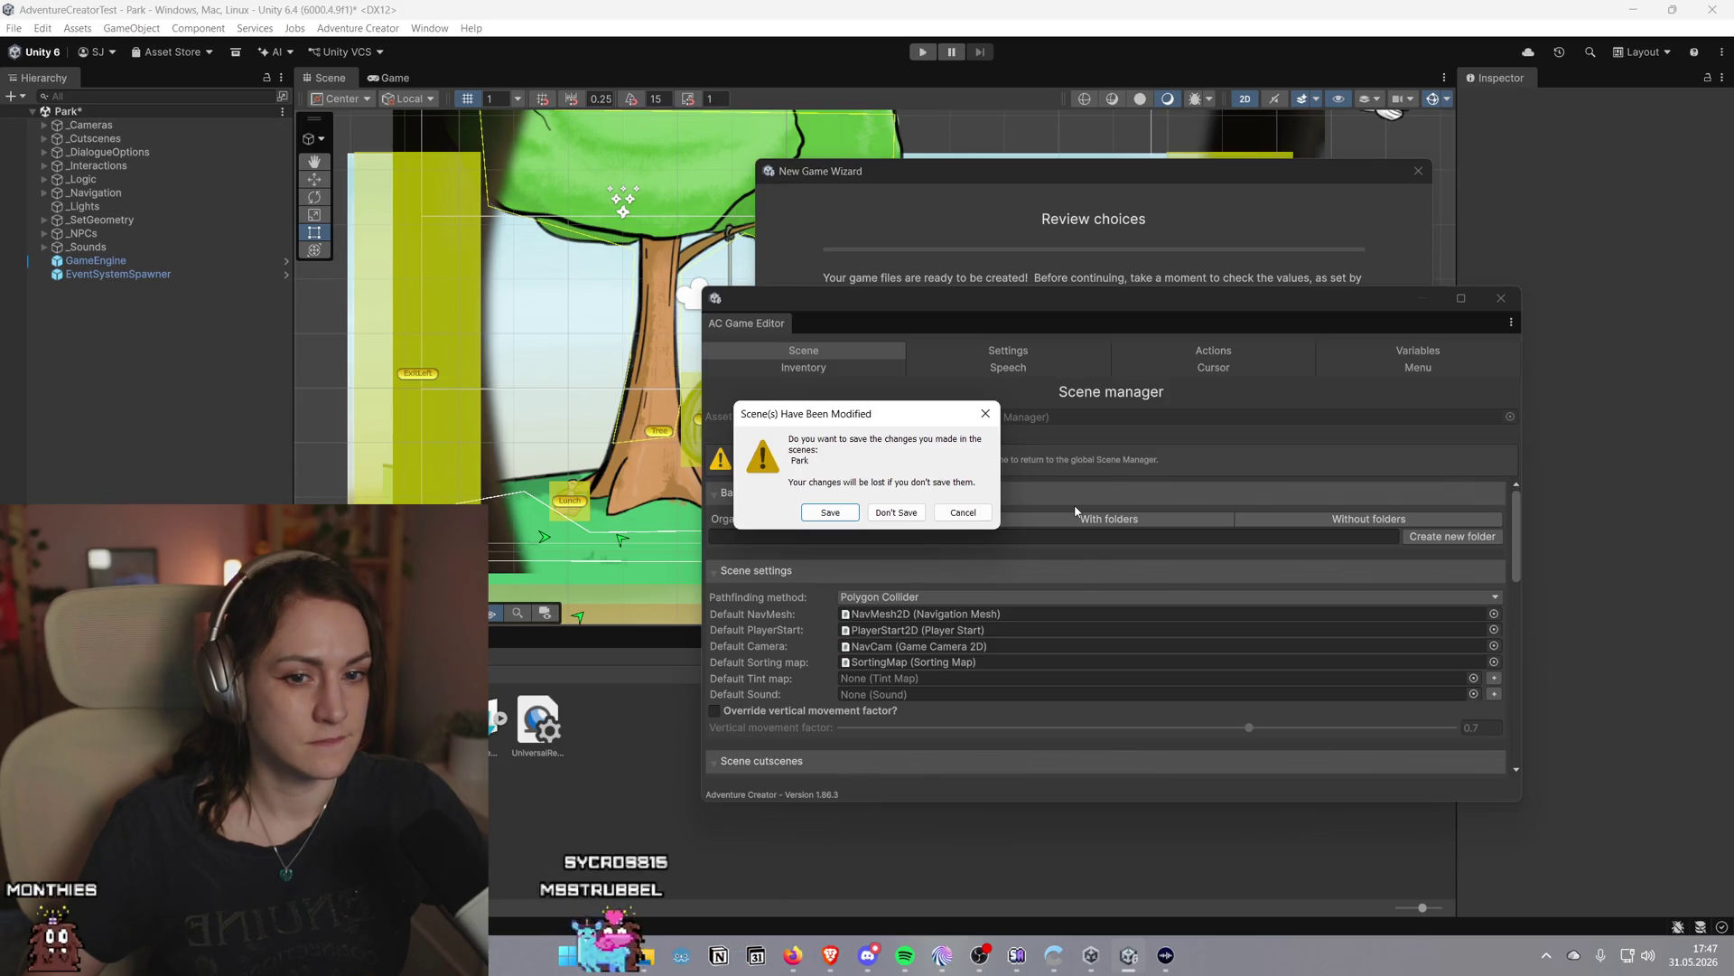
Discard the Park scene's changes, read the TextMesh Pro error, and return to Review choices
left_click(889, 514)
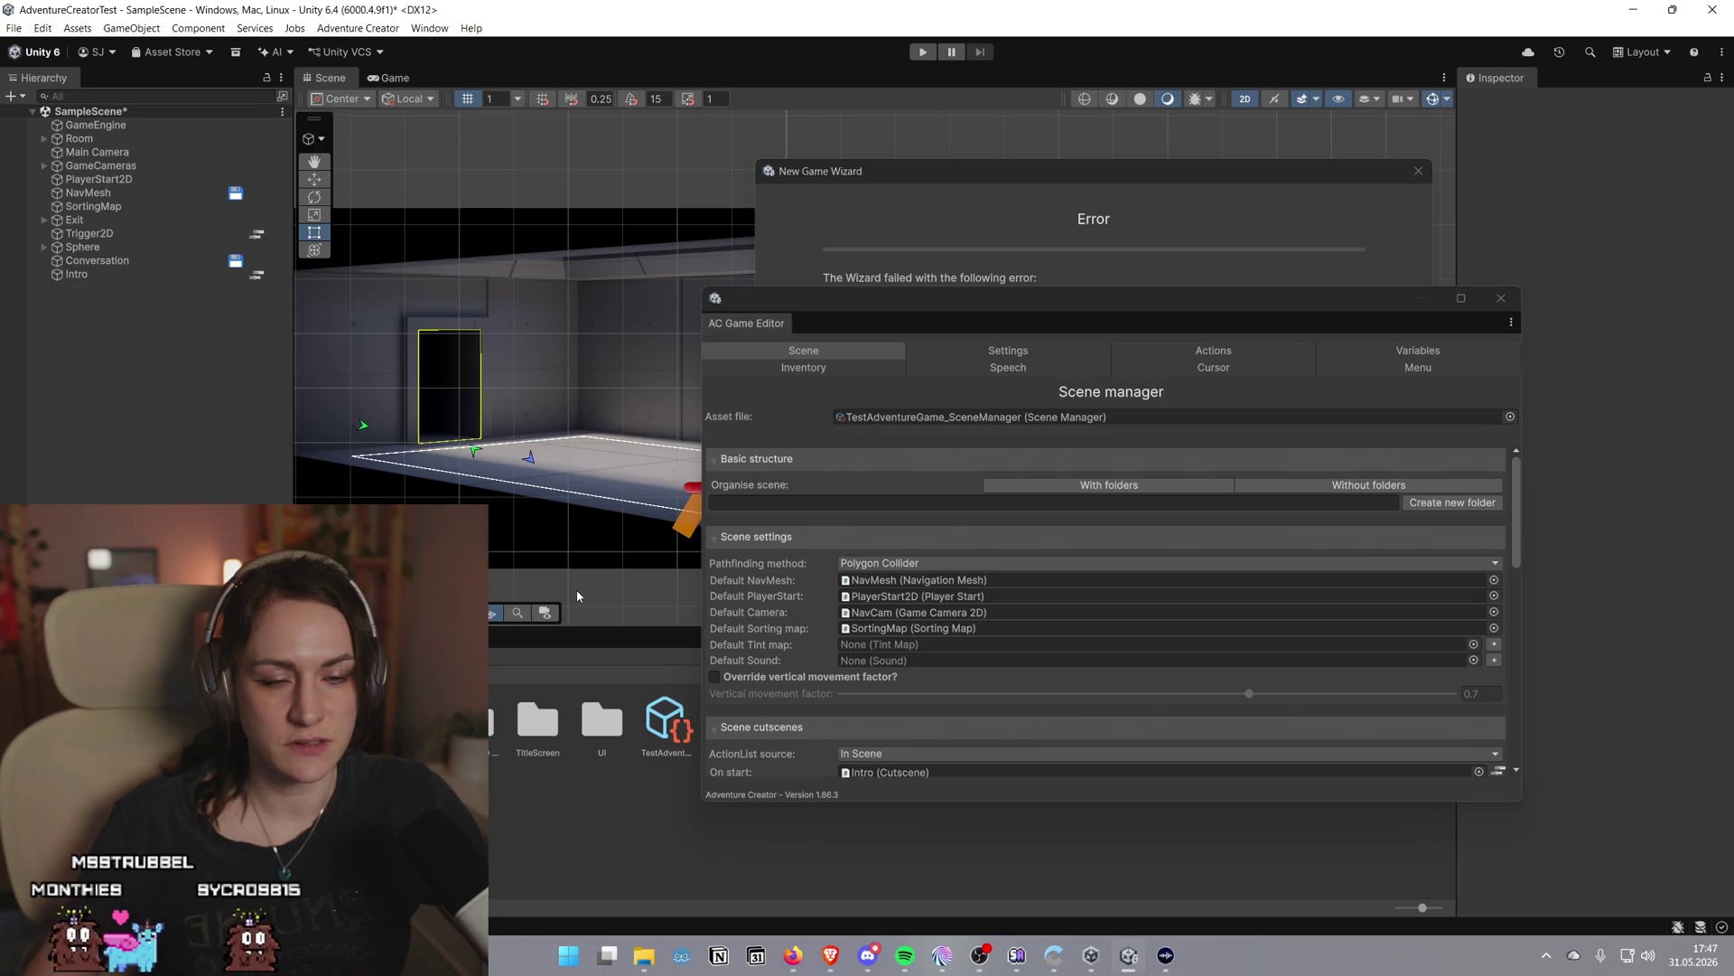
left_click(1189, 197)
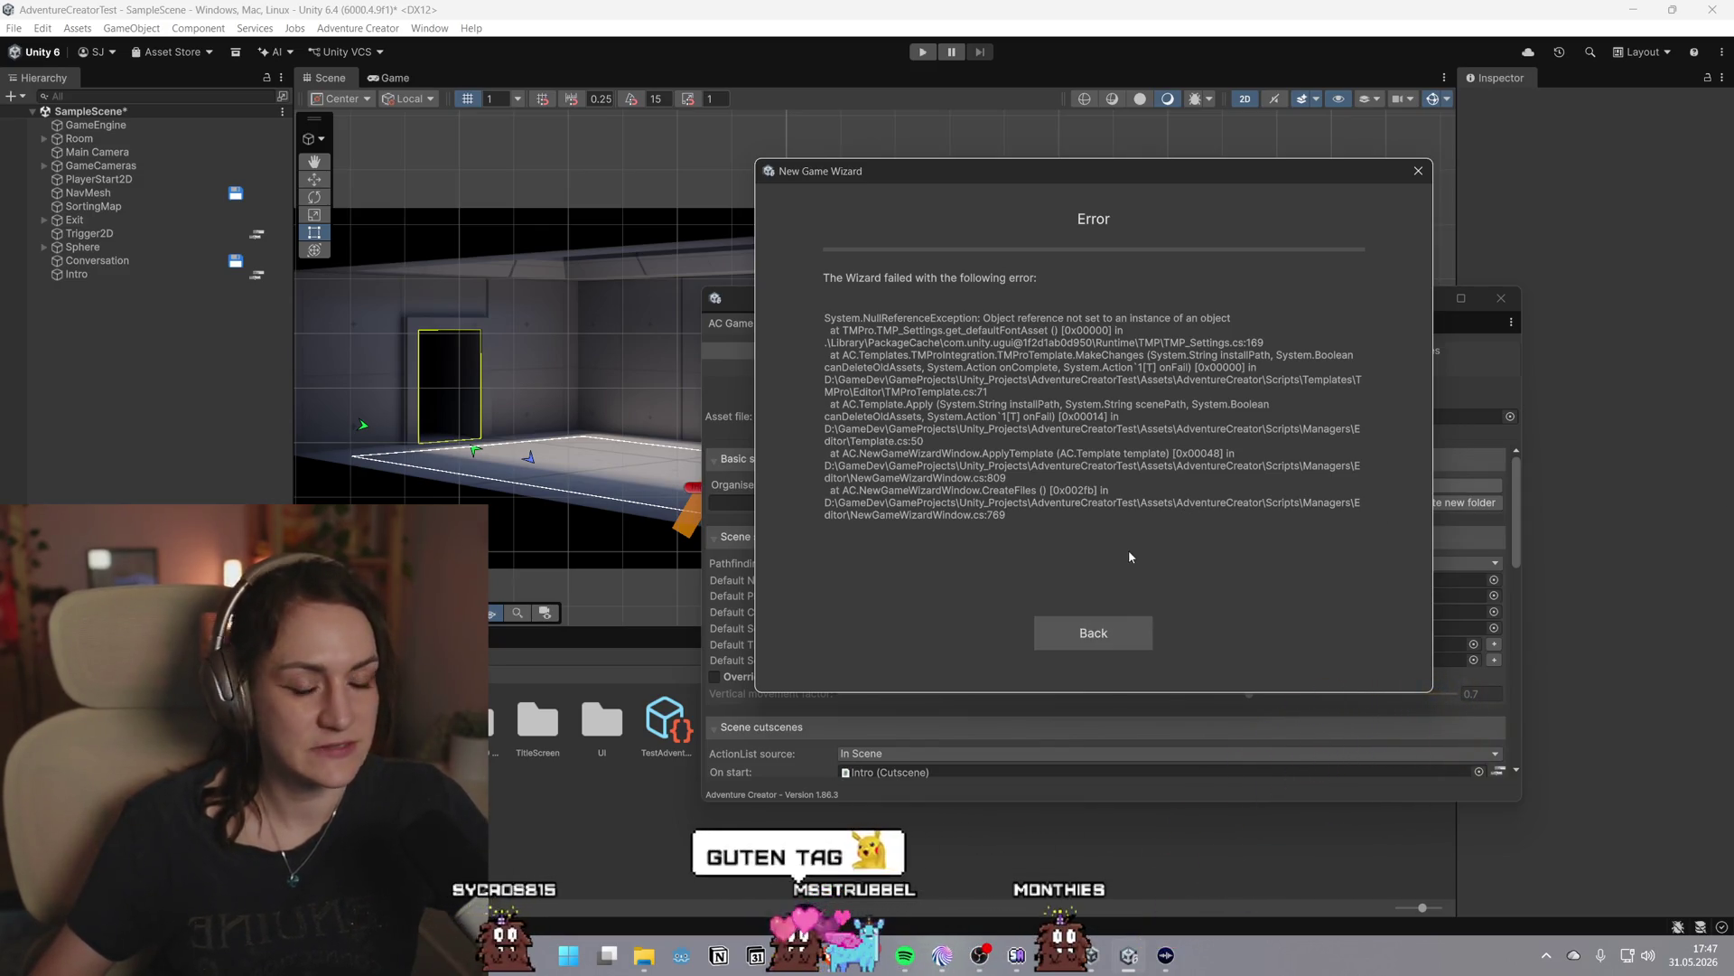
left_click(1104, 631)
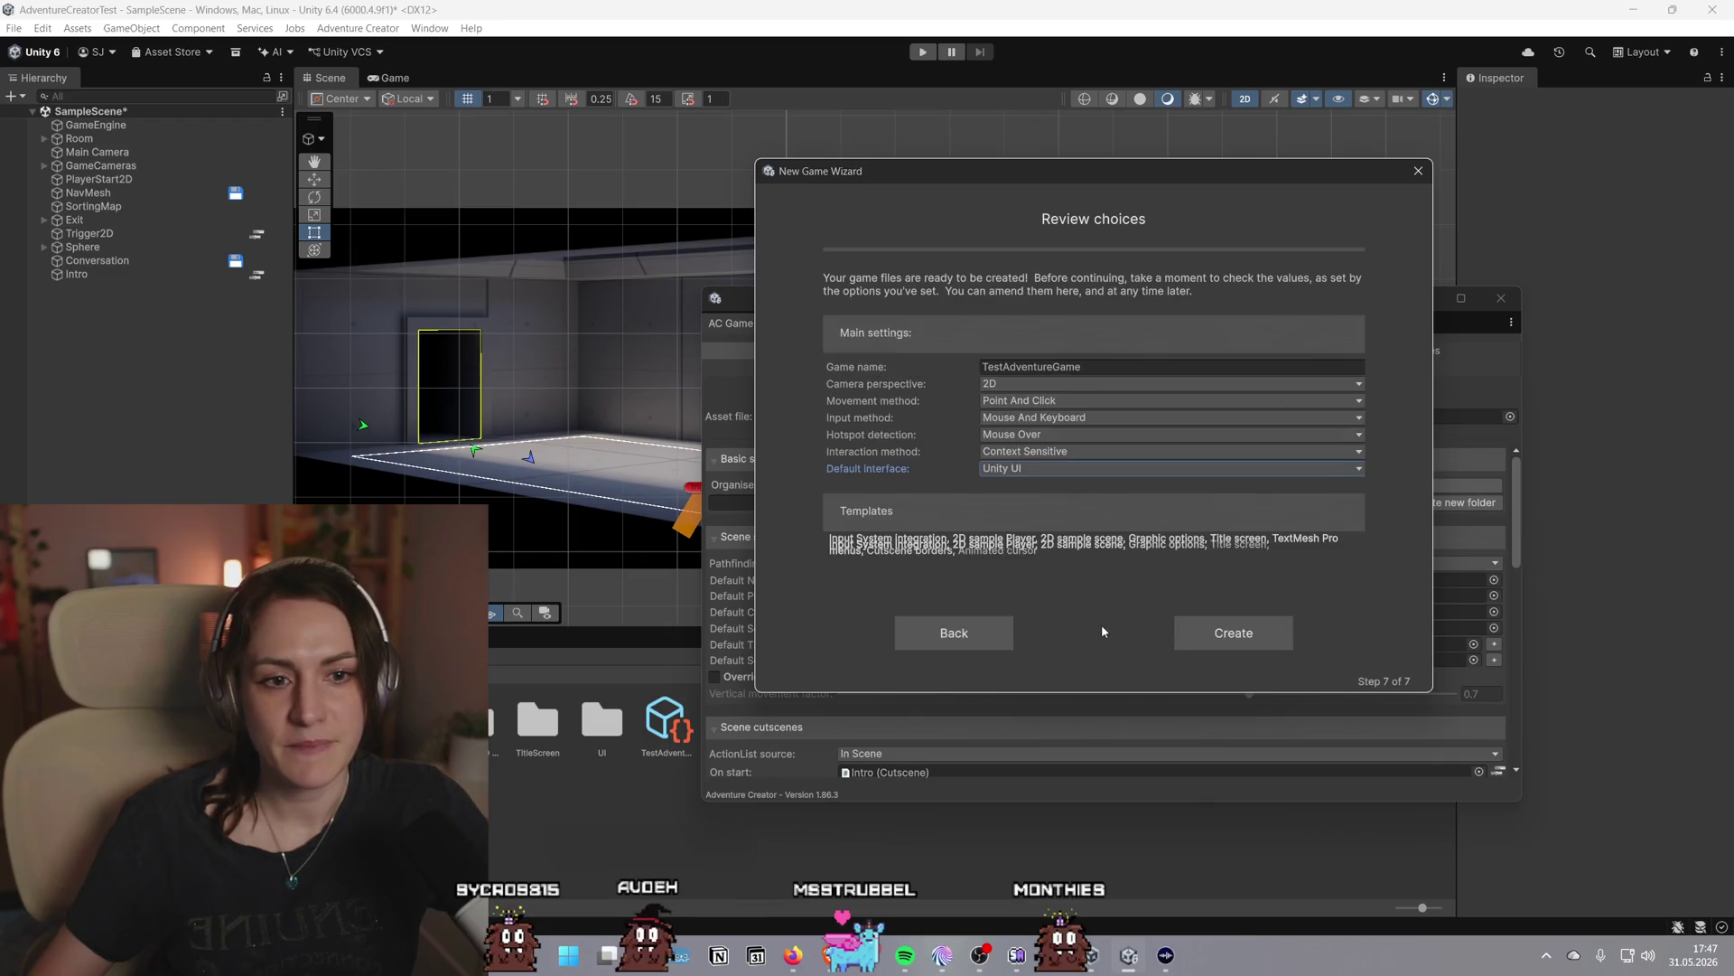
Retry file creation with Adventure Creator as the default interface, discarding SampleScene changes
left_click(1080, 471)
left_click(1088, 504)
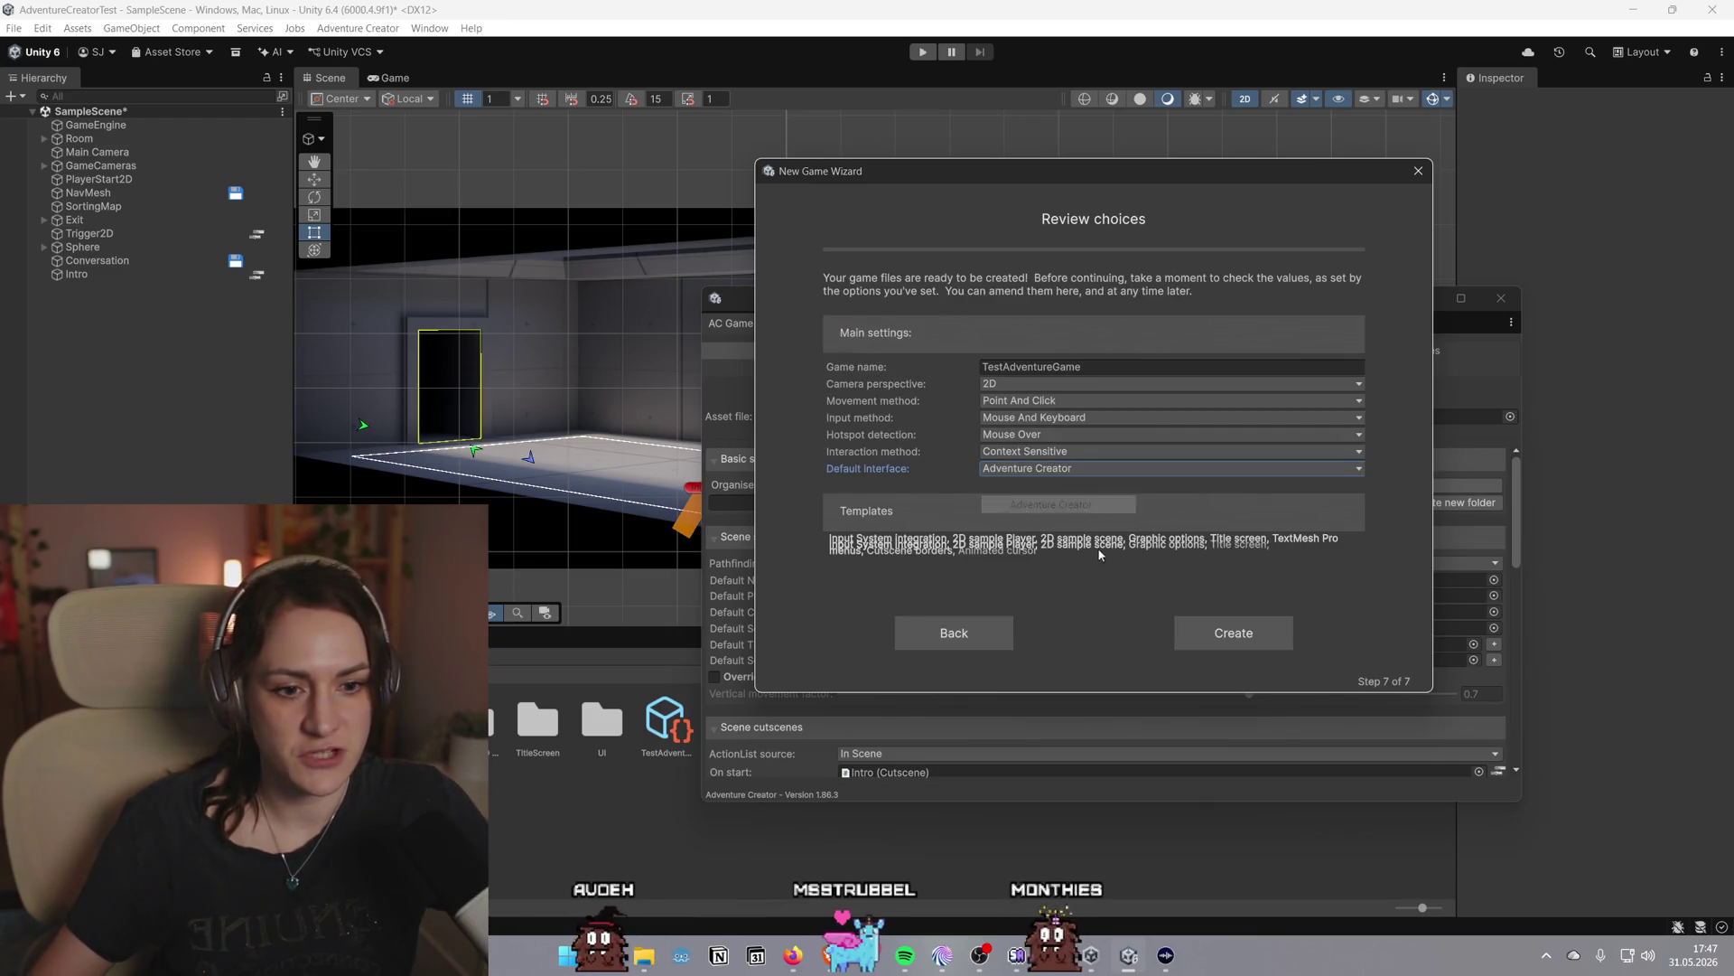
left_click(1233, 632)
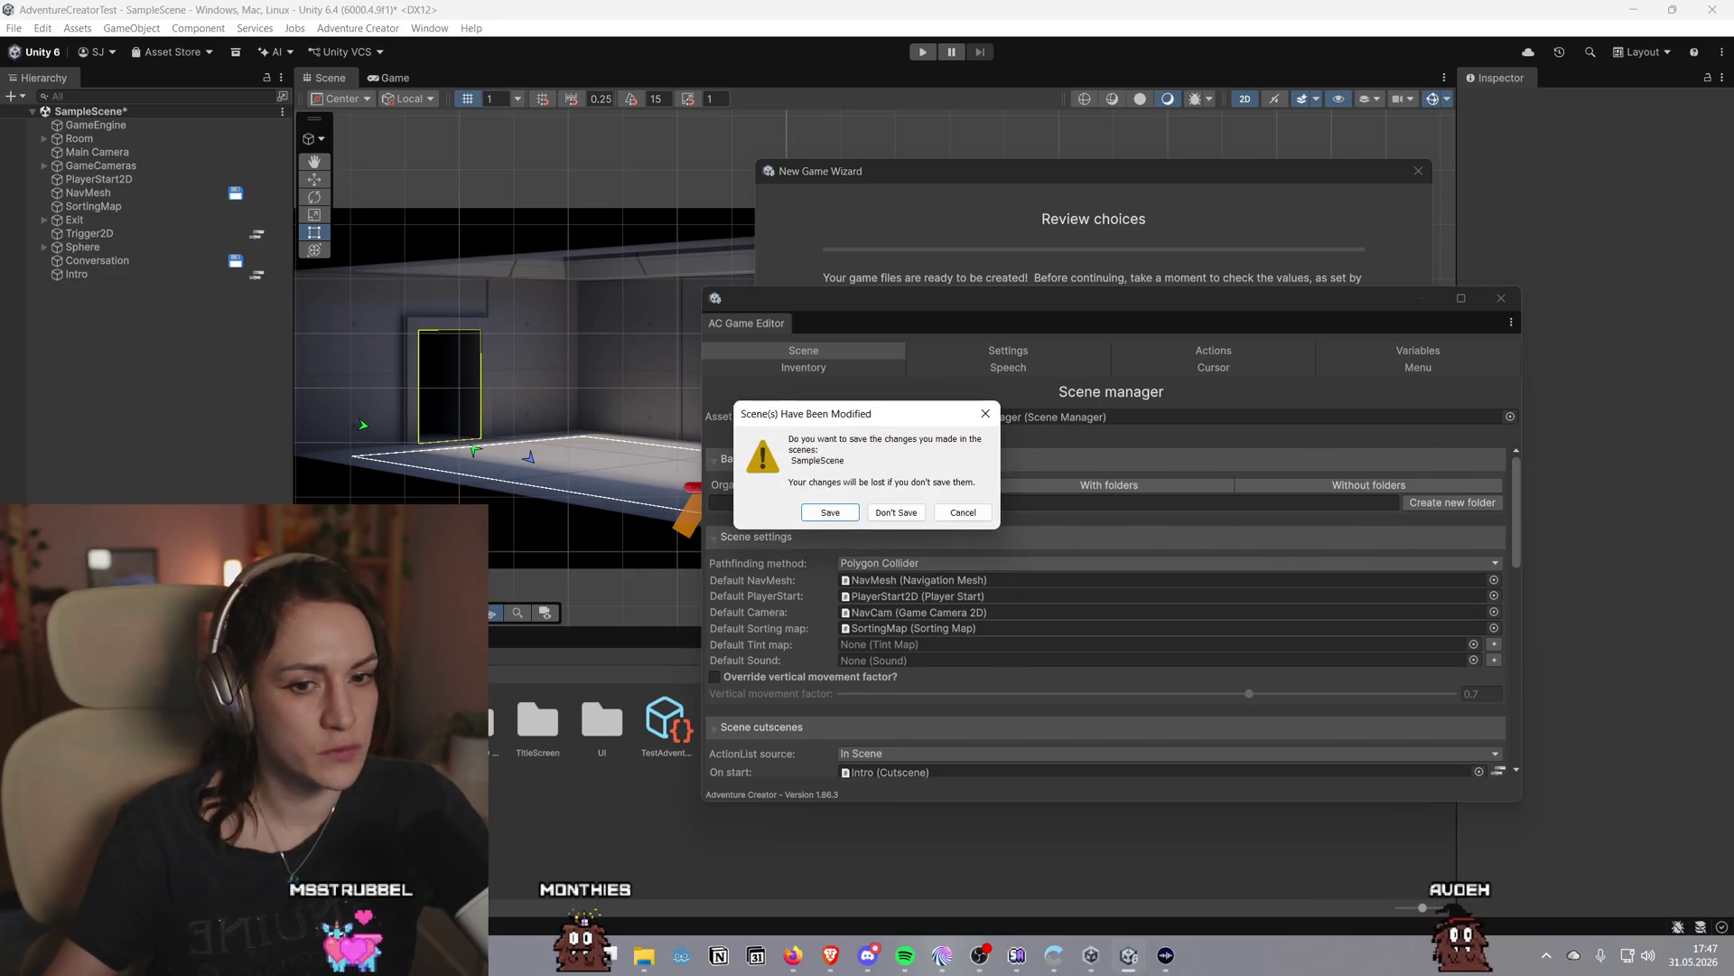
left_click(882, 515)
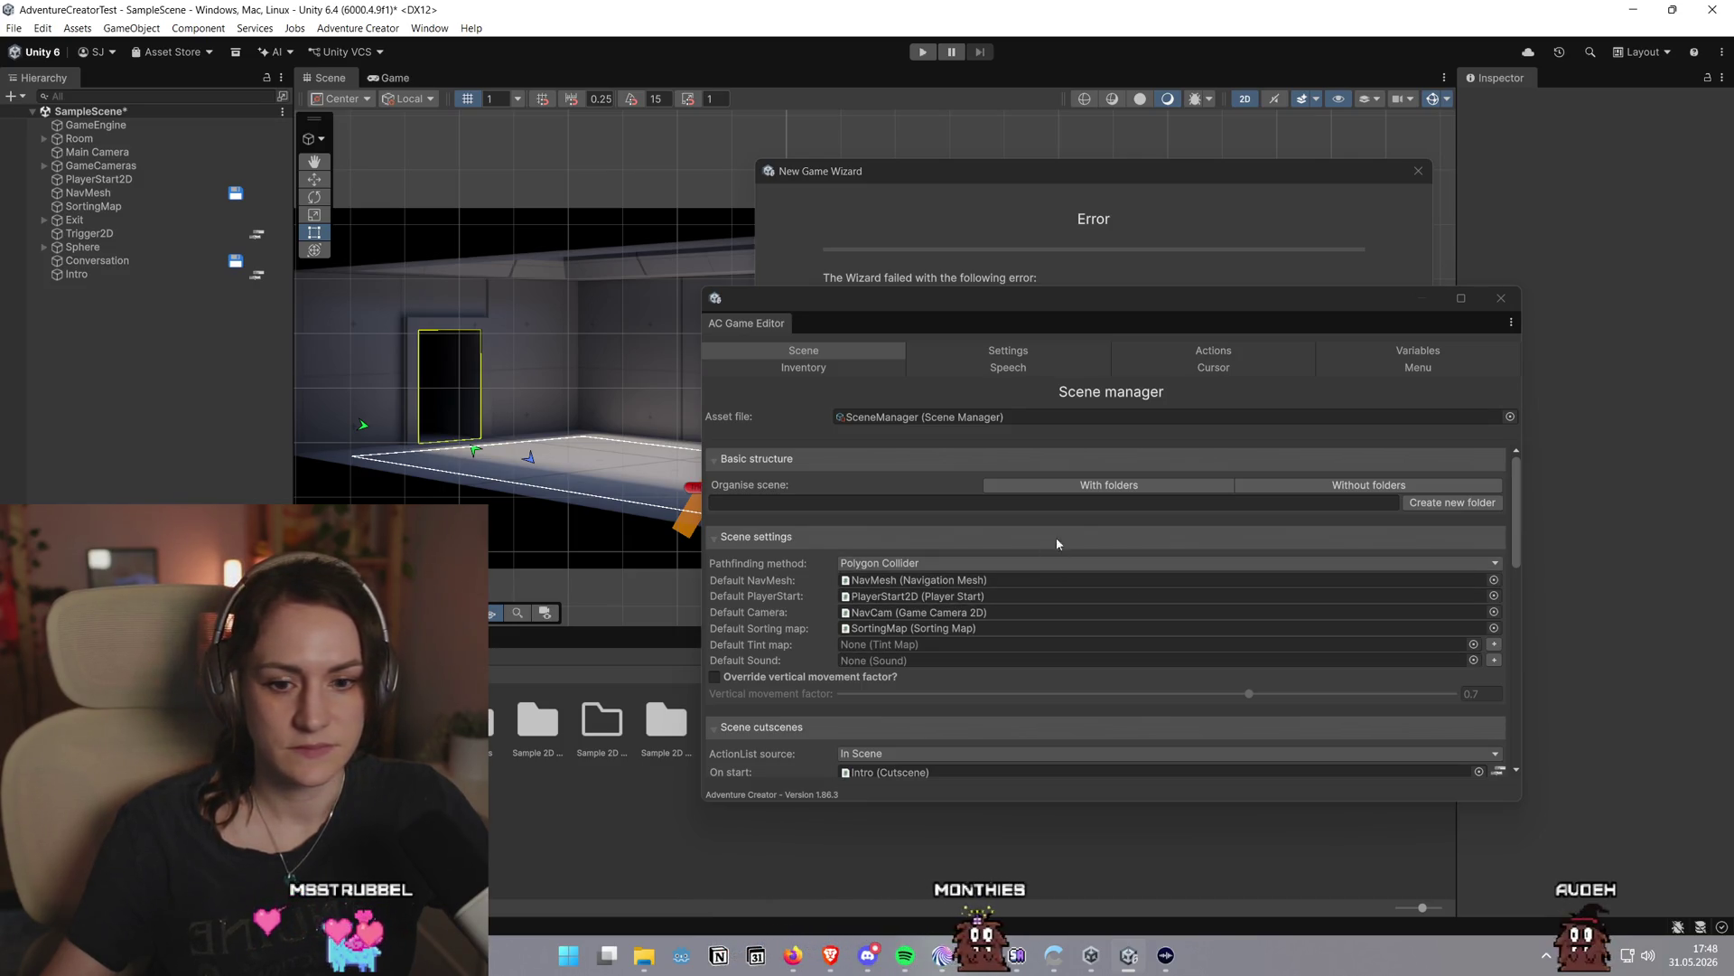
After the same TextMesh Pro error, close the New Game Wizard and bring up the welcome window
left_click(1247, 215)
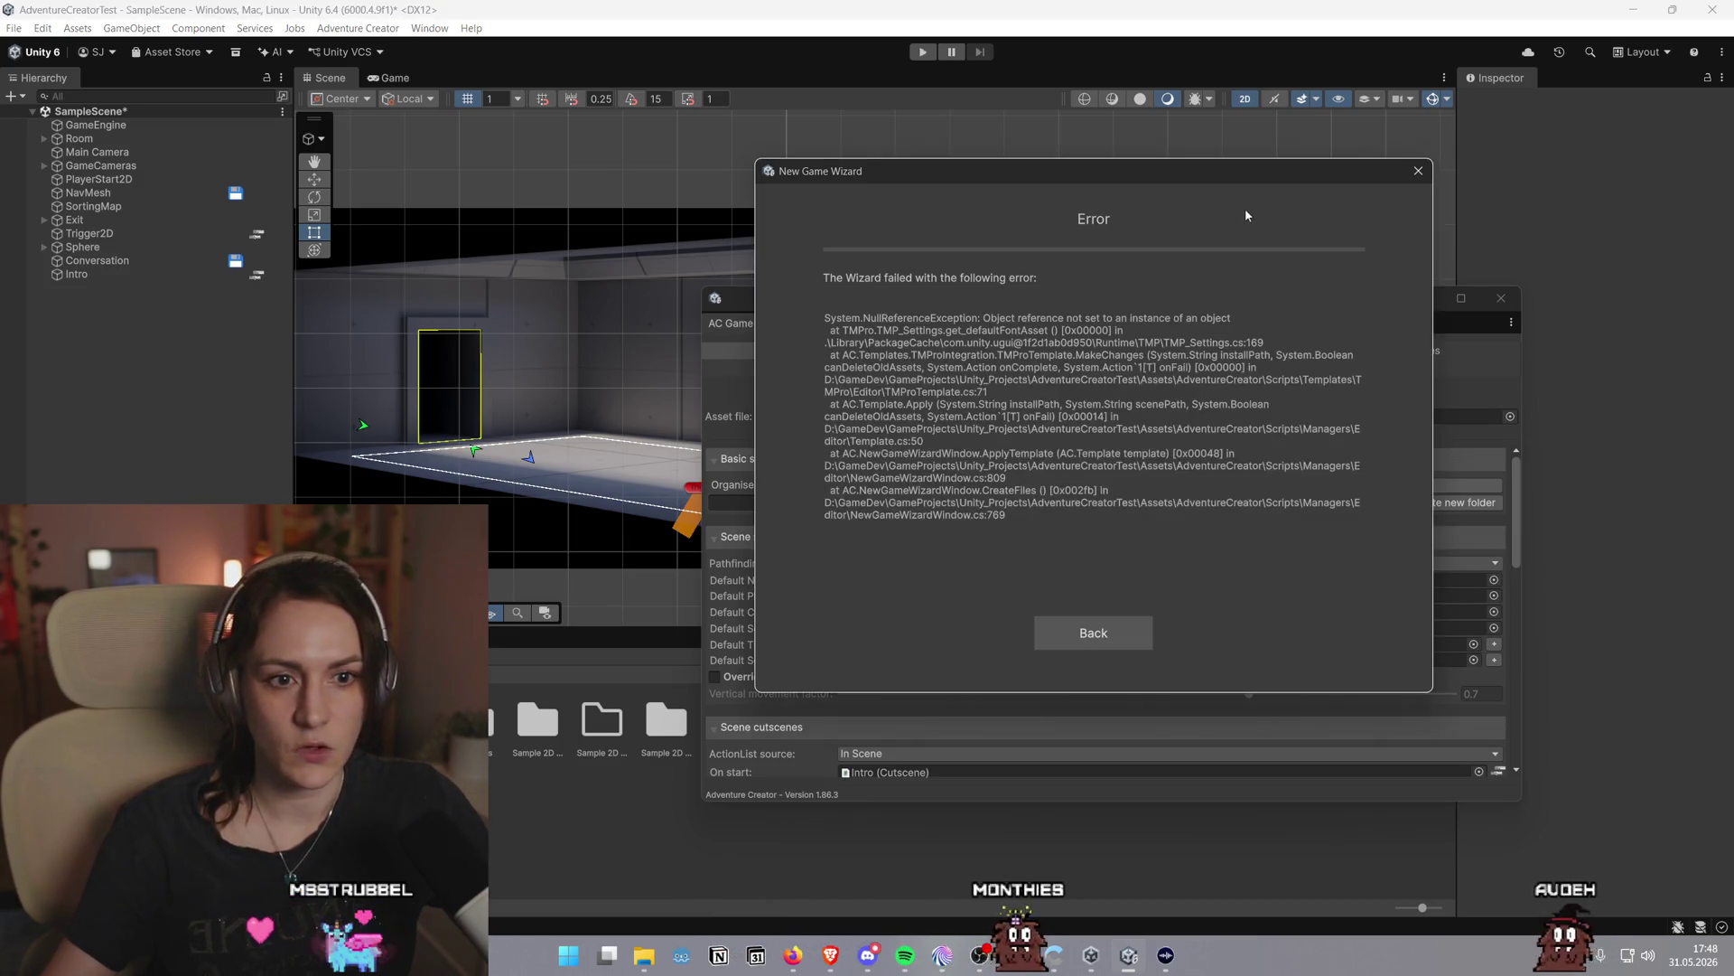
left_click(1122, 626)
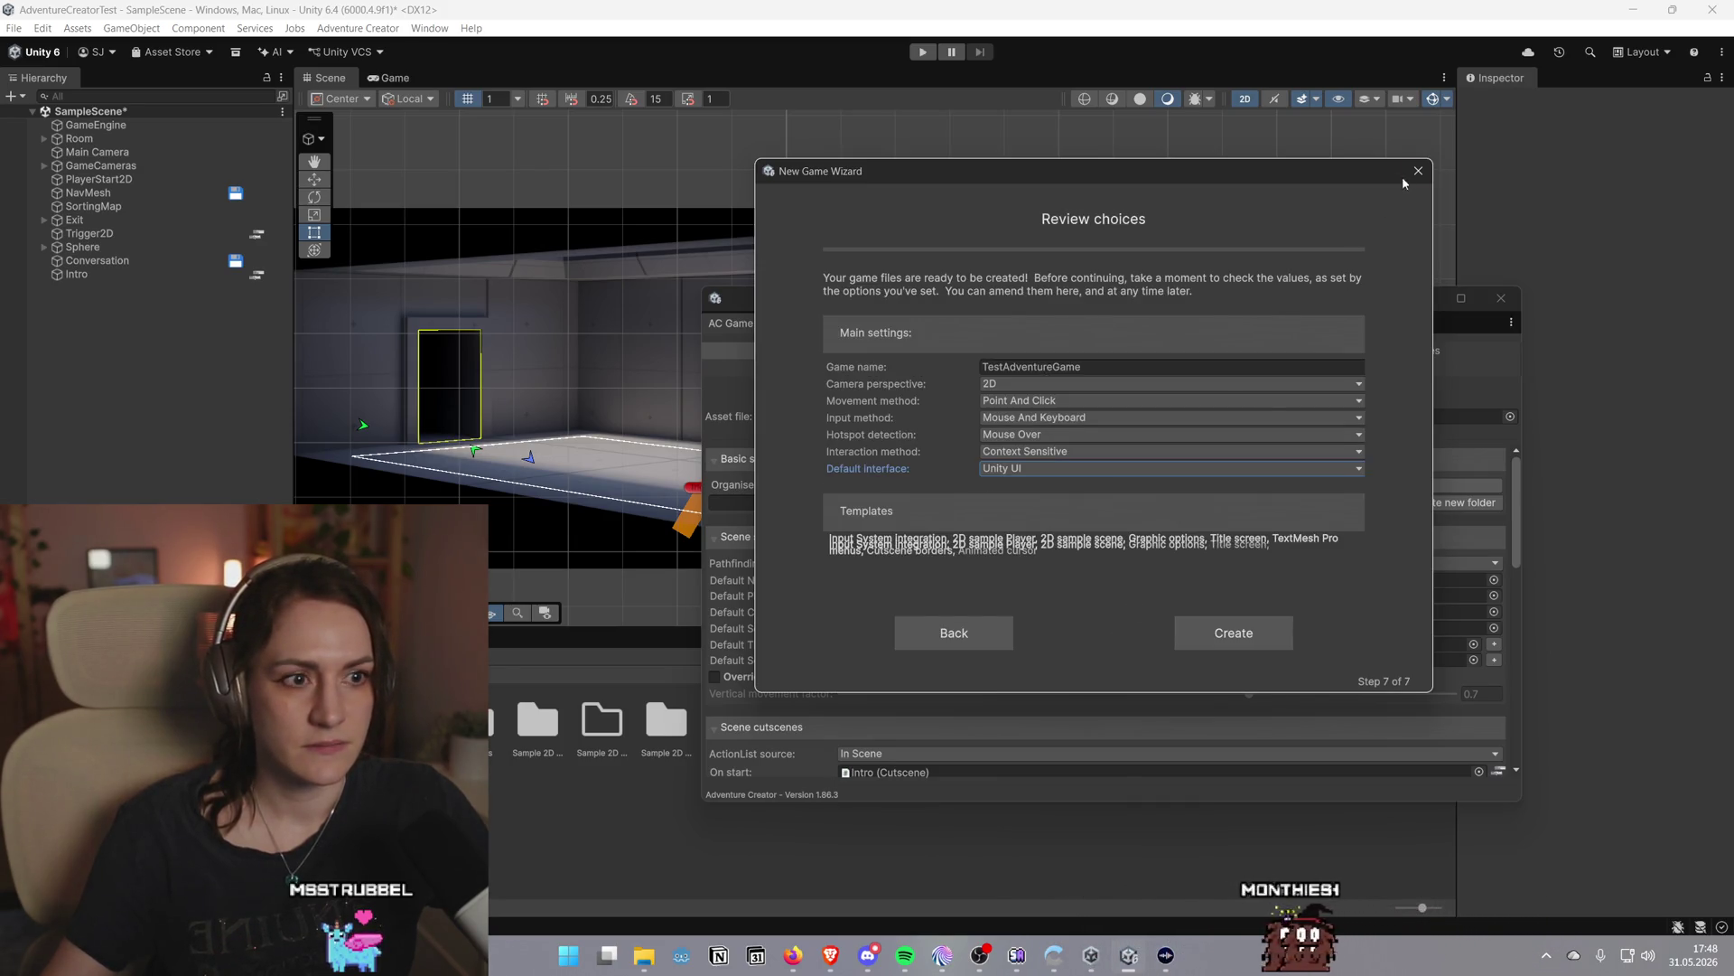
left_click(1417, 171)
left_click(920, 238)
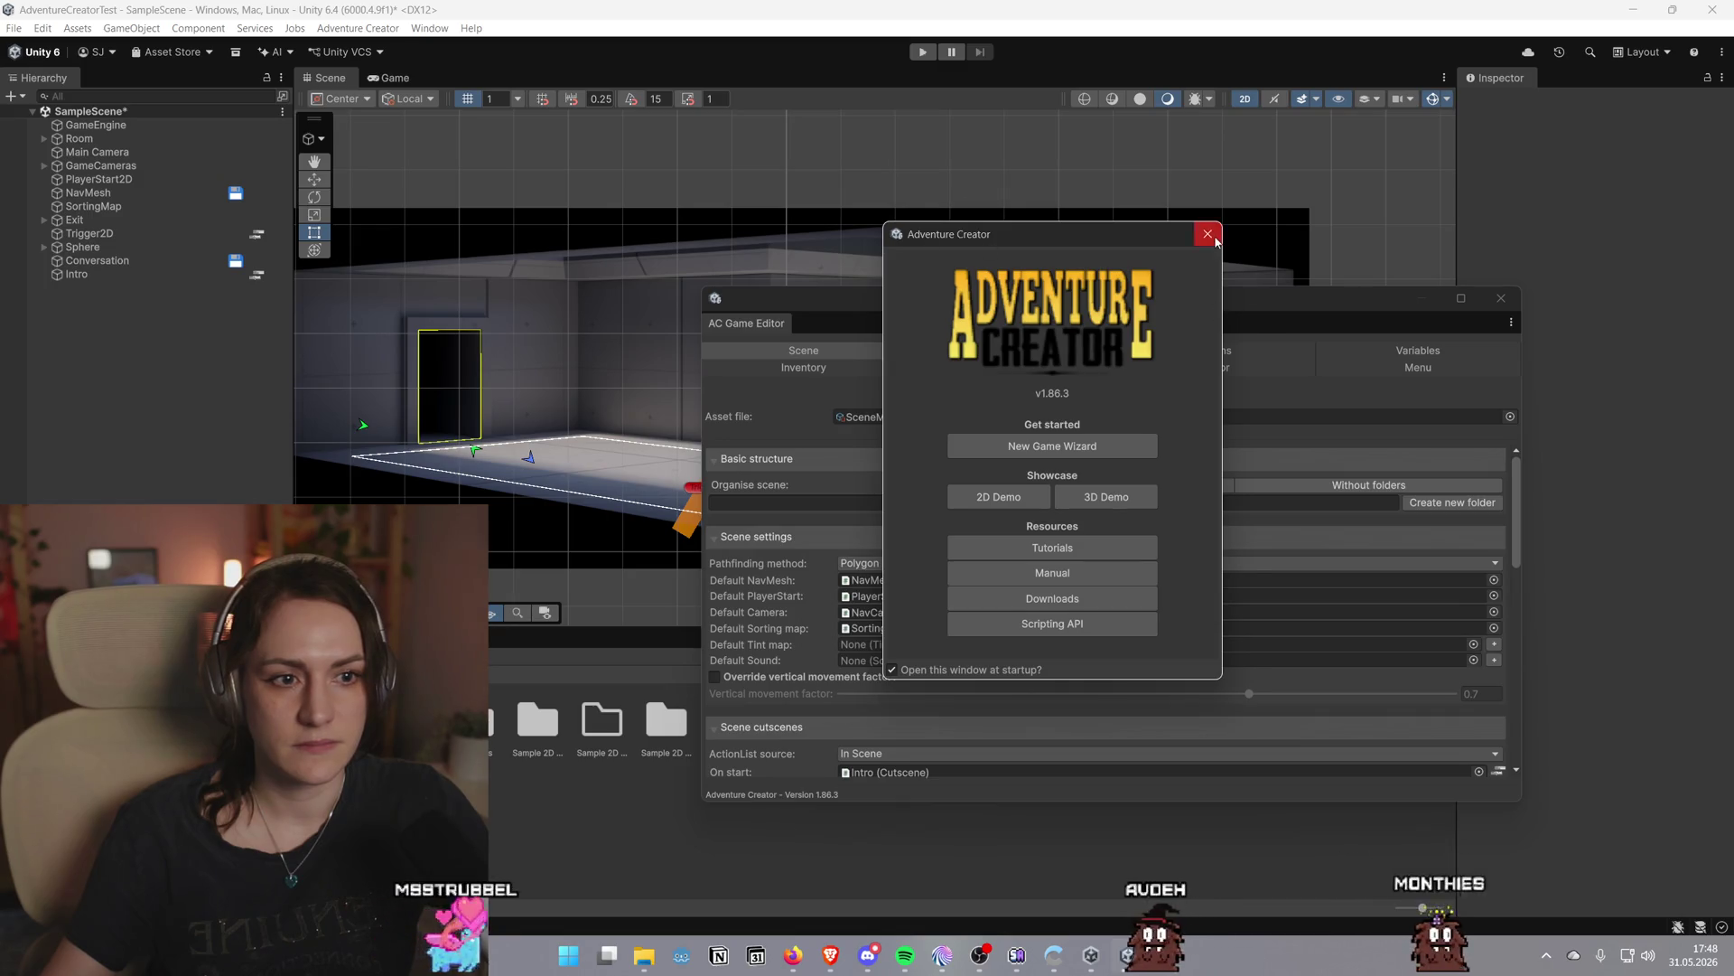
Close the welcome window and move and narrow the AC Game Editor to uncover the sphere
left_click(1207, 234)
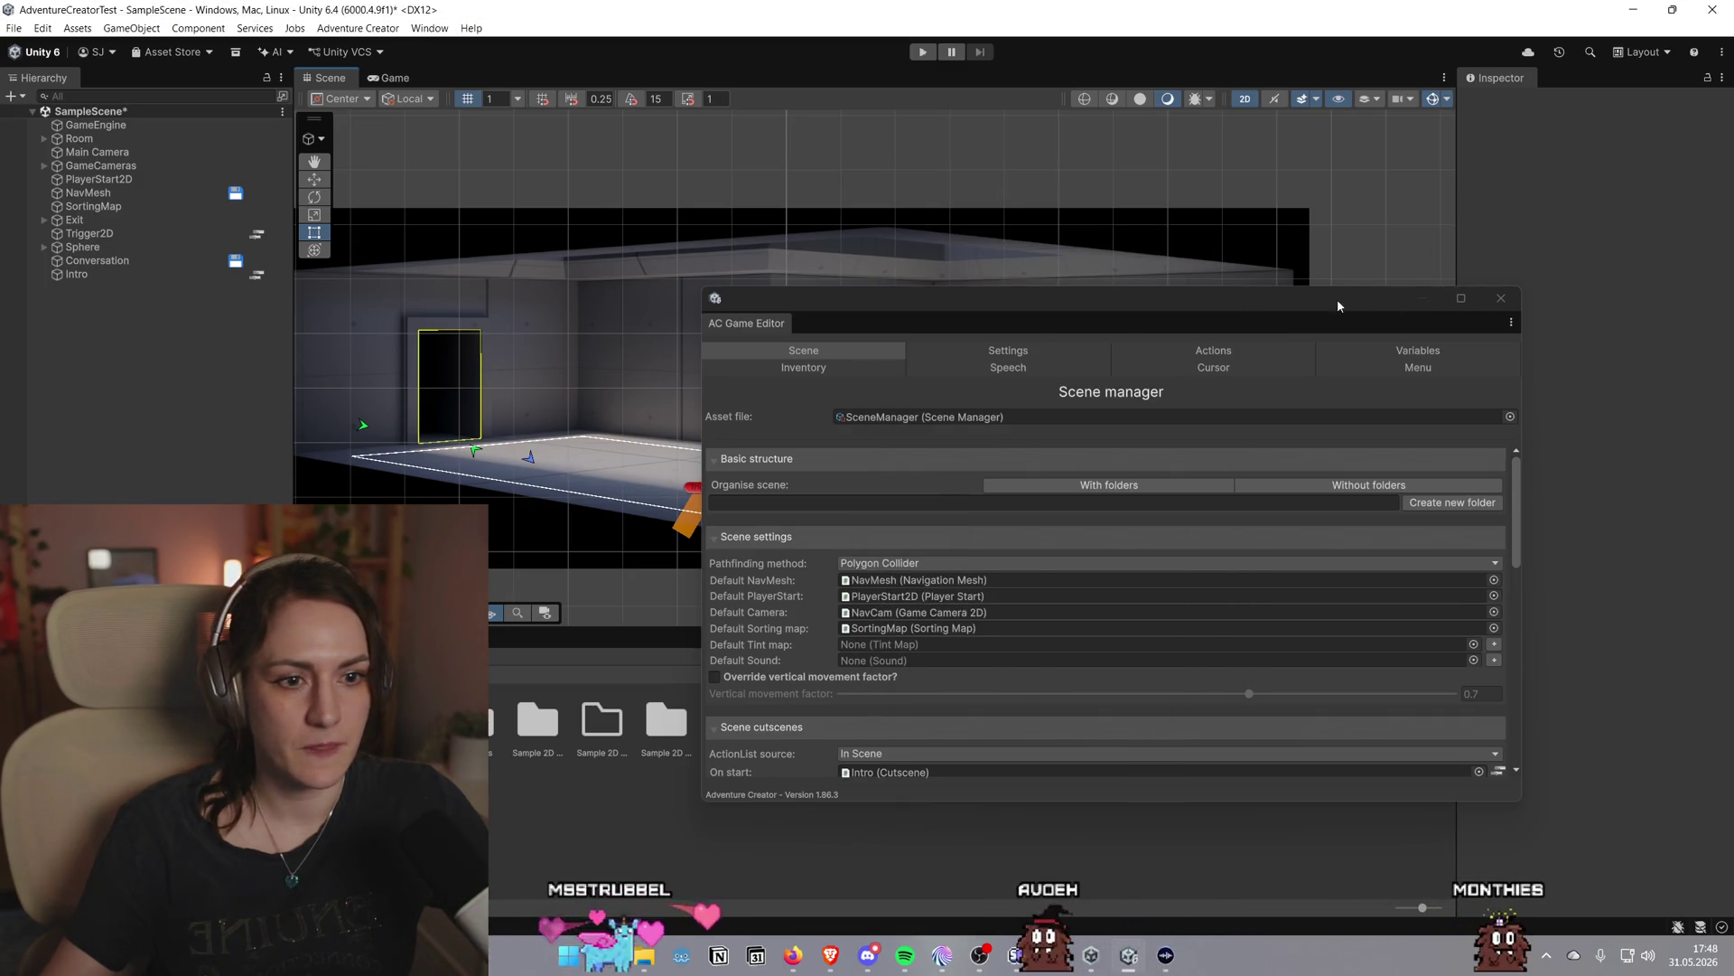
left_click_drag(1337, 300, 1499, 249)
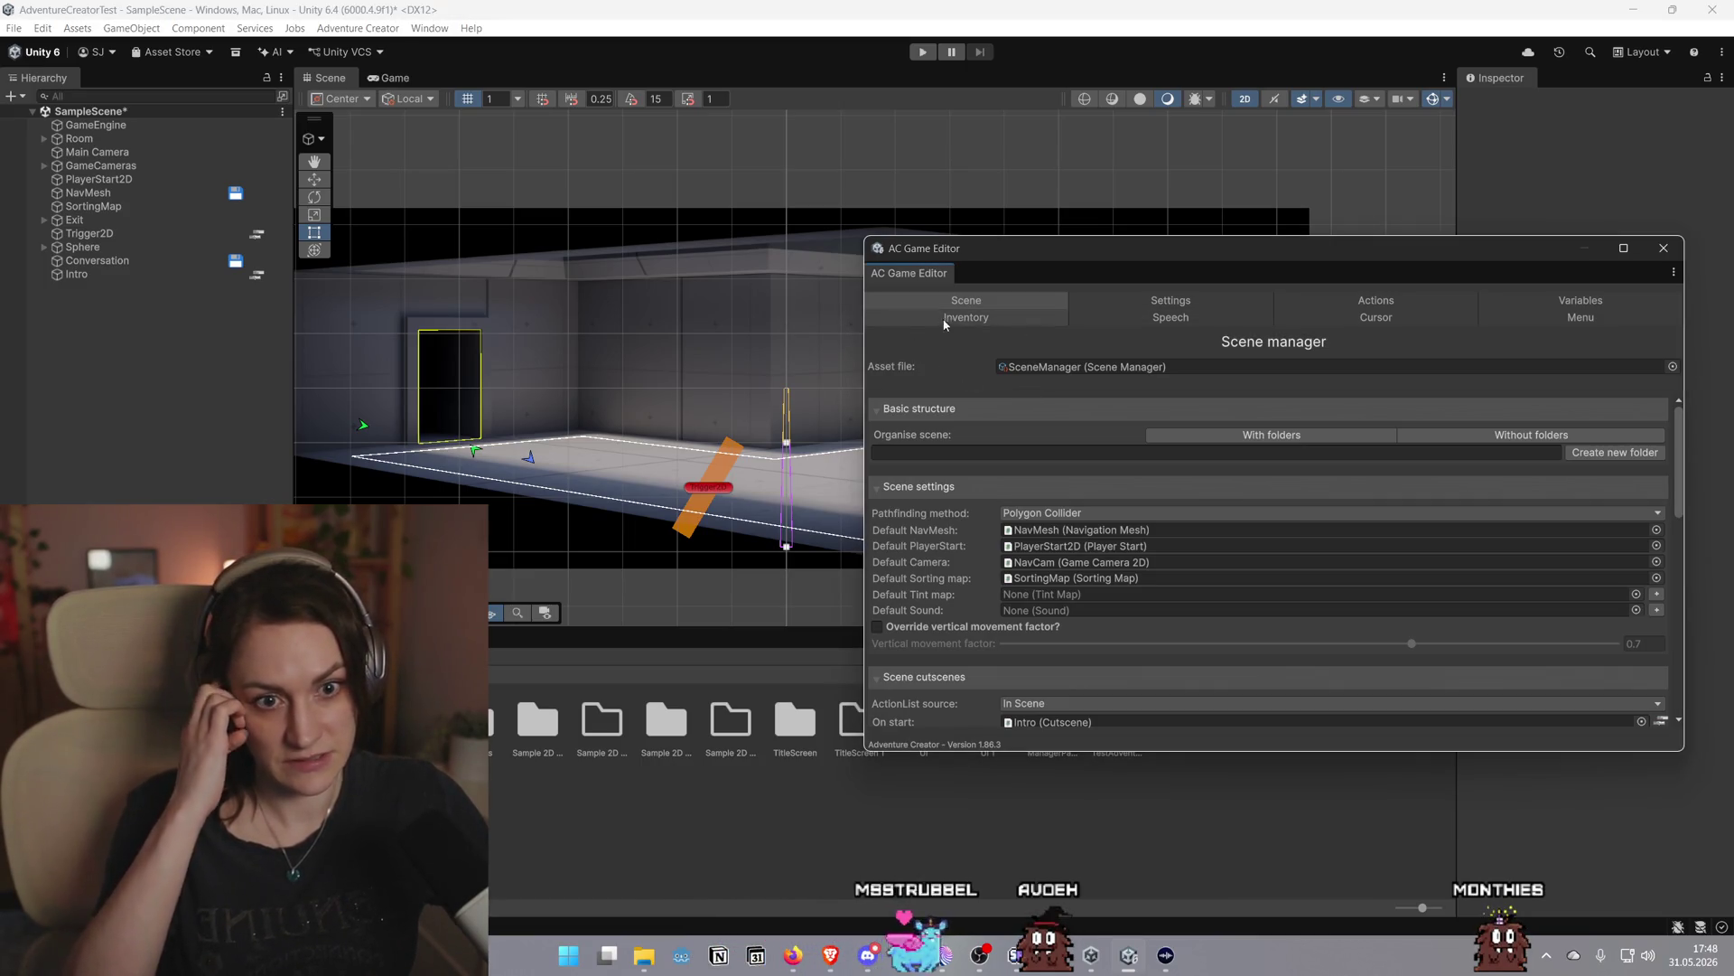
left_click_drag(866, 380, 1117, 380)
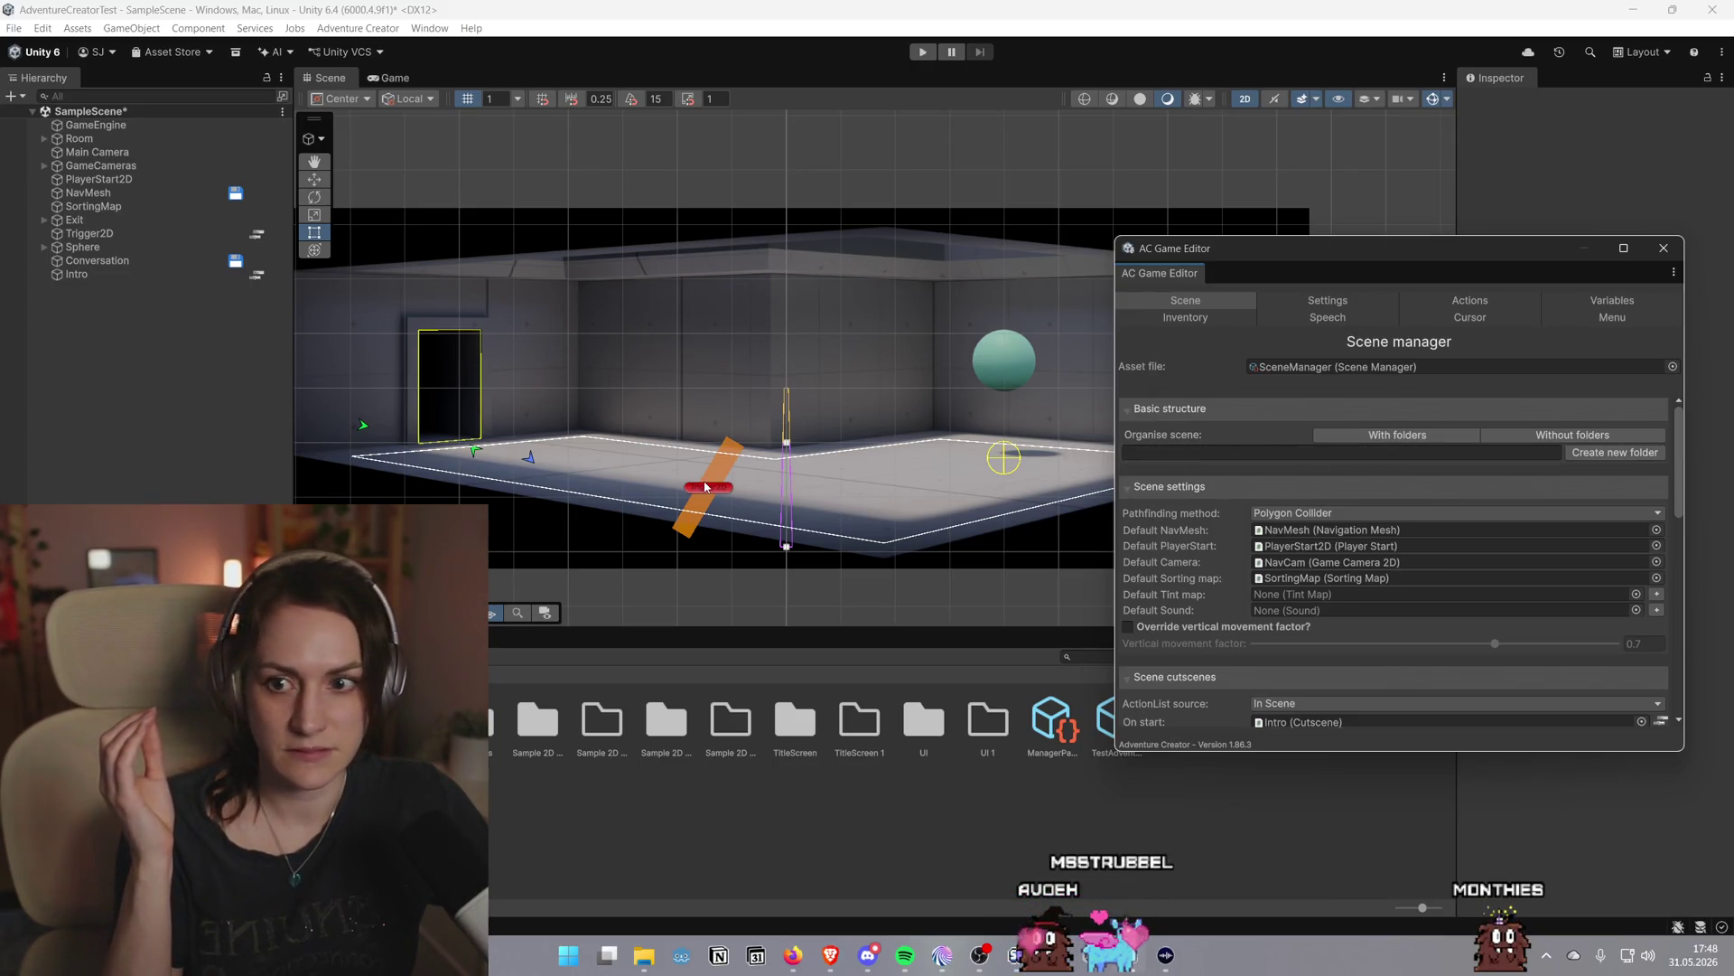
scroll(1423, 475, "down", 1)
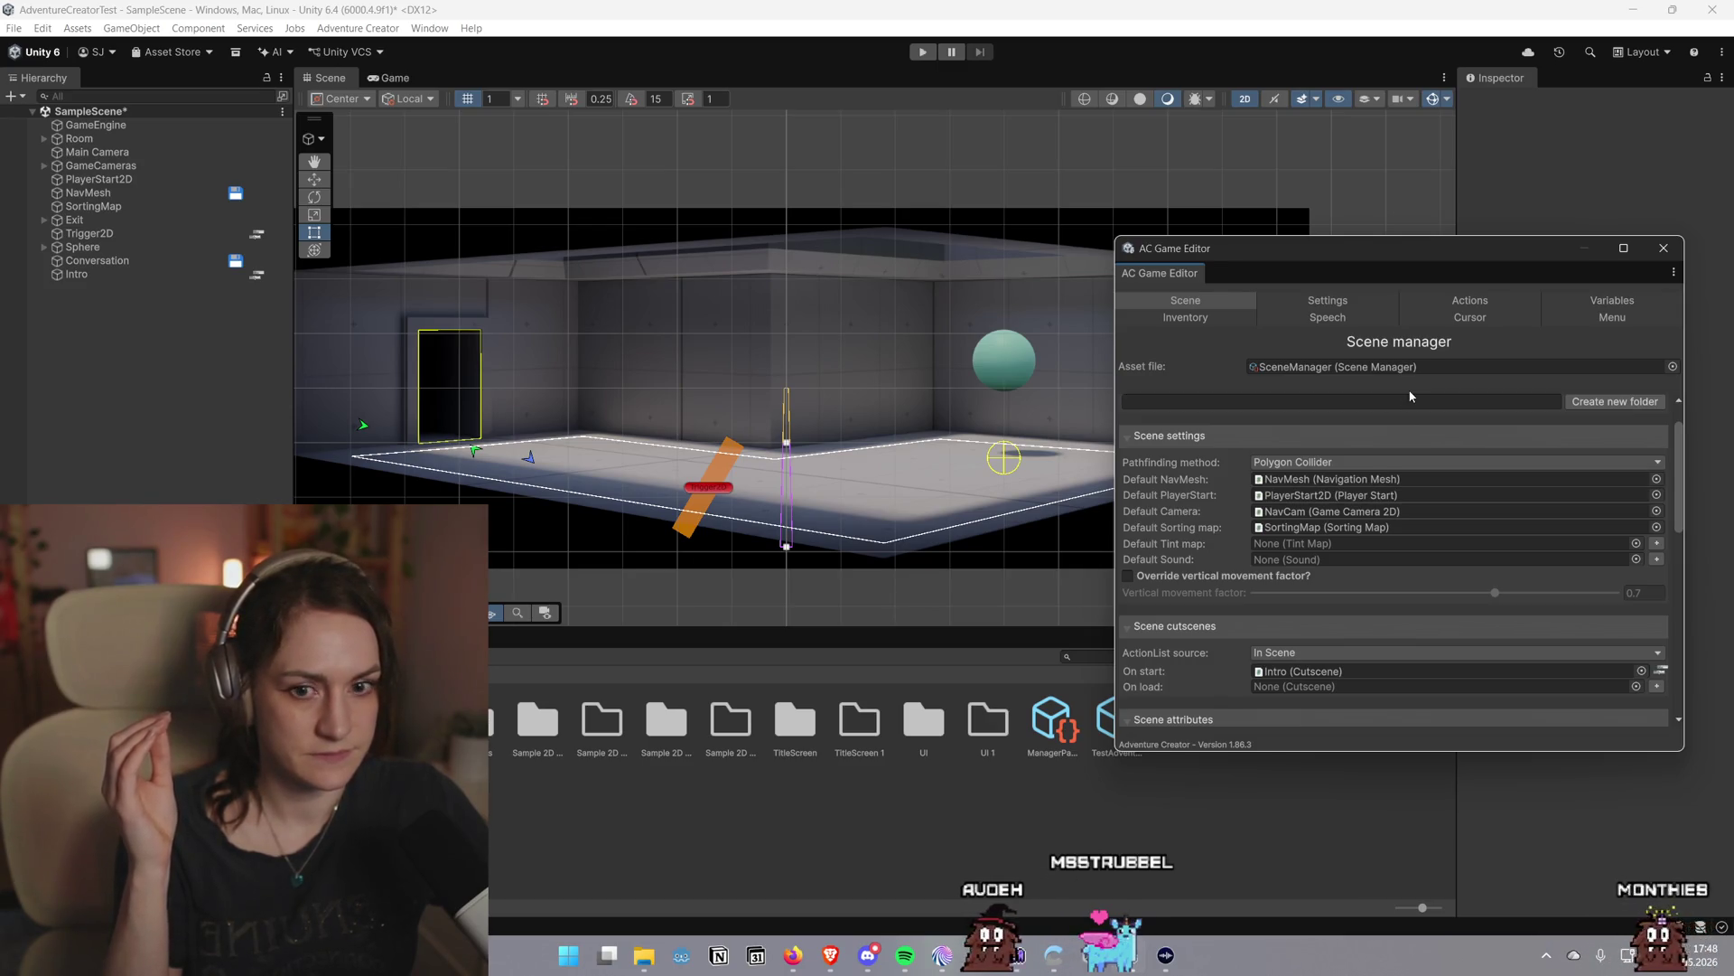
Expand Room in the Hierarchy to see DoorwayMask, collapse it, and close the Game Editor
left_click(48, 172)
left_click(45, 139)
left_click(46, 140)
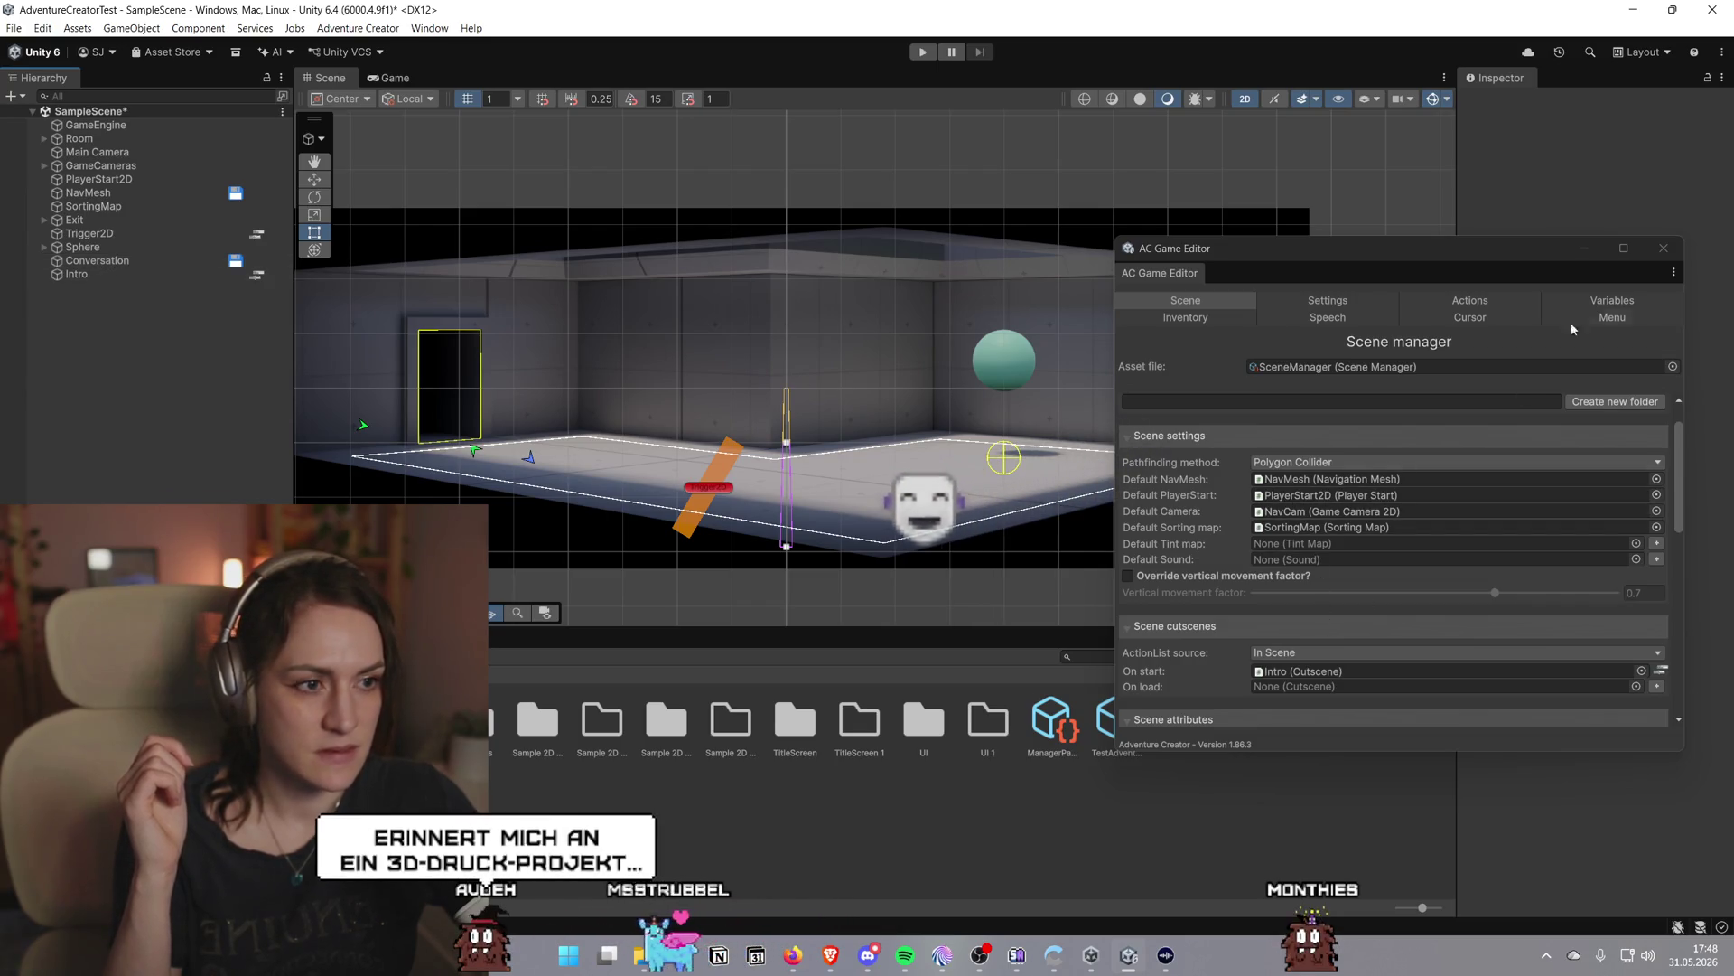
left_click(1664, 247)
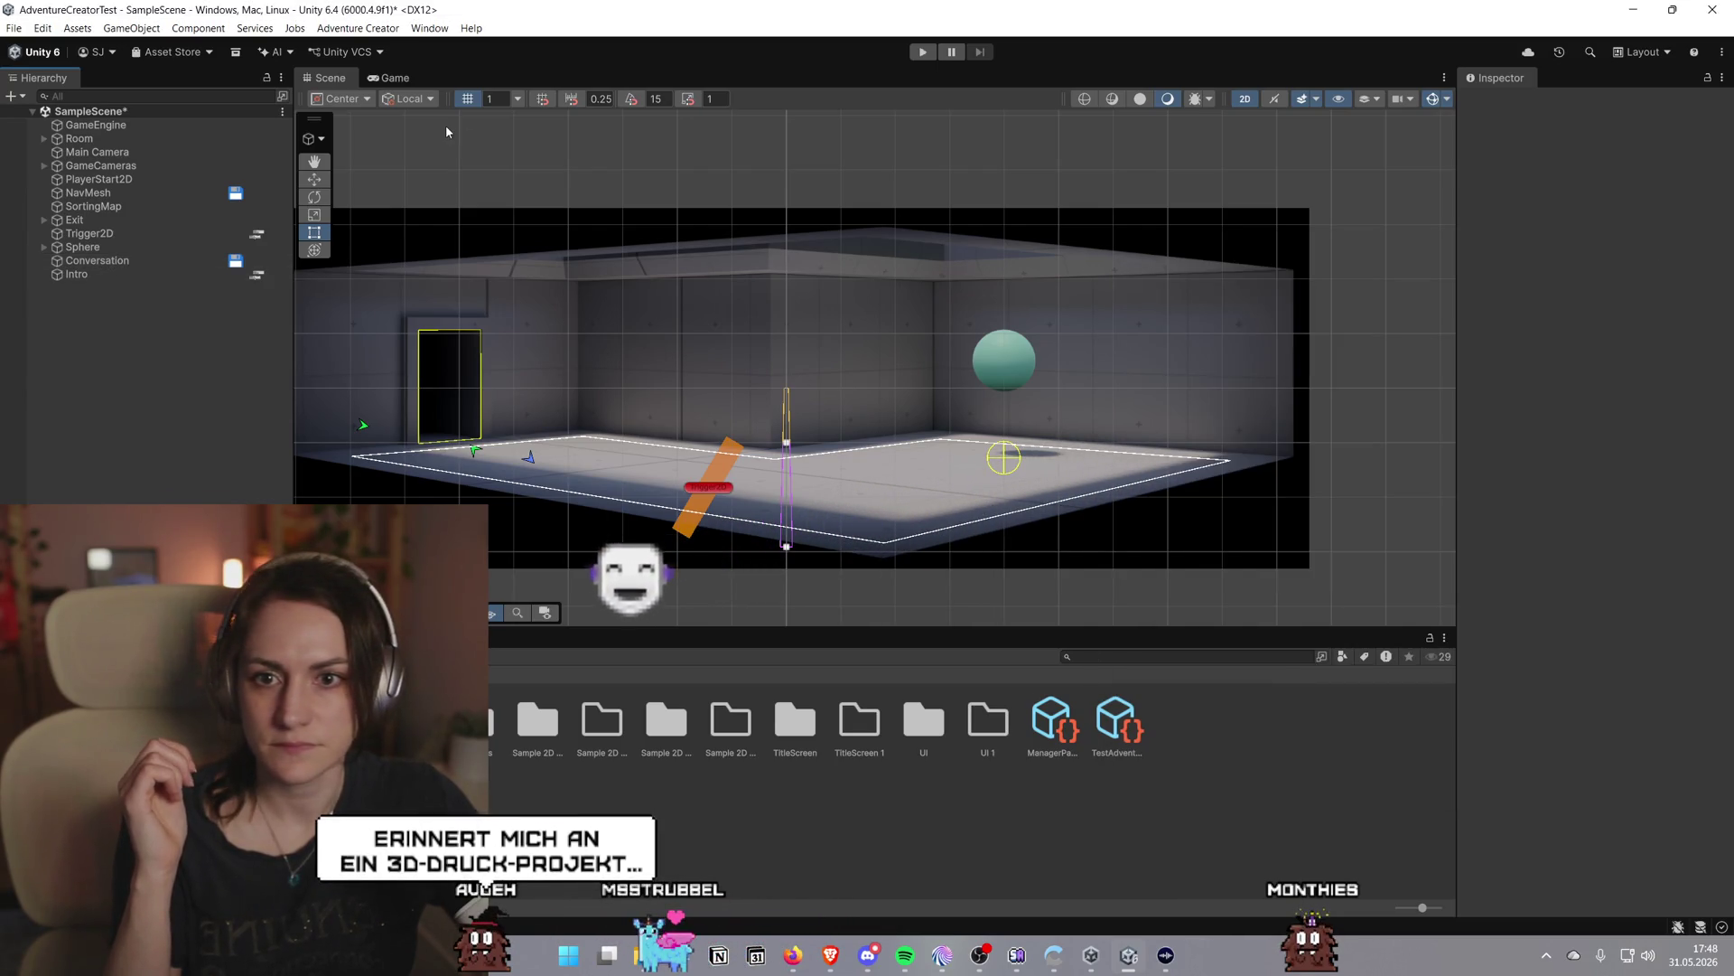
Browse the Adventure Creator menu, then inspect GameEngine's components down to Event Manager
left_click(320, 28)
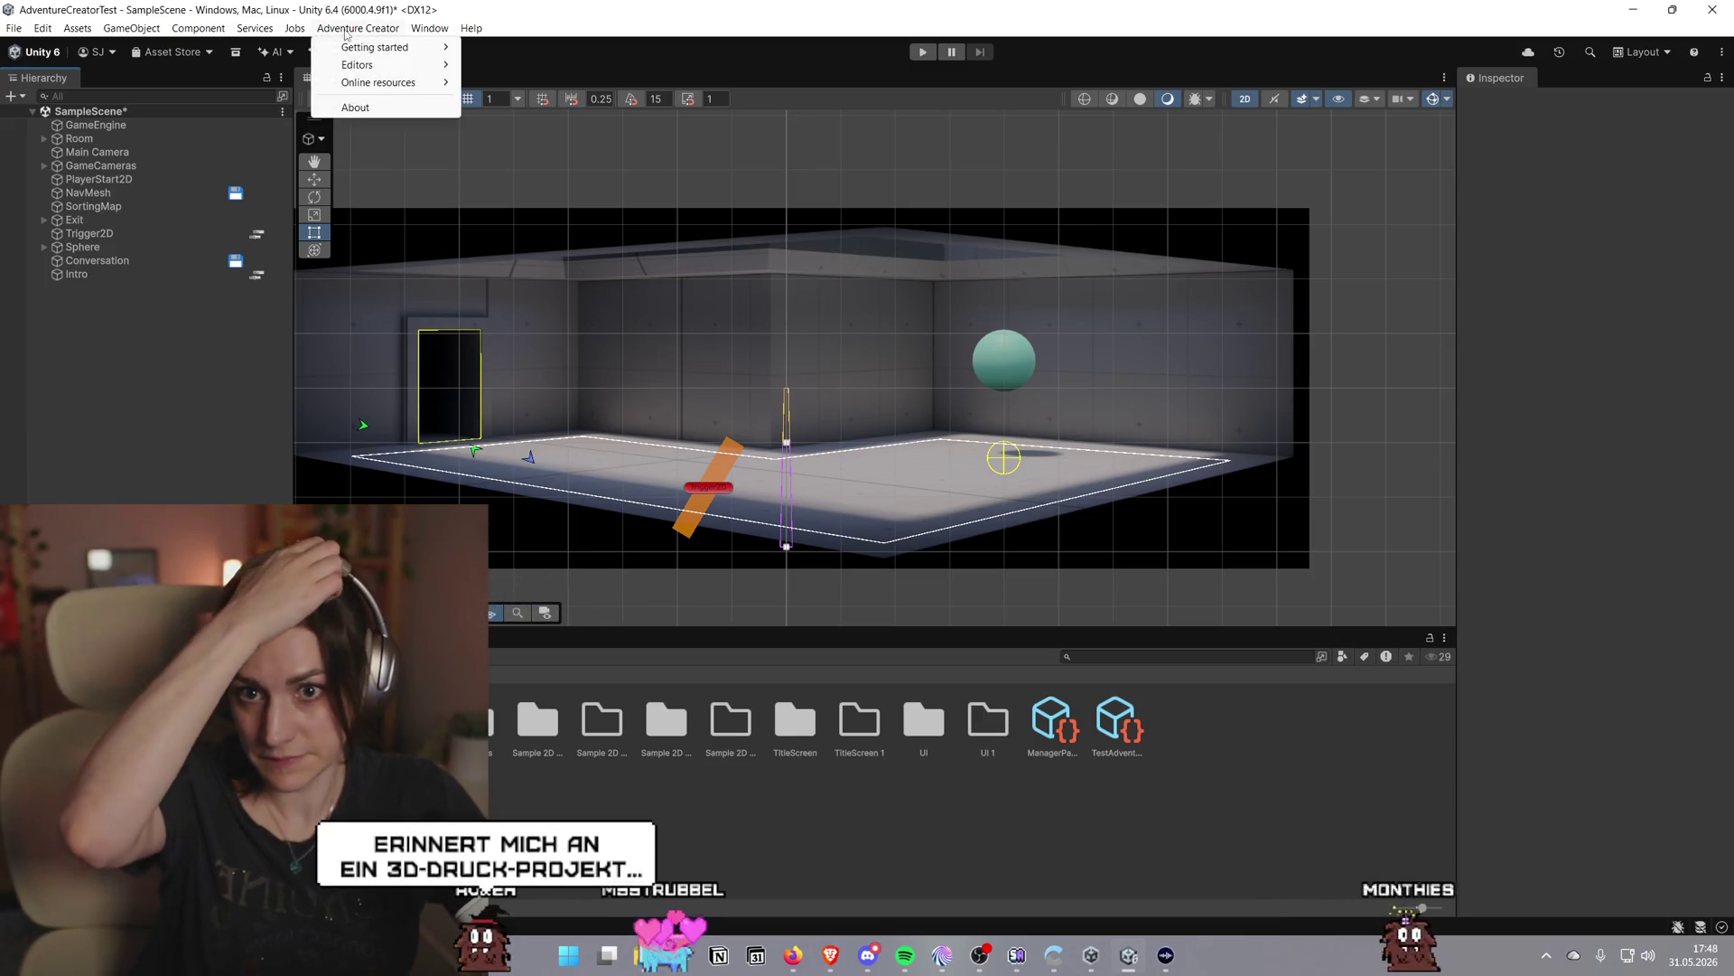
mouse_move(353, 65)
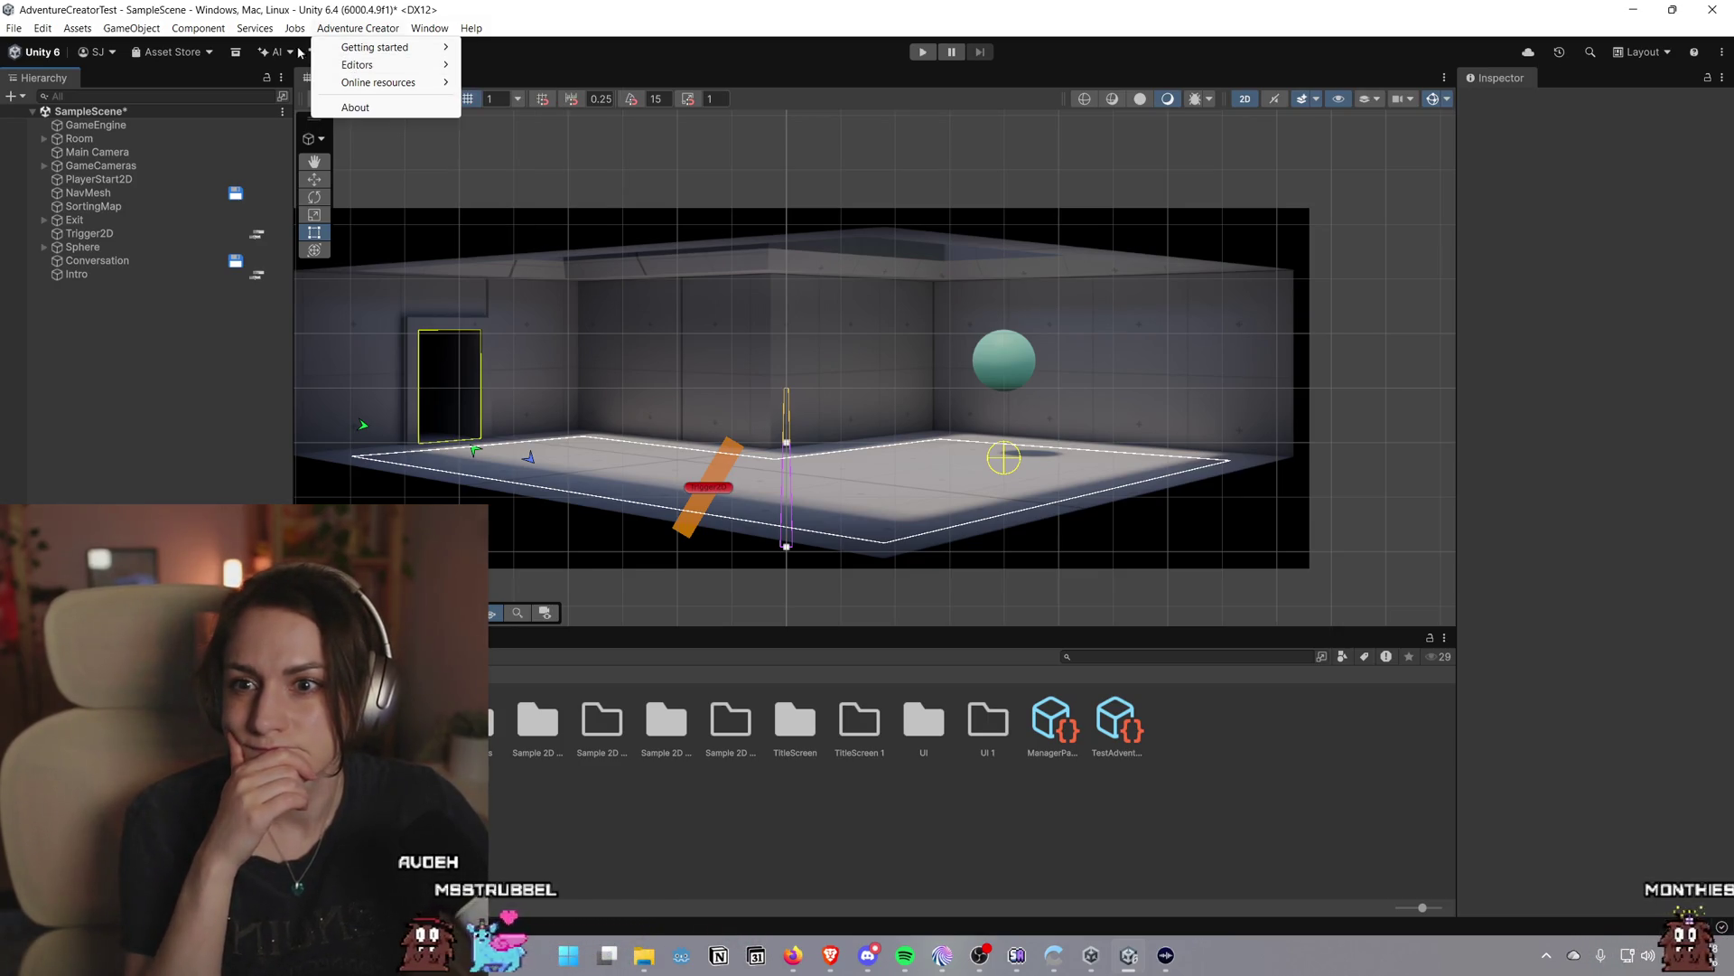
mouse_move(40, 30)
mouse_move(348, 27)
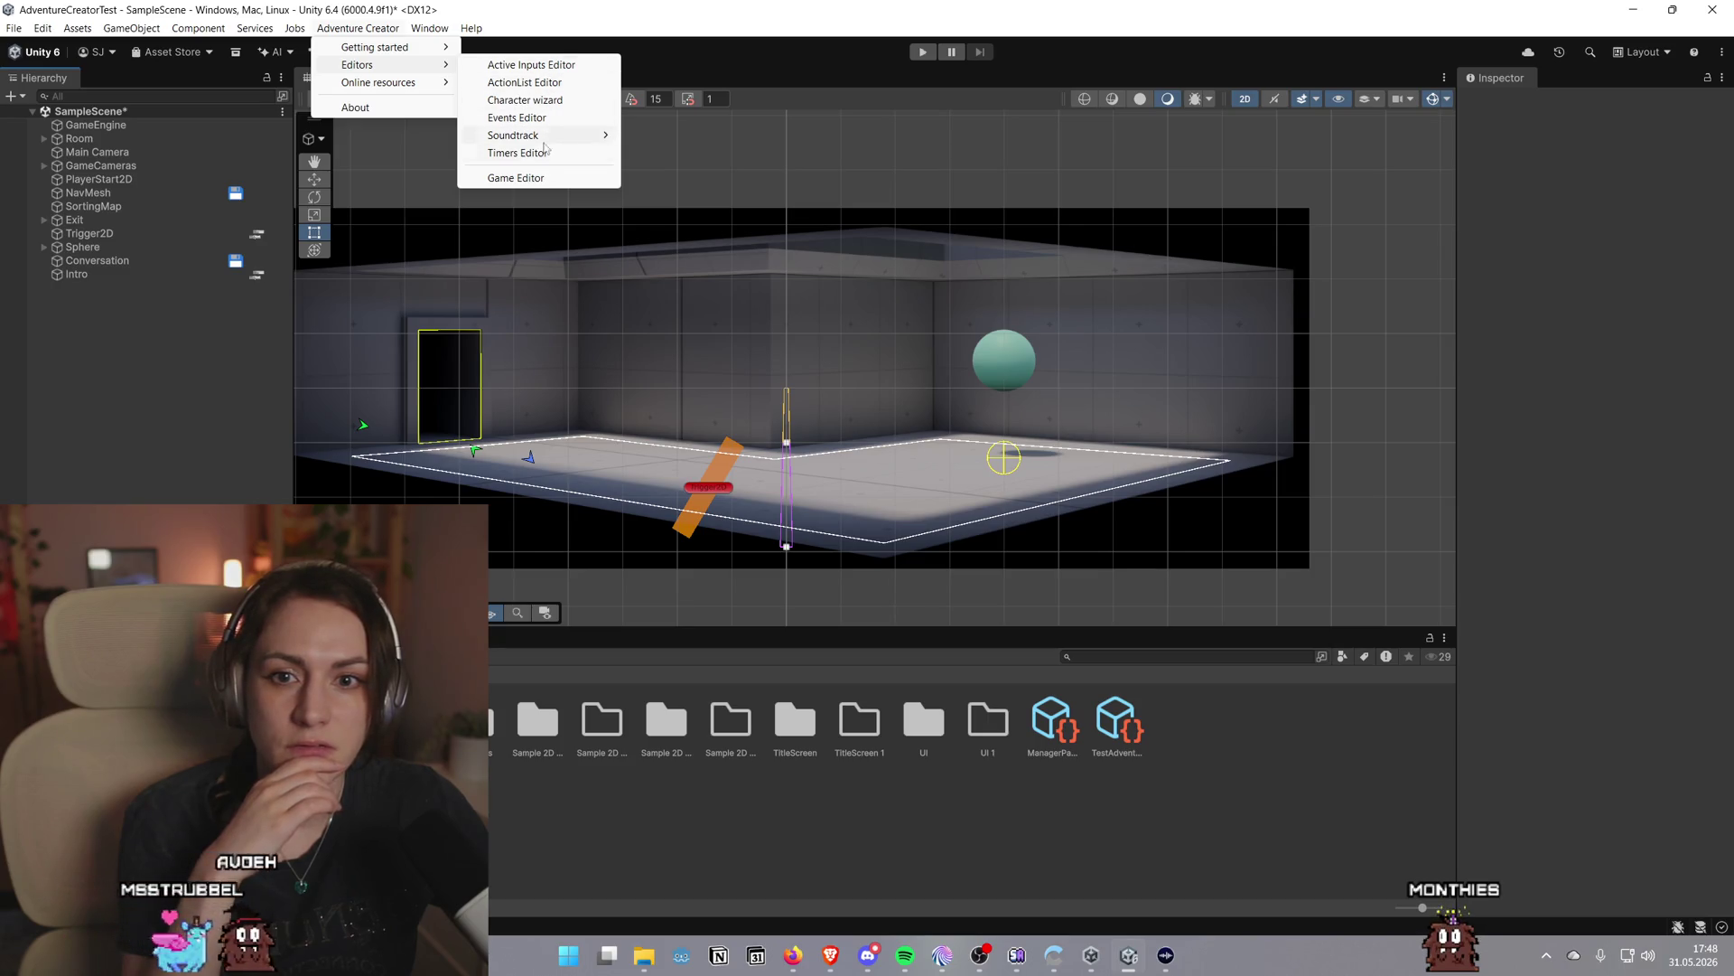
left_click(215, 369)
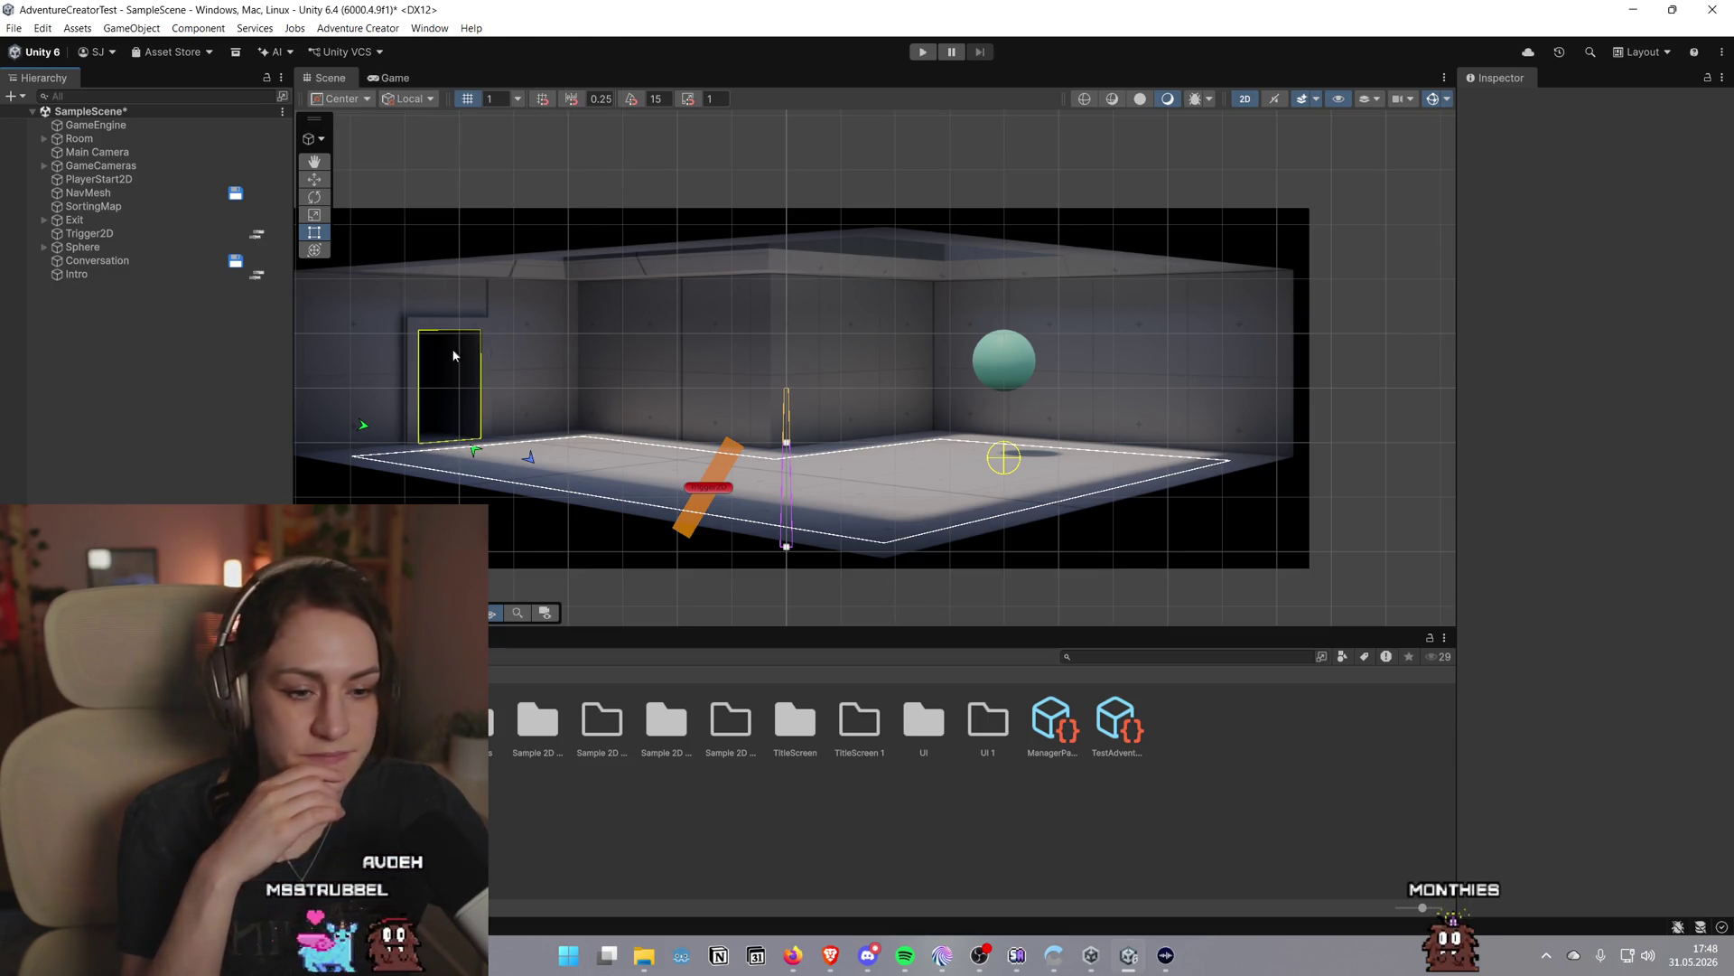
left_click(95, 125)
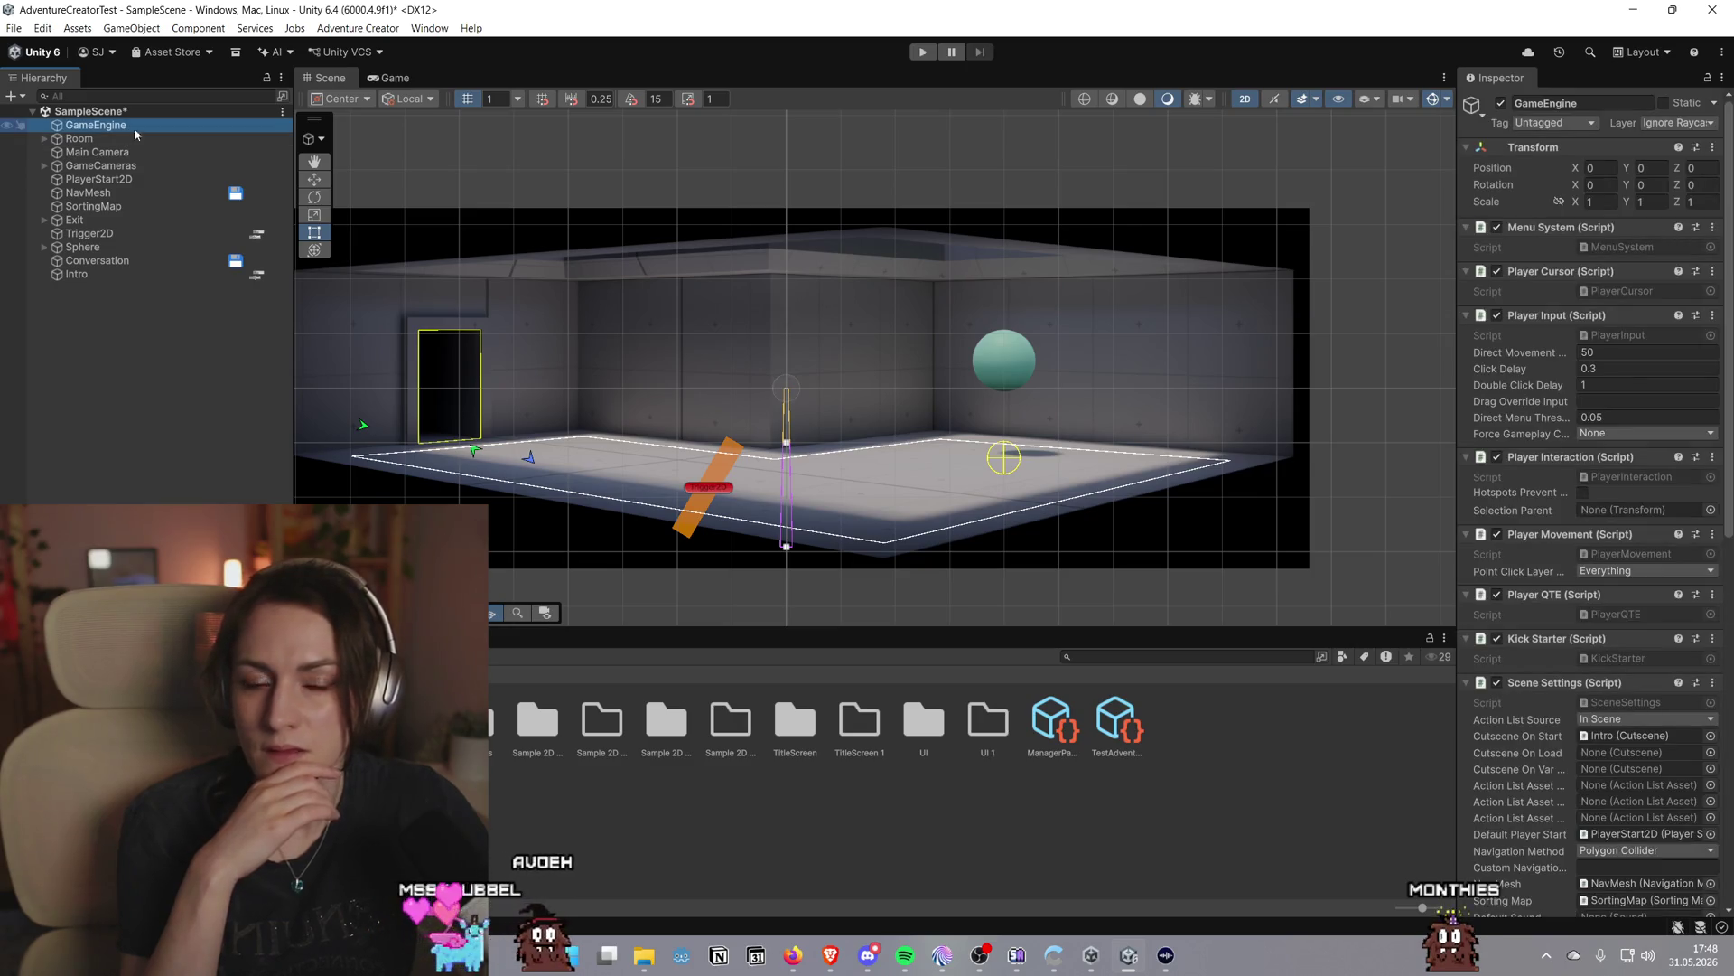
scroll(1583, 409, "down", 10)
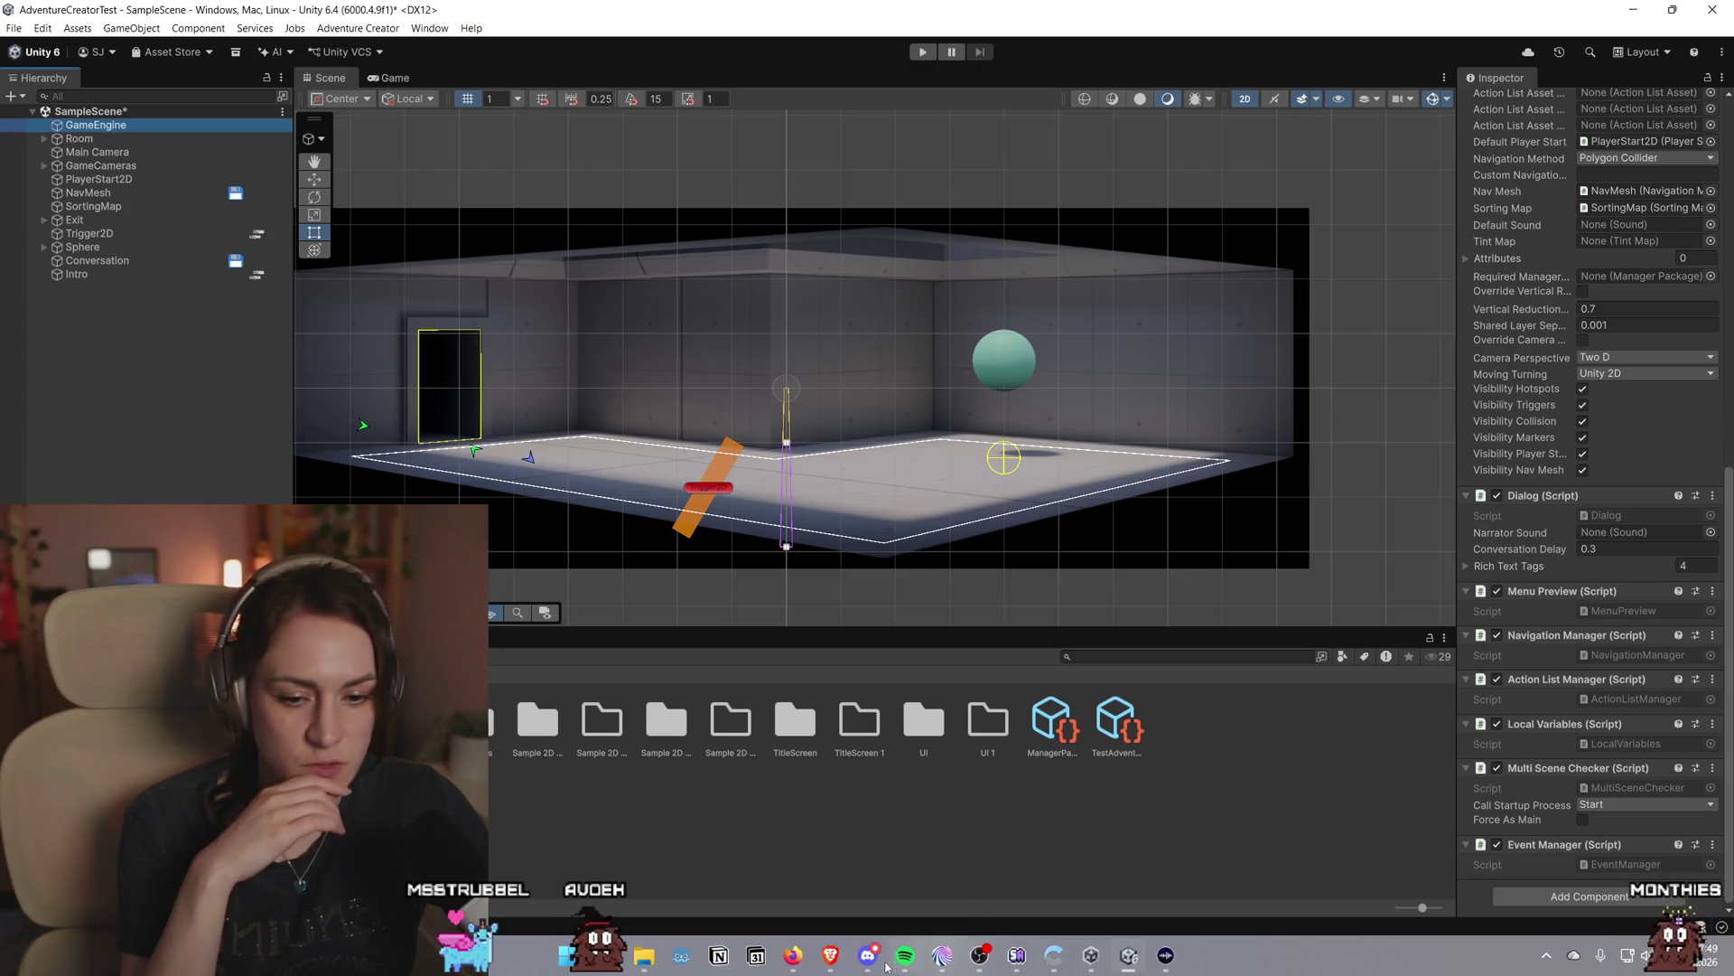
Read the tutorial's passage on the Game Editor's Managers in Brave, then return to Unity
mouse_move(832, 959)
left_click(931, 890)
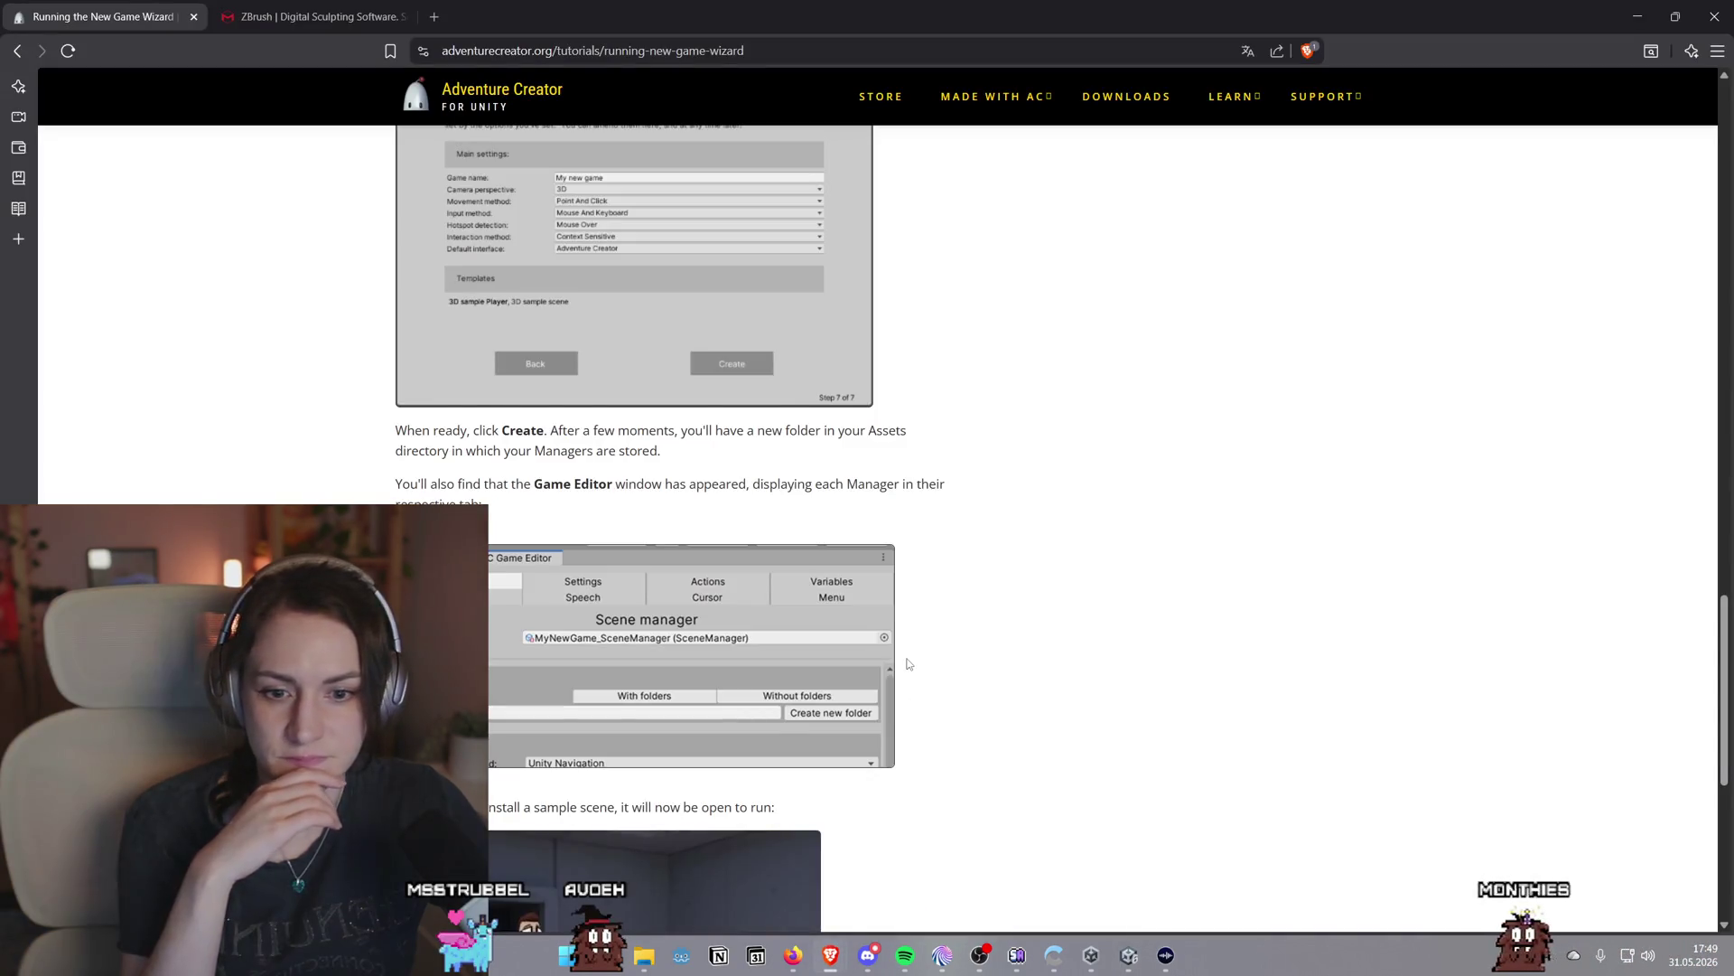
scroll(908, 664, "down", 4)
scroll(908, 664, "up", 3)
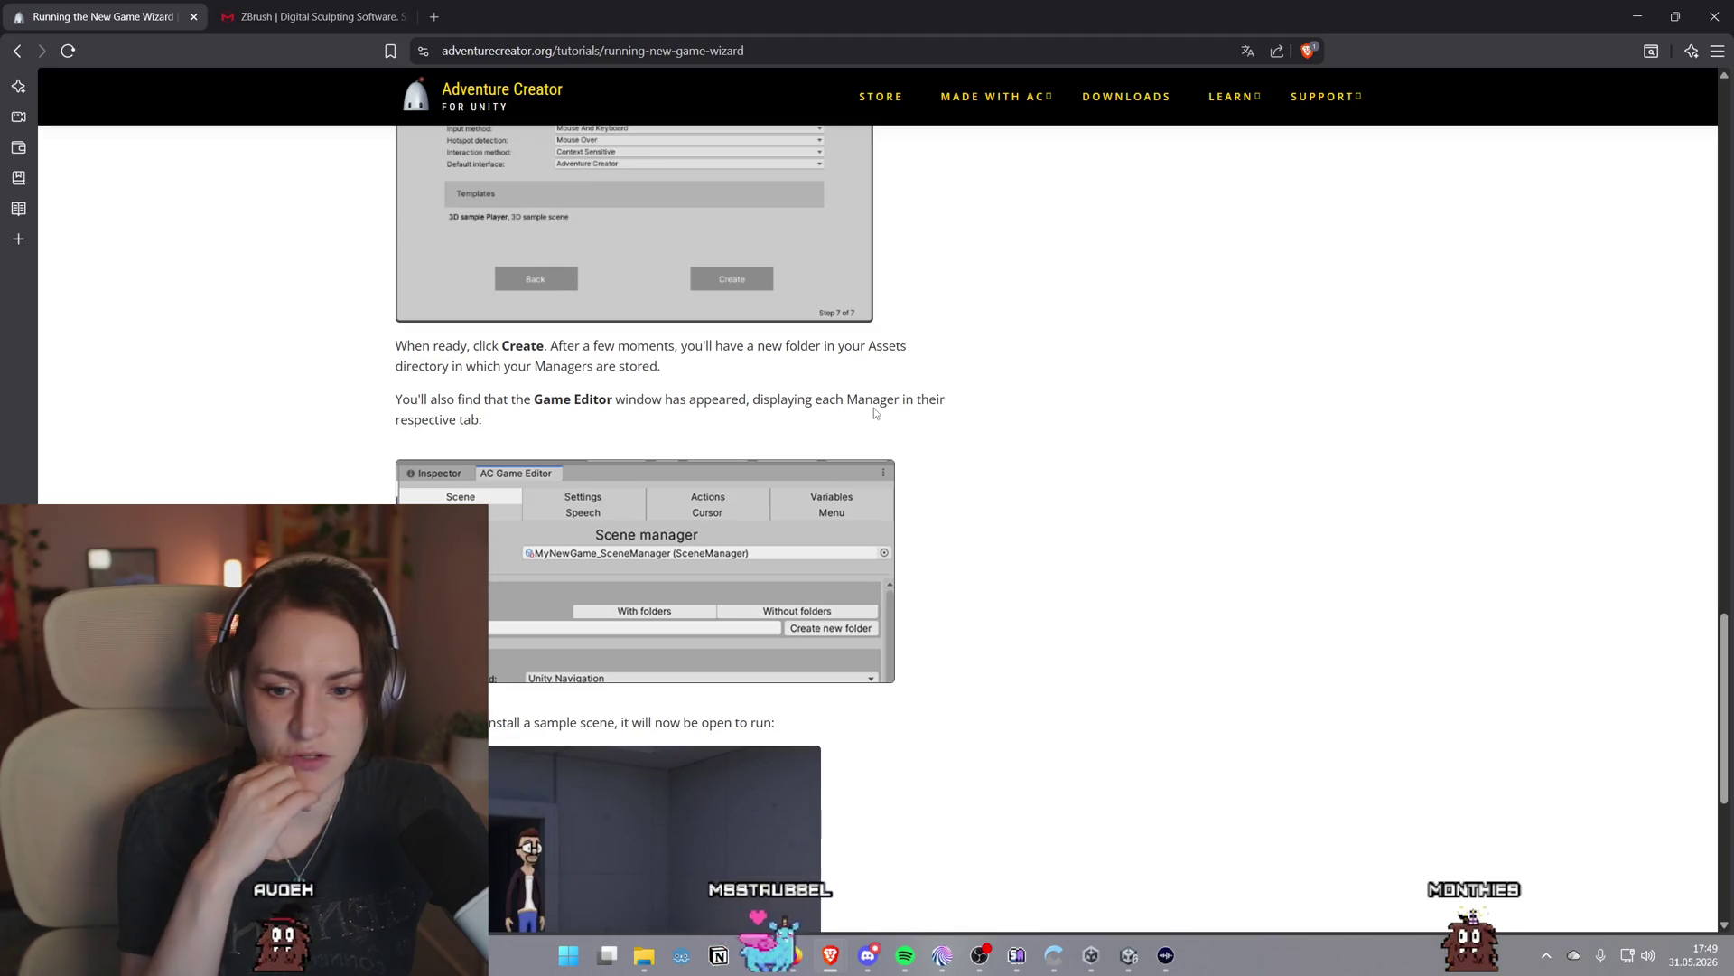
scroll(875, 413, "down", 3)
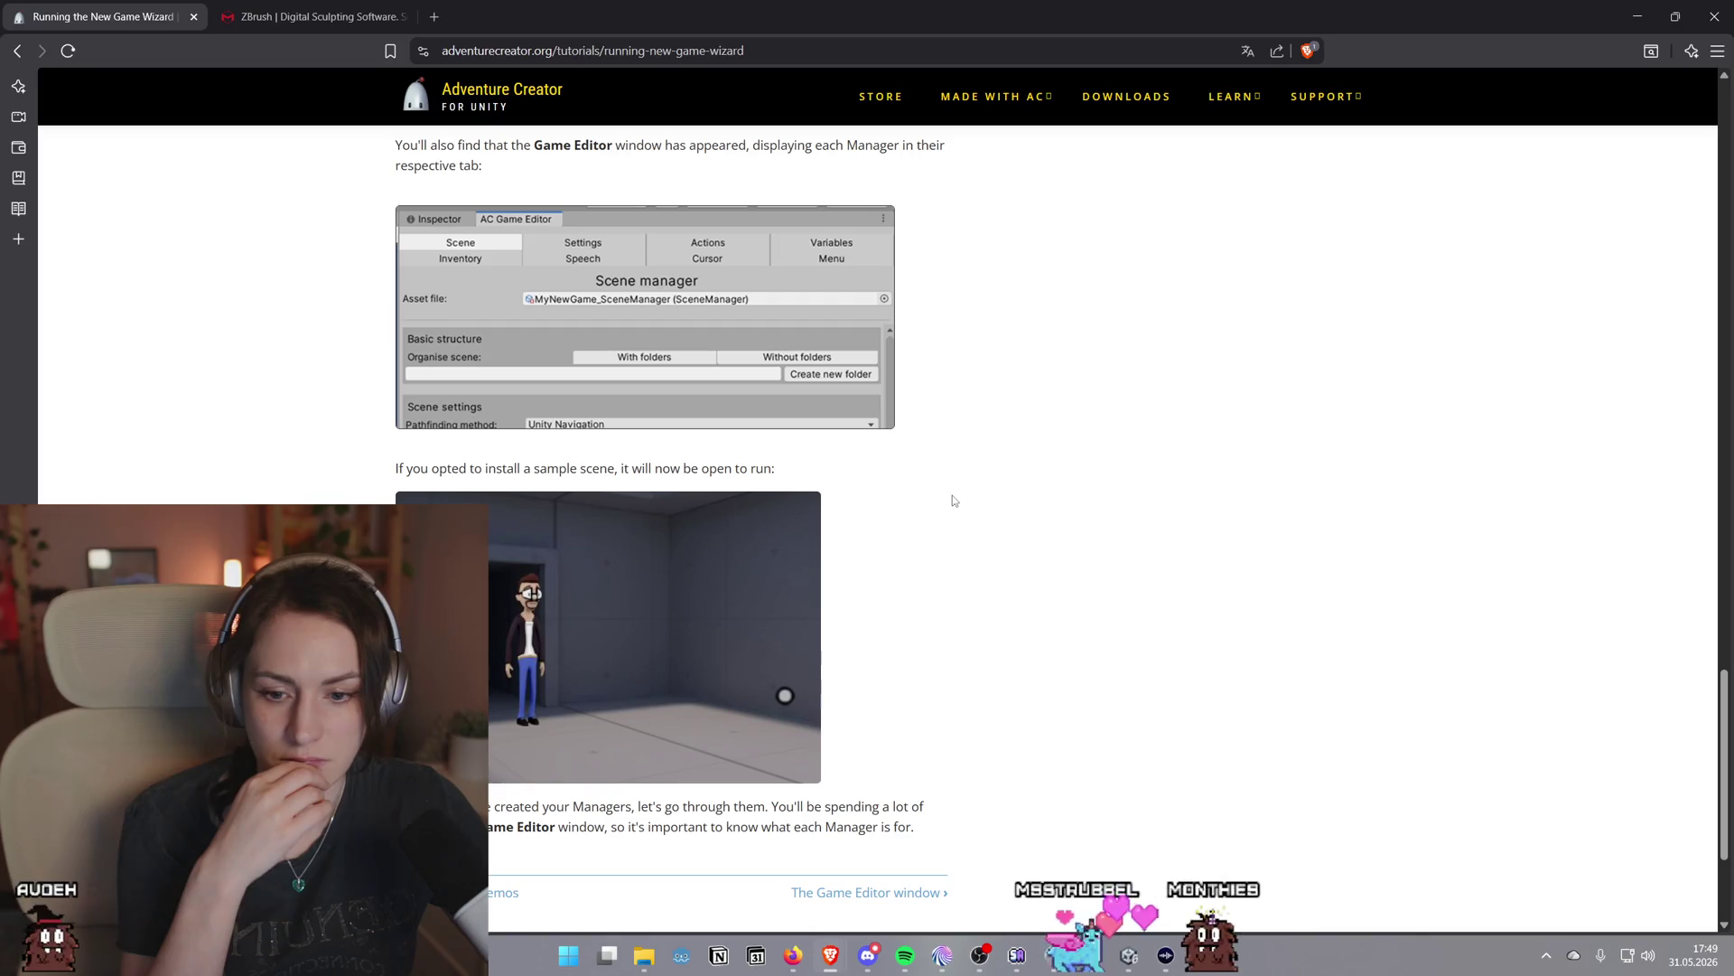
scroll(952, 500, "up", 2)
scroll(952, 500, "up", 2)
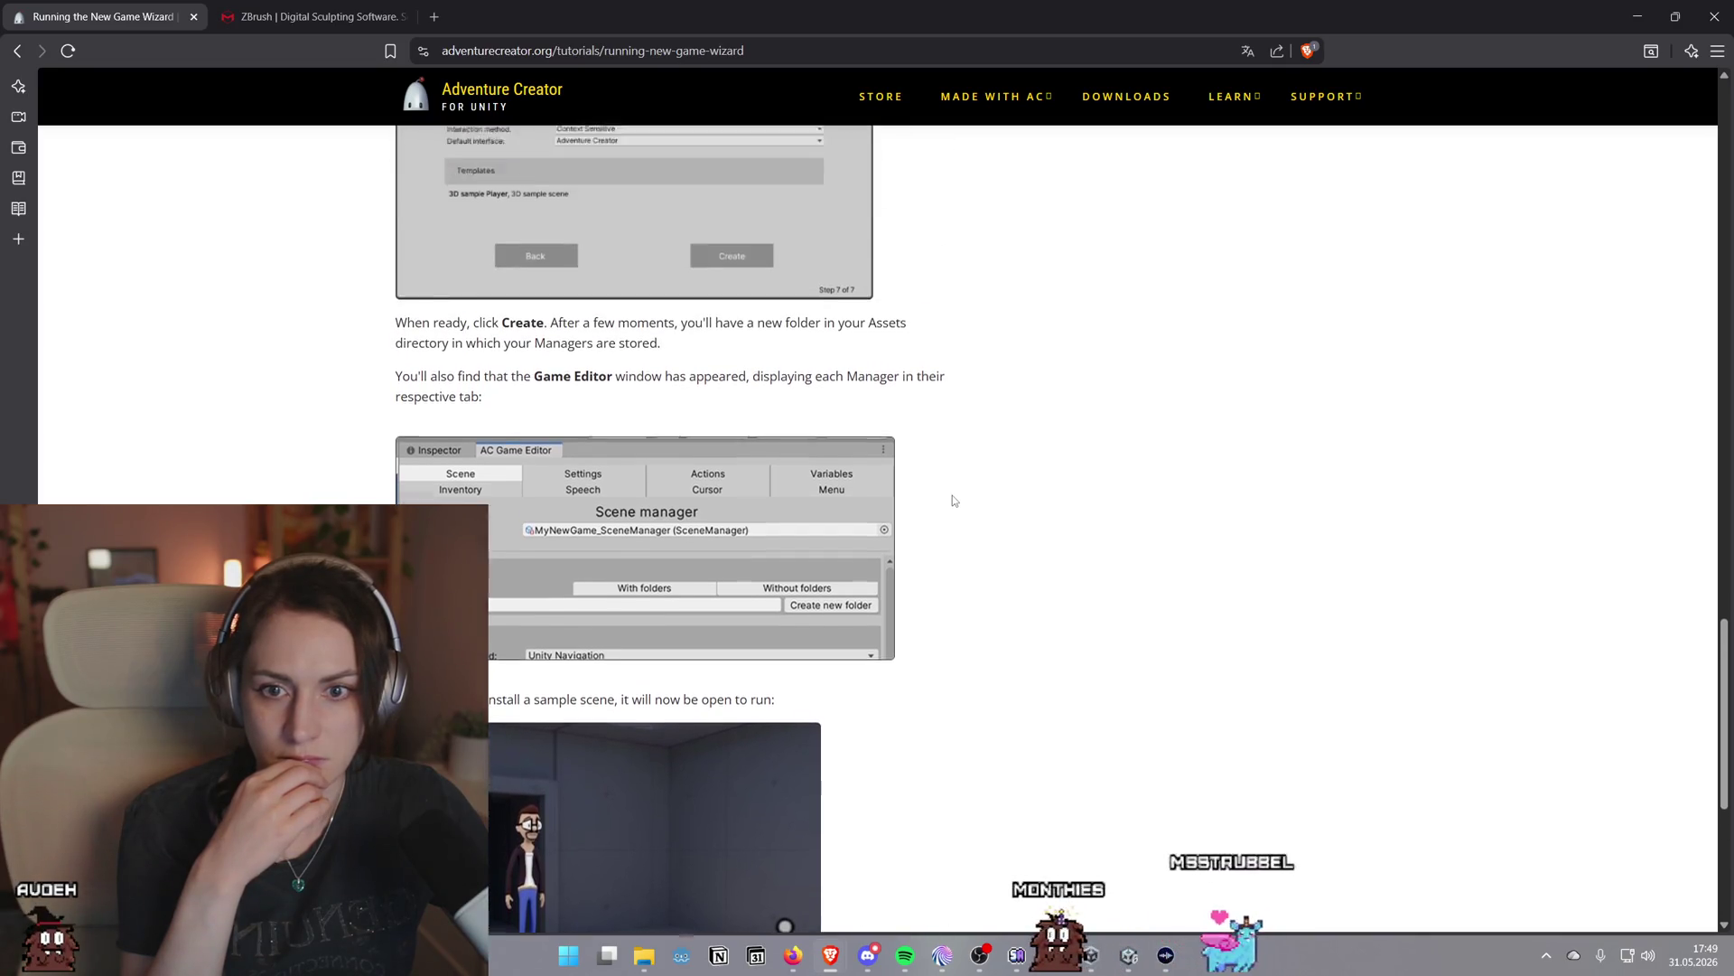
scroll(952, 500, "up", 1)
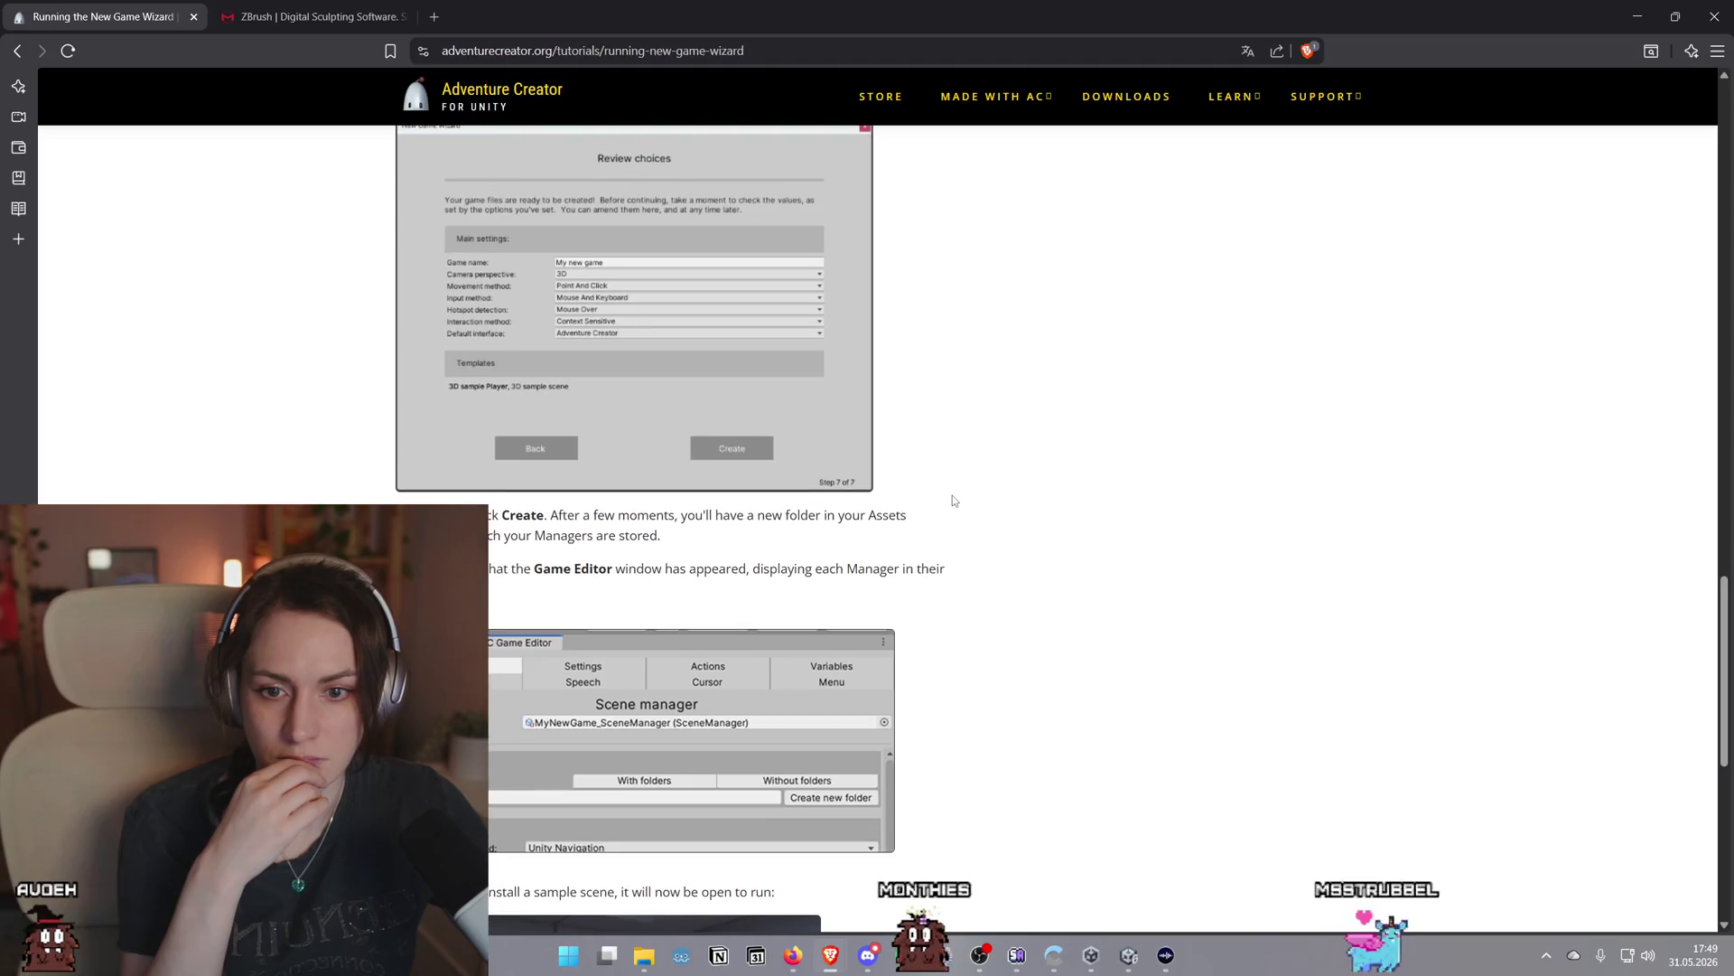
left_click(1131, 959)
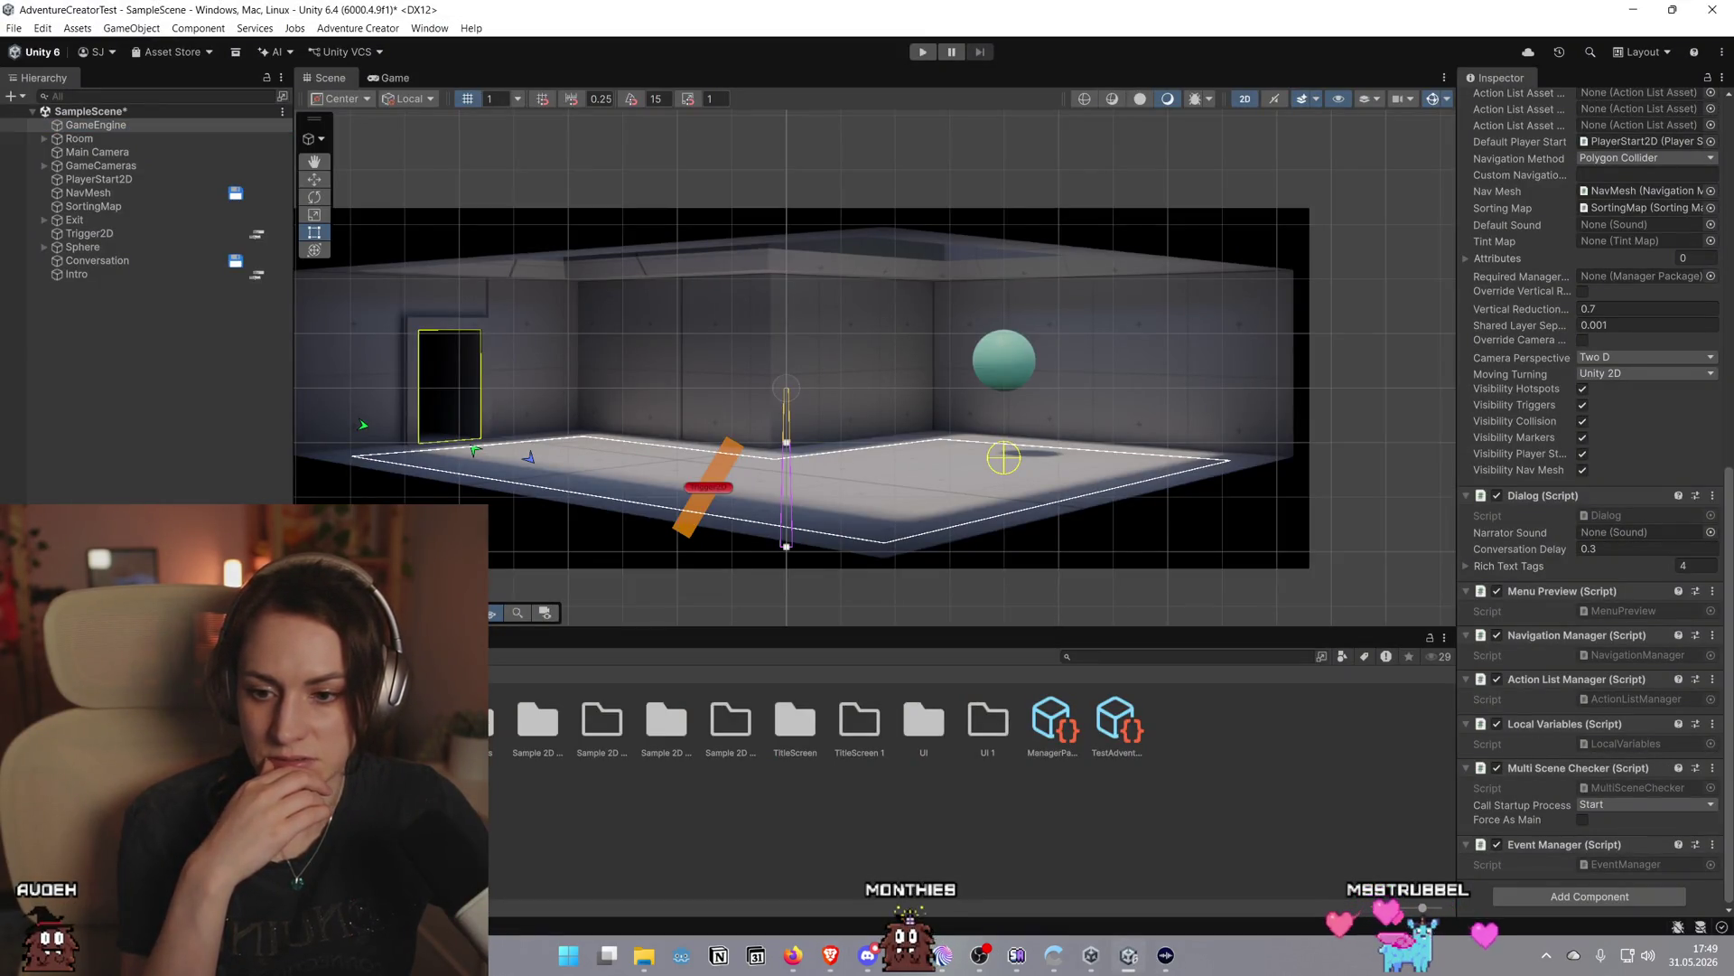
right_click(105, 327)
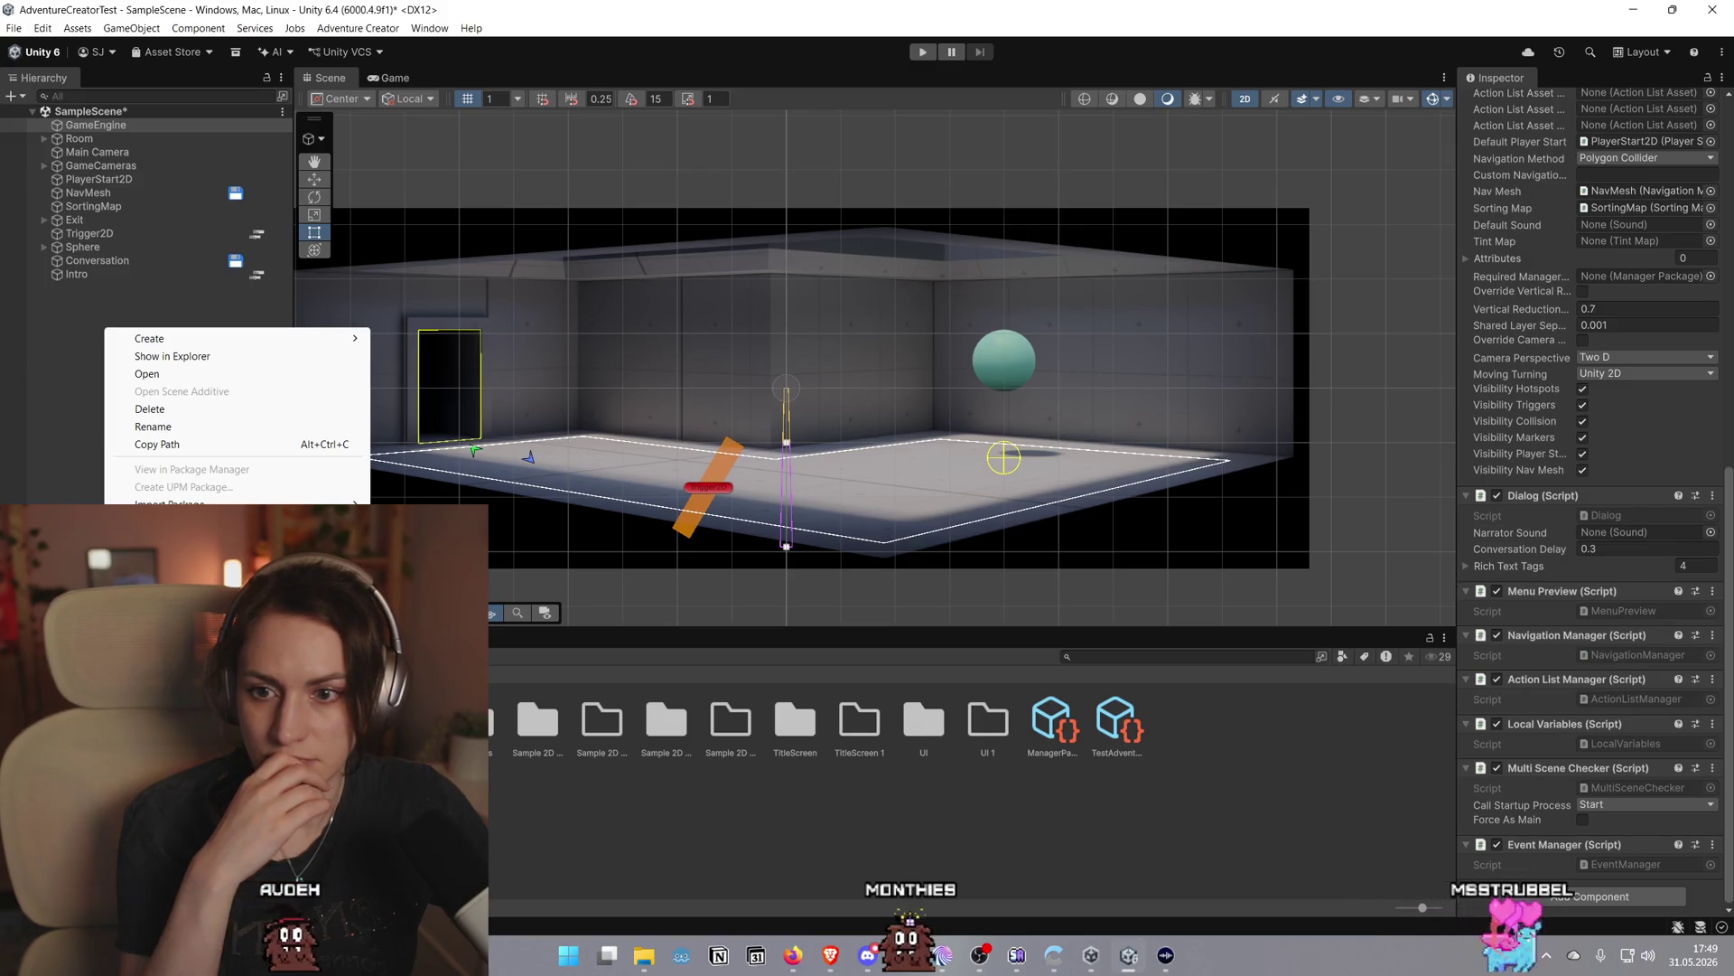
left_click(838, 822)
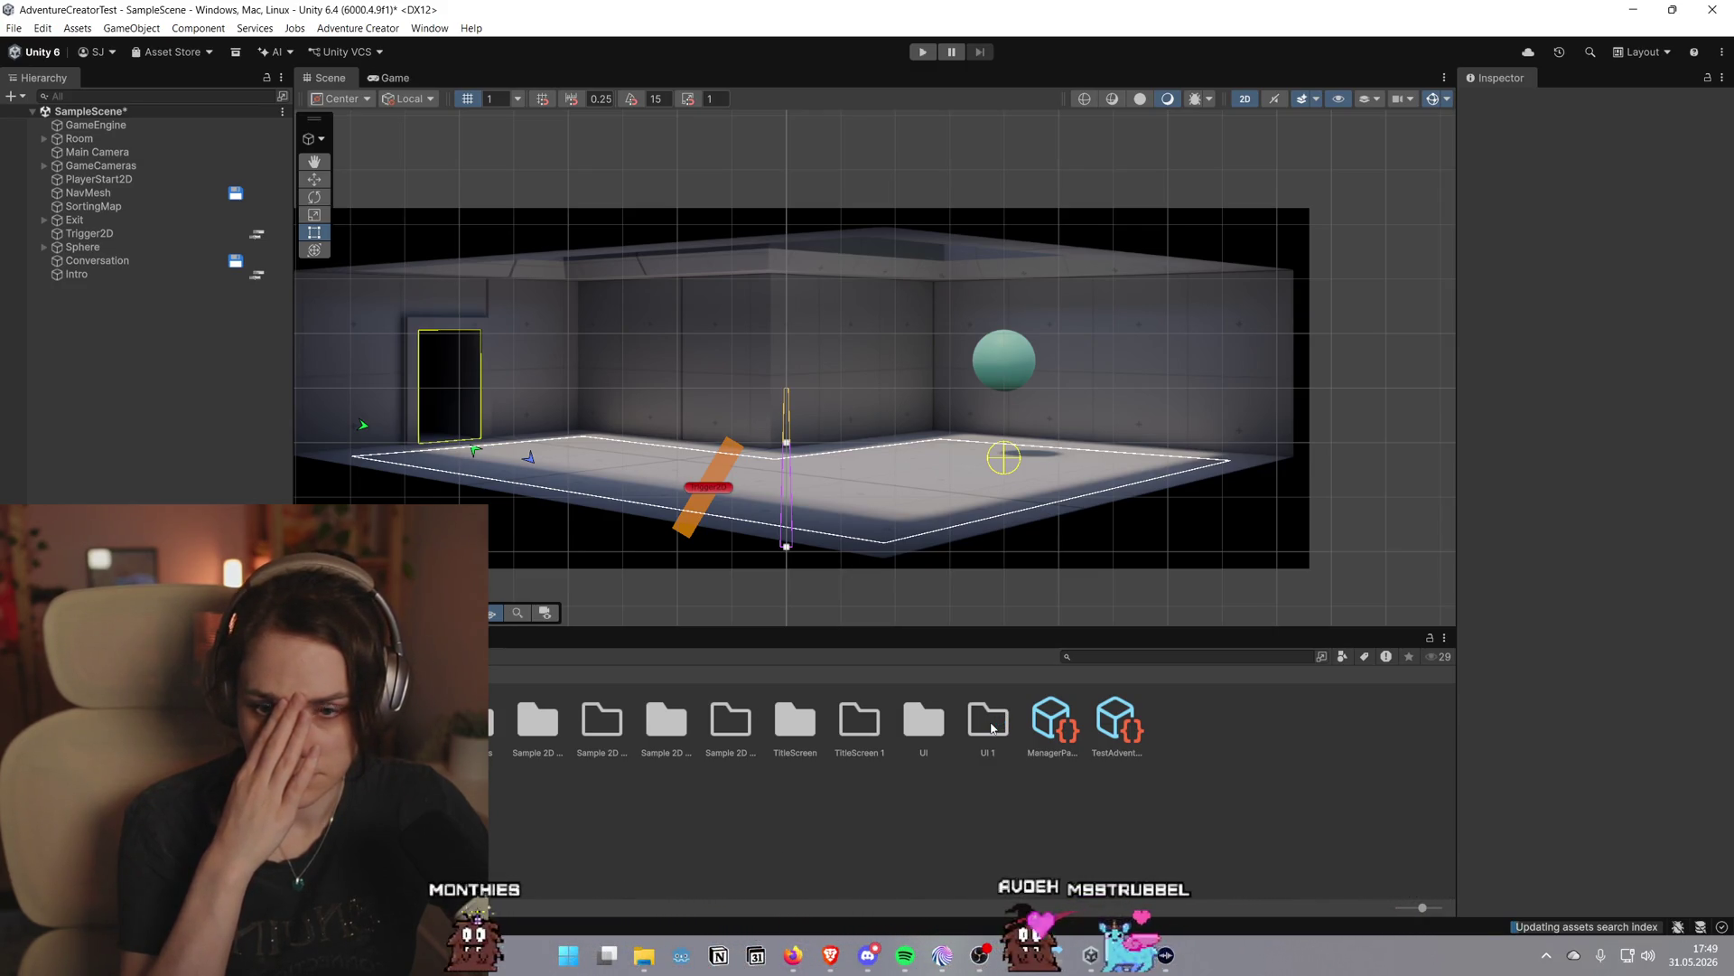
left_click(258, 236)
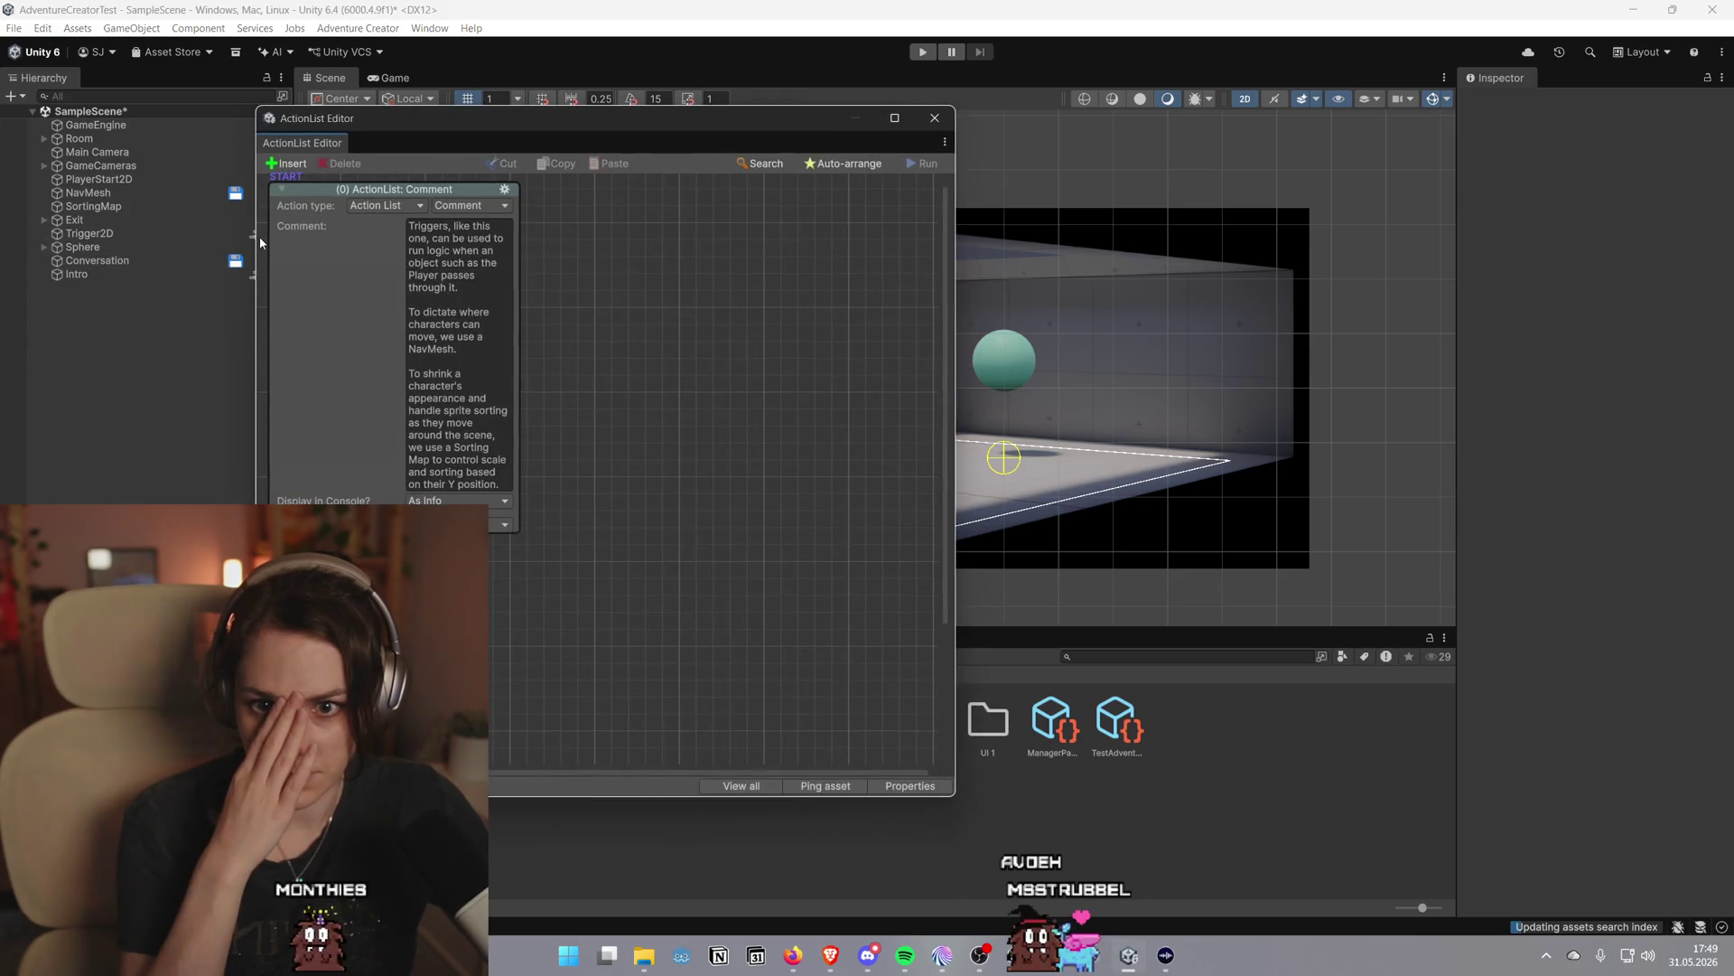
left_click(935, 117)
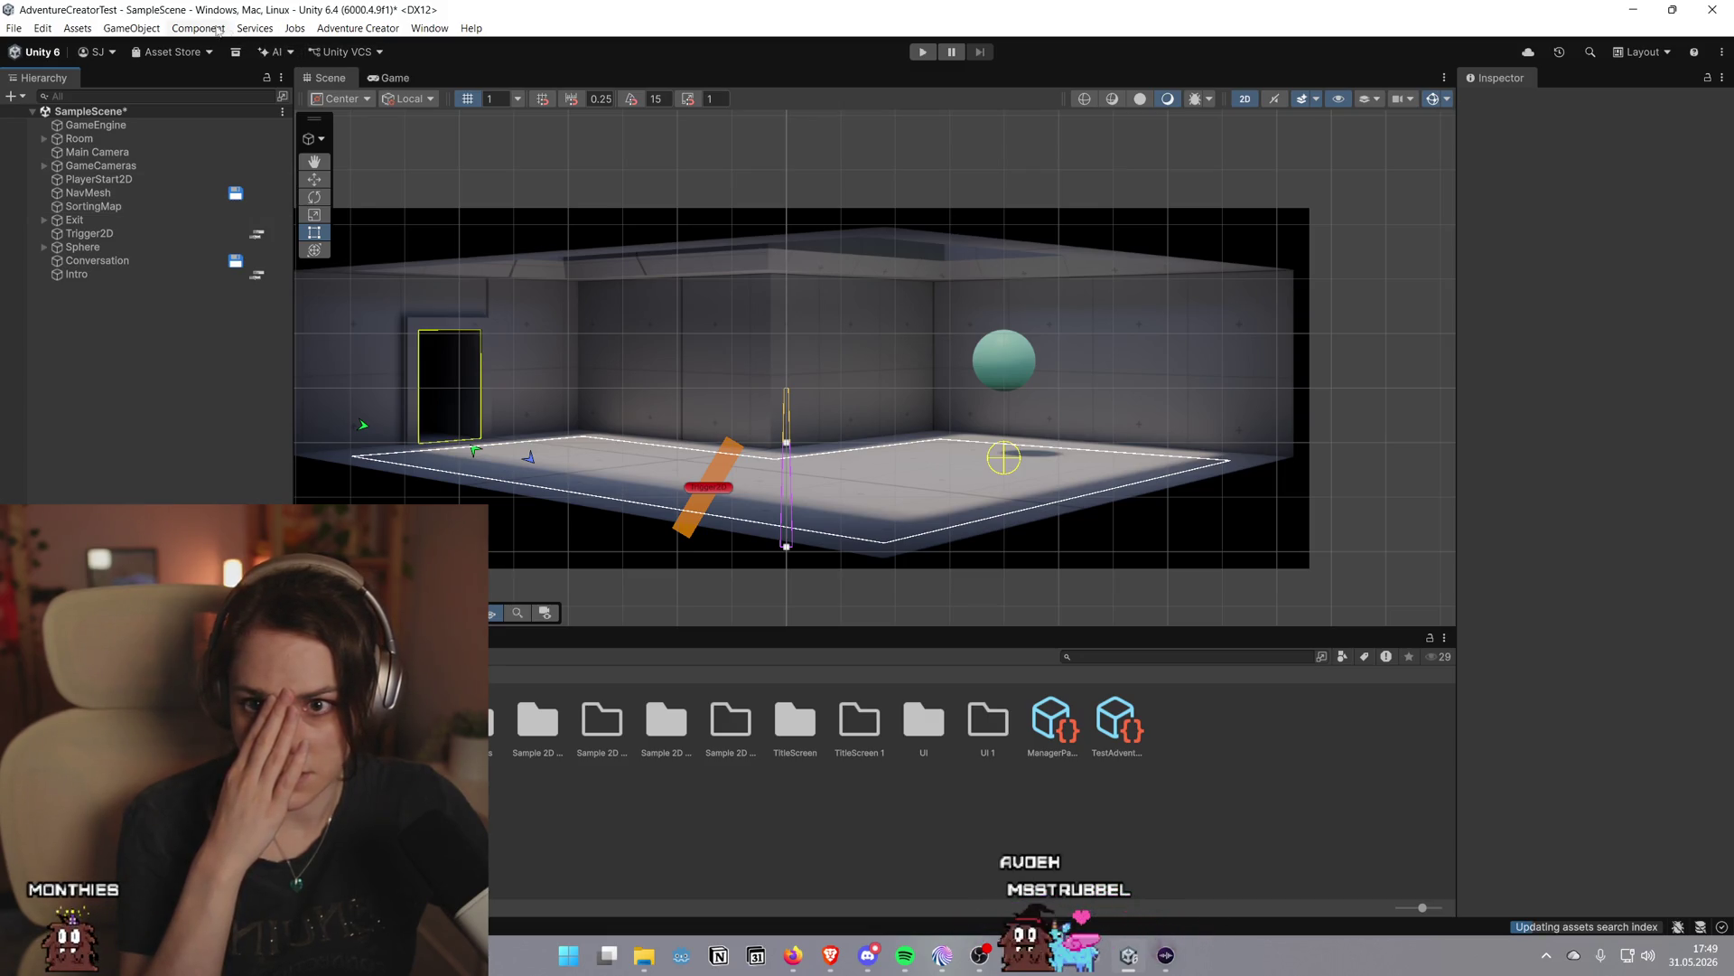
Confirm Intro as the Scene manager's On start cutscene in the Game Editor, then enter Play mode
left_click(359, 29)
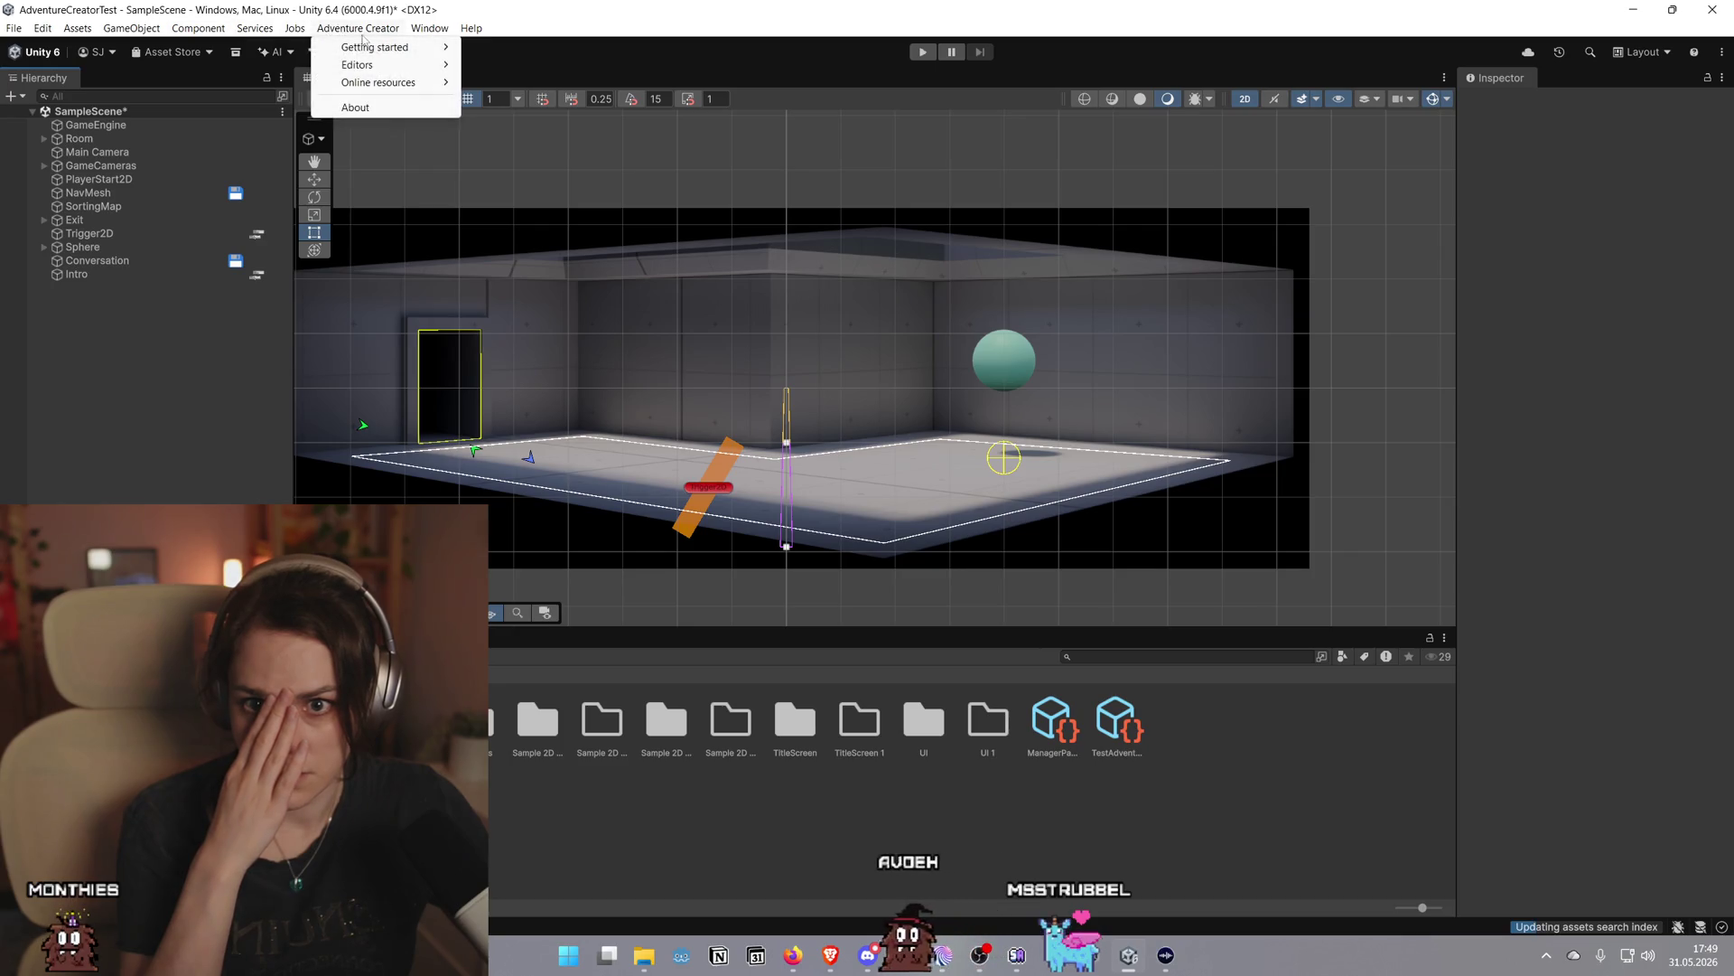
mouse_move(399, 65)
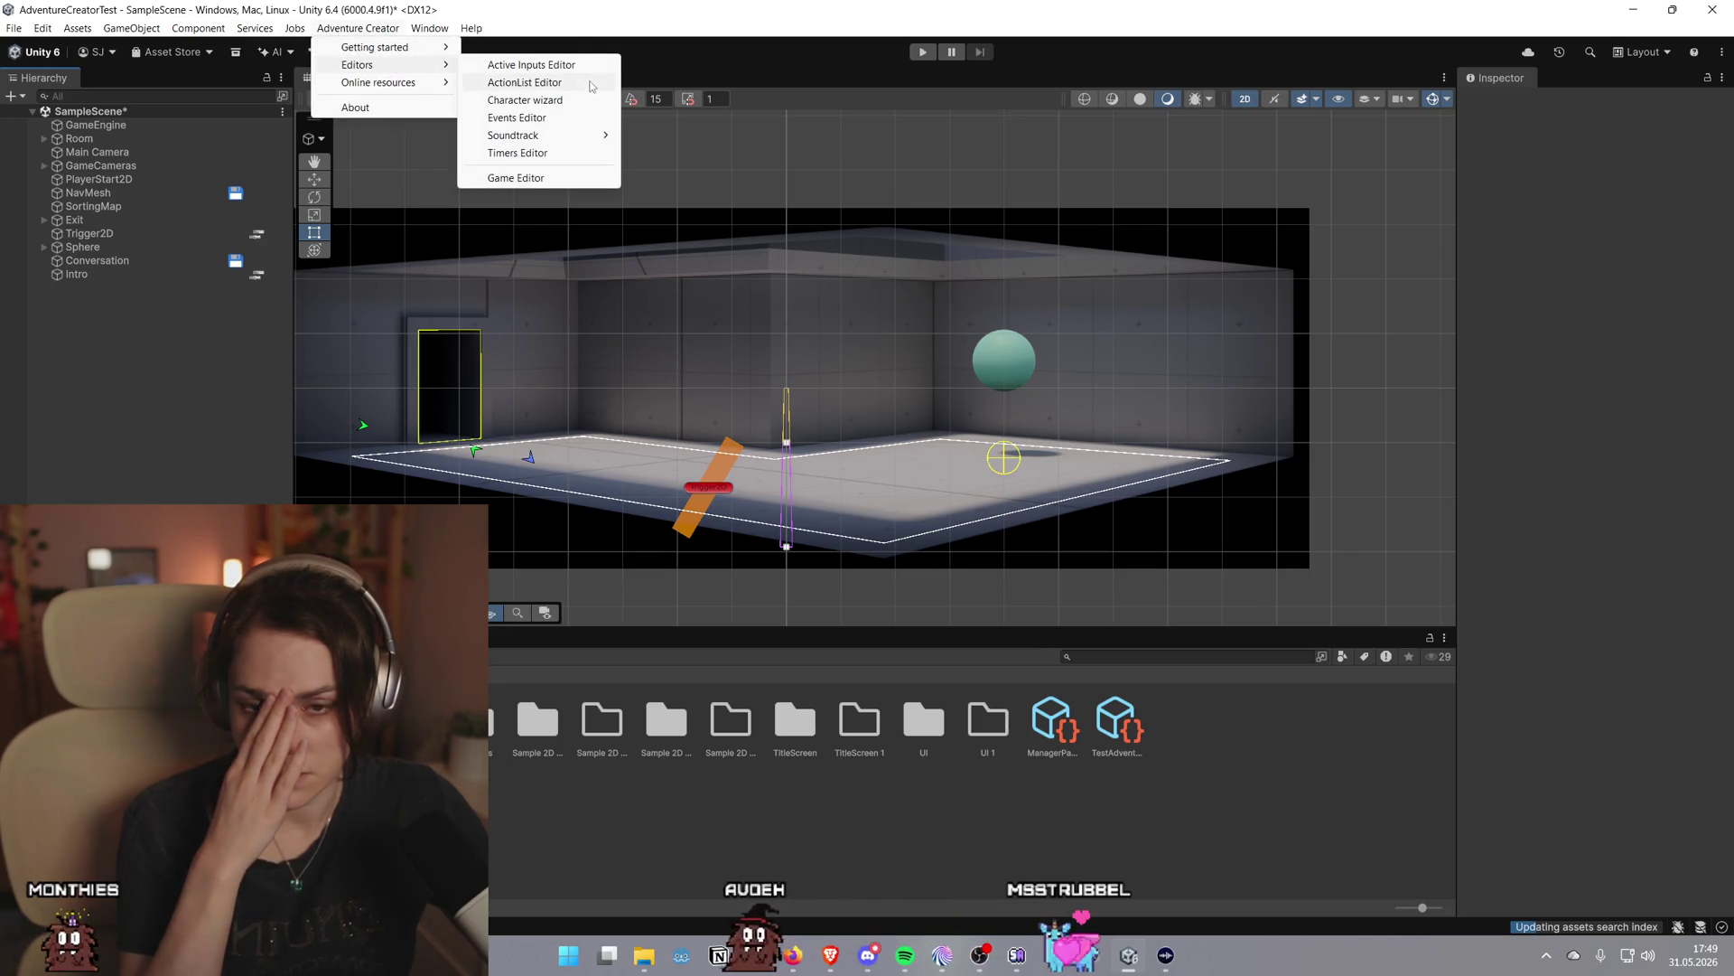
left_click(516, 178)
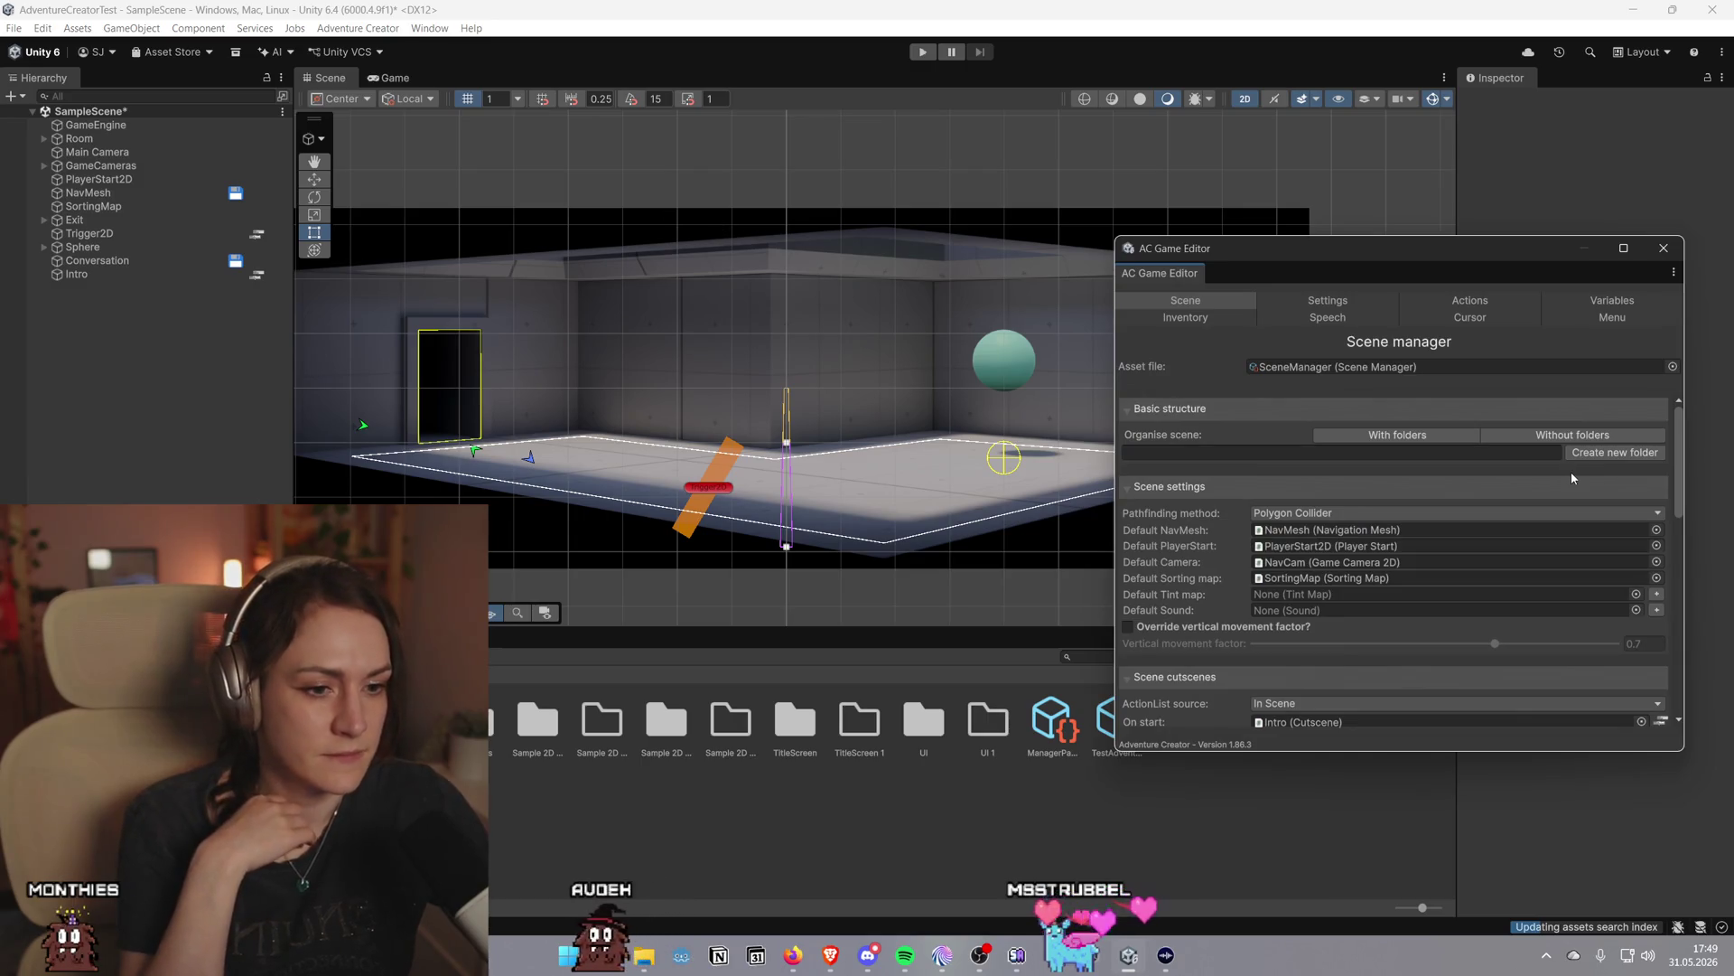
scroll(1412, 614, "down", 1)
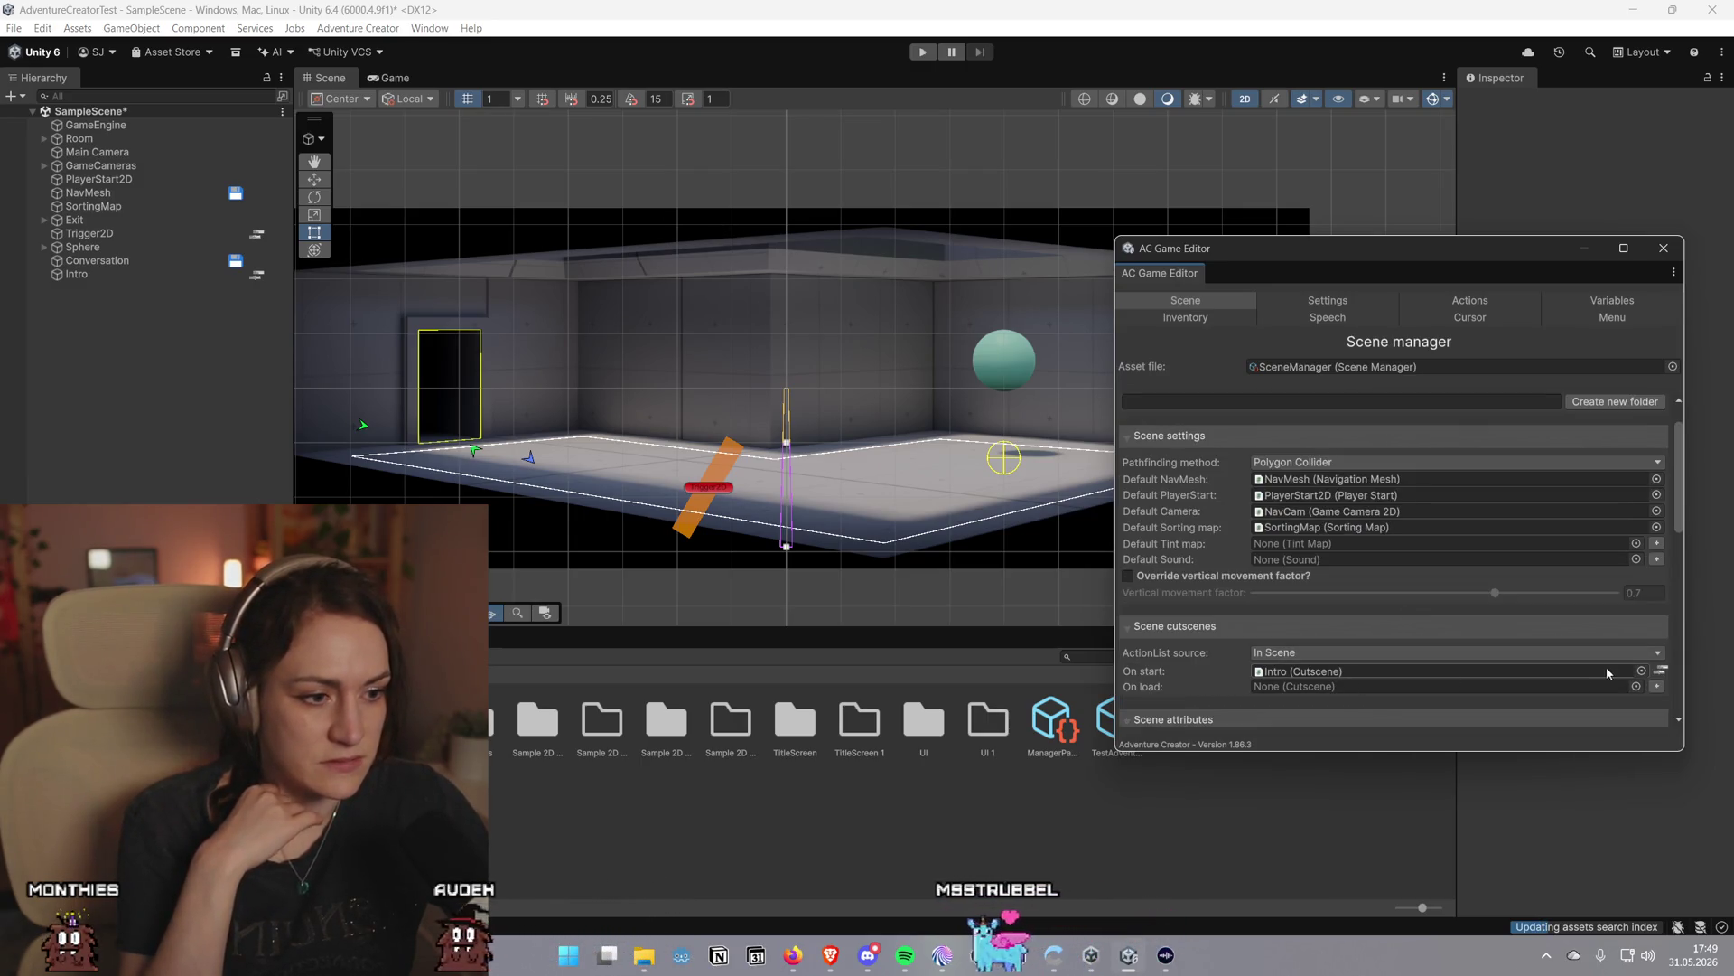
left_click(1641, 671)
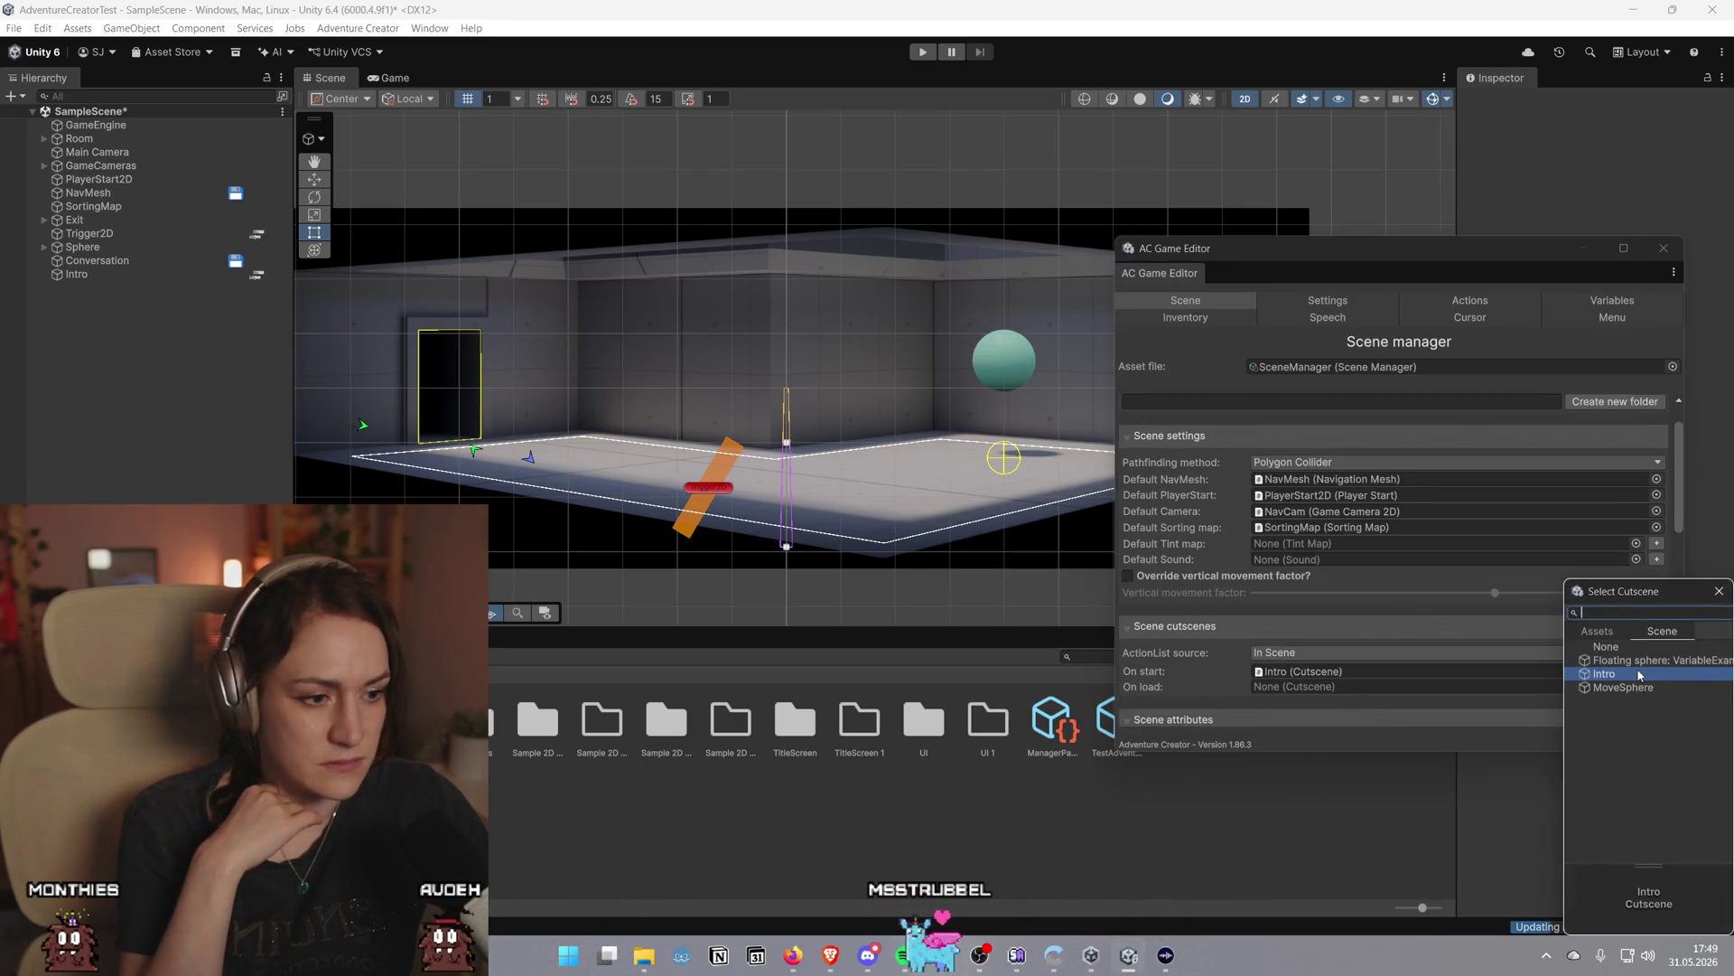
left_click(1719, 593)
left_click(921, 54)
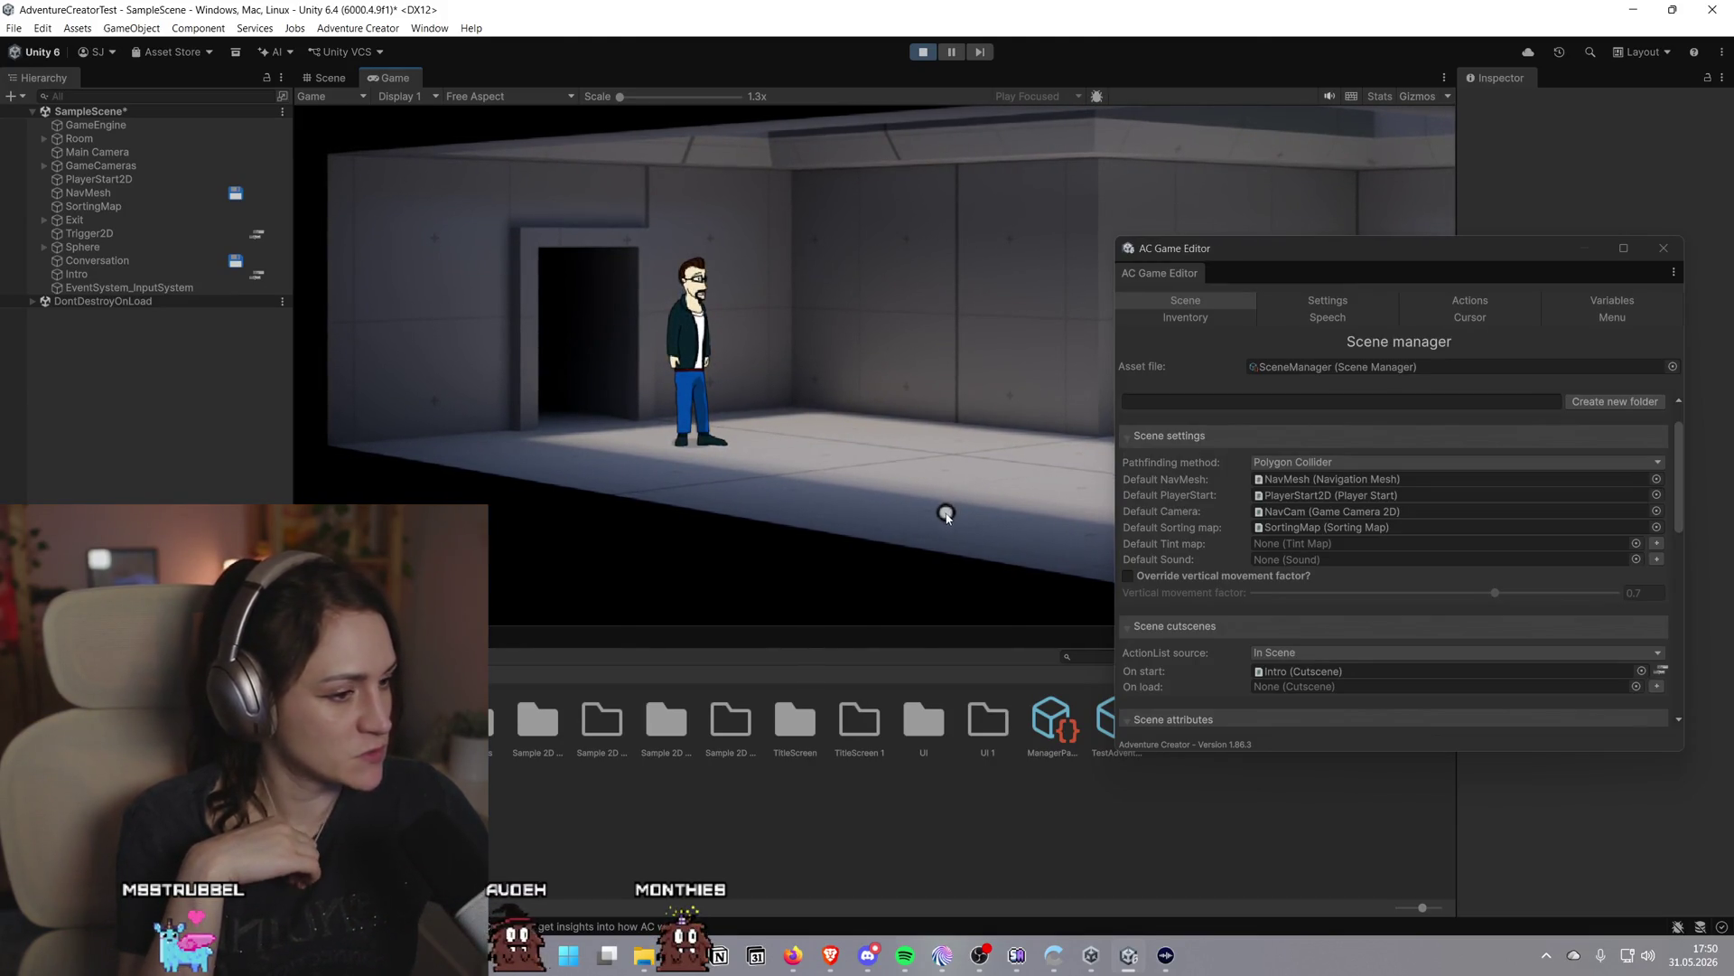
Close the AC Game Editor and walk the character around the room to the sphere
left_click(925, 468)
left_click(1584, 249)
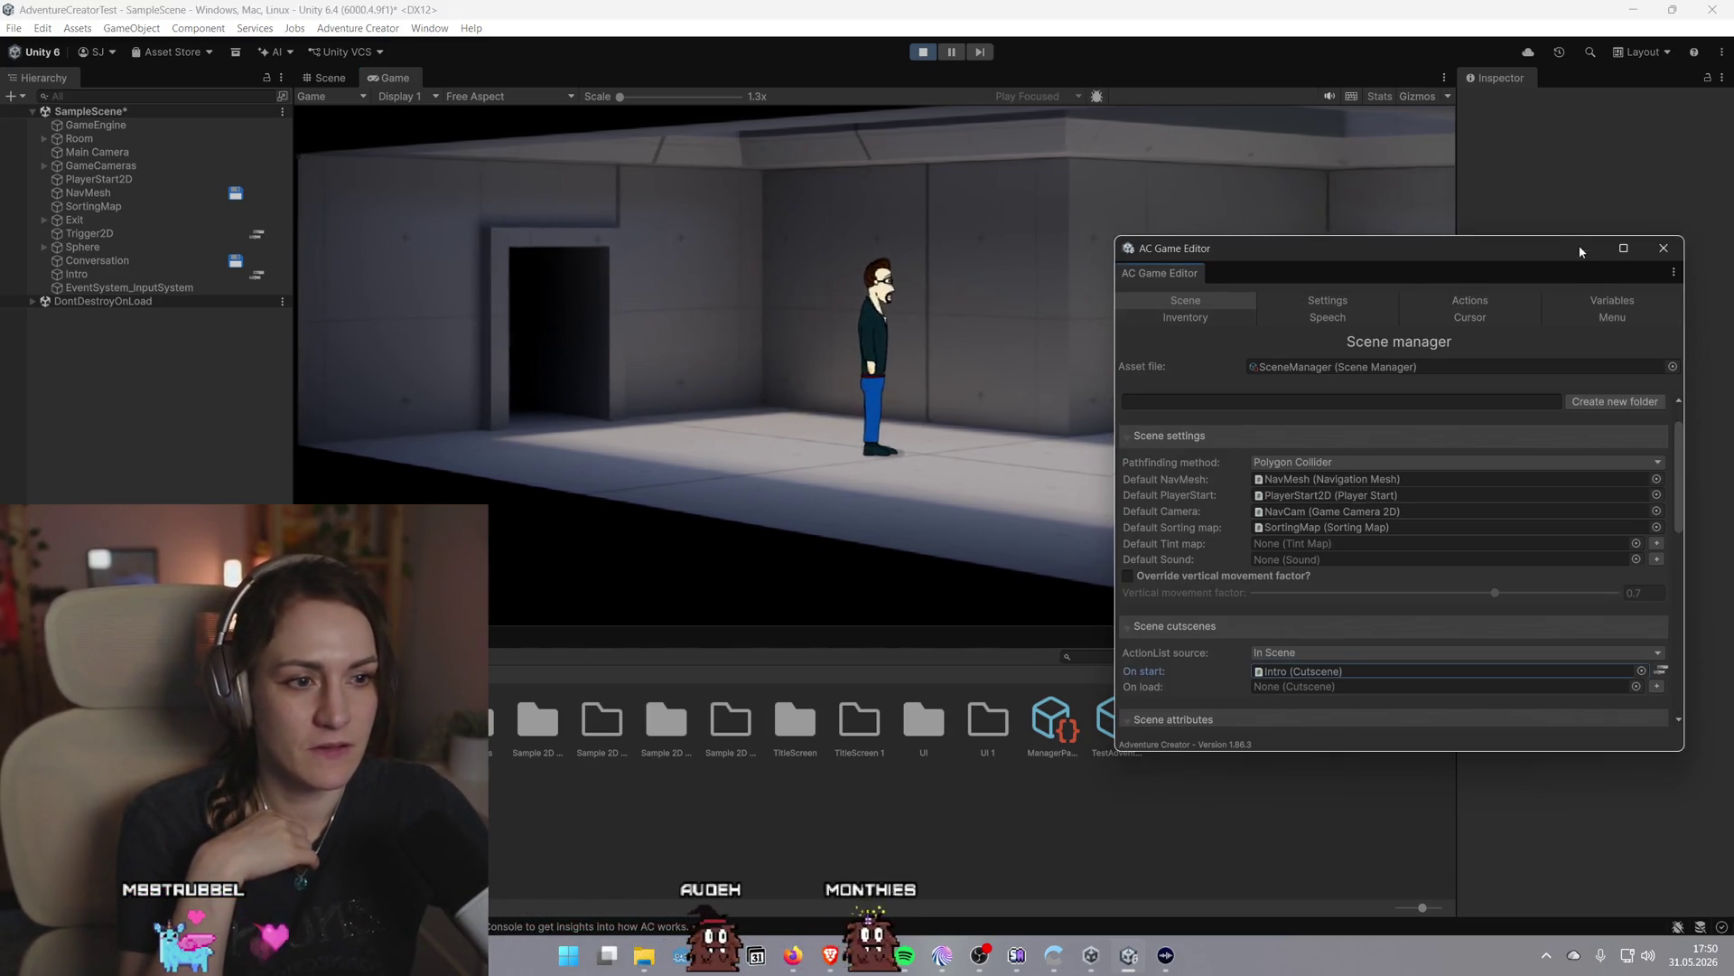
mouse_move(1586, 246)
left_mouse_down()
mouse_move(1716, 282)
mouse_move(1517, 276)
left_mouse_up()
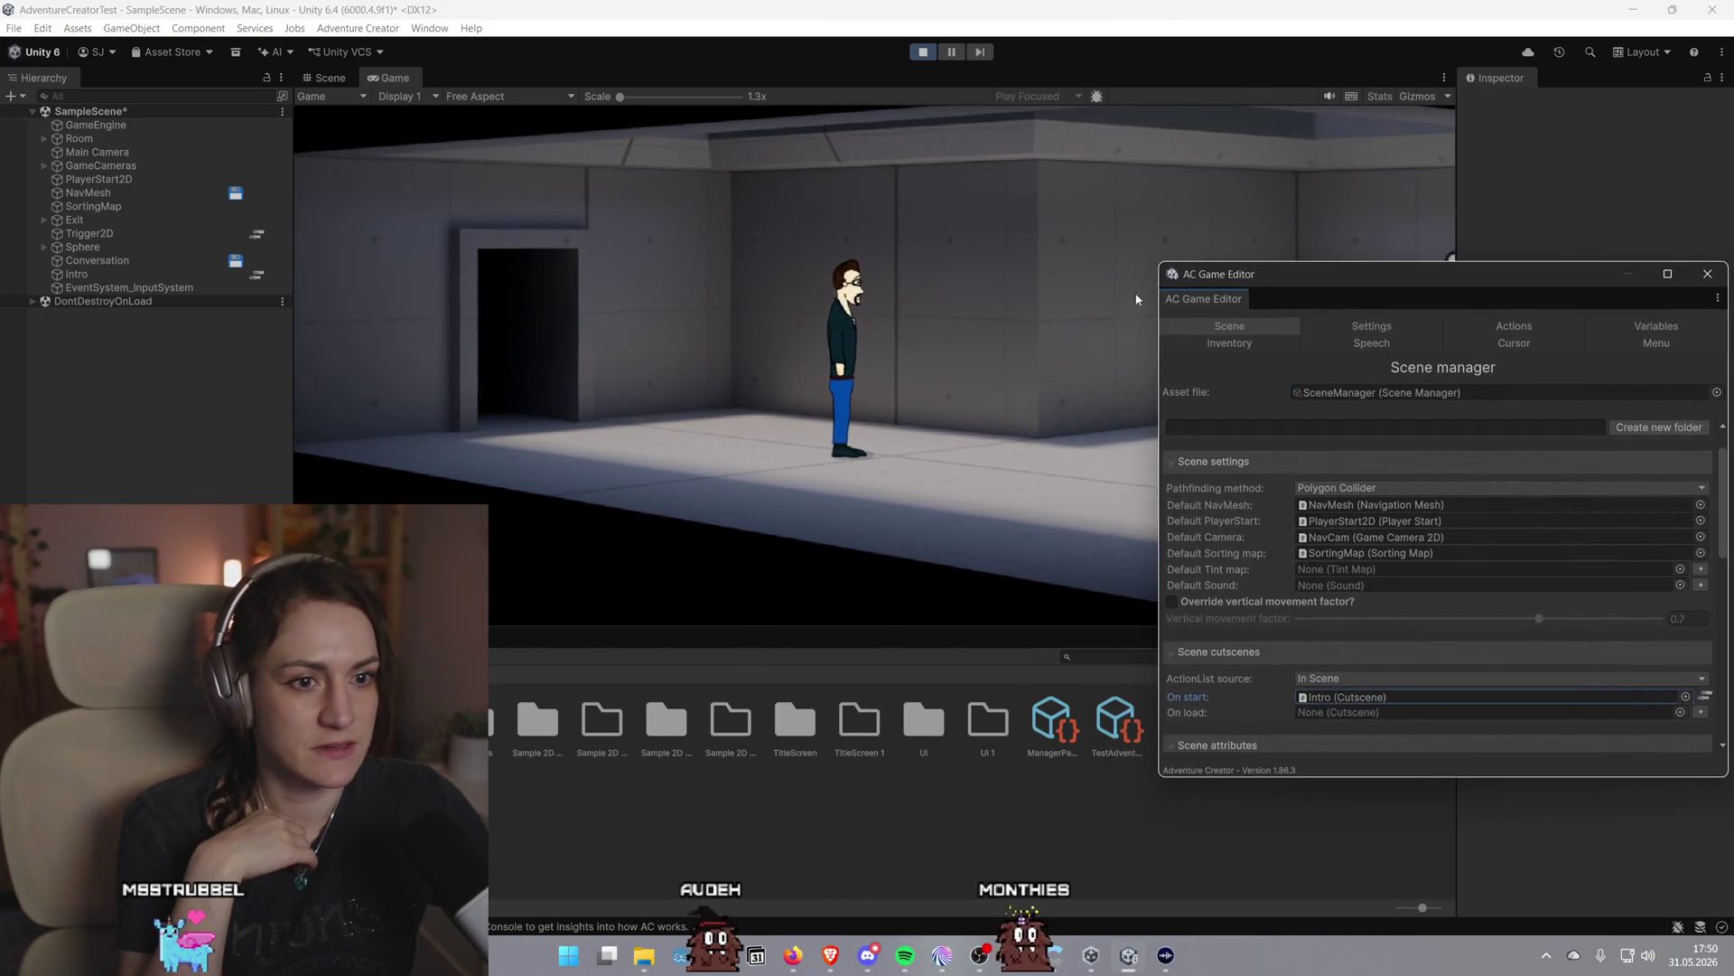
left_click(1707, 274)
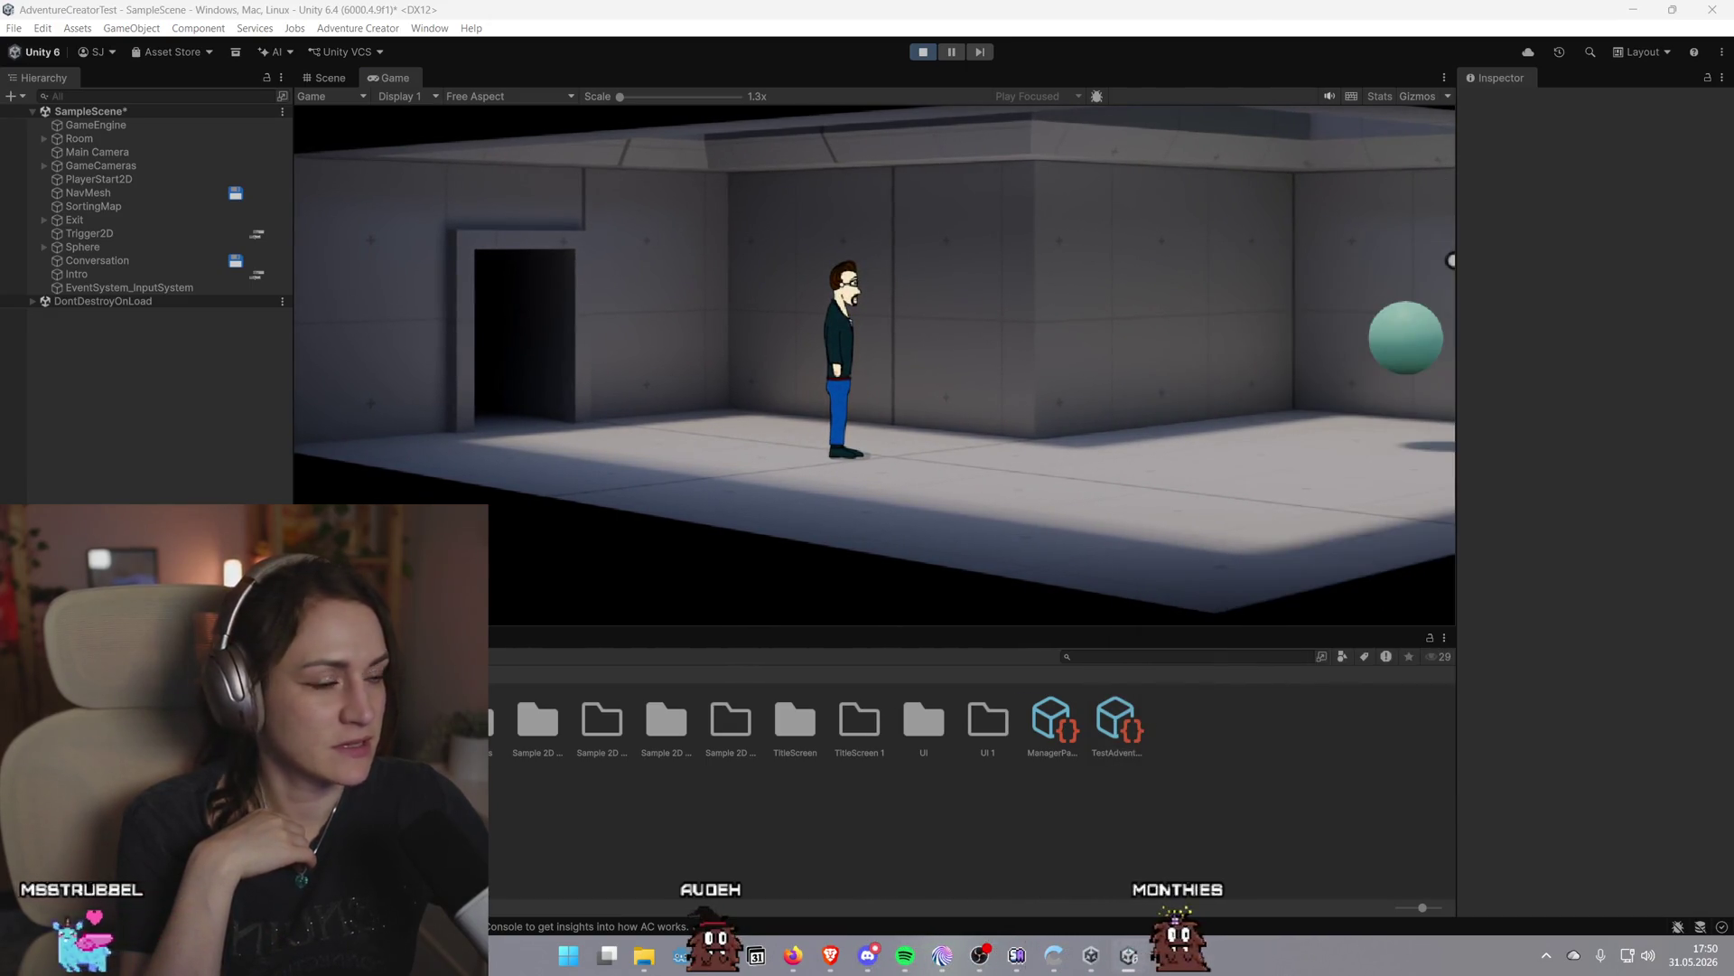
left_click(1186, 446)
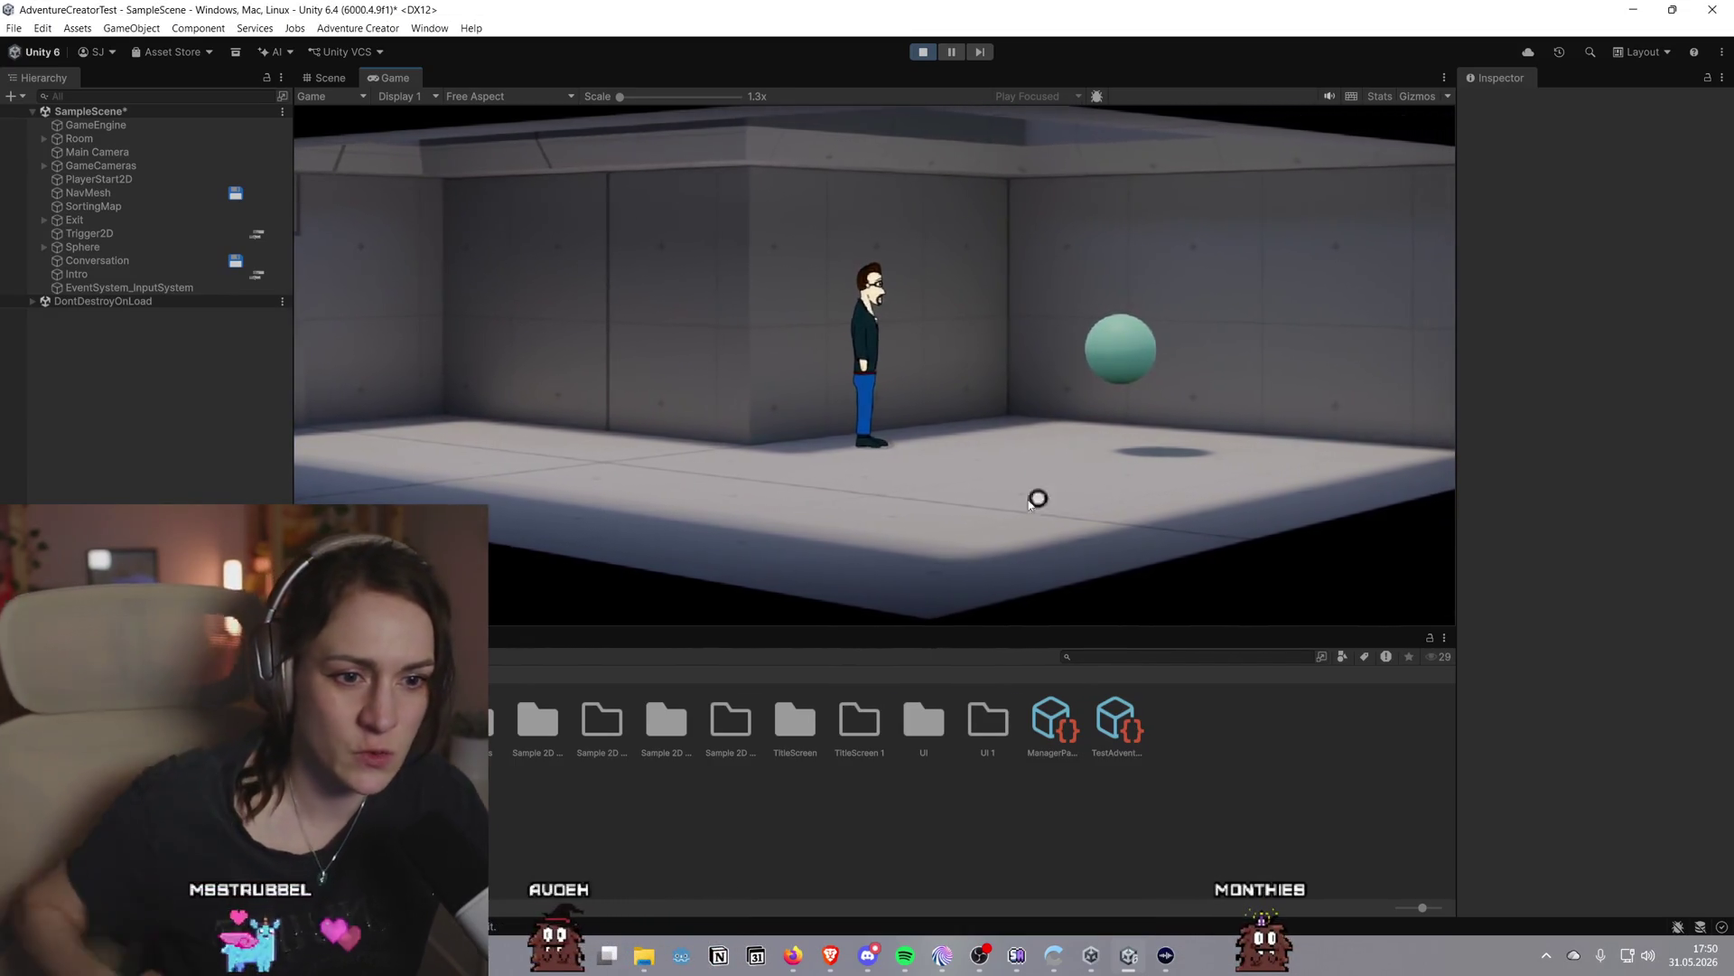
left_click(976, 503)
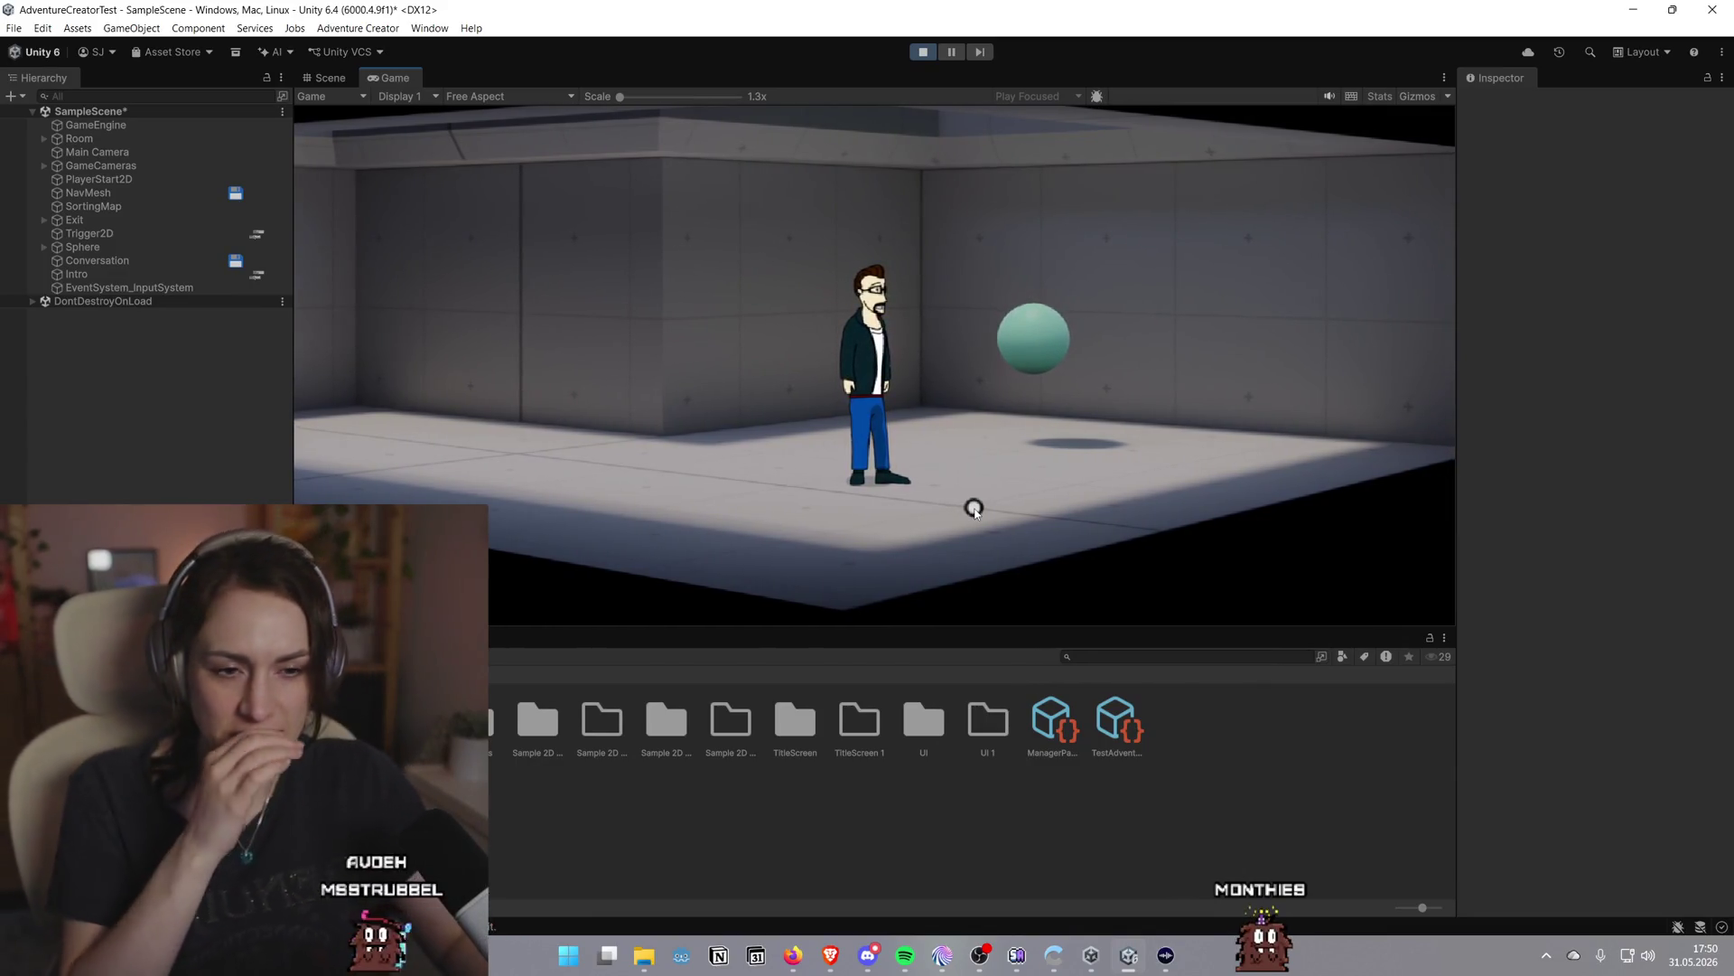
left_click(813, 485)
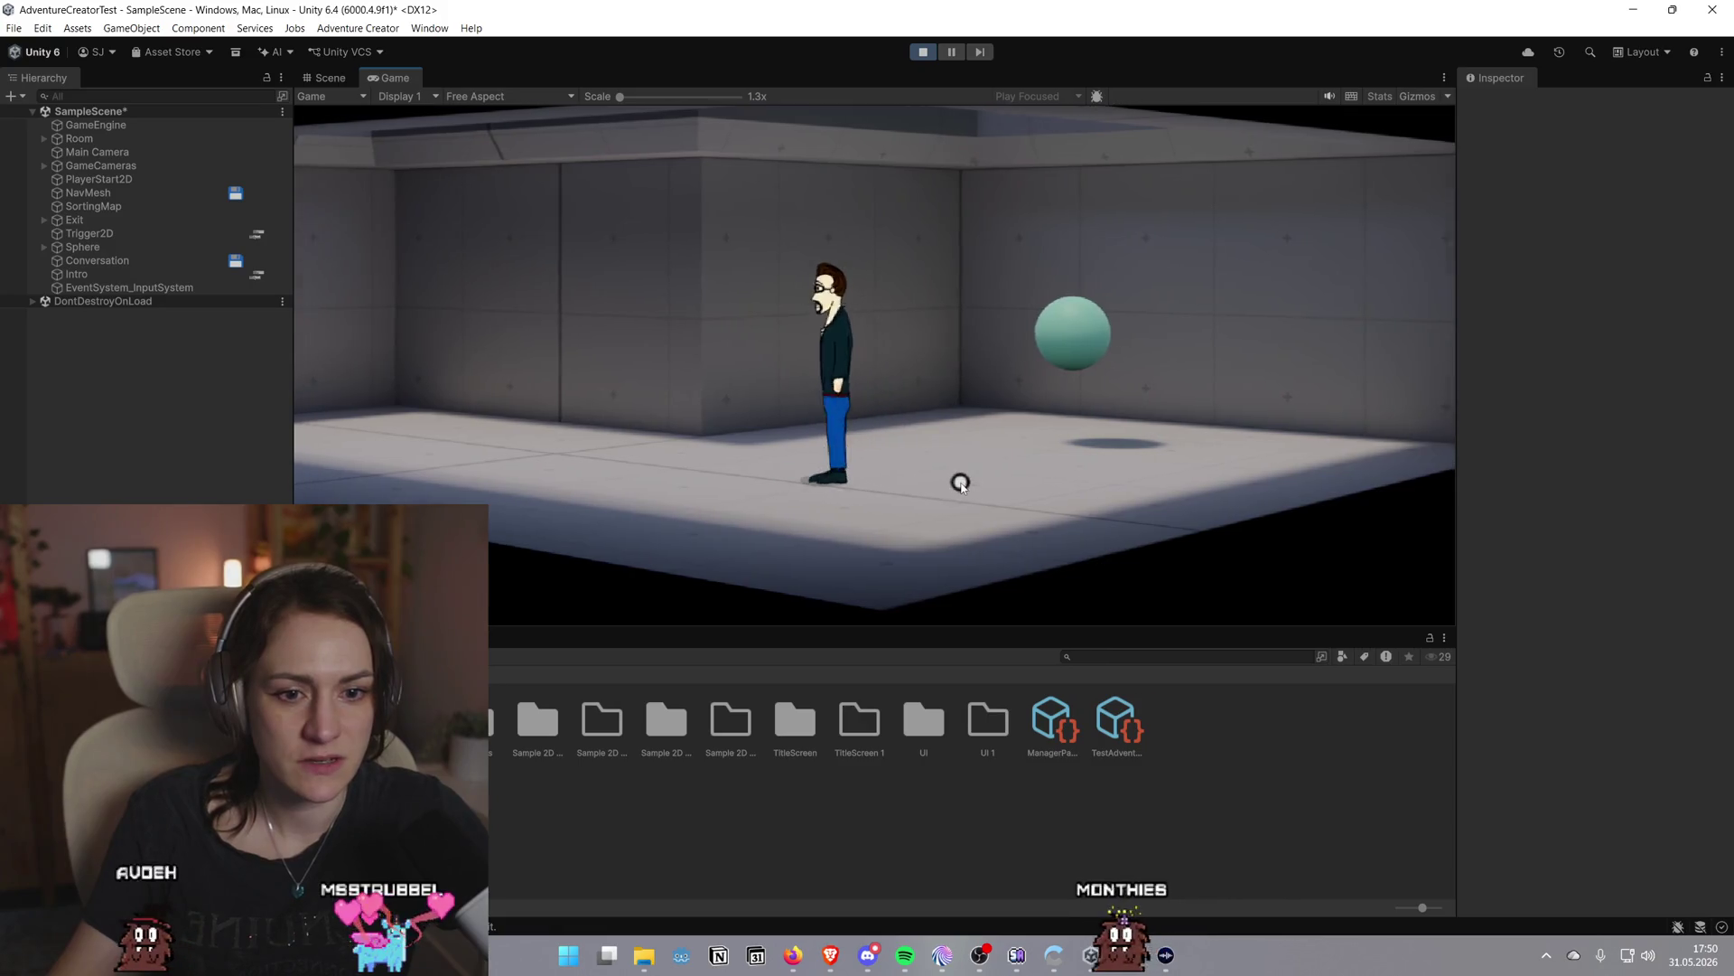
left_click(961, 484)
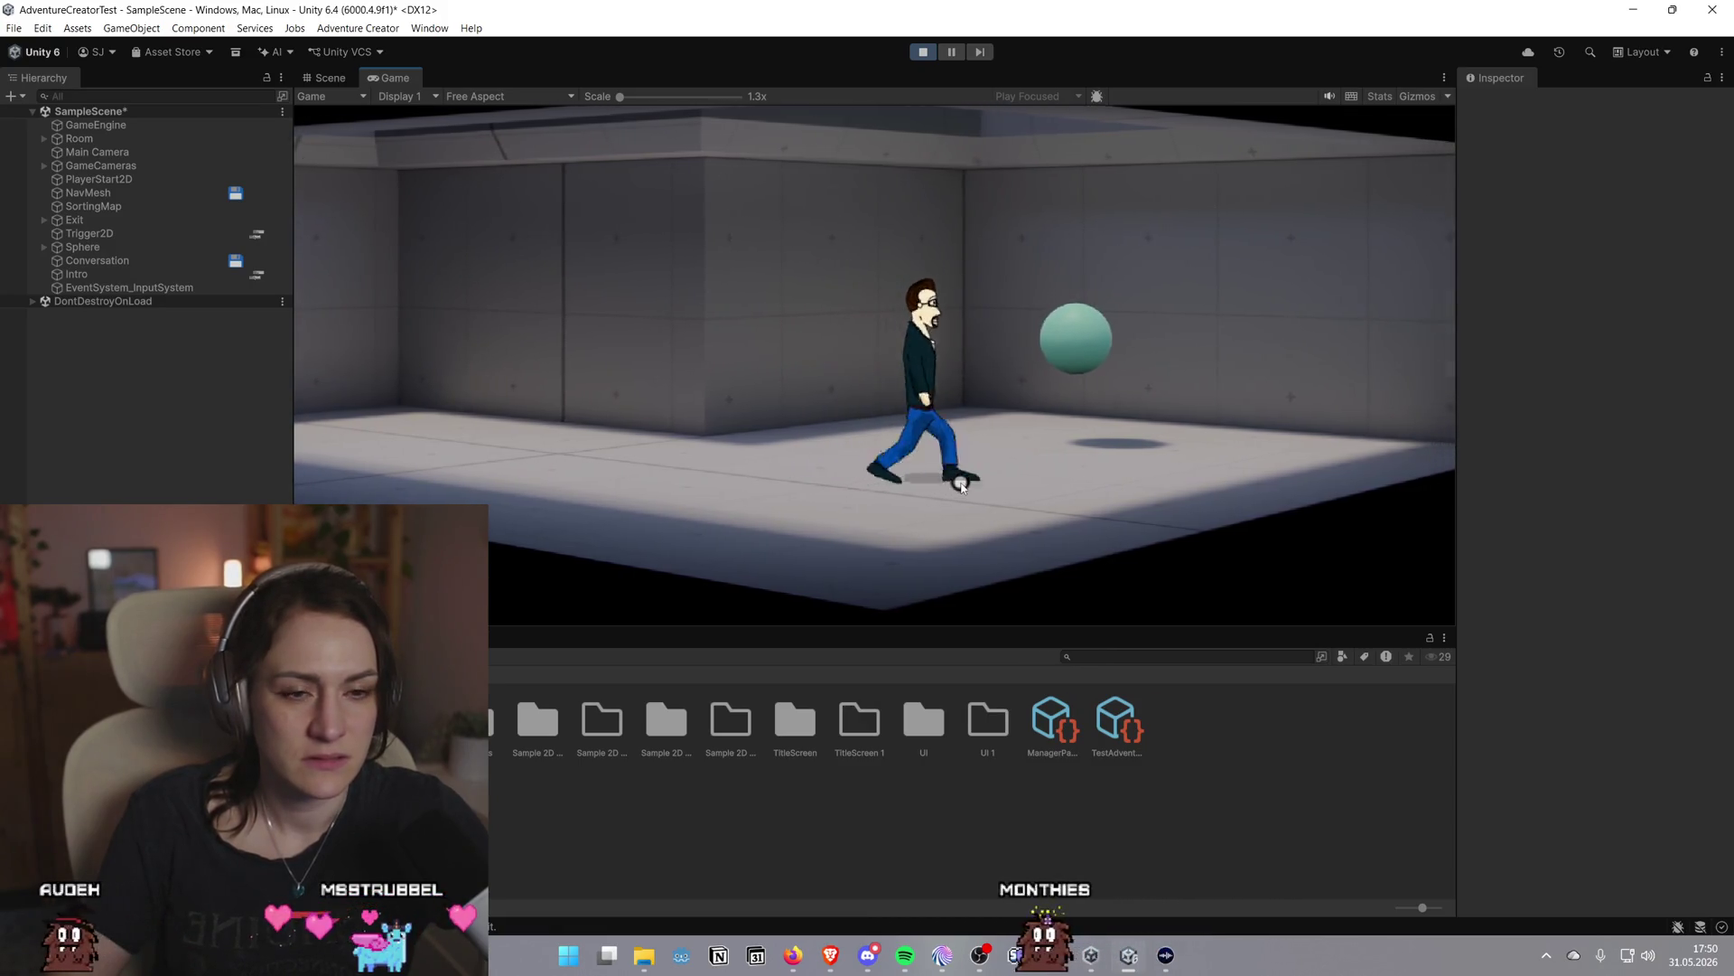
Talk to the Sphere, picking dialogue options through to its farewell
left_click(1008, 359)
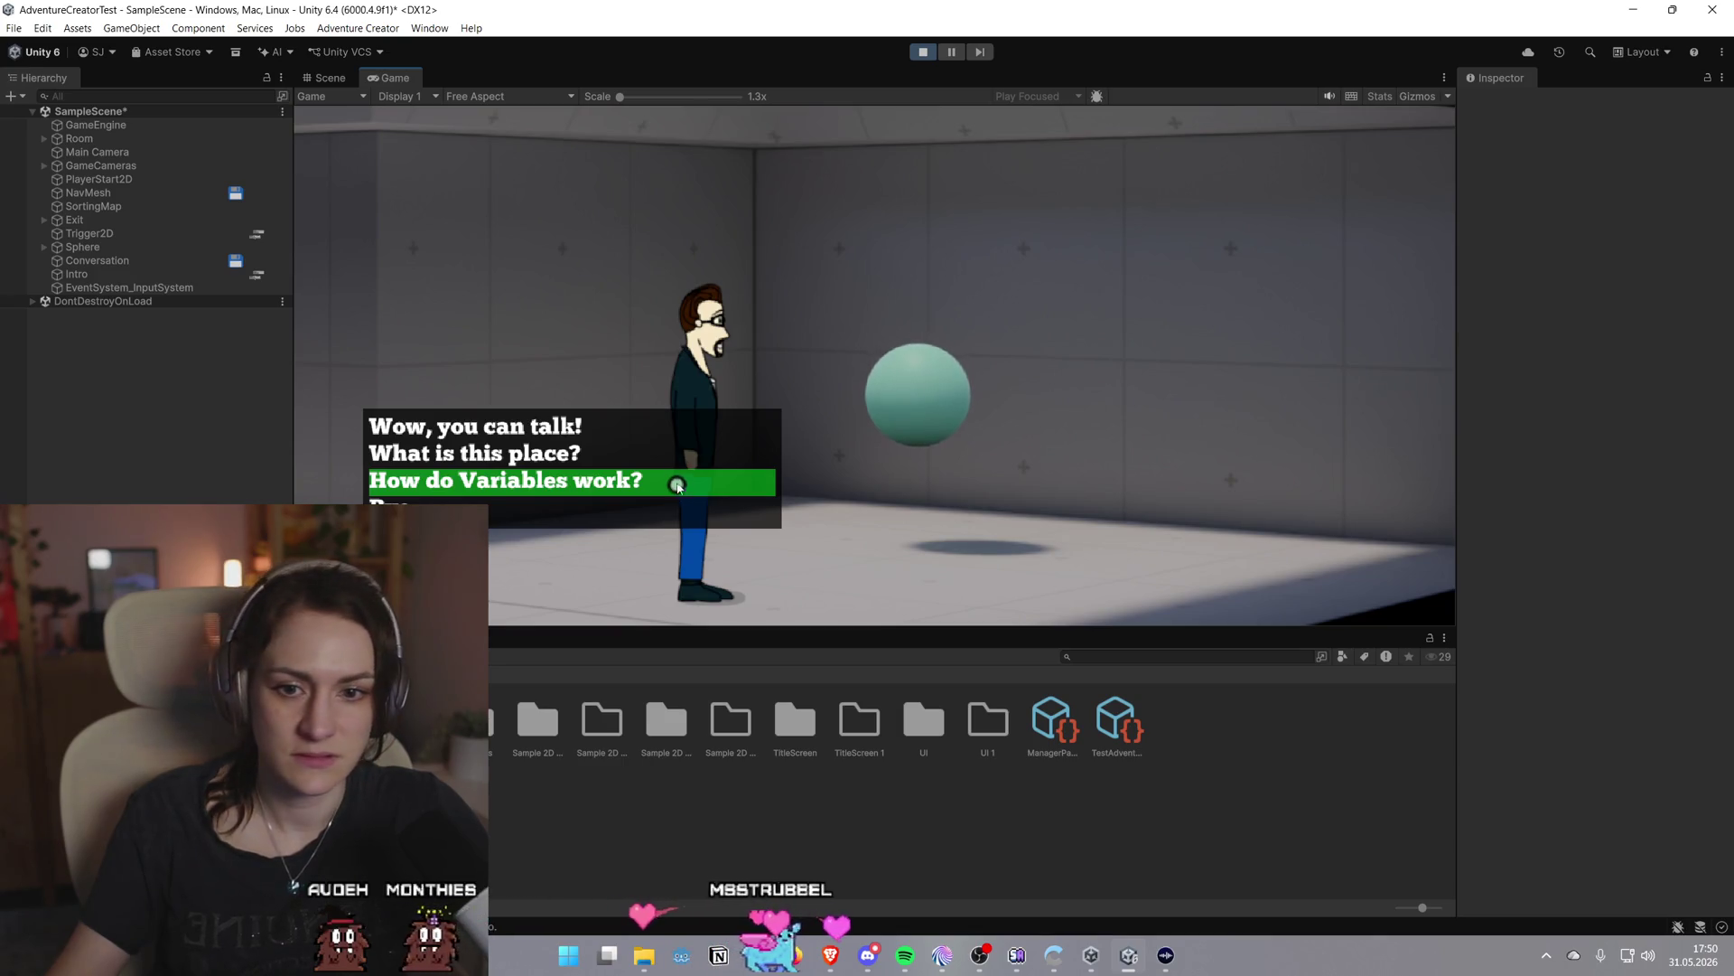
left_click(657, 435)
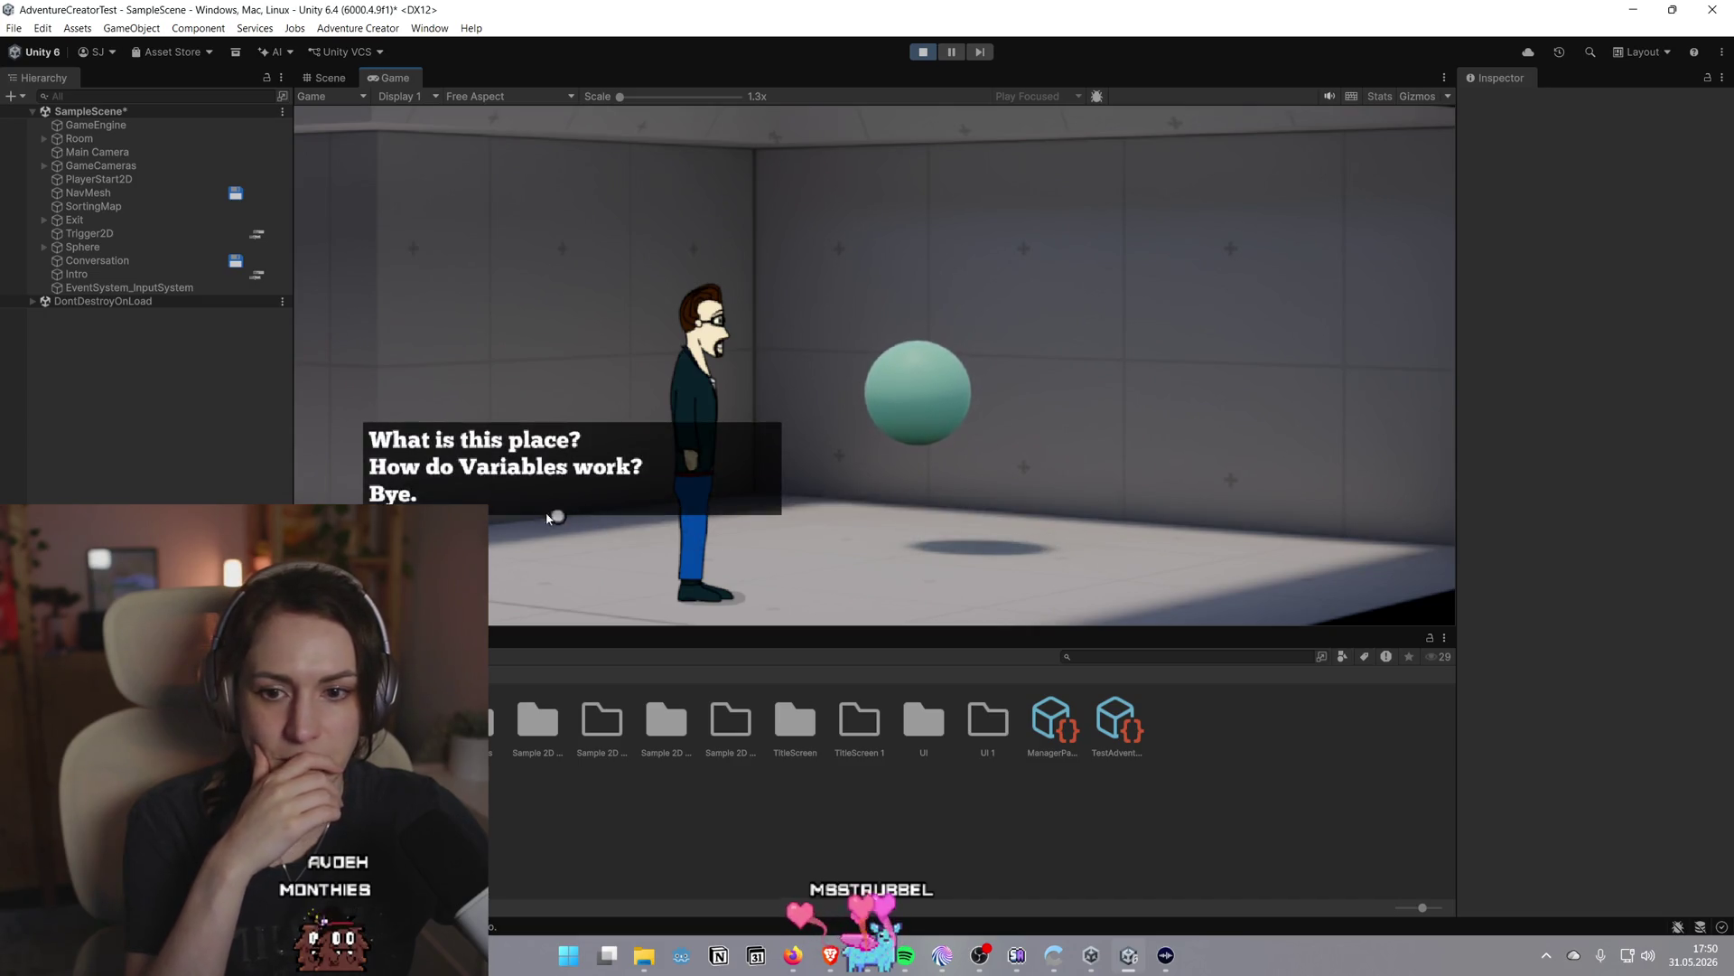
left_click(561, 499)
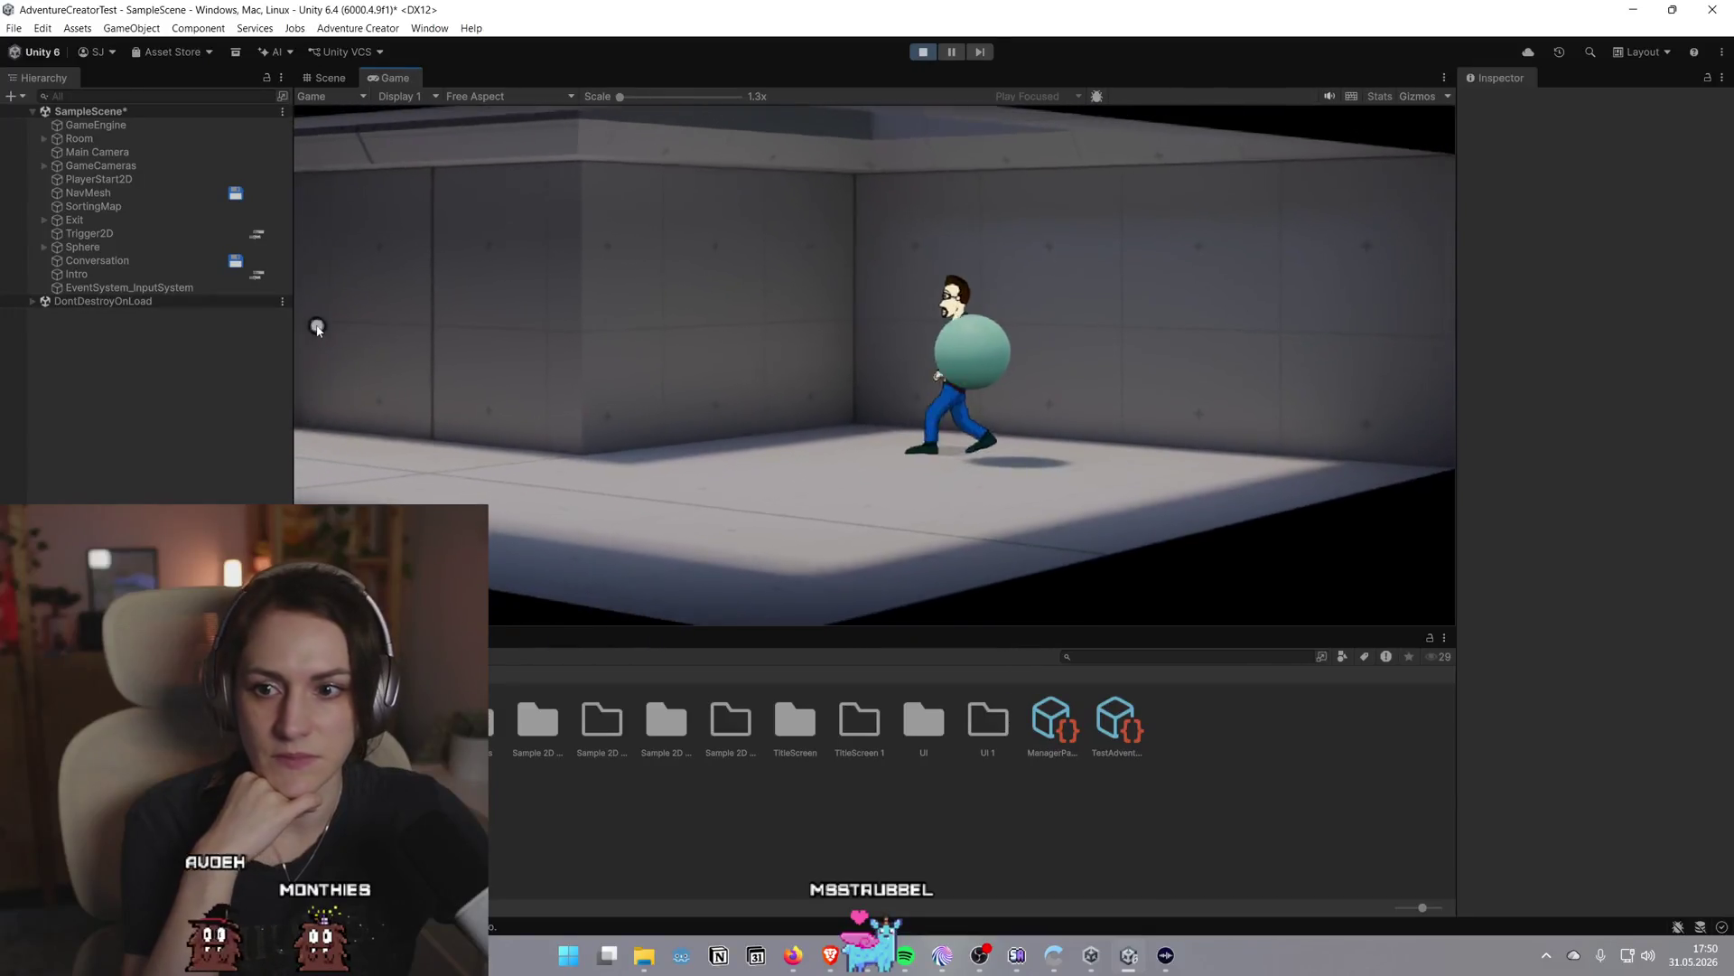
left_click(752, 506)
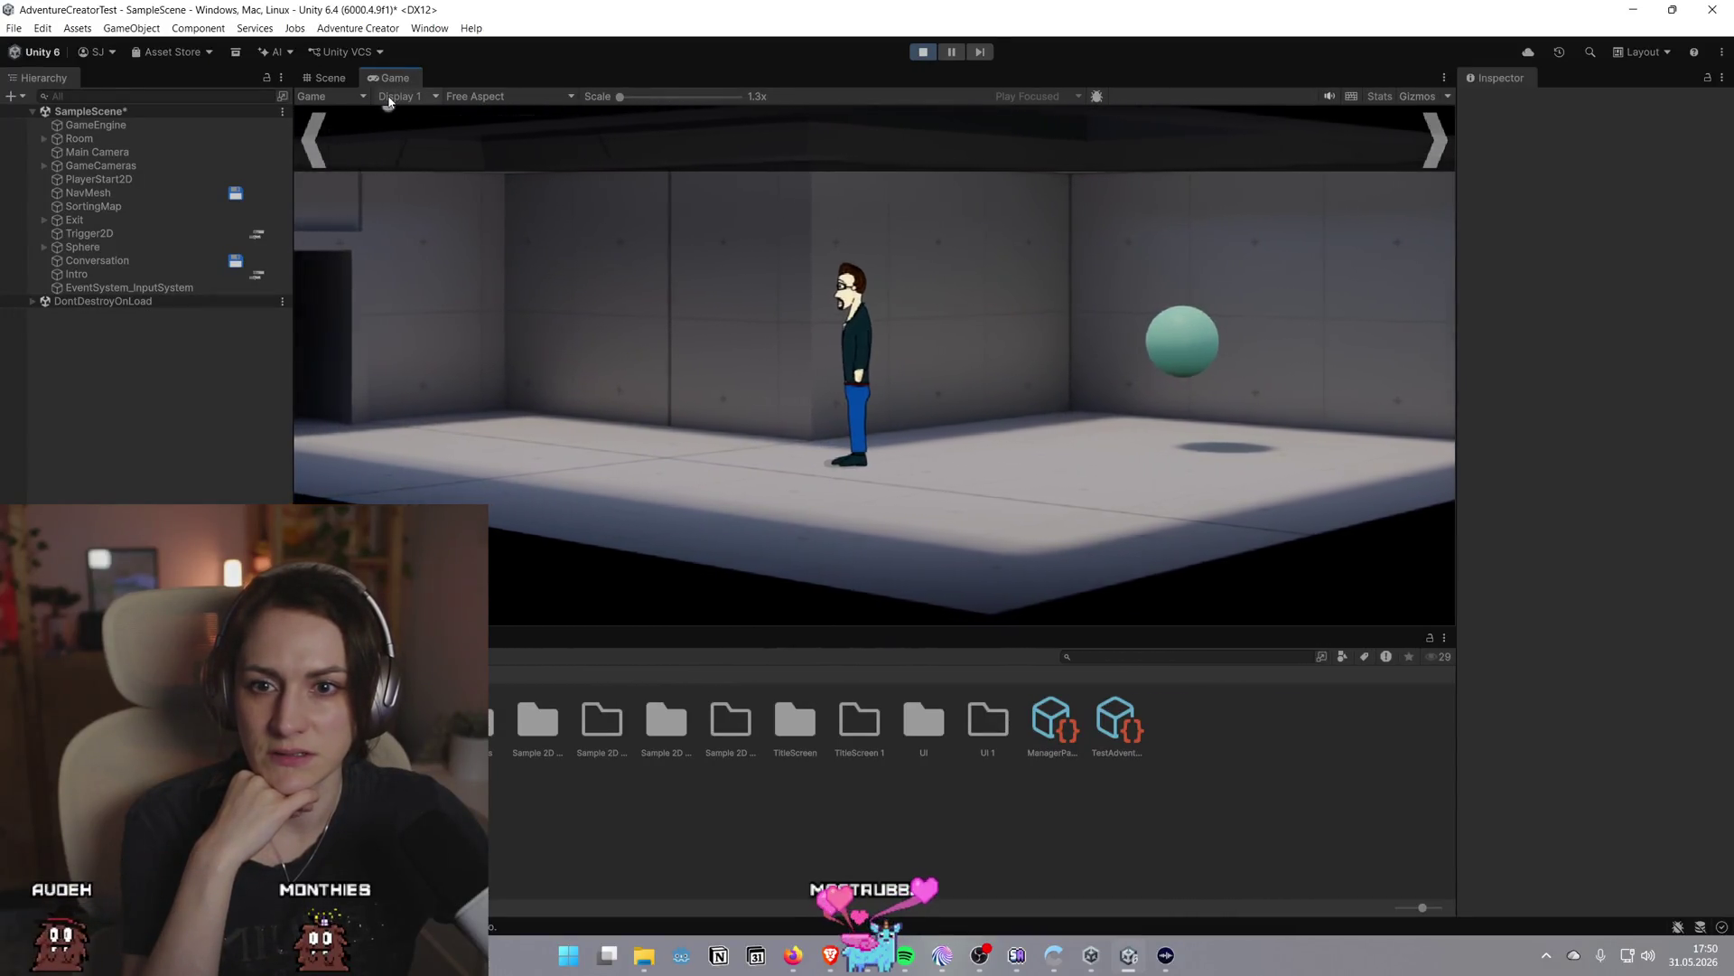
Select the UI folder and SampleScene, then attempt to save the scene with Ctrl+S
left_click(921, 718)
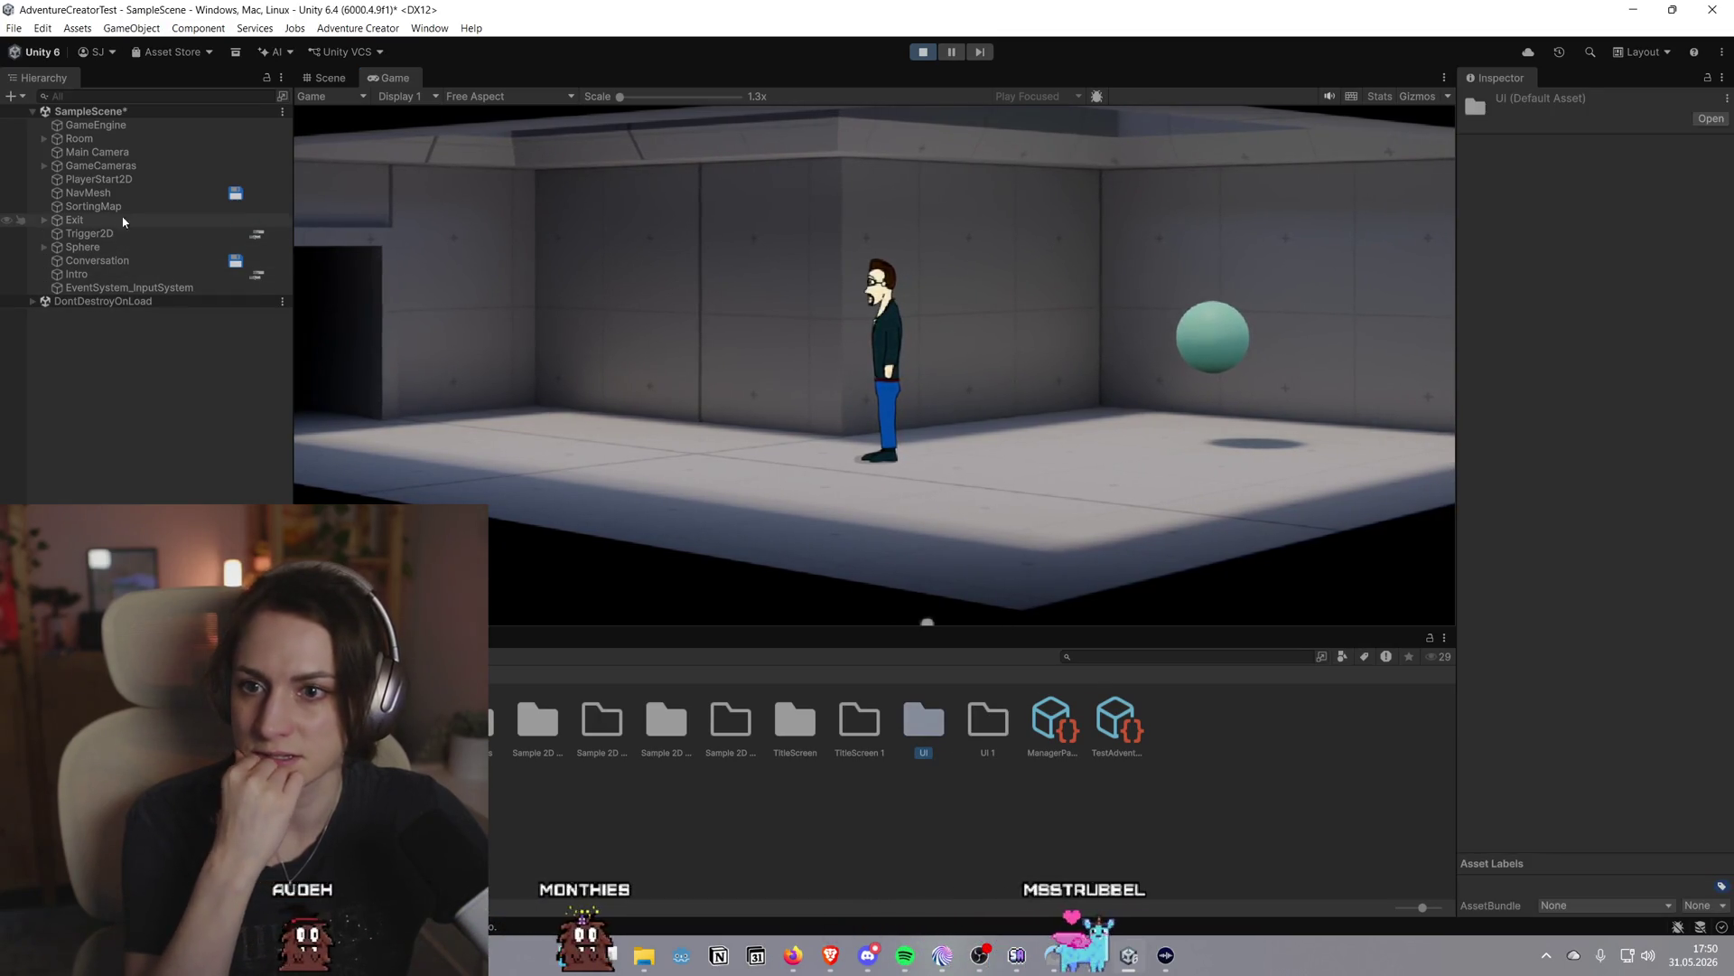
left_click(90, 111)
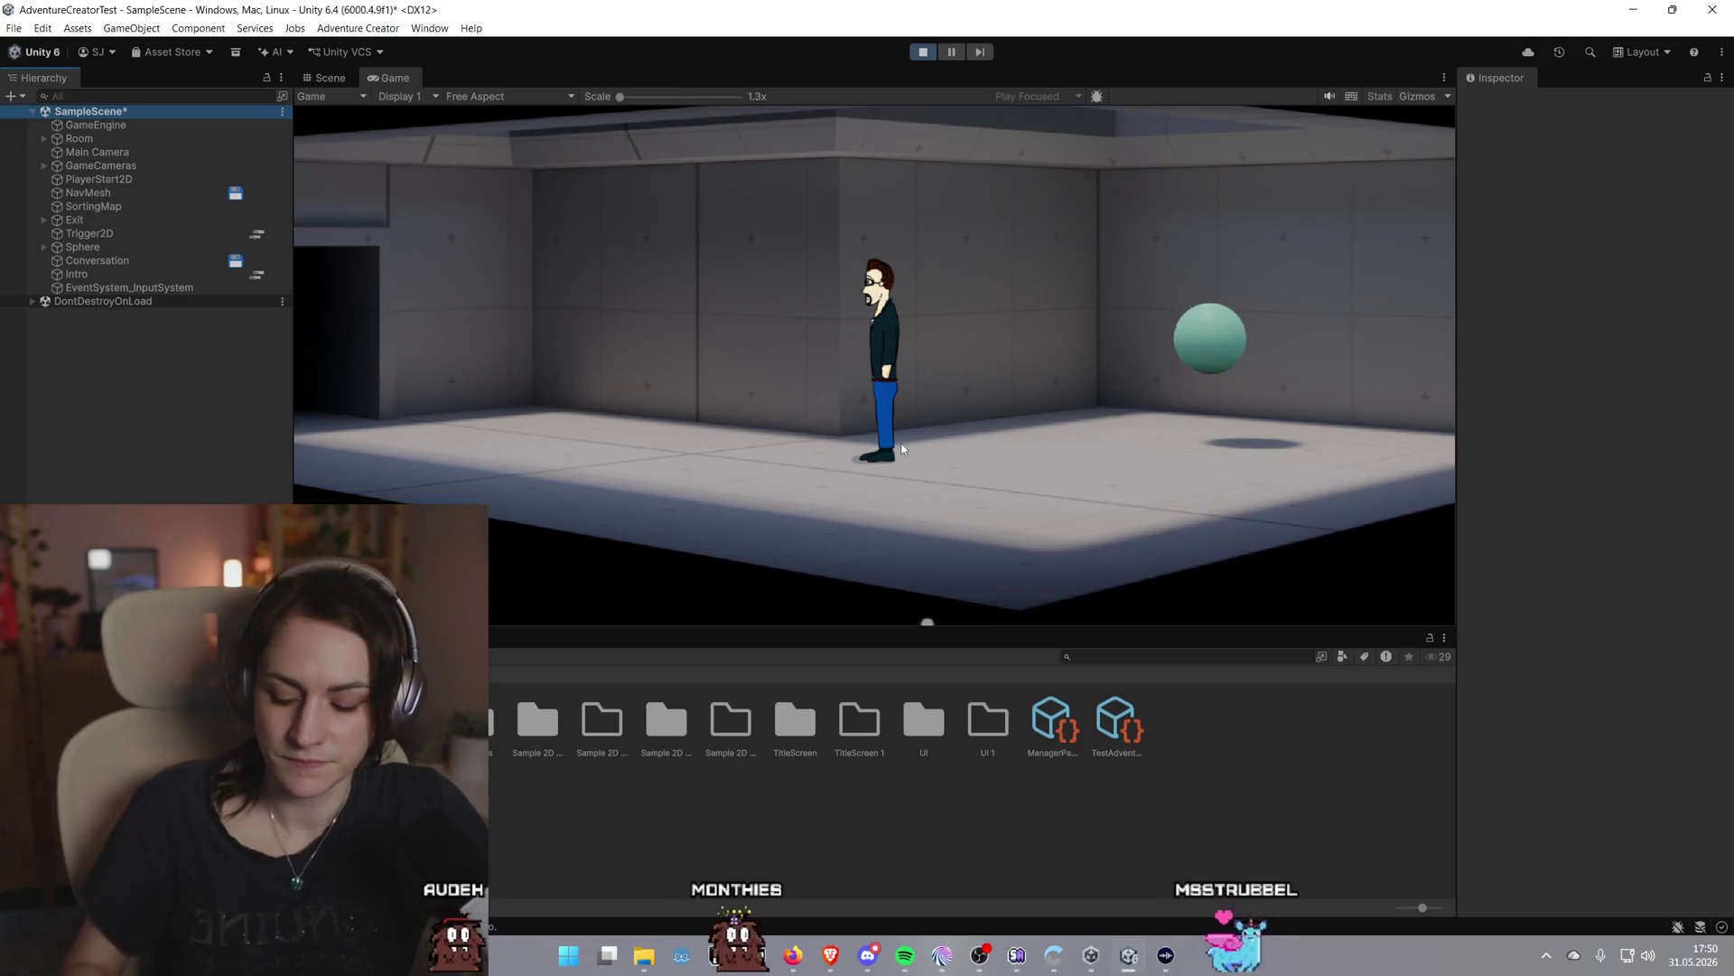
key("ctrl+s")
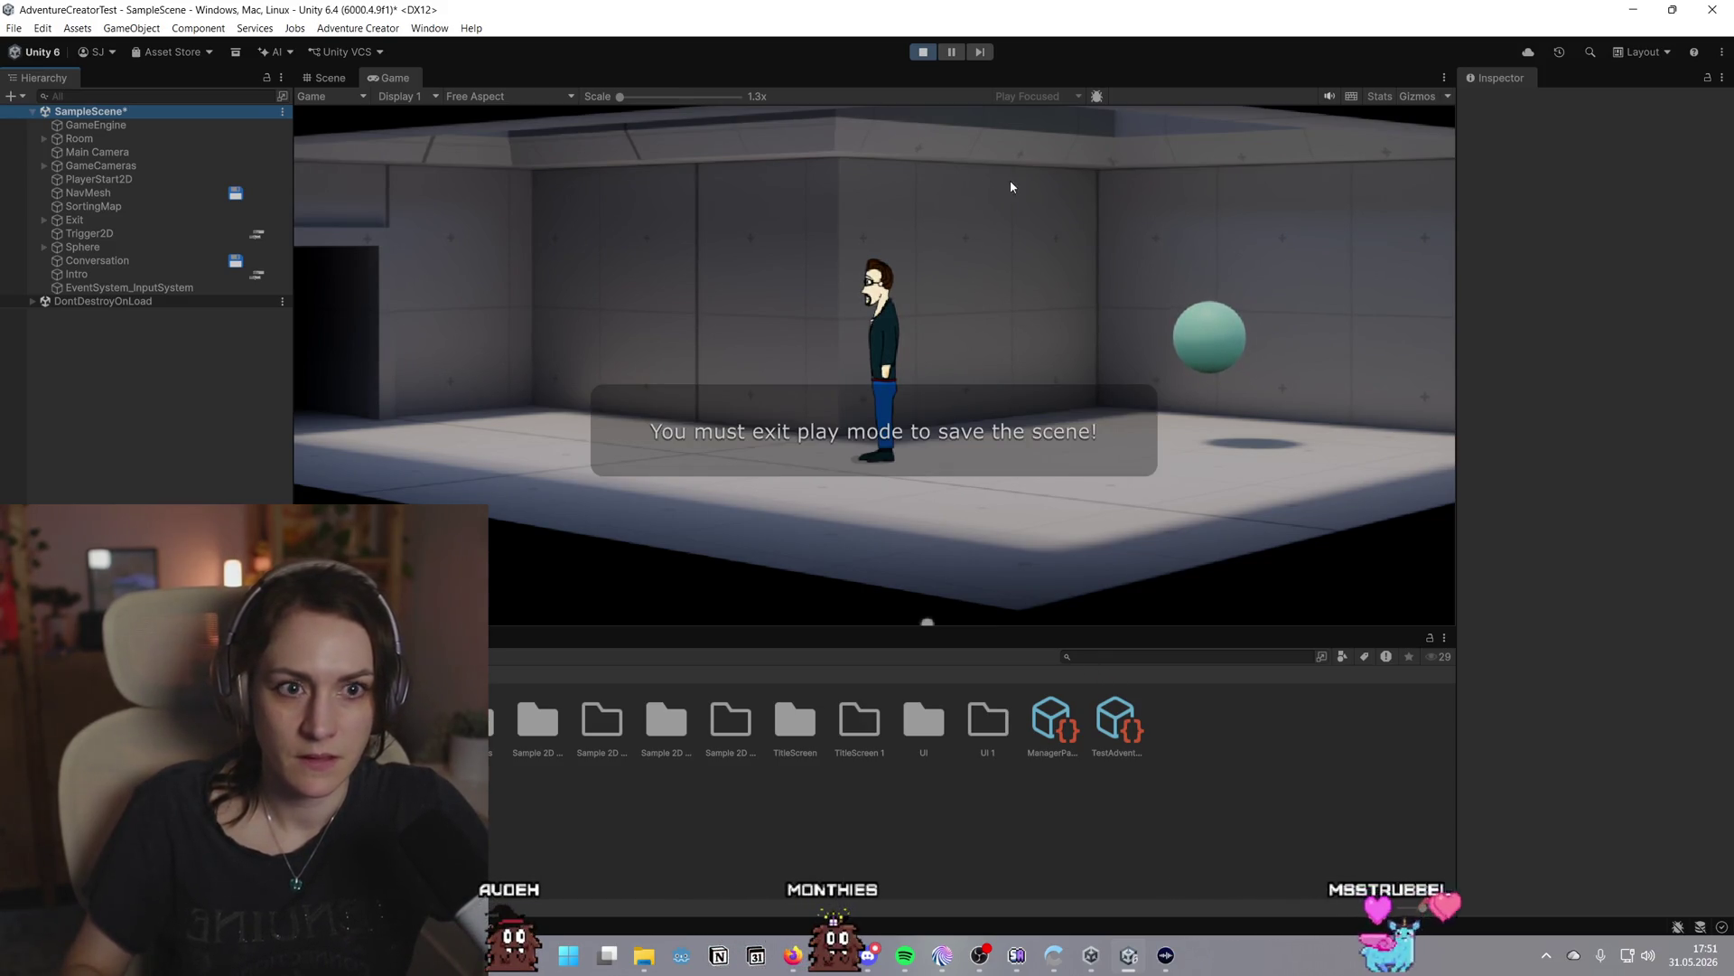
Stop the playtest and browse the UI and Sample 2D asset folders
left_click(925, 53)
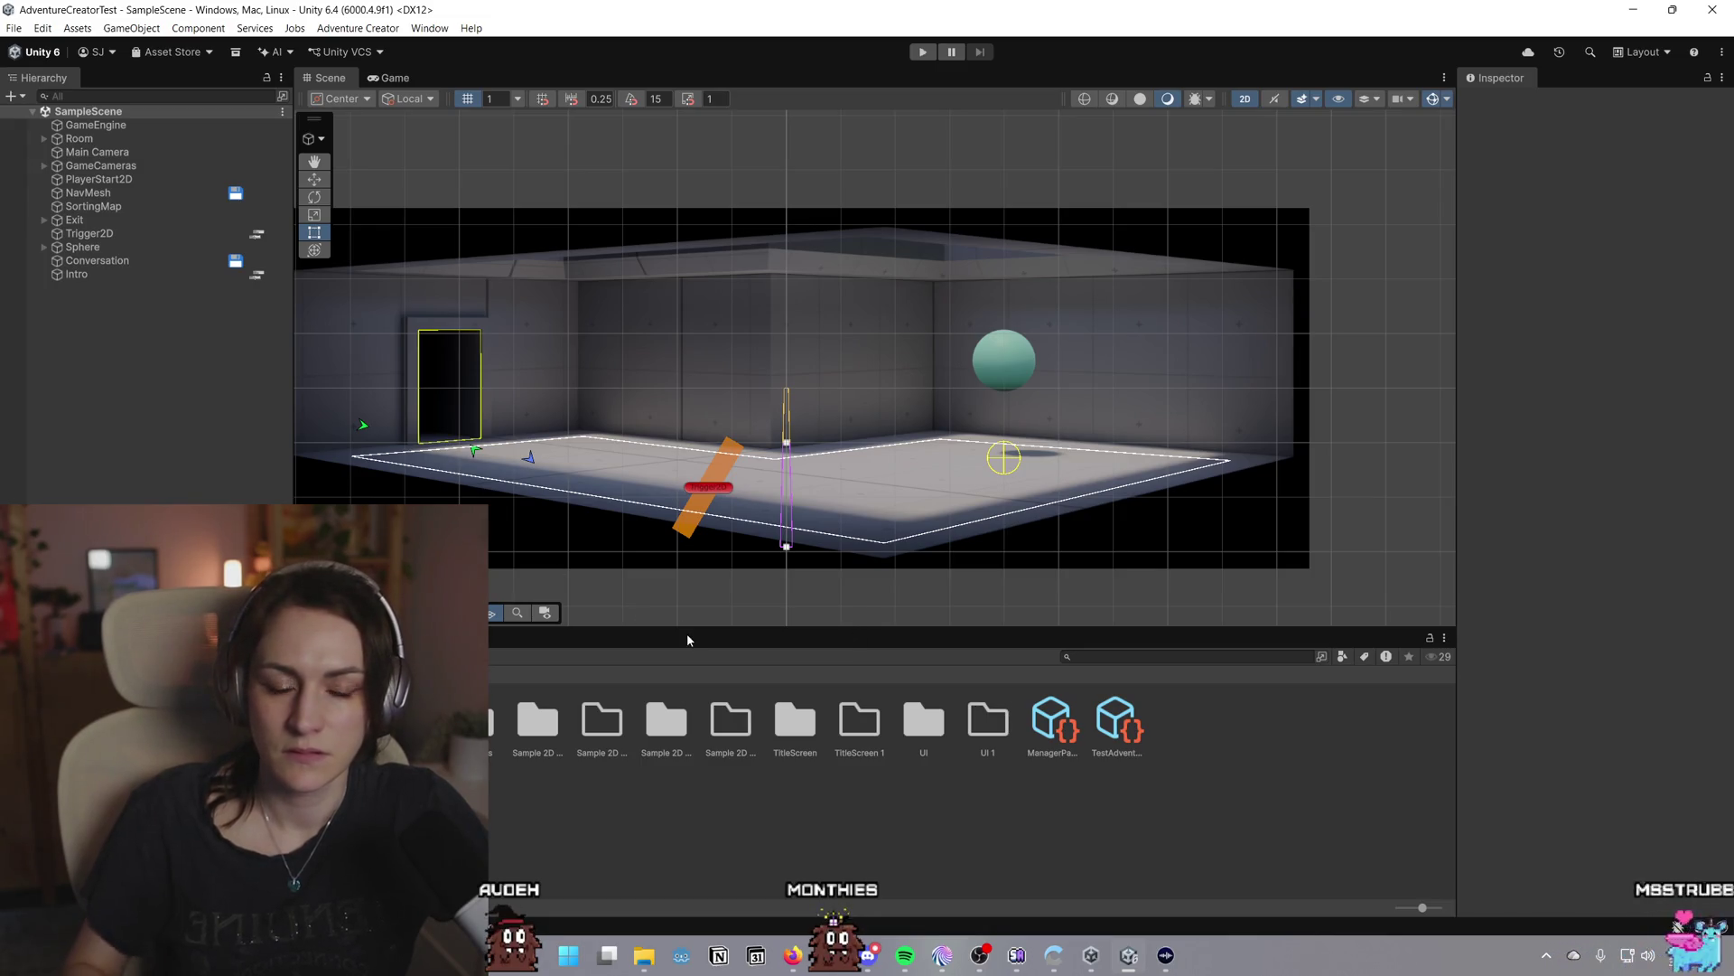
double_click(930, 732)
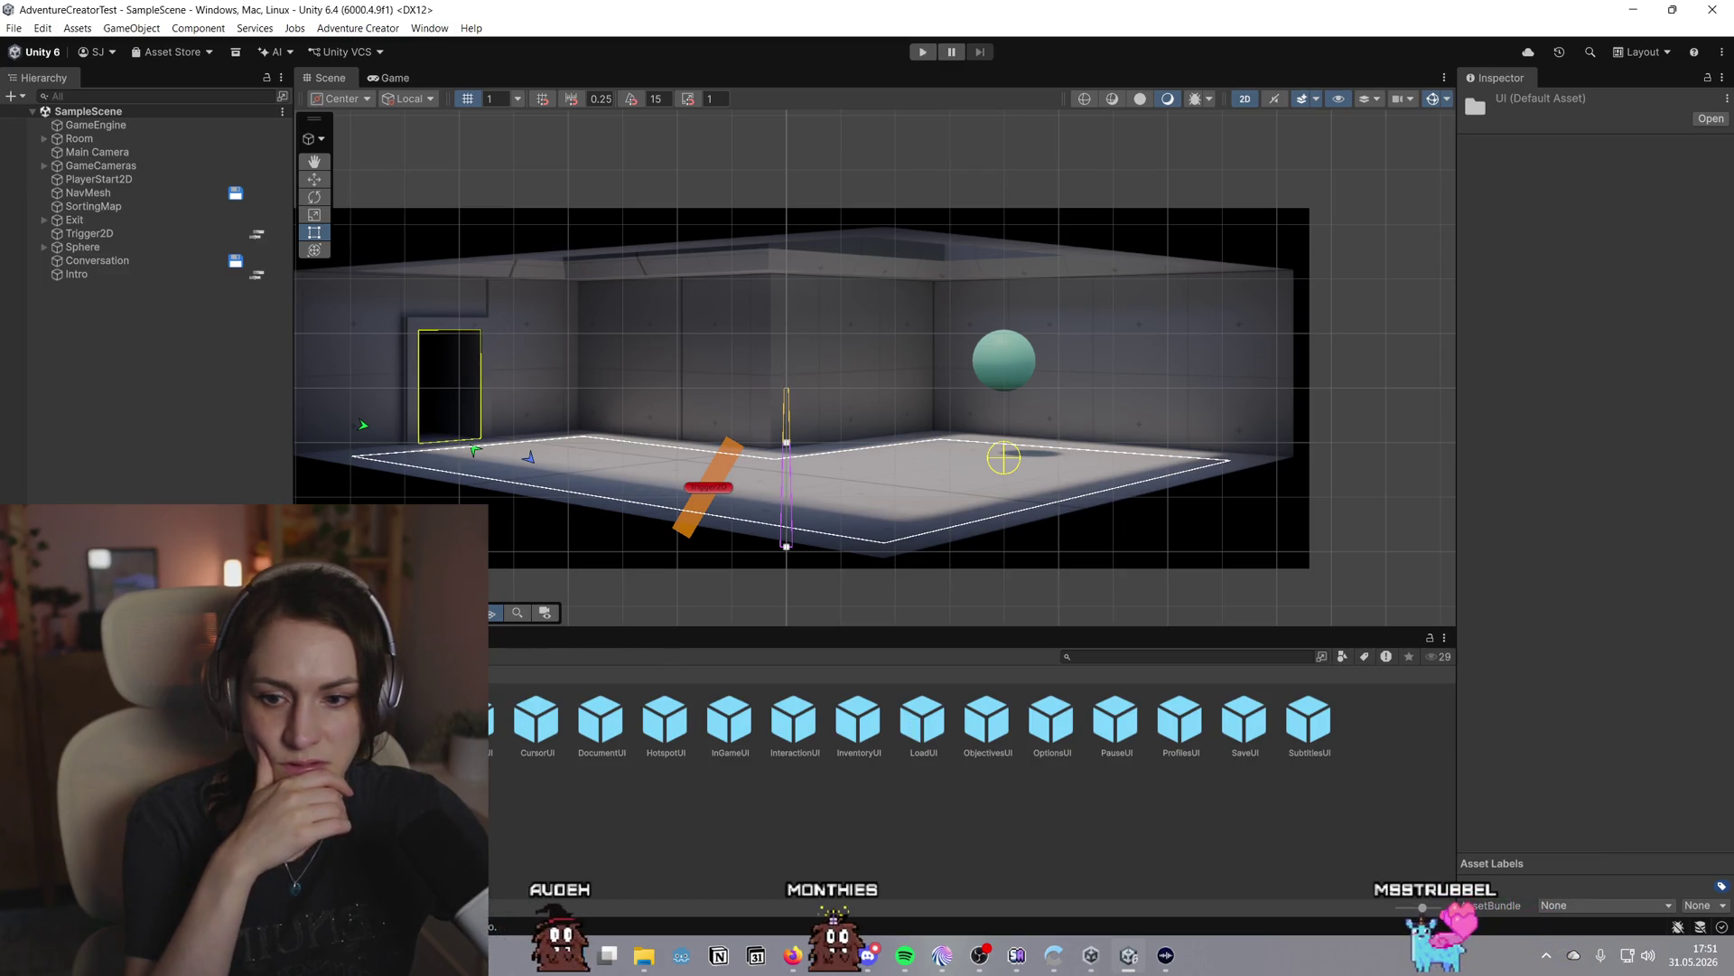
key("BackSpace")
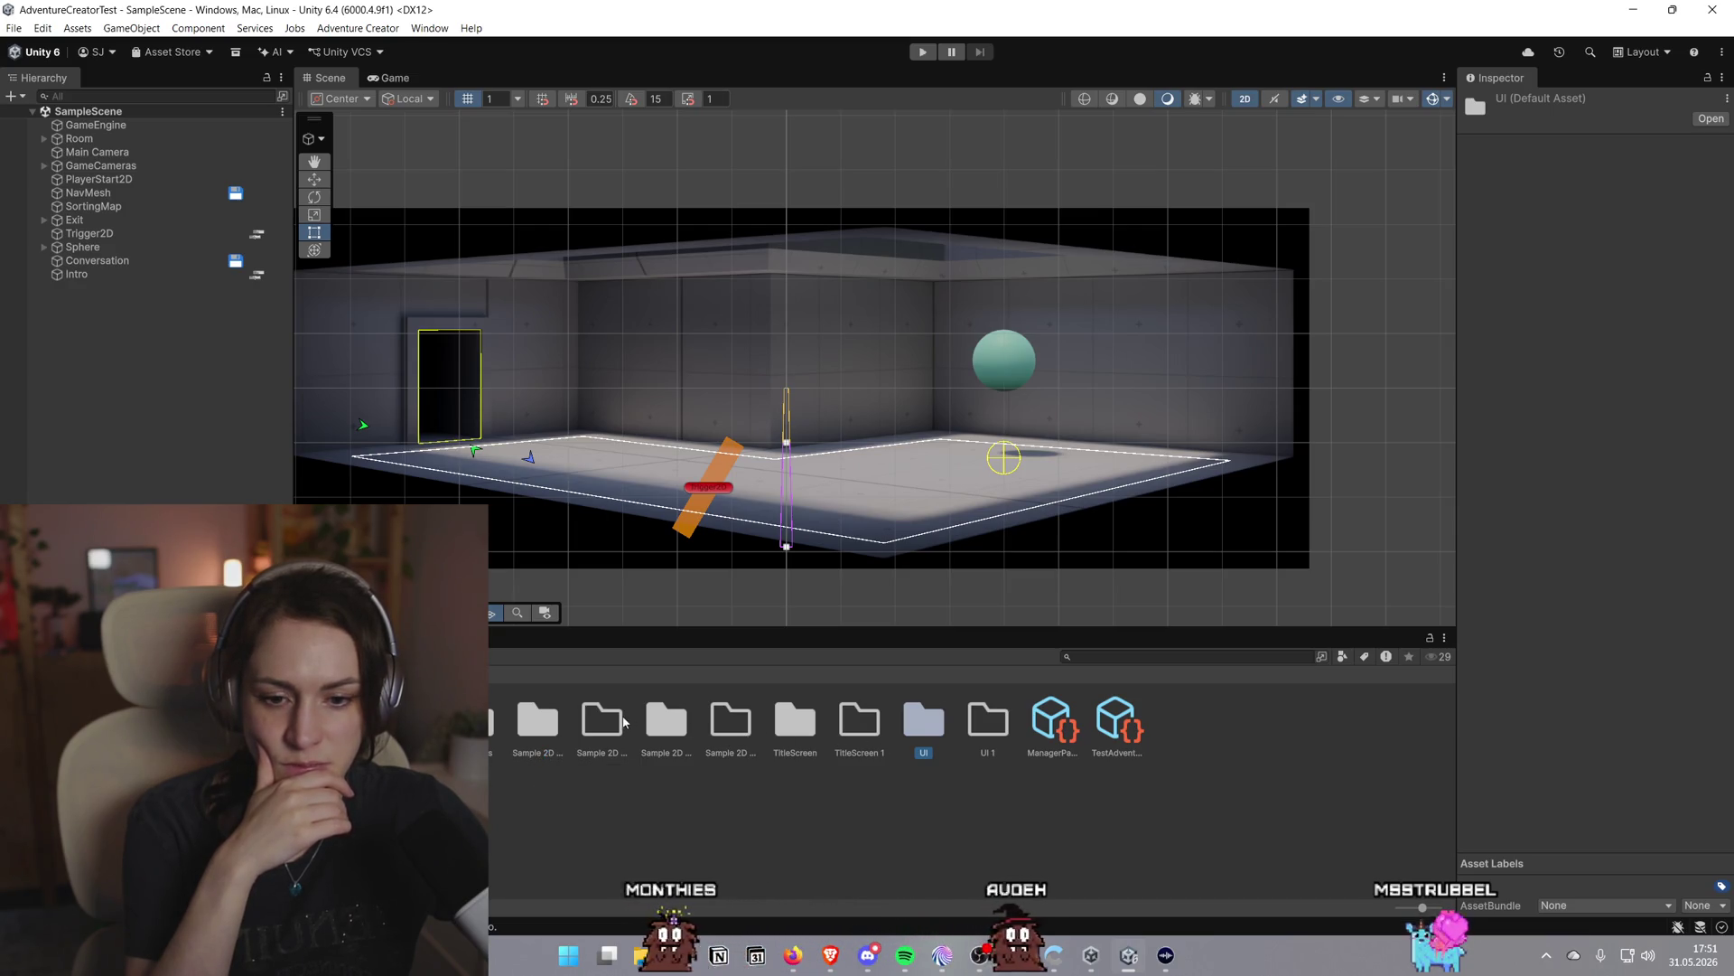
left_click(620, 755)
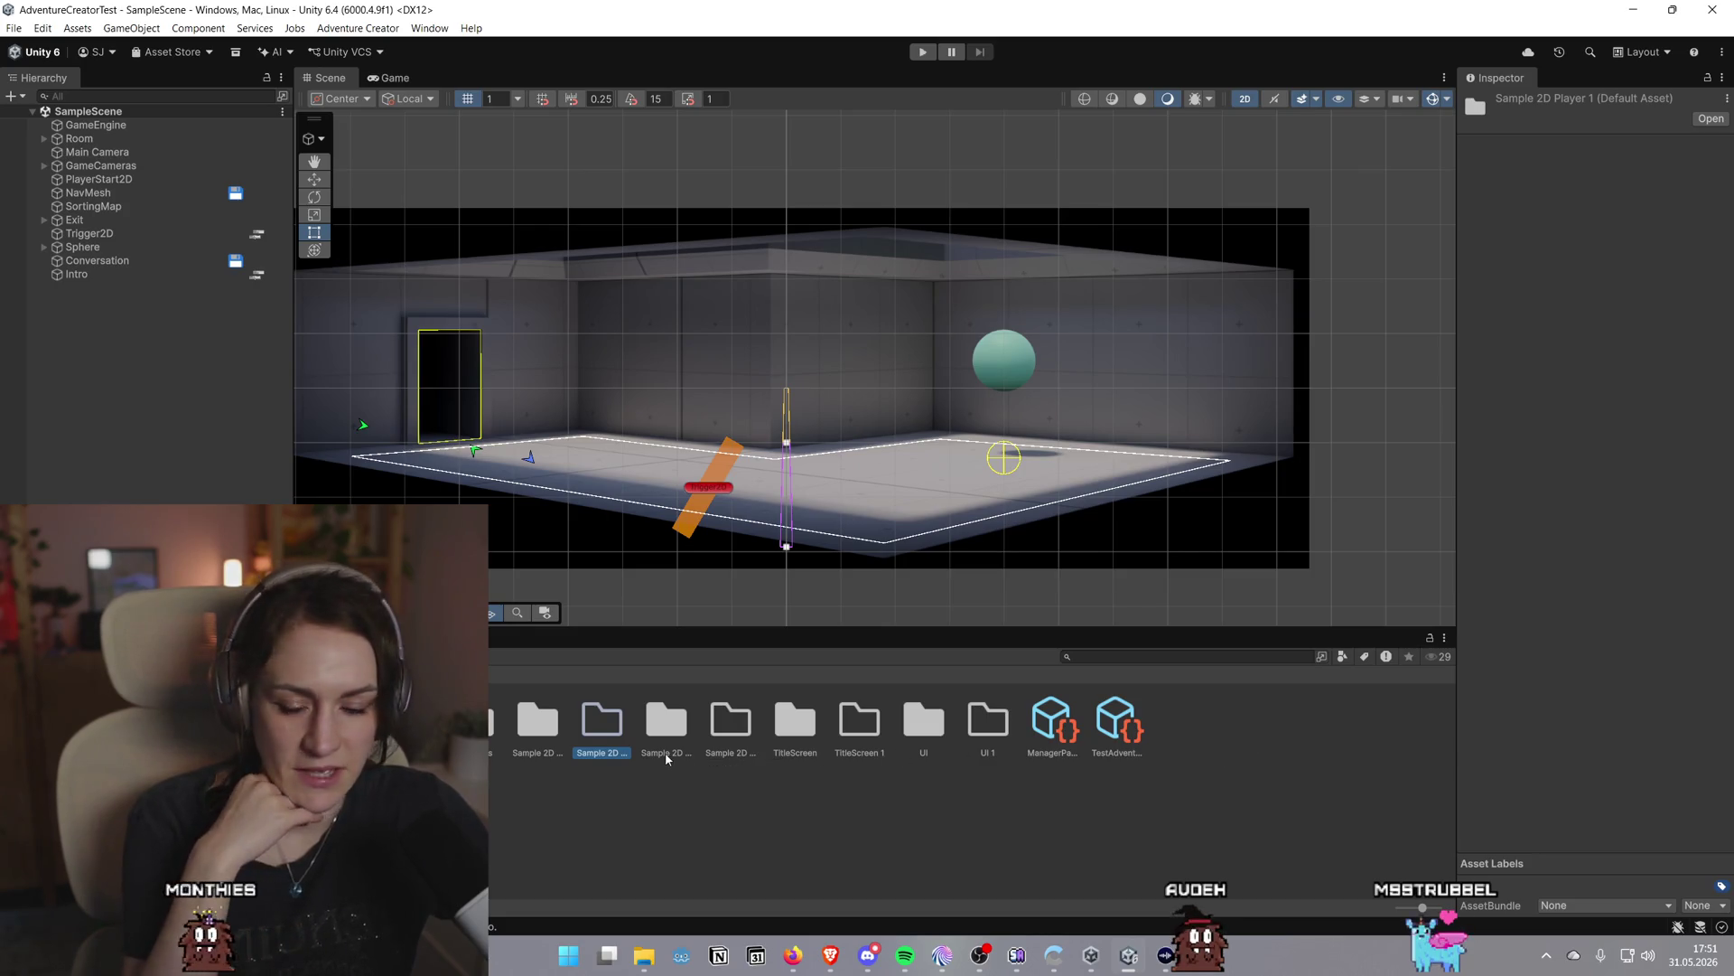
Shrink the asset icons, view TestAdventureGame's Properties, and glance at the tutorial page
left_click_drag(1422, 906, 1421, 907)
right_click(1319, 736)
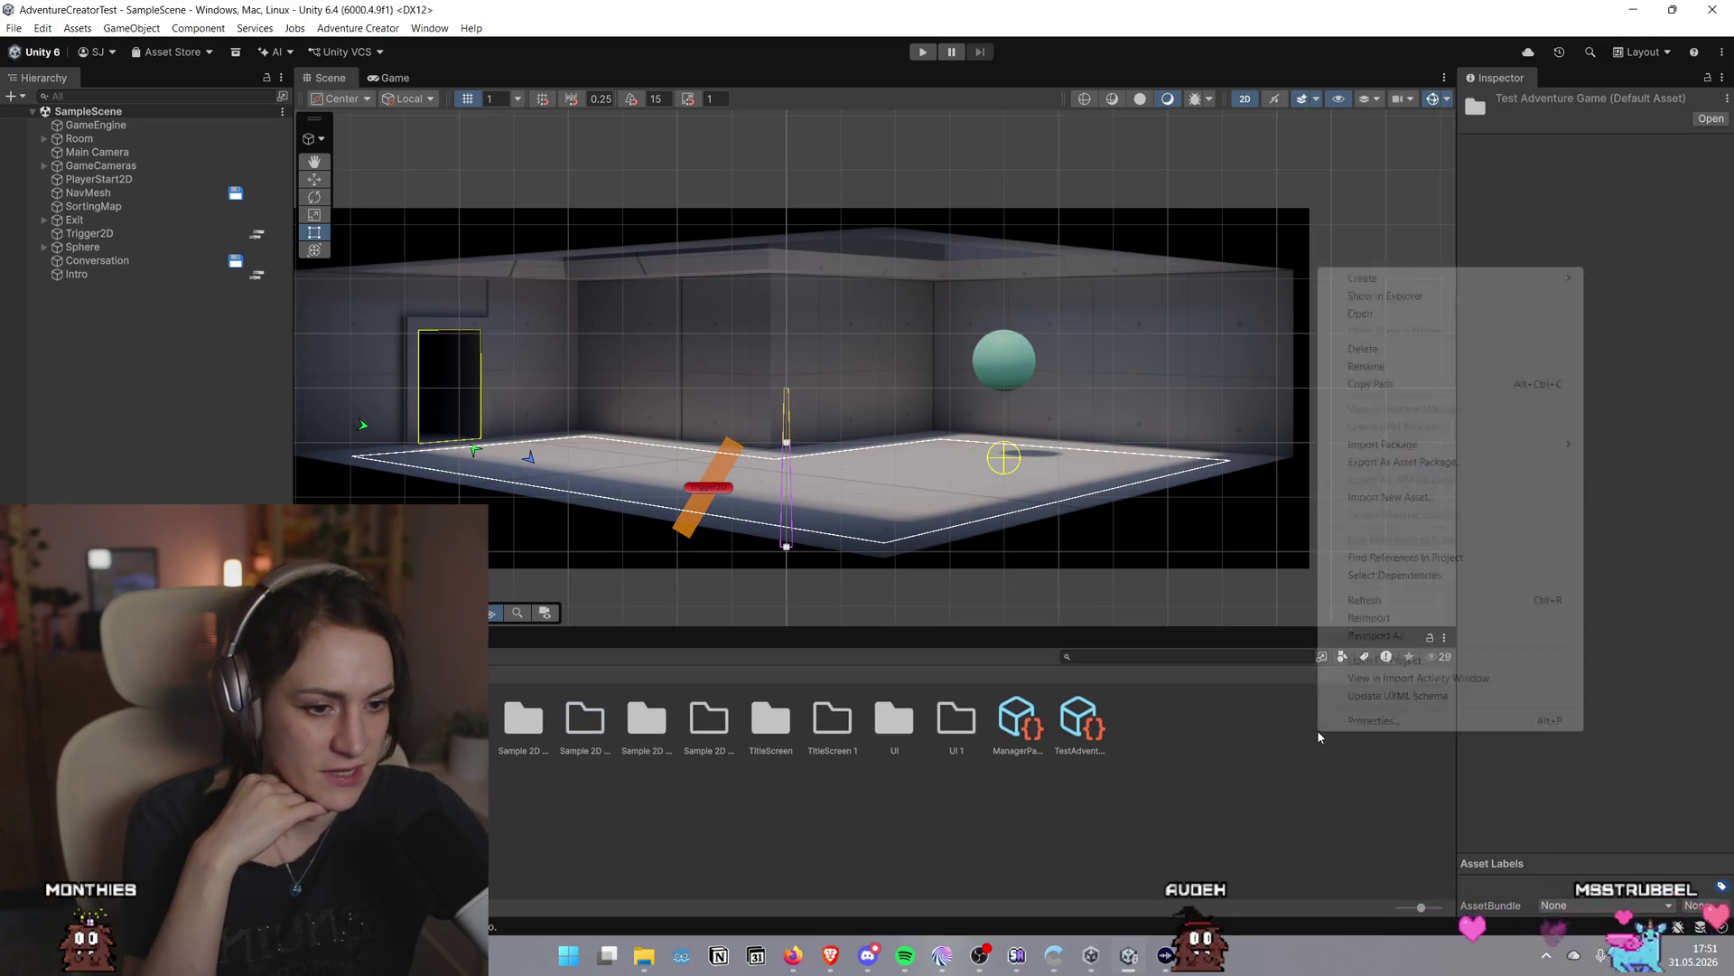
left_click(1359, 720)
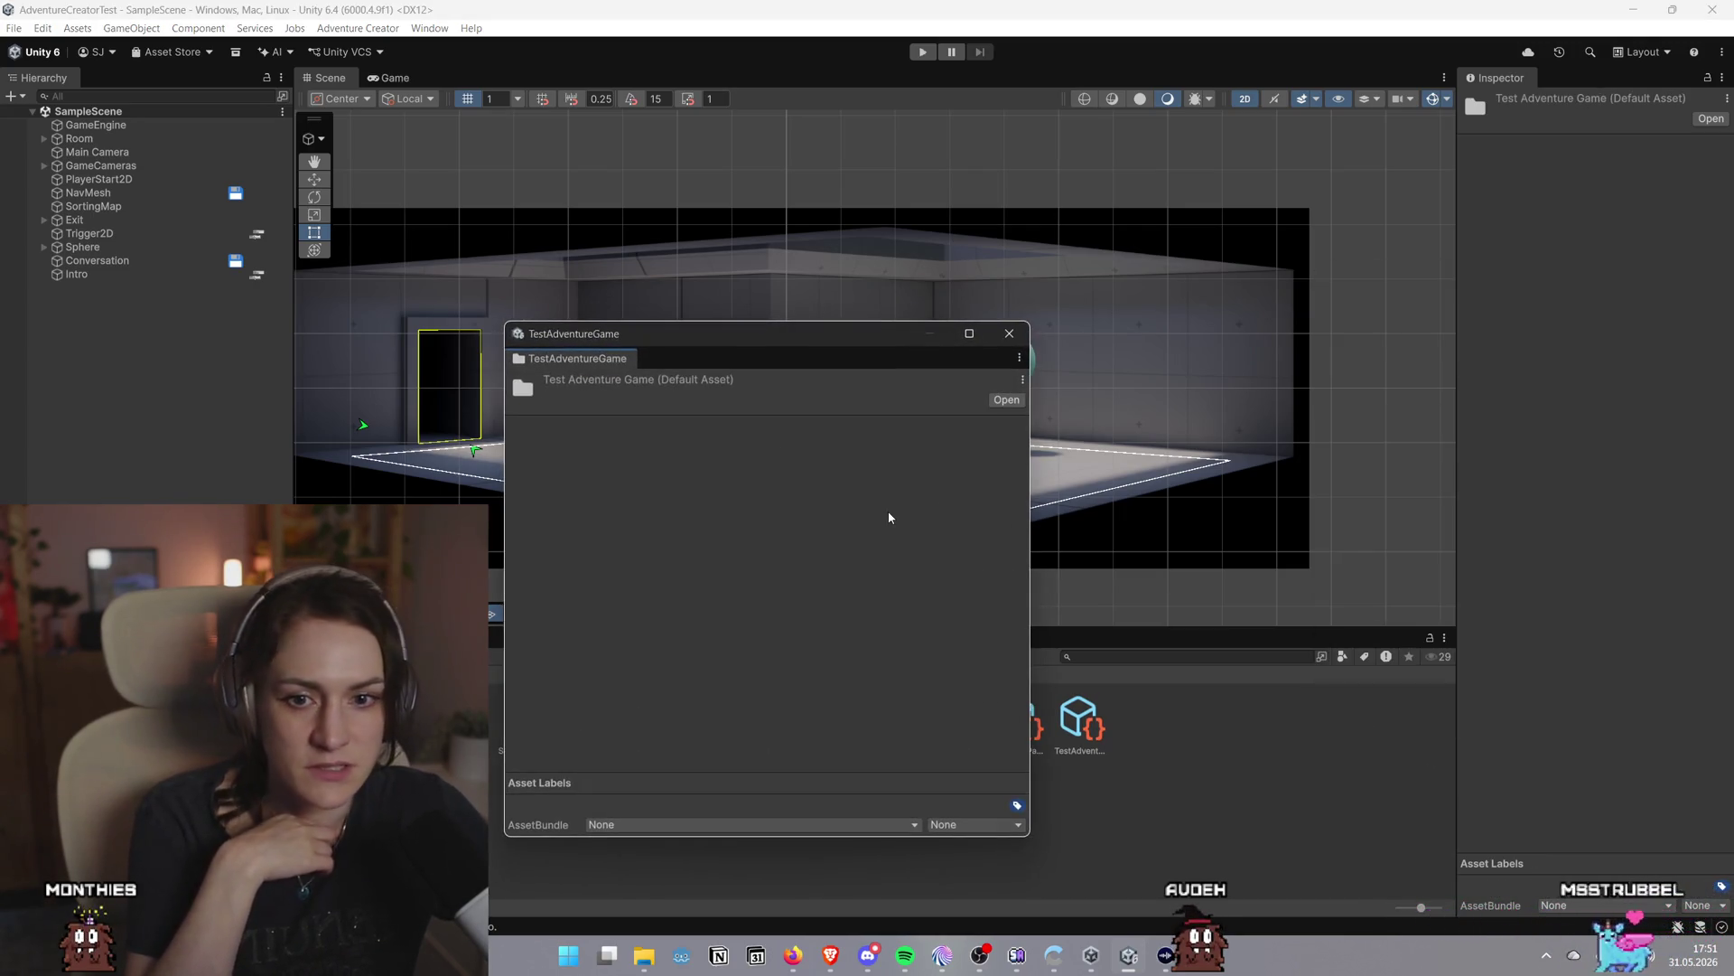
left_click(1009, 334)
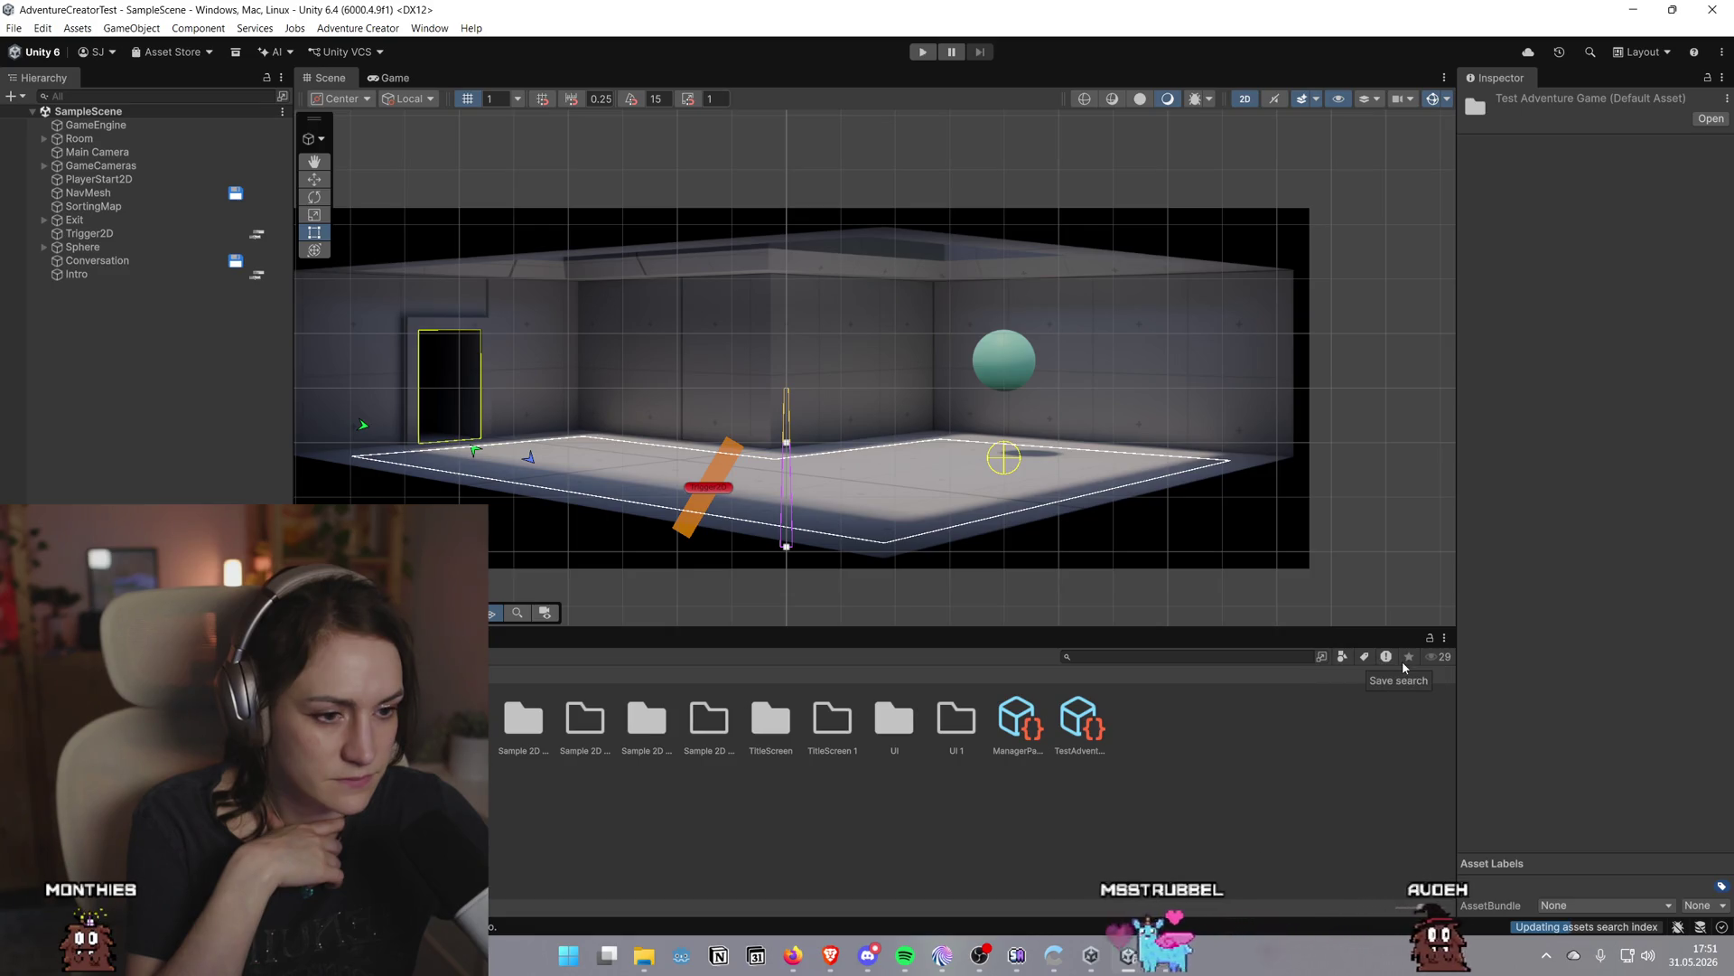
left_click(1445, 638)
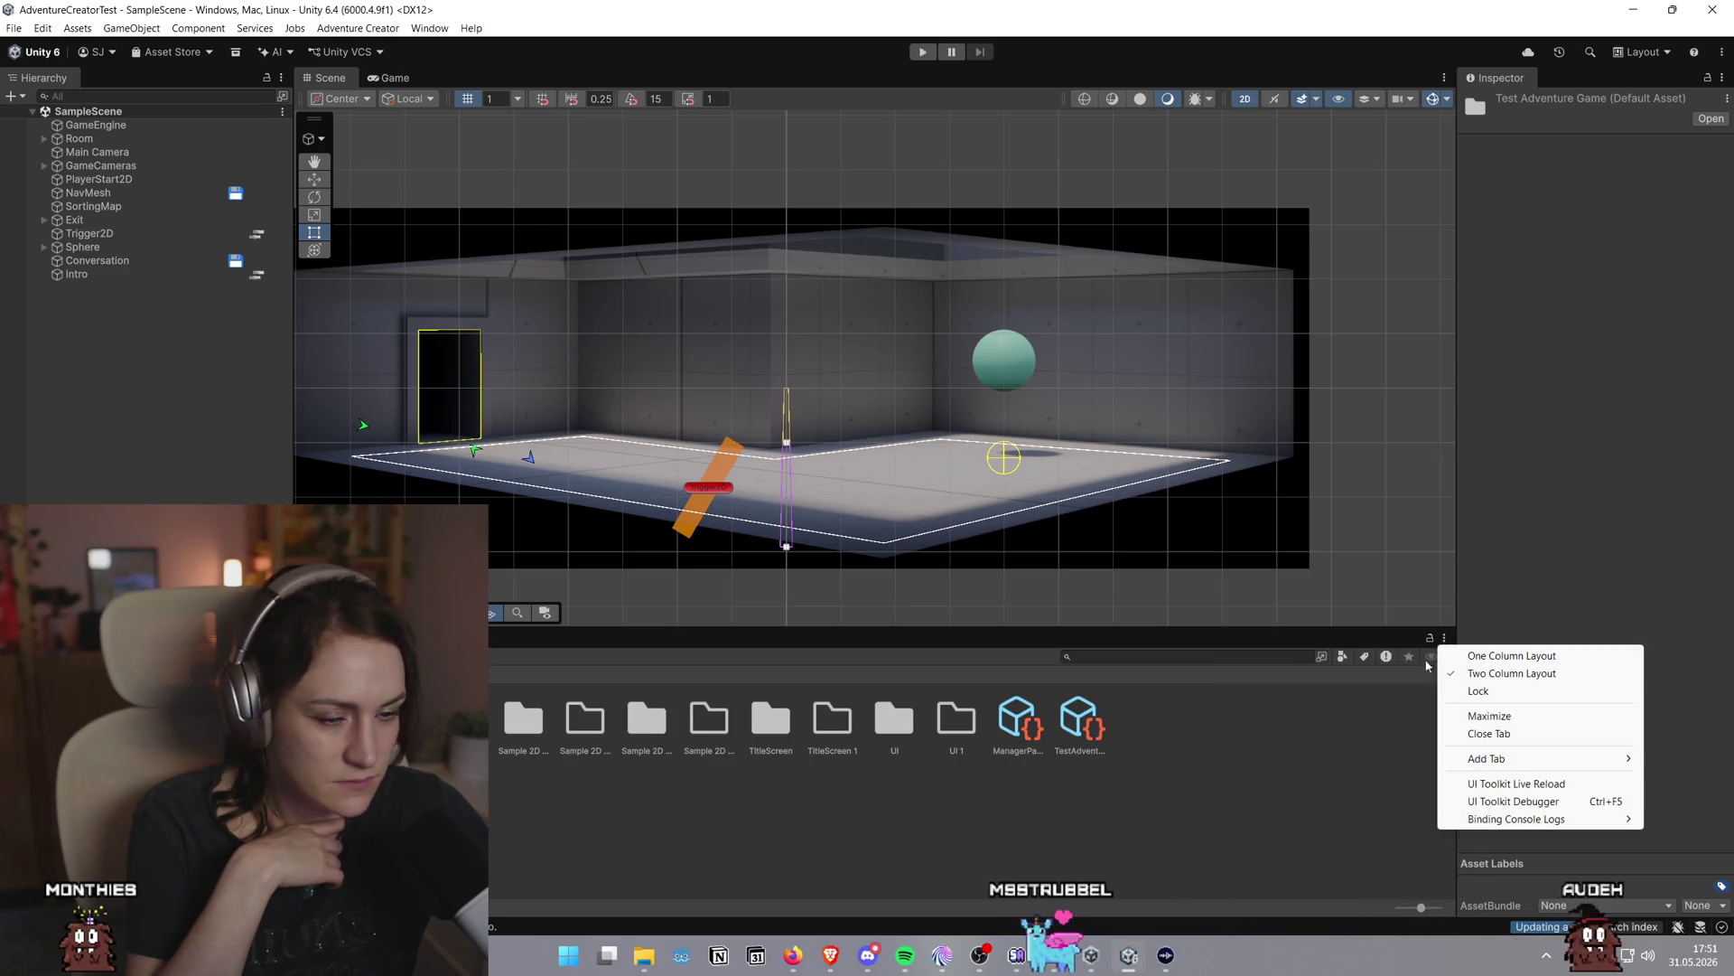
left_click(1303, 754)
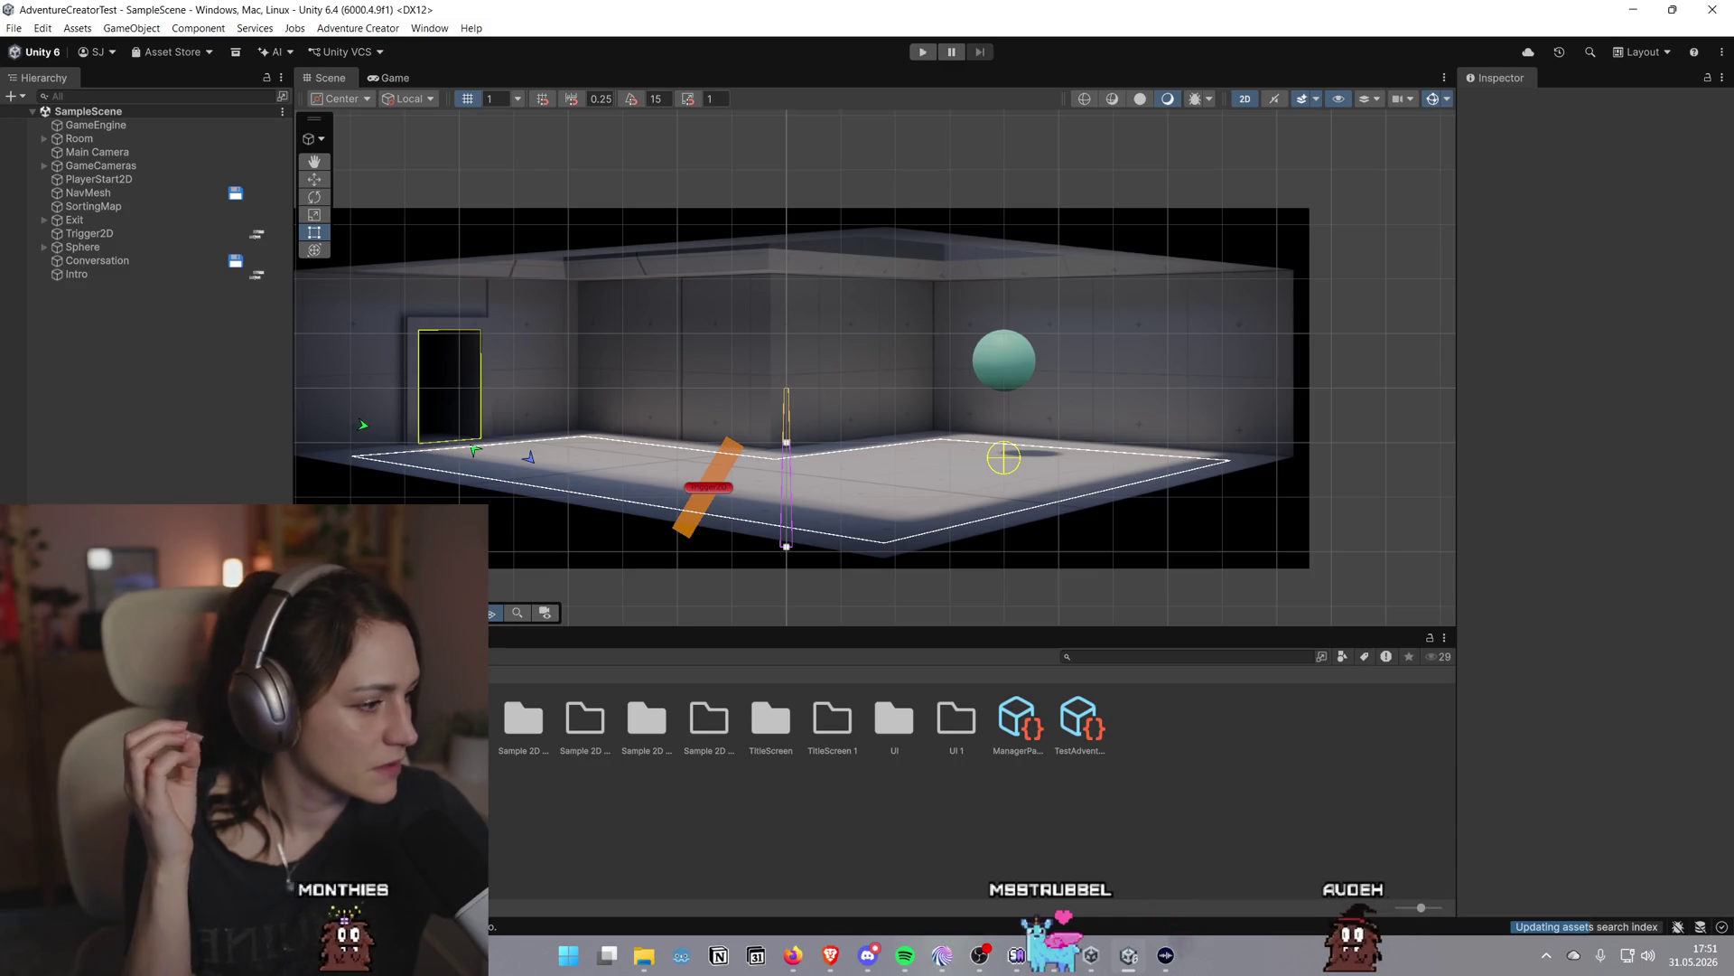
key("alt+Tab")
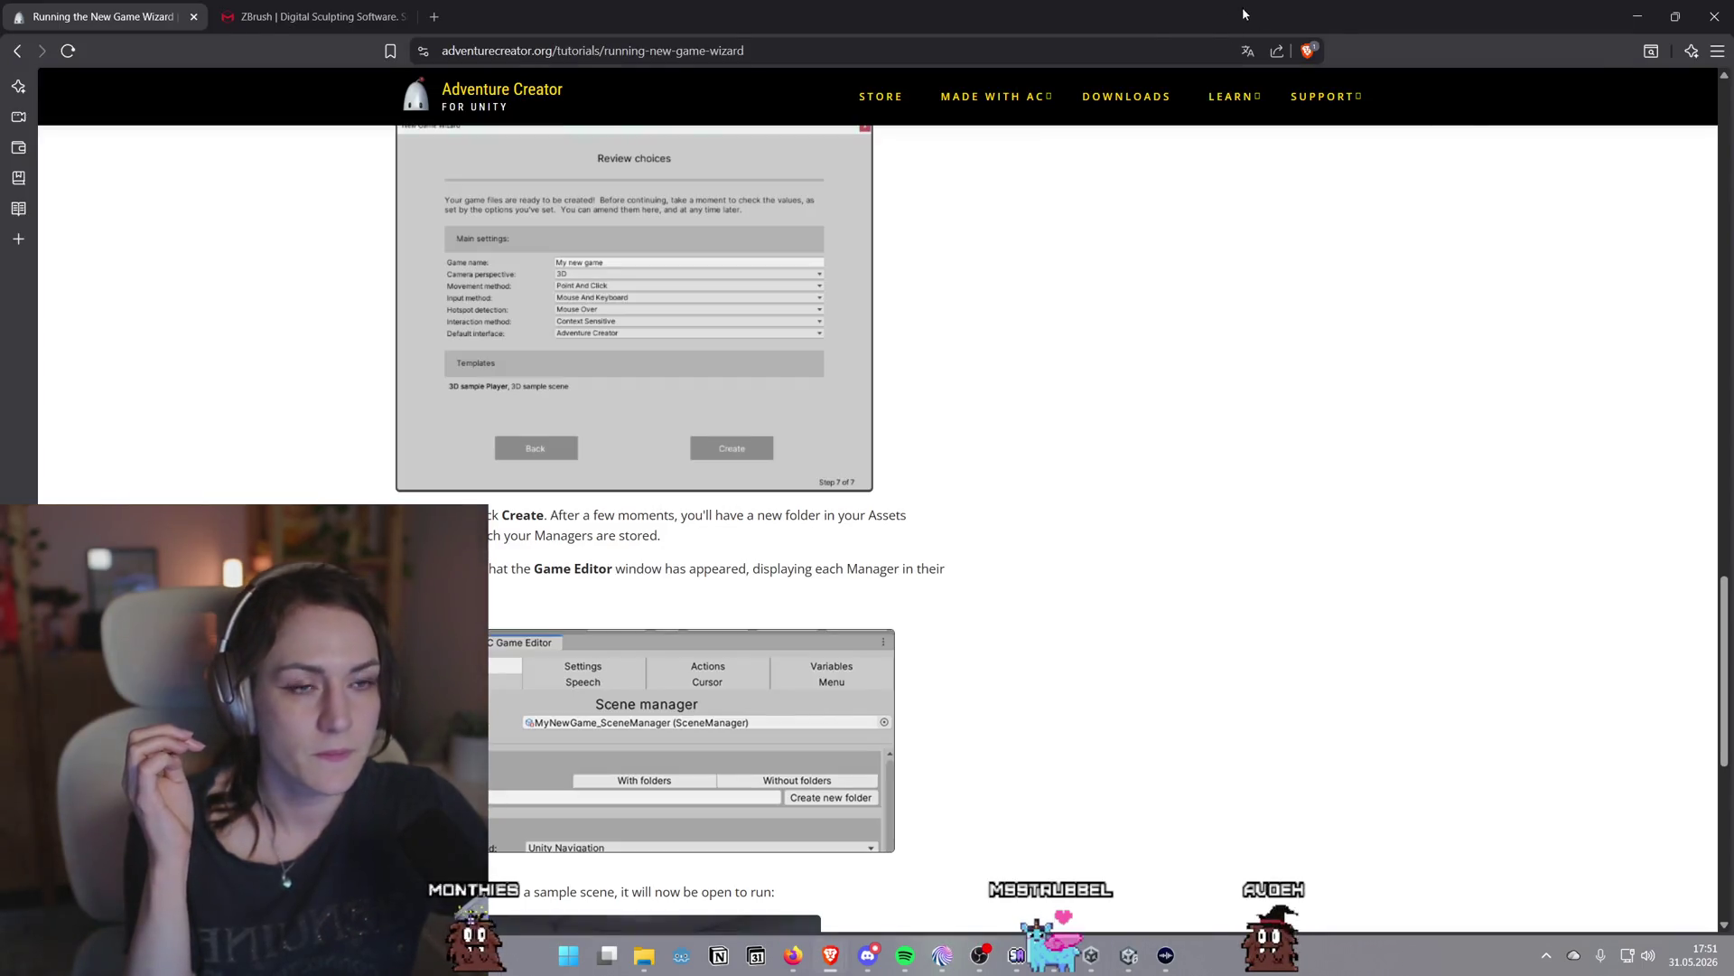
key("alt+Tab")
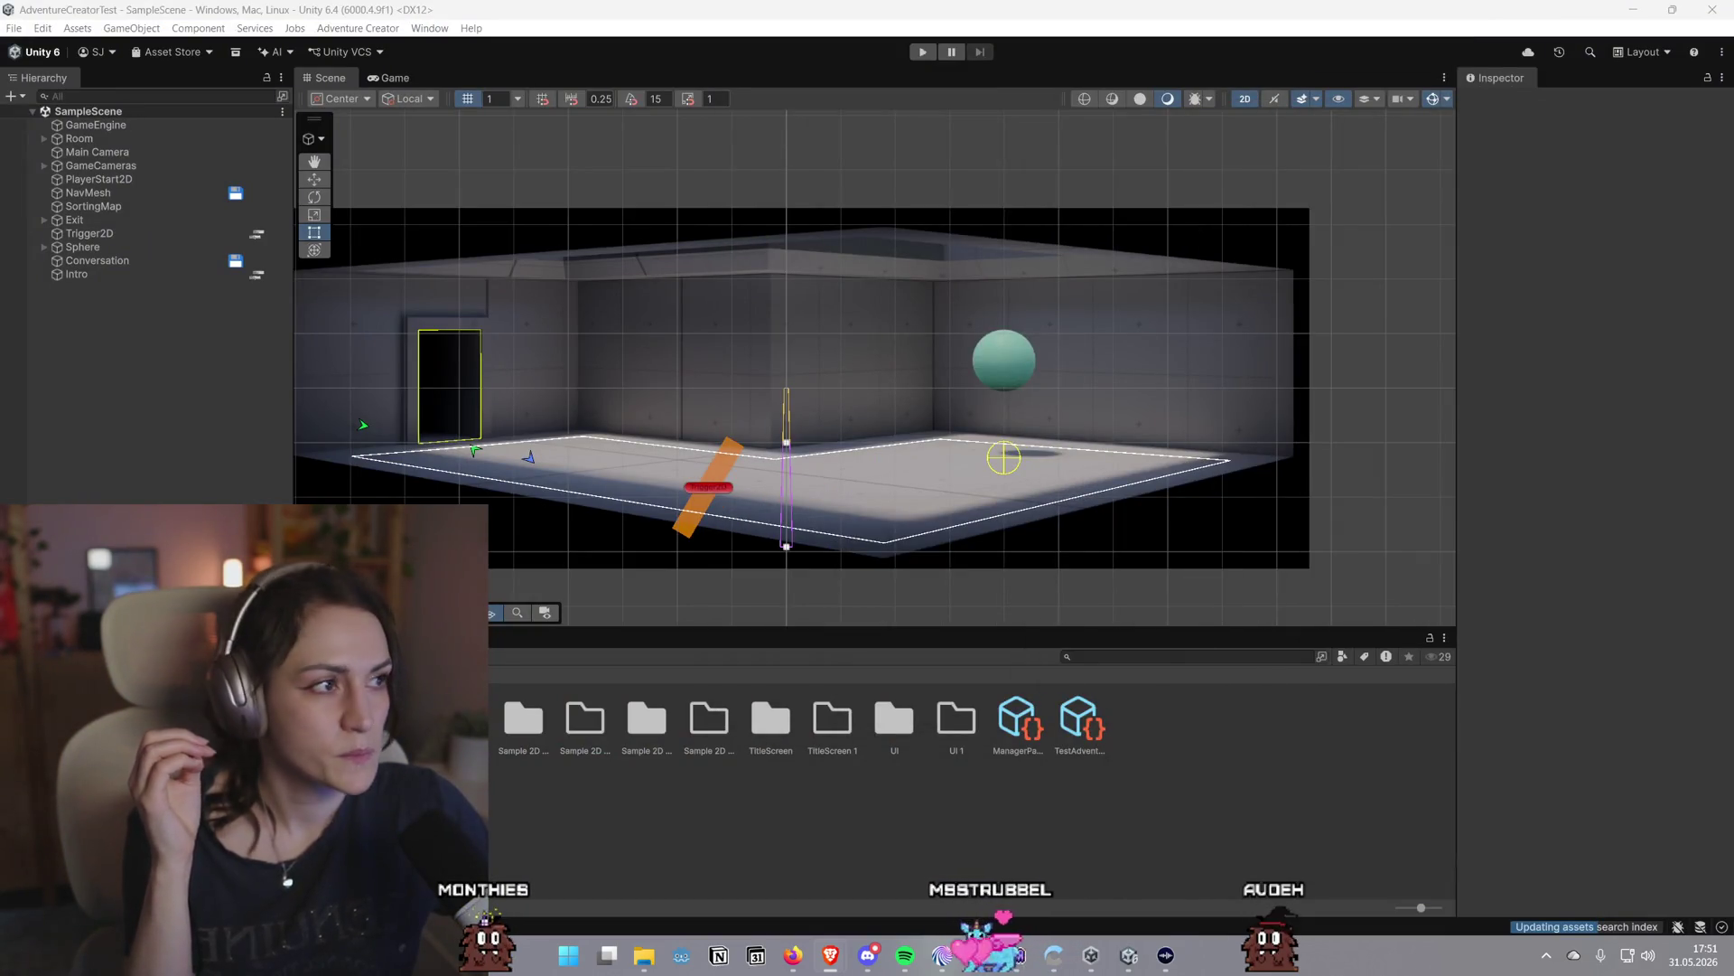
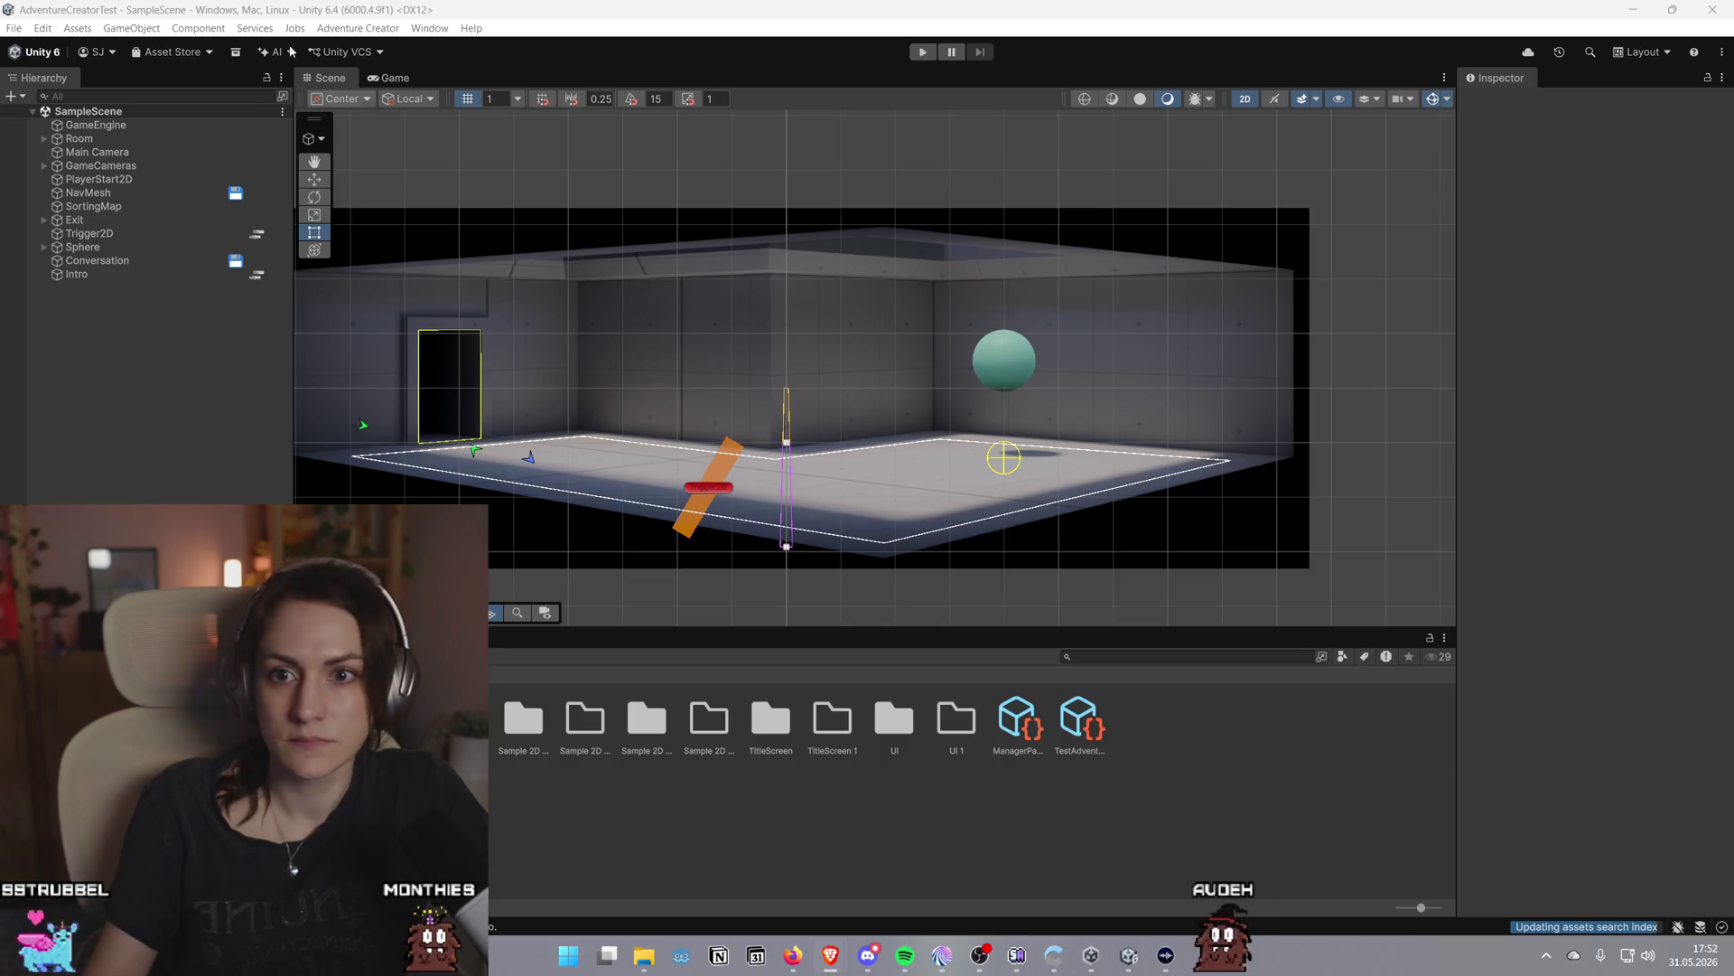
Browse the editor's window list twice, closing it without choosing anything
left_click(439, 28)
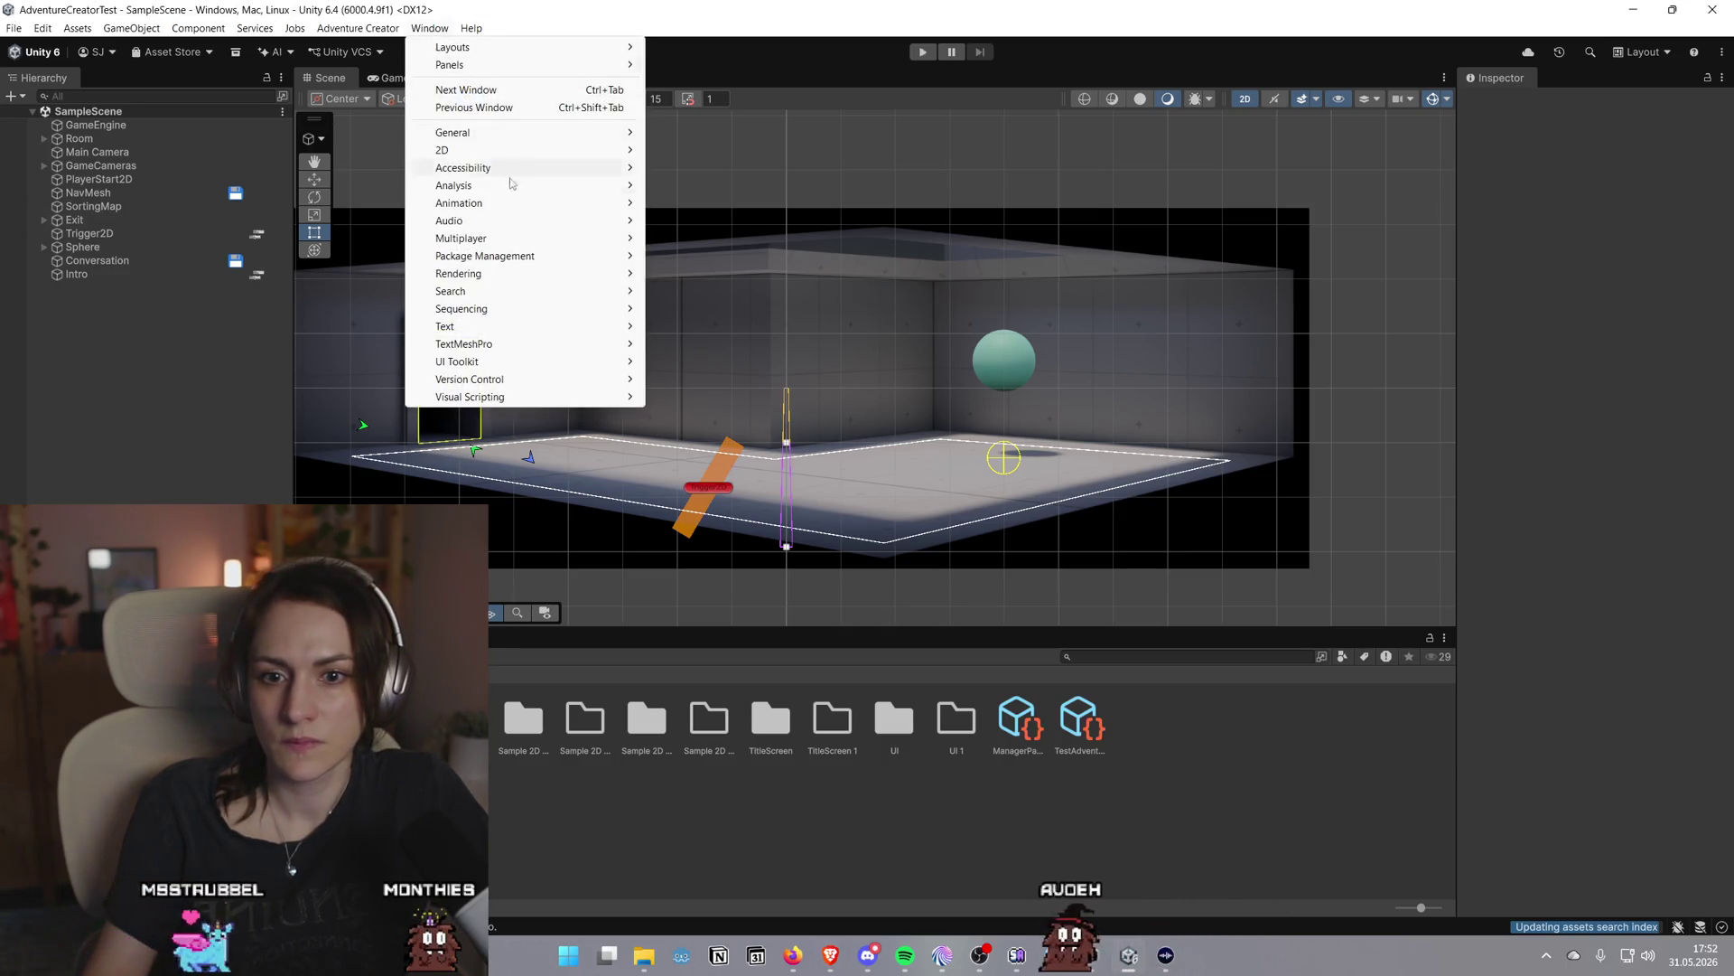
mouse_move(503, 309)
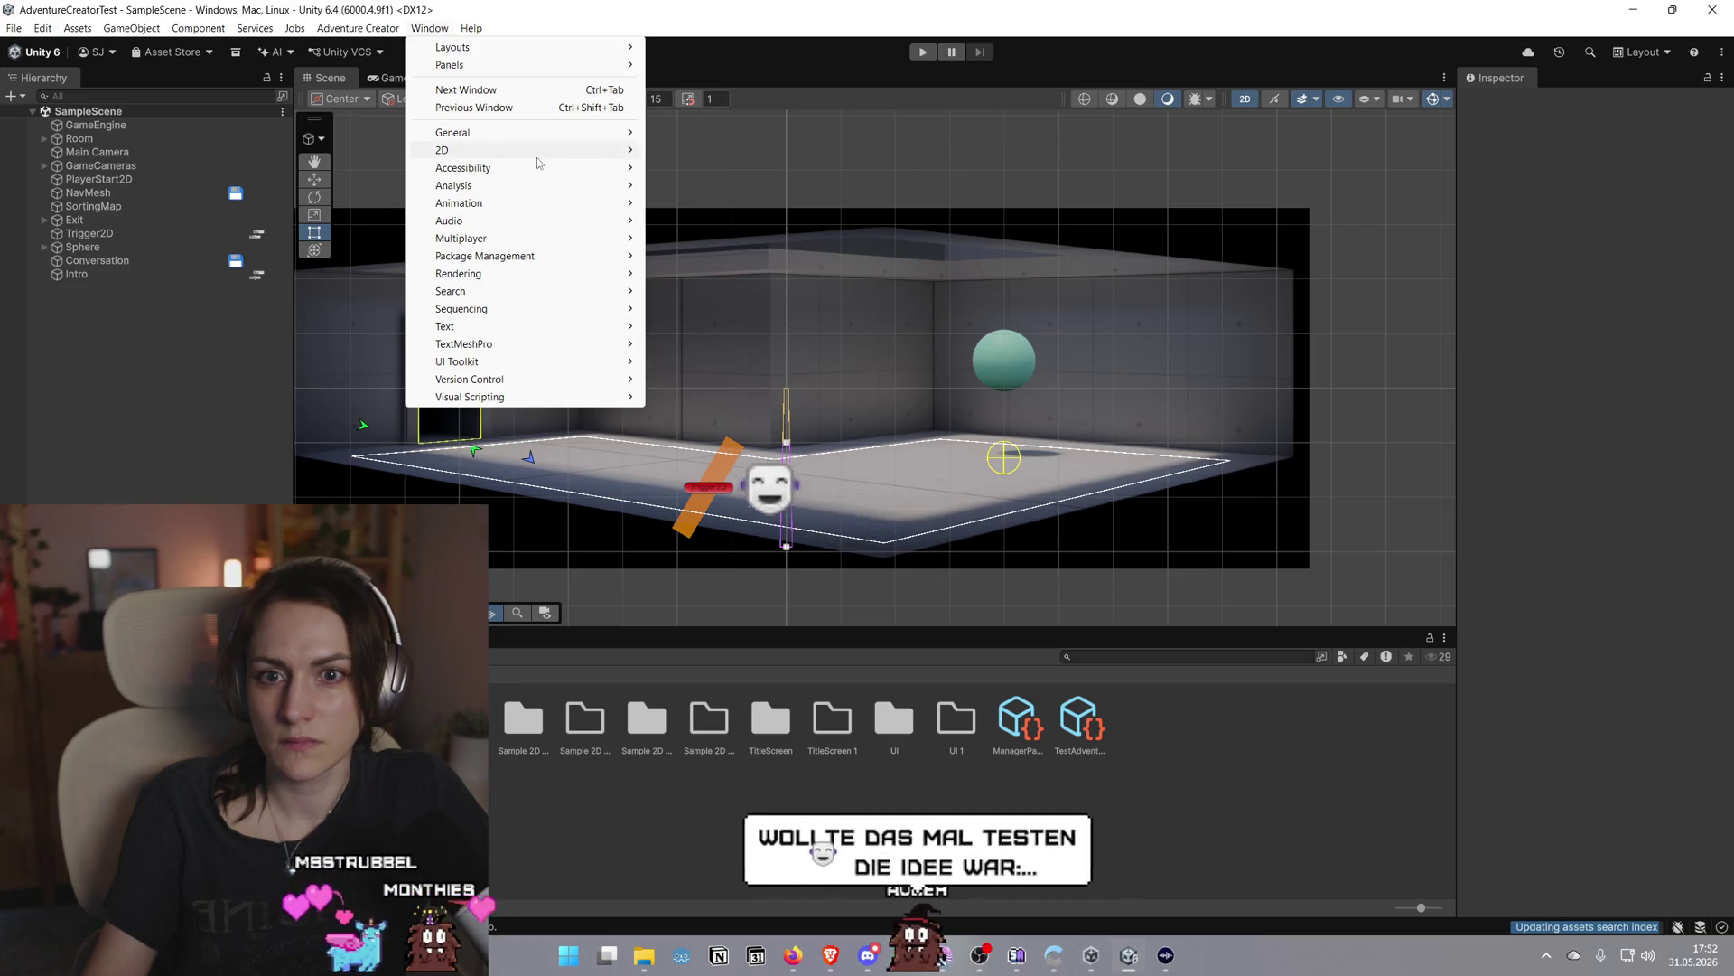
mouse_move(549, 242)
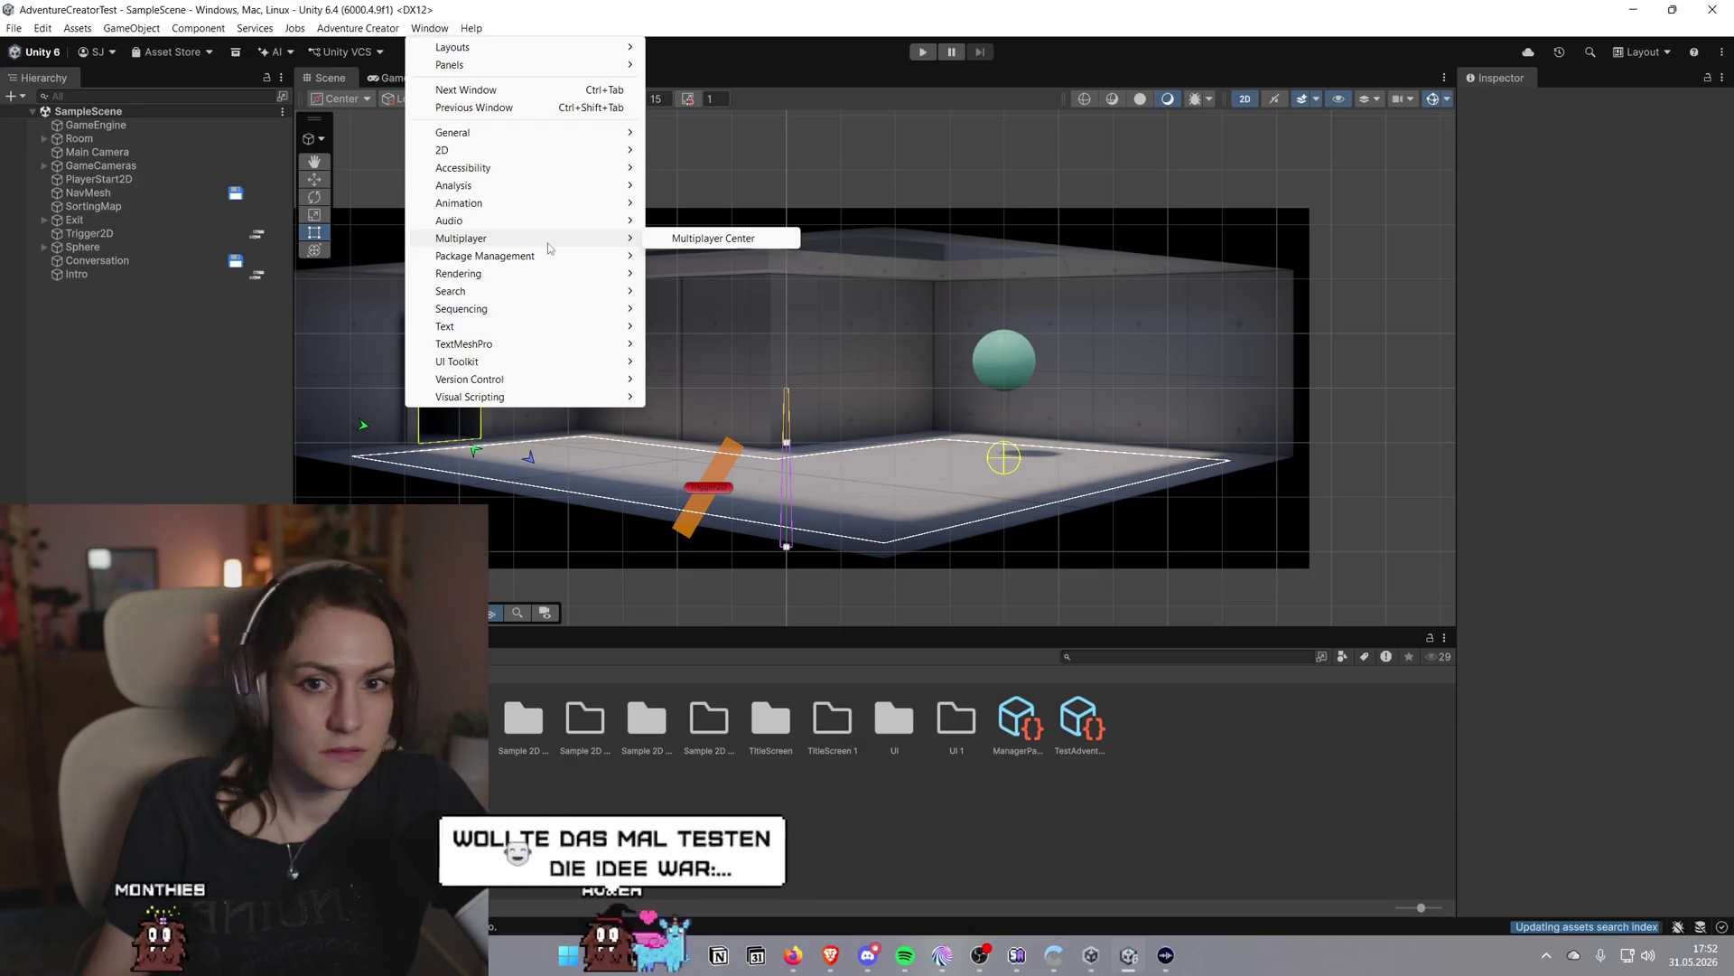
mouse_move(544, 133)
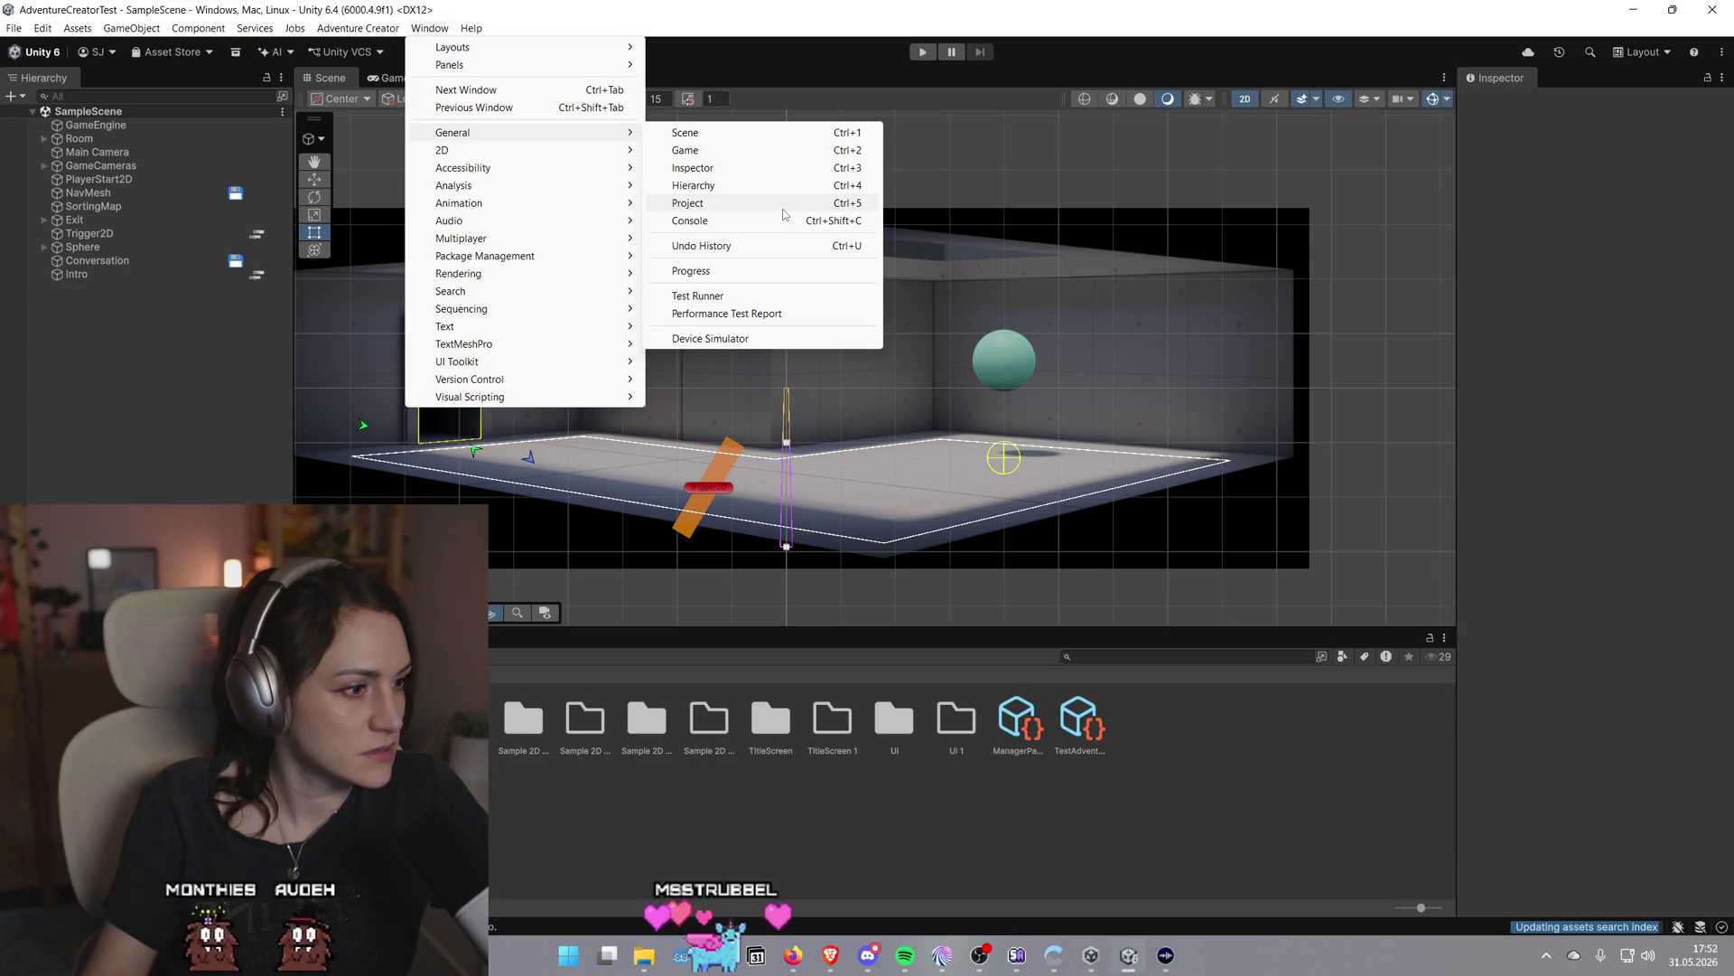
left_click(784, 210)
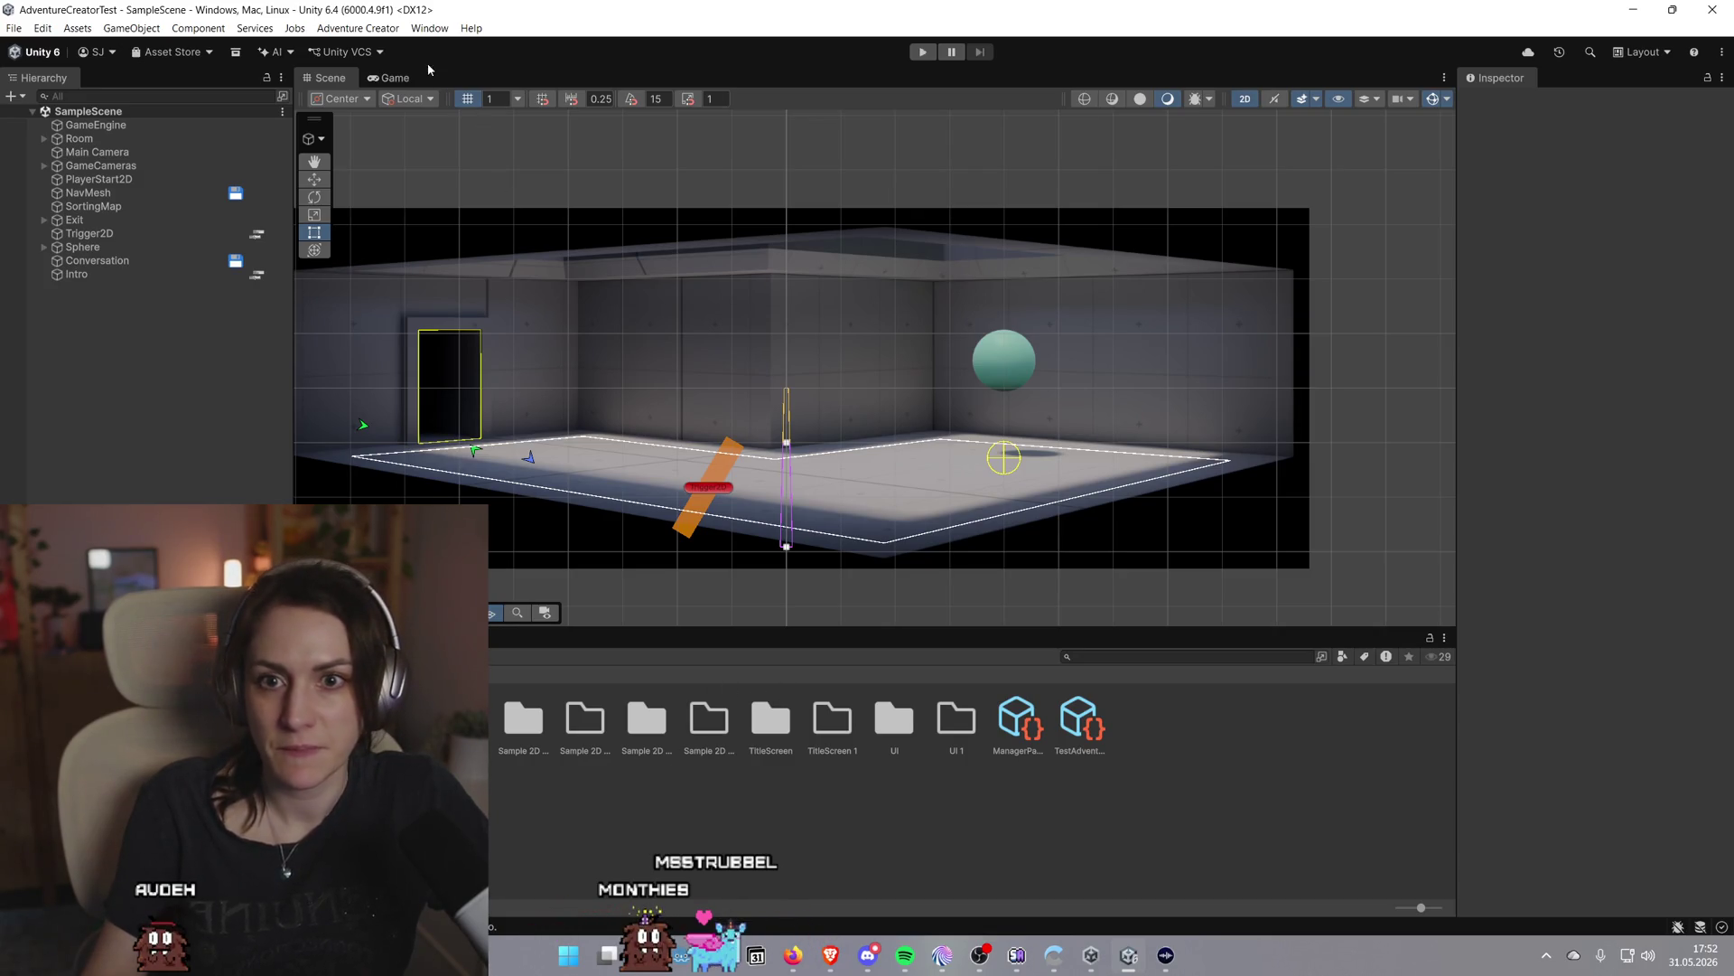
left_click(429, 28)
mouse_move(511, 137)
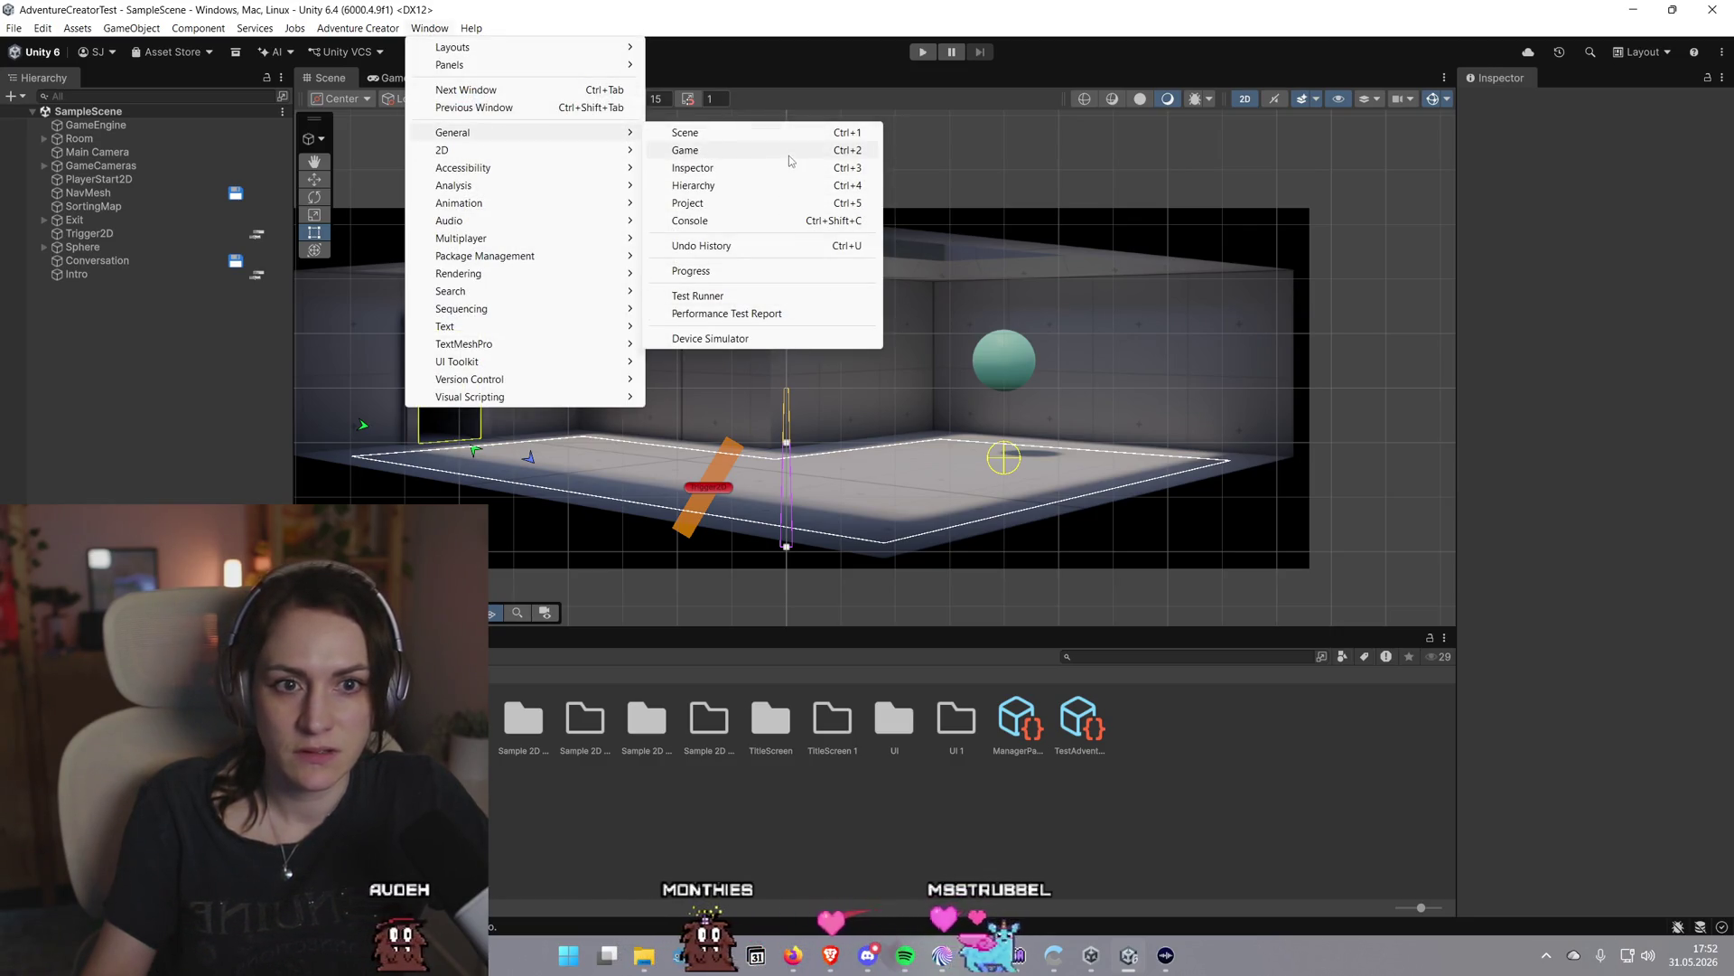
left_click(790, 168)
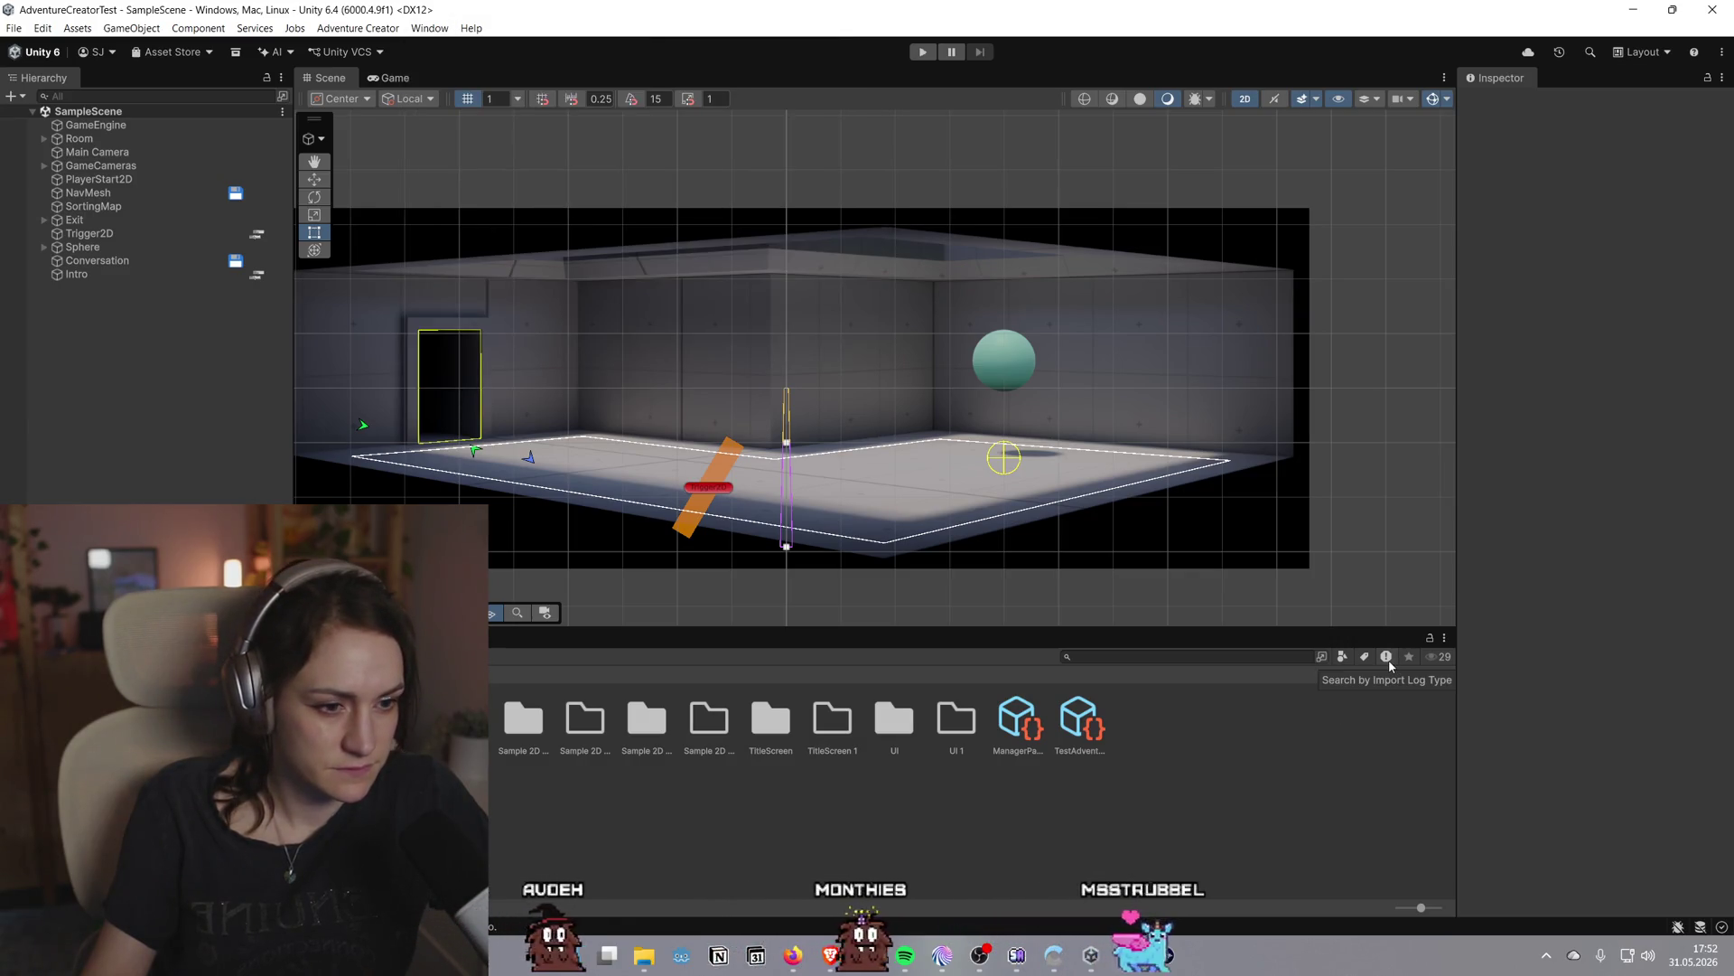
Toggle the Project panel between One and Two Column Layout, then maximize it
left_click(1445, 638)
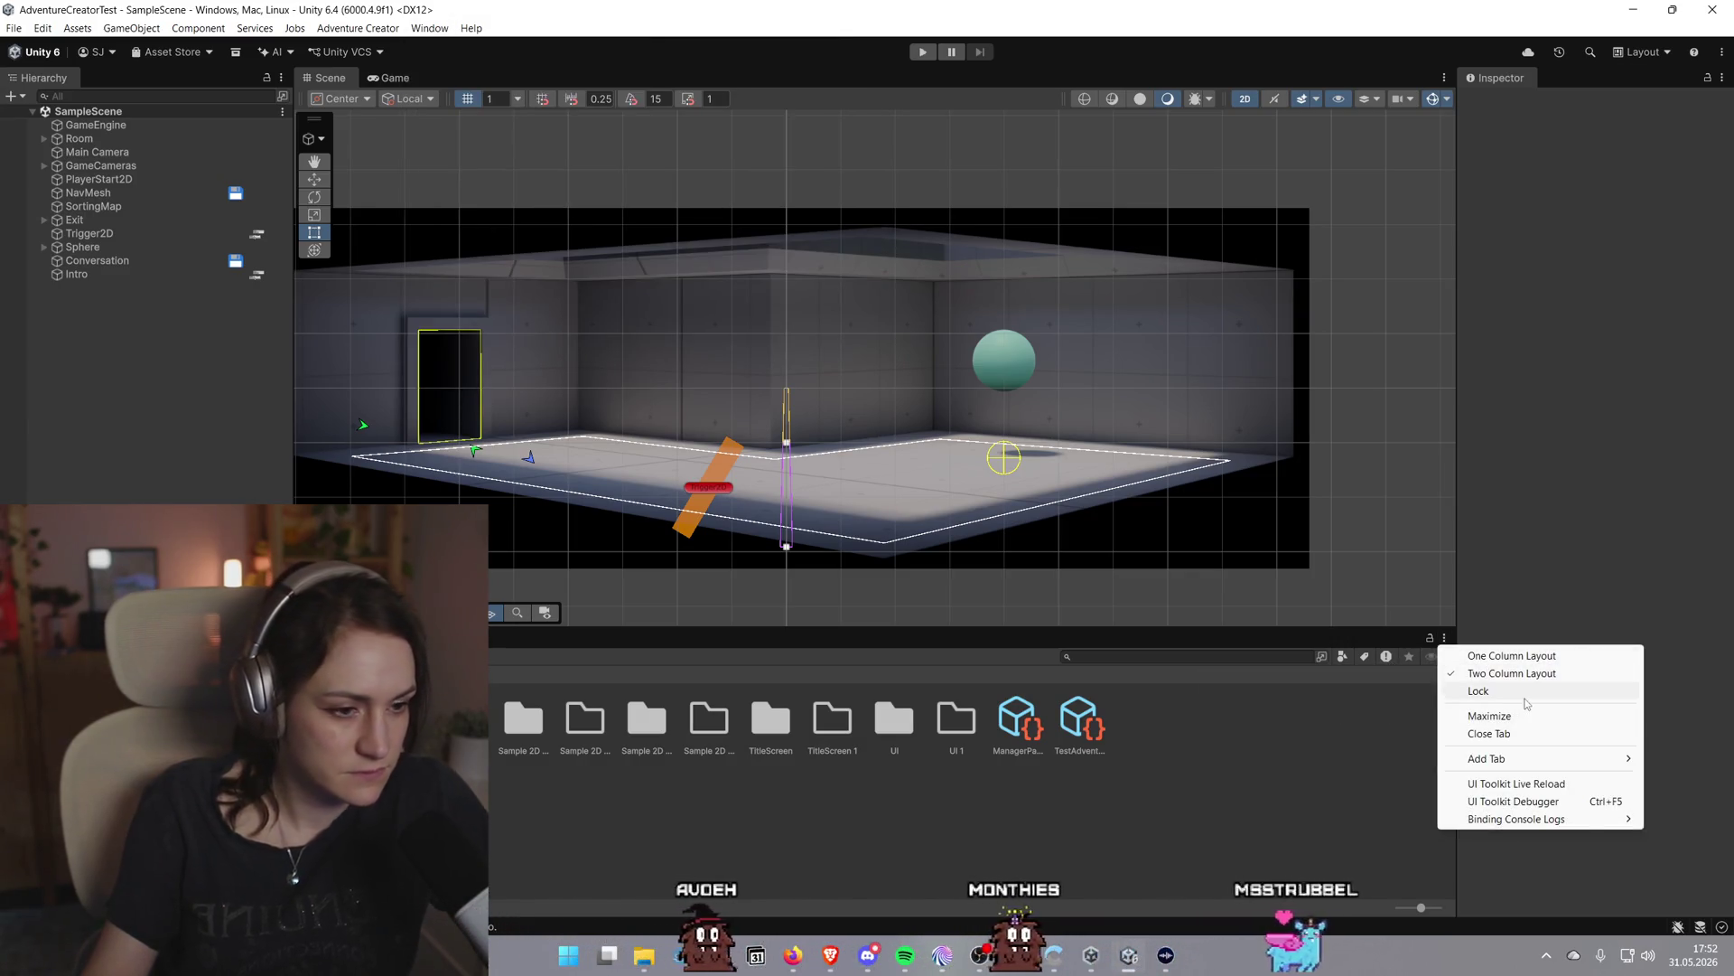
left_click(1511, 657)
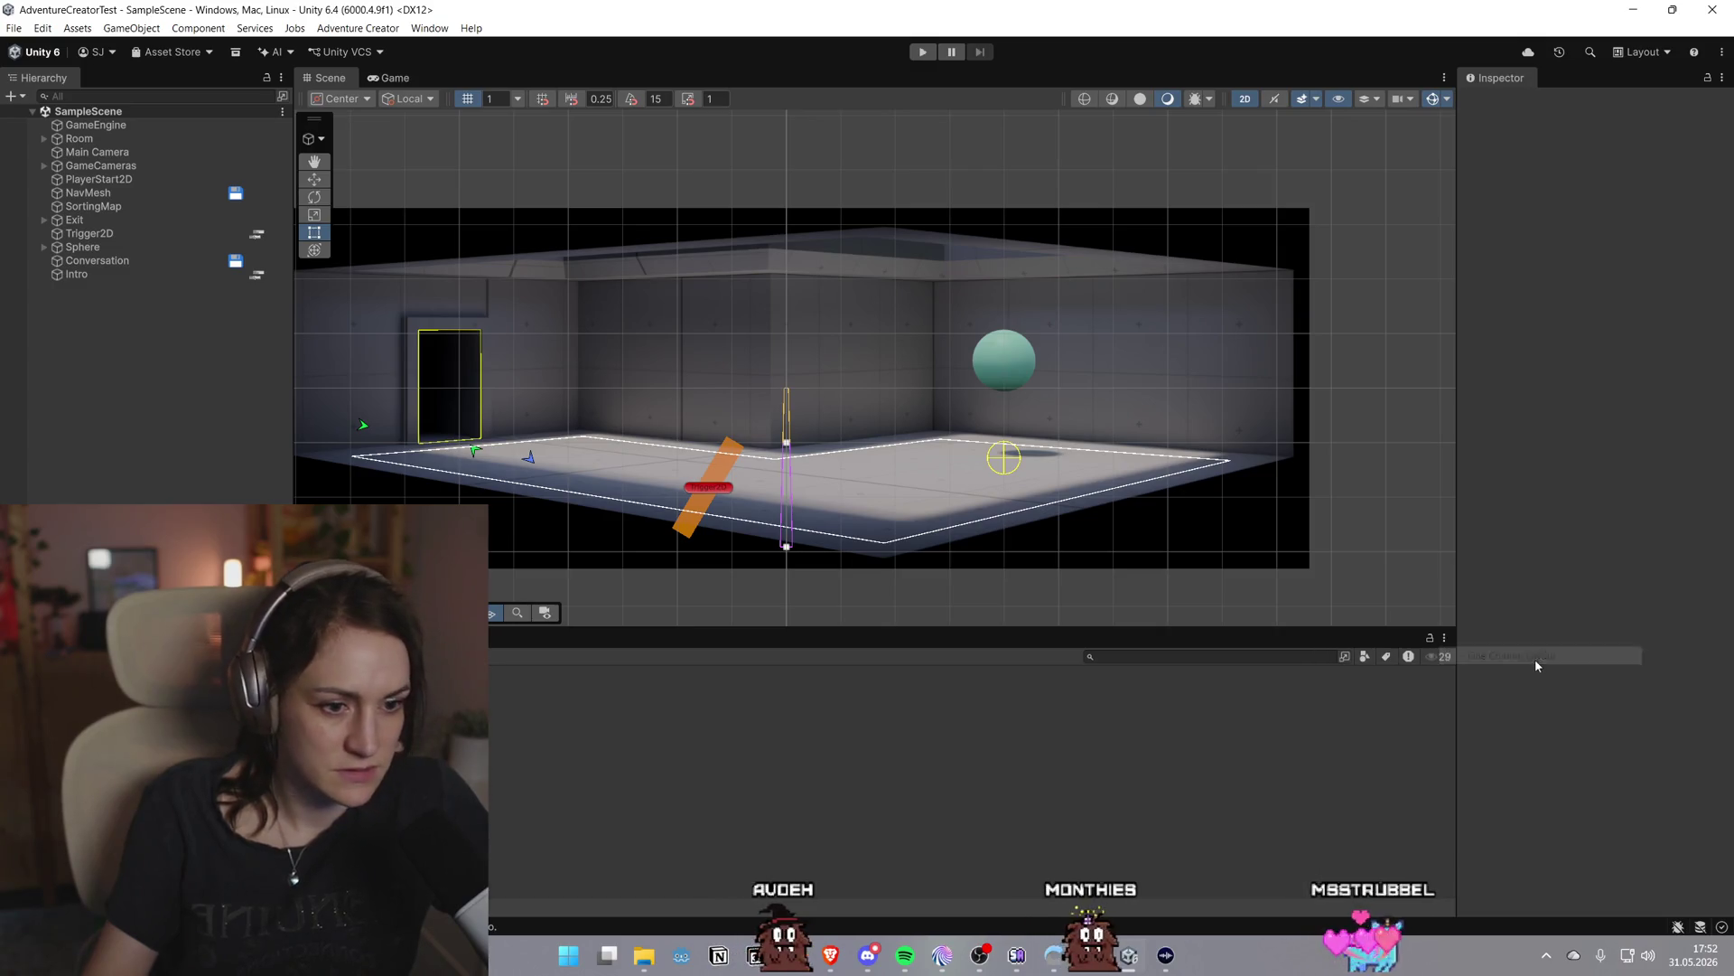
left_click(1444, 638)
left_click(1471, 672)
left_click(1444, 638)
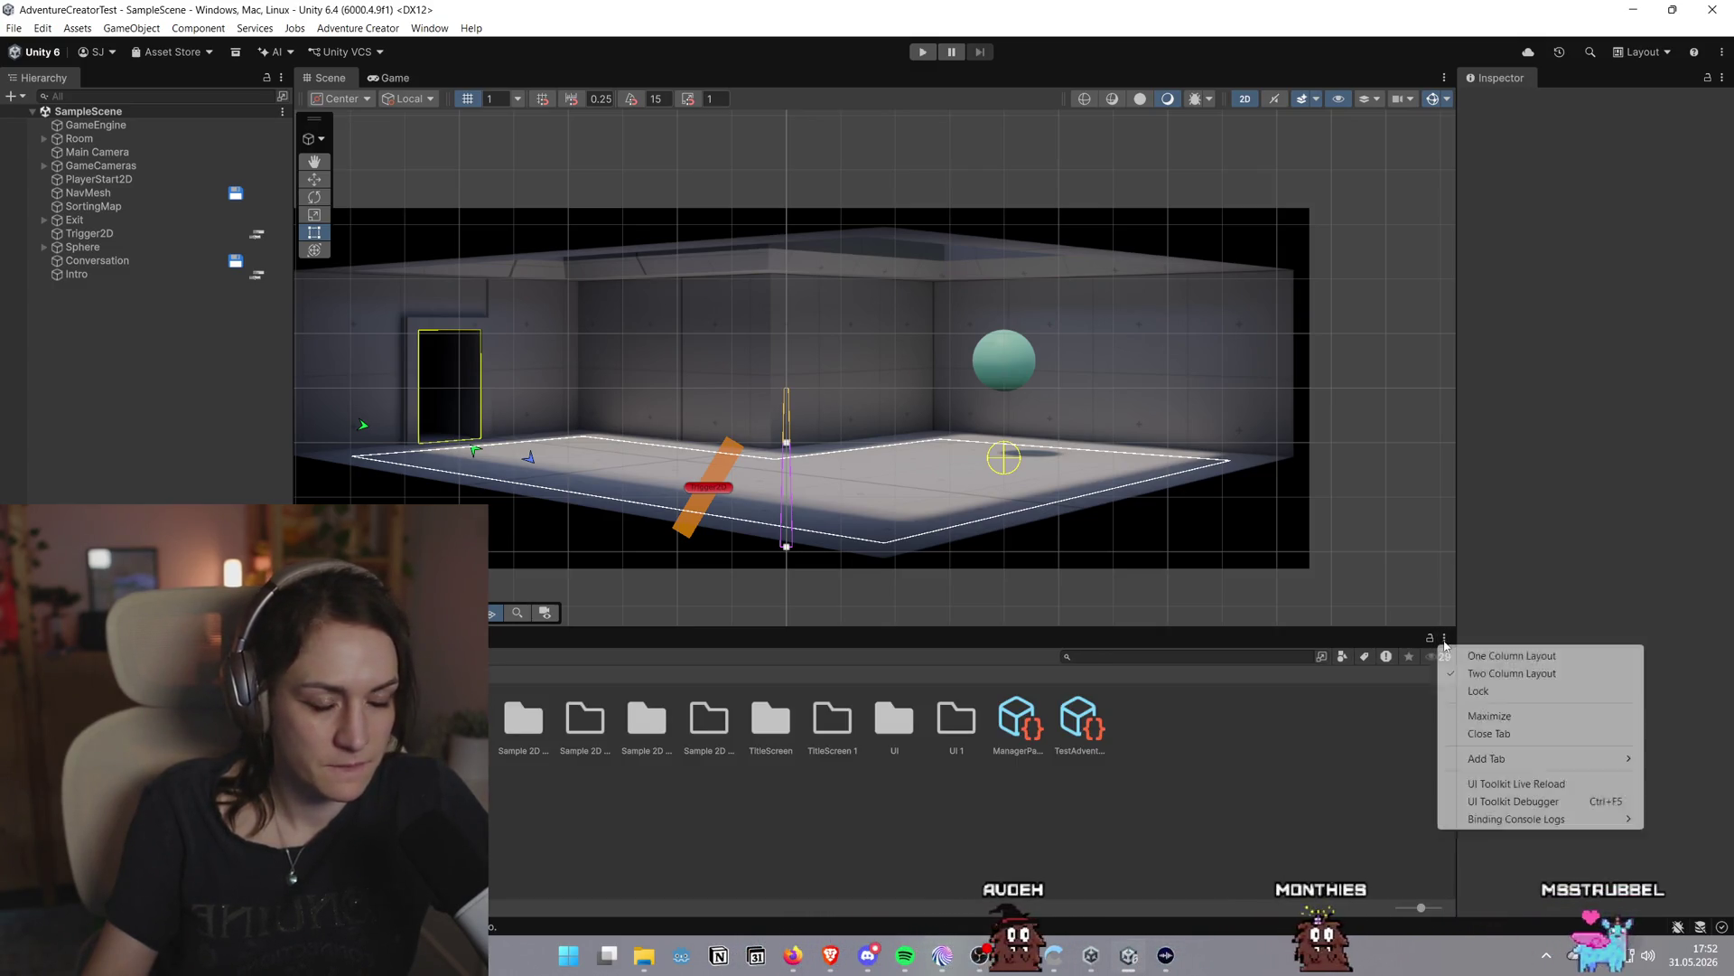
left_click(1499, 717)
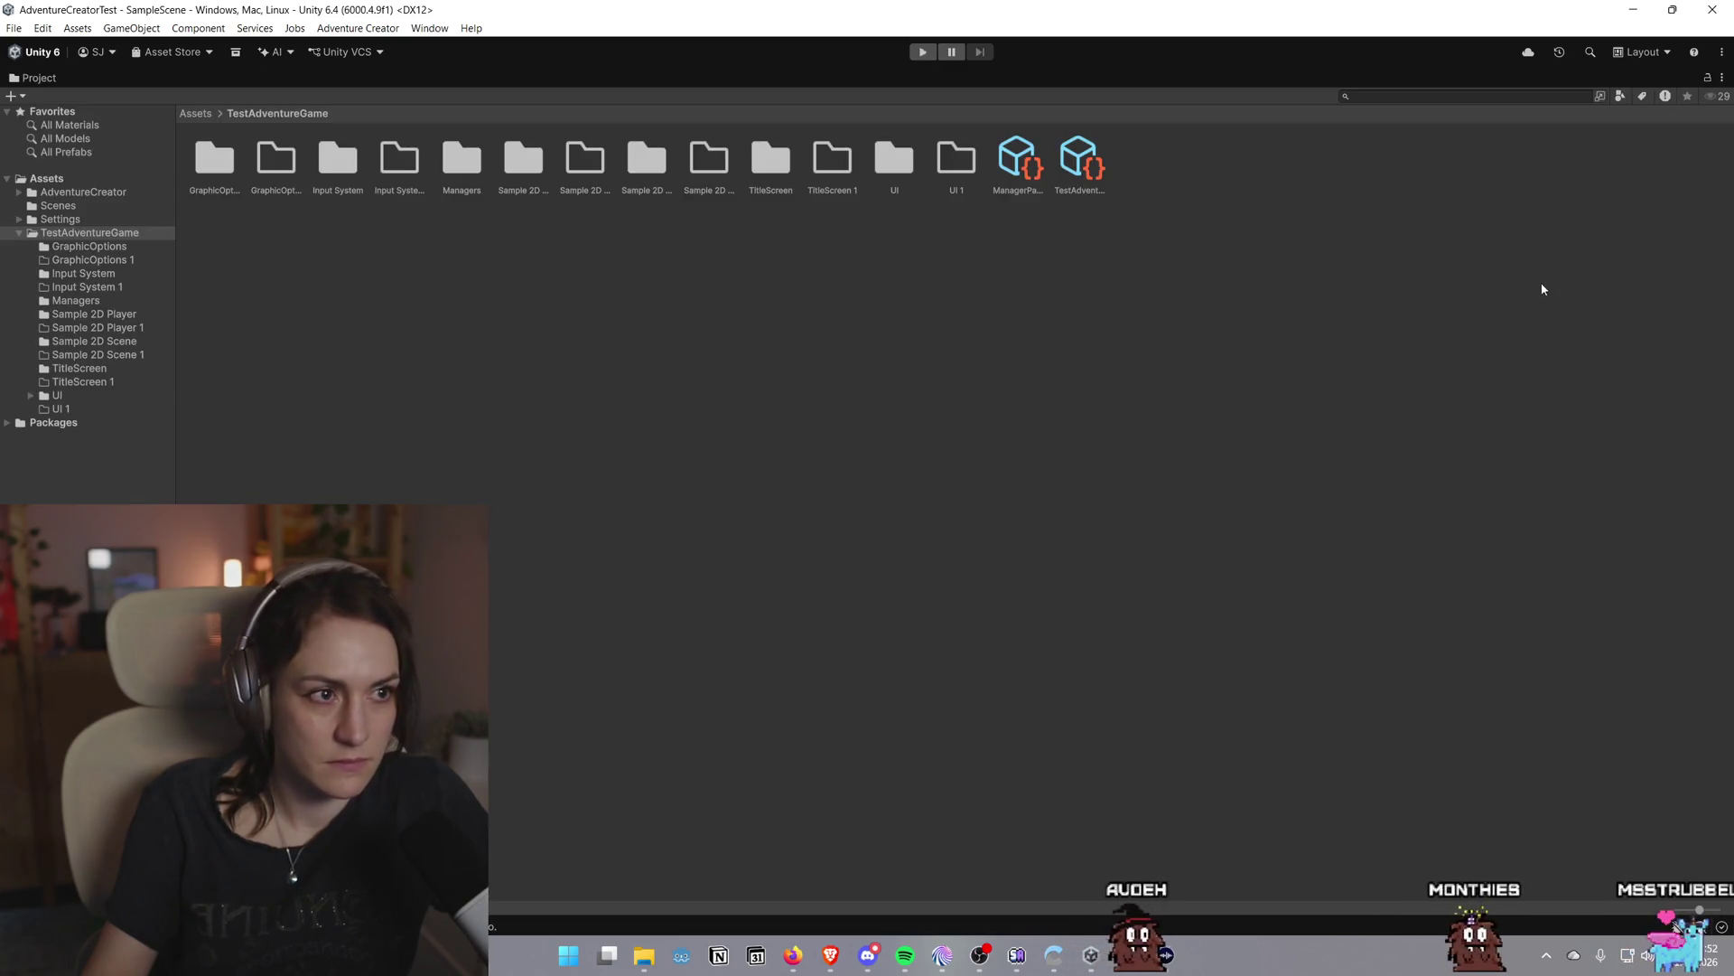
Check the toolbar's layout options unchanged, then return from Assets to the TestAdventureGame folder
left_click(1722, 51)
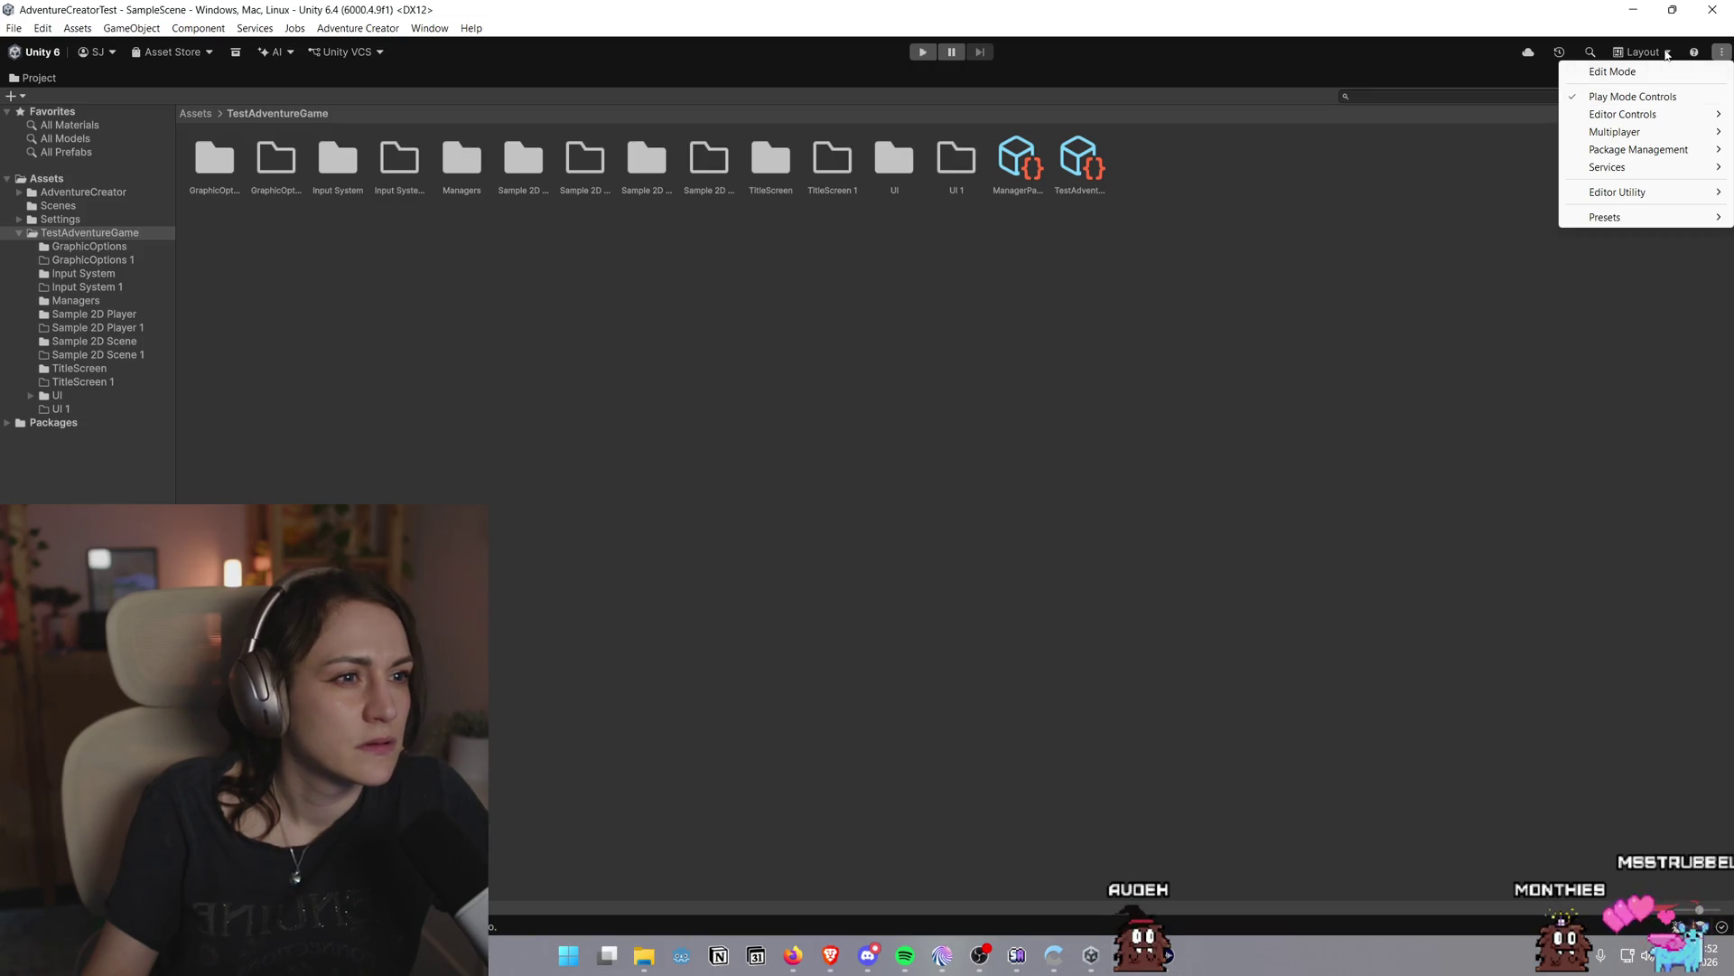
left_click(1668, 53)
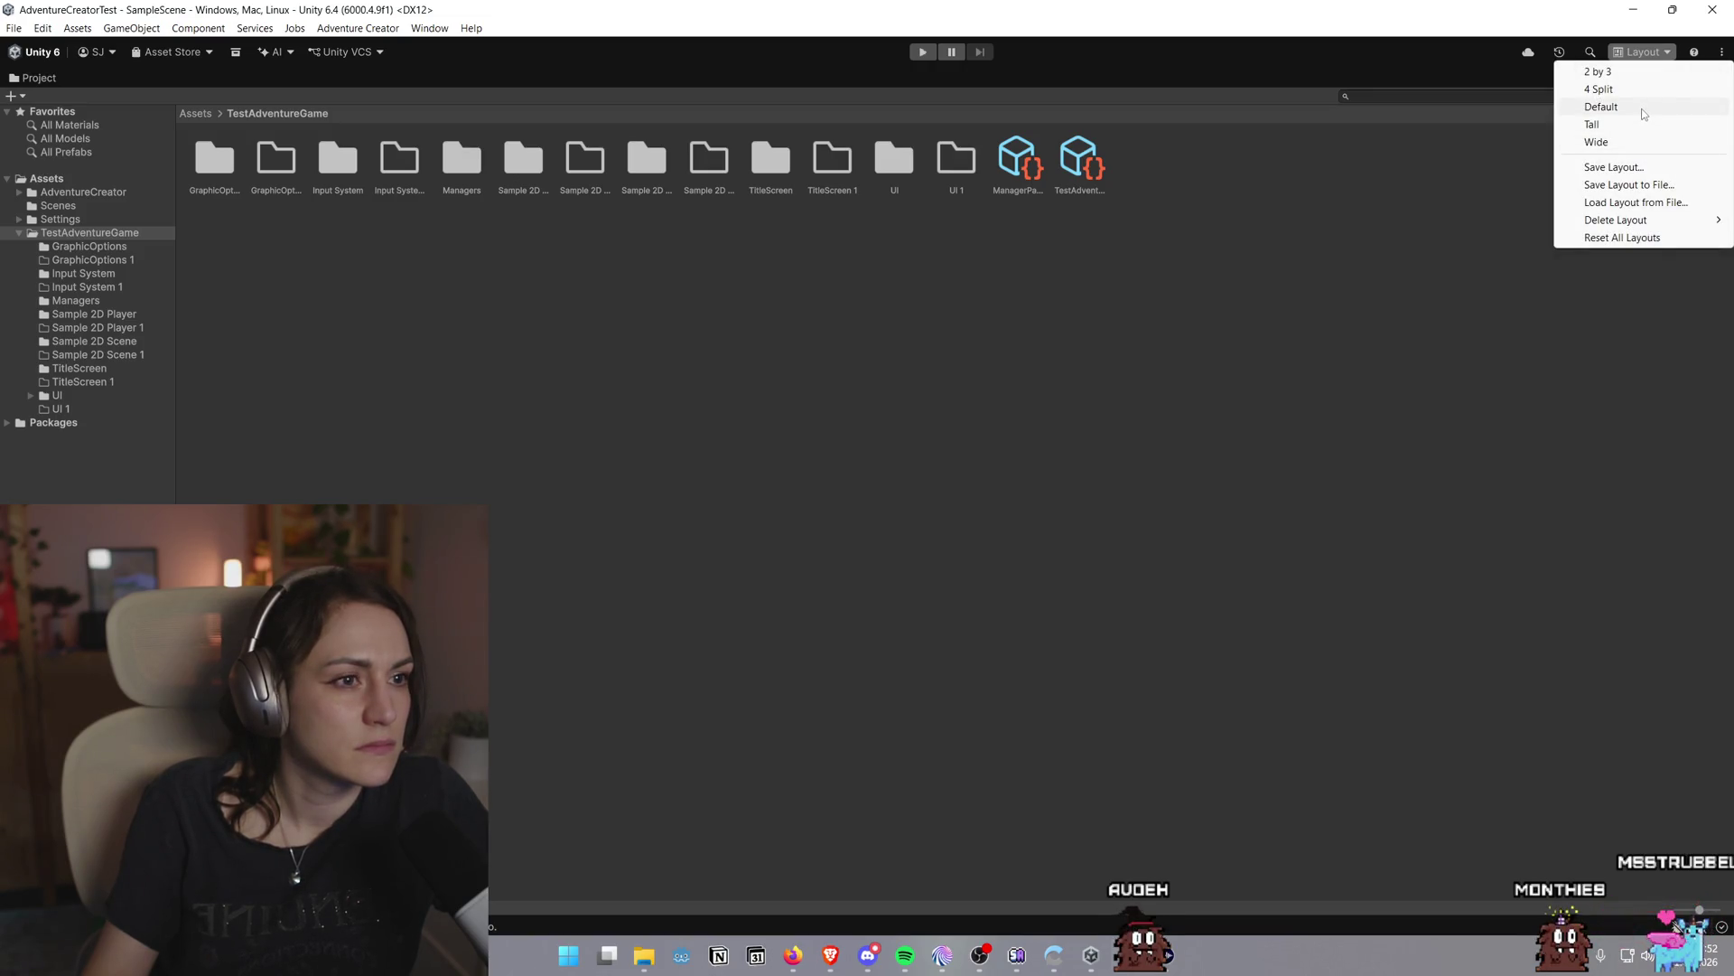
left_click(1720, 57)
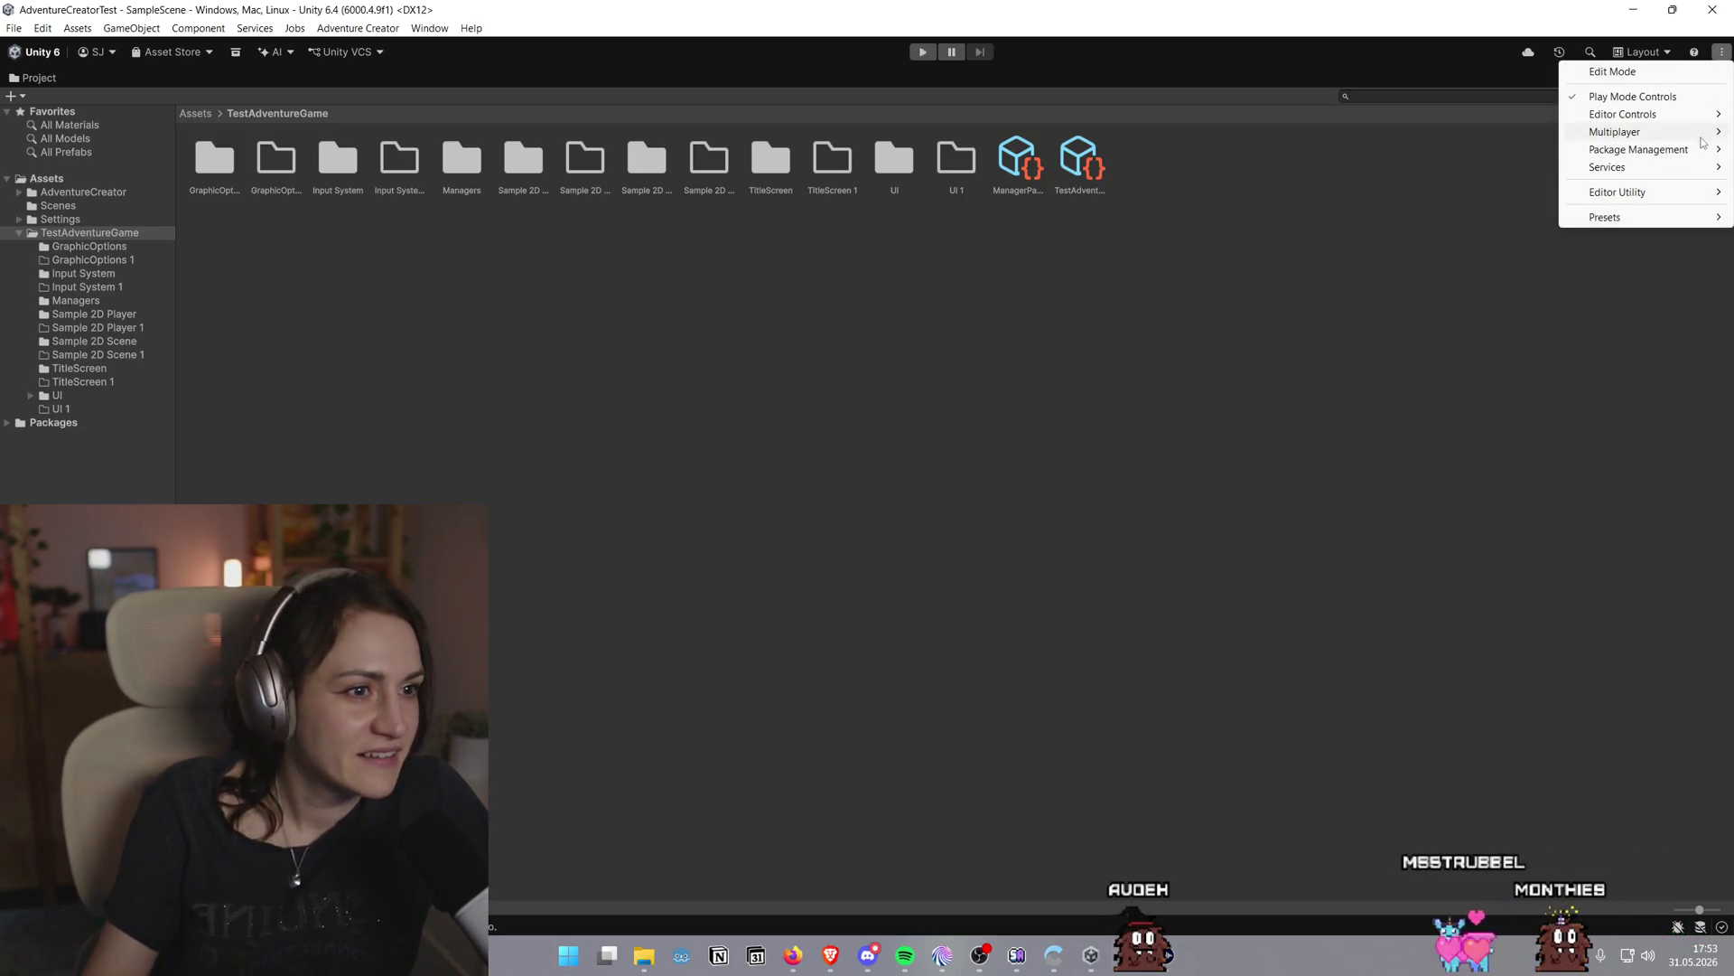
mouse_move(1617, 217)
left_click(1478, 479)
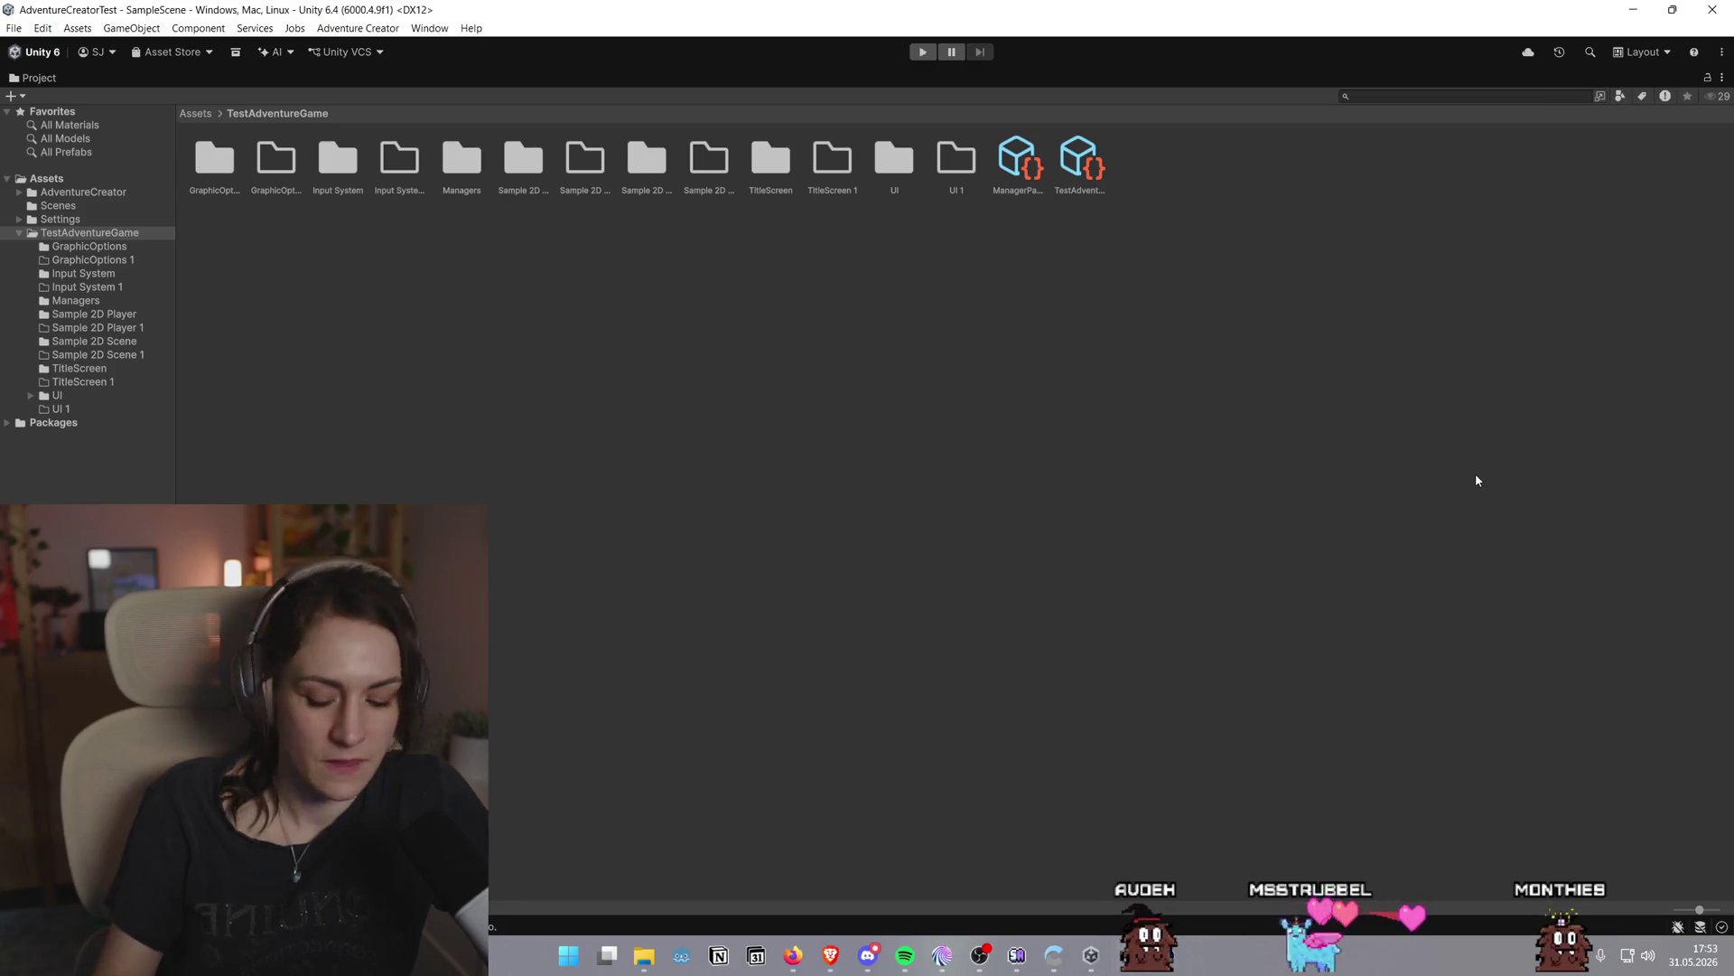
key("BackSpace")
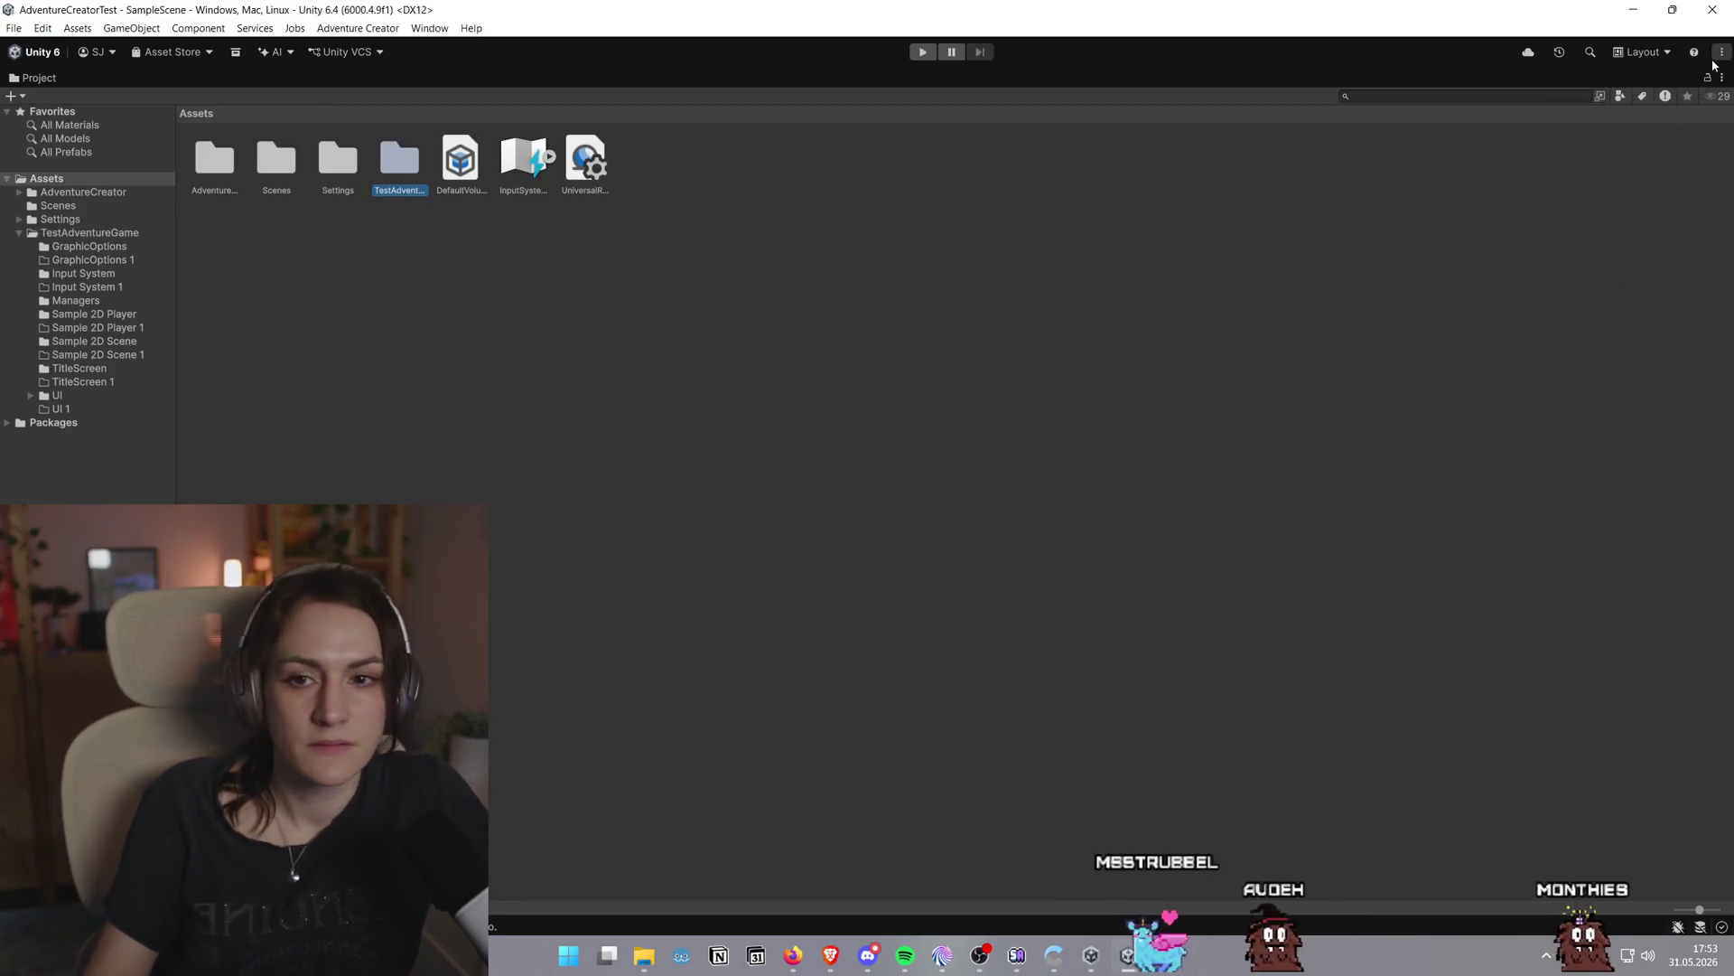
left_click(78, 235)
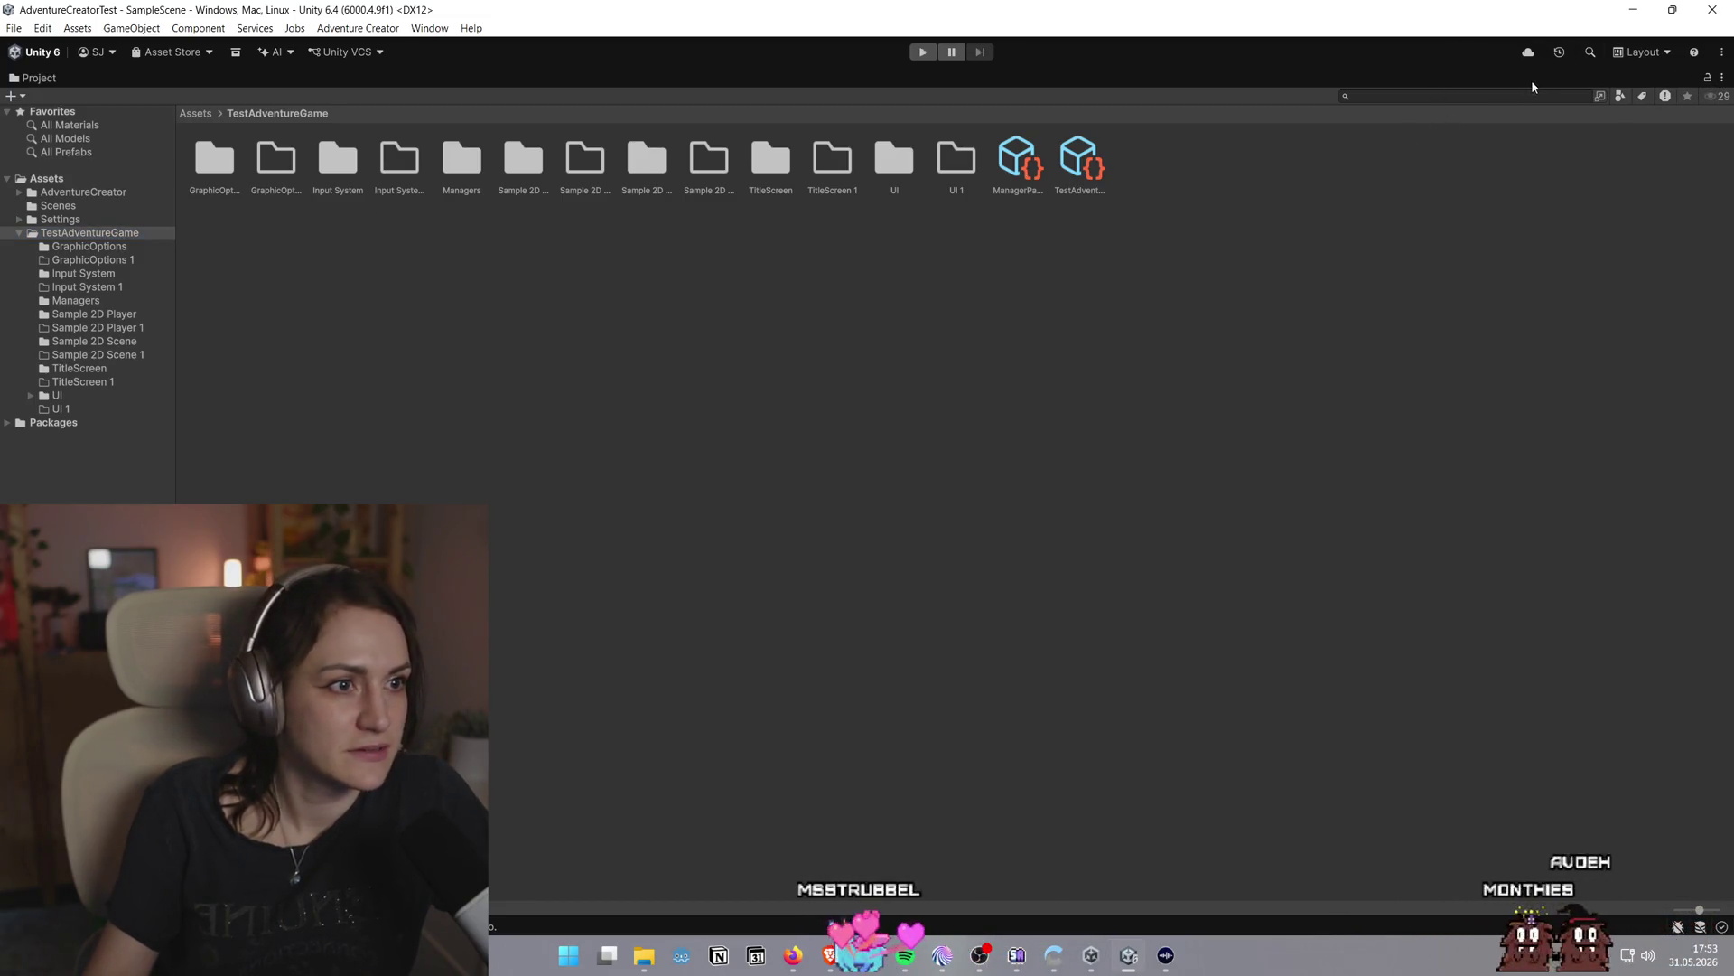
Try the 2 by 3 and 4 Split layouts, then restore the Default layout
left_click(1642, 52)
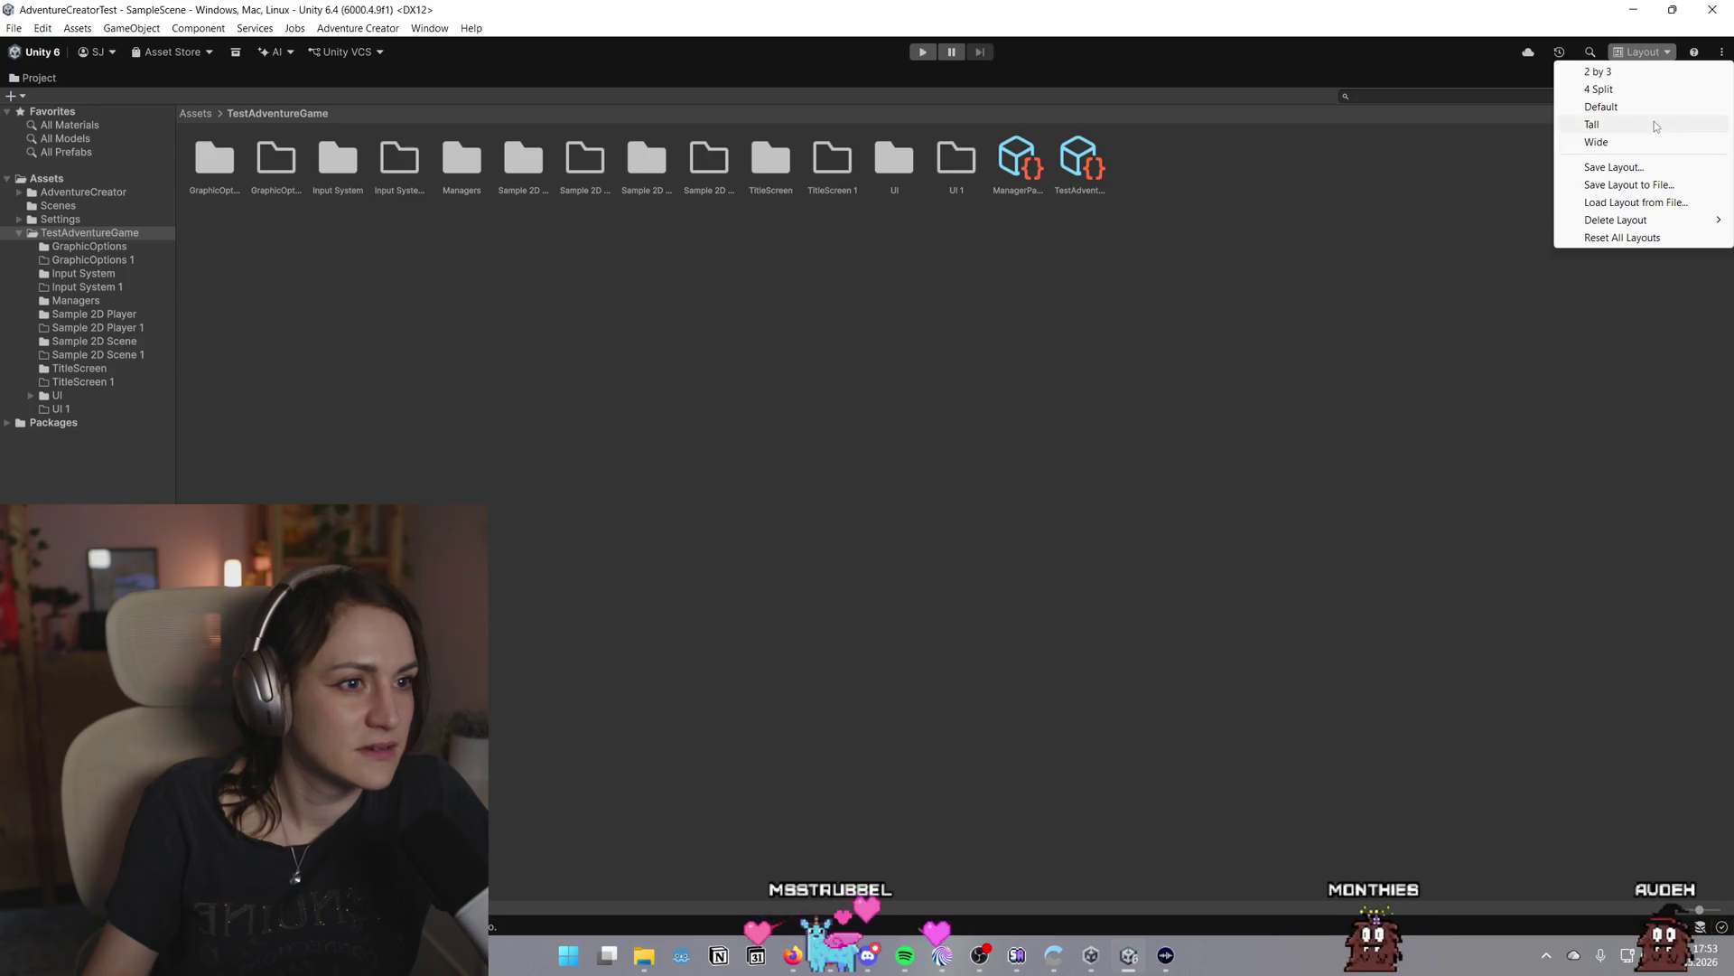
left_click(1649, 71)
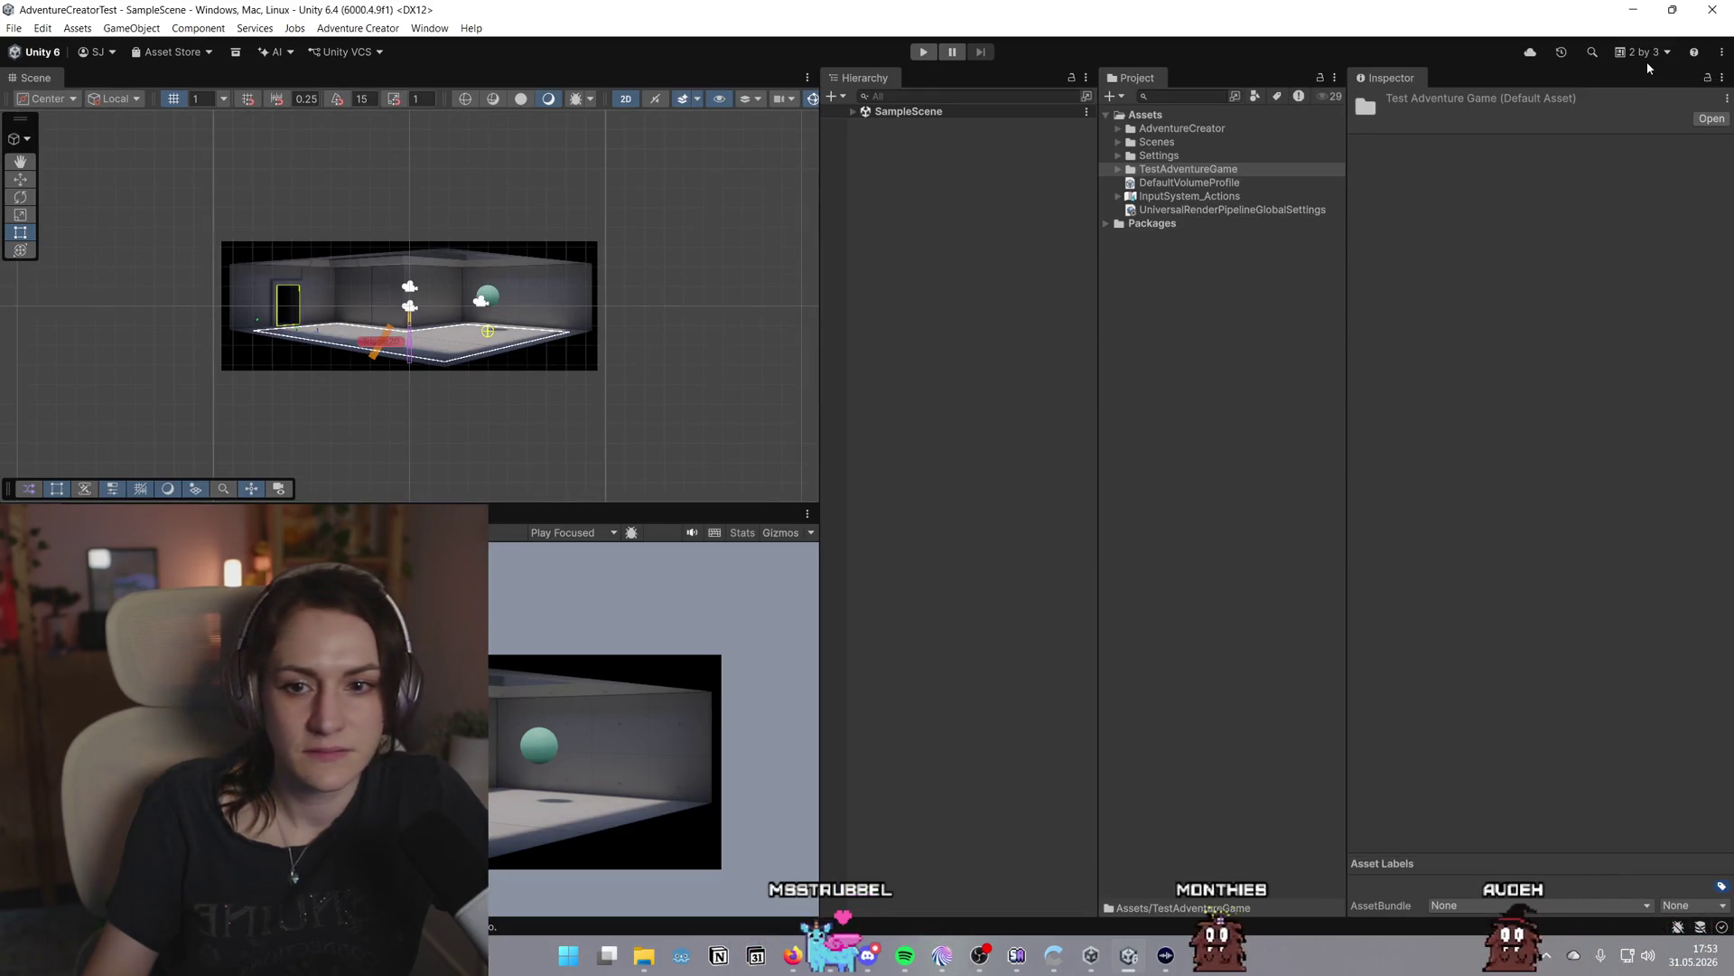
left_click(1642, 52)
left_click(1649, 89)
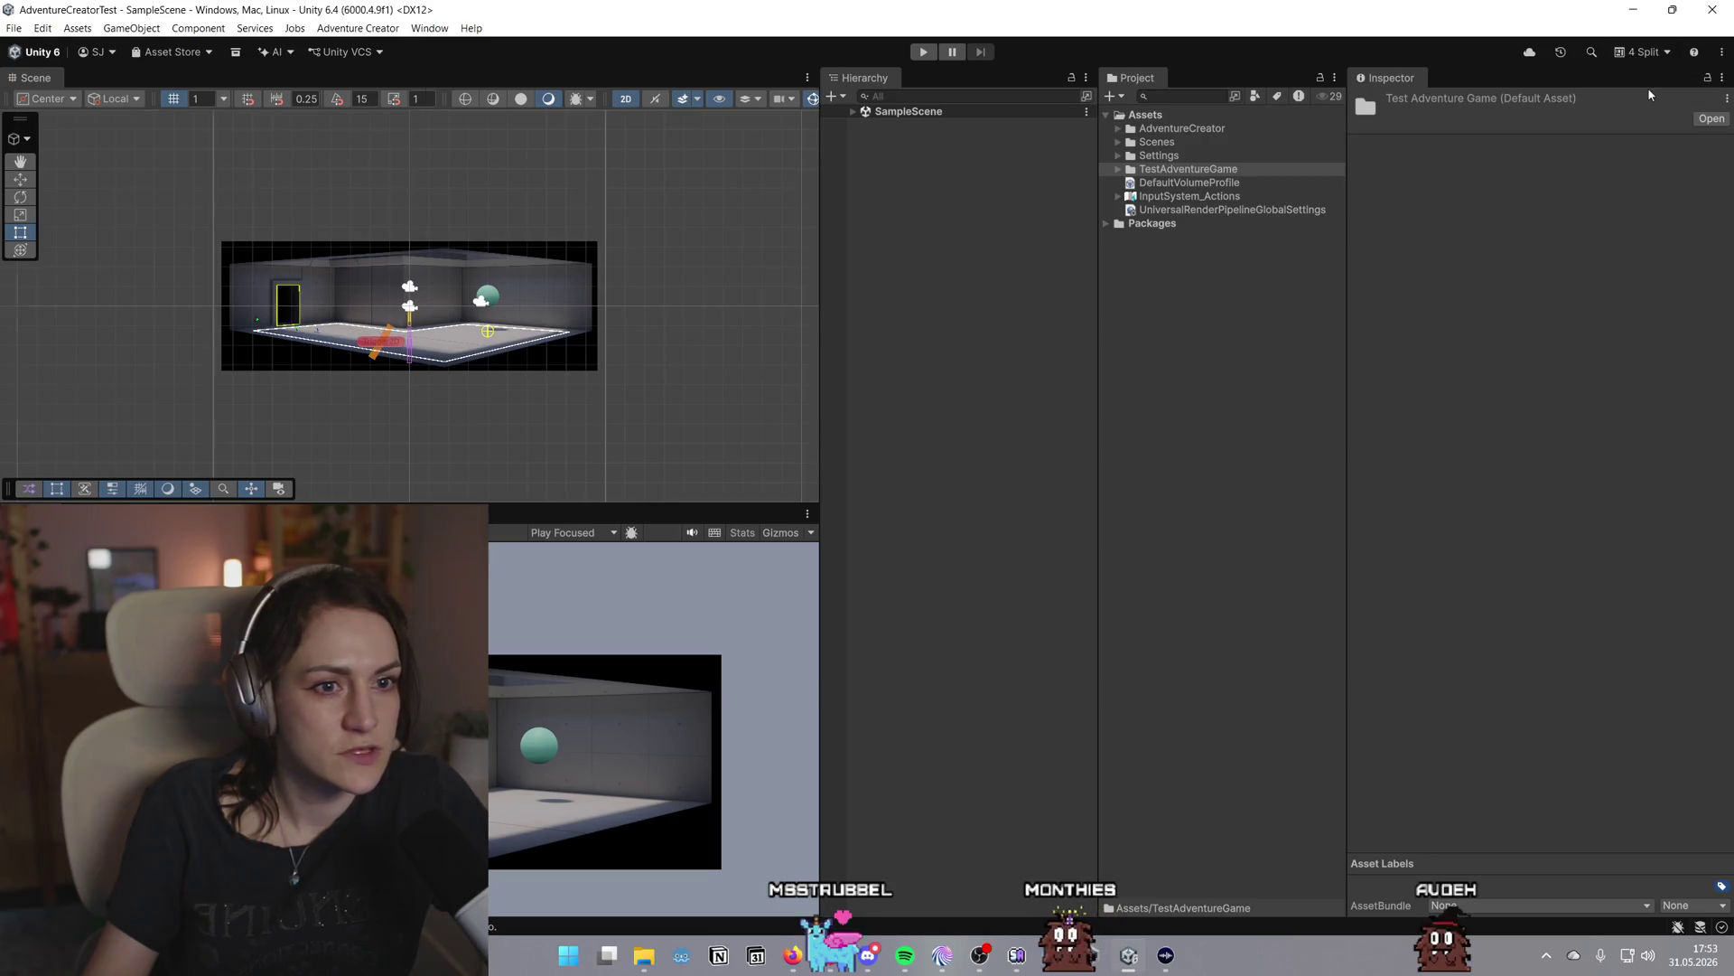
left_click(1658, 56)
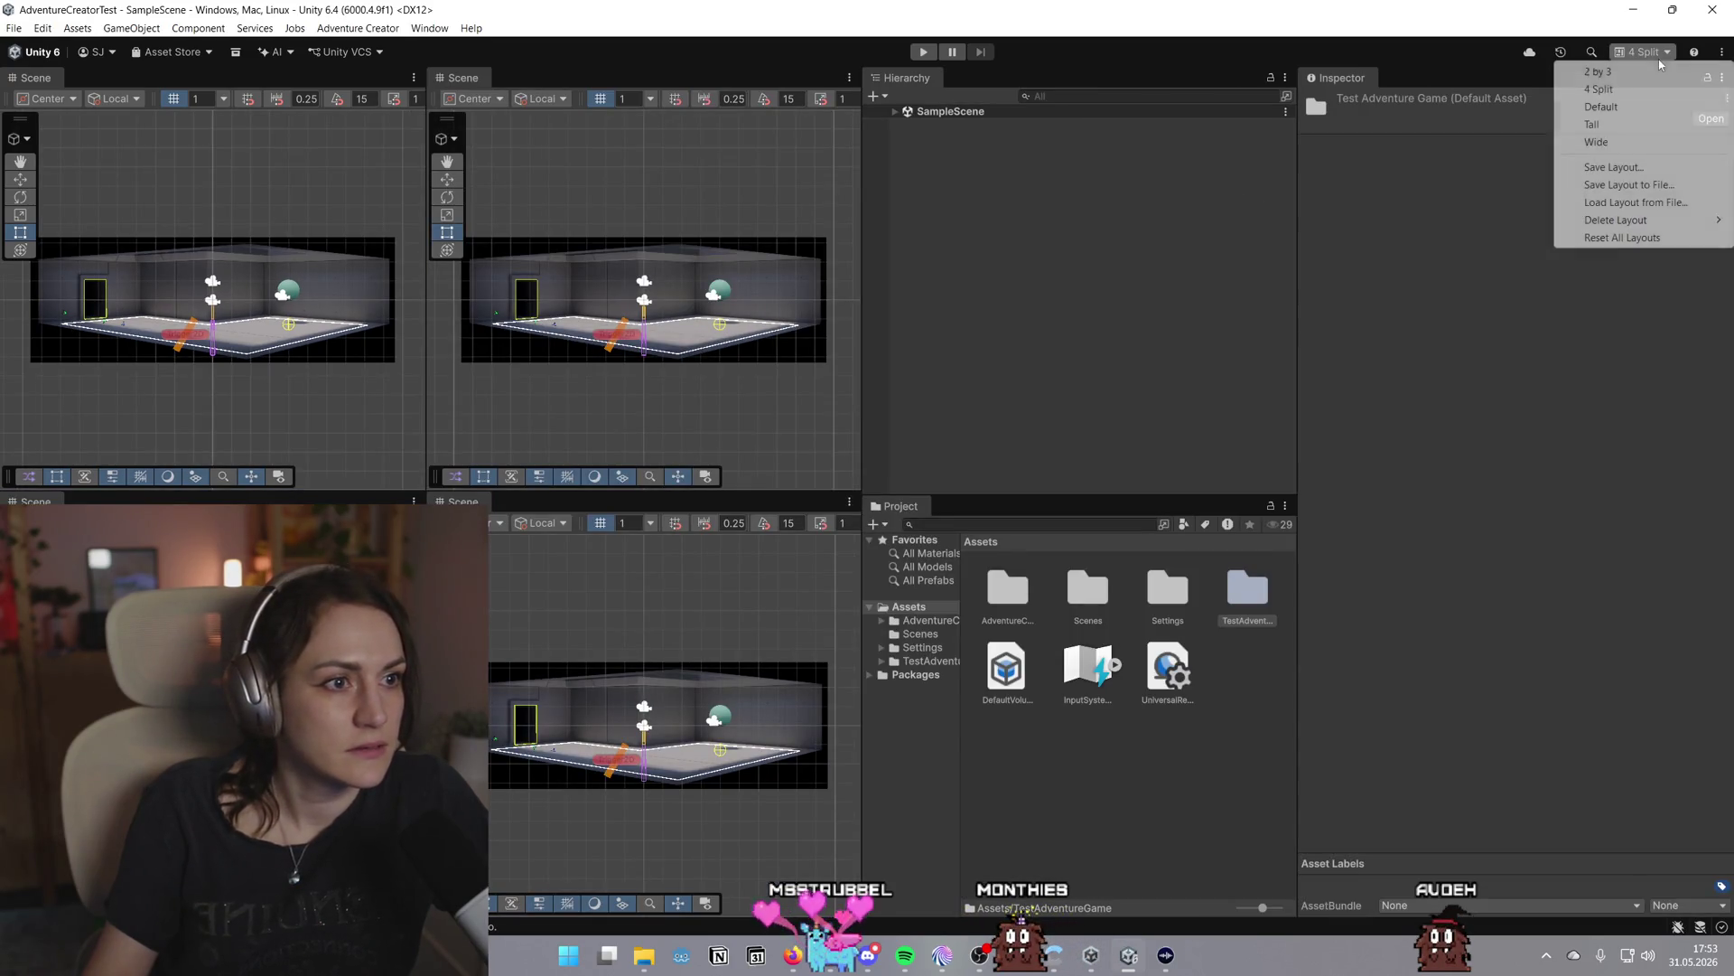
left_click(1638, 109)
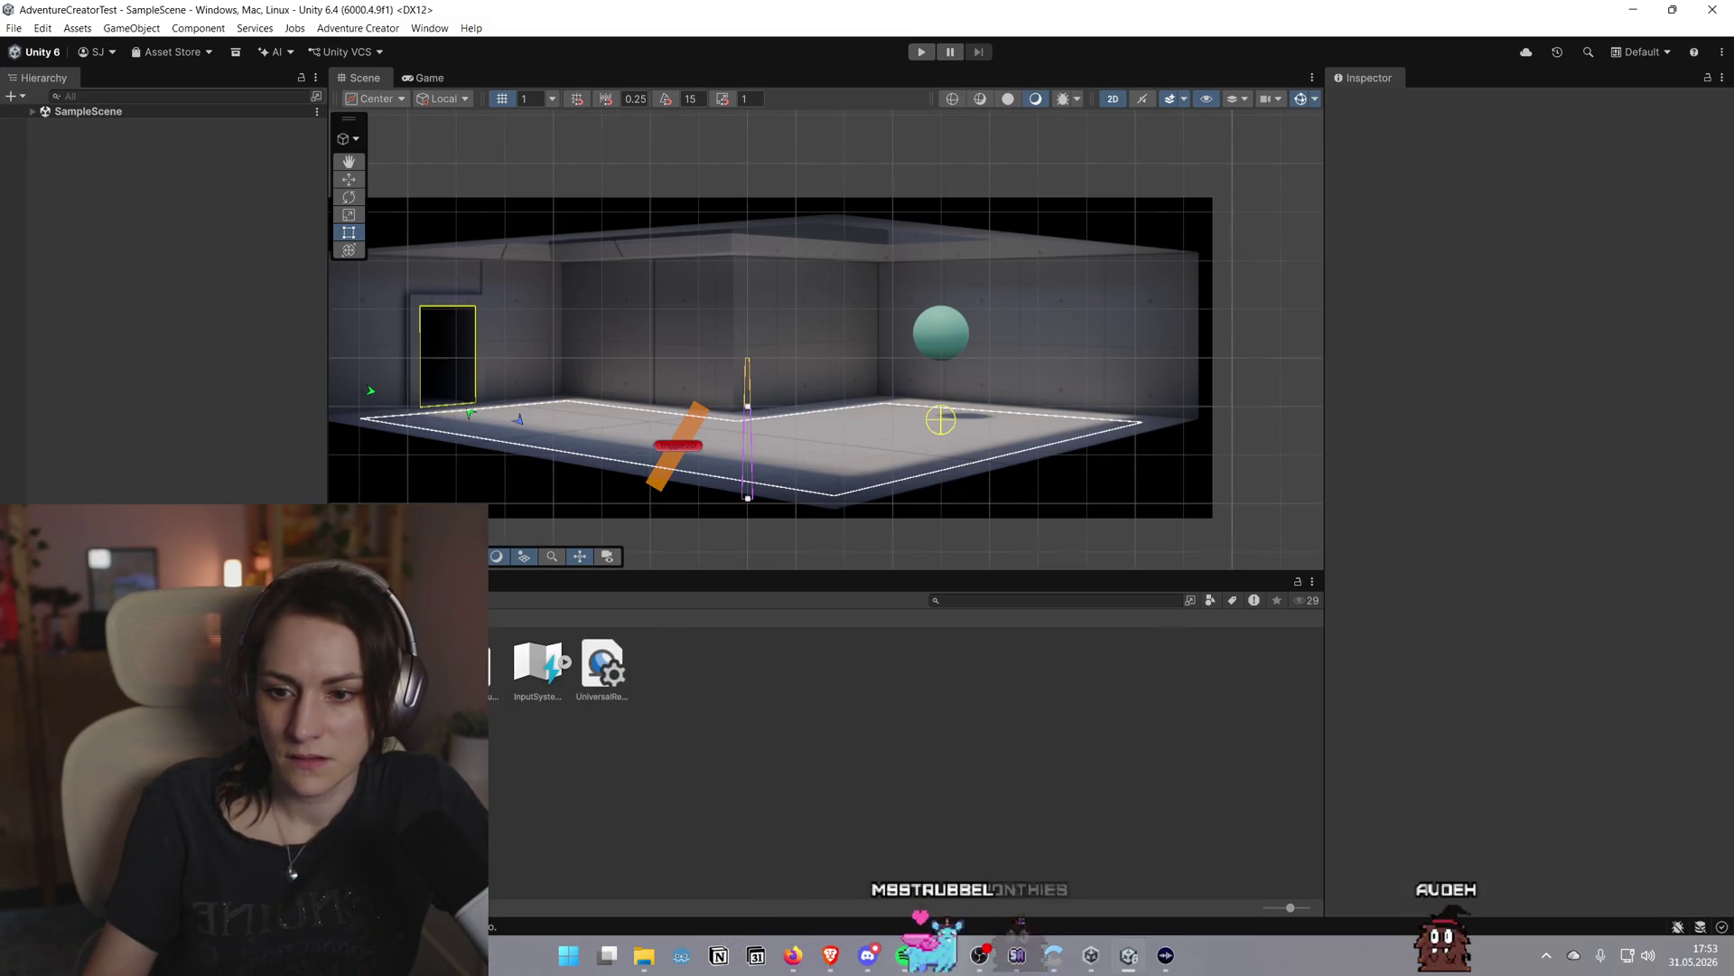
Shrink Project items to a compact list and select the TestAdventureGame Manager Package
left_click(1313, 581)
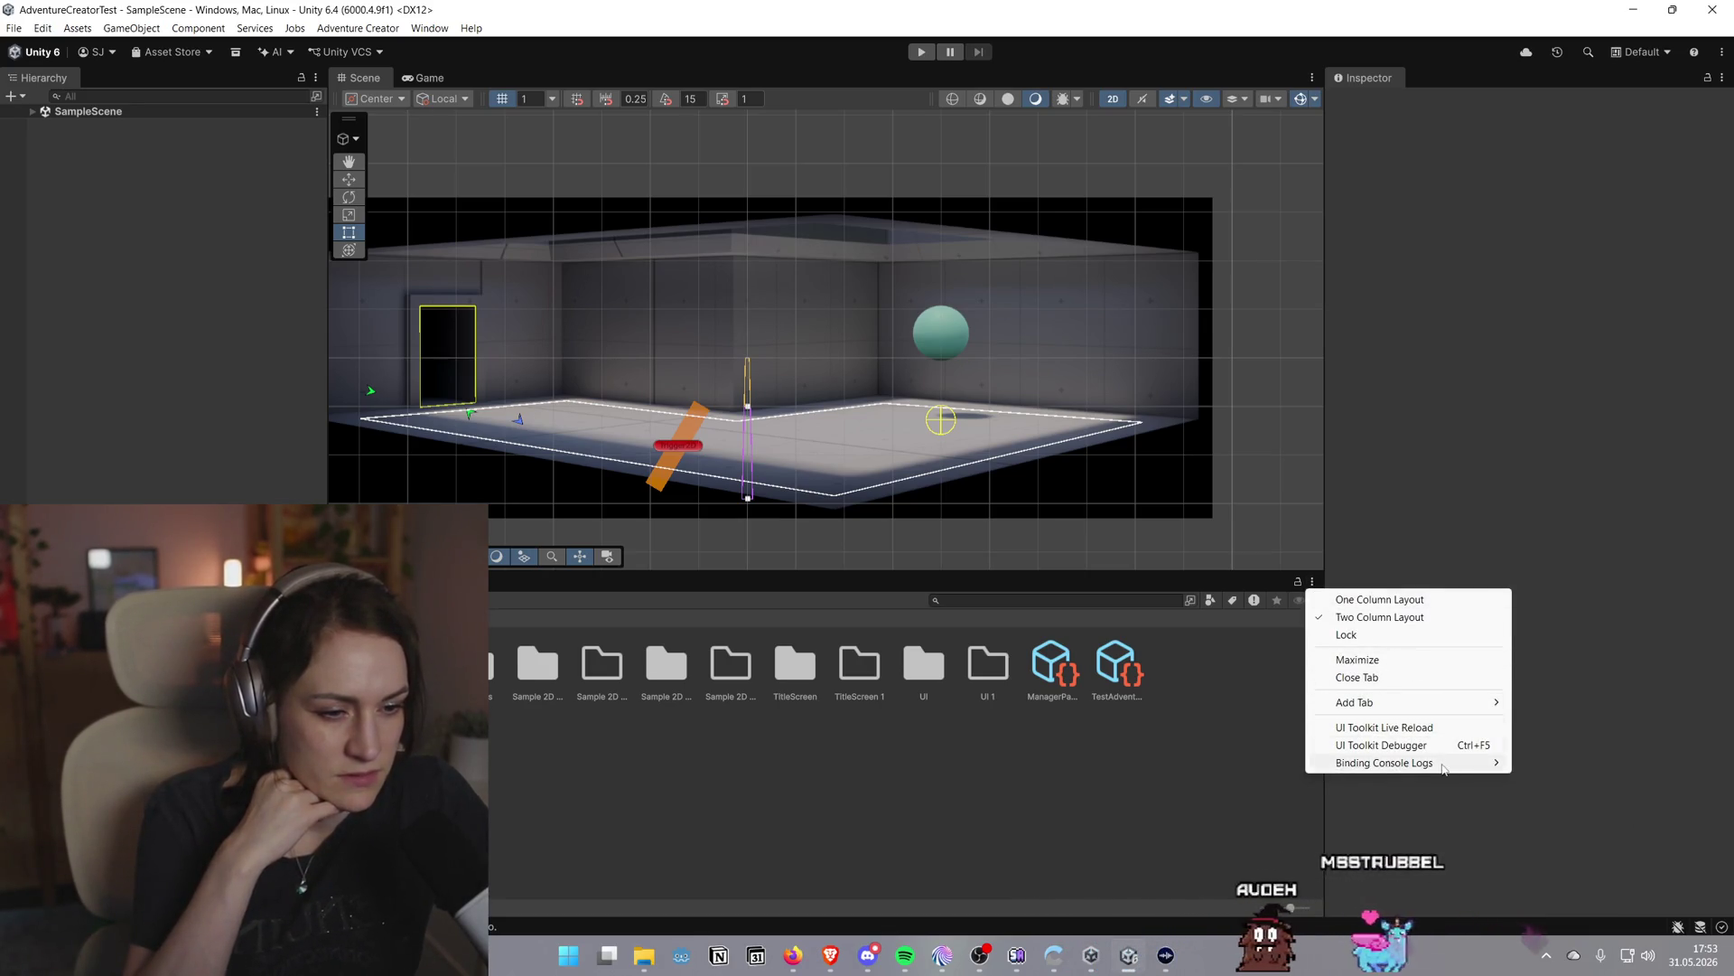
left_click(1290, 907)
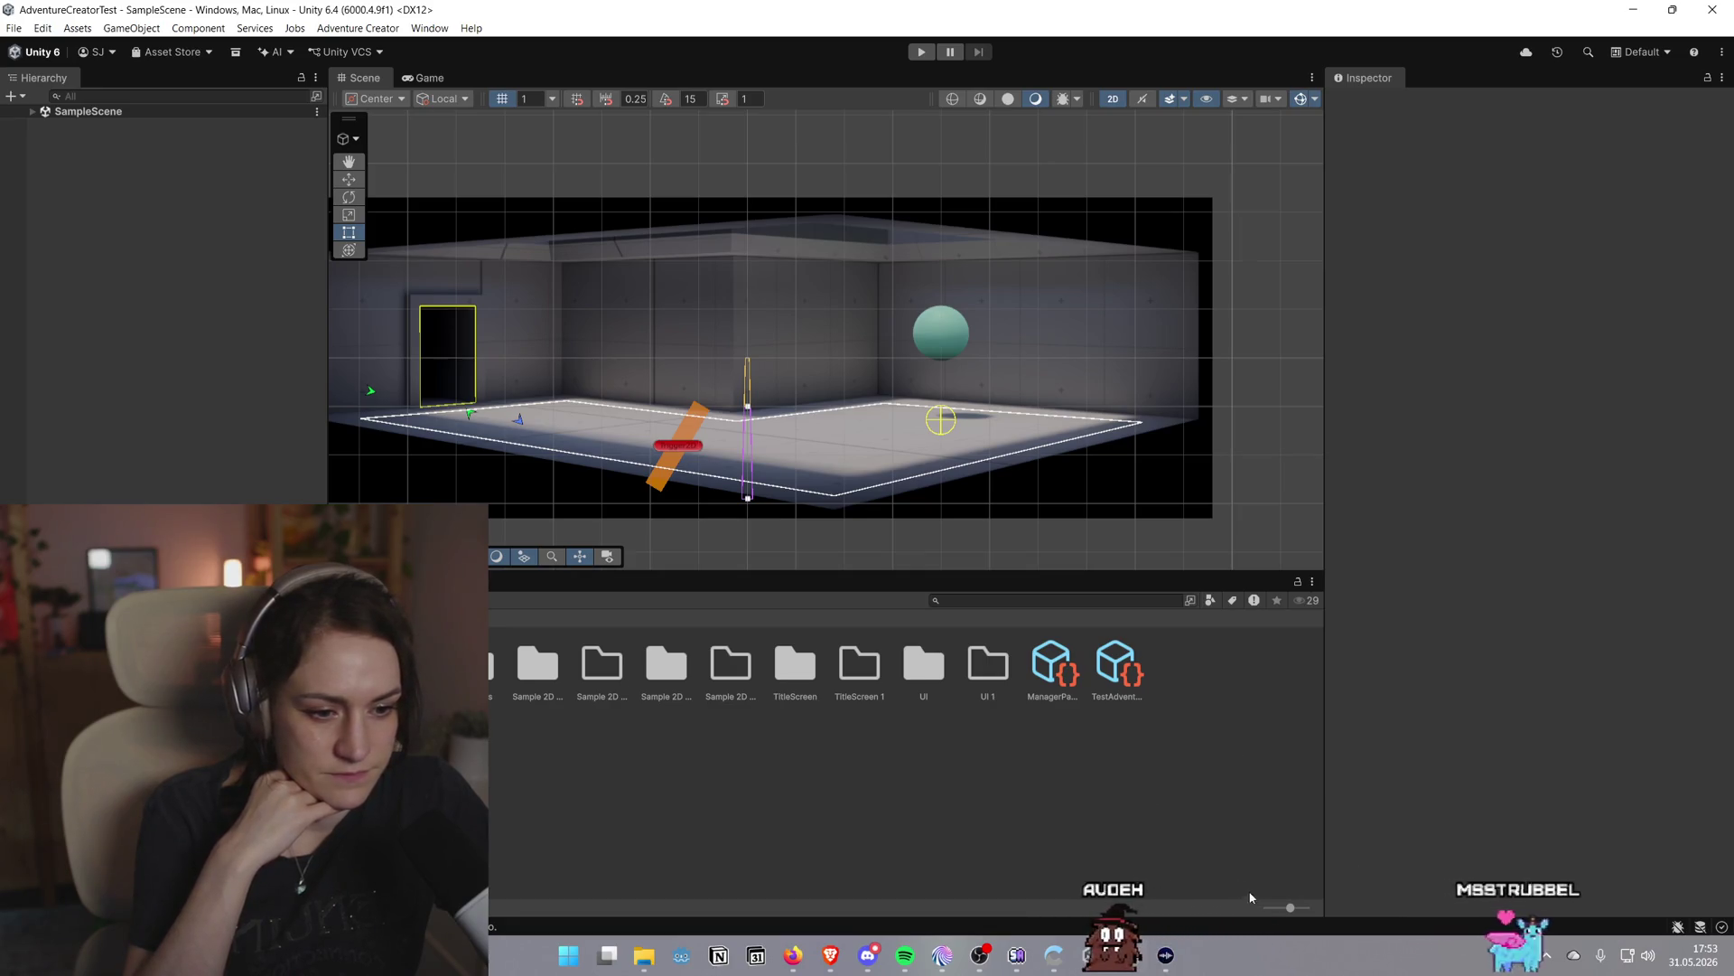
left_click_drag(1290, 906, 1236, 913)
left_click(886, 820)
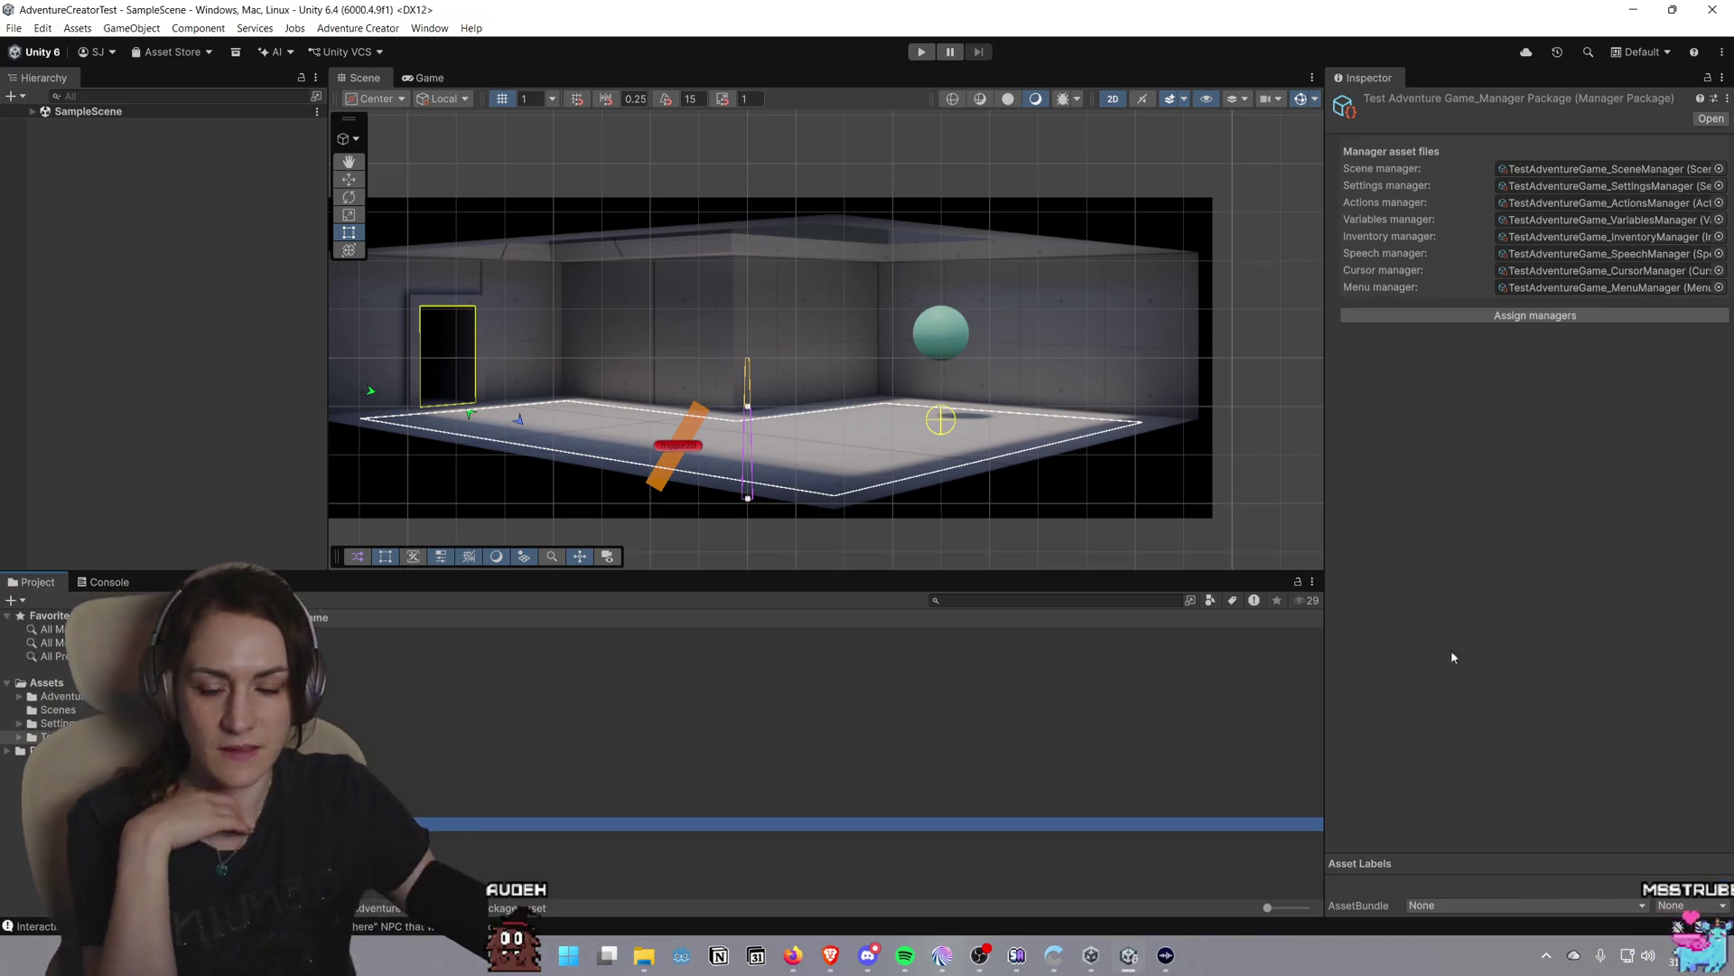
Narrow the Inspector, search project assets, and widen the Project folder tree
mouse_move(1326, 642)
left_mouse_down()
mouse_move(960, 642)
mouse_move(1389, 642)
left_mouse_up()
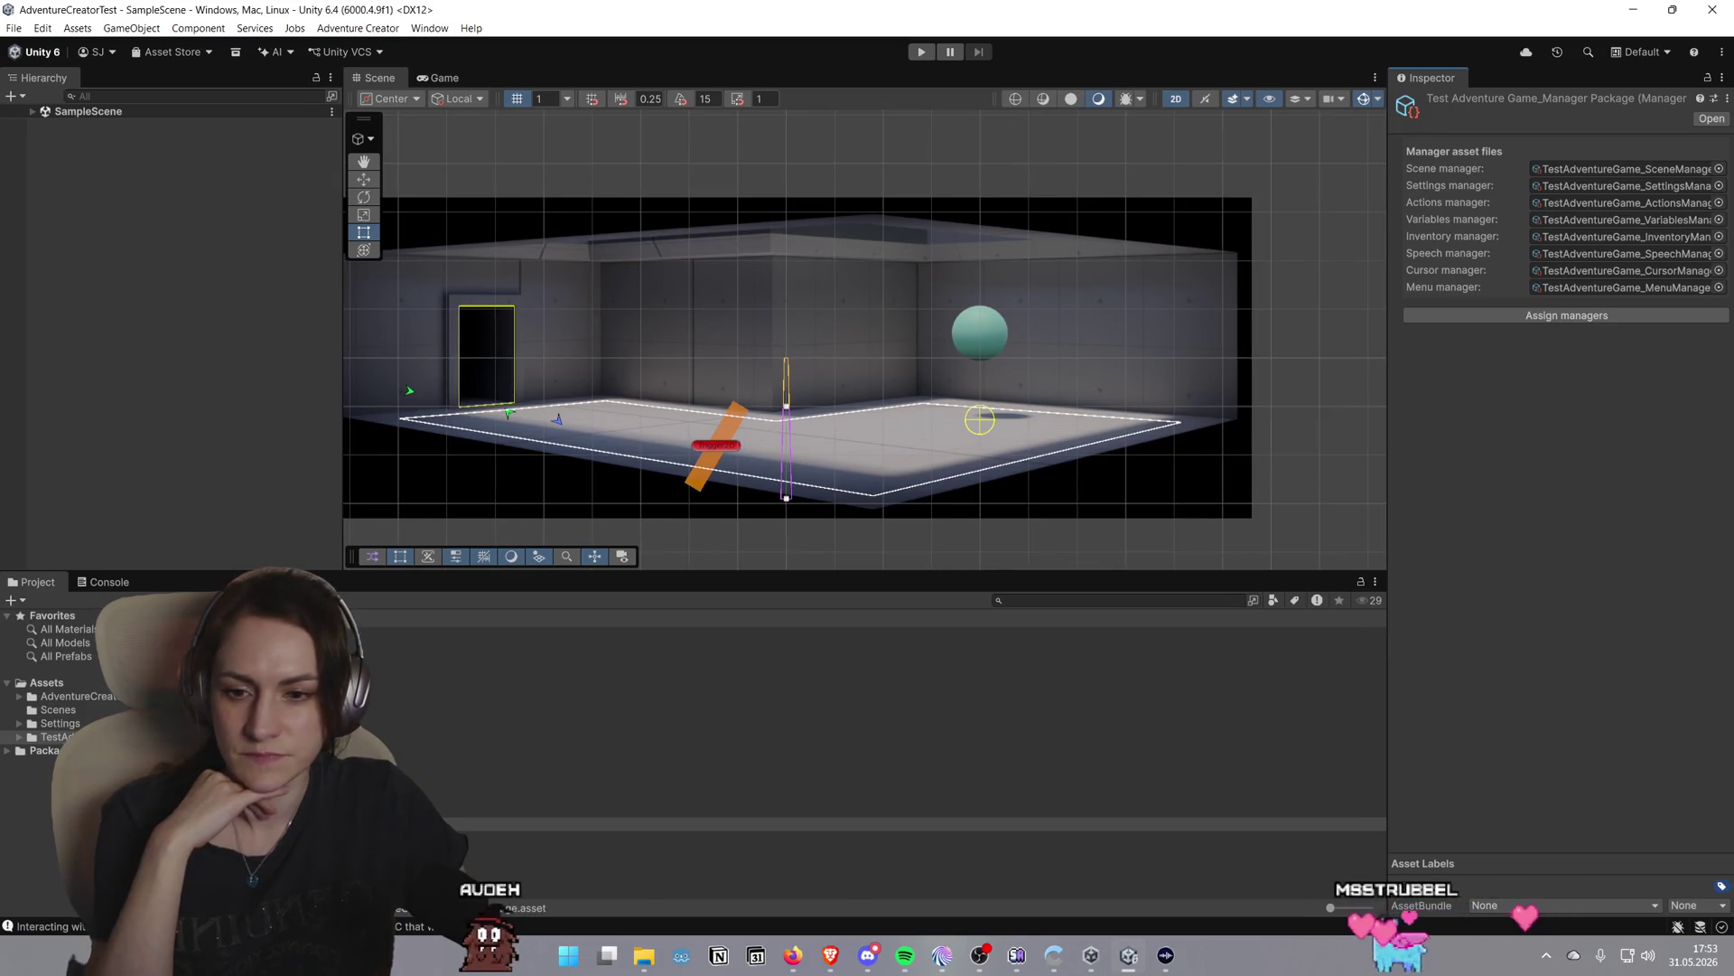
left_click(1000, 601)
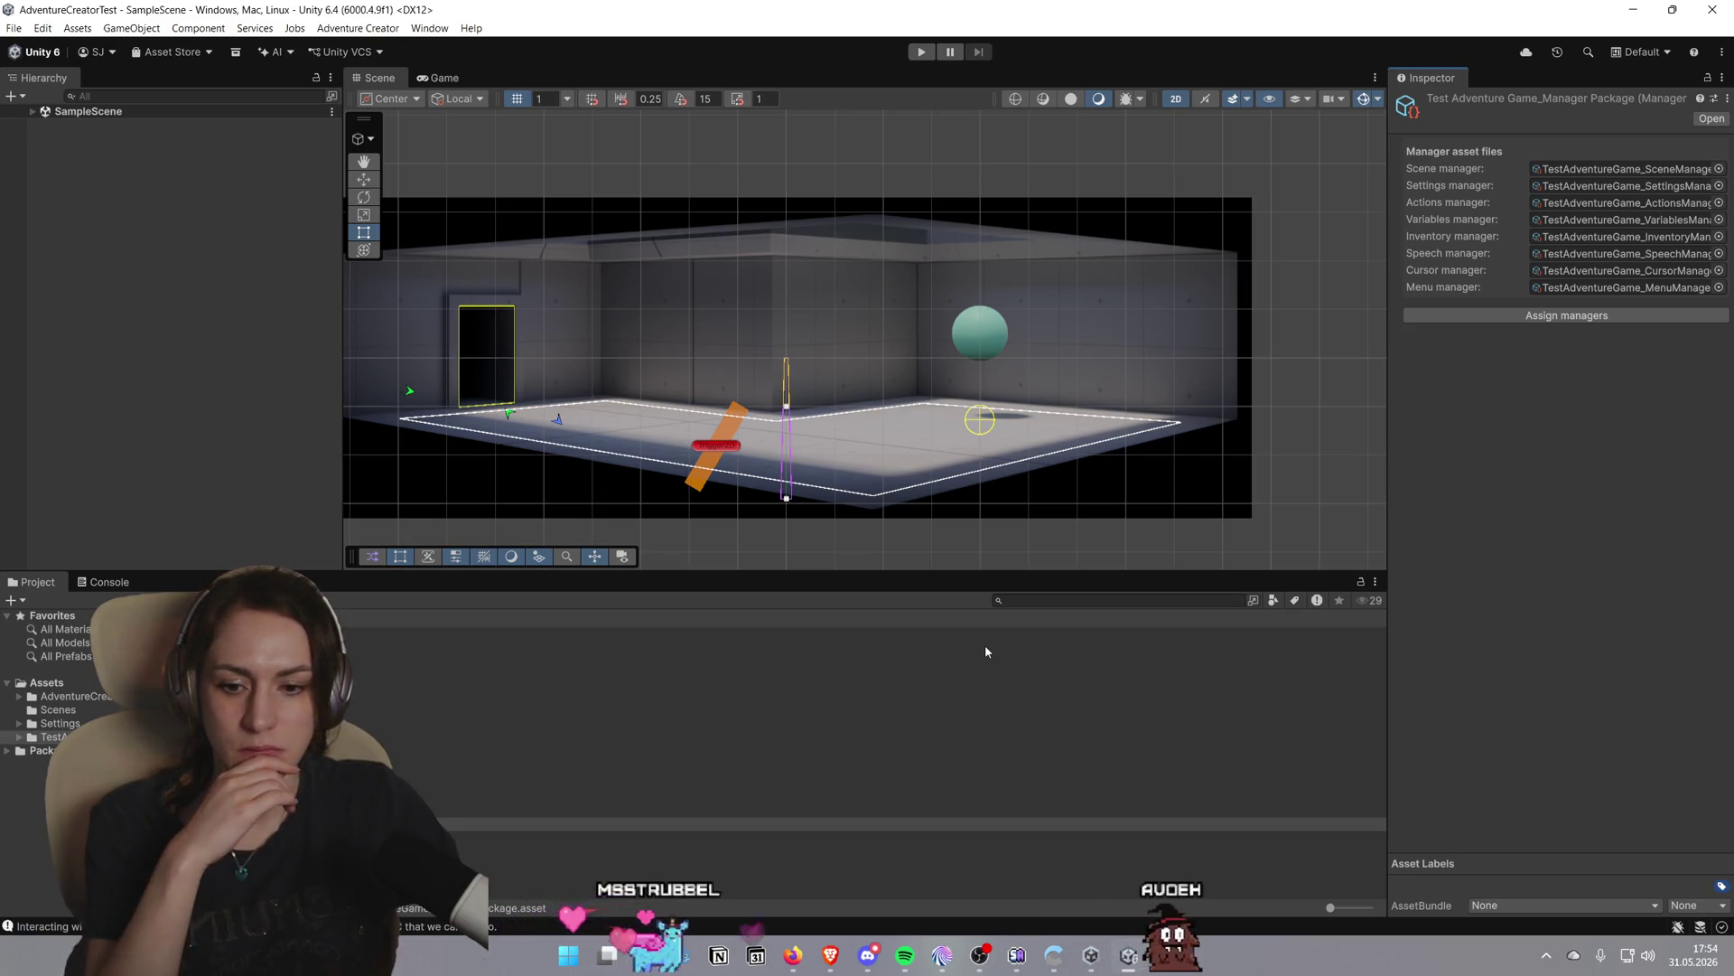
left_click_drag(176, 643, 401, 642)
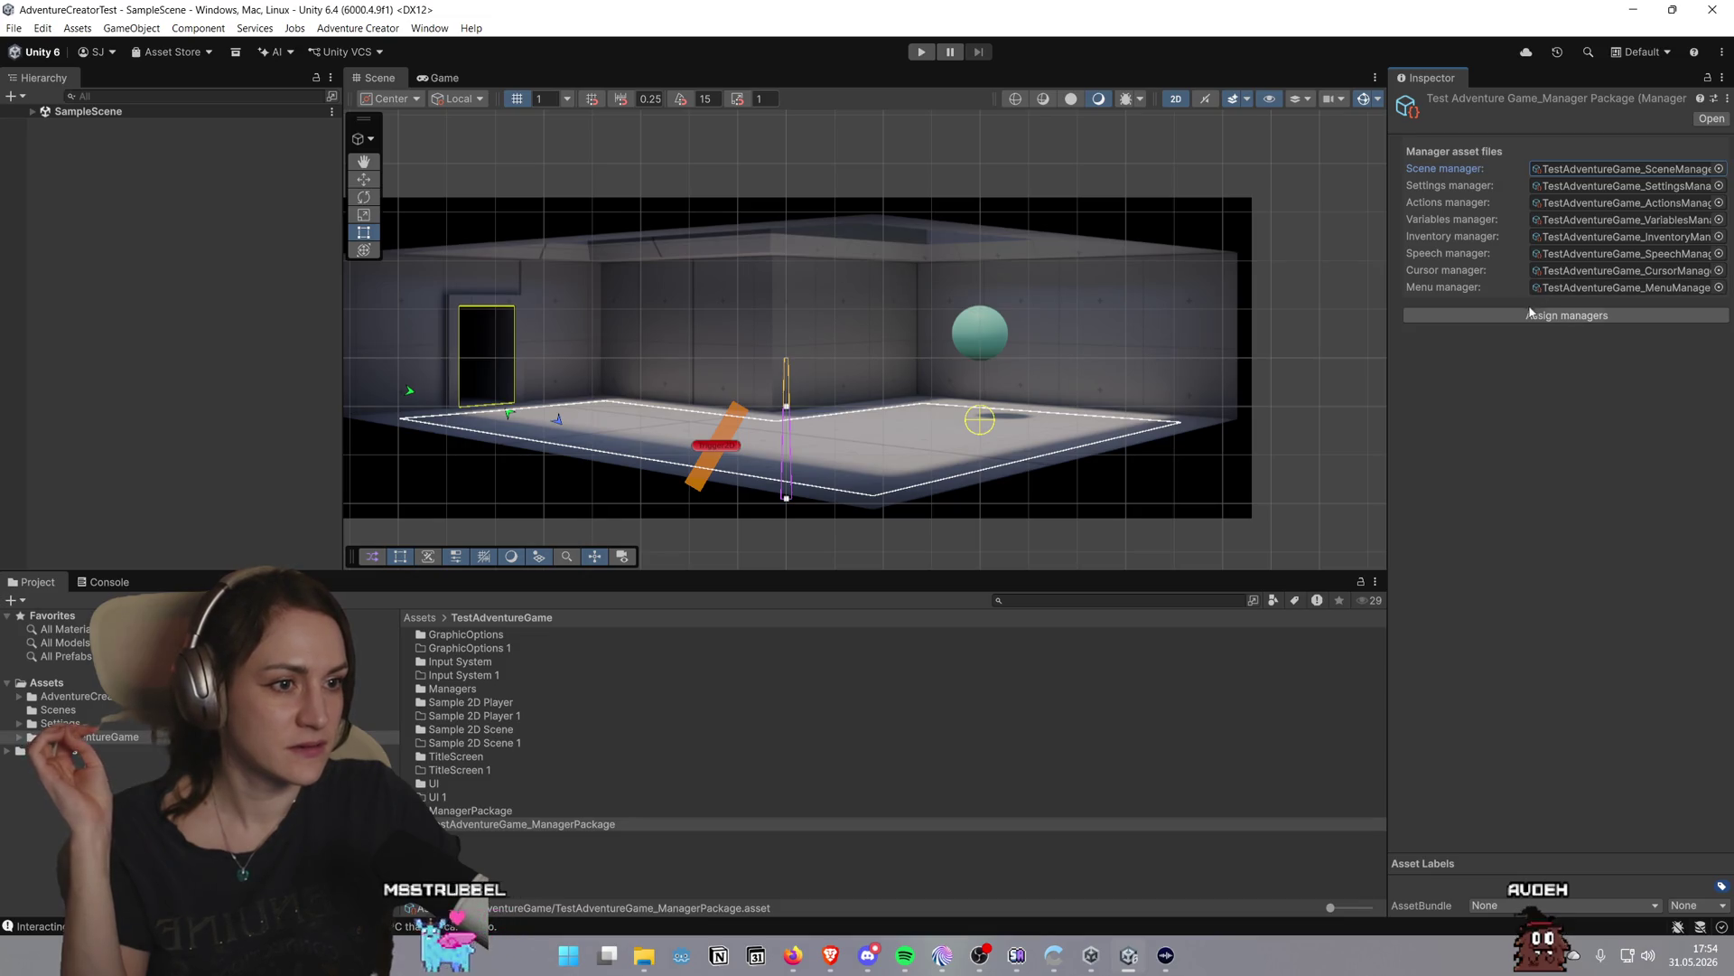
Assign the package's managers, move the AC Game Editor aside, and switch to the tutorial browser
left_click(1590, 315)
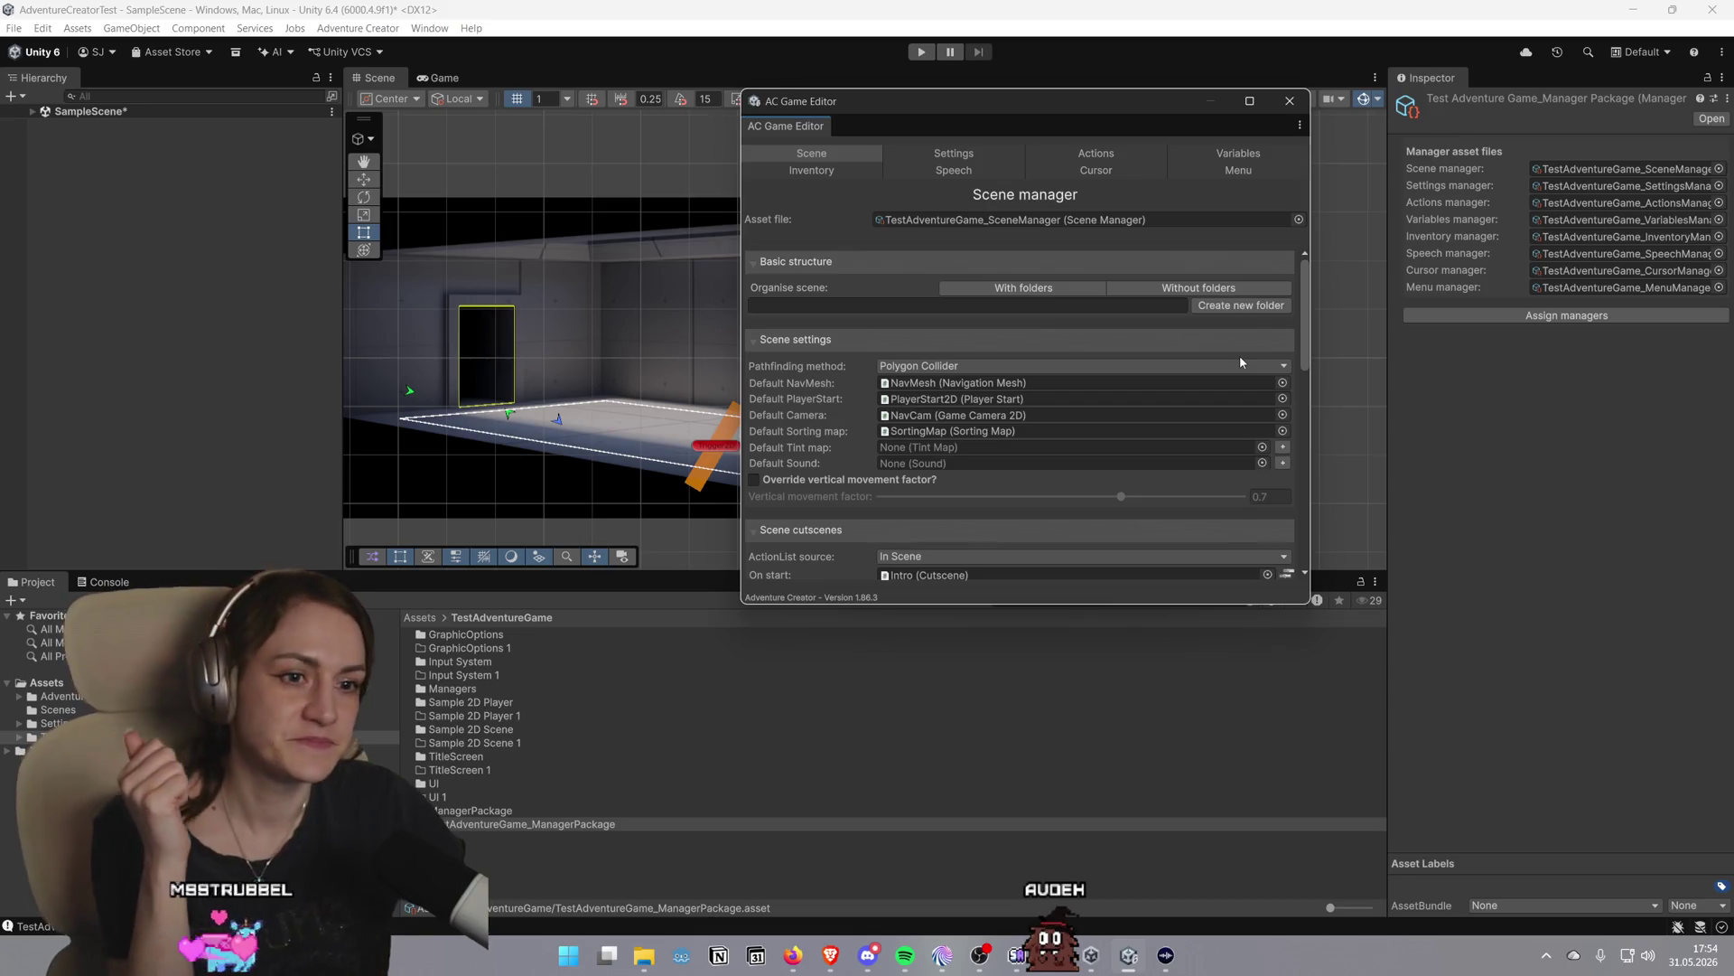
mouse_move(1011, 101)
left_mouse_down()
mouse_move(1451, 219)
mouse_move(1392, 217)
left_mouse_up()
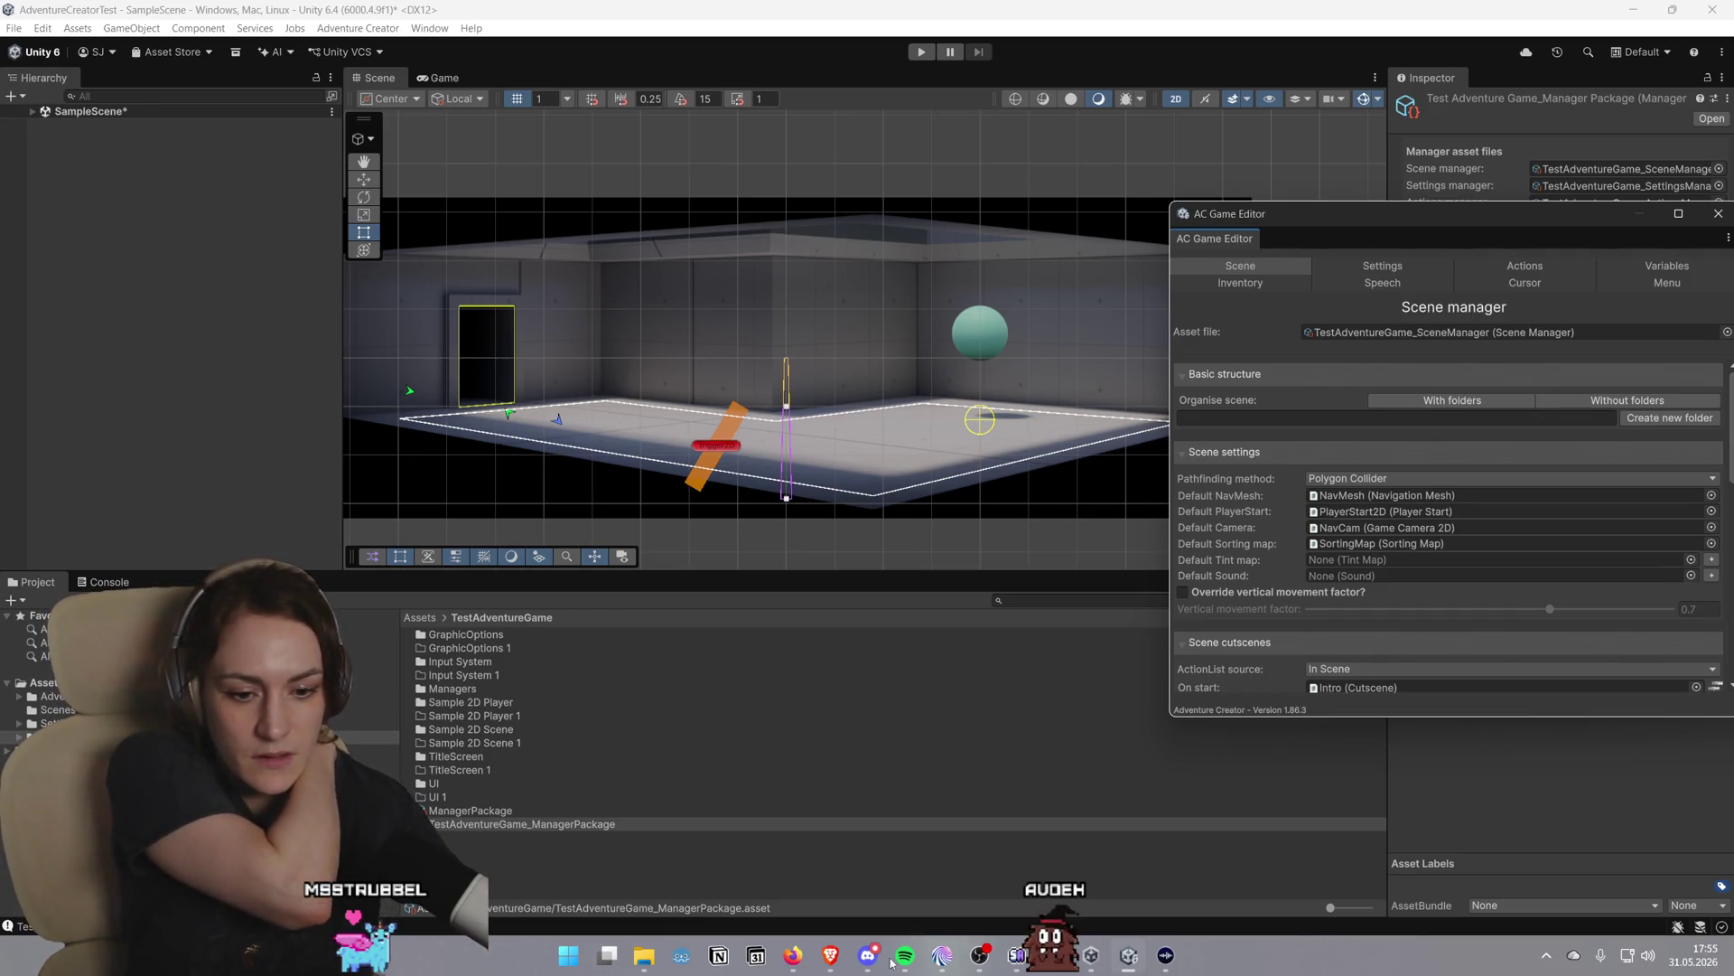
mouse_move(830, 955)
mouse_move(905, 888)
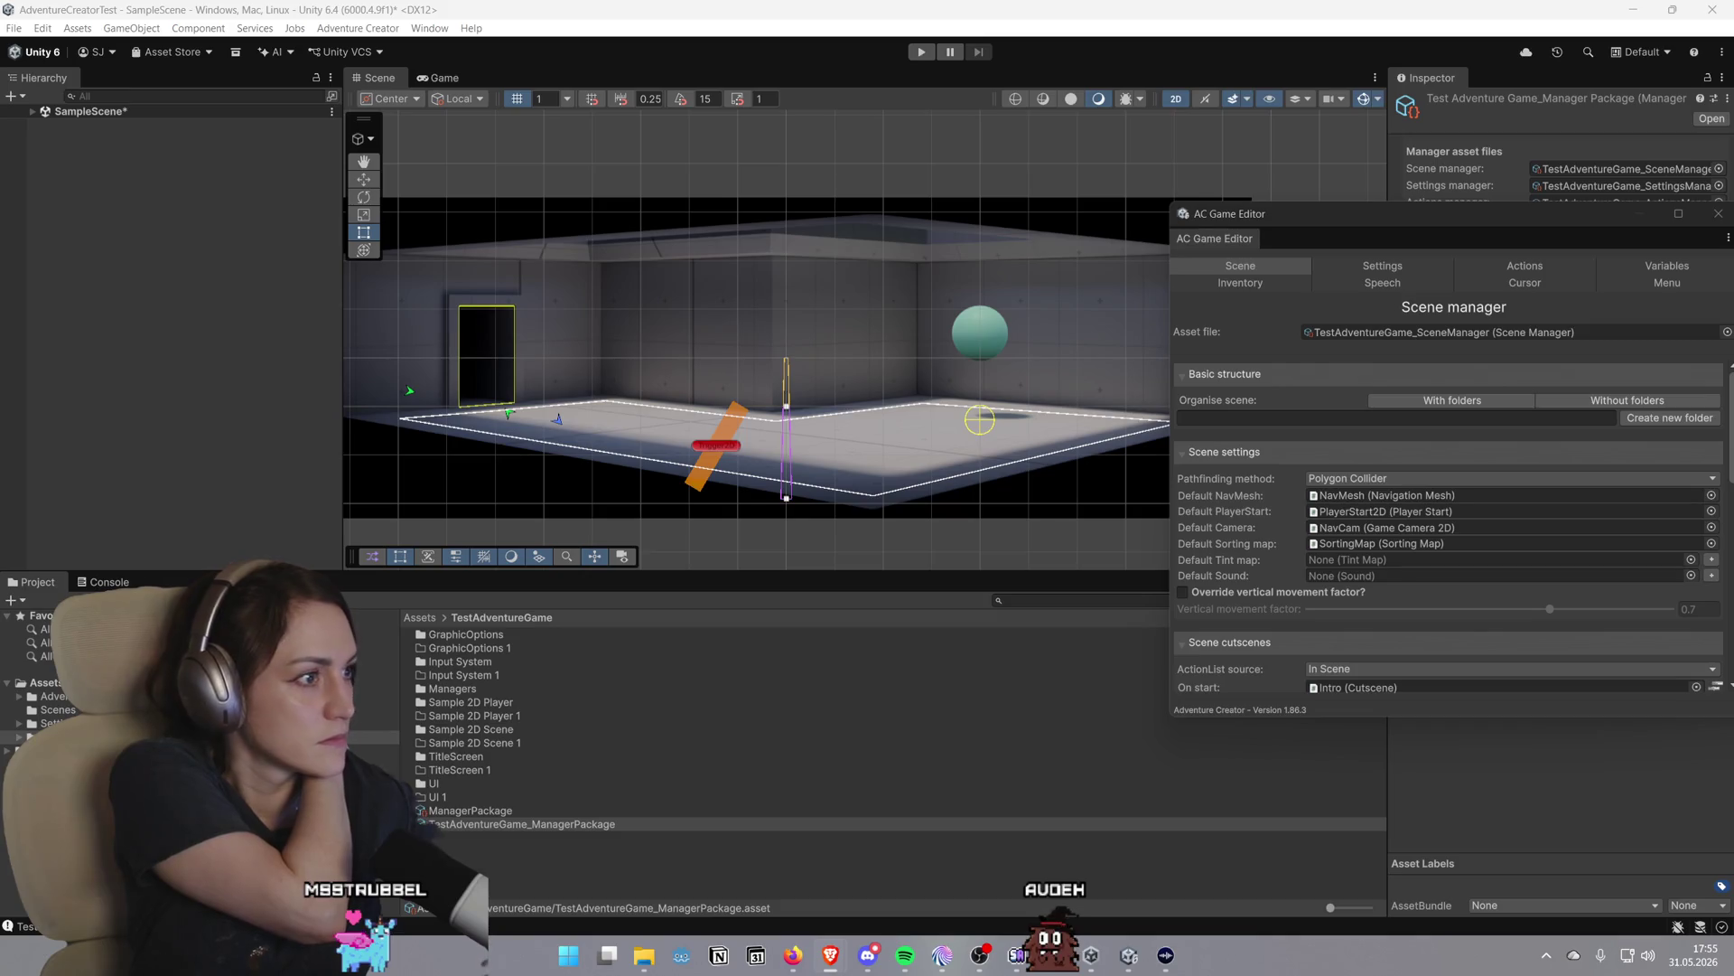
key("alt+Tab")
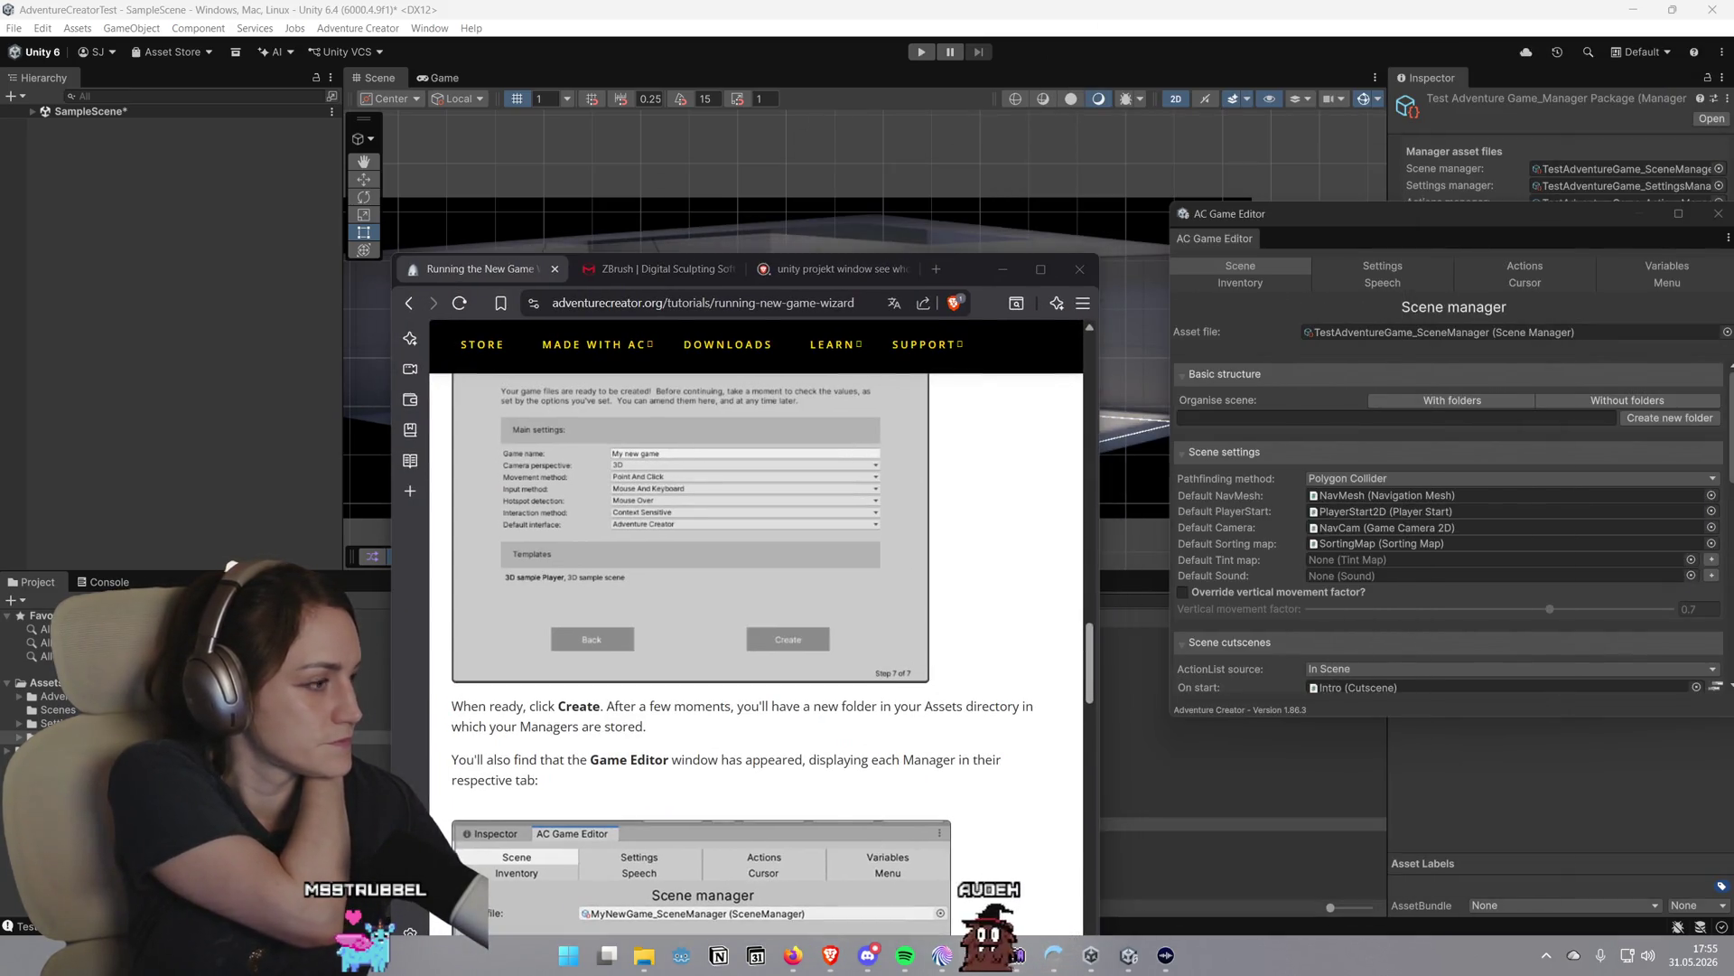
Maximize the browser, open 'The Game Editor window' tutorial, read its Scene Manager section, return to Unity
double_click(964, 268)
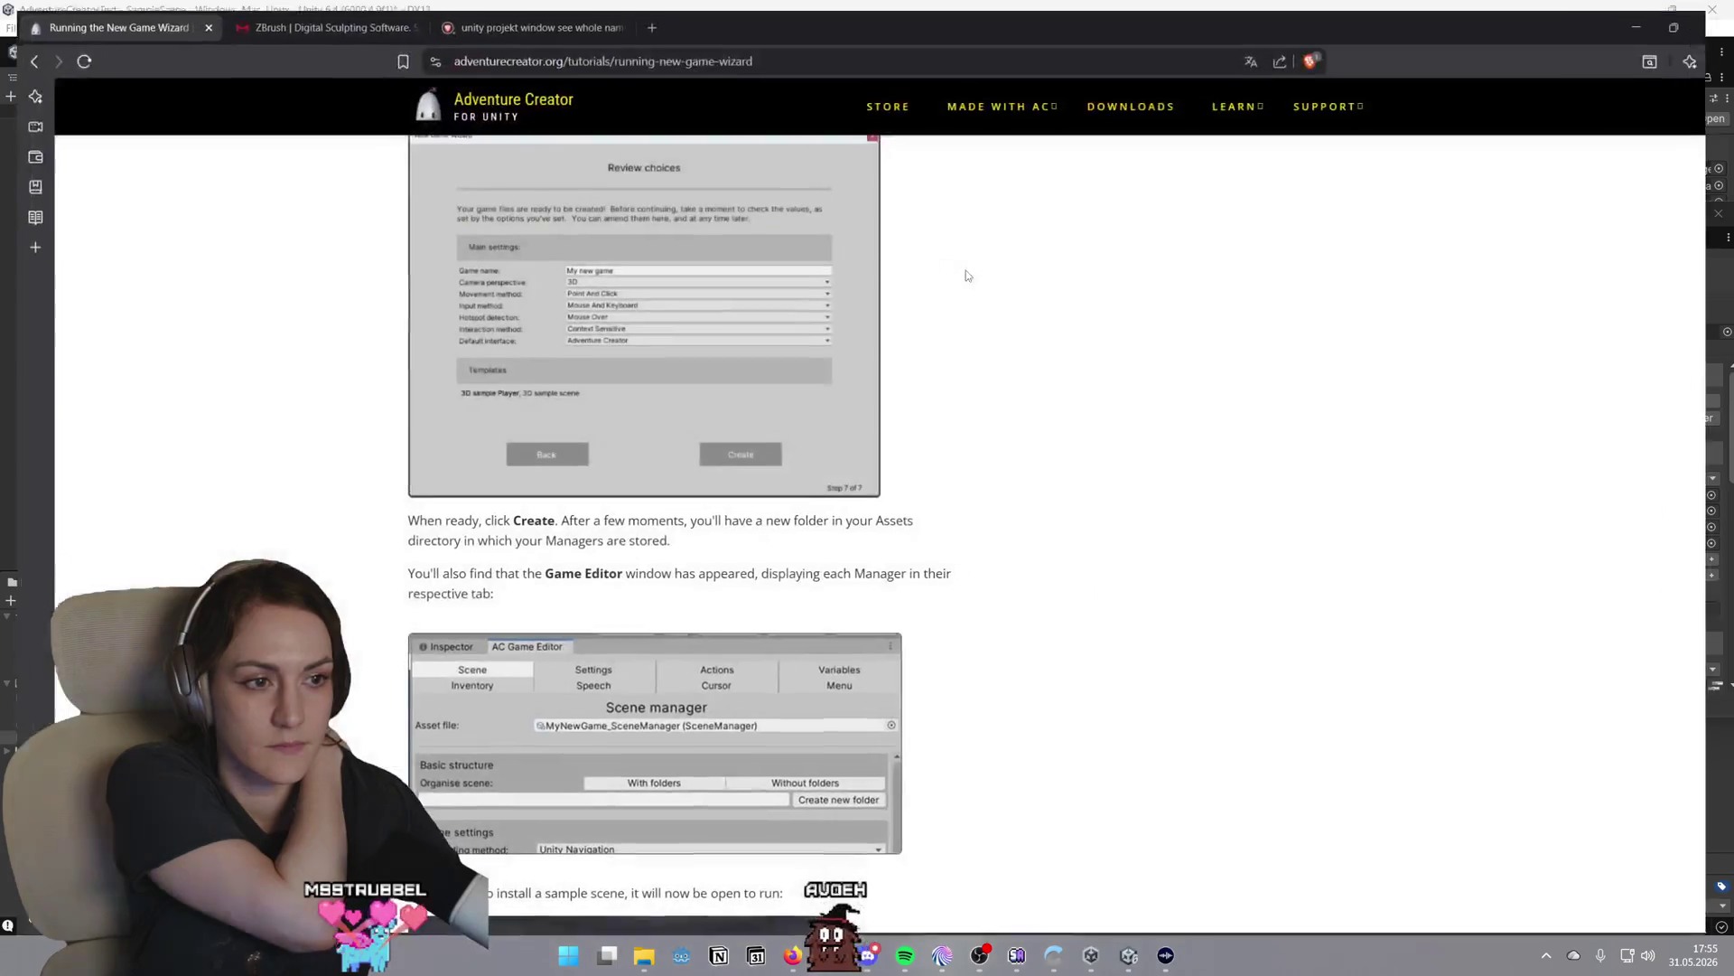
scroll(962, 534, "down", 5)
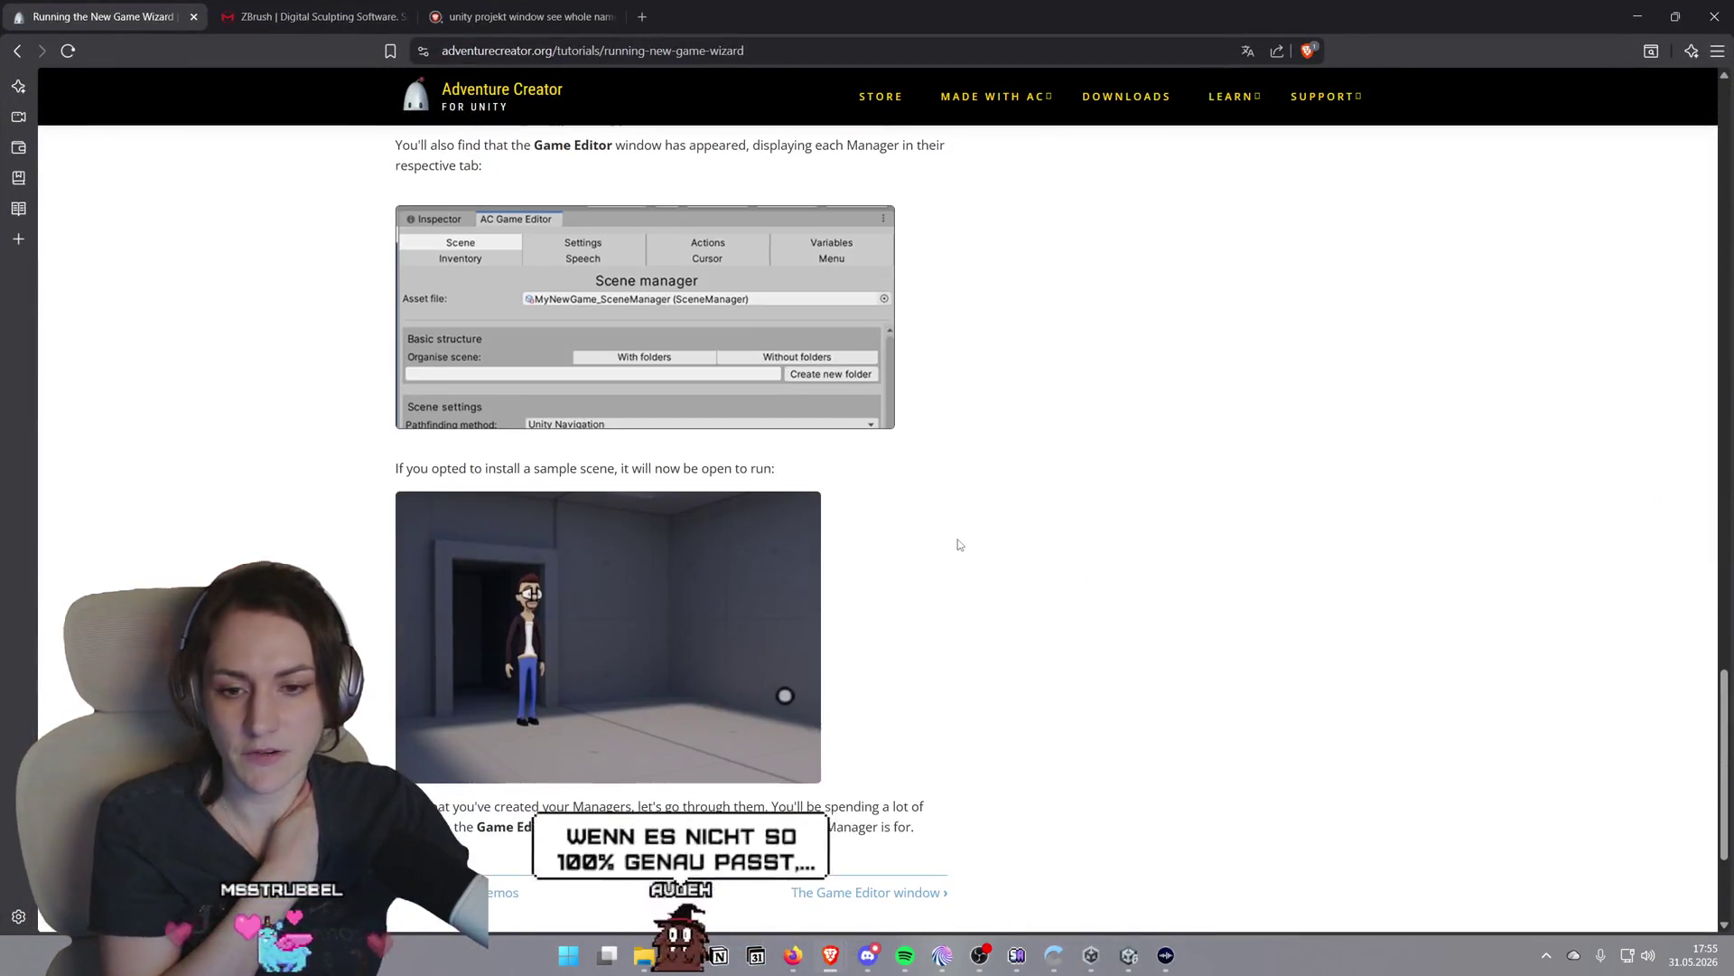
scroll(926, 551, "down", 1)
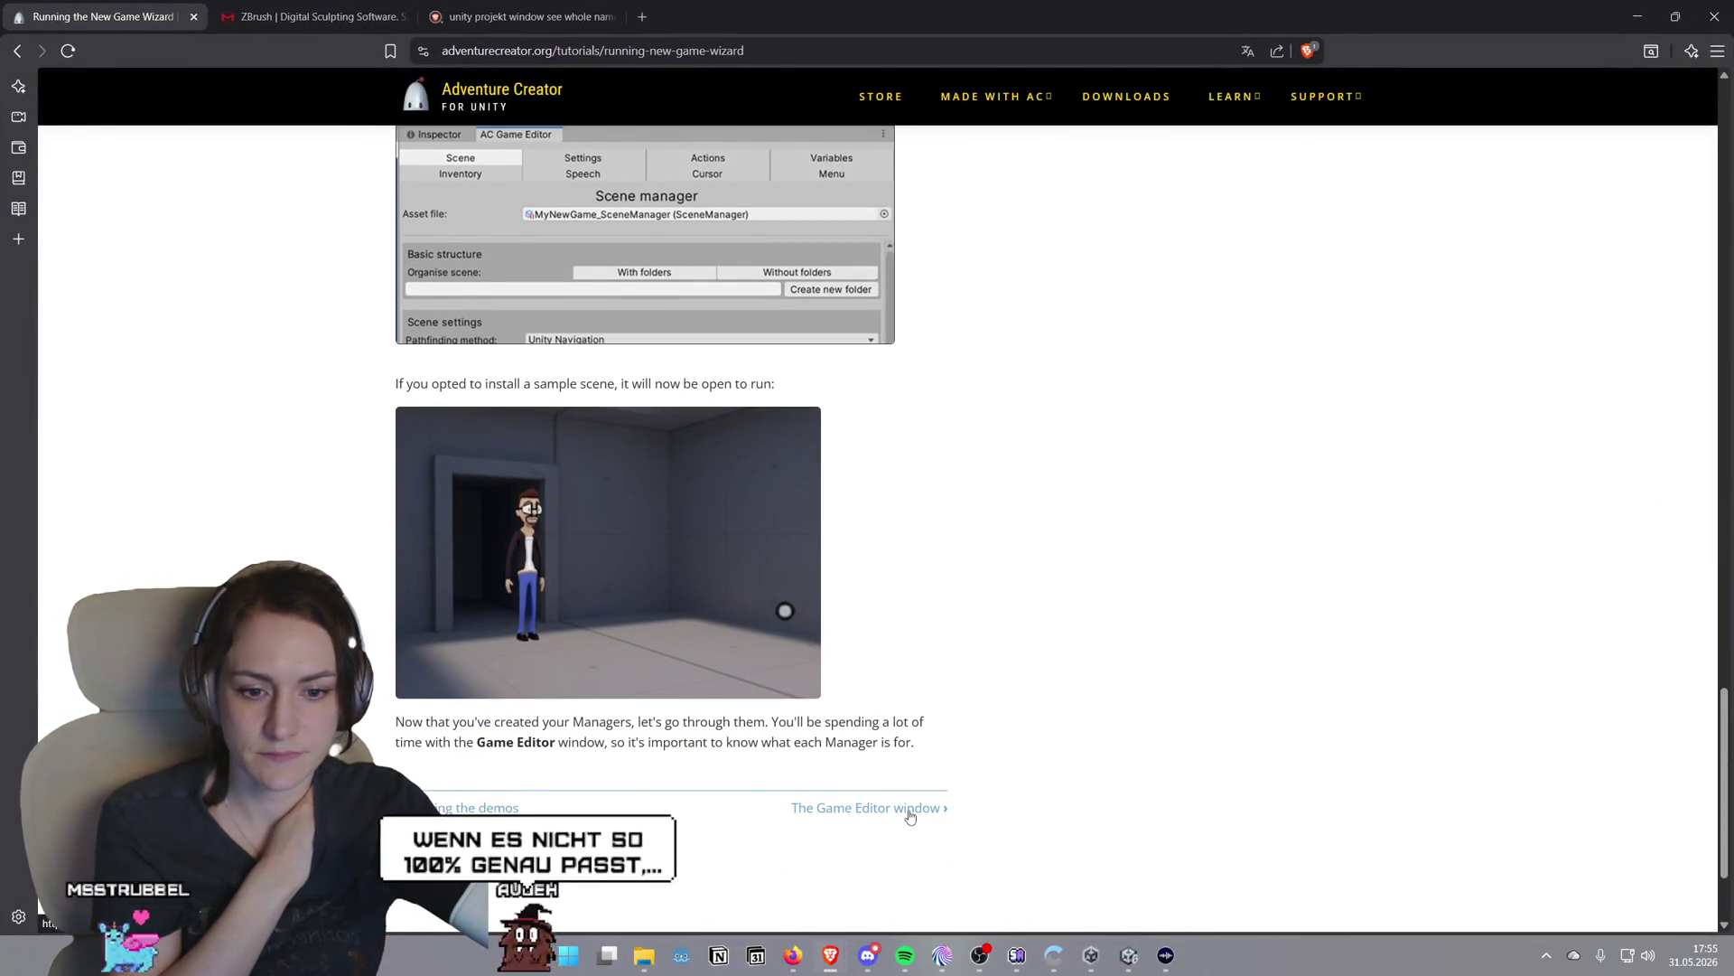
left_click(913, 813)
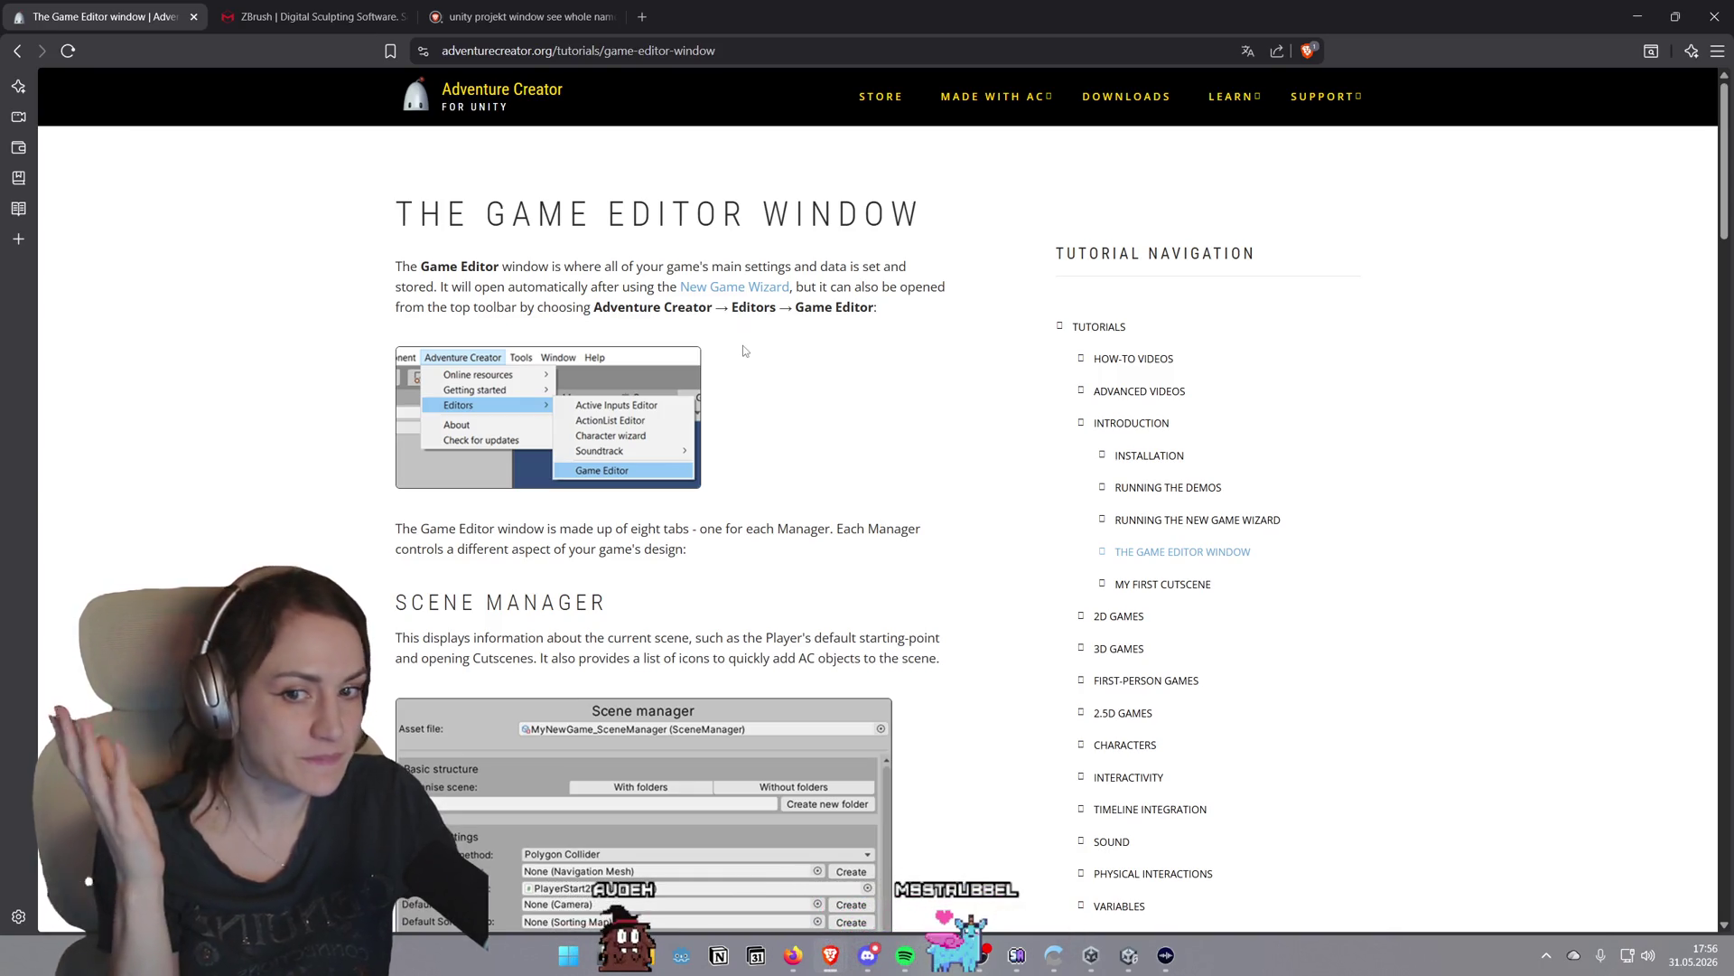
scroll(899, 398, "down", 2)
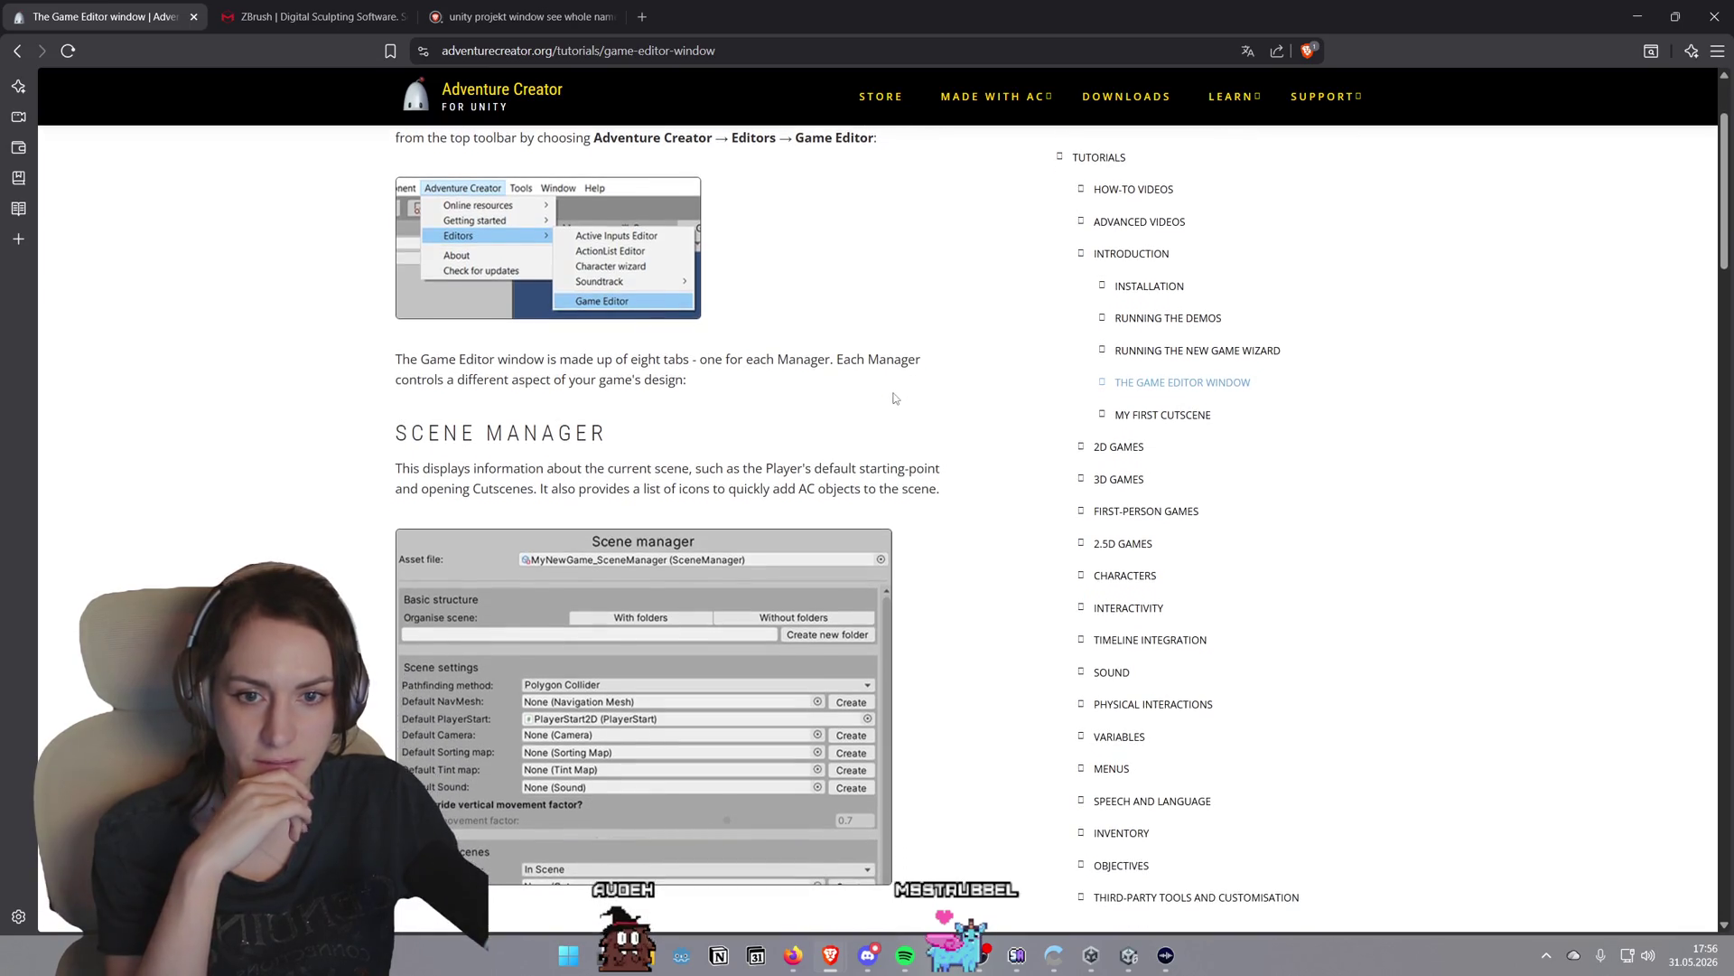
scroll(892, 397, "down", 2)
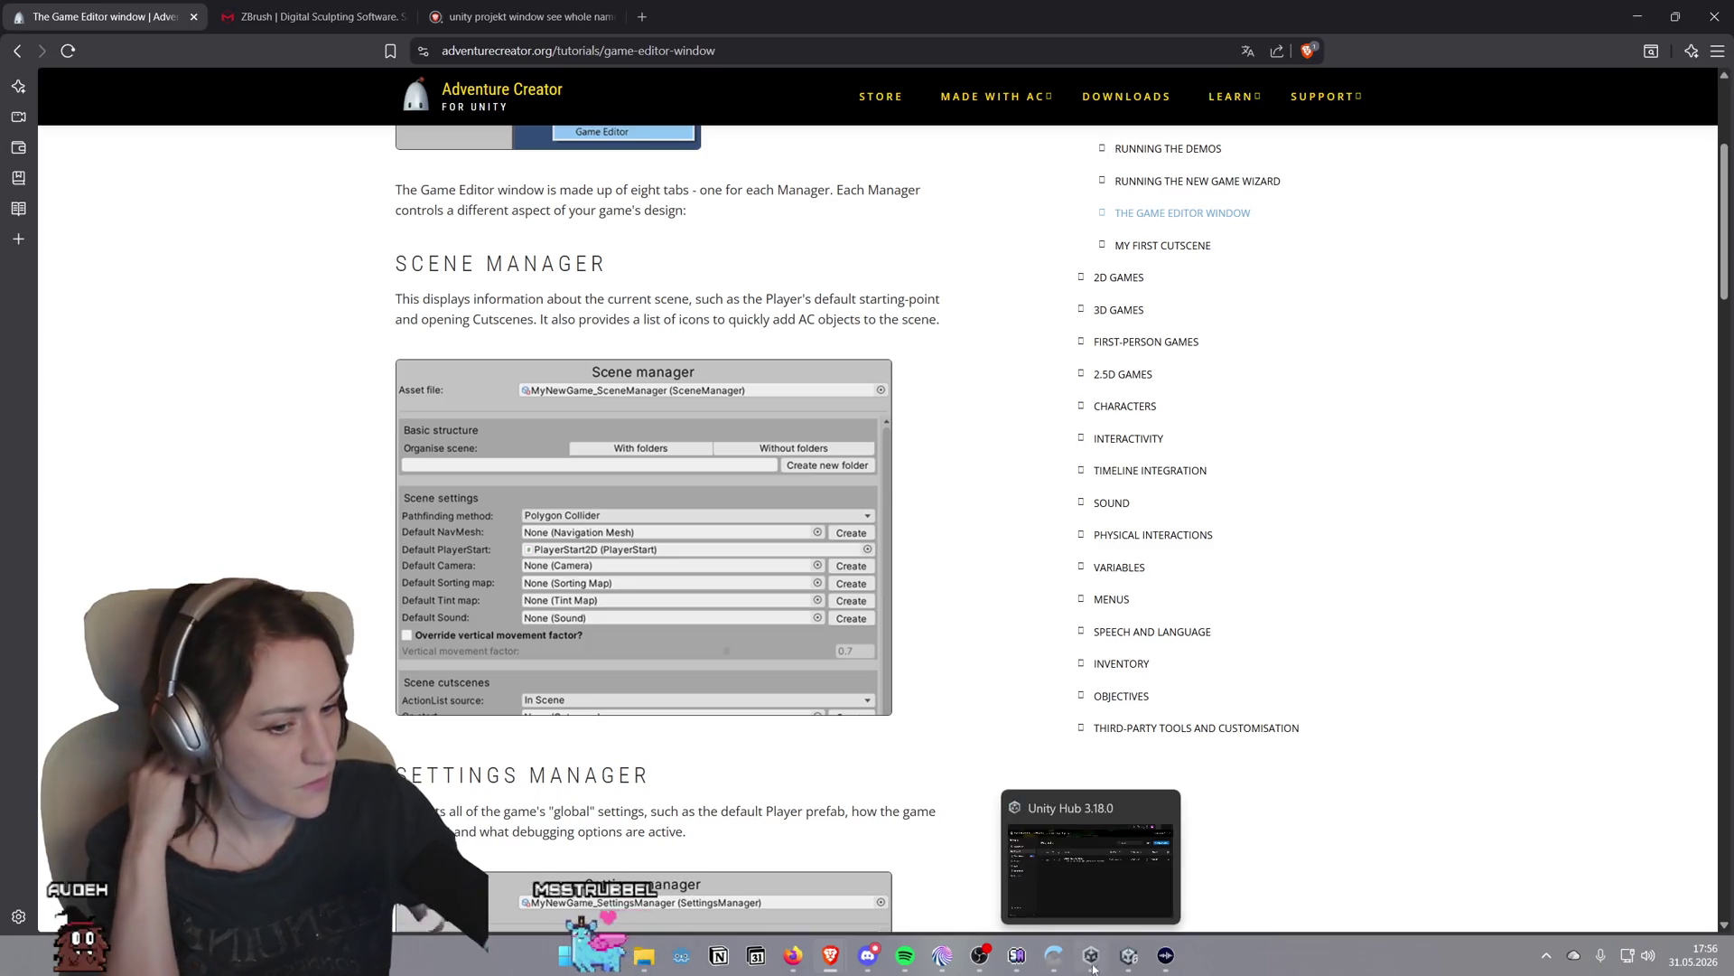
left_click(1128, 956)
Ping the default PlayerStart, then inspect NavMesh, SortingMap and PlayerStart2D in the Hierarchy
scroll(991, 534, "down", 2)
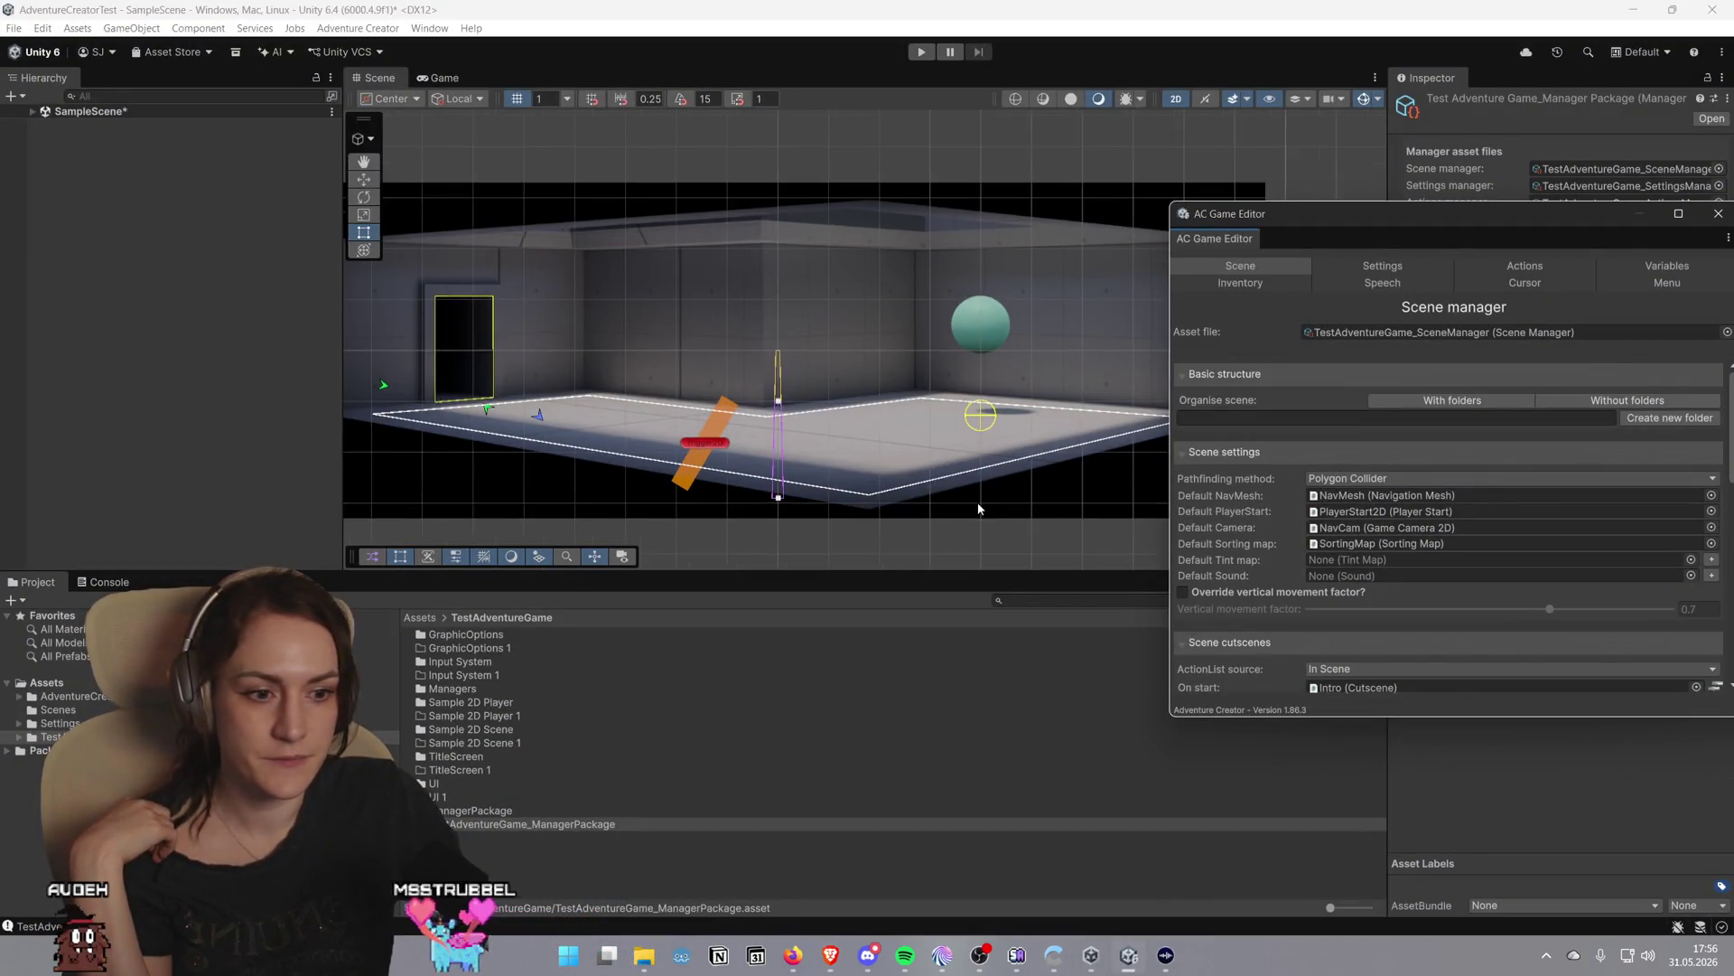
left_click_drag(1316, 119, 1215, 191)
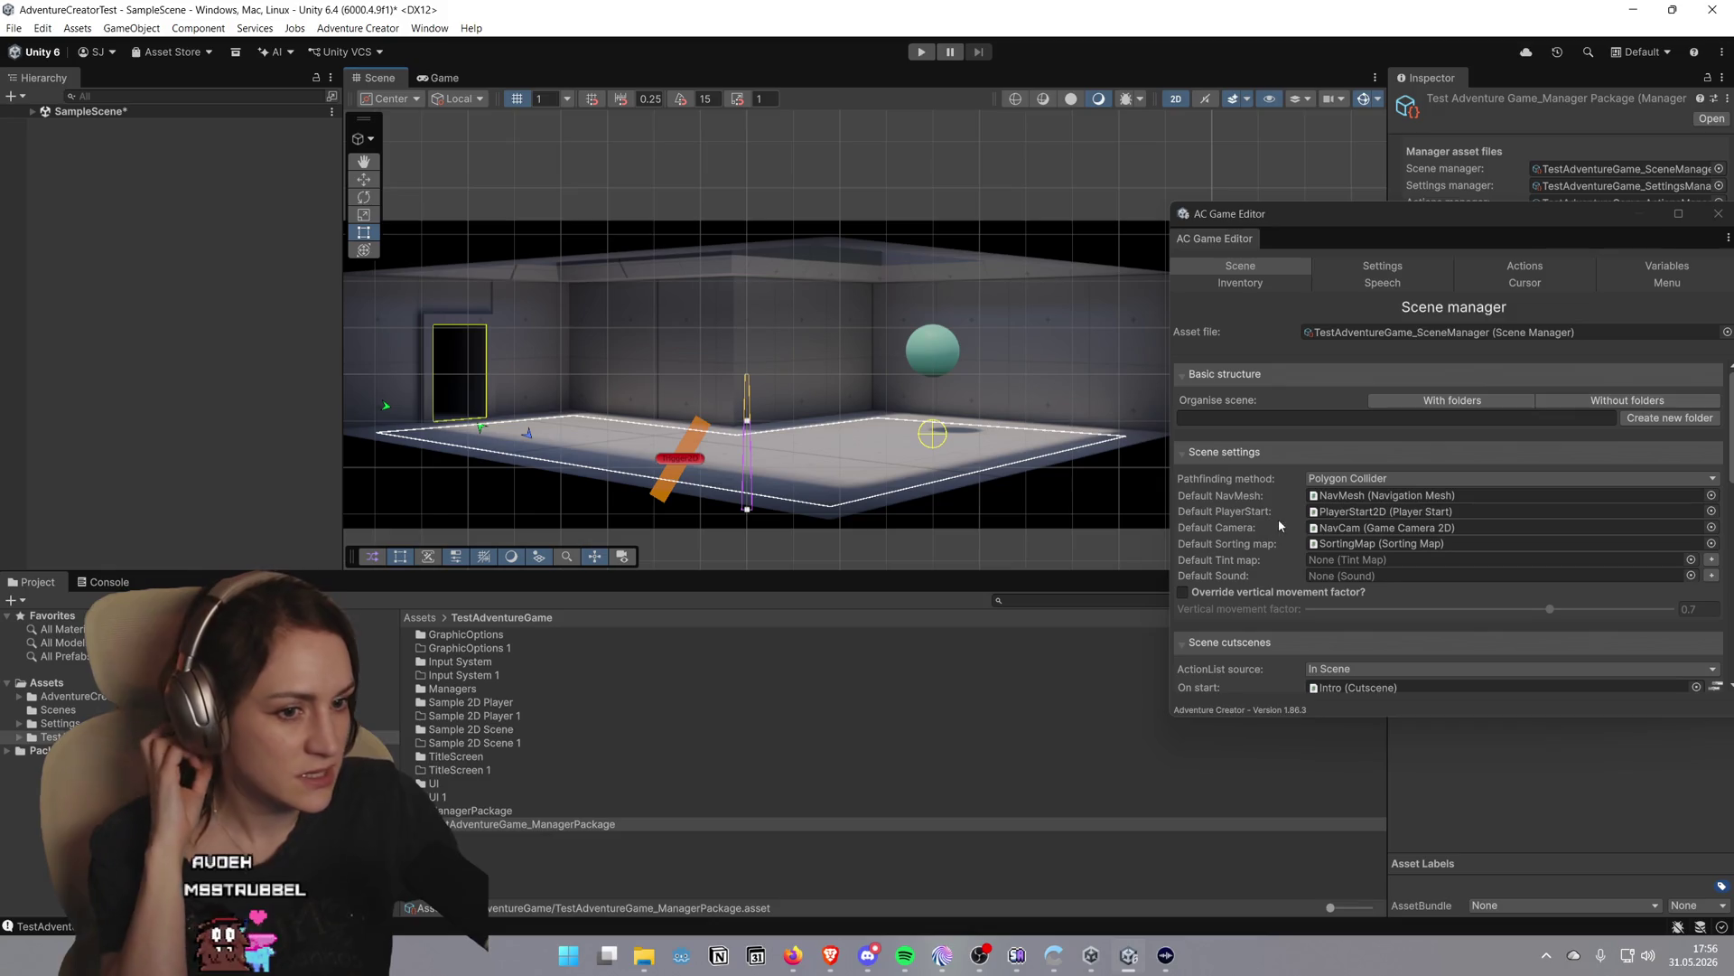
left_click(1317, 513)
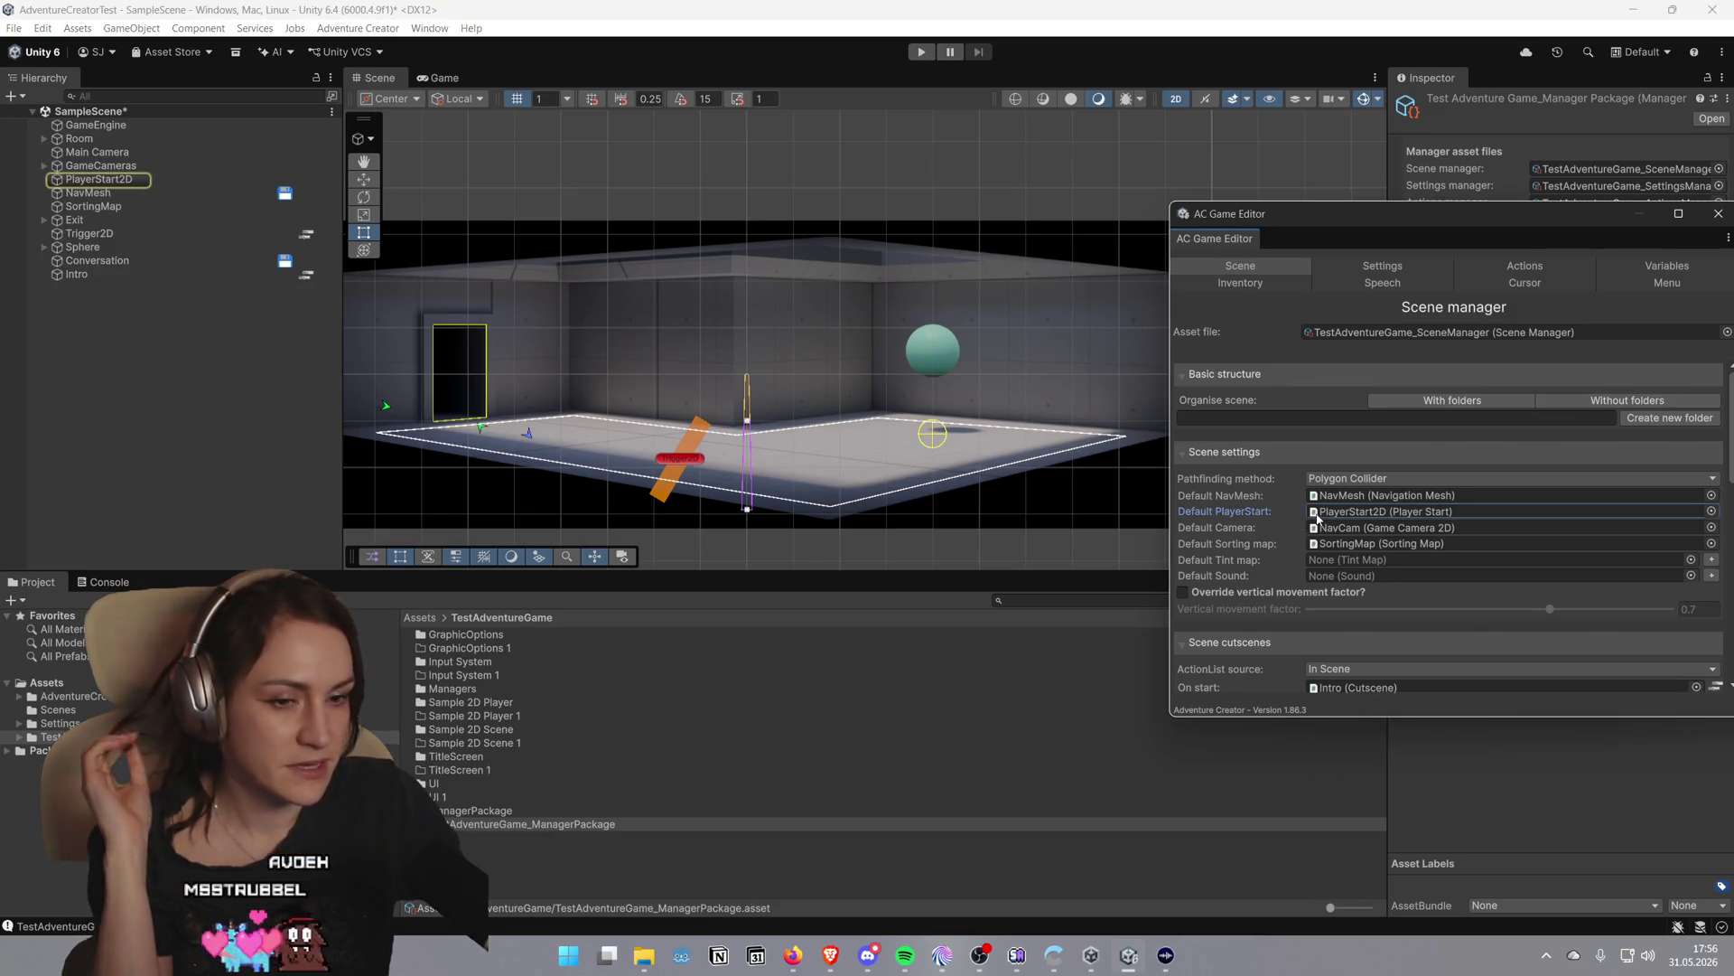
left_click(100, 193)
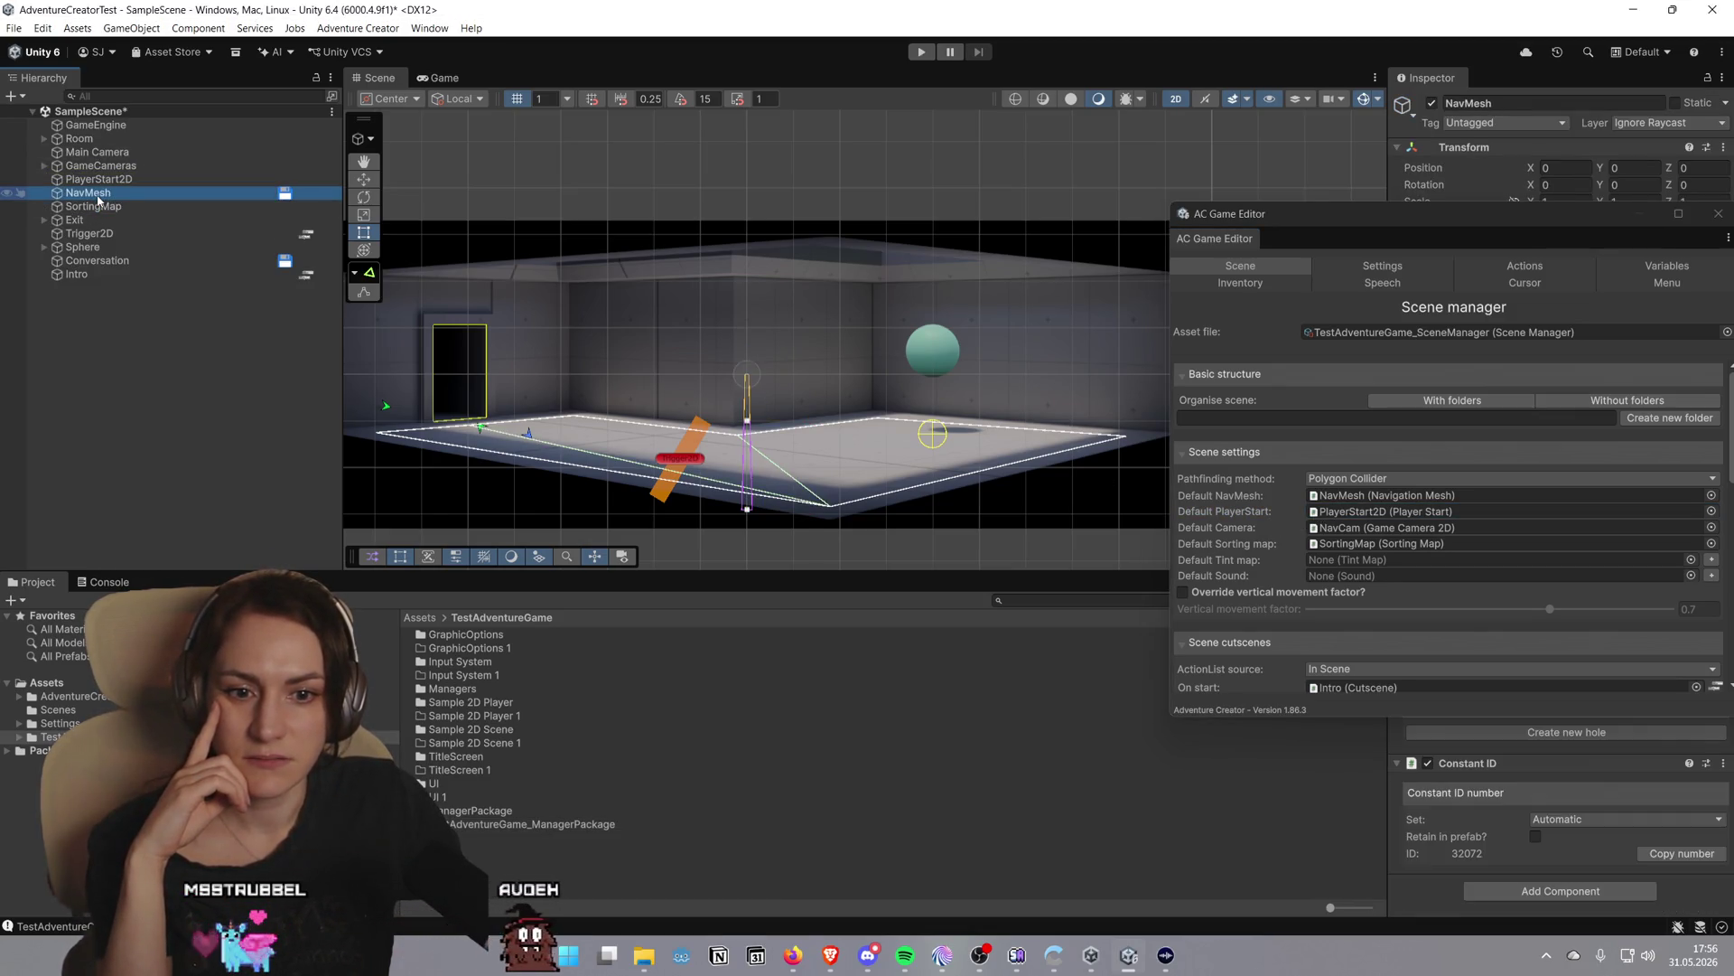
left_click(102, 207)
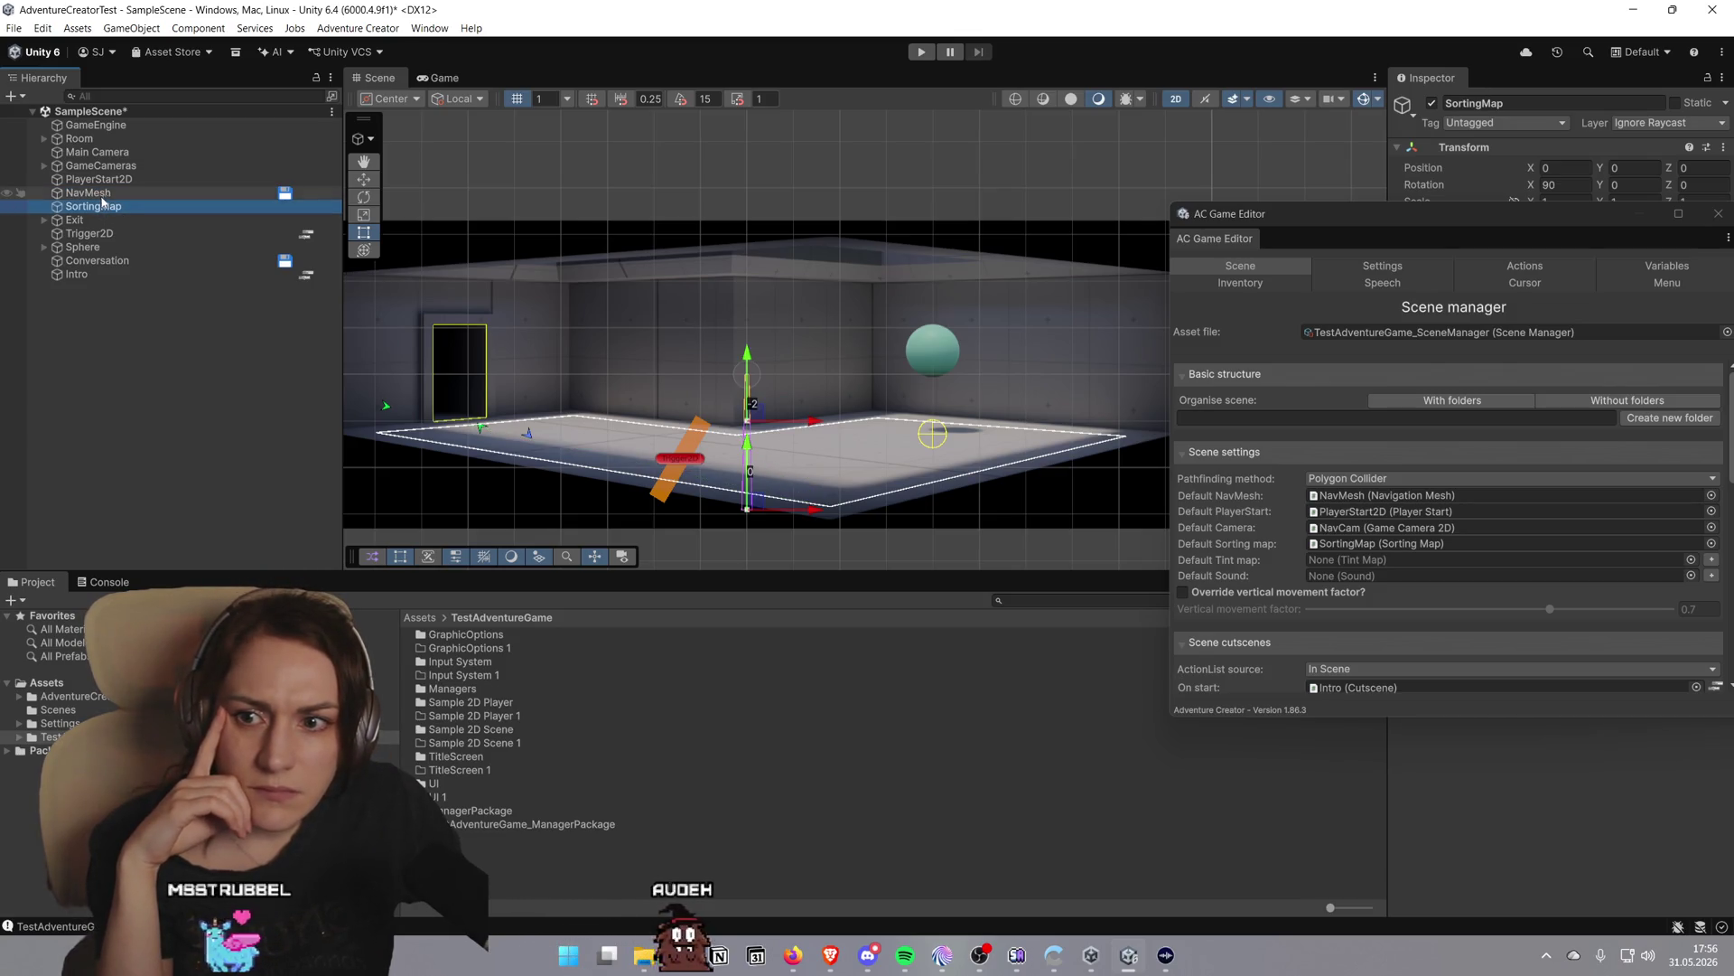
left_click(1315, 512)
left_click(139, 181)
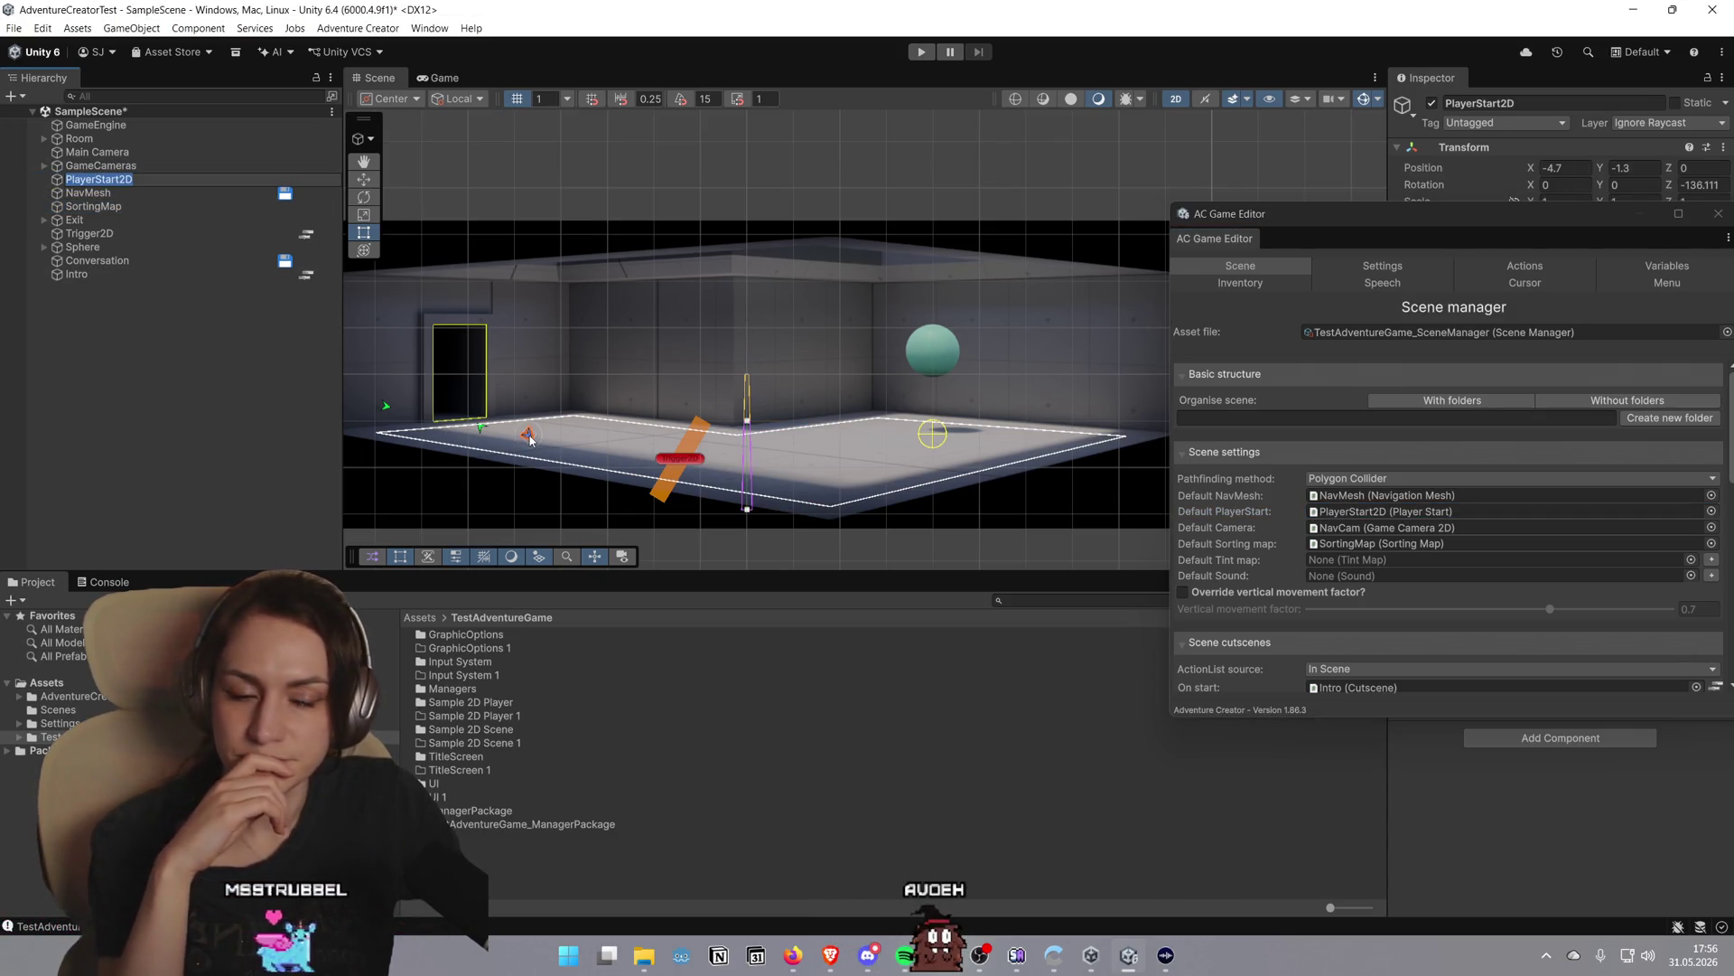
Reposition the AC Game Editor window, leaving PlayerStart2D's icon unchanged
mouse_move(1443, 215)
left_mouse_down()
mouse_move(1170, 388)
mouse_move(1125, 390)
left_mouse_up()
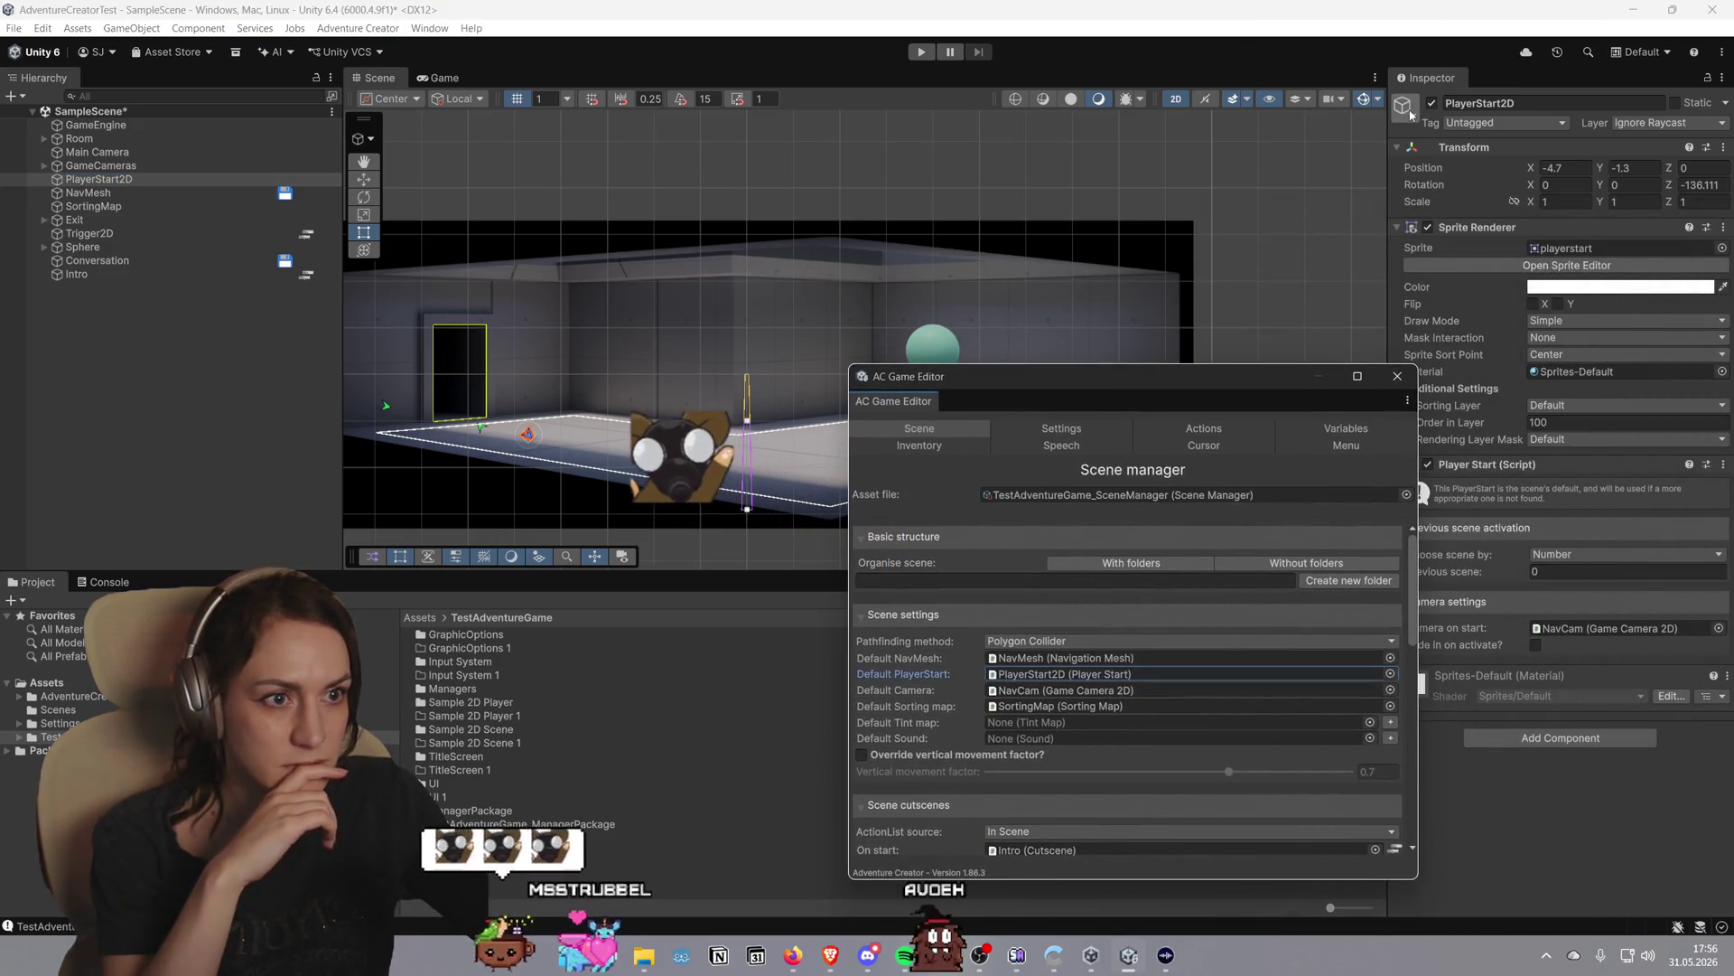
left_click(1409, 112)
key("Escape")
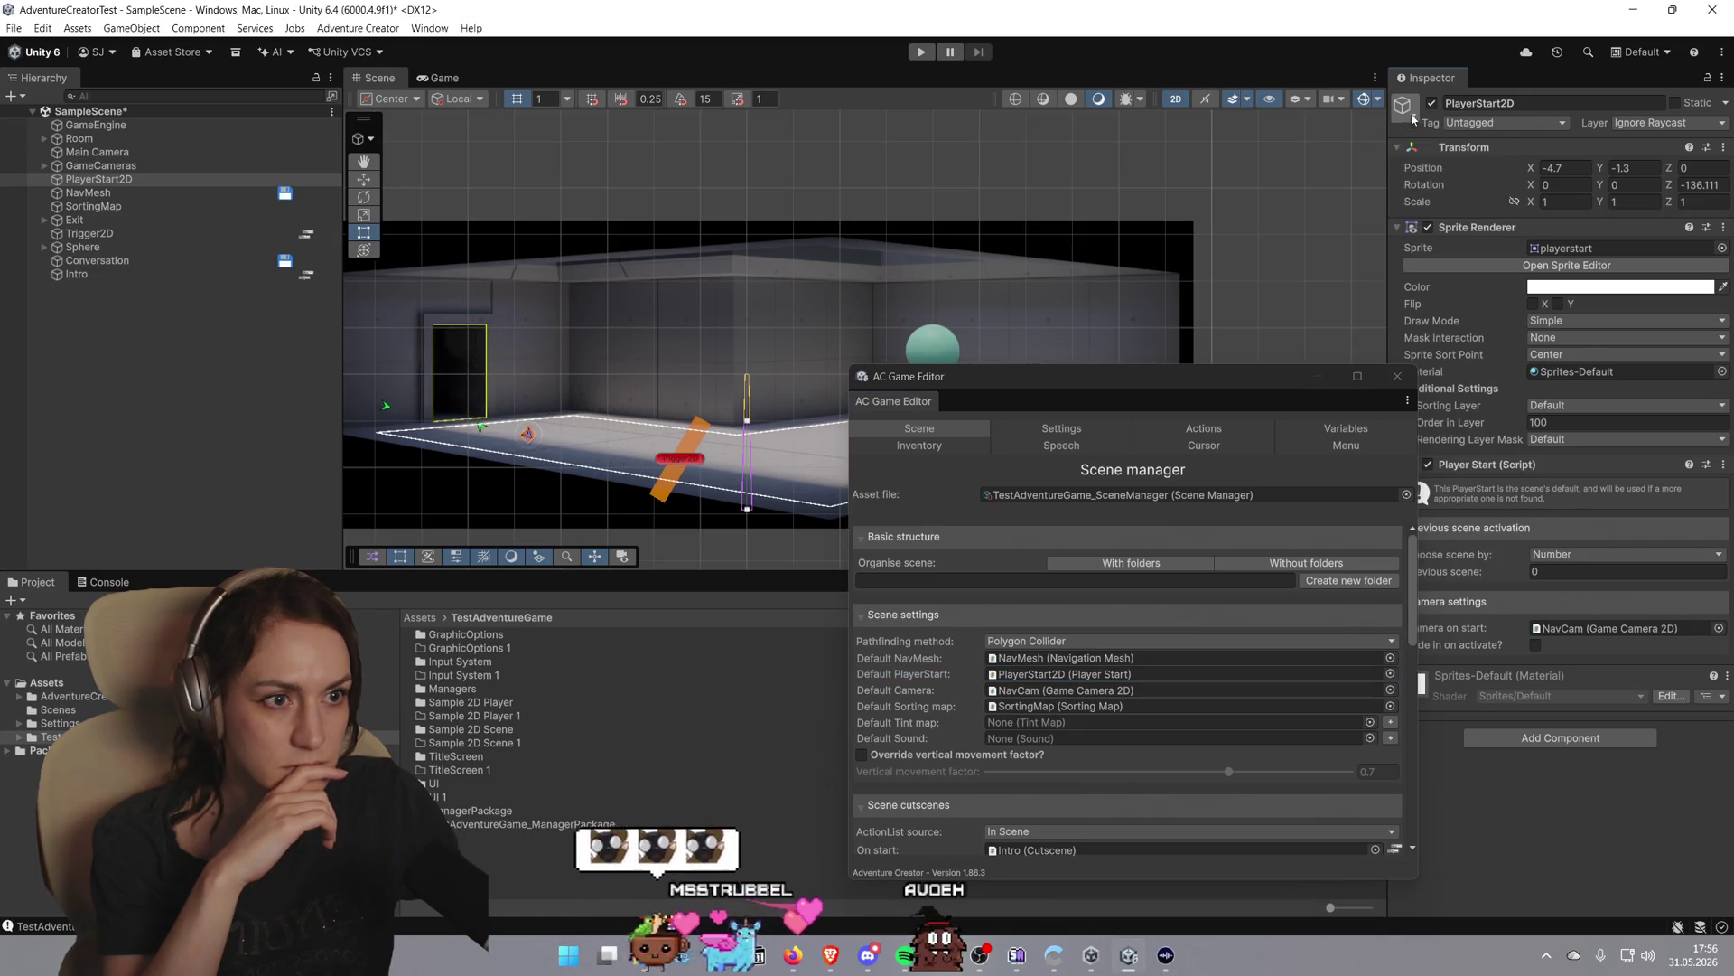
mouse_move(1179, 379)
left_mouse_down()
mouse_move(1345, 131)
mouse_move(1330, 164)
left_mouse_up()
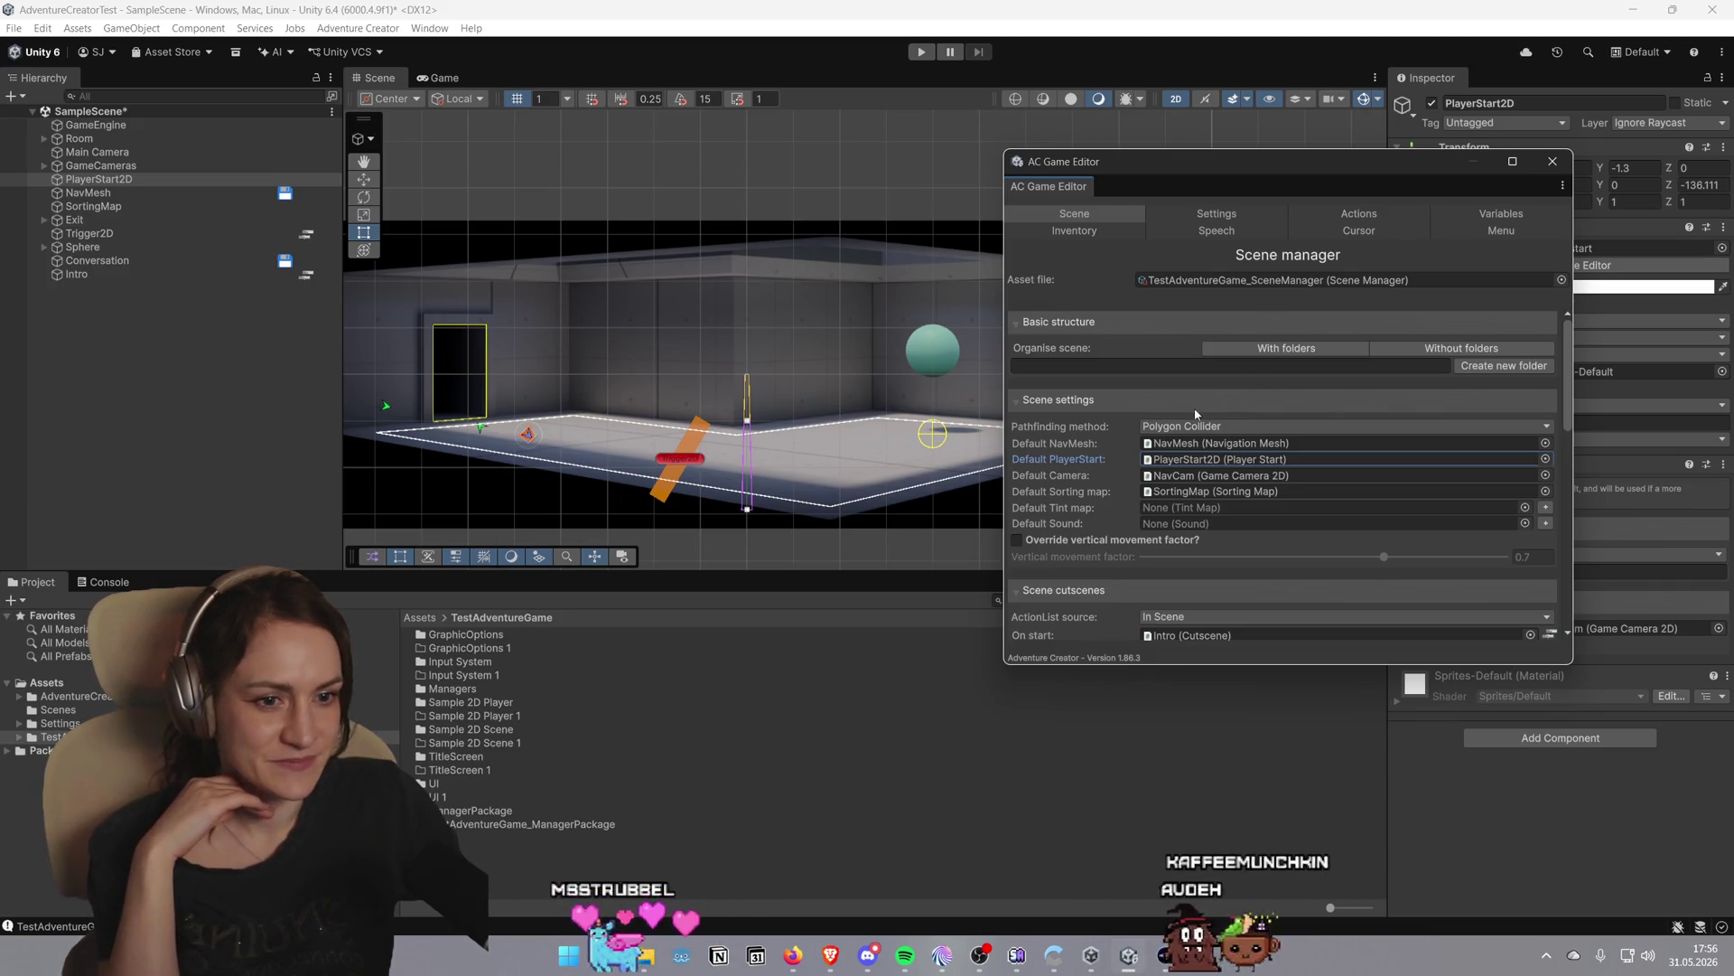
Ping the default camera NavCam, inspect SphereCam, then ping the default sorting map
left_click(1147, 478)
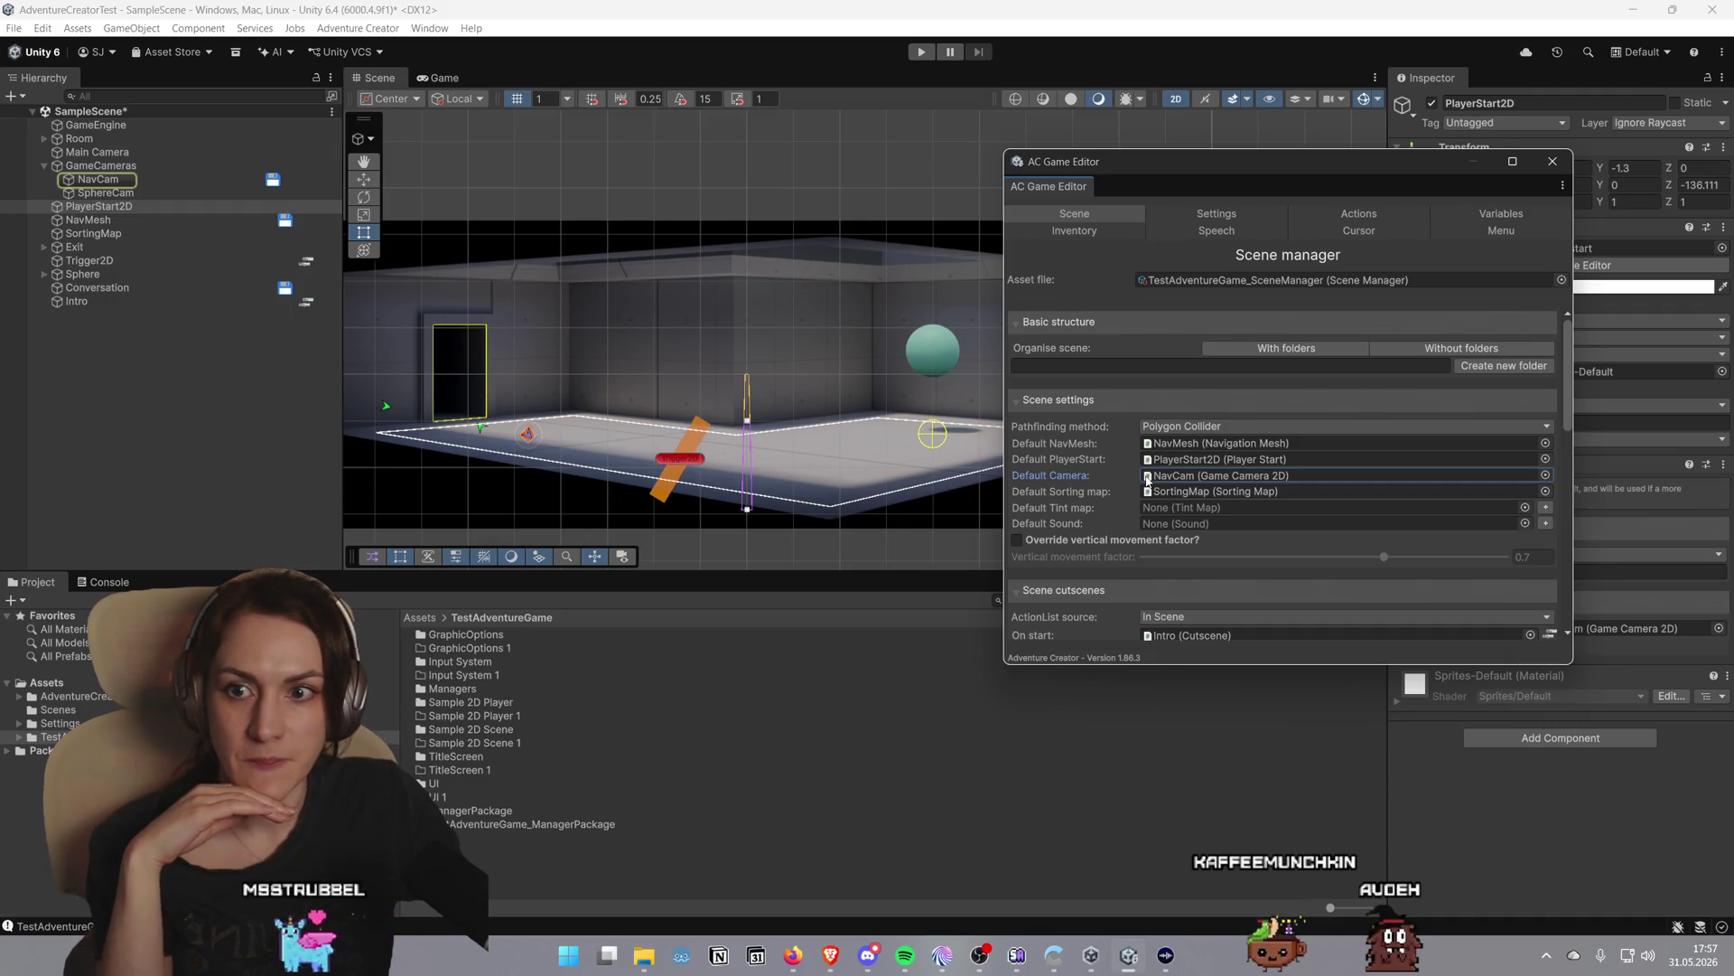
left_click(136, 193)
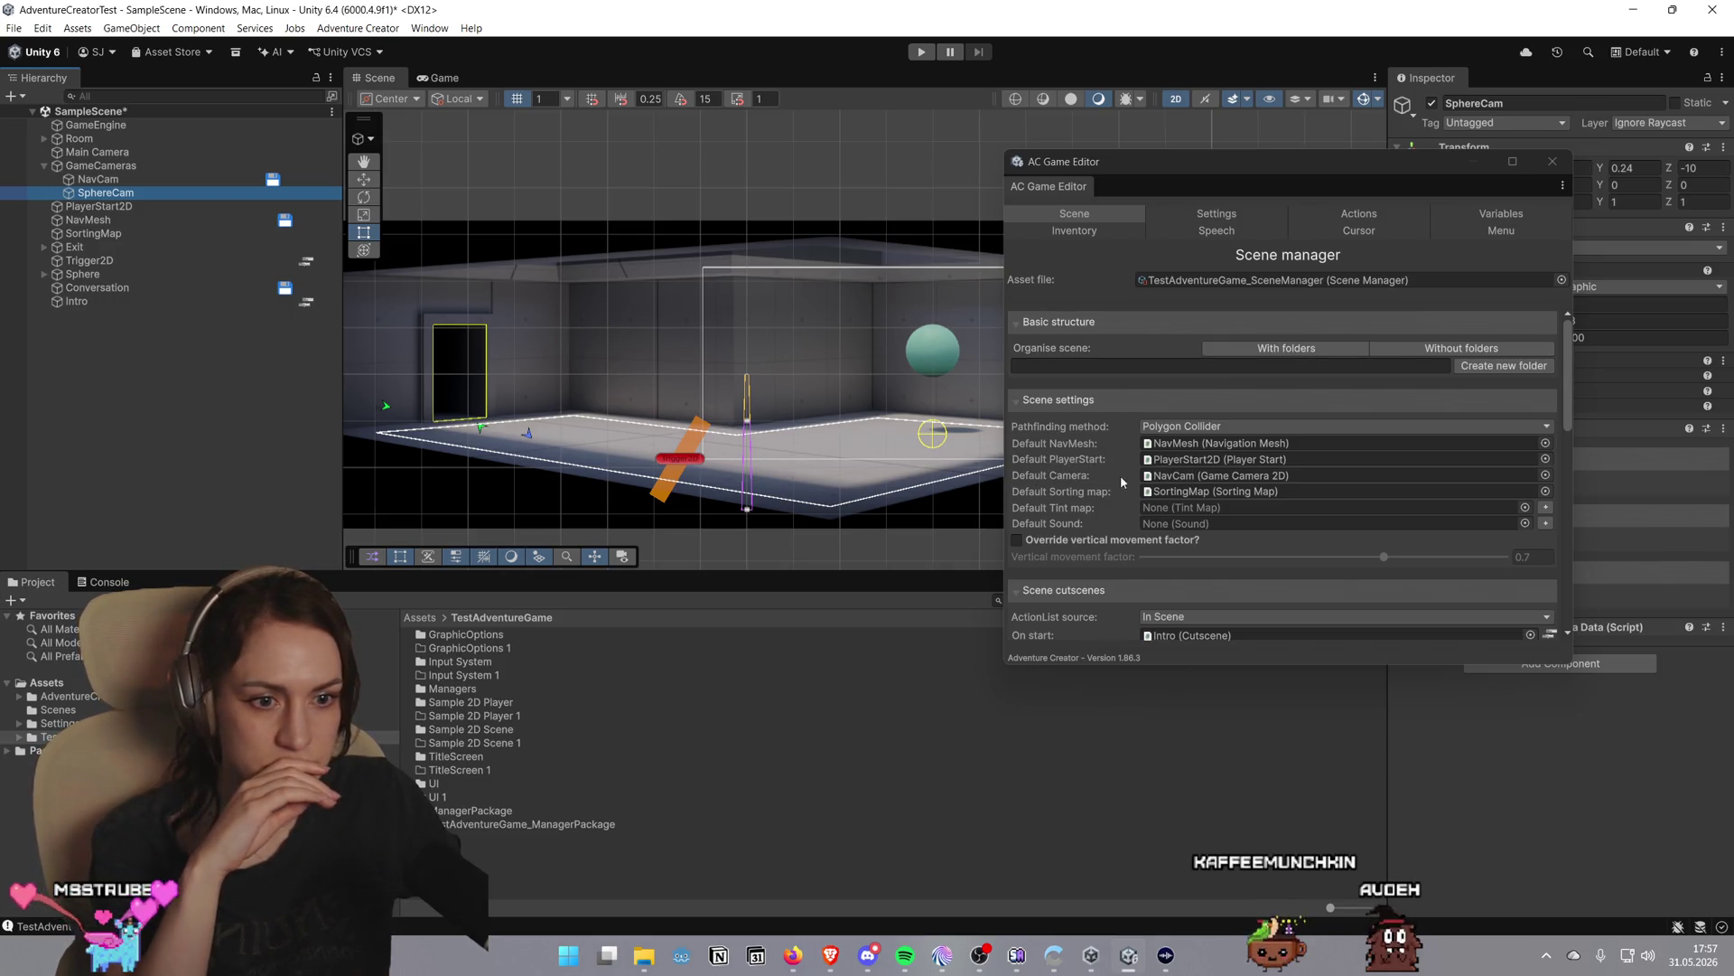
left_click(1144, 494)
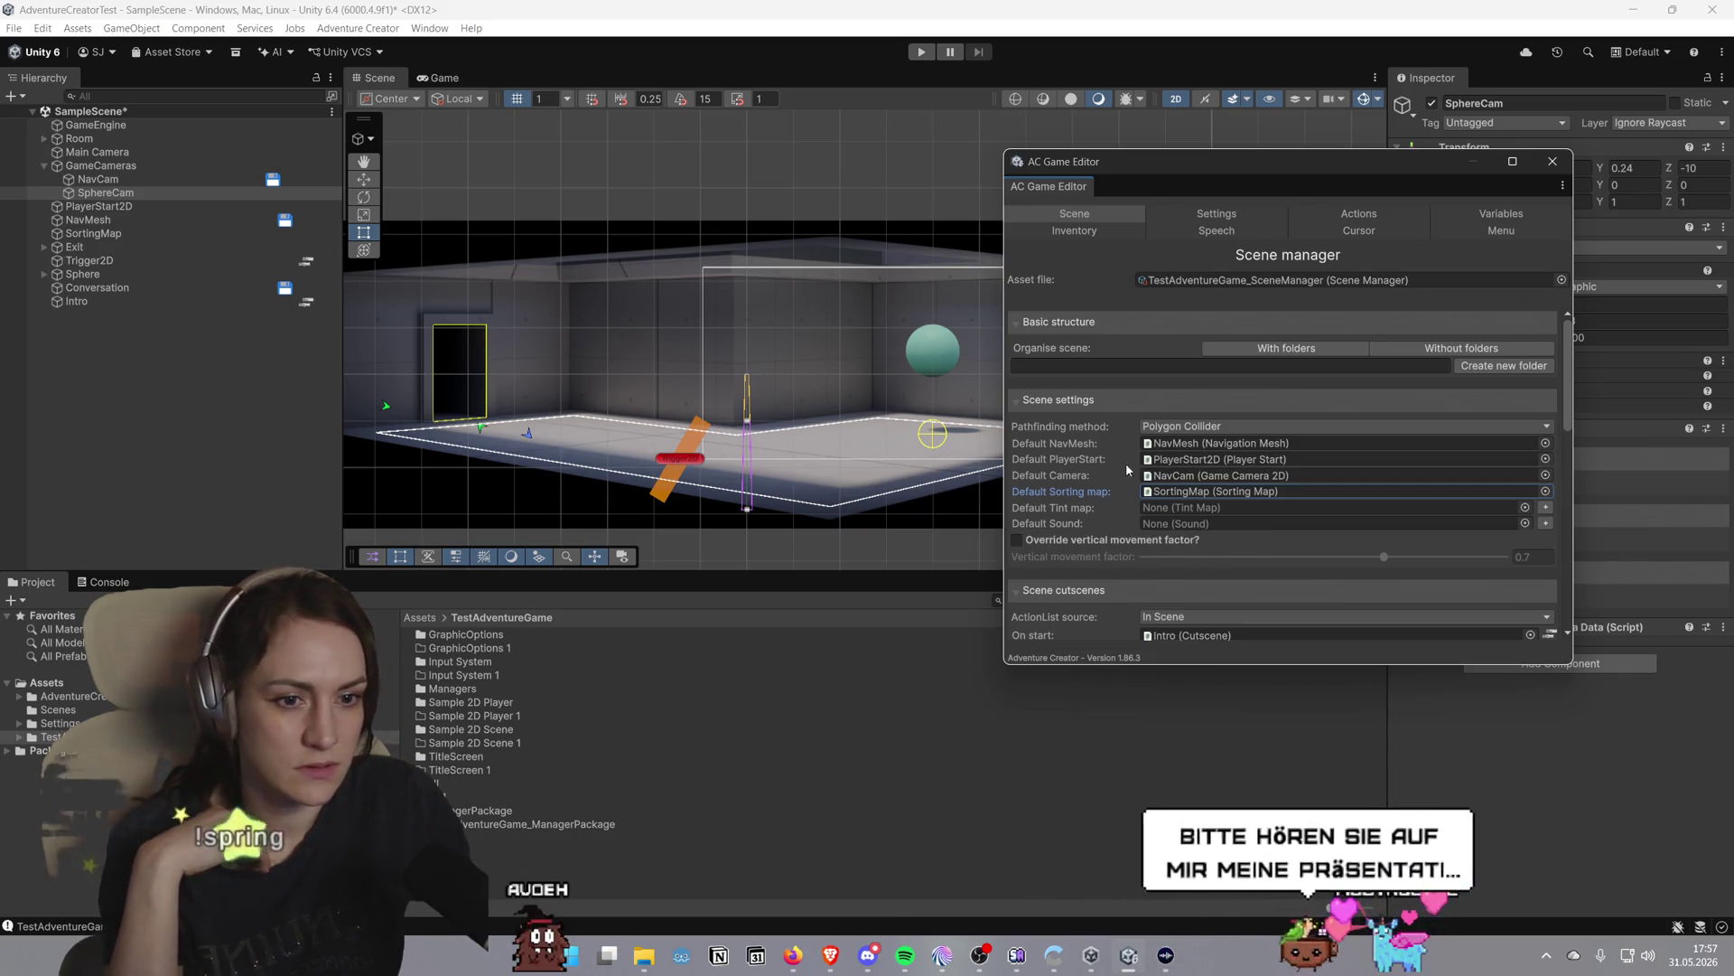
scroll(1118, 453, "down", 3)
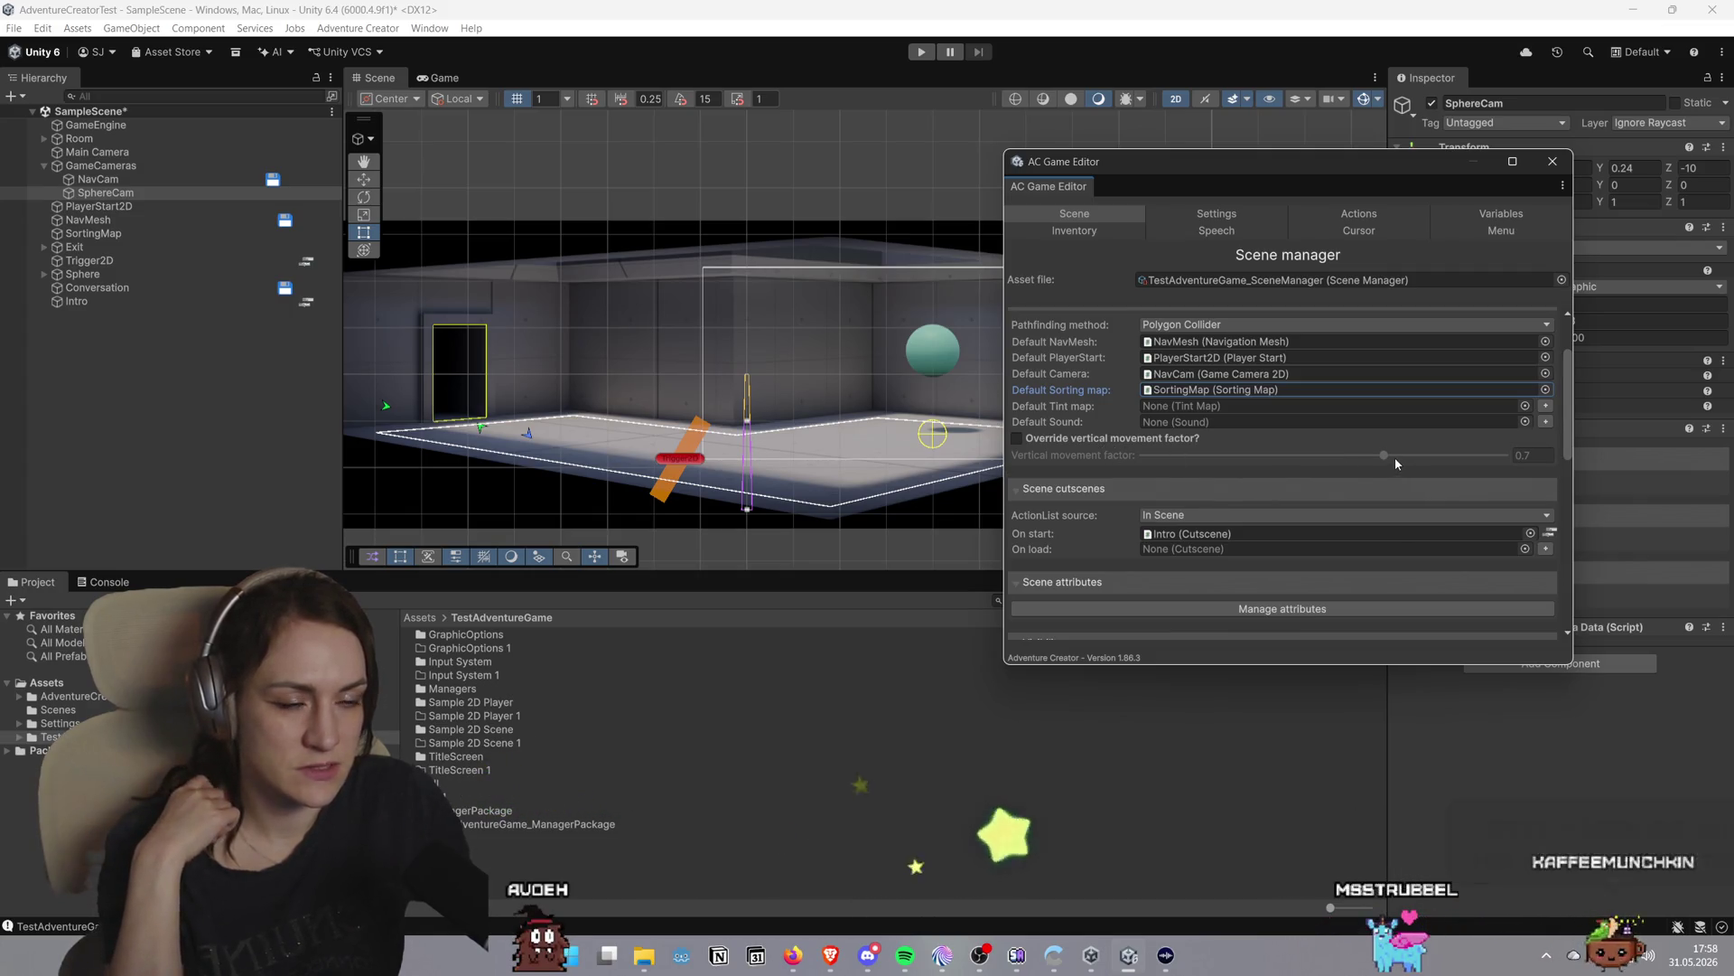
scroll(1394, 462, "up", 3)
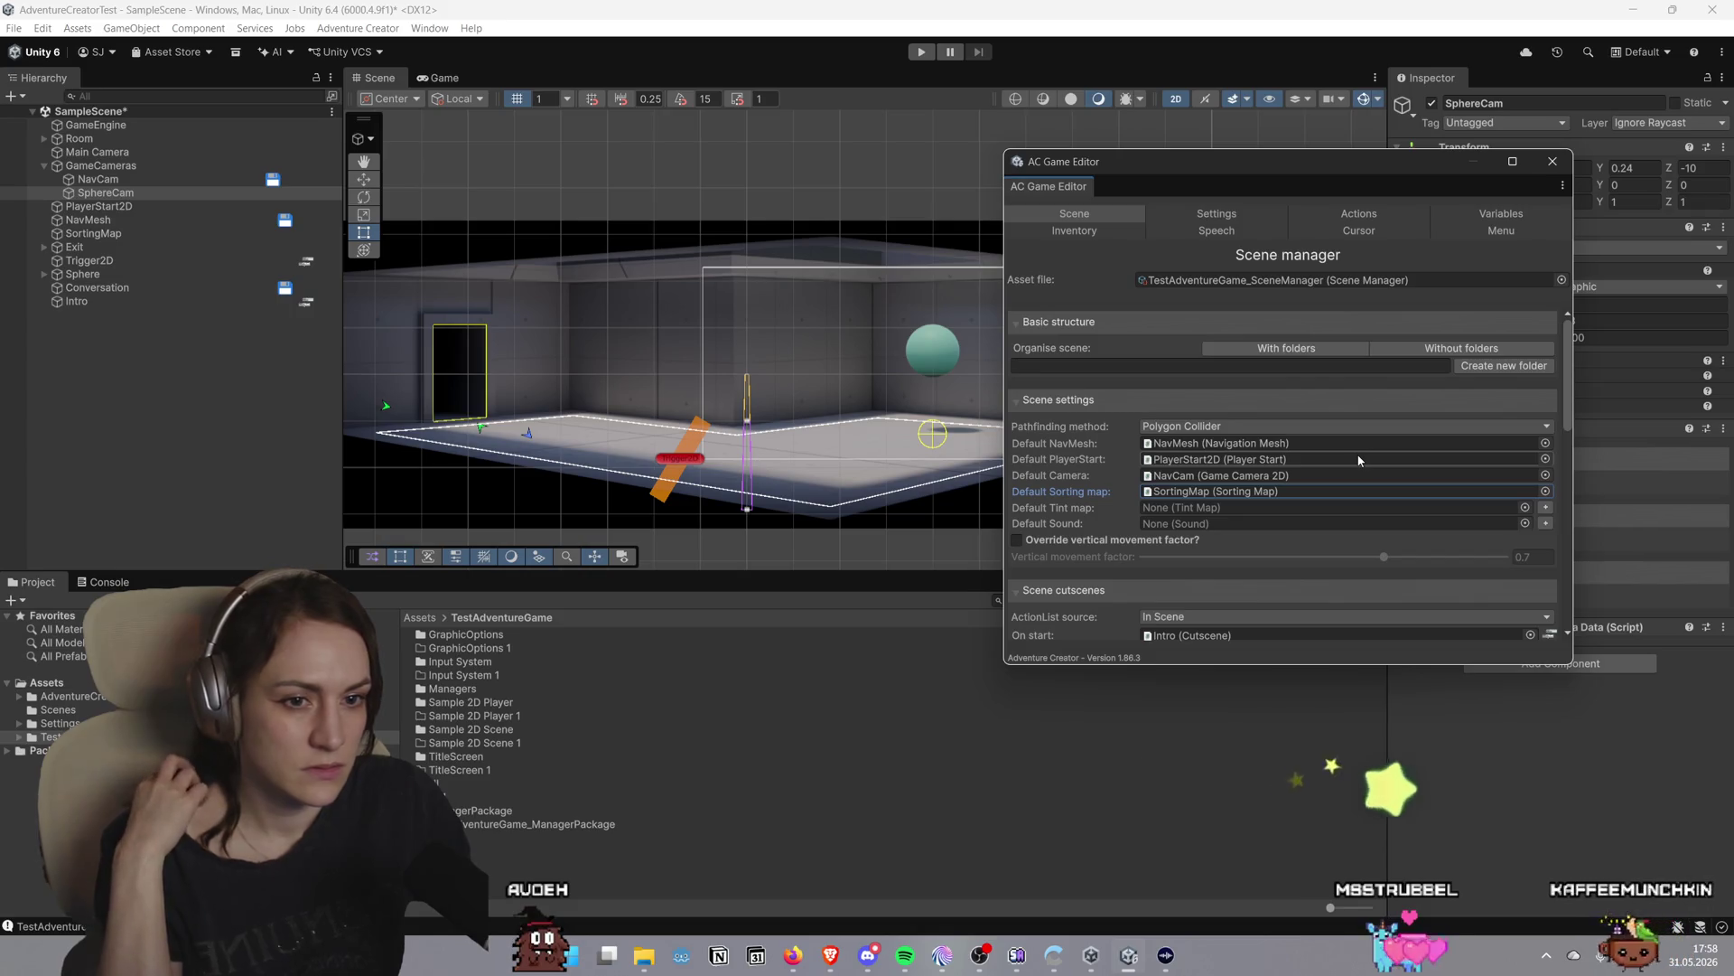
scroll(1138, 409, "down", 6)
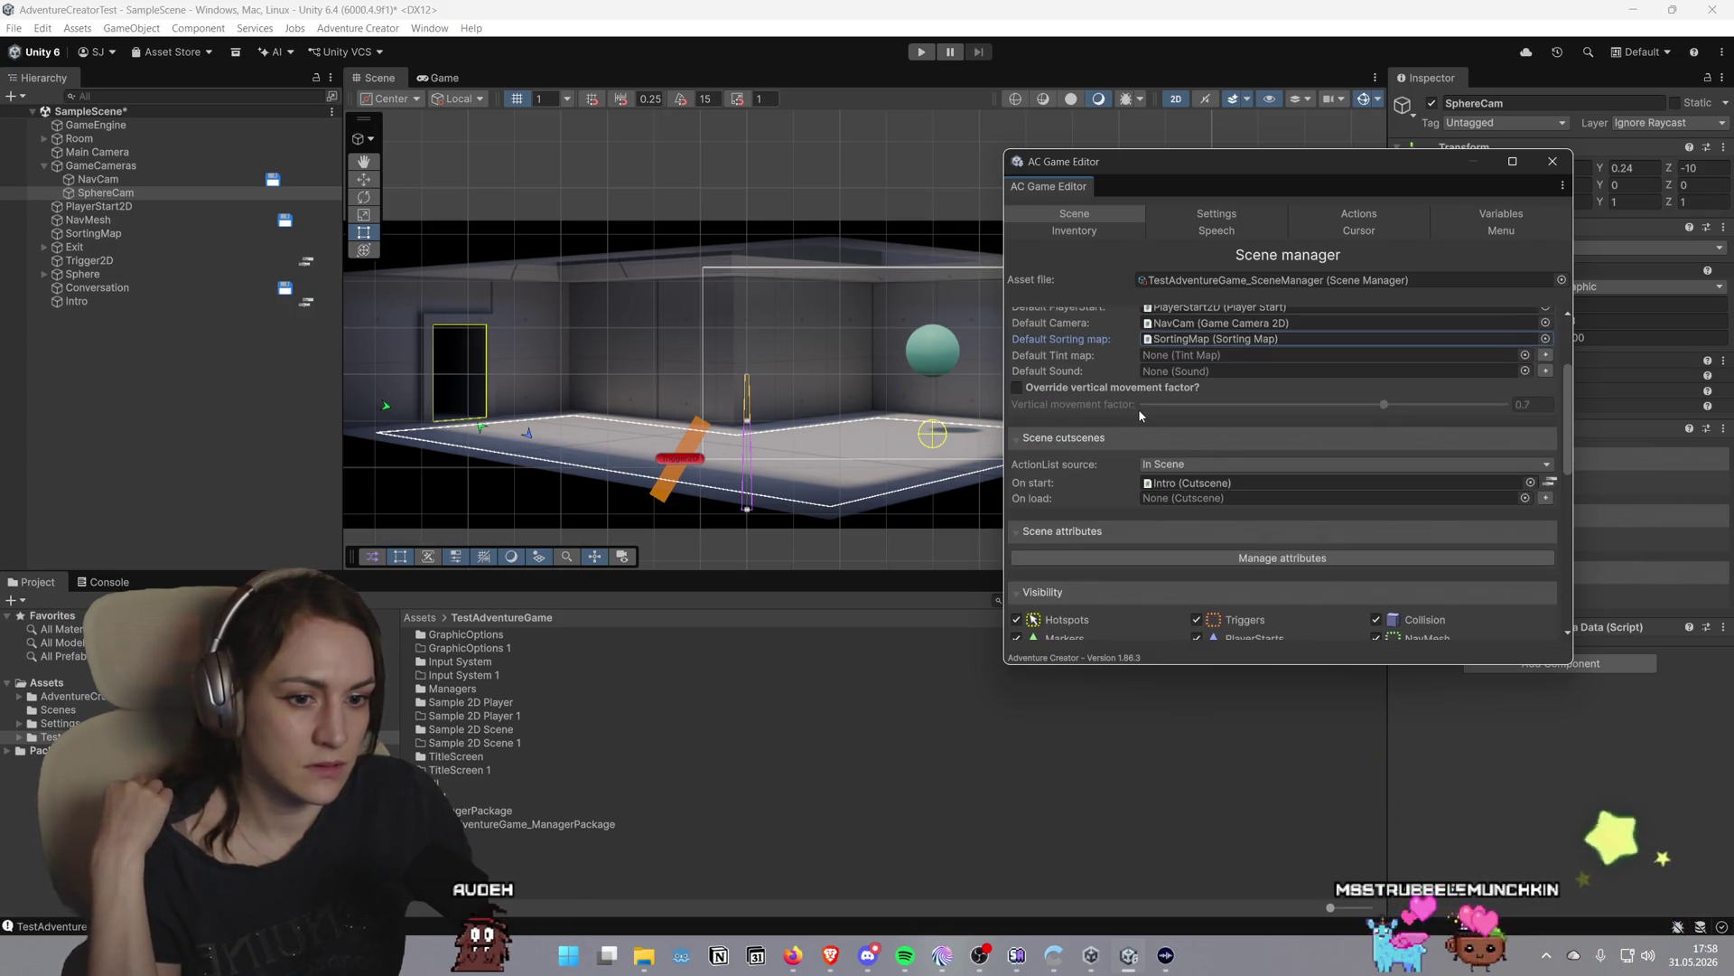
scroll(1141, 414, "down", 2)
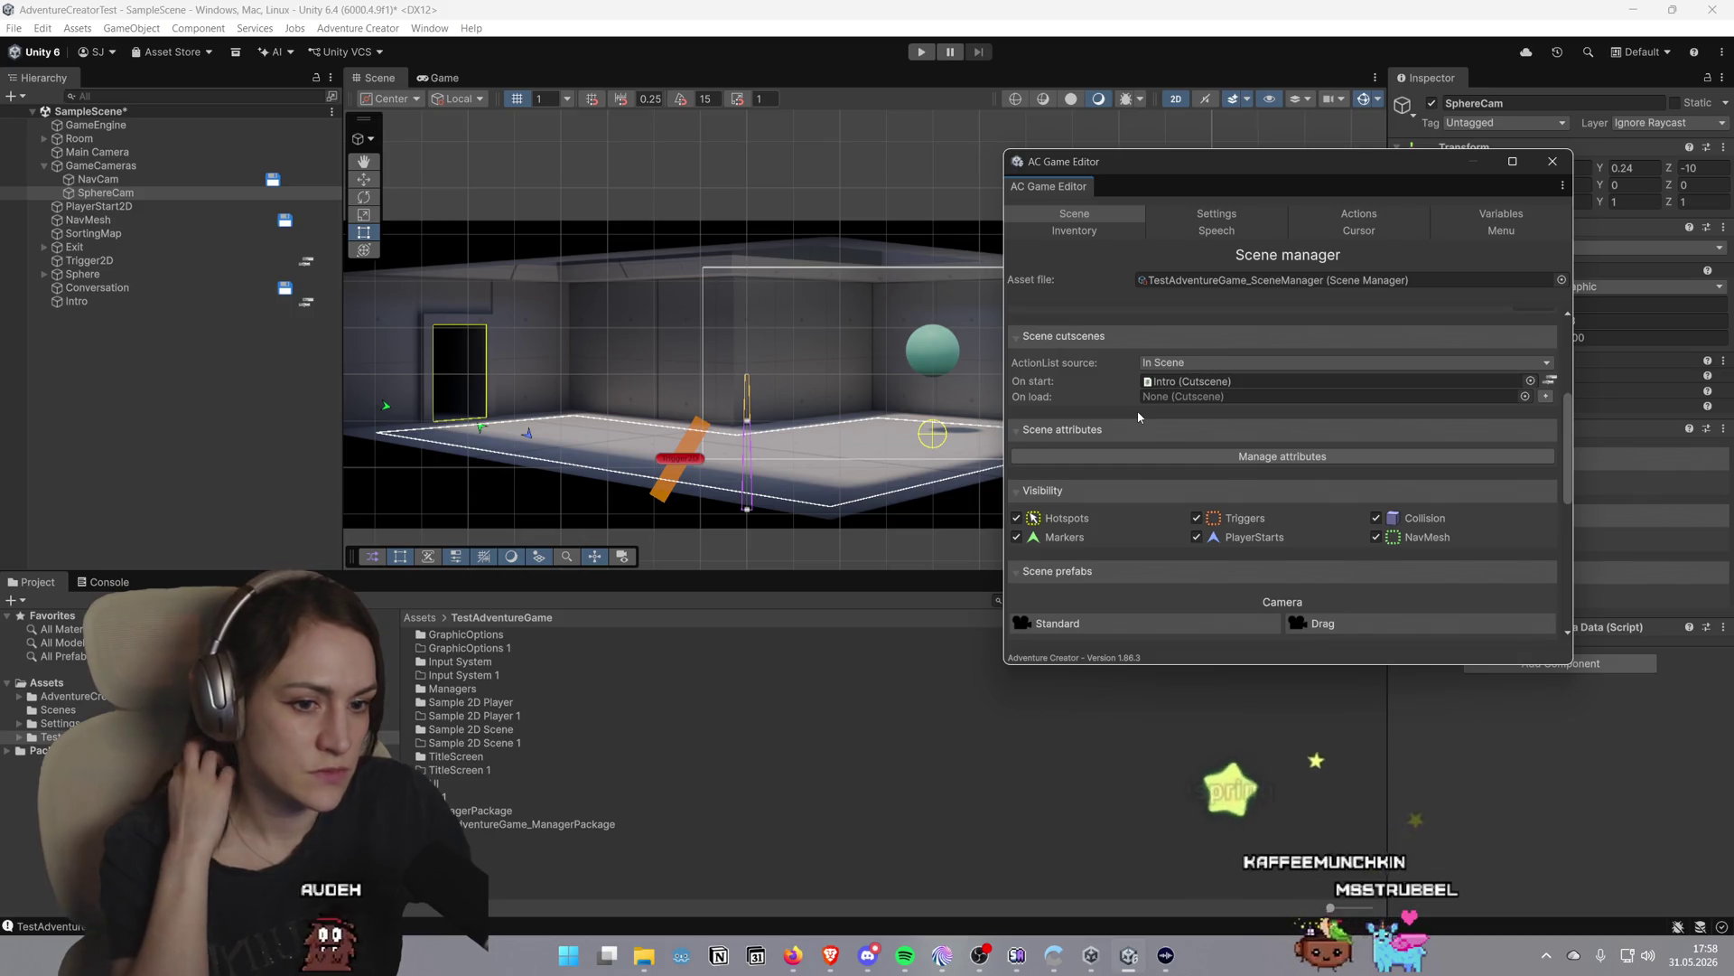
scroll(1140, 416, "down", 1)
scroll(1135, 417, "down", 3)
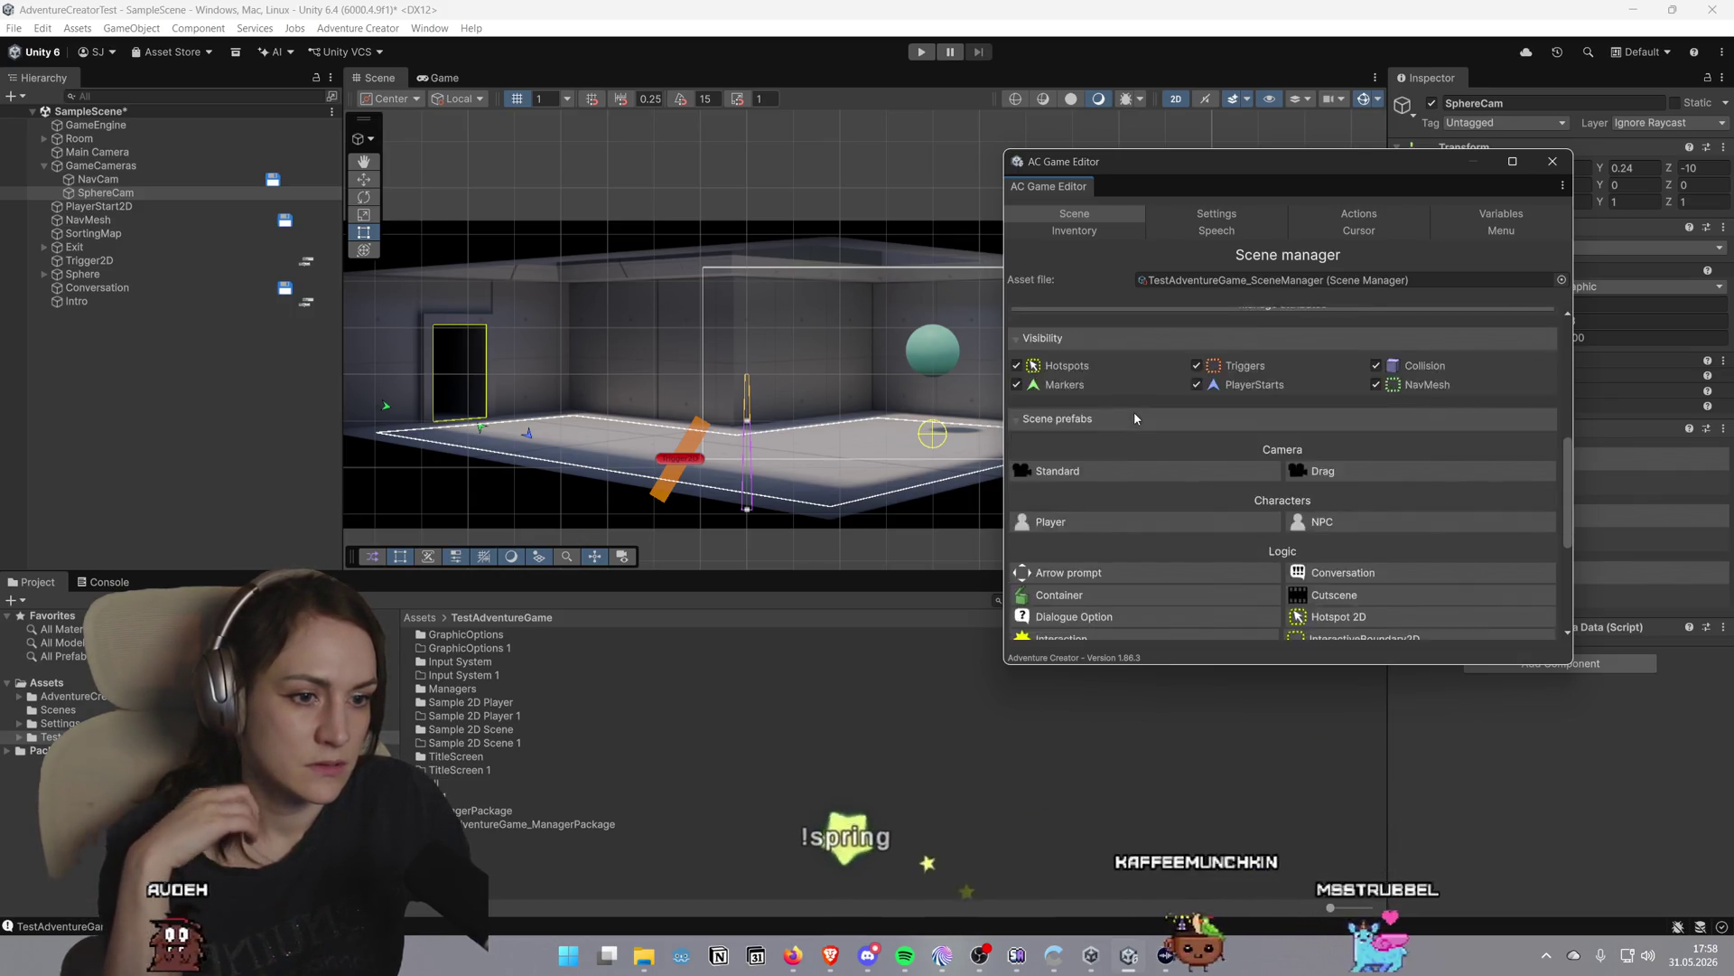
scroll(1134, 410, "down", 5)
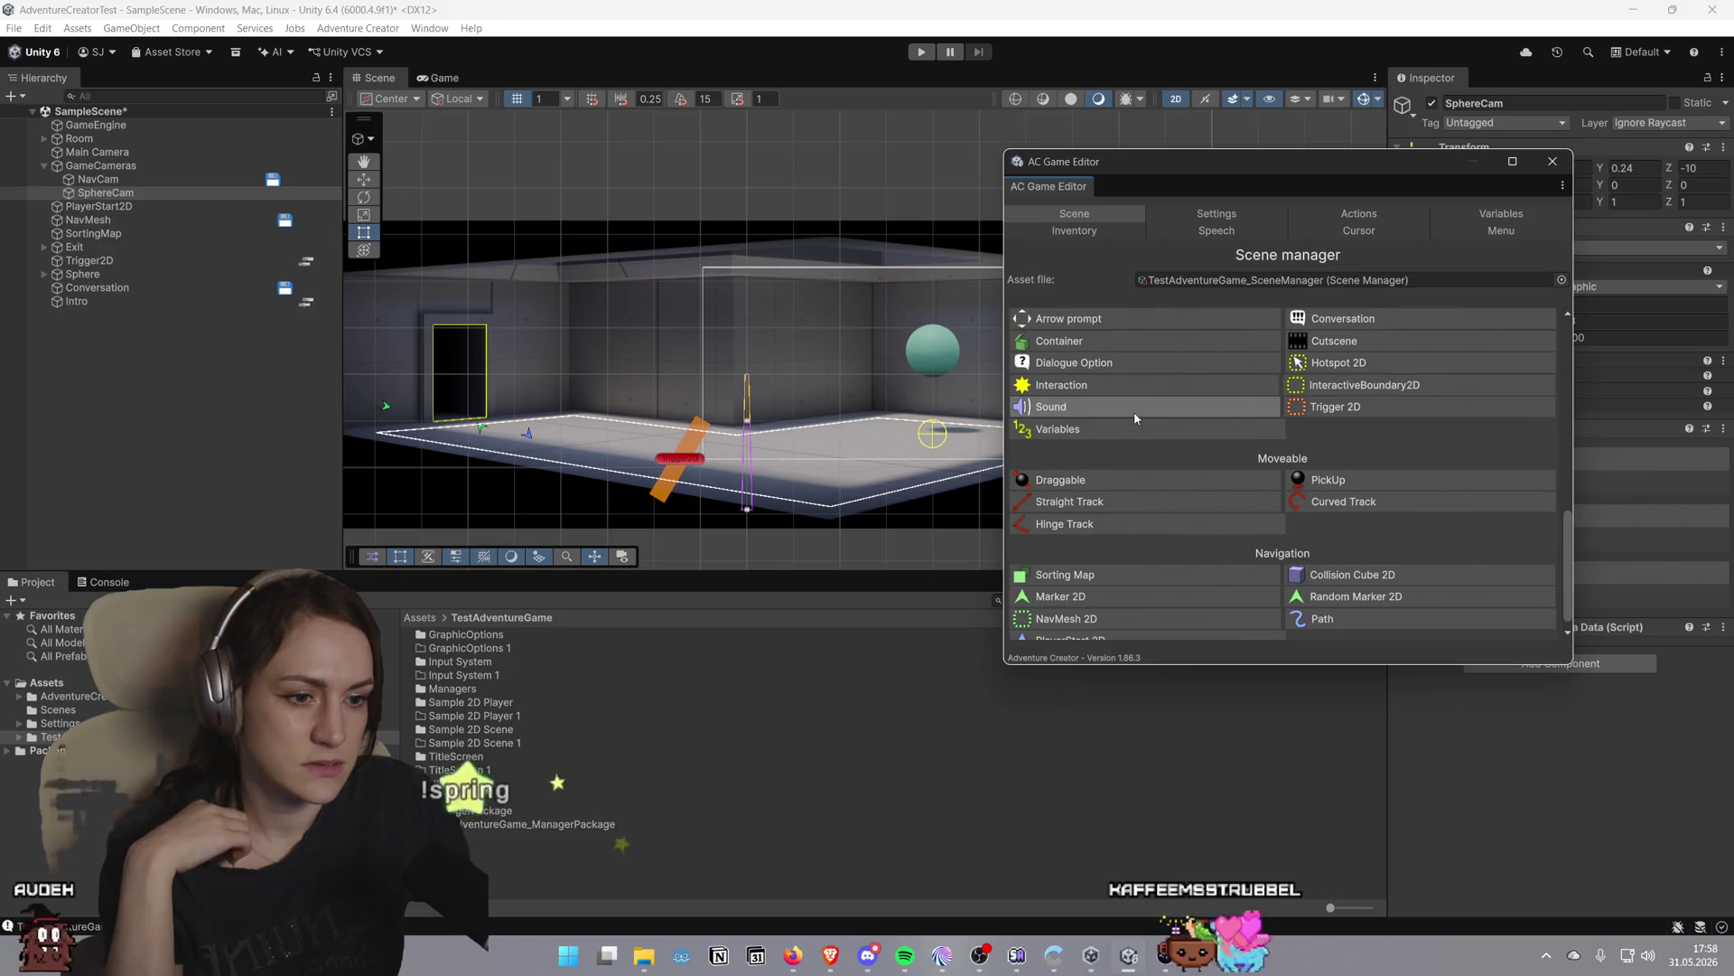
scroll(1132, 418, "up", 9)
scroll(1131, 421, "up", 4)
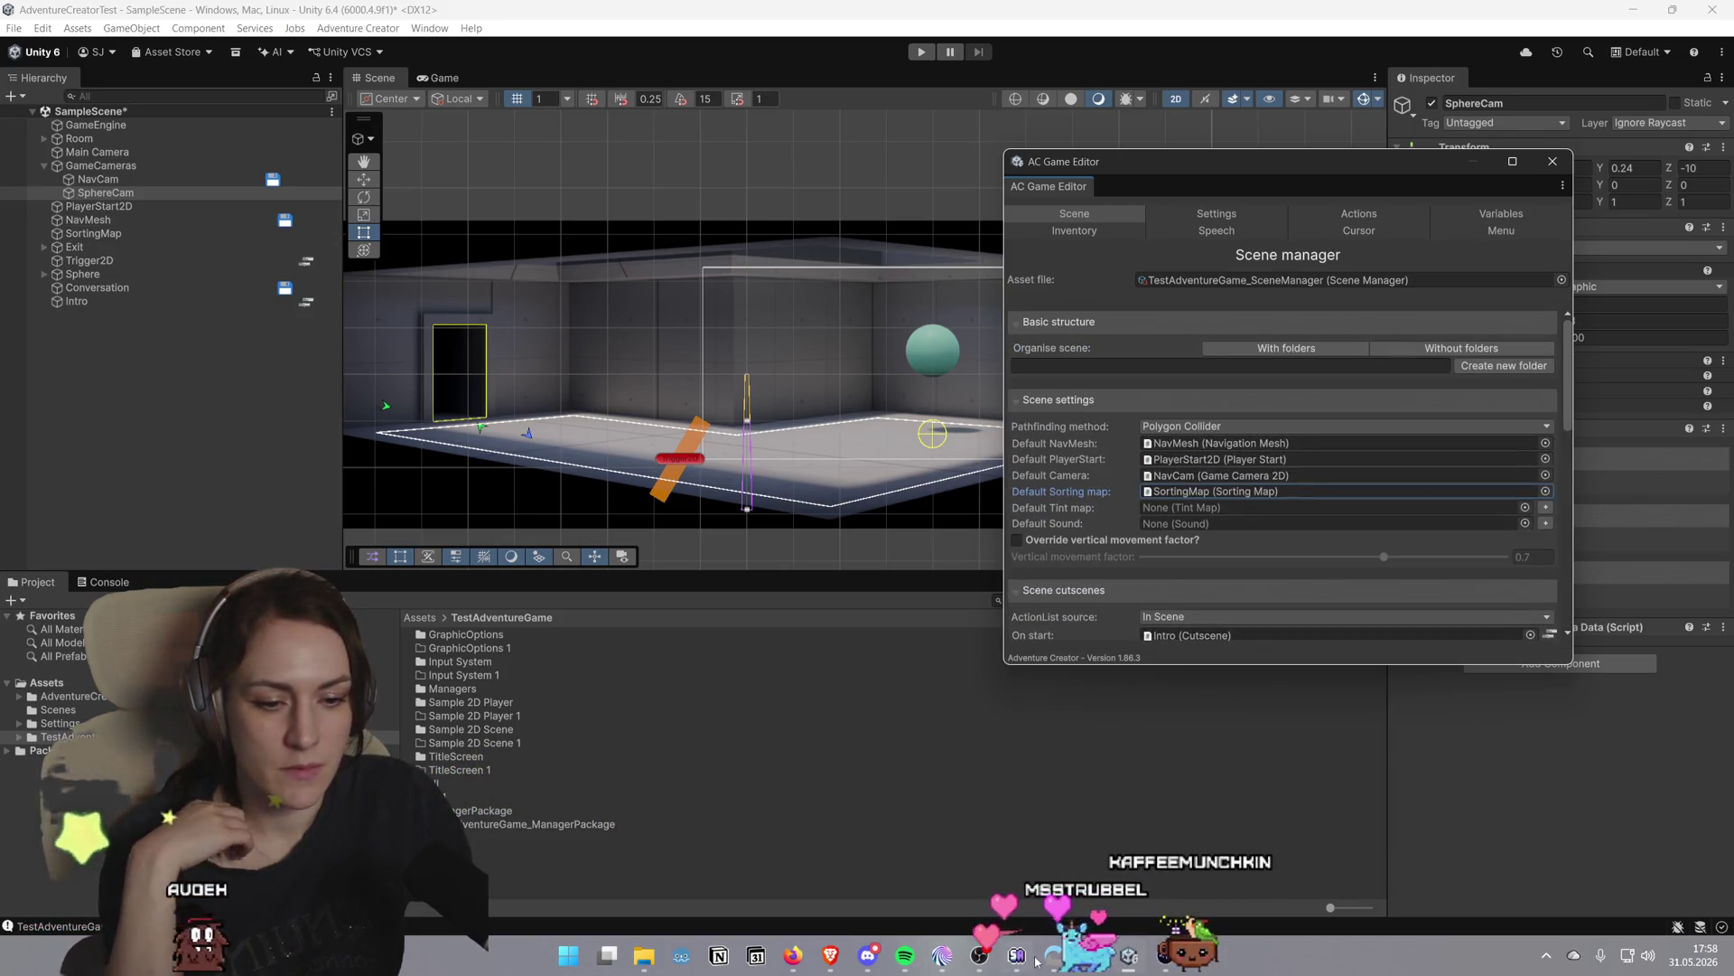
mouse_move(830, 955)
left_click(928, 872)
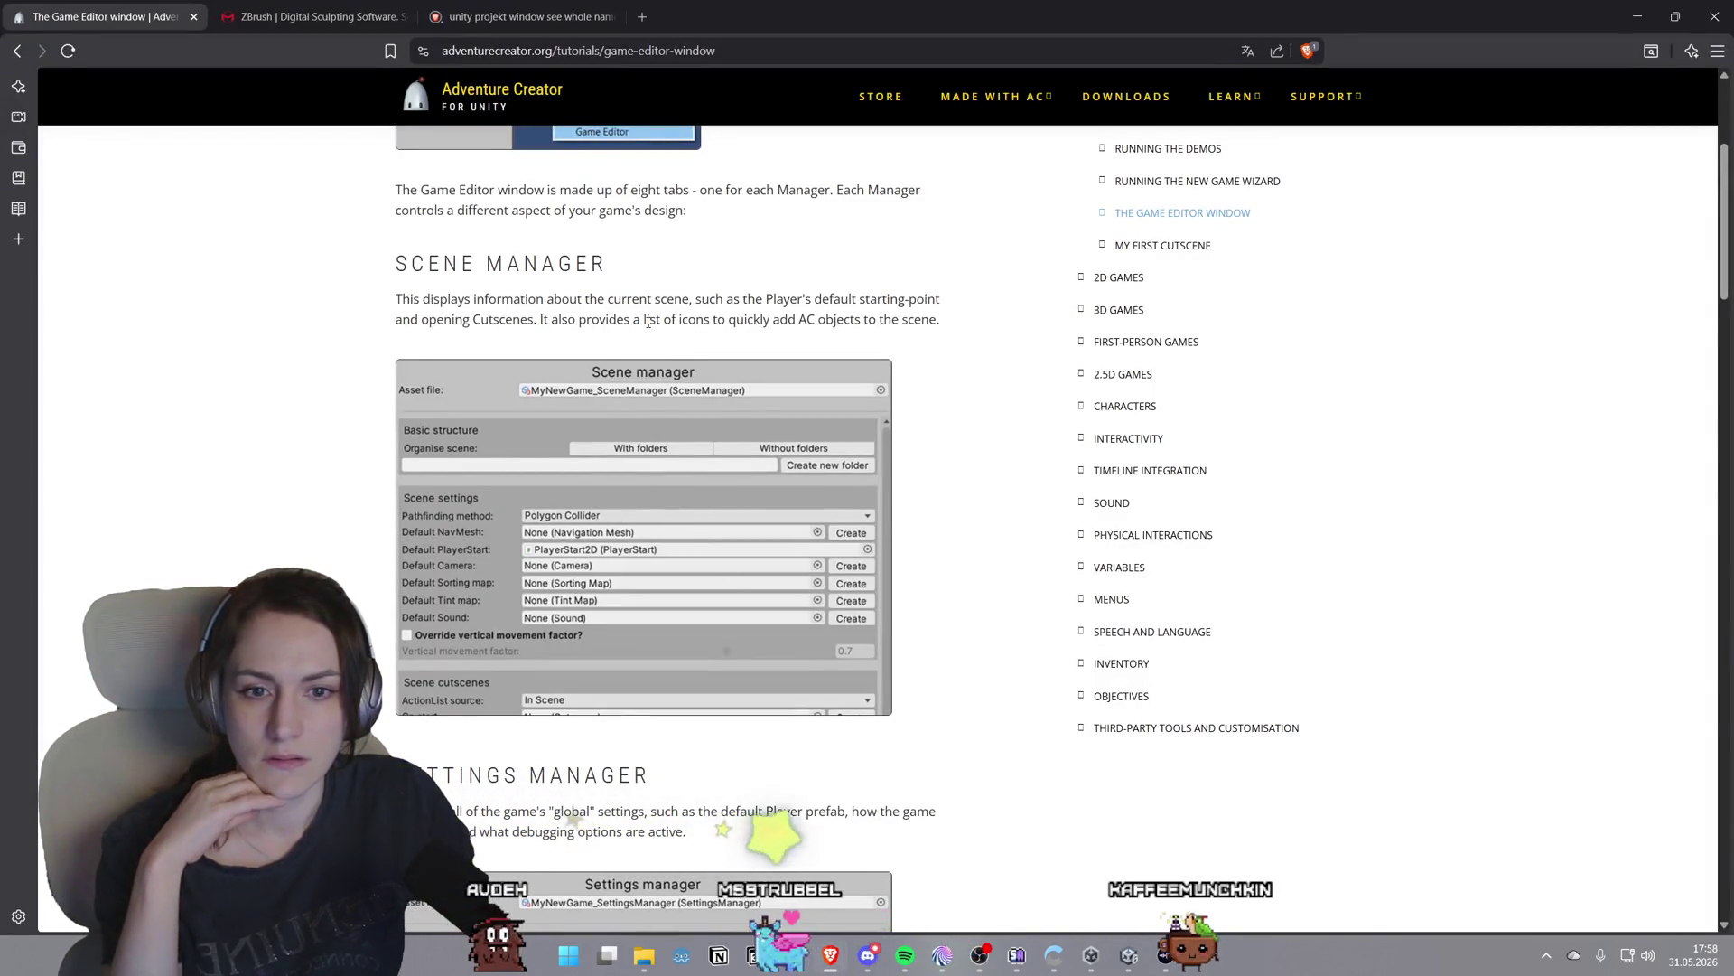
scroll(723, 380, "down", 1)
scroll(723, 380, "down", 4)
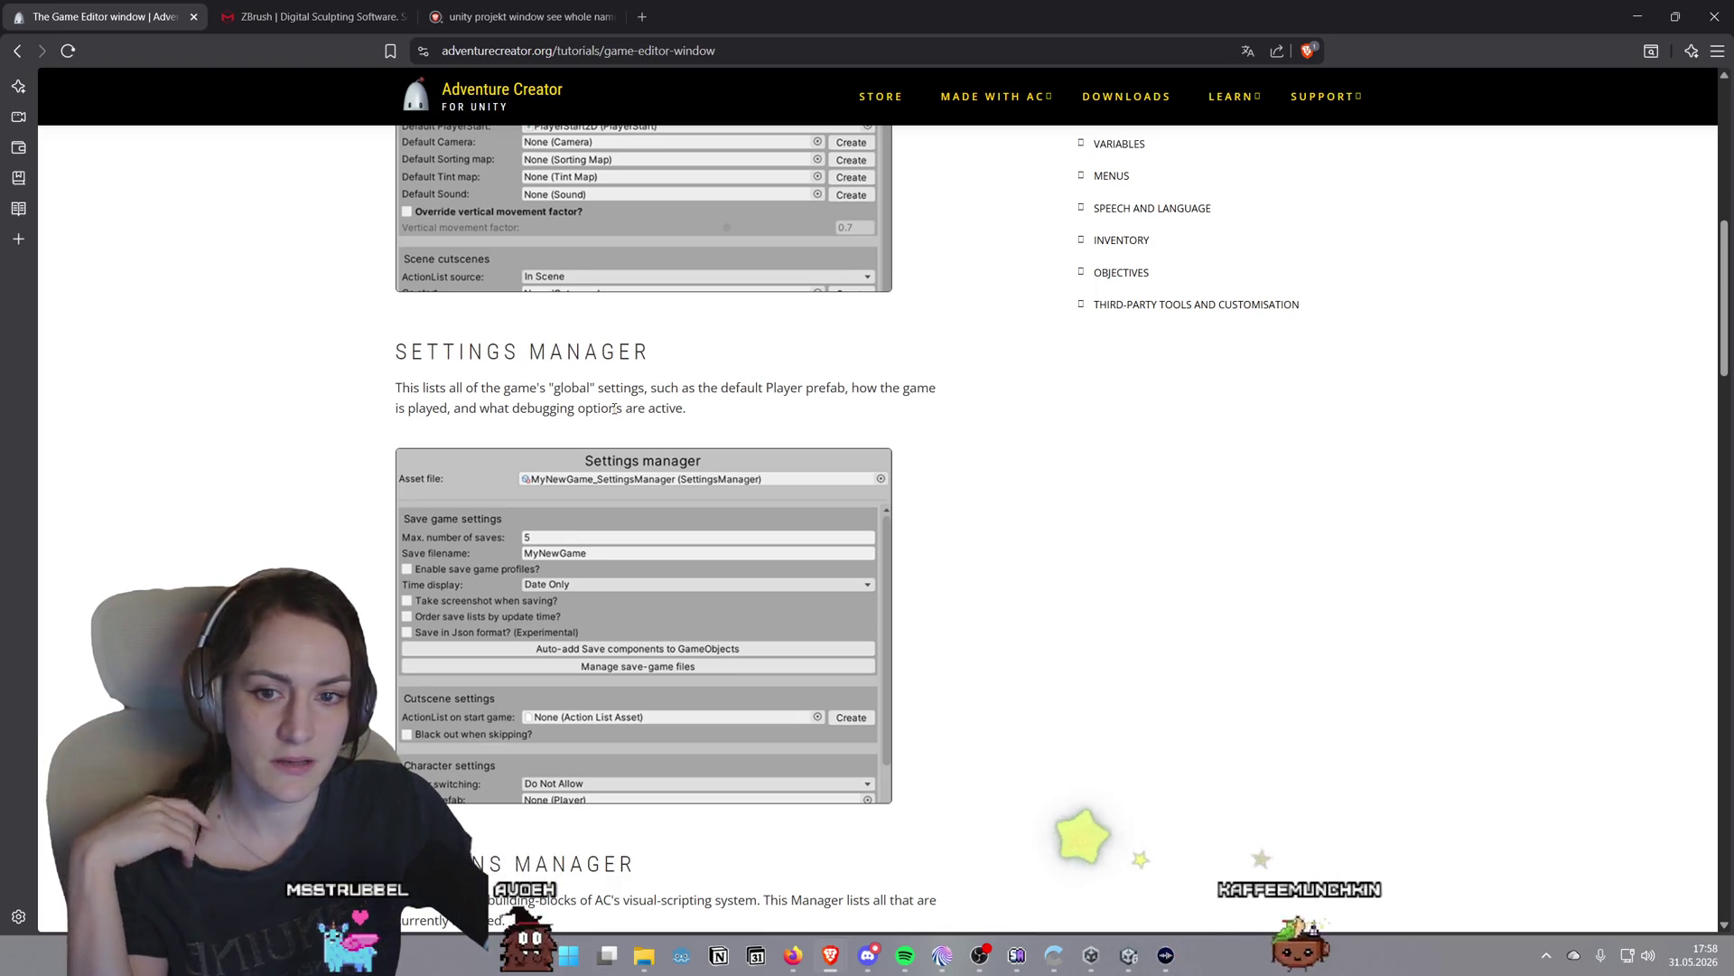
scroll(940, 449, "down", 1)
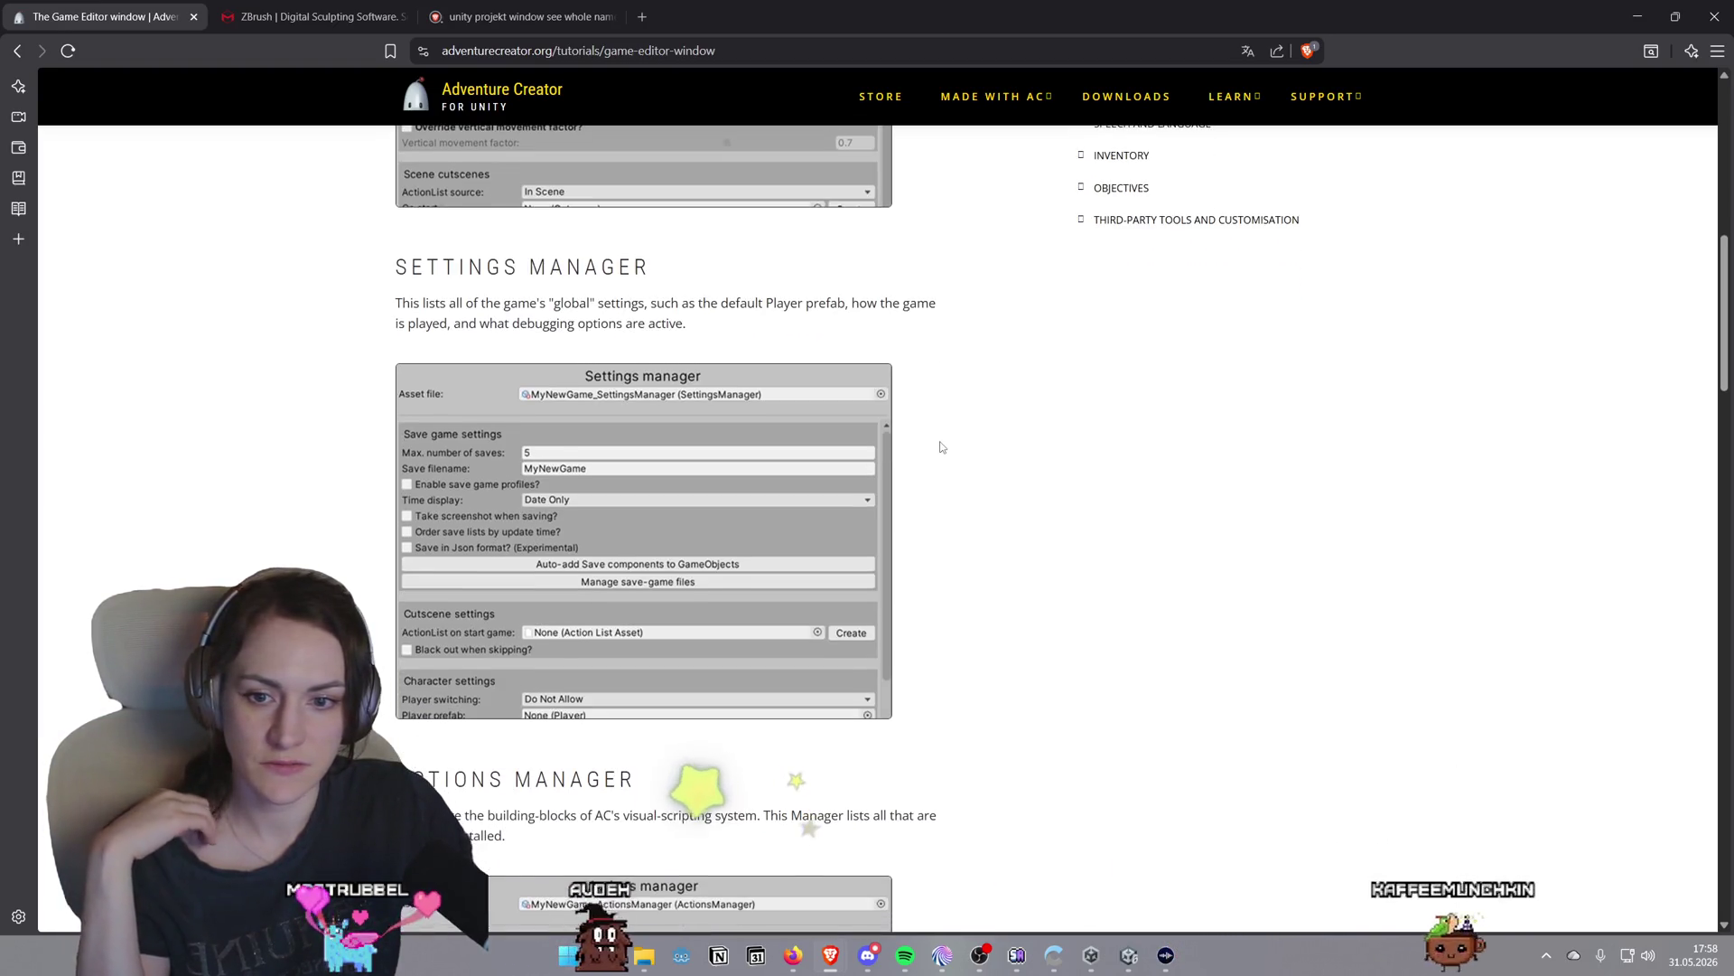
key("alt+Tab")
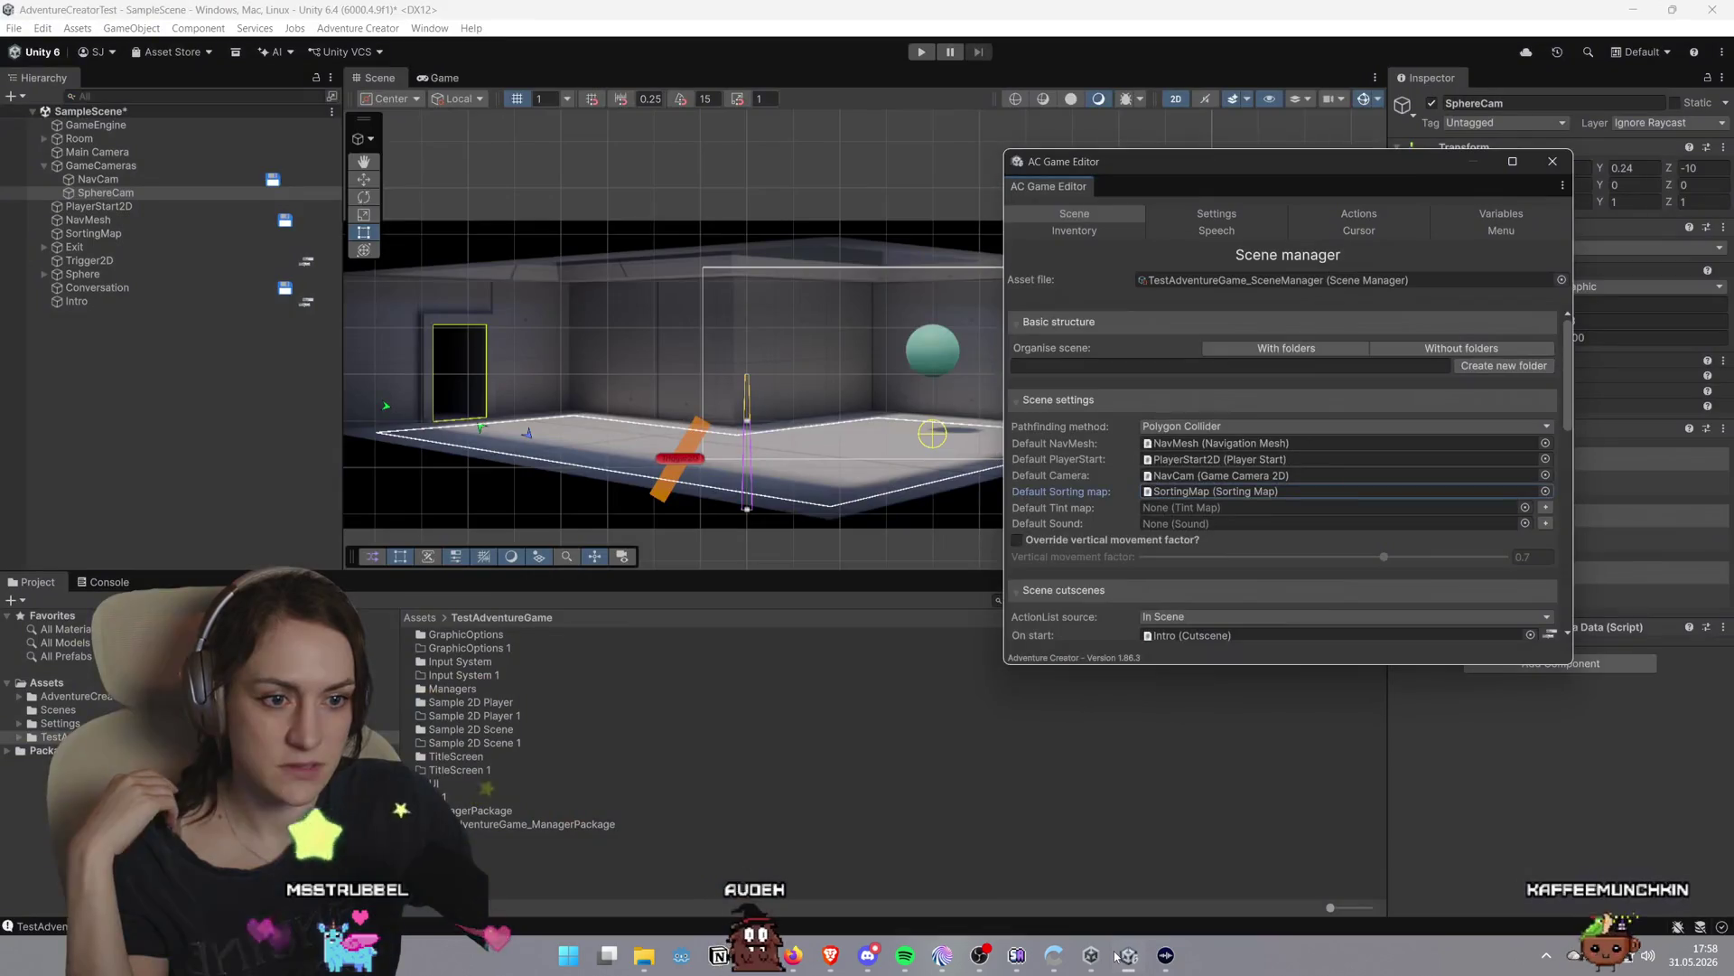
Open the Settings manager and keep Save screenshots at Never
left_click(1217, 214)
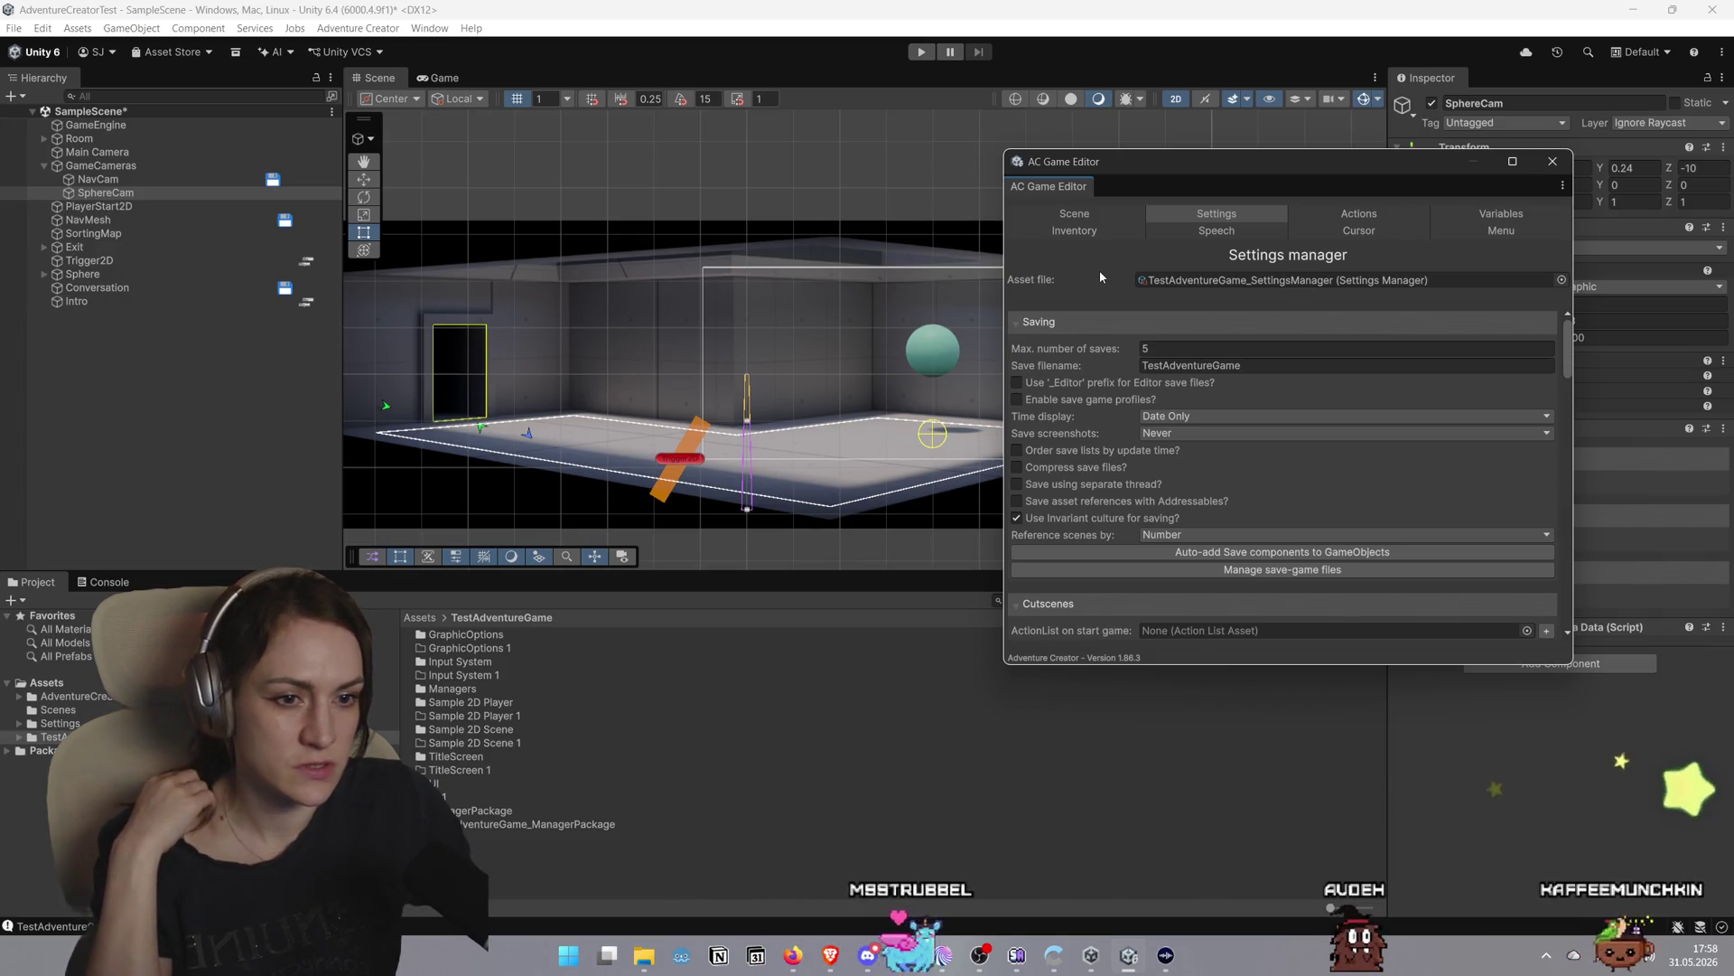
scroll(1099, 358, "down", 2)
left_click(1226, 383)
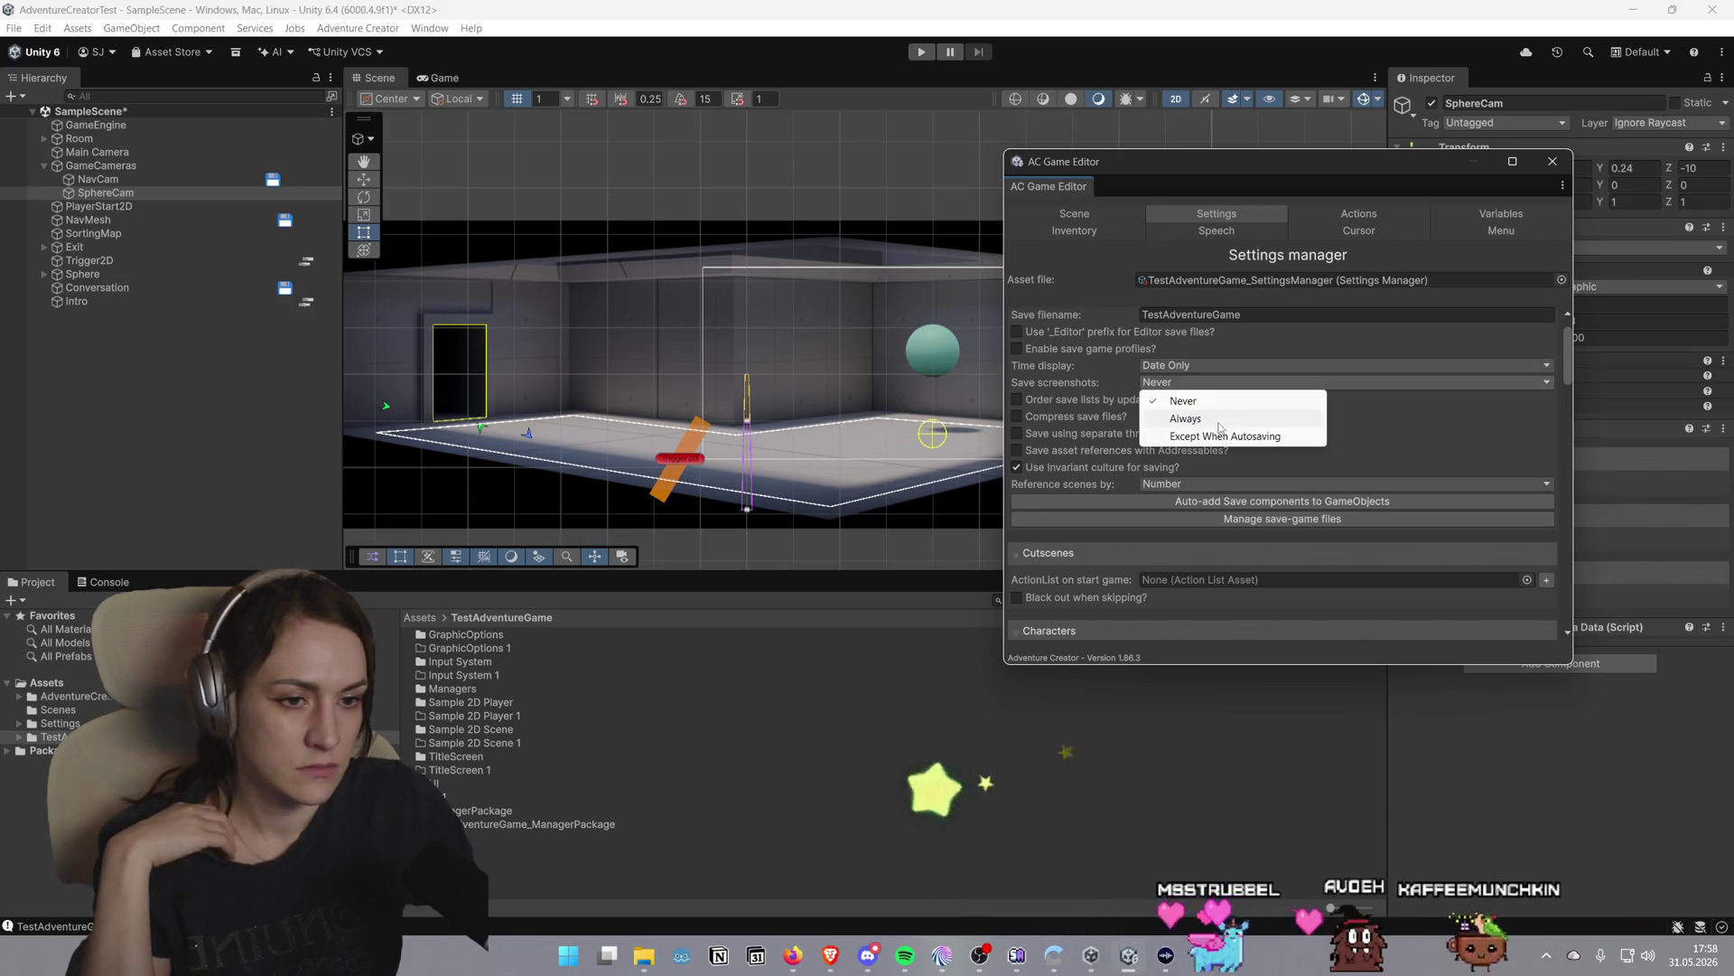
left_click(1099, 386)
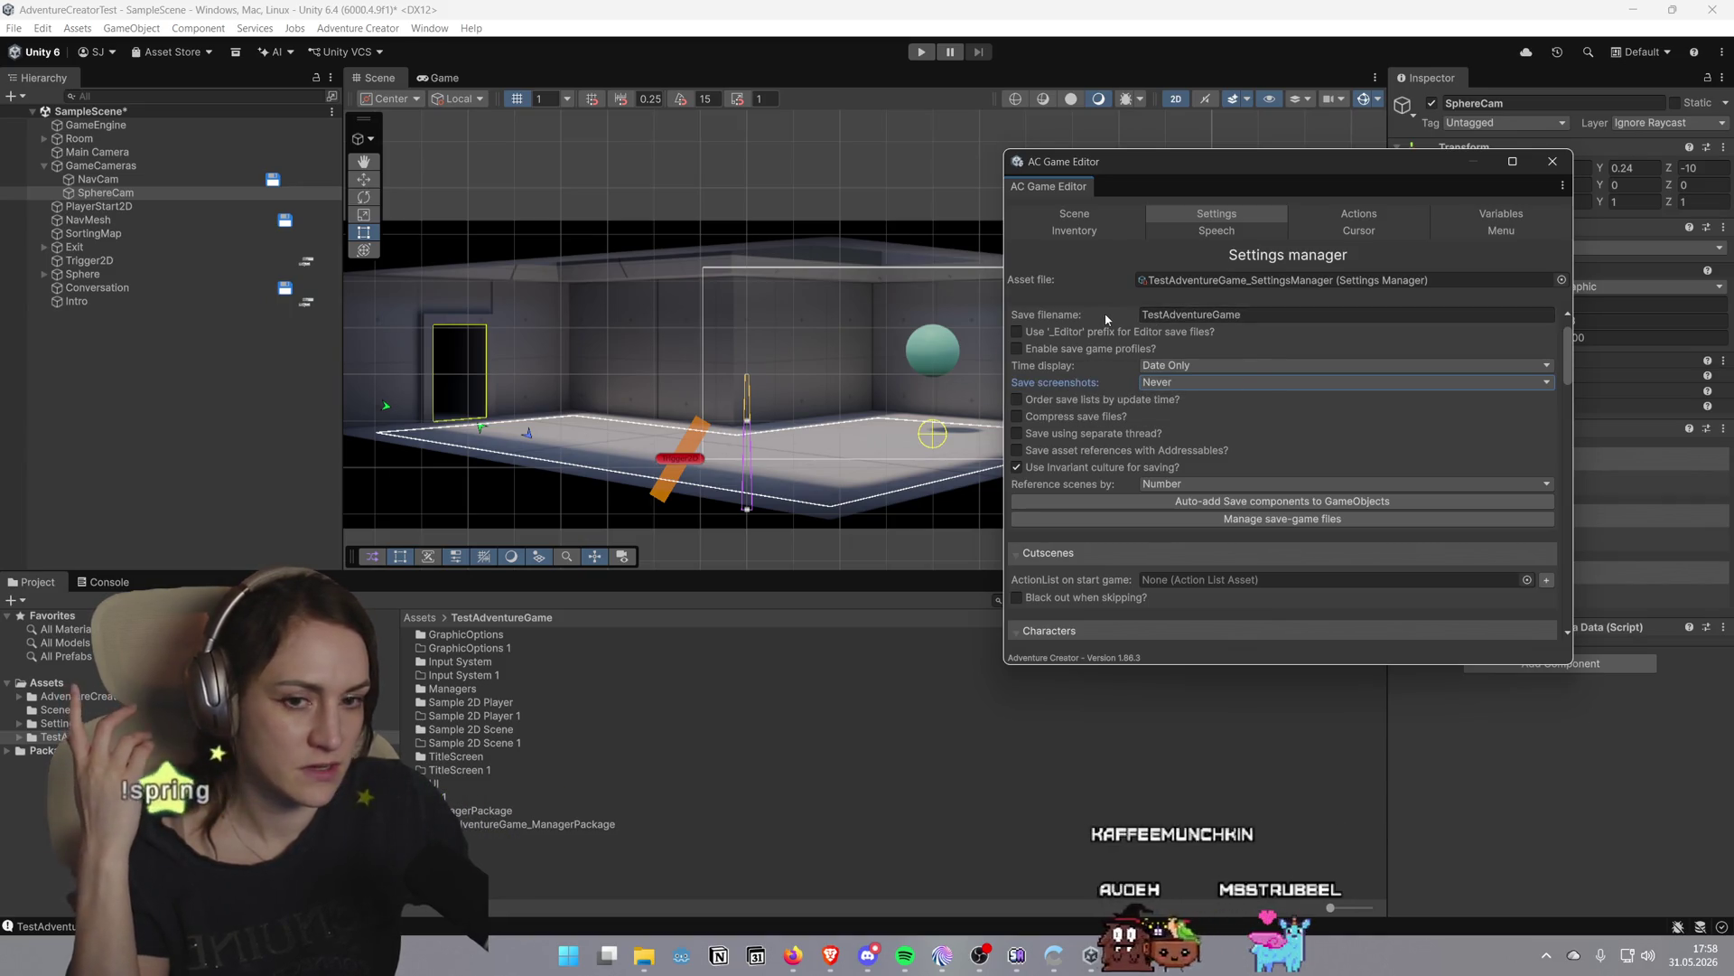
mouse_move(1089, 336)
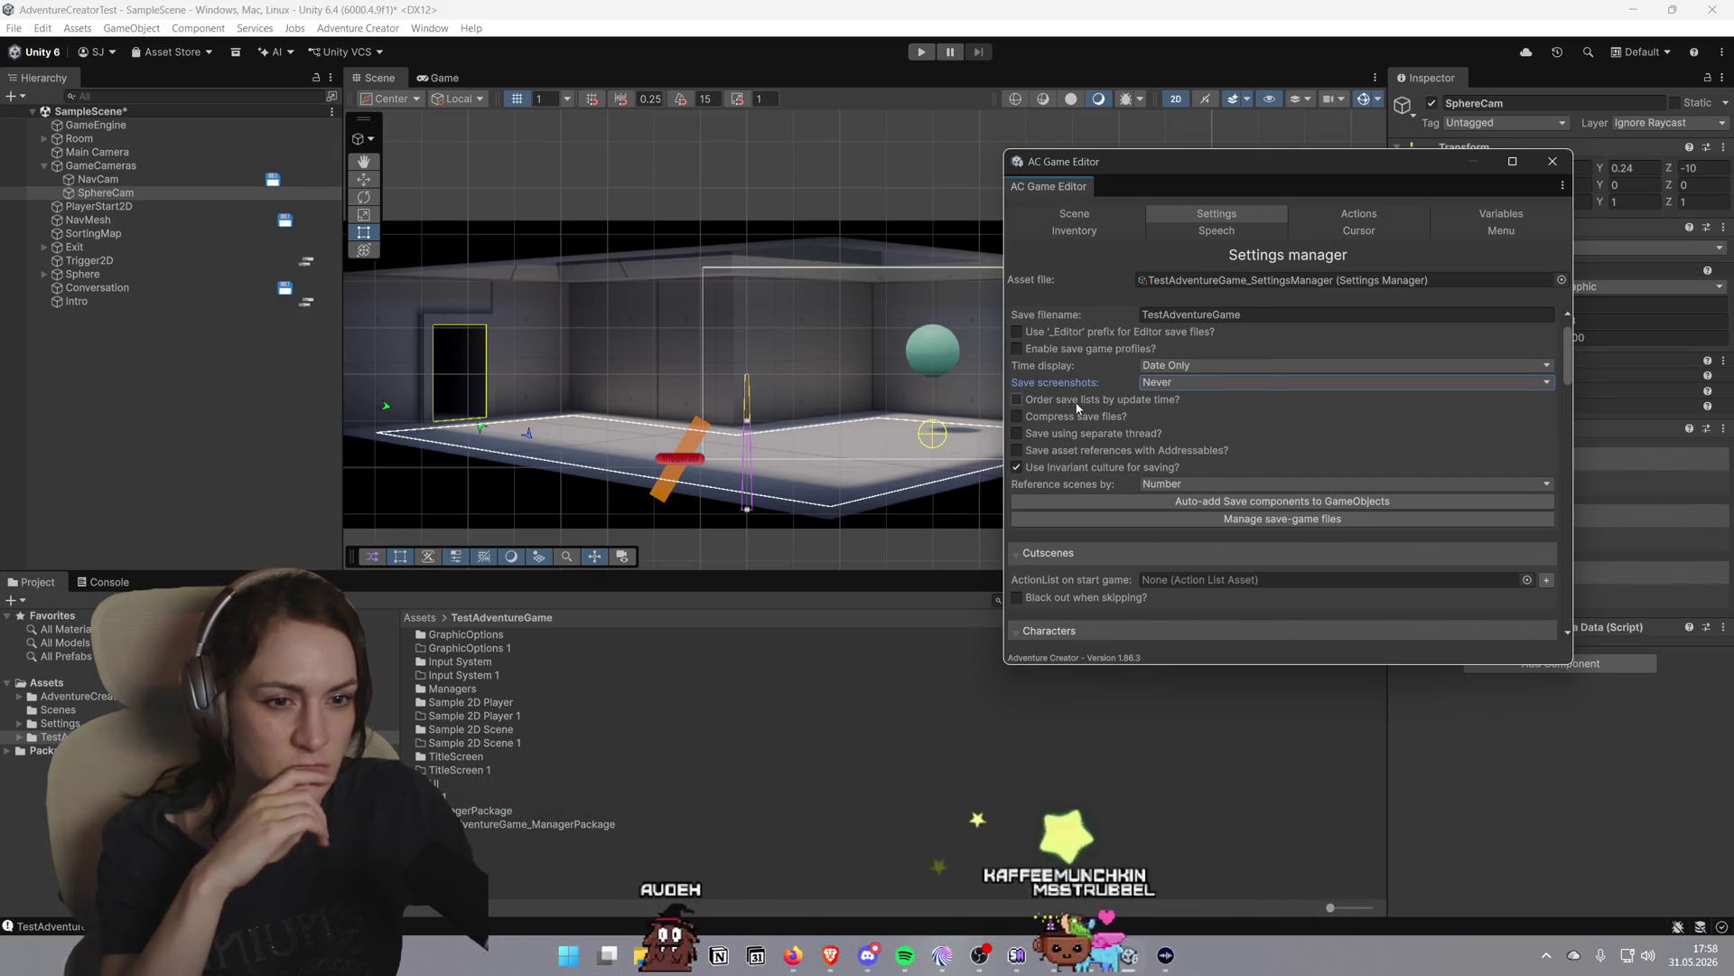
mouse_move(1064, 412)
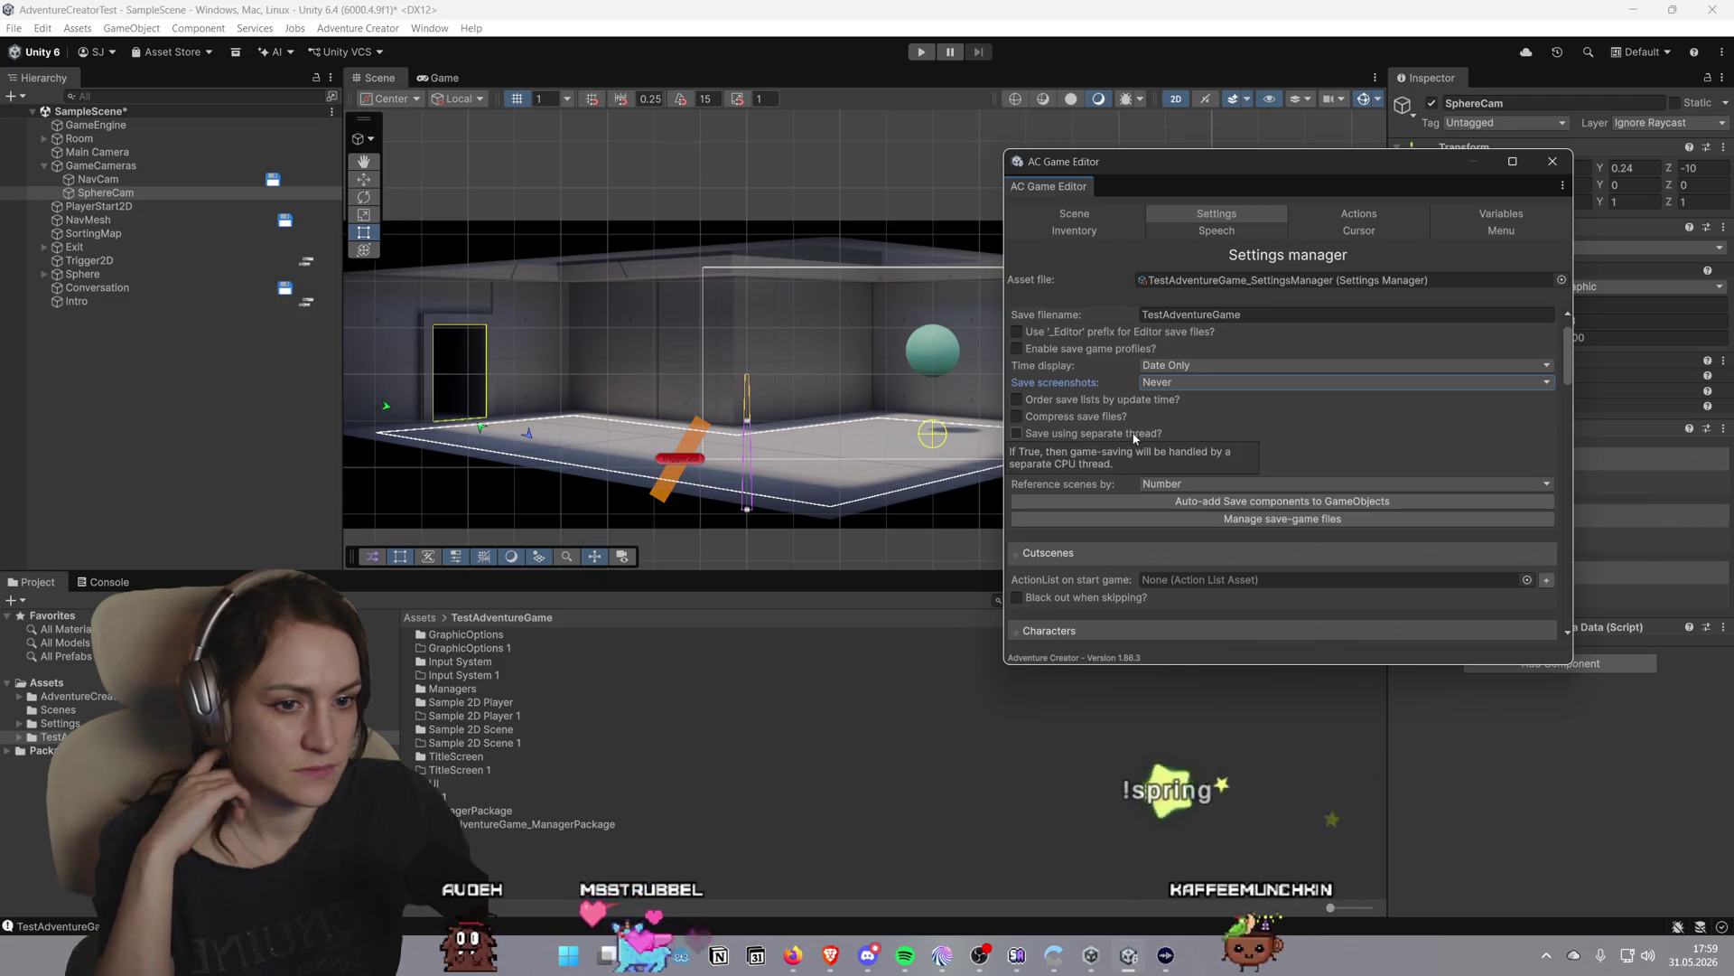
mouse_move(1131, 435)
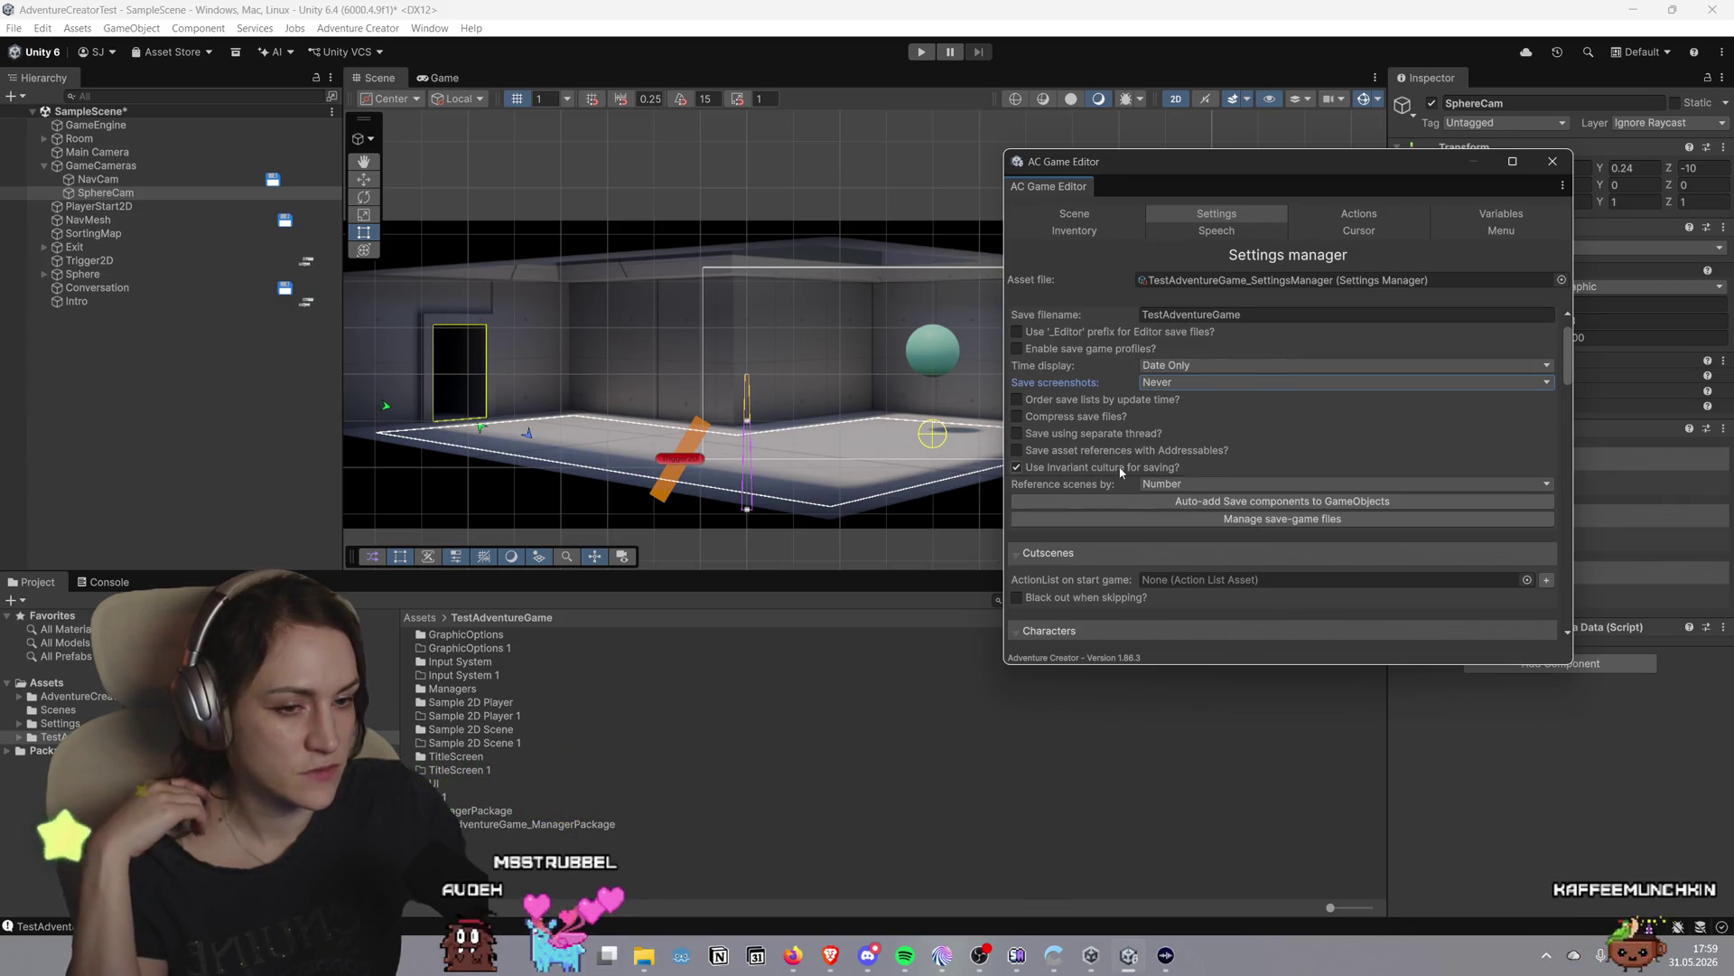
mouse_move(1121, 473)
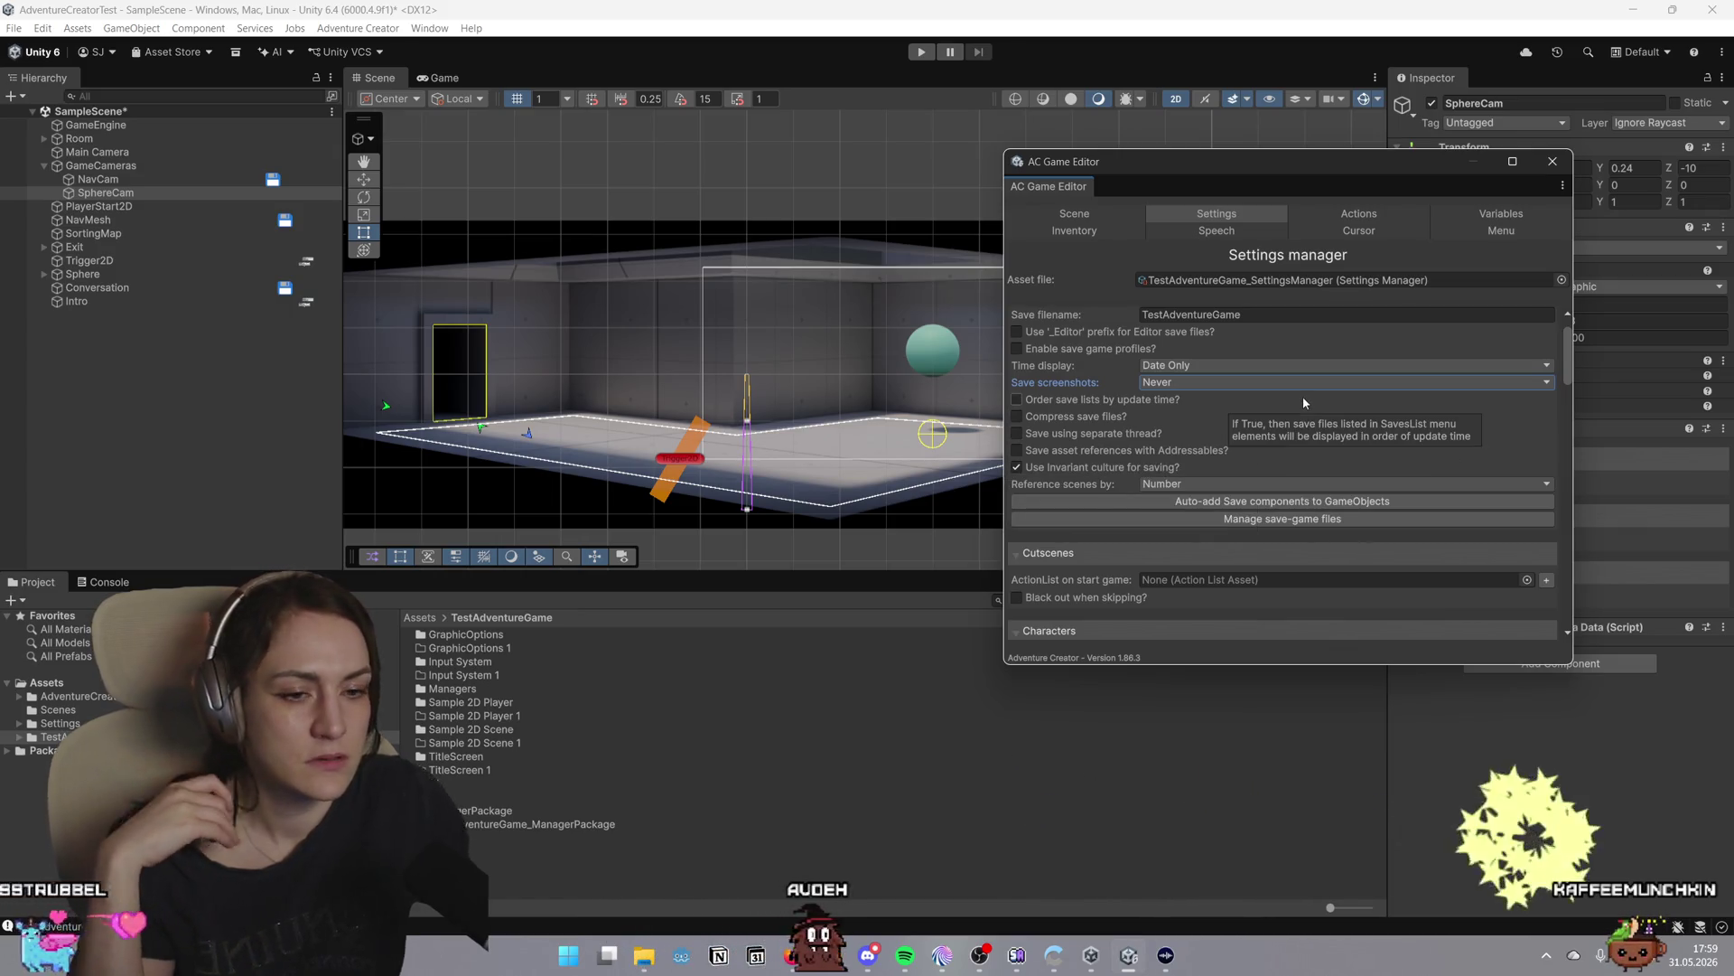
Scroll through the character options and keep Player switching at Do Not Allow
scroll(1386, 414, "down", 2)
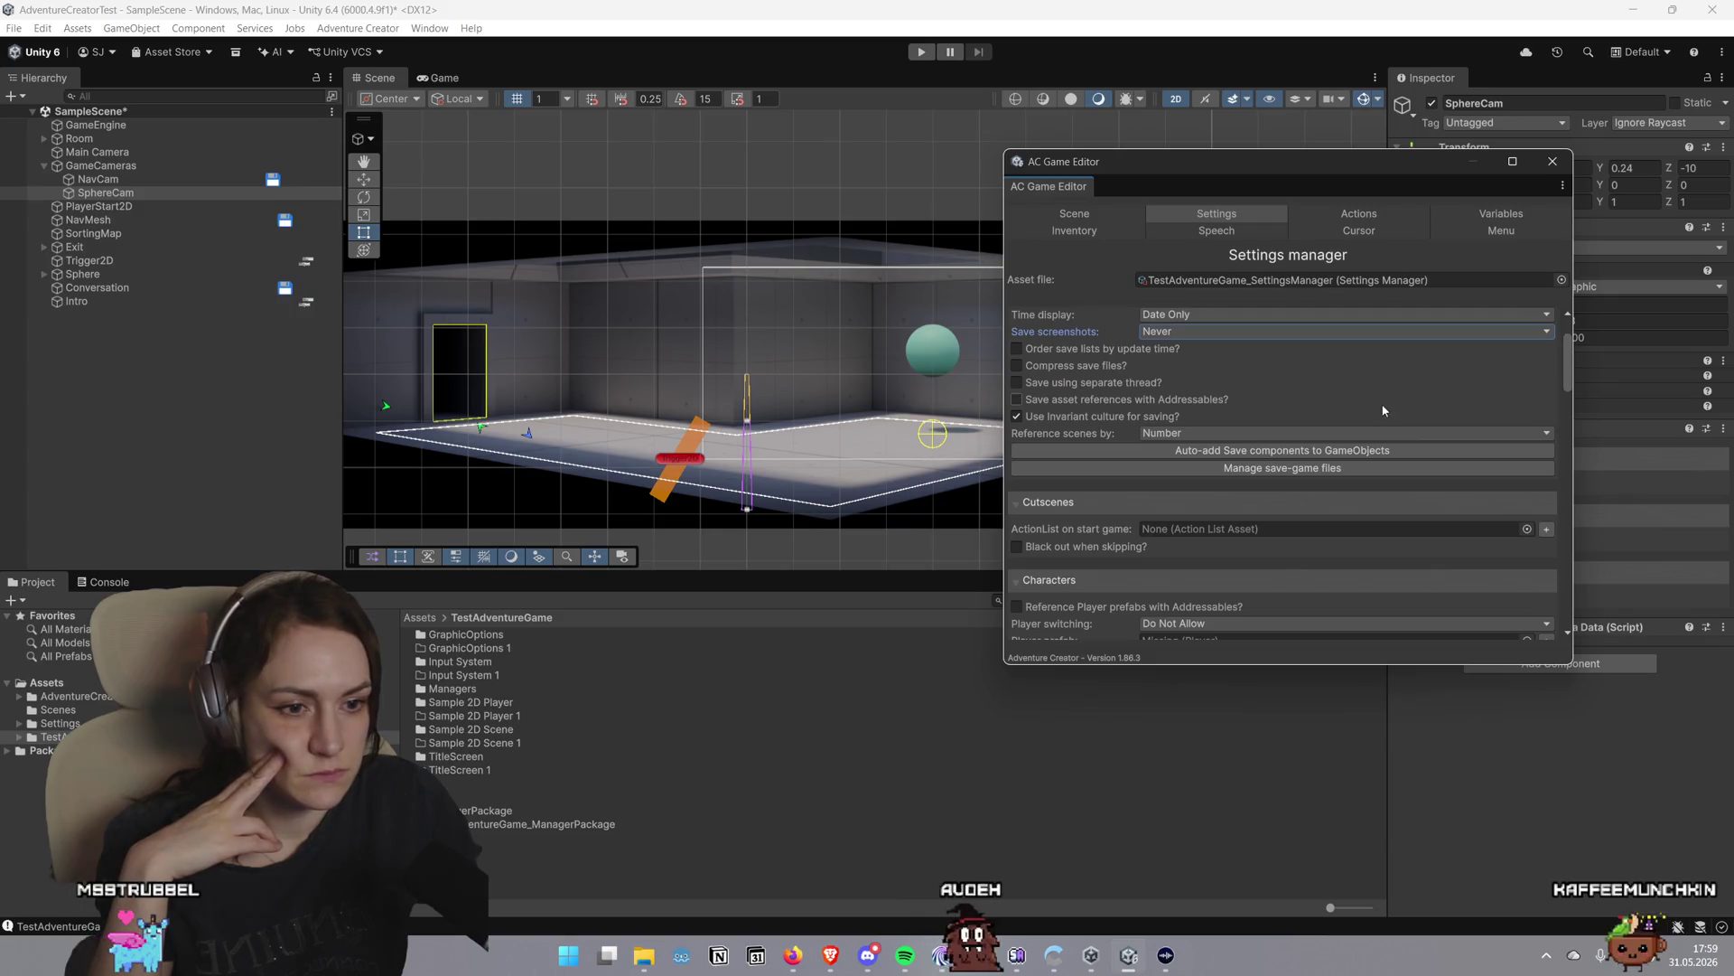
mouse_move(1391, 371)
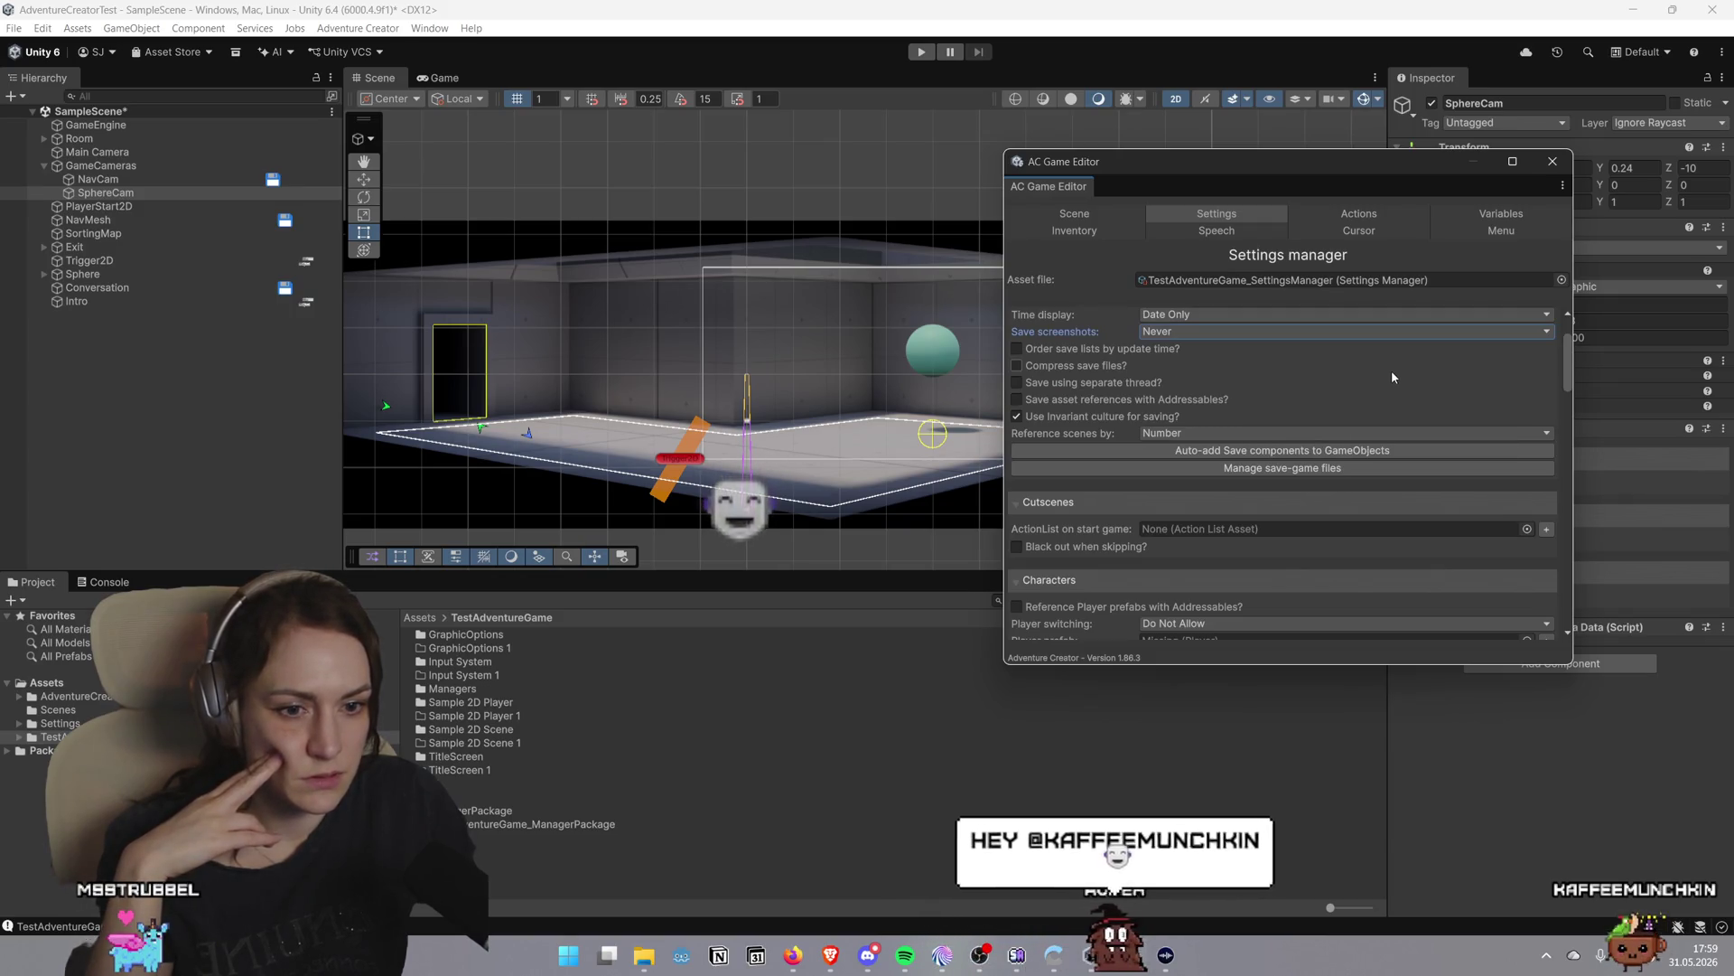
scroll(1392, 373, "down", 2)
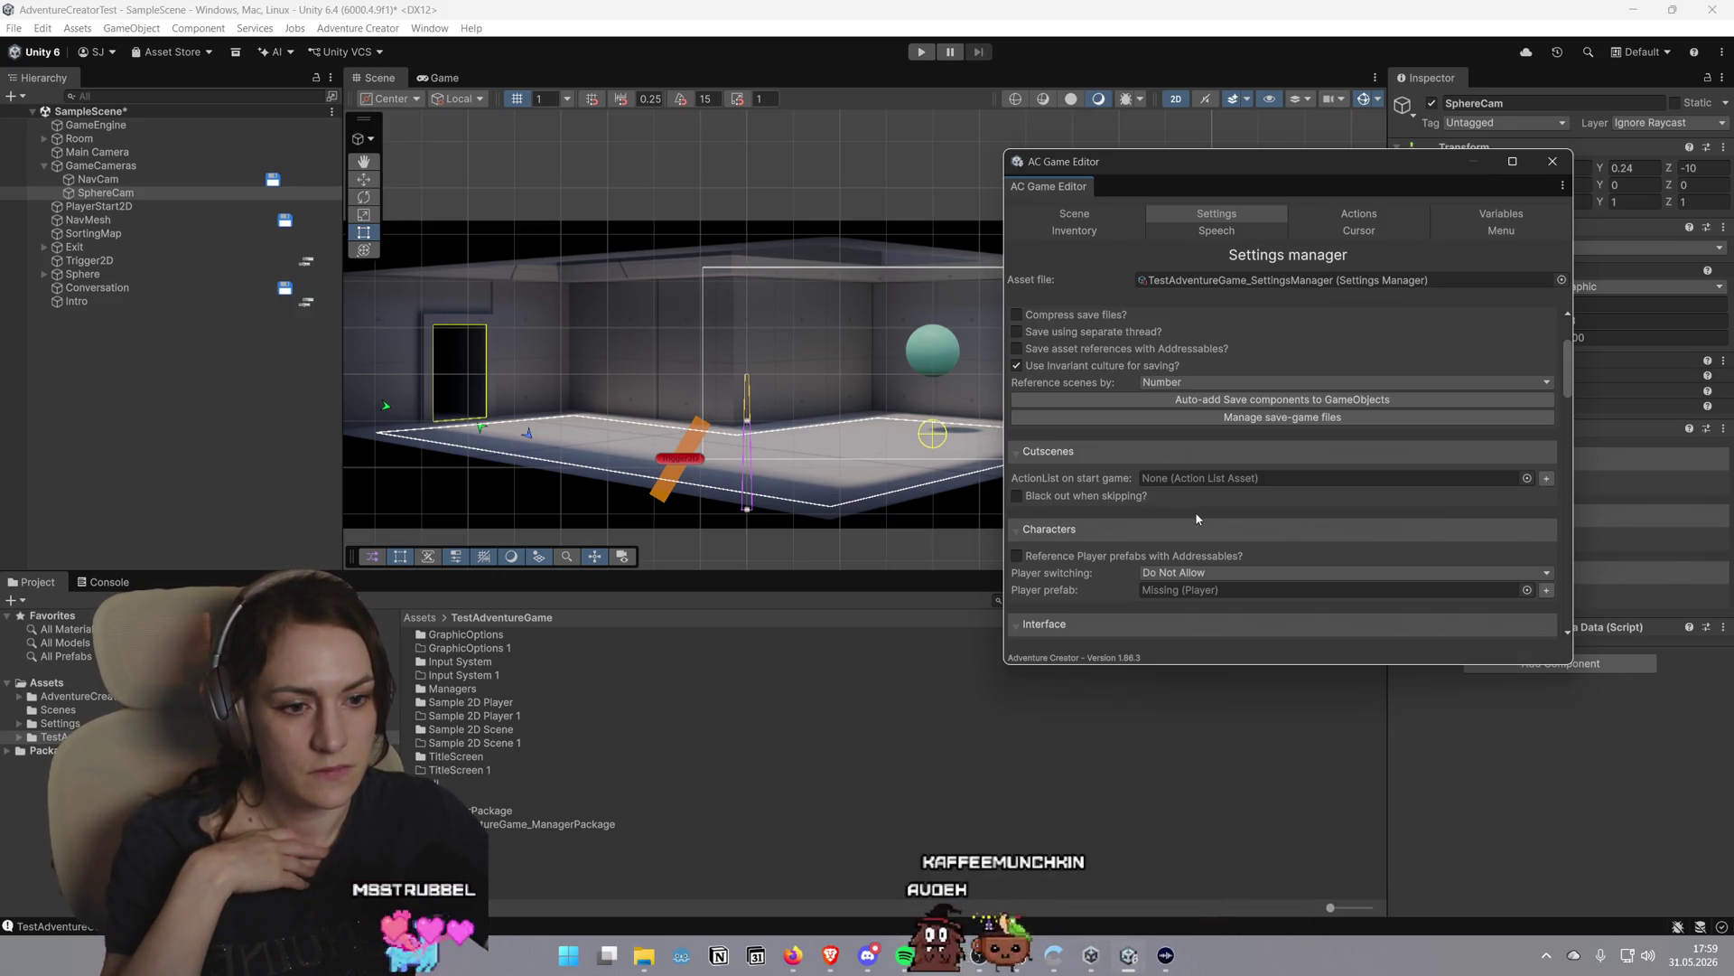
left_click(1172, 573)
left_click(1118, 575)
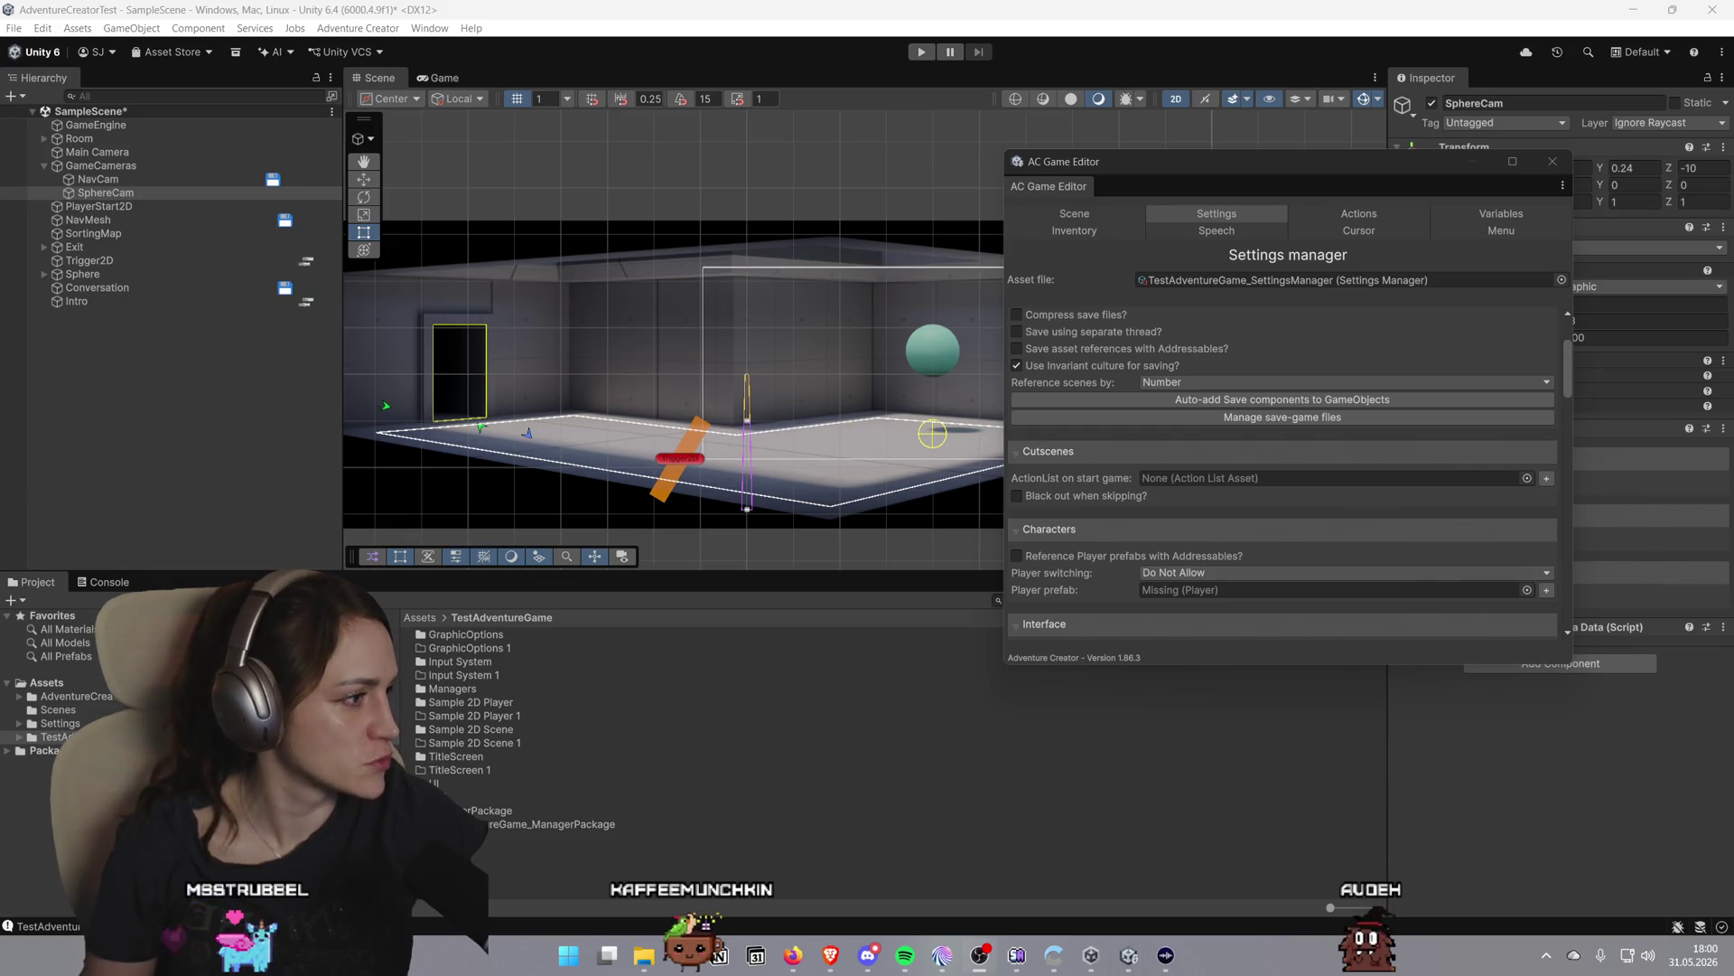
scroll(1507, 495, "down", 3)
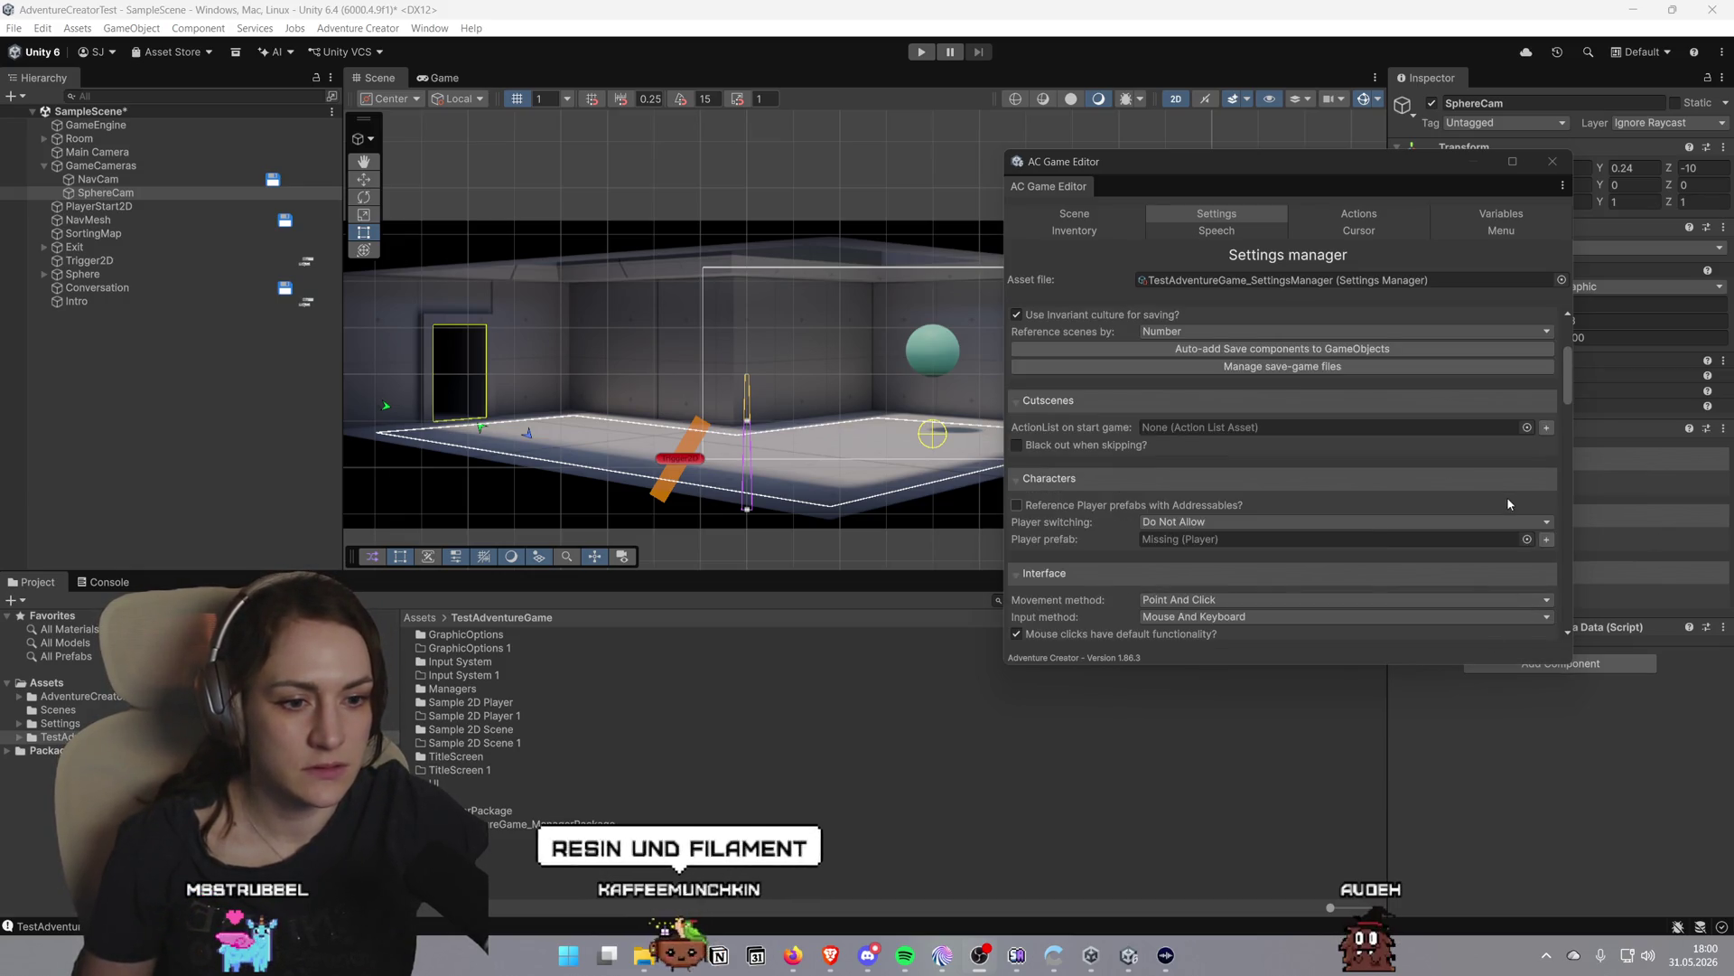
scroll(1494, 476, "down", 5)
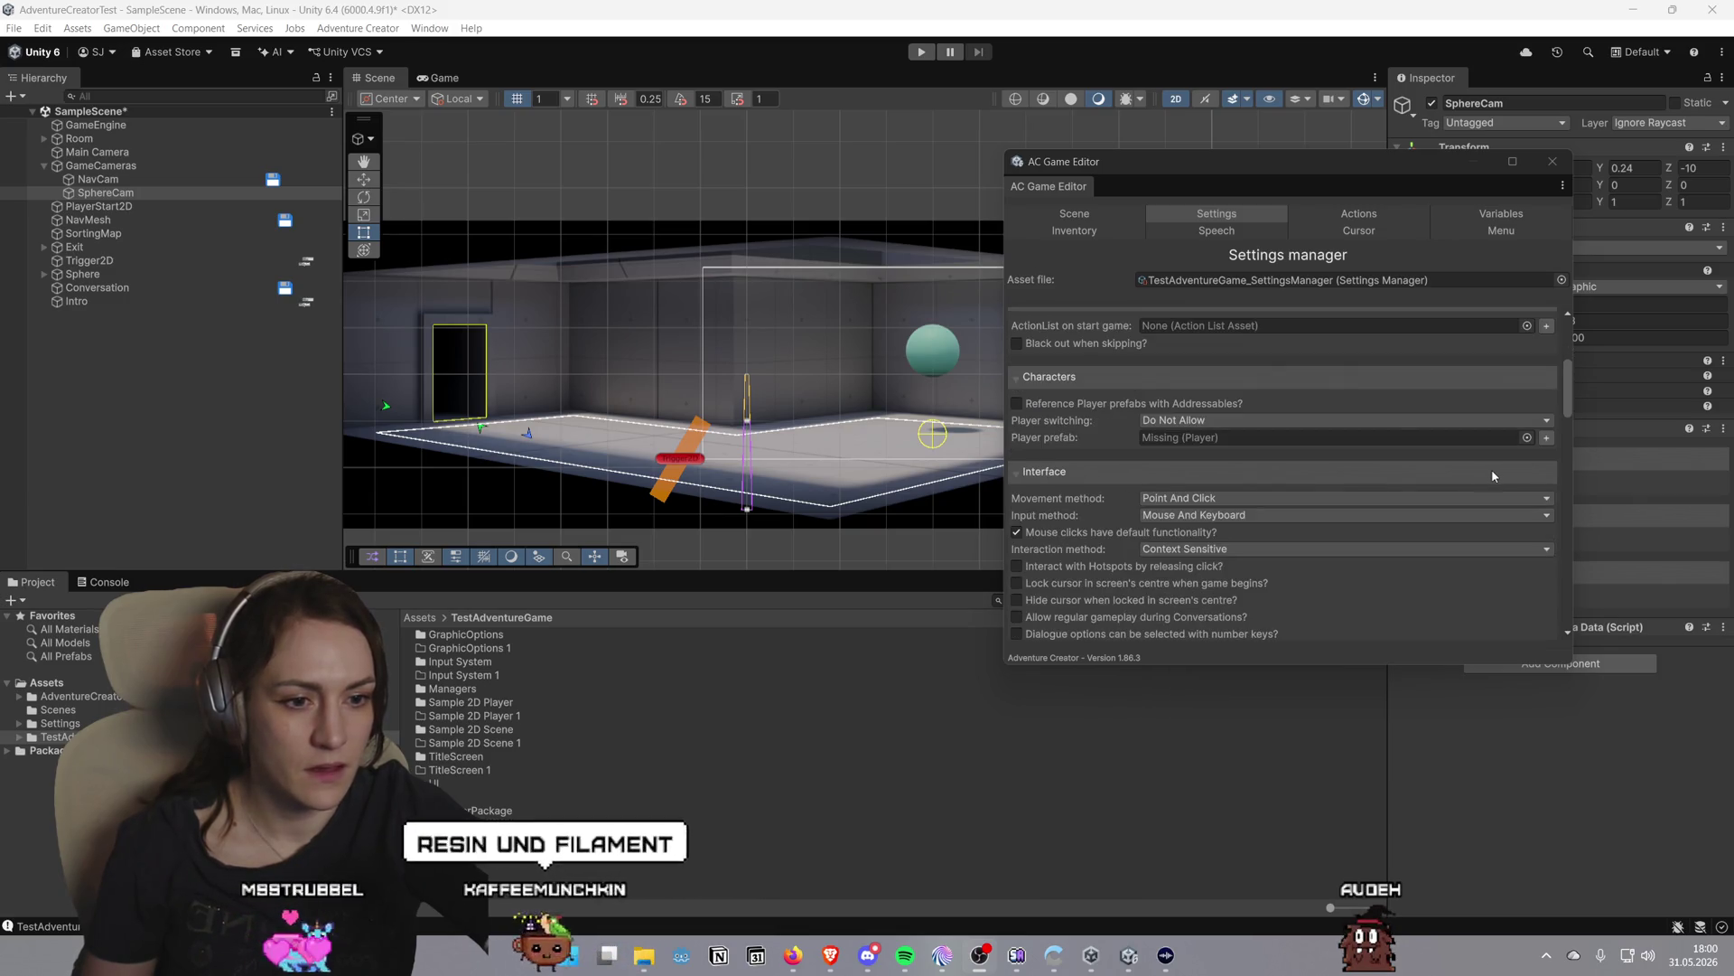
scroll(1105, 504, "down", 3)
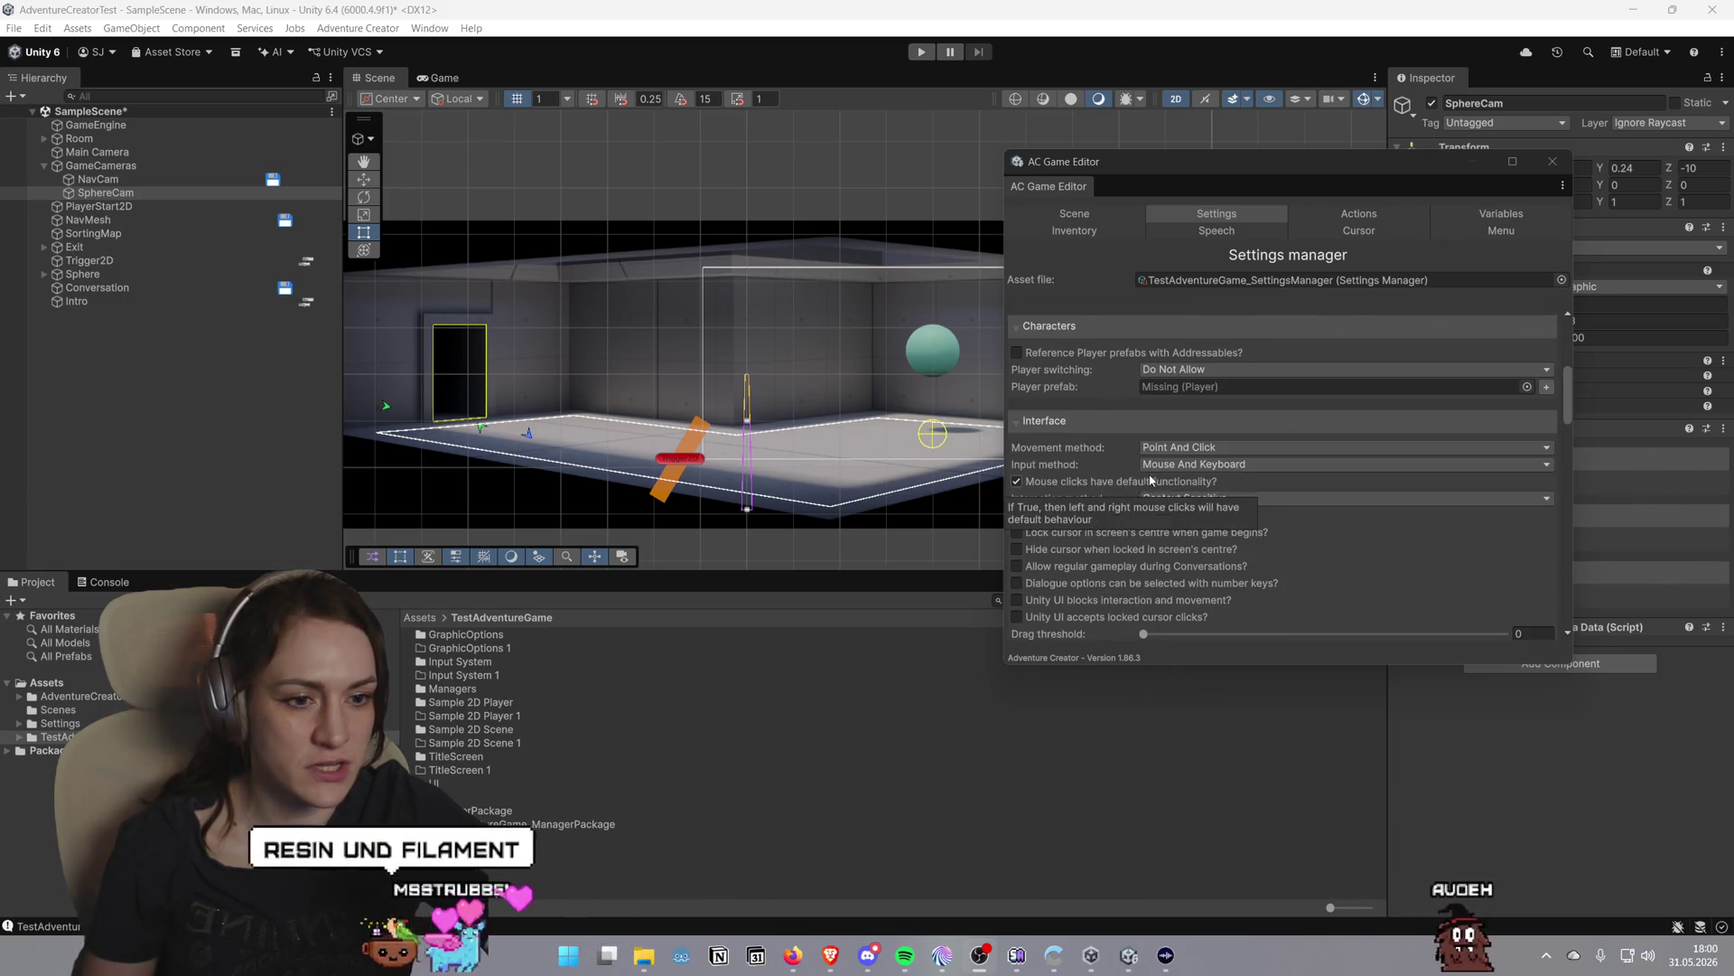
left_click(1254, 448)
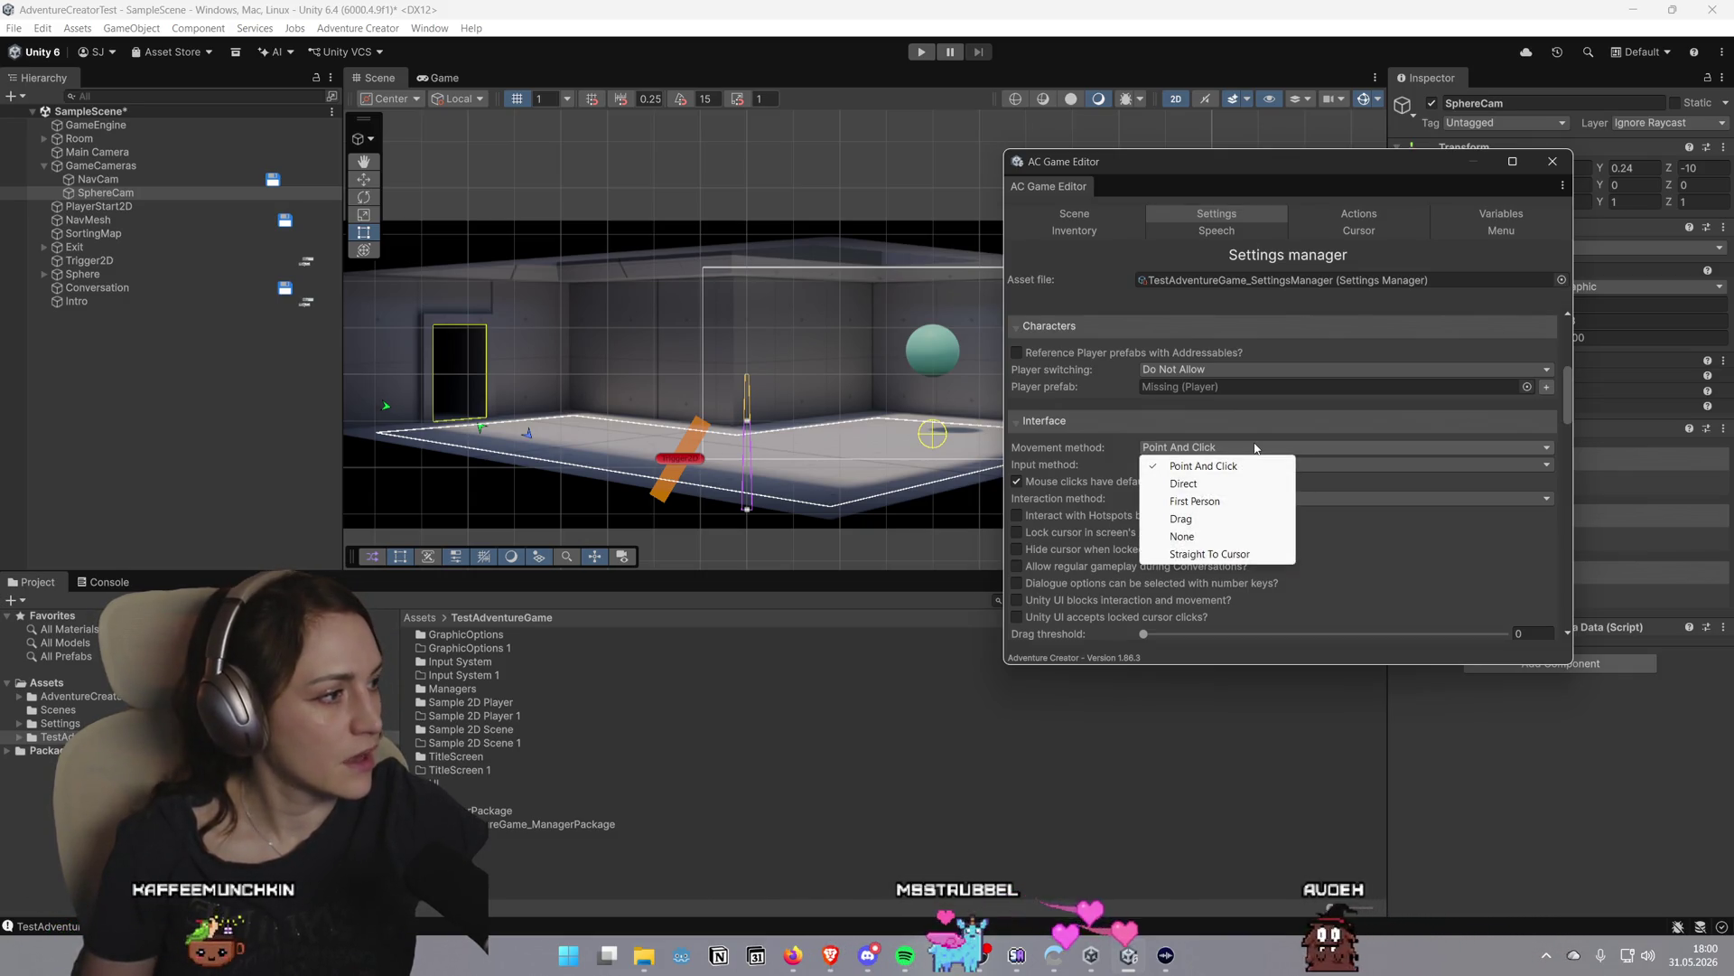
left_click(1116, 441)
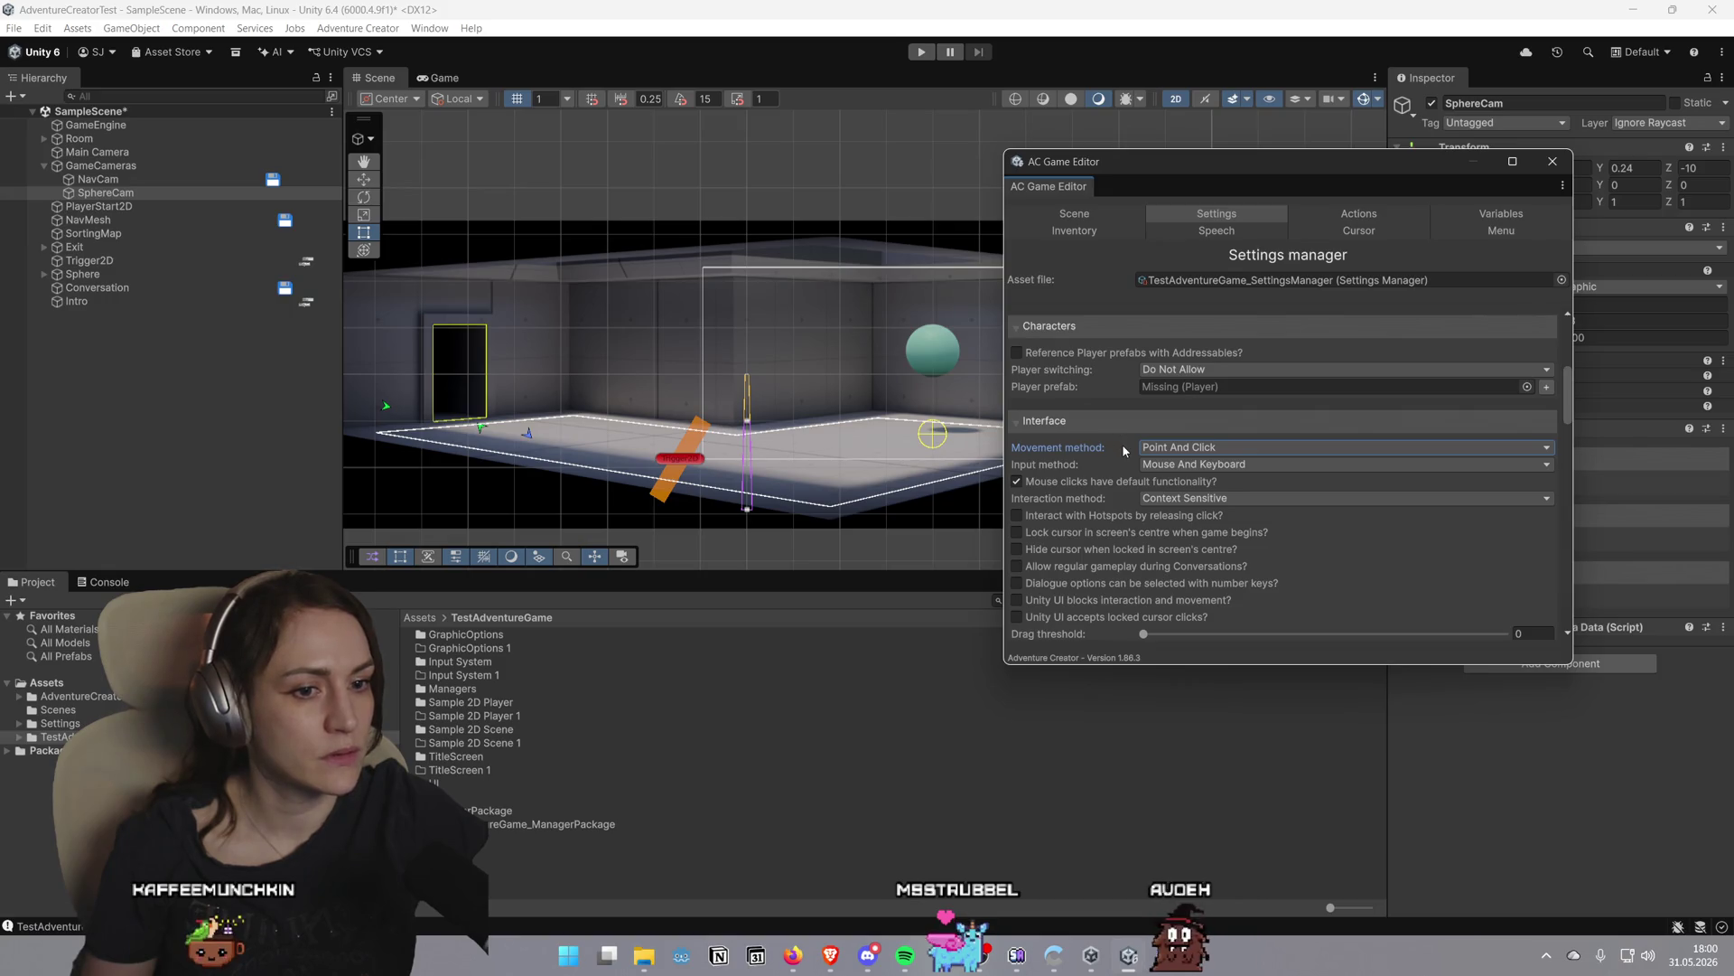
left_click(1170, 448)
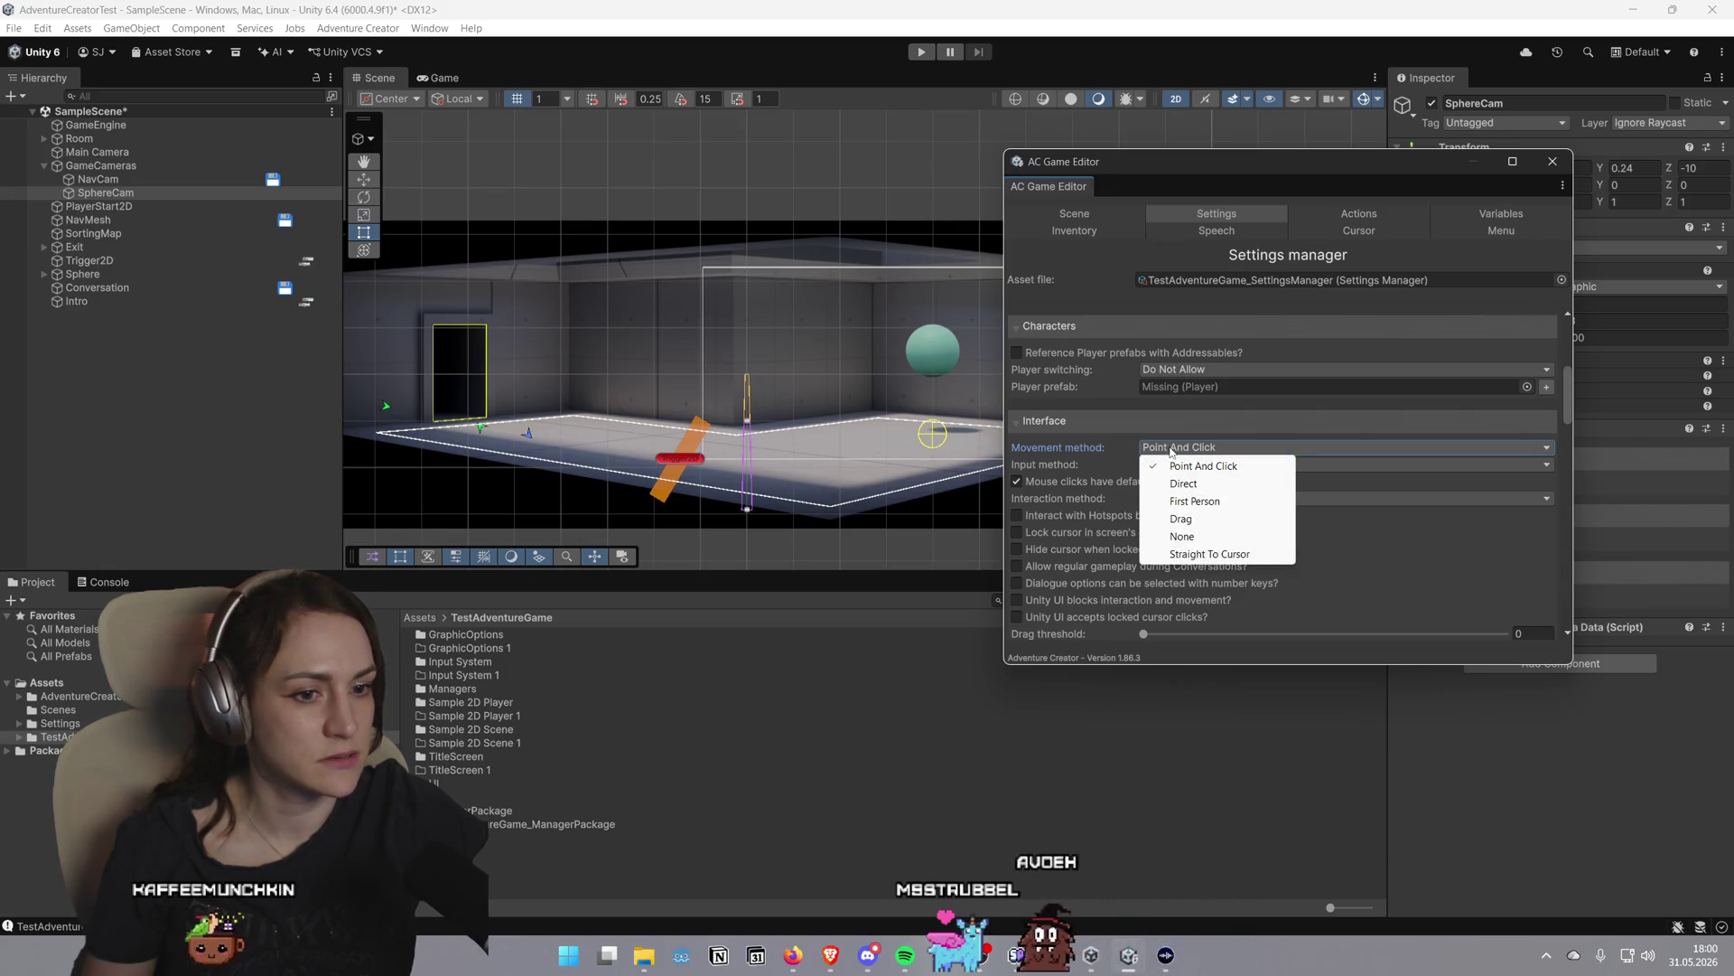
left_click(1111, 454)
left_click(1157, 465)
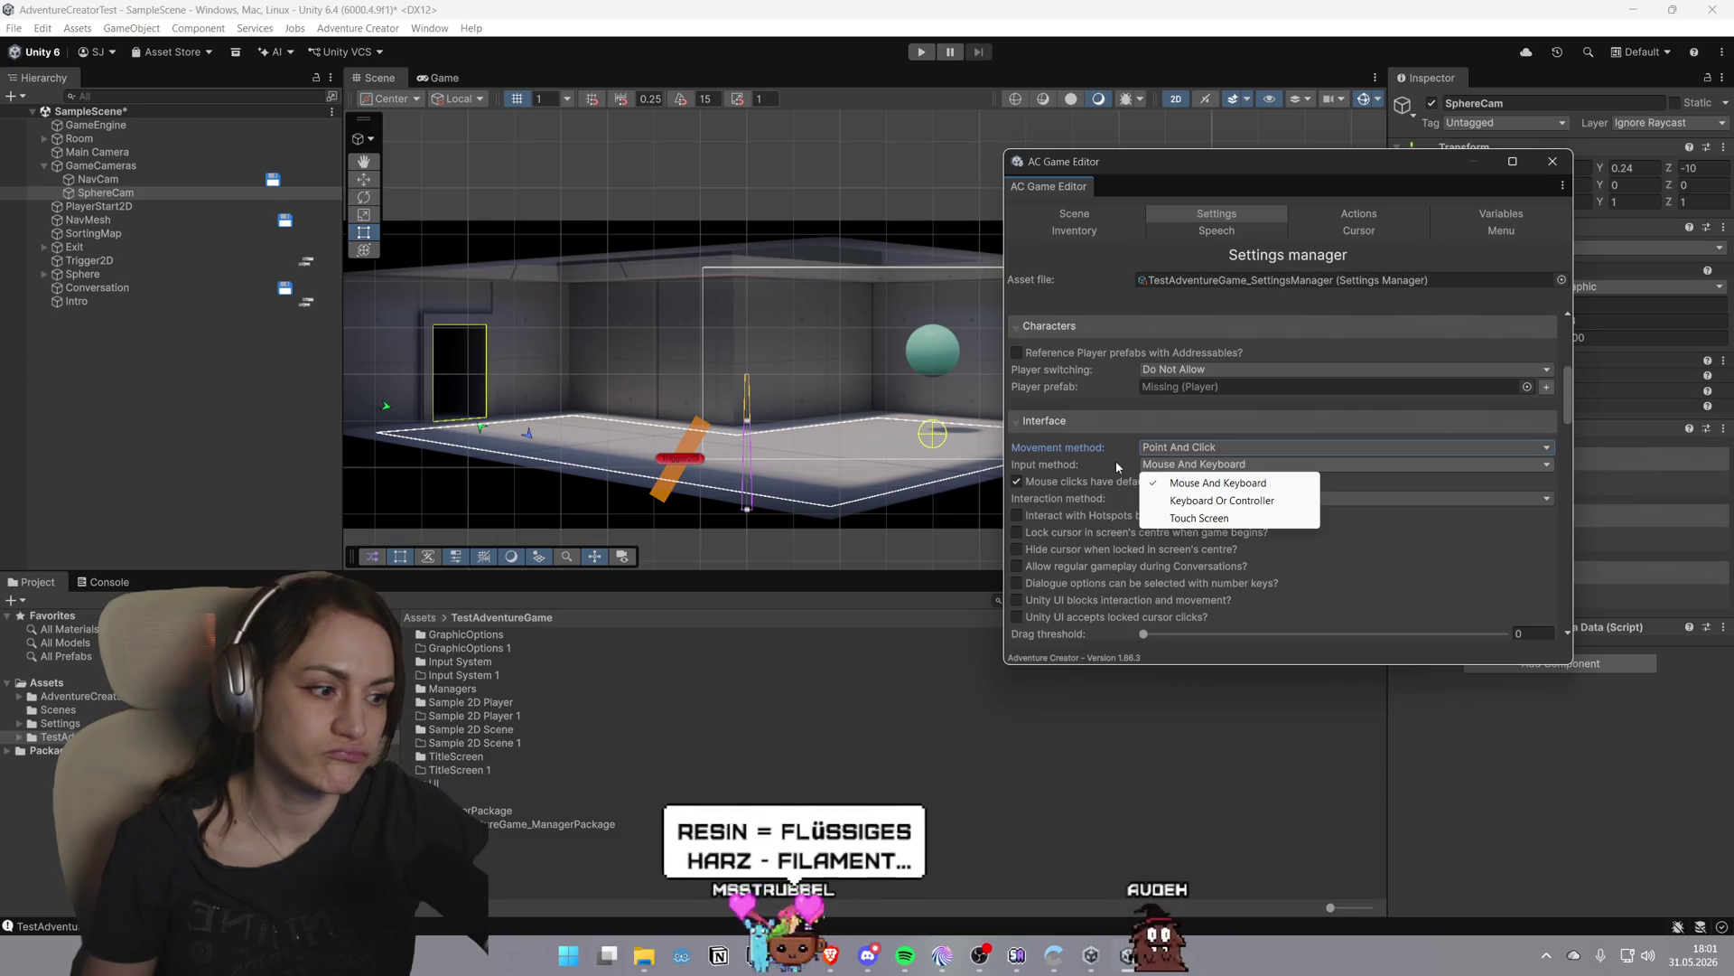
left_click(1115, 461)
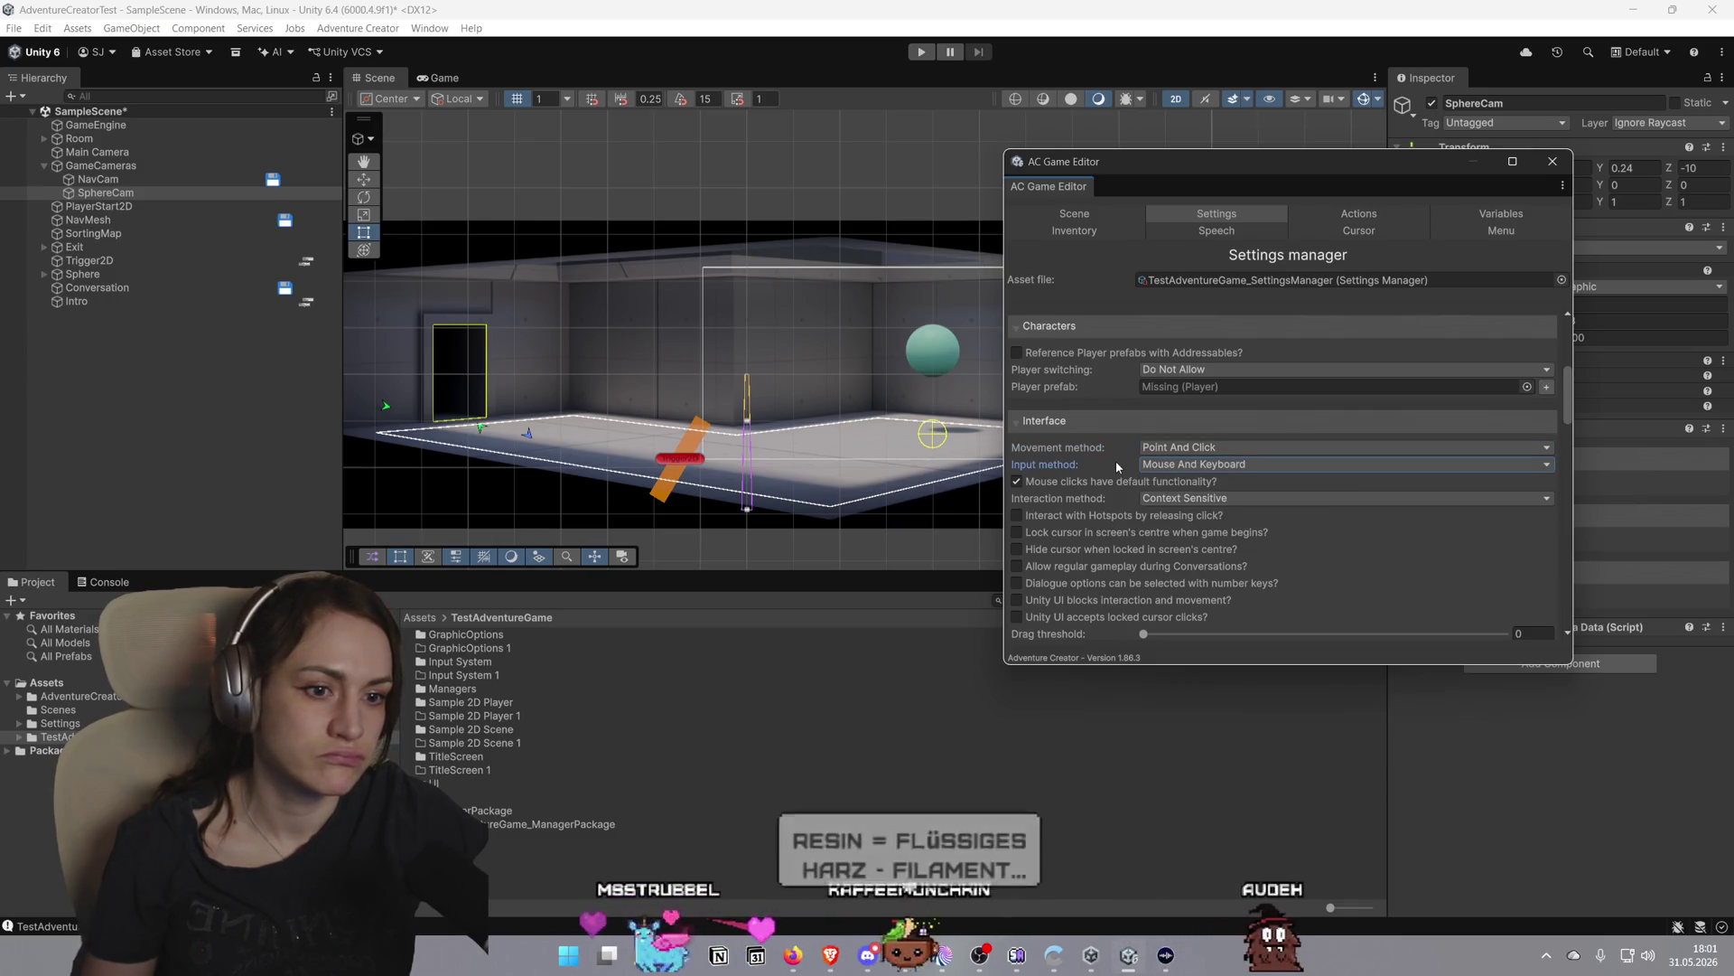
left_click(1204, 462)
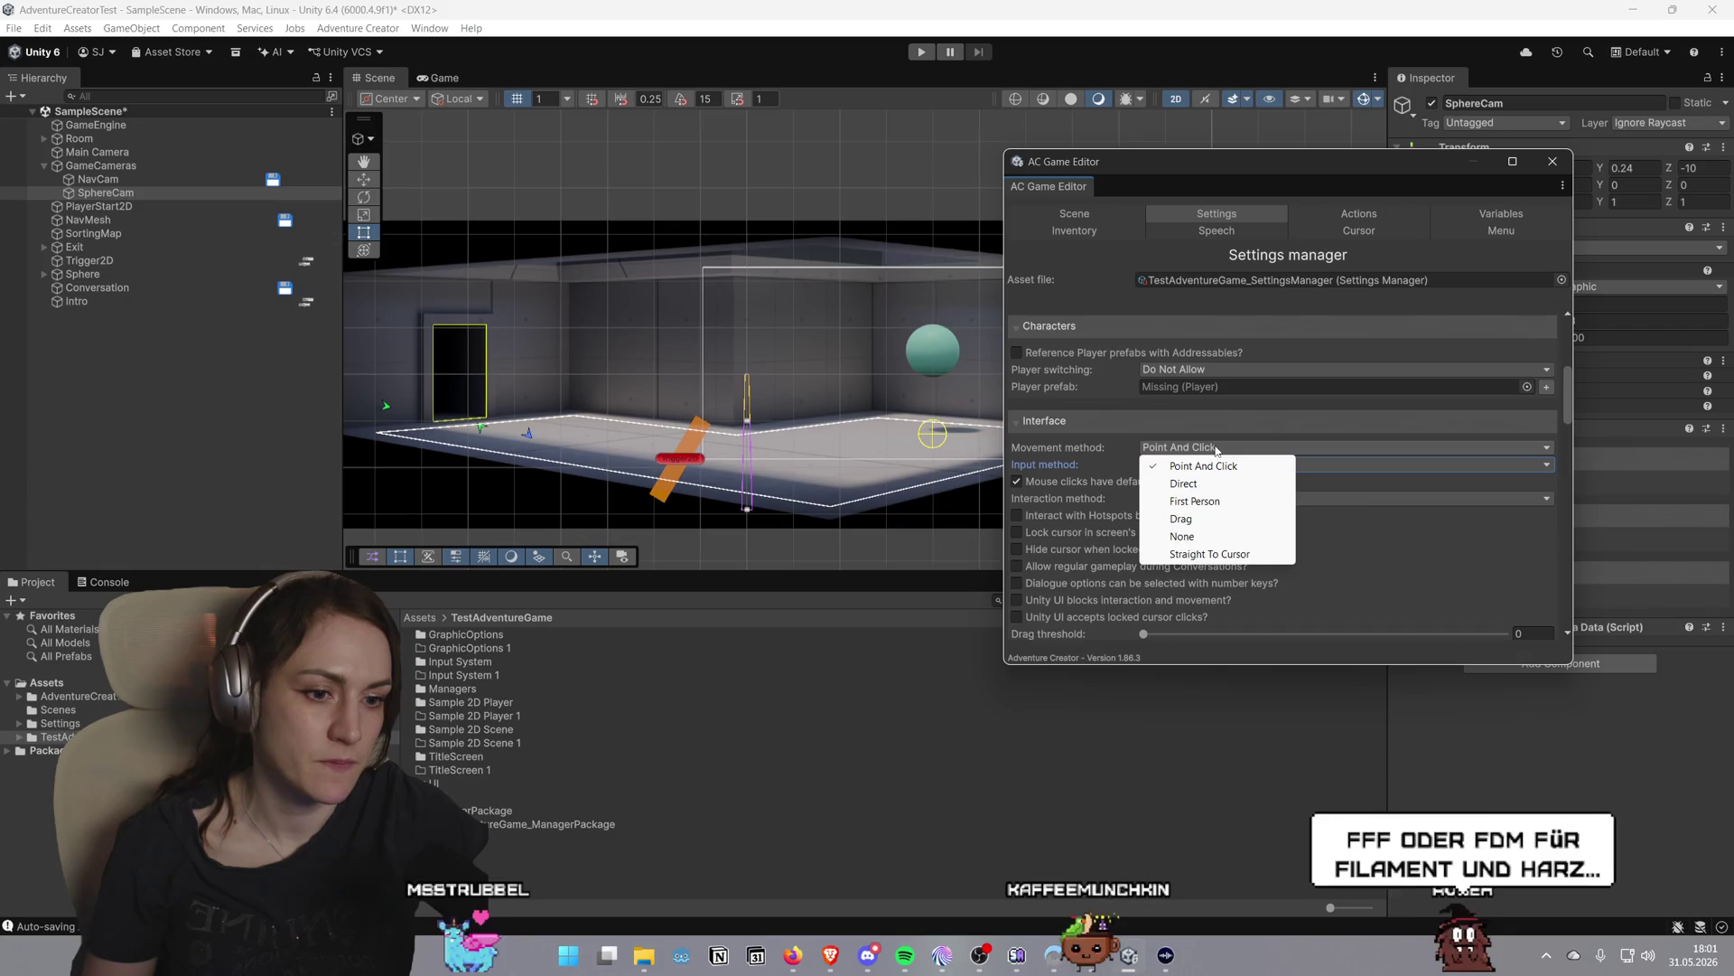
left_click(1217, 449)
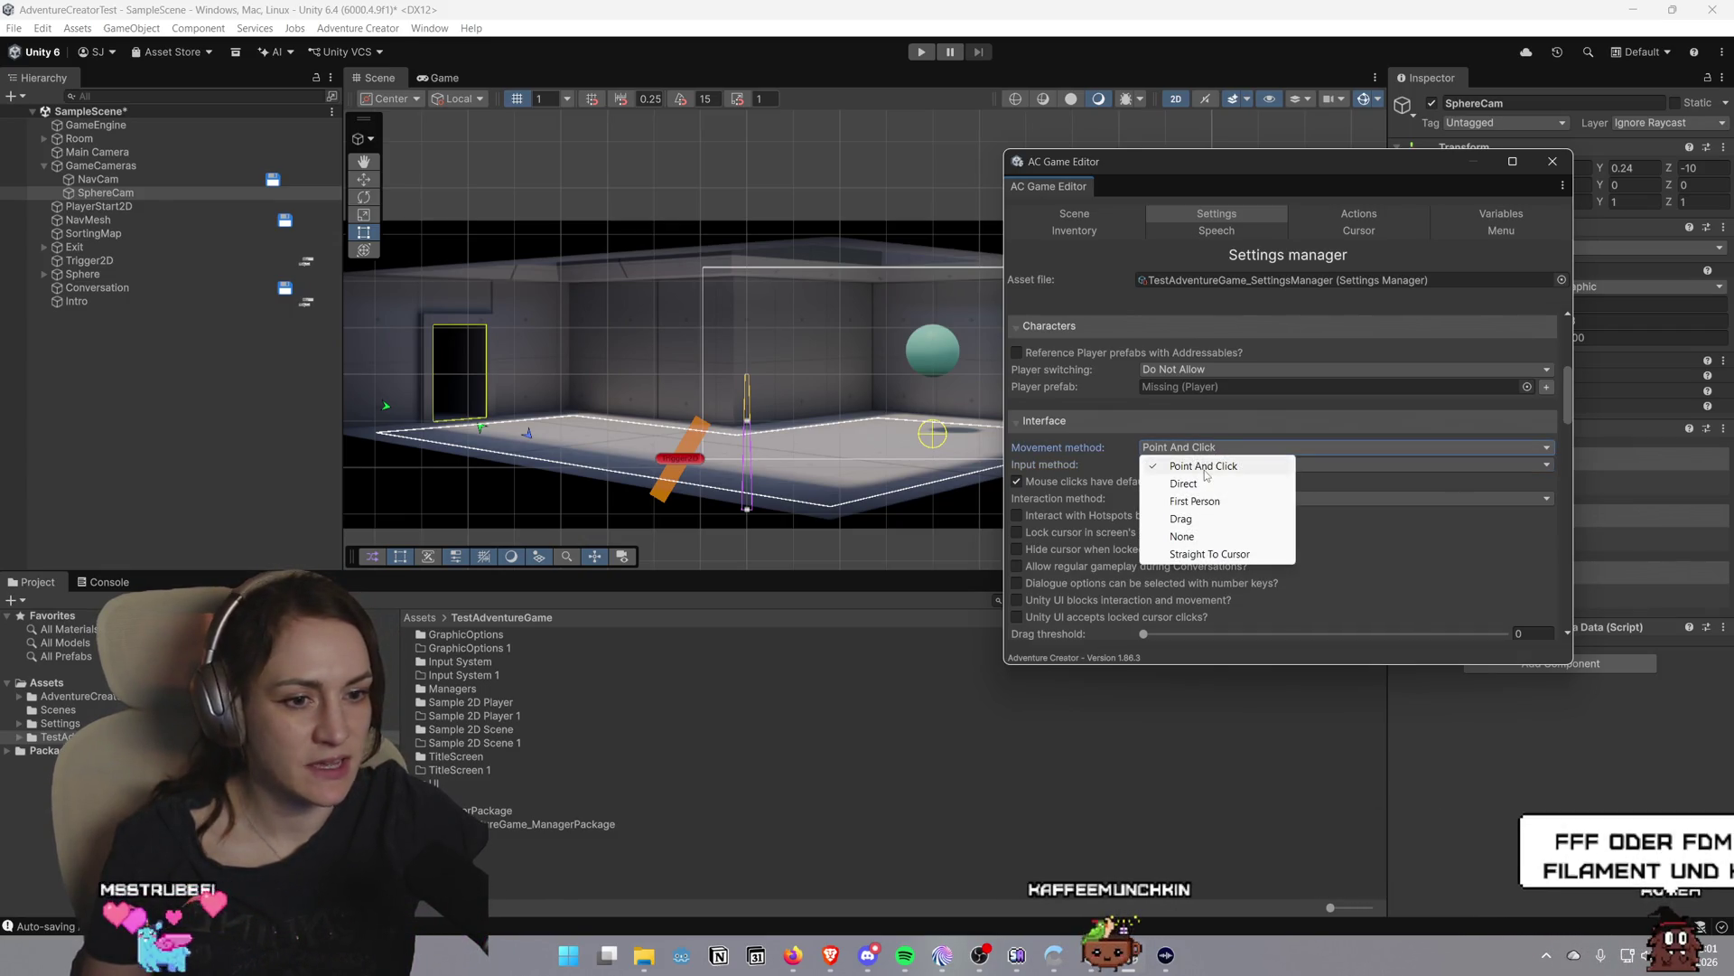
left_click(1364, 464)
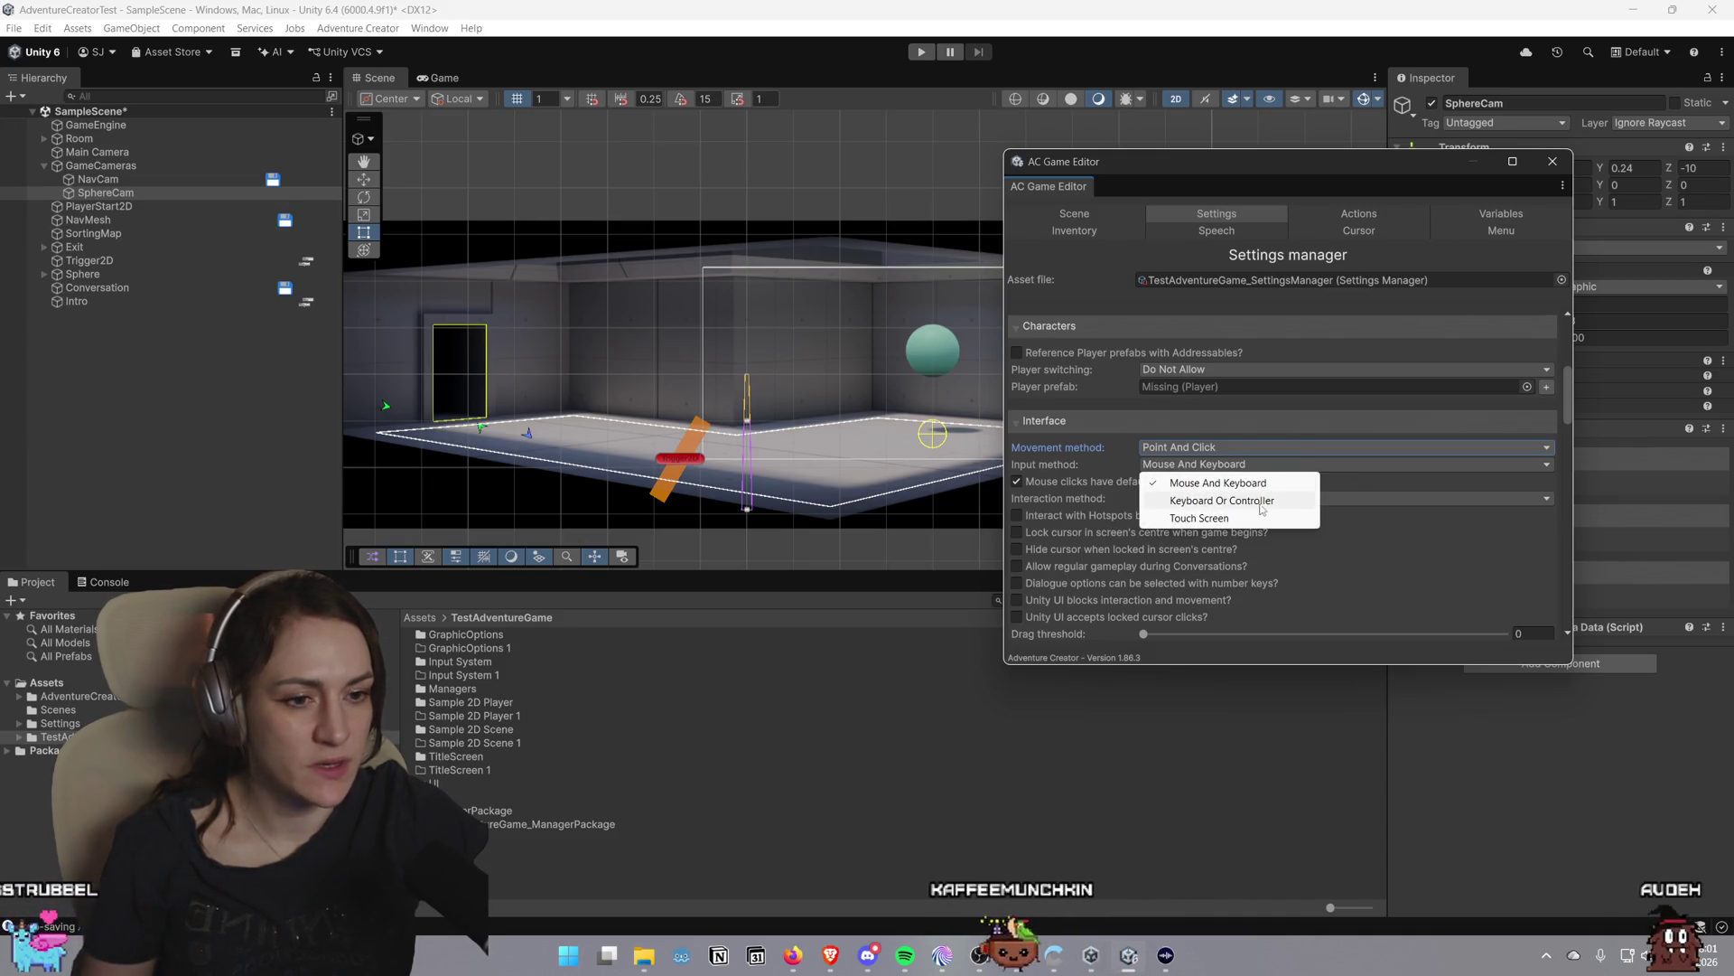
left_click(1195, 467)
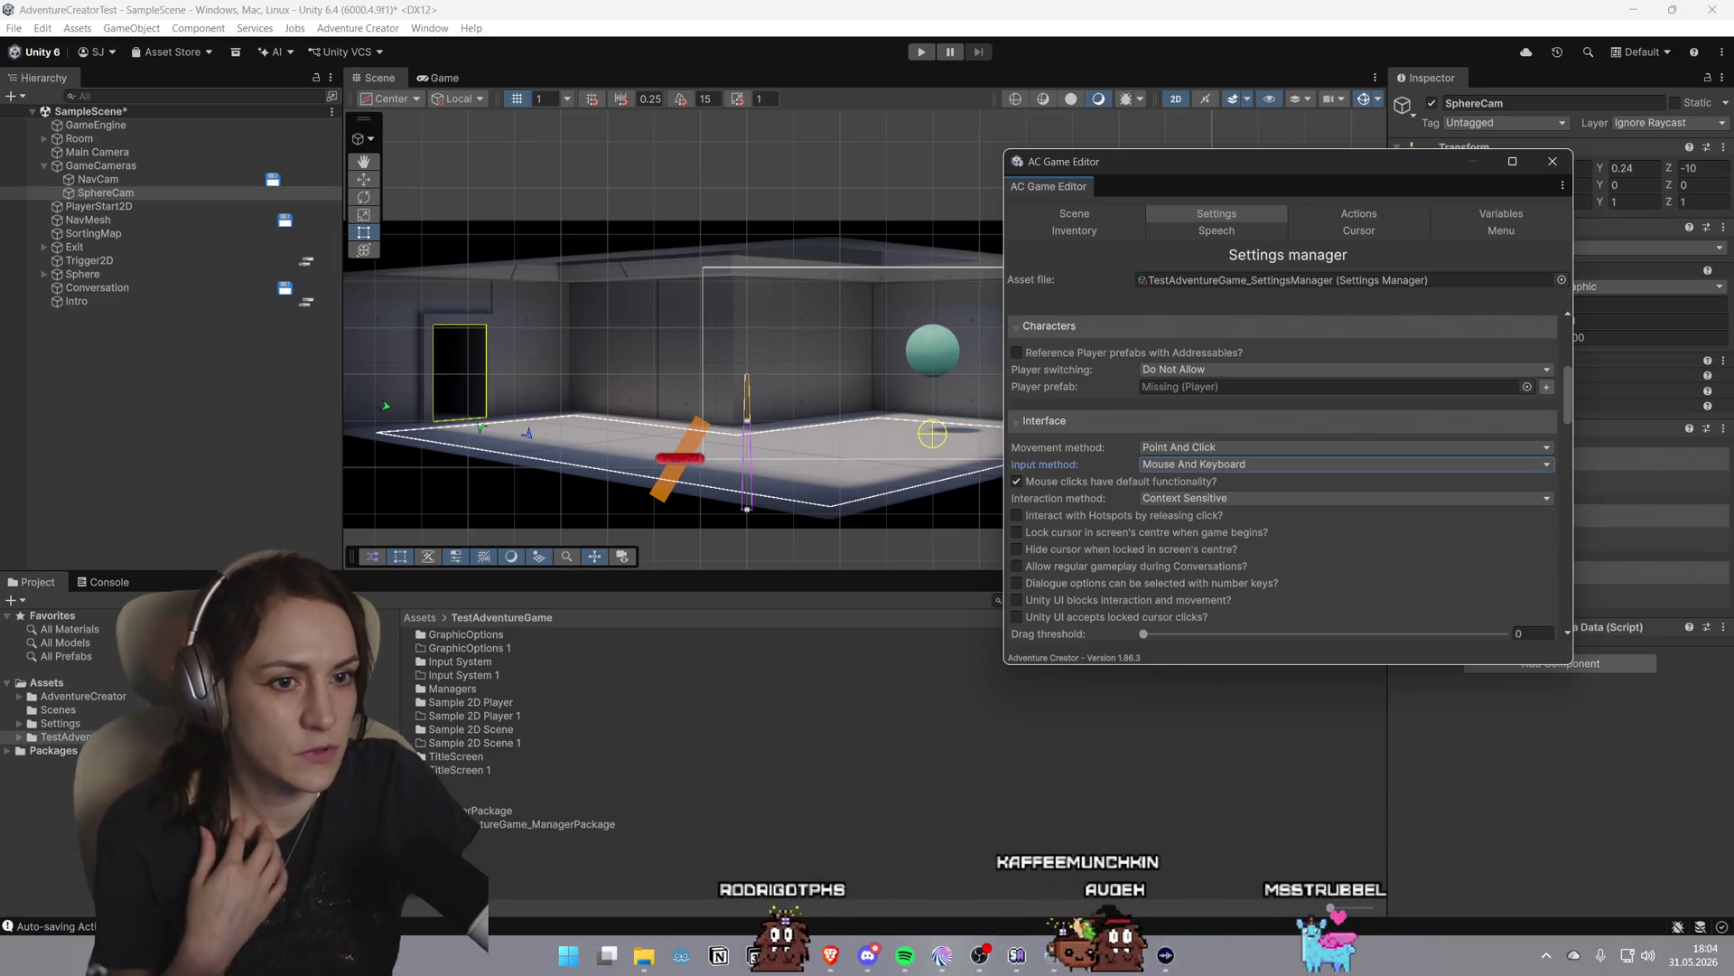
Switch the AC Game Editor to the Scene manager tab
left_click(1118, 213)
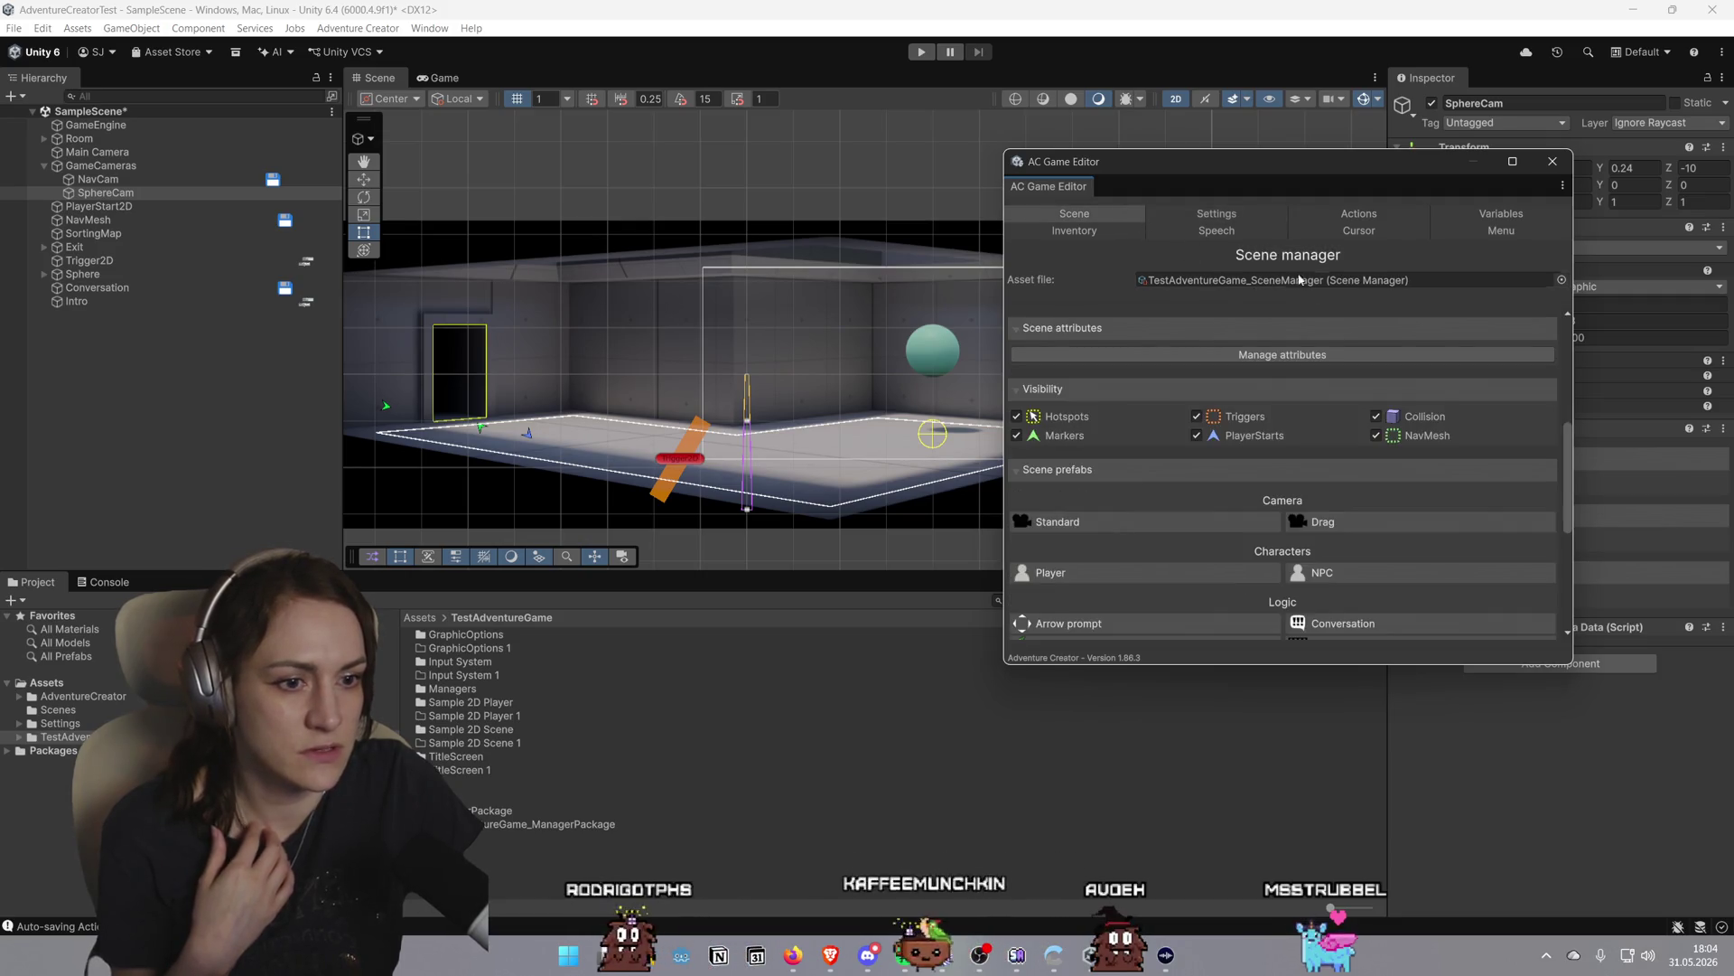
scroll(1319, 496, "down", 5)
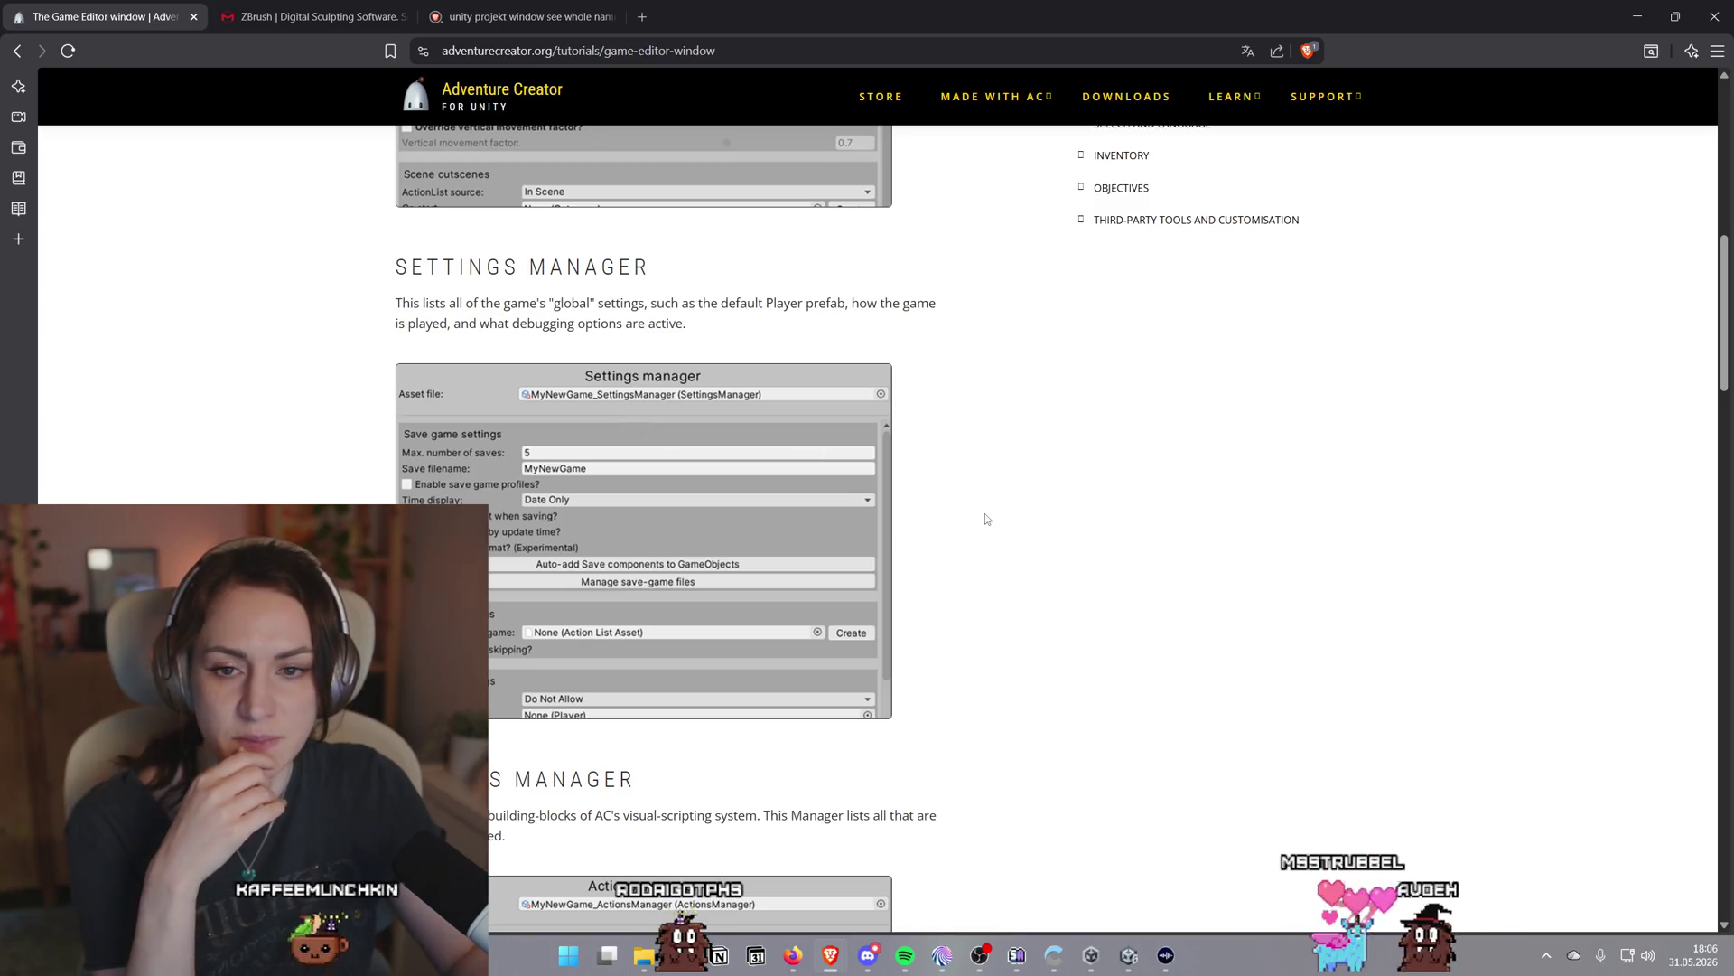
Read the Game Editor tutorial down to the Actions Manager section, then return to Unity
scroll(1001, 503, "down", 1)
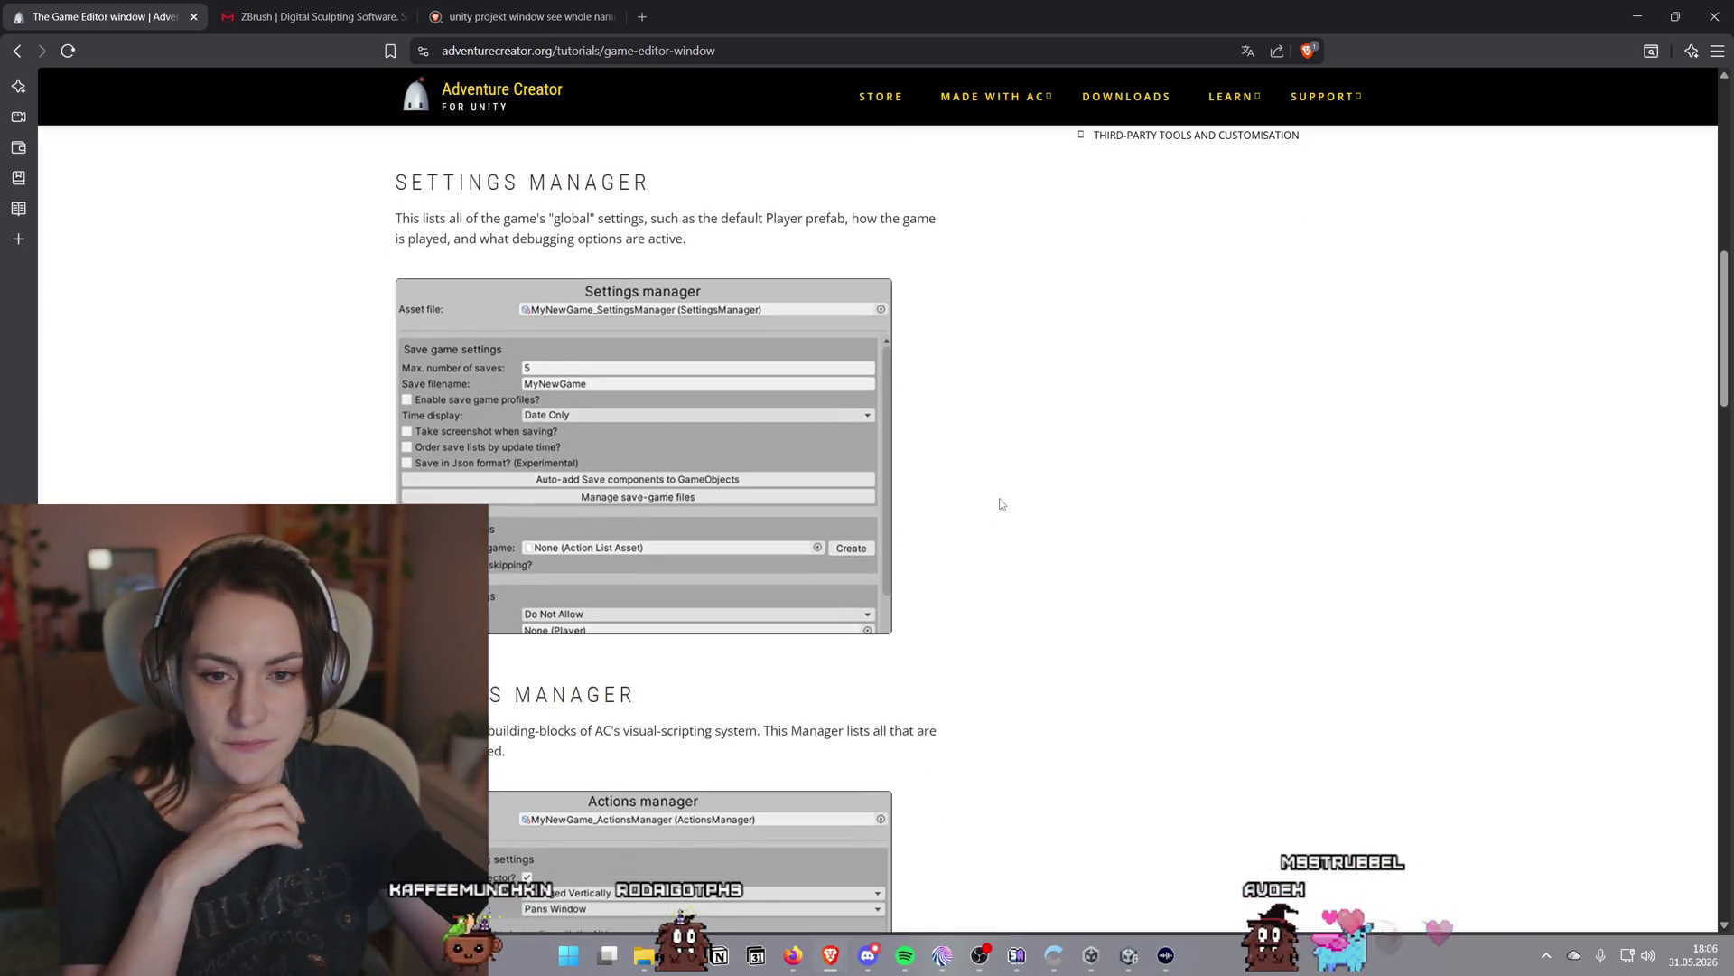
scroll(994, 503, "down", 5)
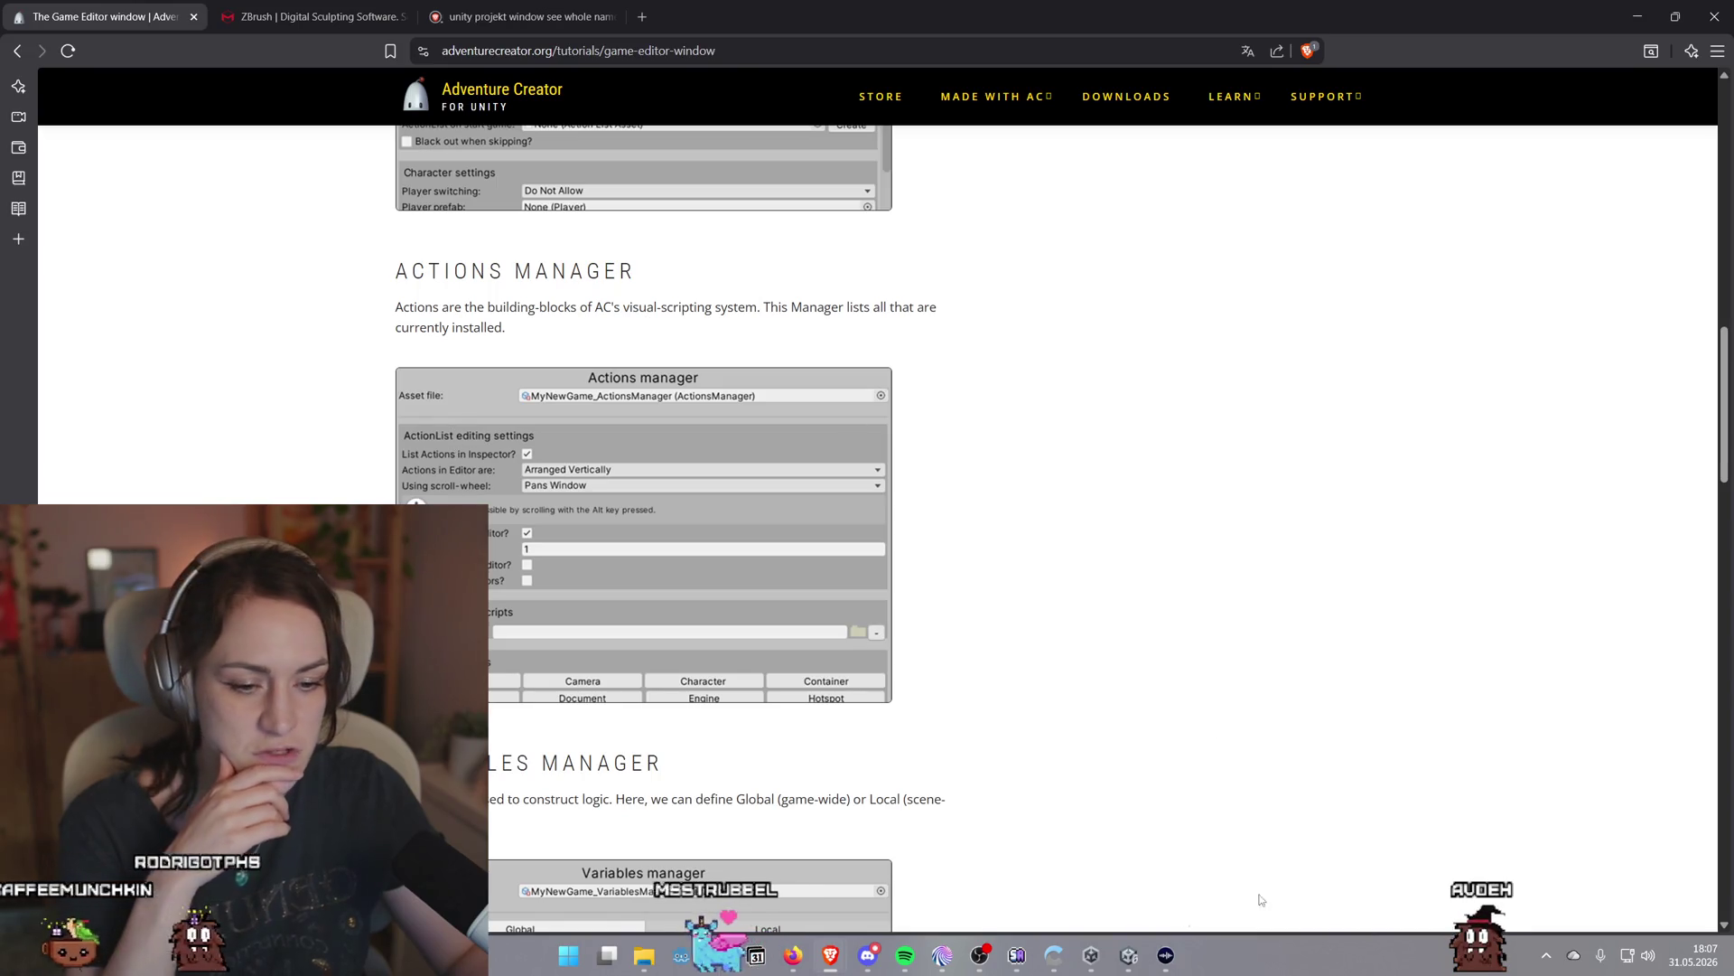
left_click(1128, 955)
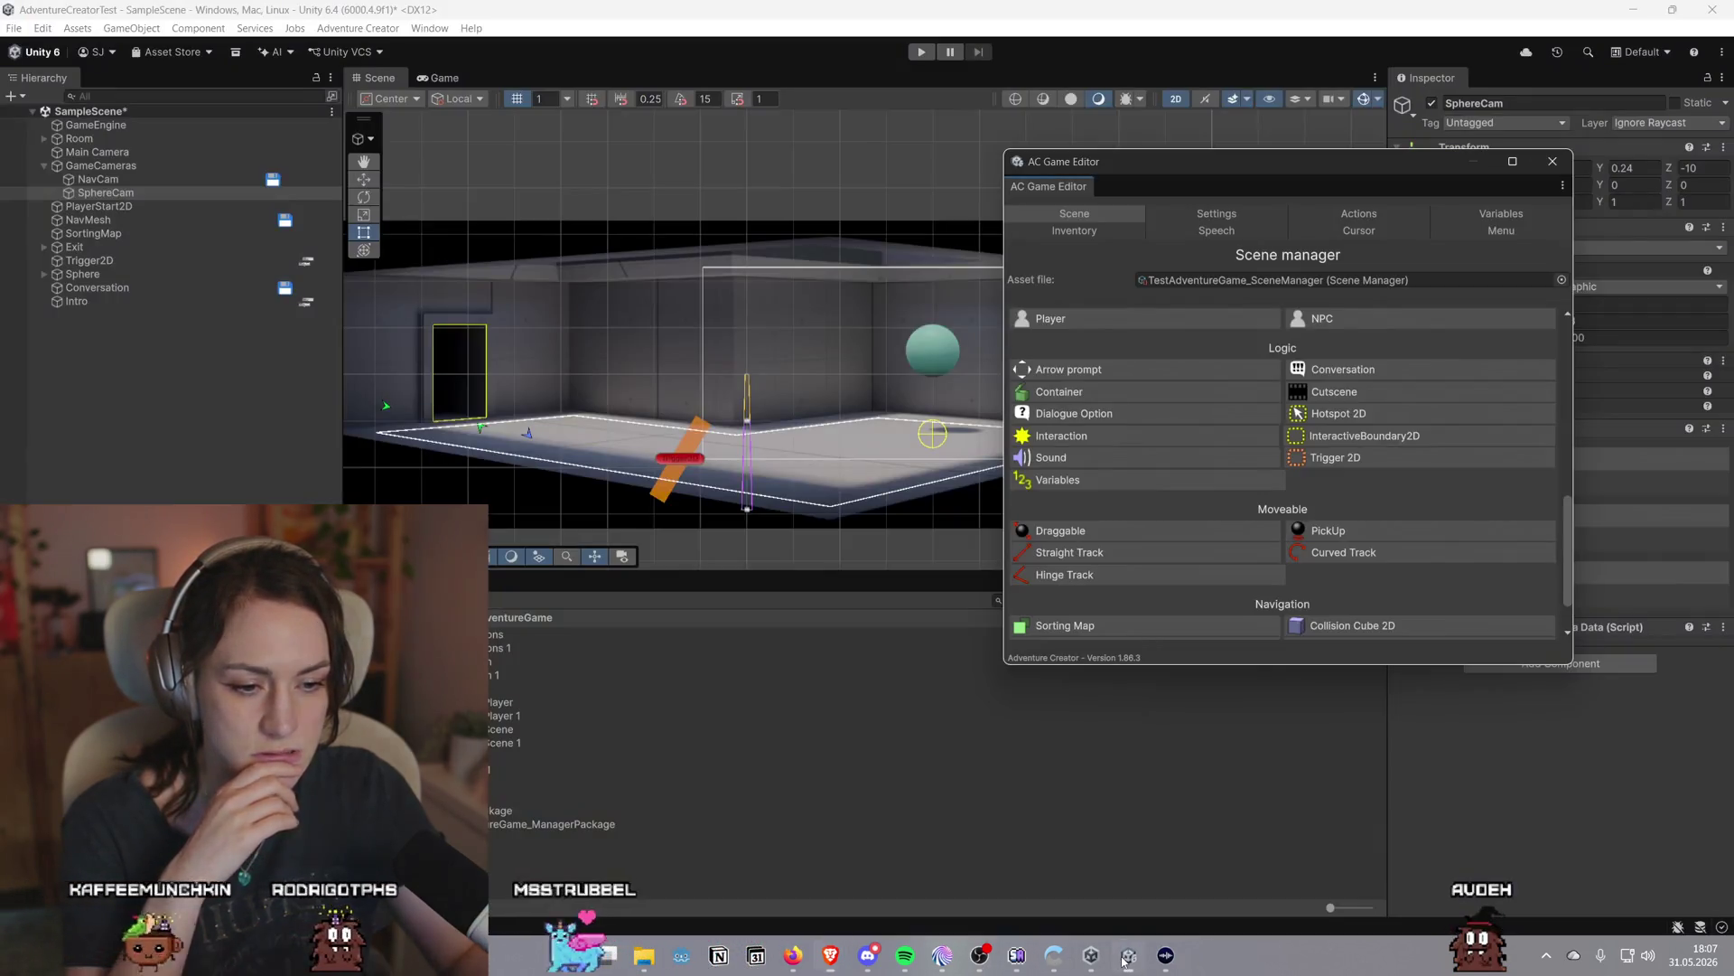
Switch the AC Game Editor to the Actions manager and open the Trigger2D ActionList for editing
left_click(1335, 217)
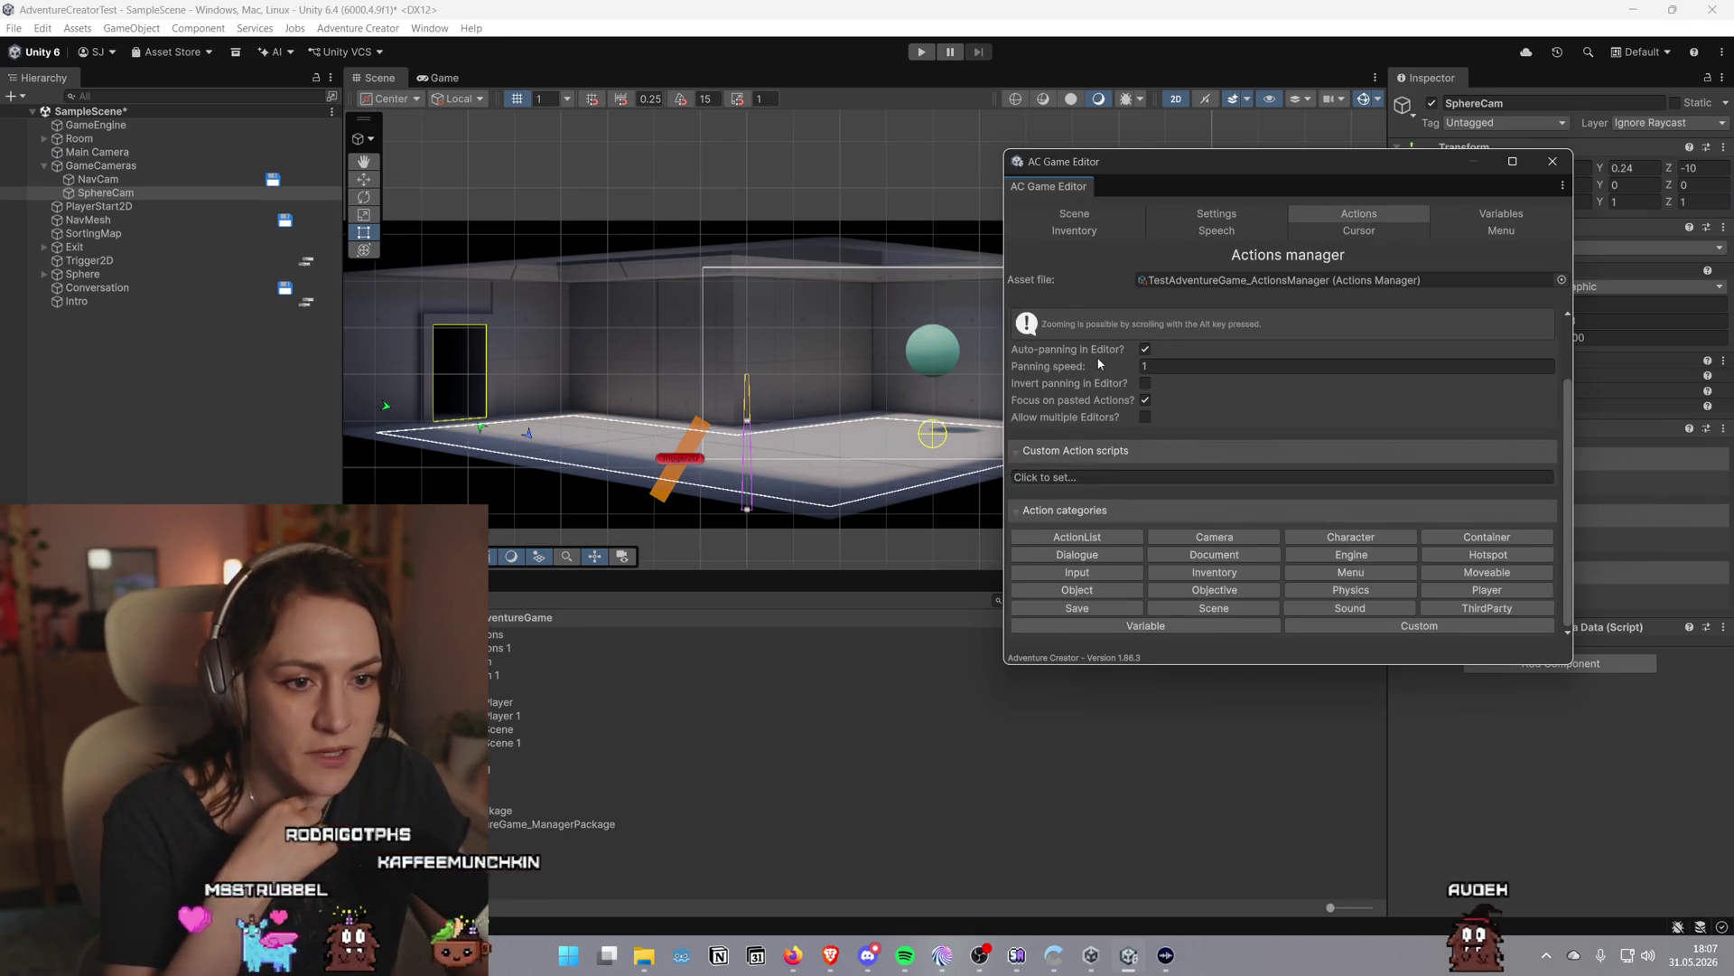
mouse_move(1098, 354)
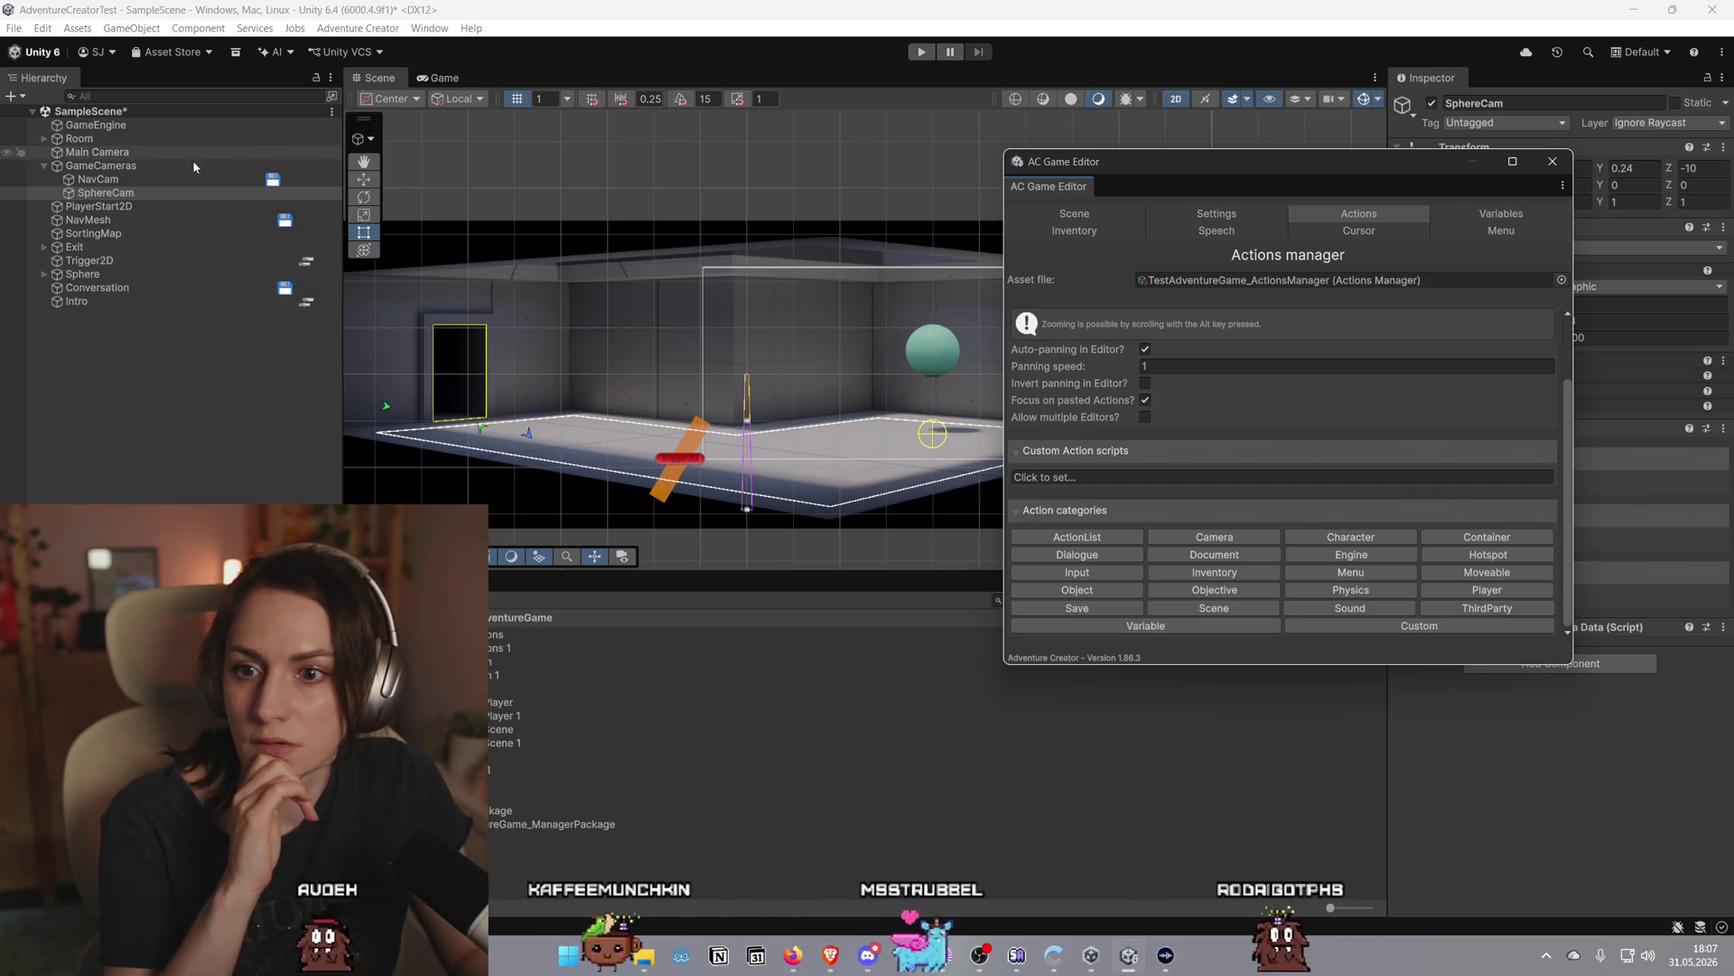
left_click(105, 192)
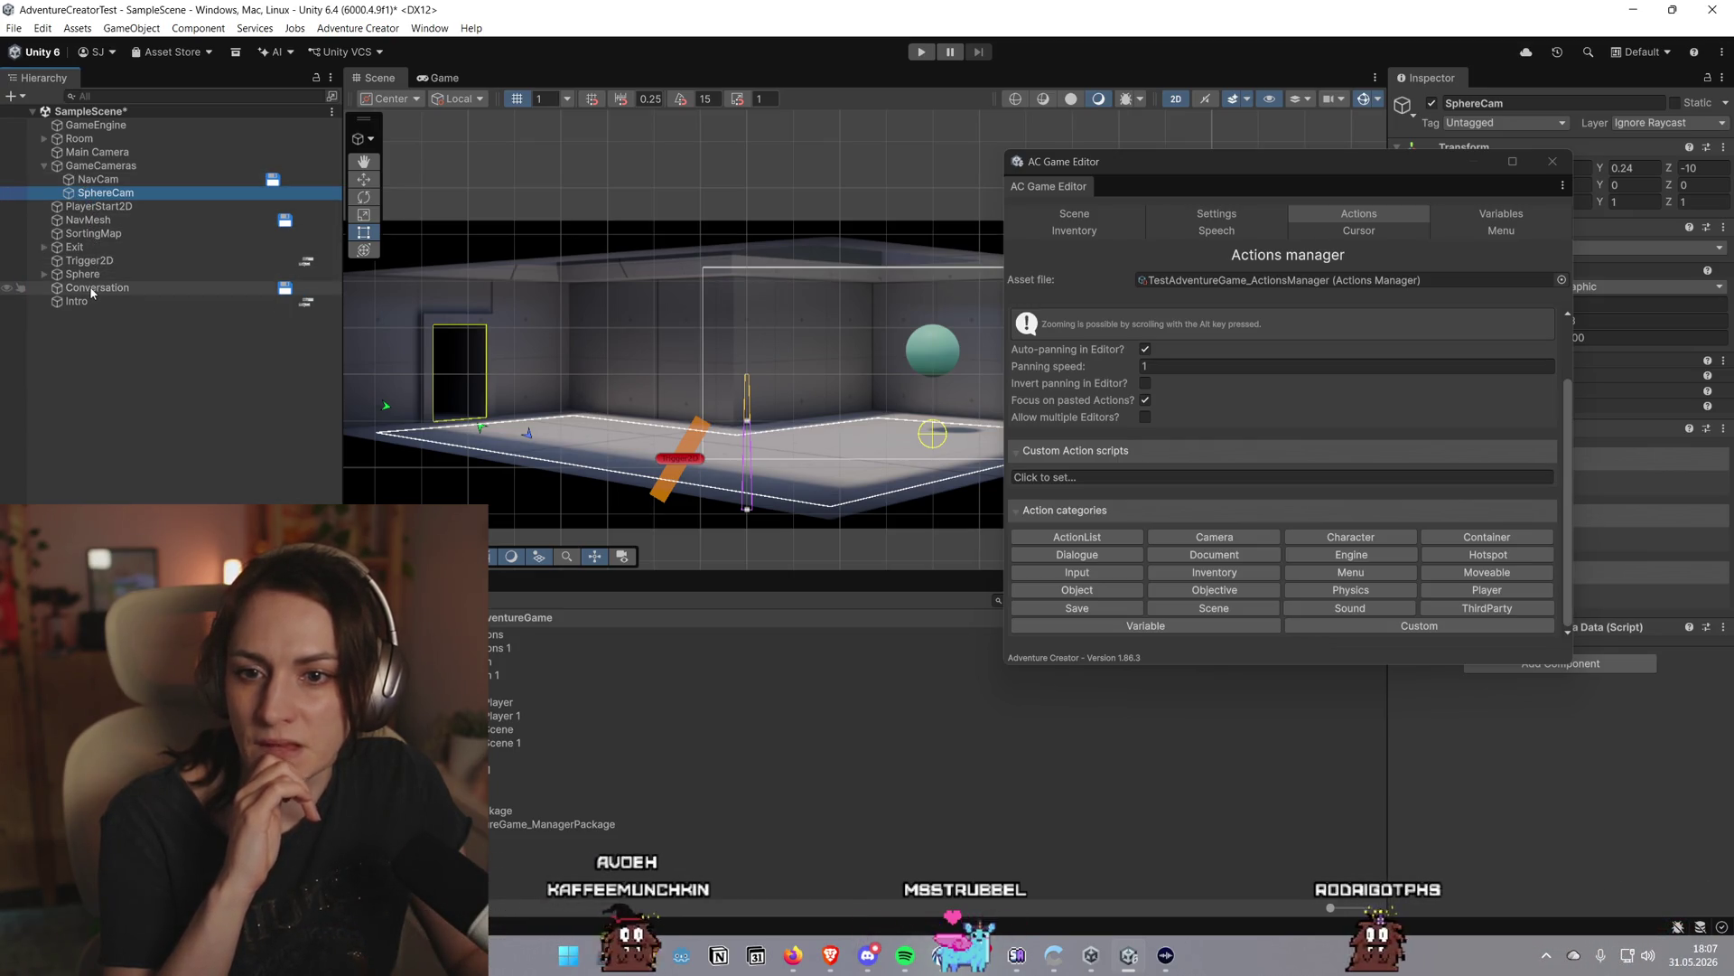
left_click(307, 261)
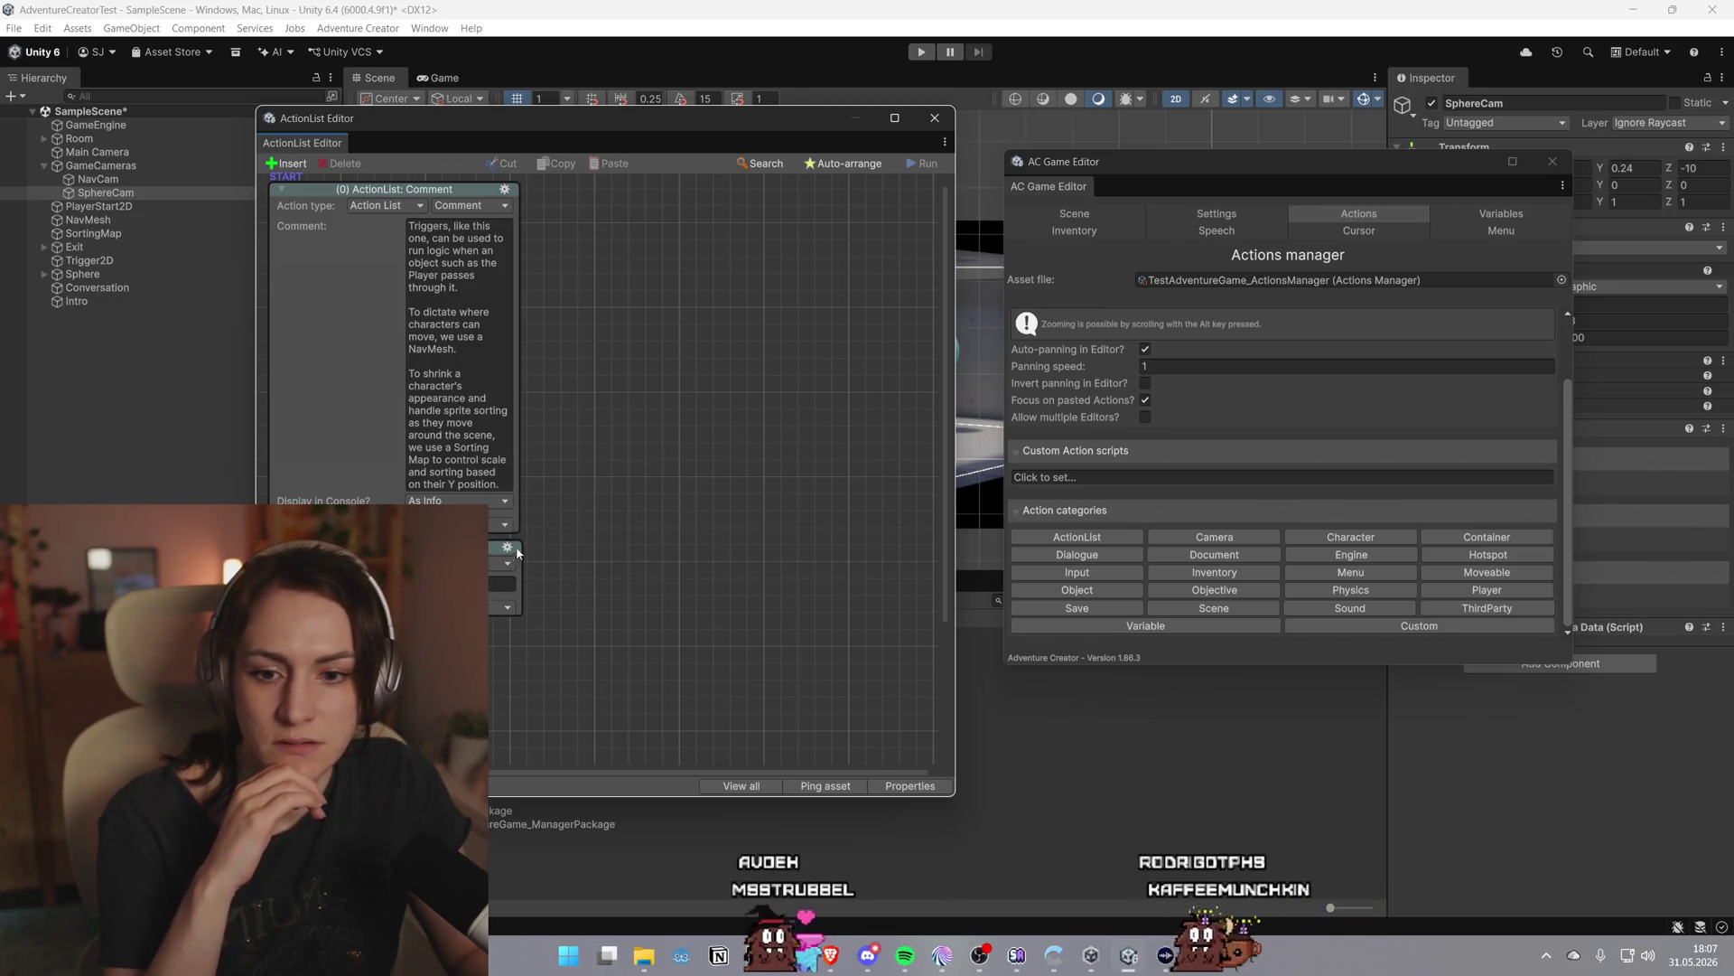
Delete the Engine: Wait node from the Trigger2D ActionList, leaving only the Comment action
left_click(383, 205)
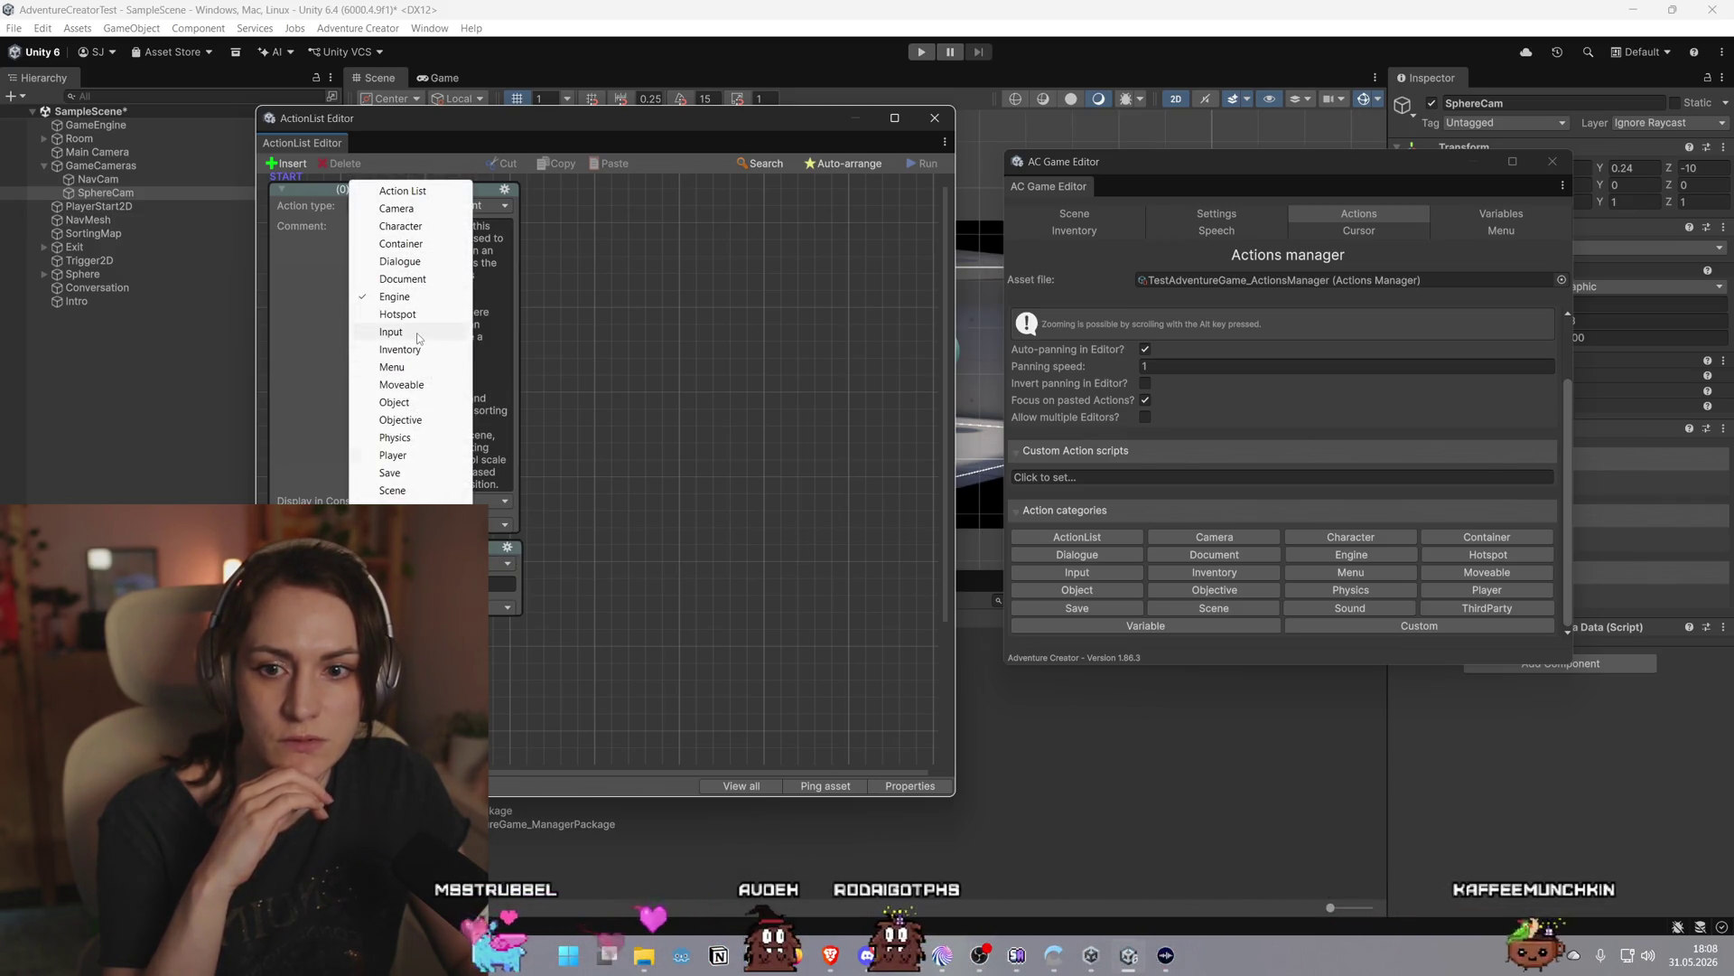
left_click(509, 549)
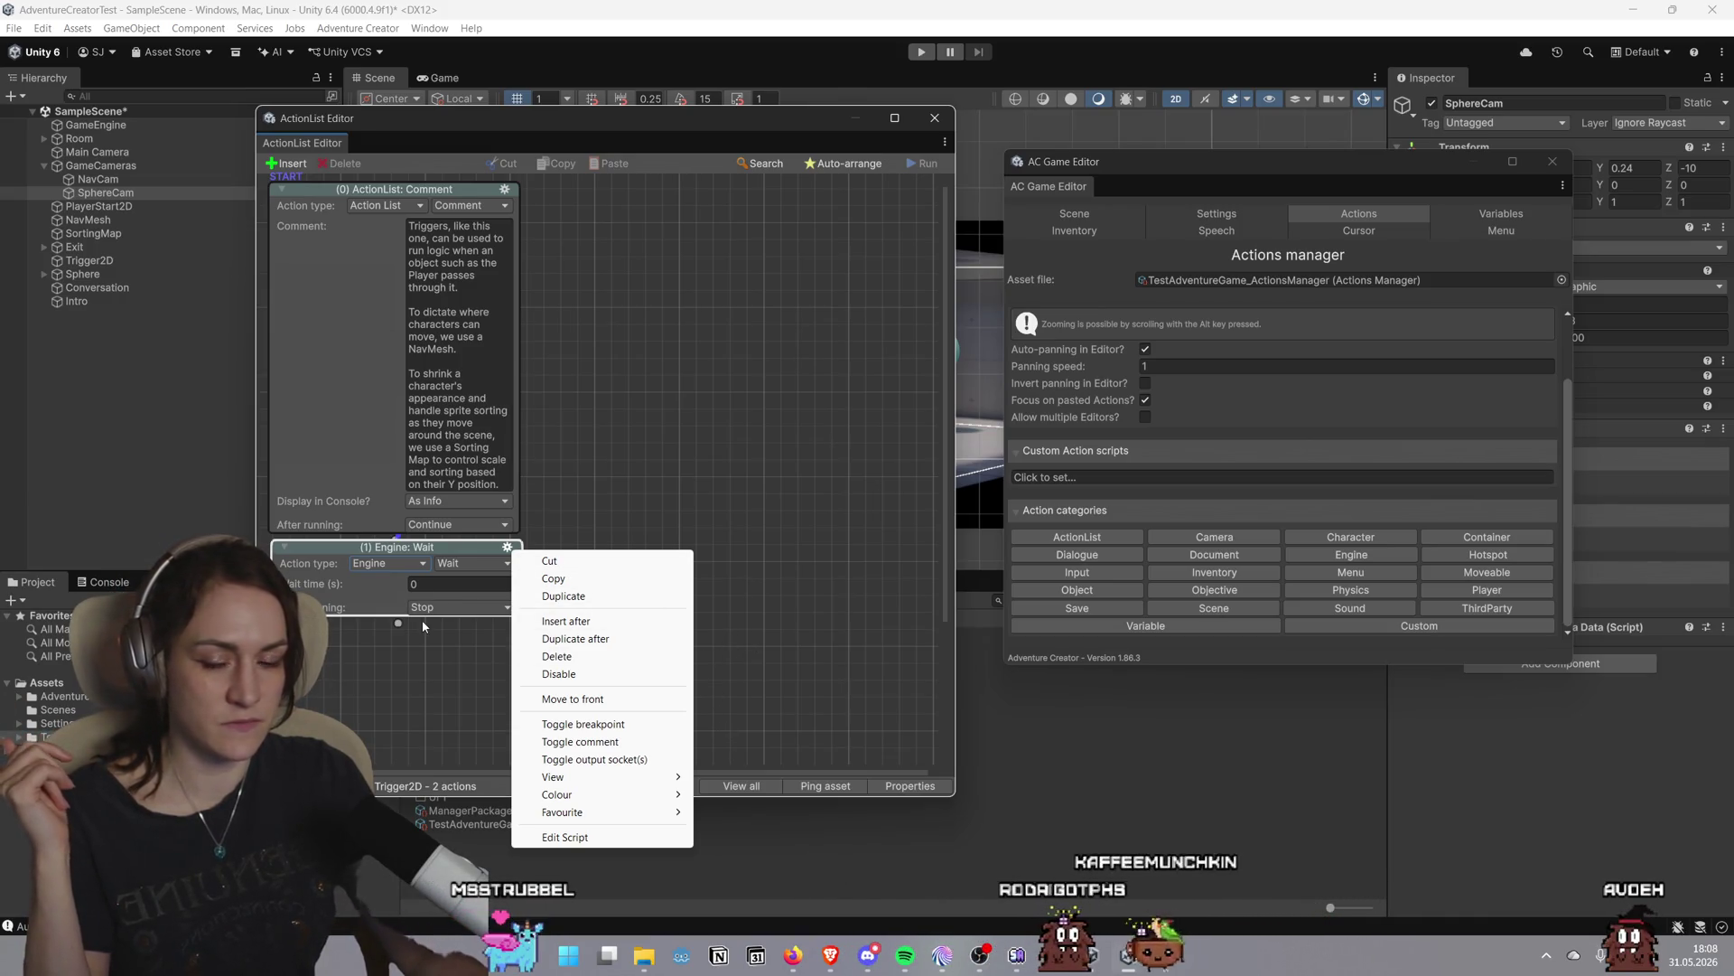
left_click(429, 549)
mouse_move(430, 549)
left_mouse_down()
mouse_move(842, 522)
mouse_move(738, 631)
left_mouse_up()
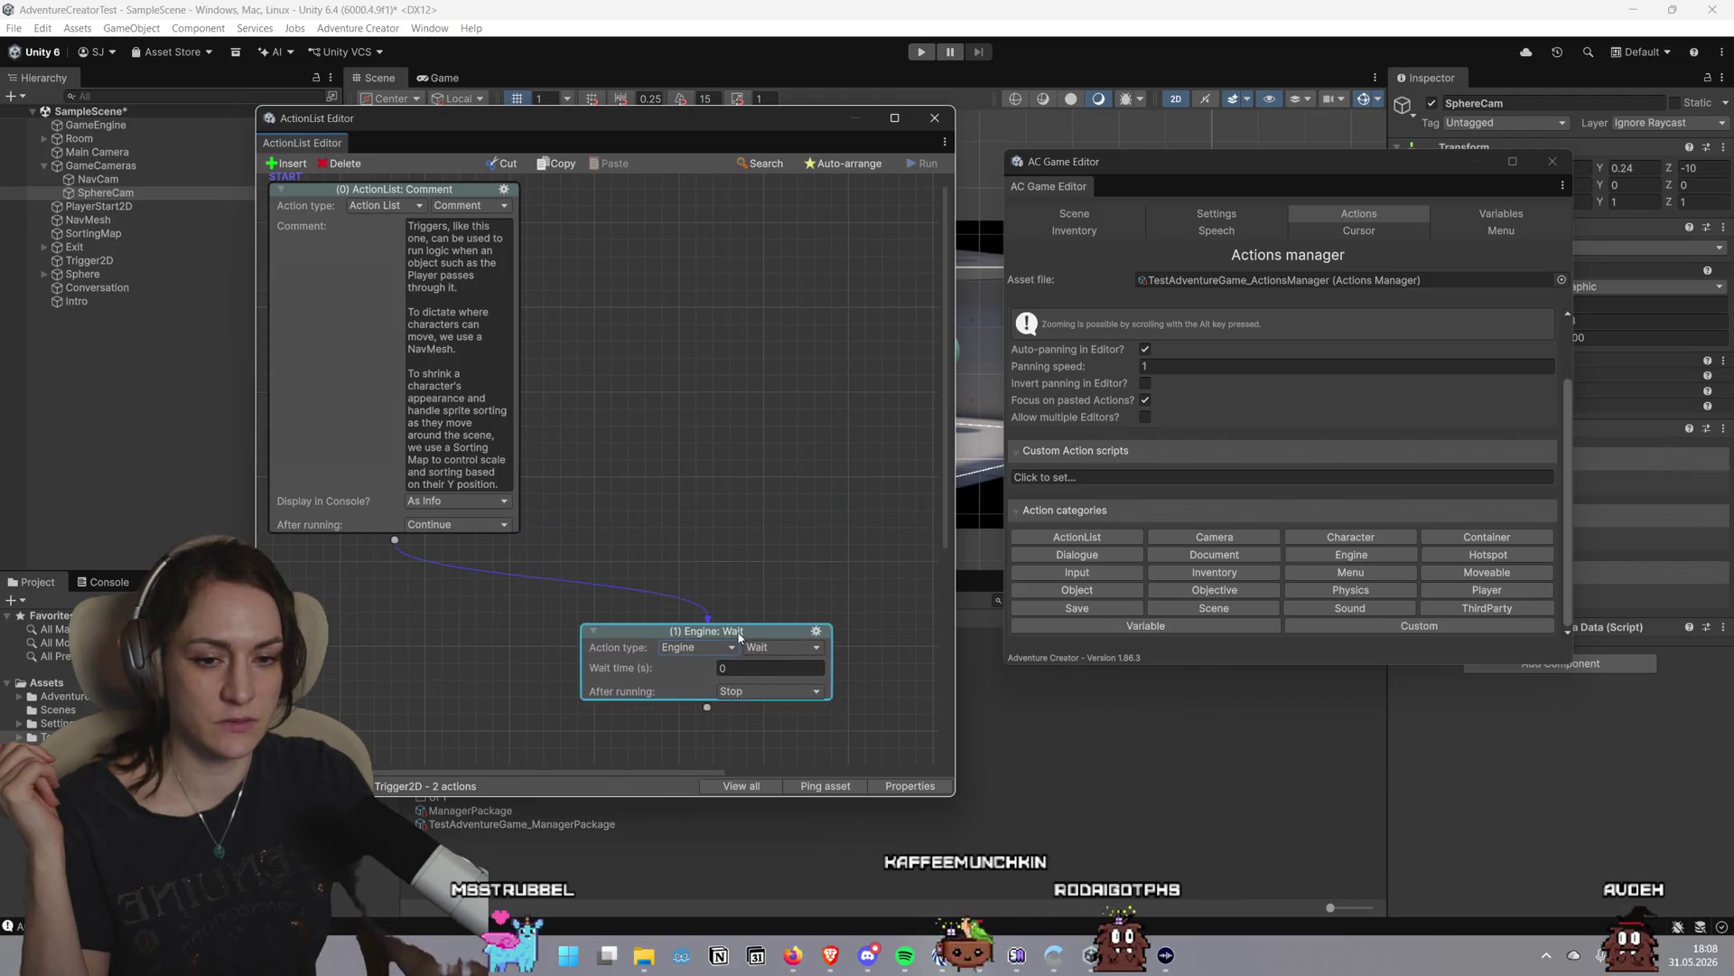
right_click(818, 634)
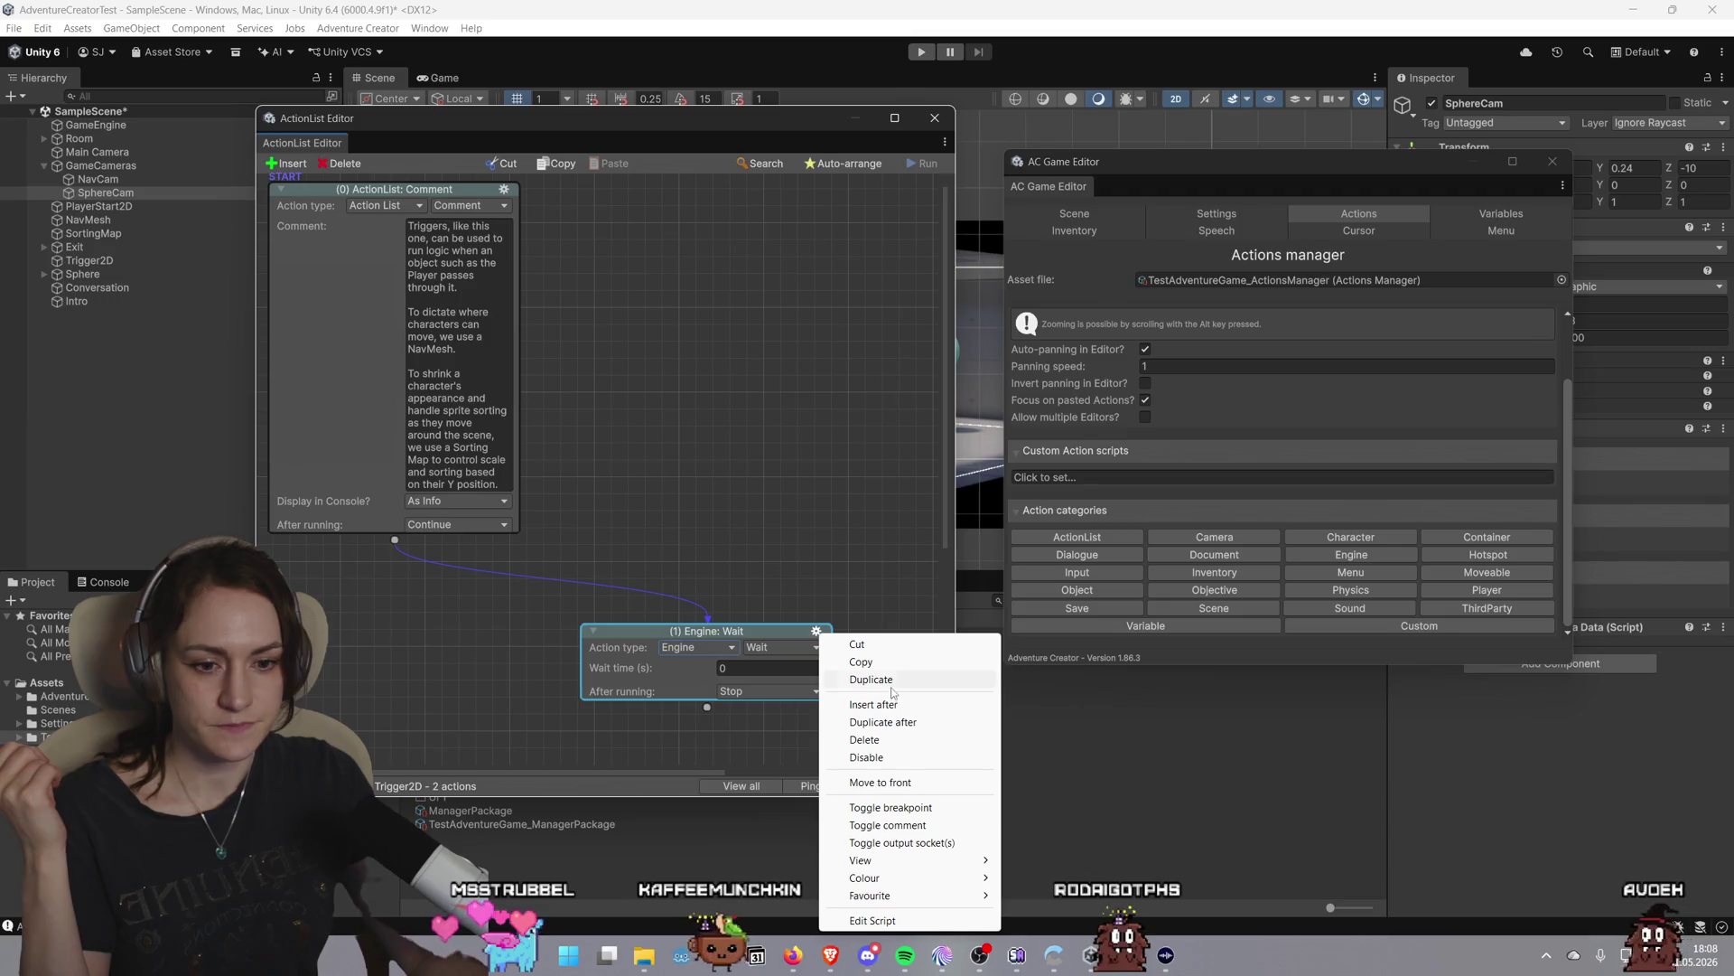
left_click(901, 742)
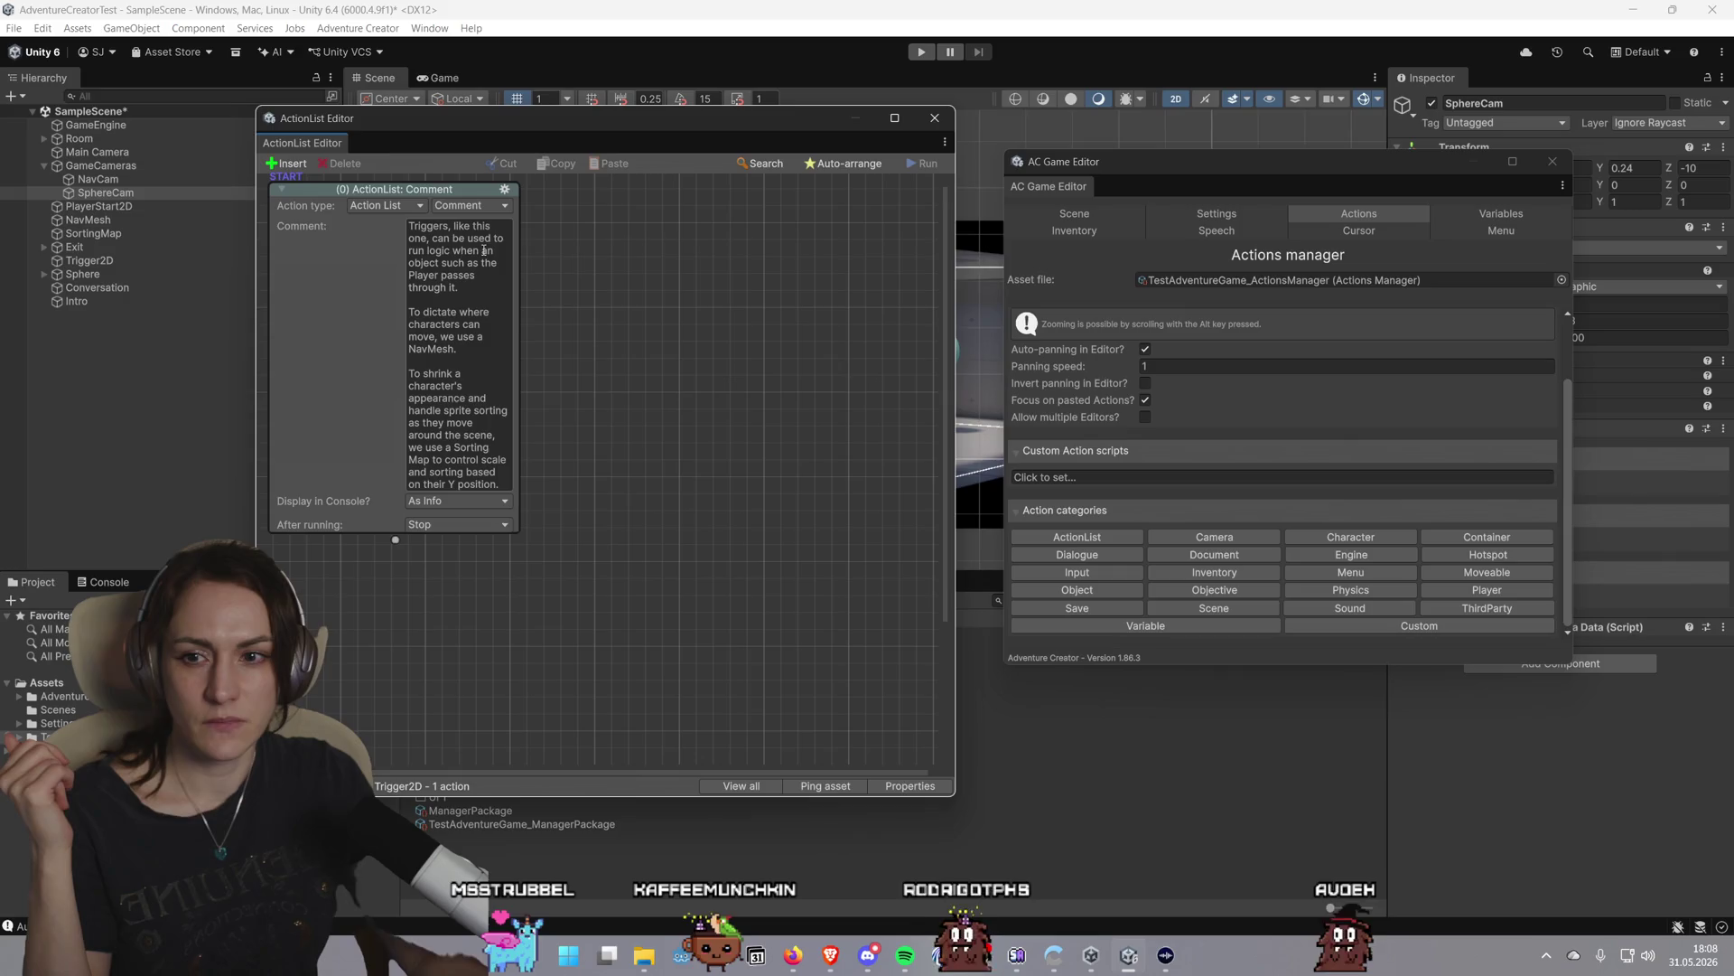
scroll(495, 529, "down", 1)
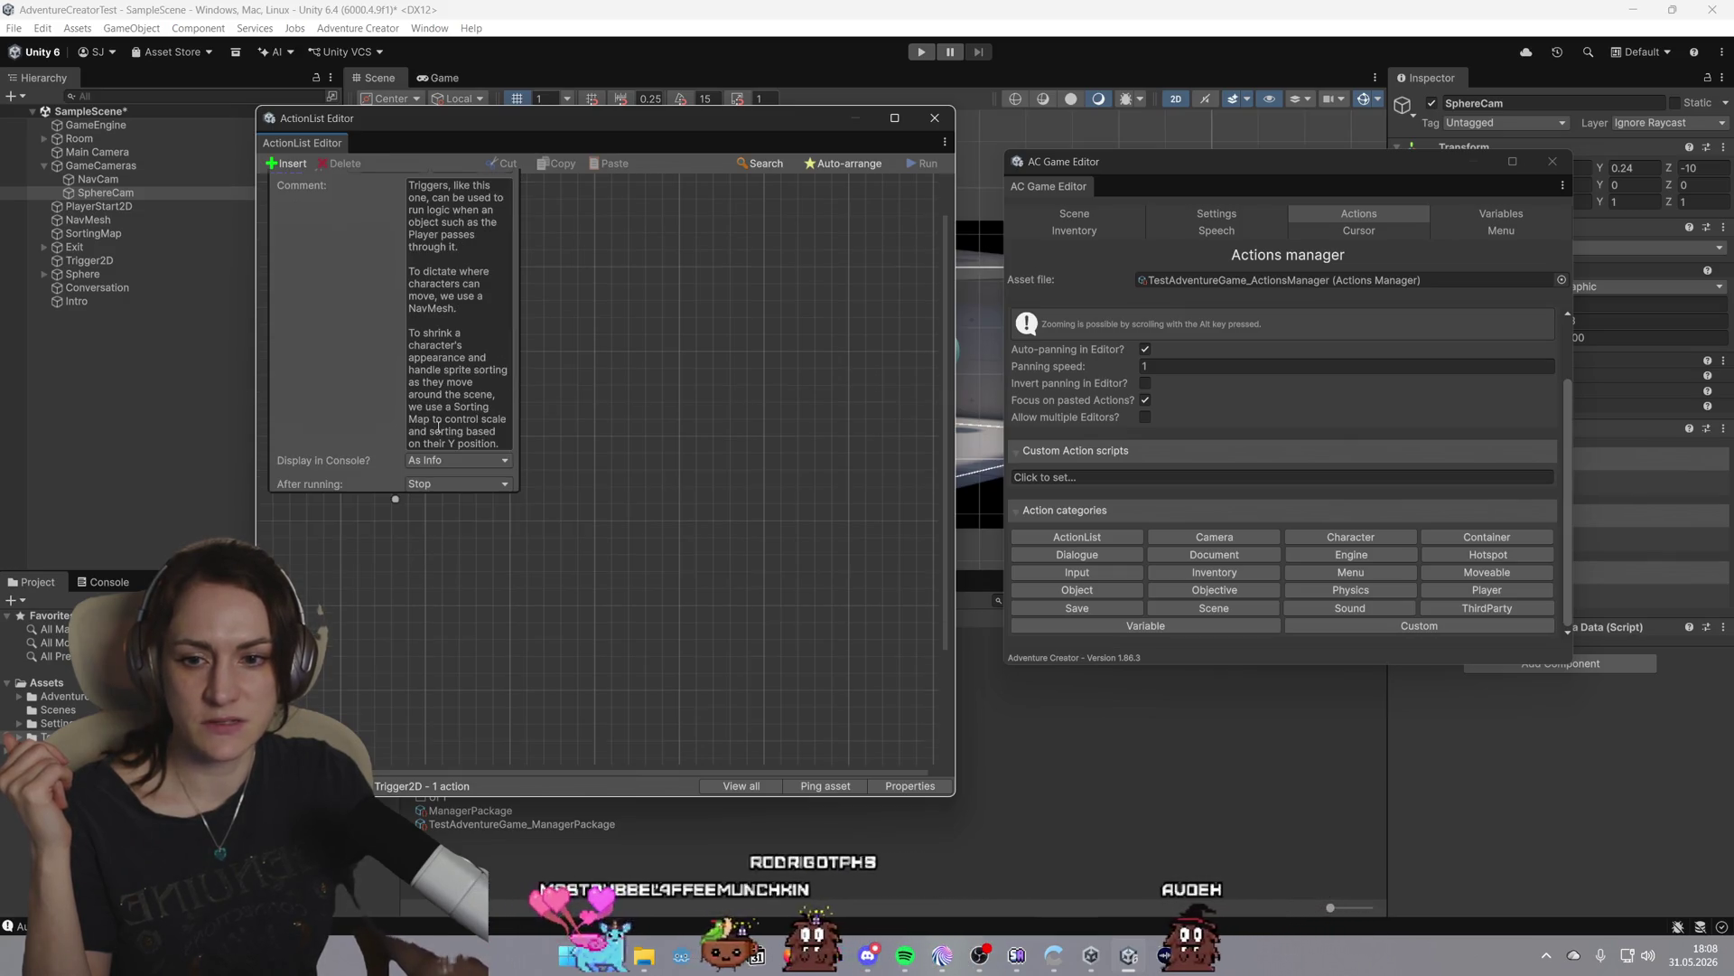
scroll(495, 530, "up", 1)
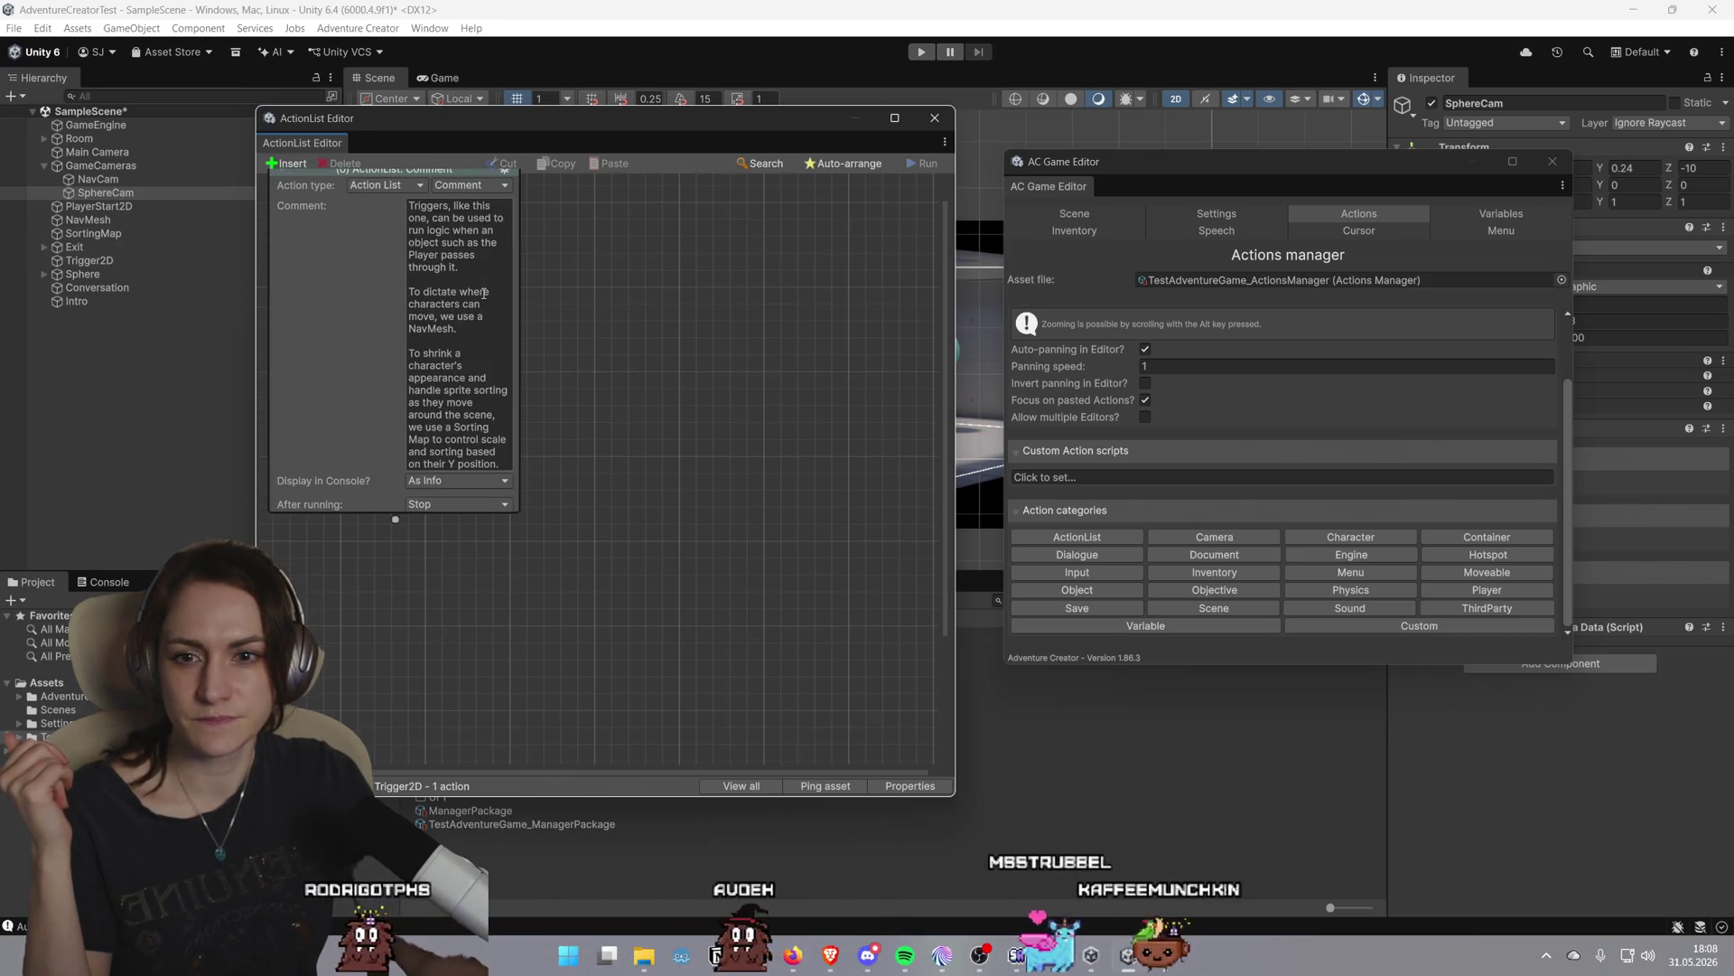
Close the ActionList Editor and frame the Trigger2D object in the Scene view
left_click(935, 118)
left_click(159, 260)
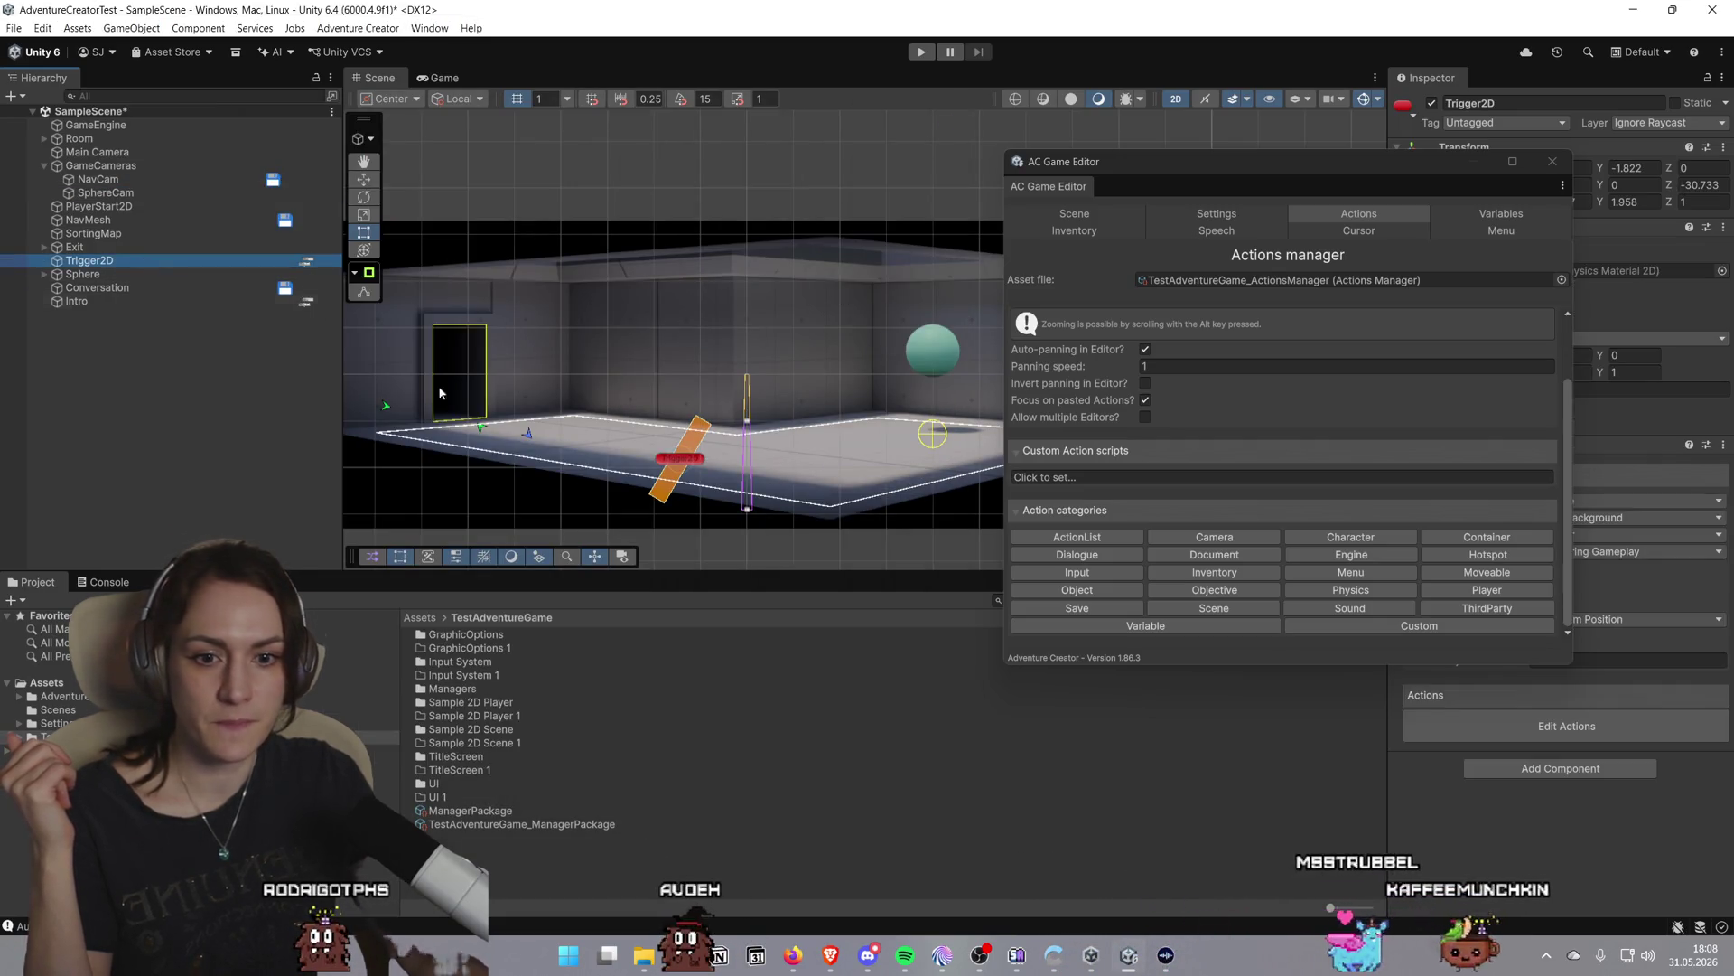
key("f")
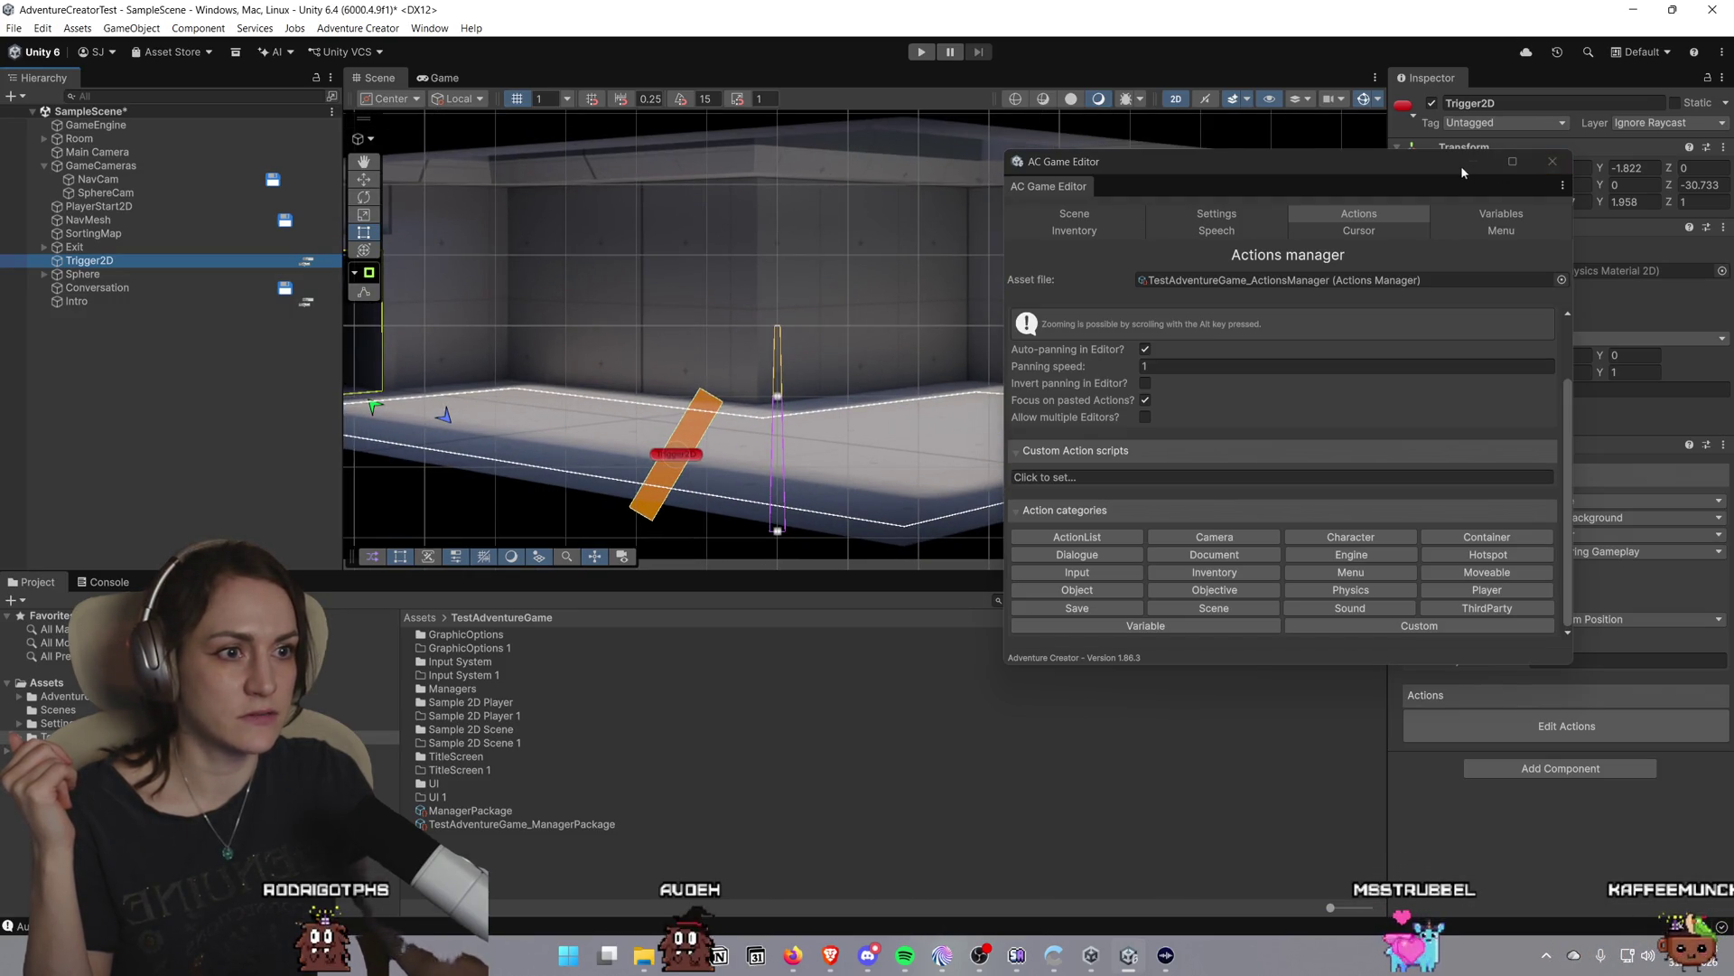
Move the AC Game Editor aside, enter Play mode, and select the Sample 2D Player folder
left_click_drag(1461, 165, 1500, 257)
key("ctrl+p")
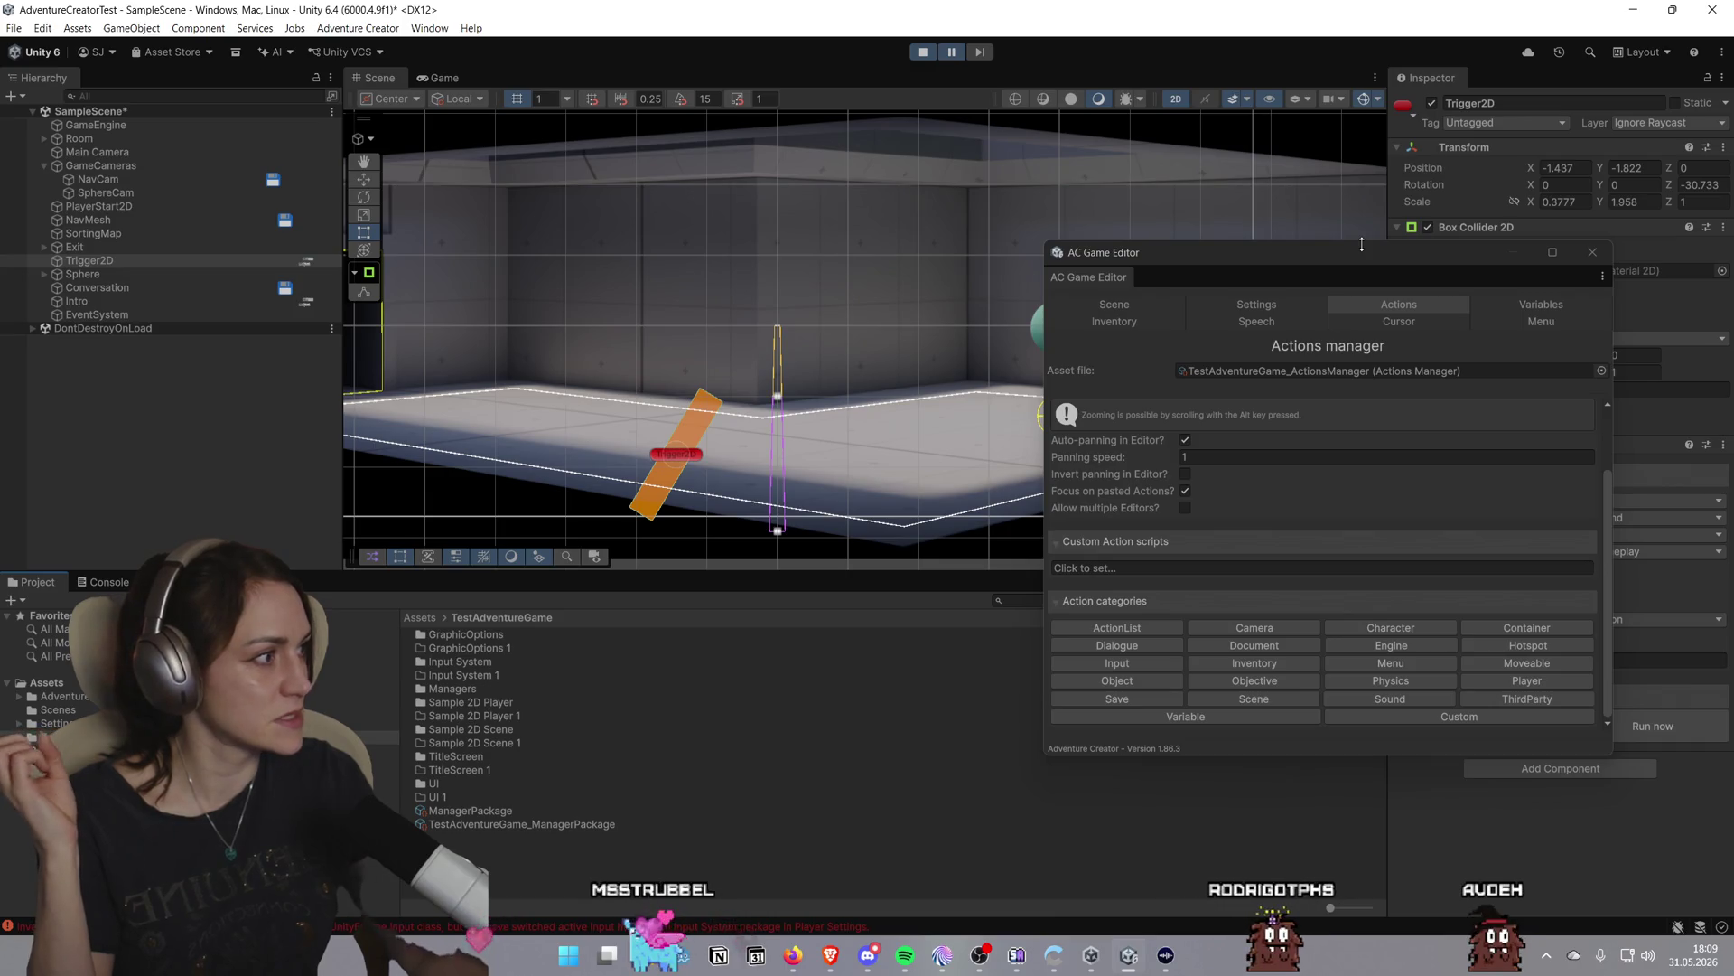
left_click(882, 704)
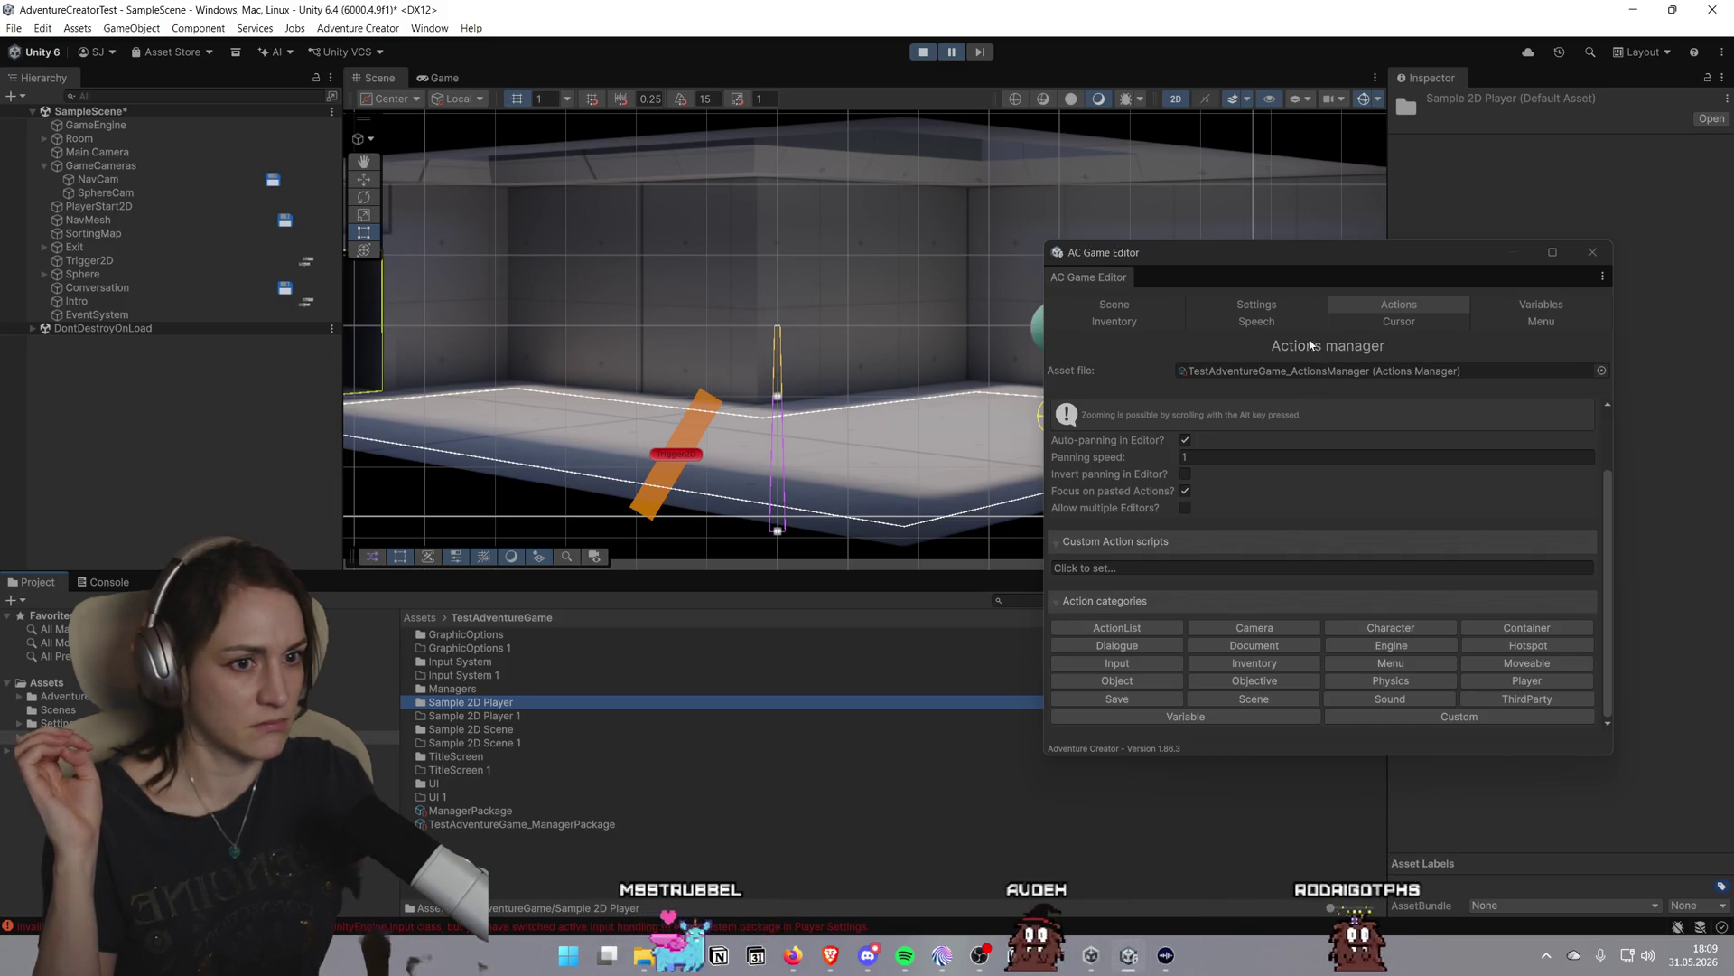
Look over the Scene manager, then keep the Settings manager's input method at Mouse And Keyboard
left_click(1165, 307)
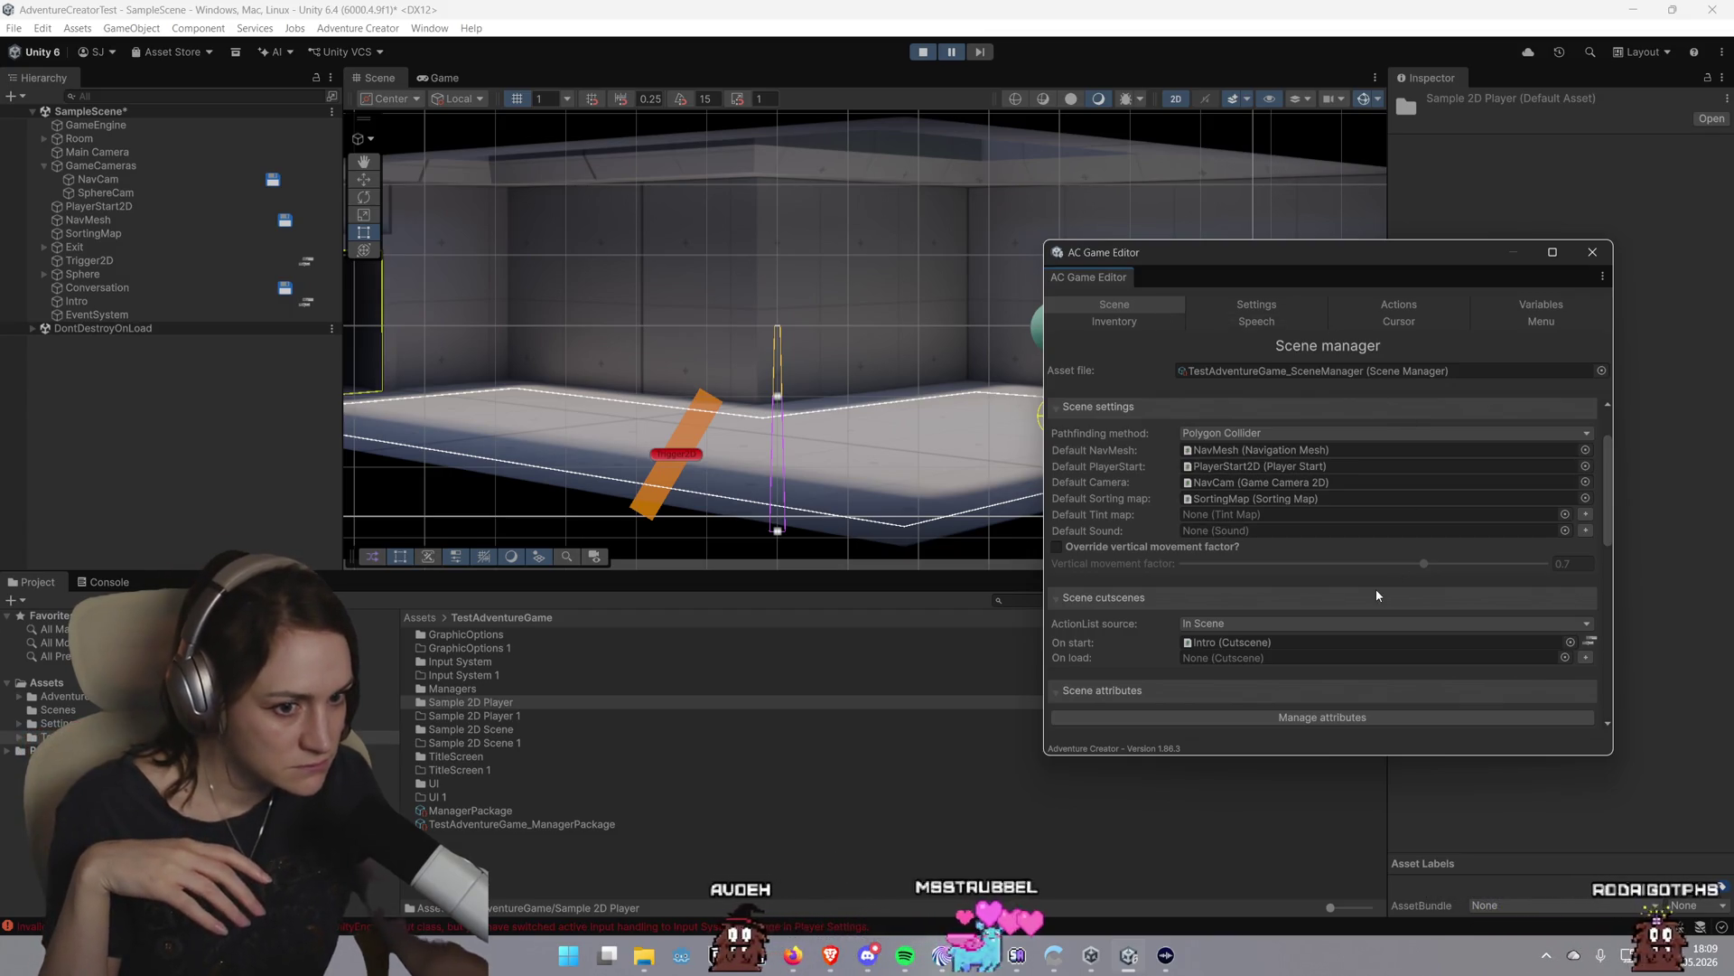
scroll(1375, 591, "down", 1)
scroll(1375, 593, "down", 6)
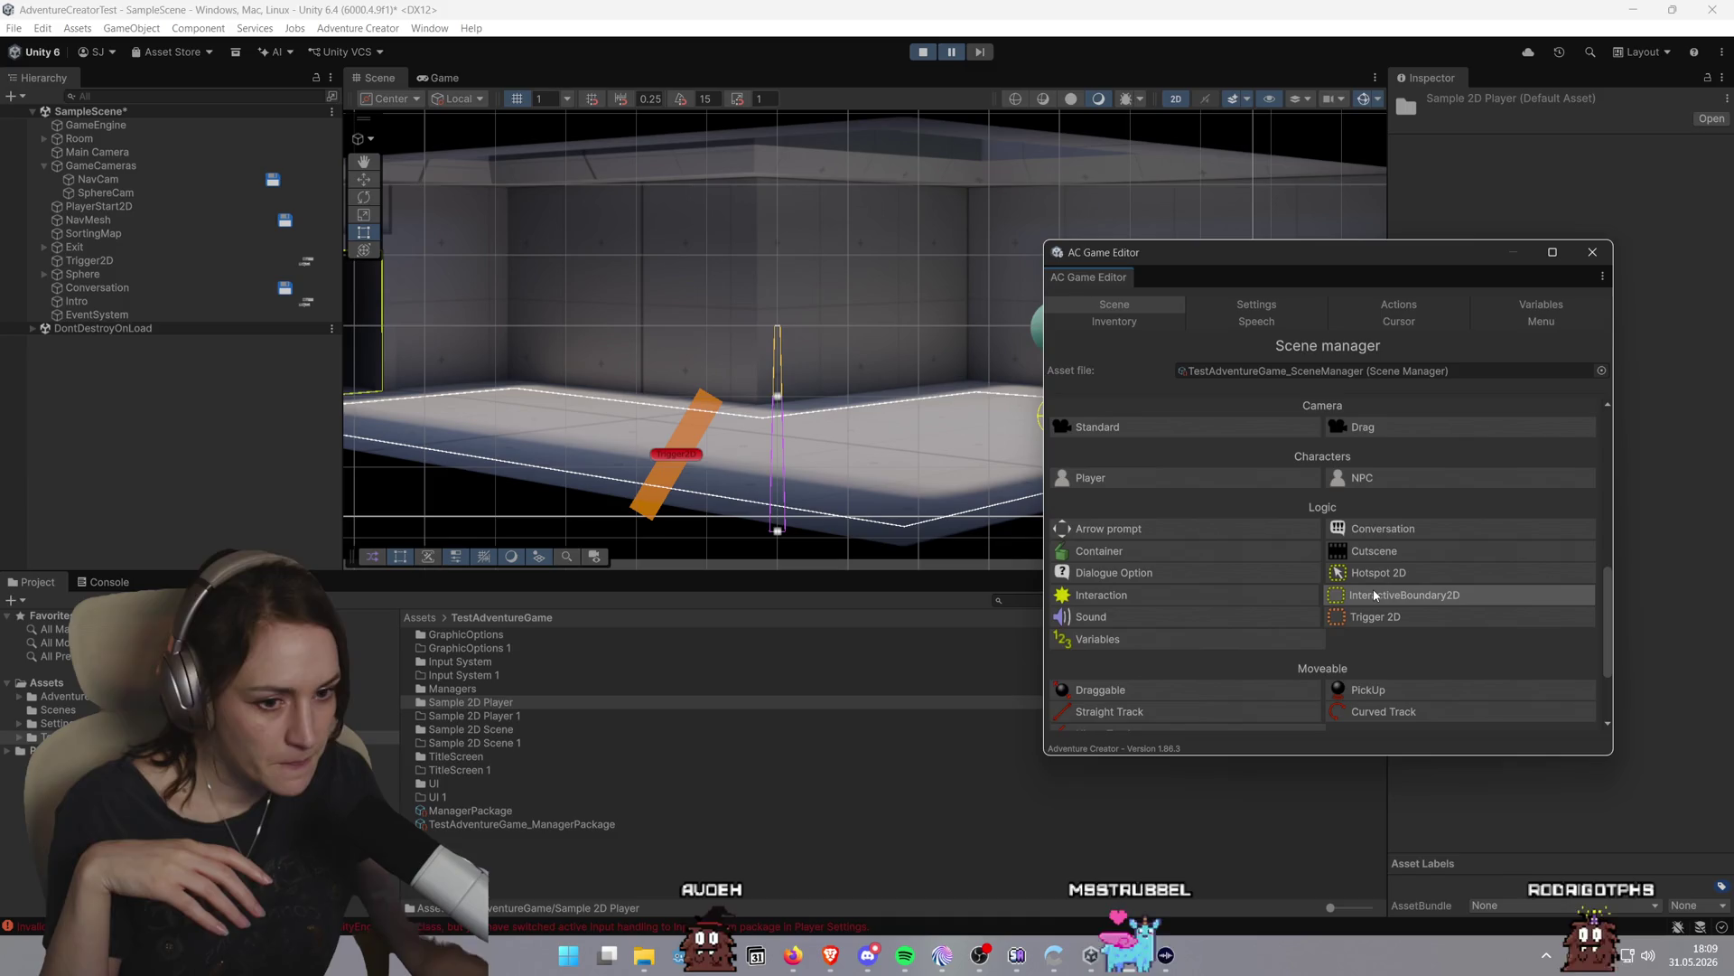
scroll(1373, 588, "up", 8)
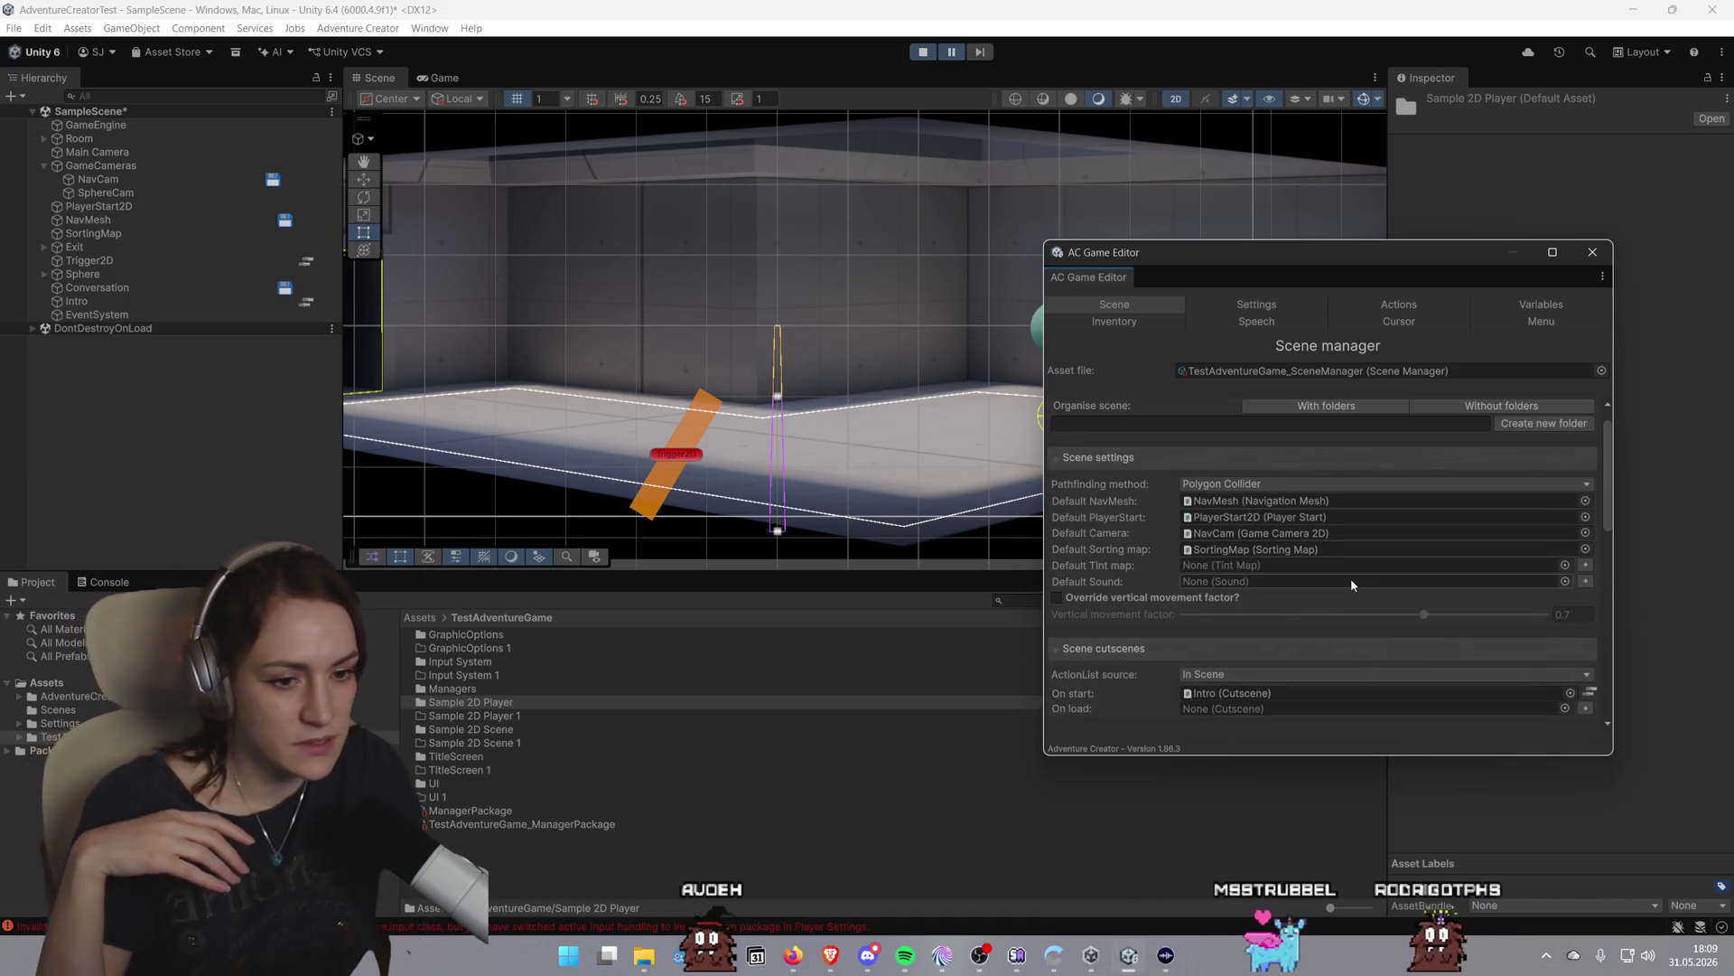
left_click(1274, 305)
scroll(1328, 497, "down", 5)
scroll(1331, 518, "down", 3)
left_click(1305, 572)
left_click(1296, 592)
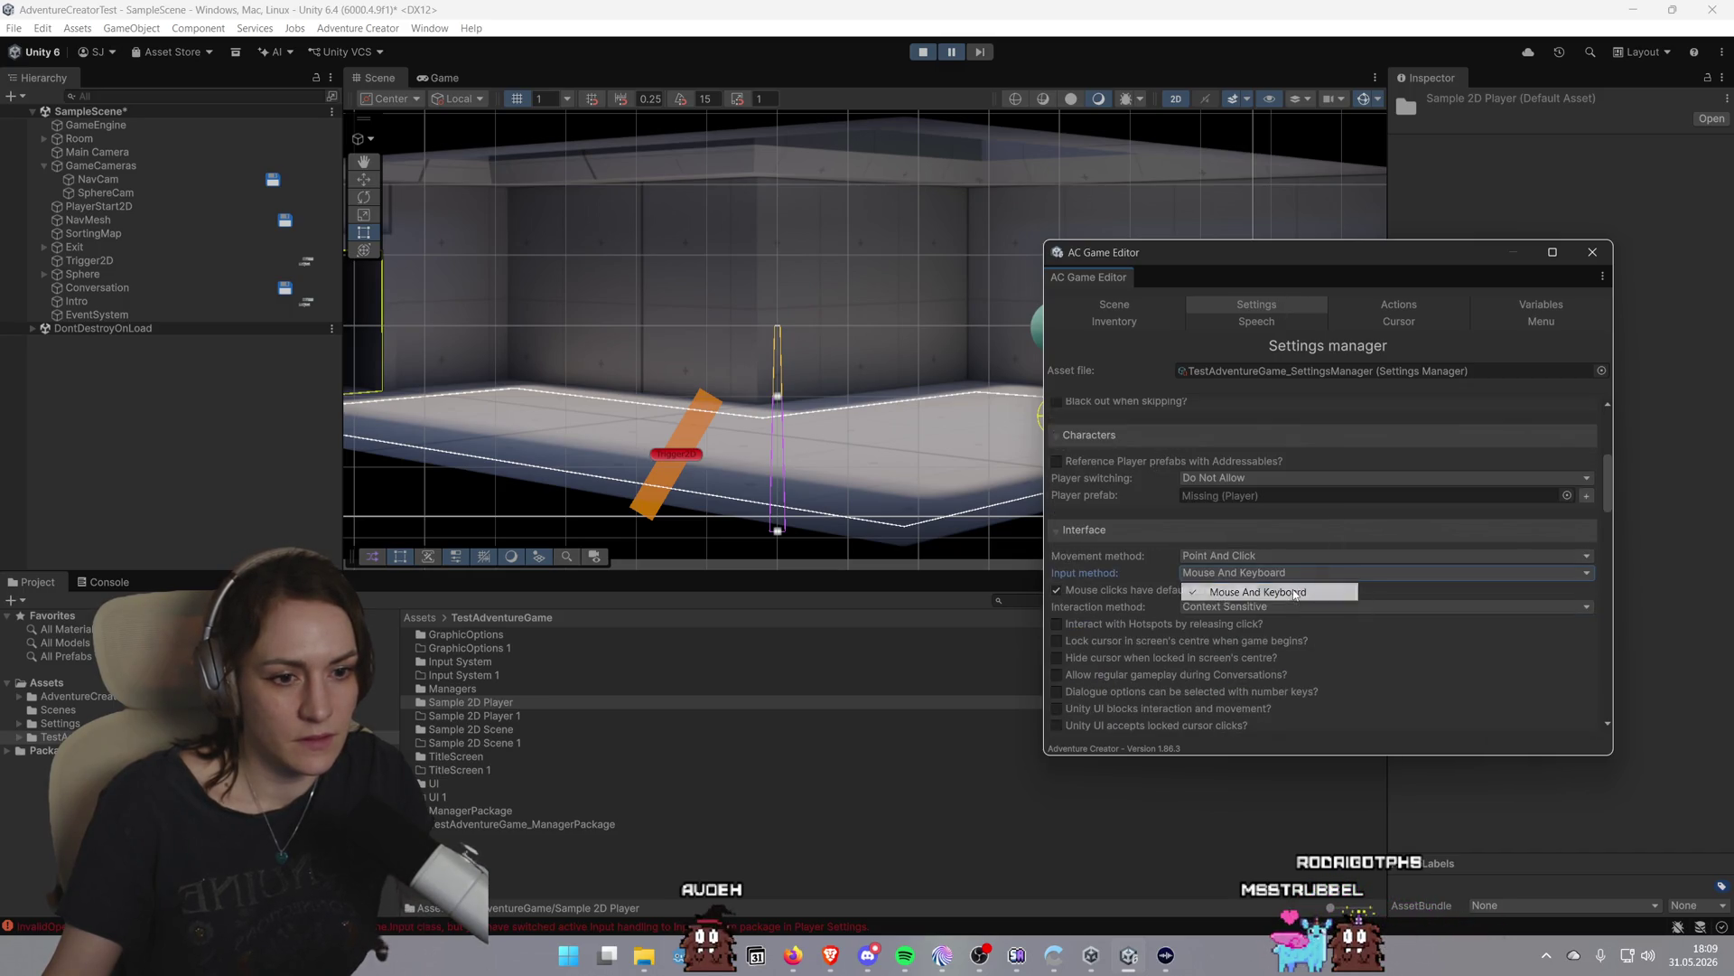
Scroll through the remaining settings, close the AC Game Editor, and exit play mode
scroll(1433, 567, "down", 3)
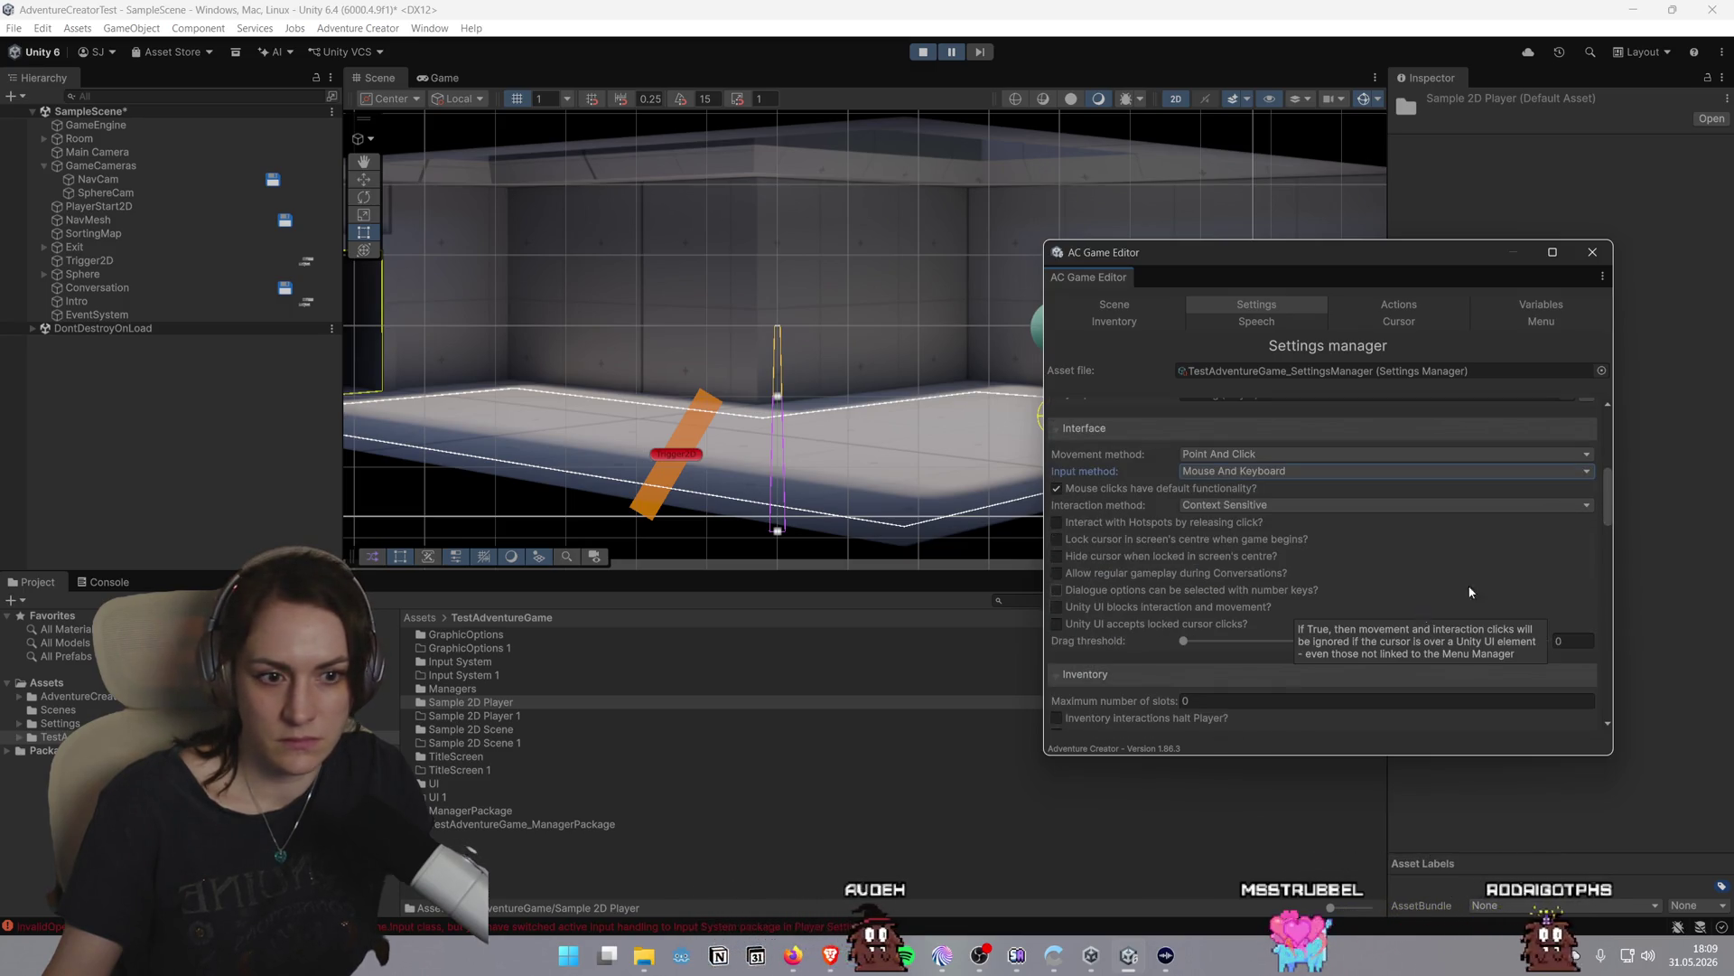
scroll(1536, 569, "down", 3)
scroll(1536, 569, "down", 6)
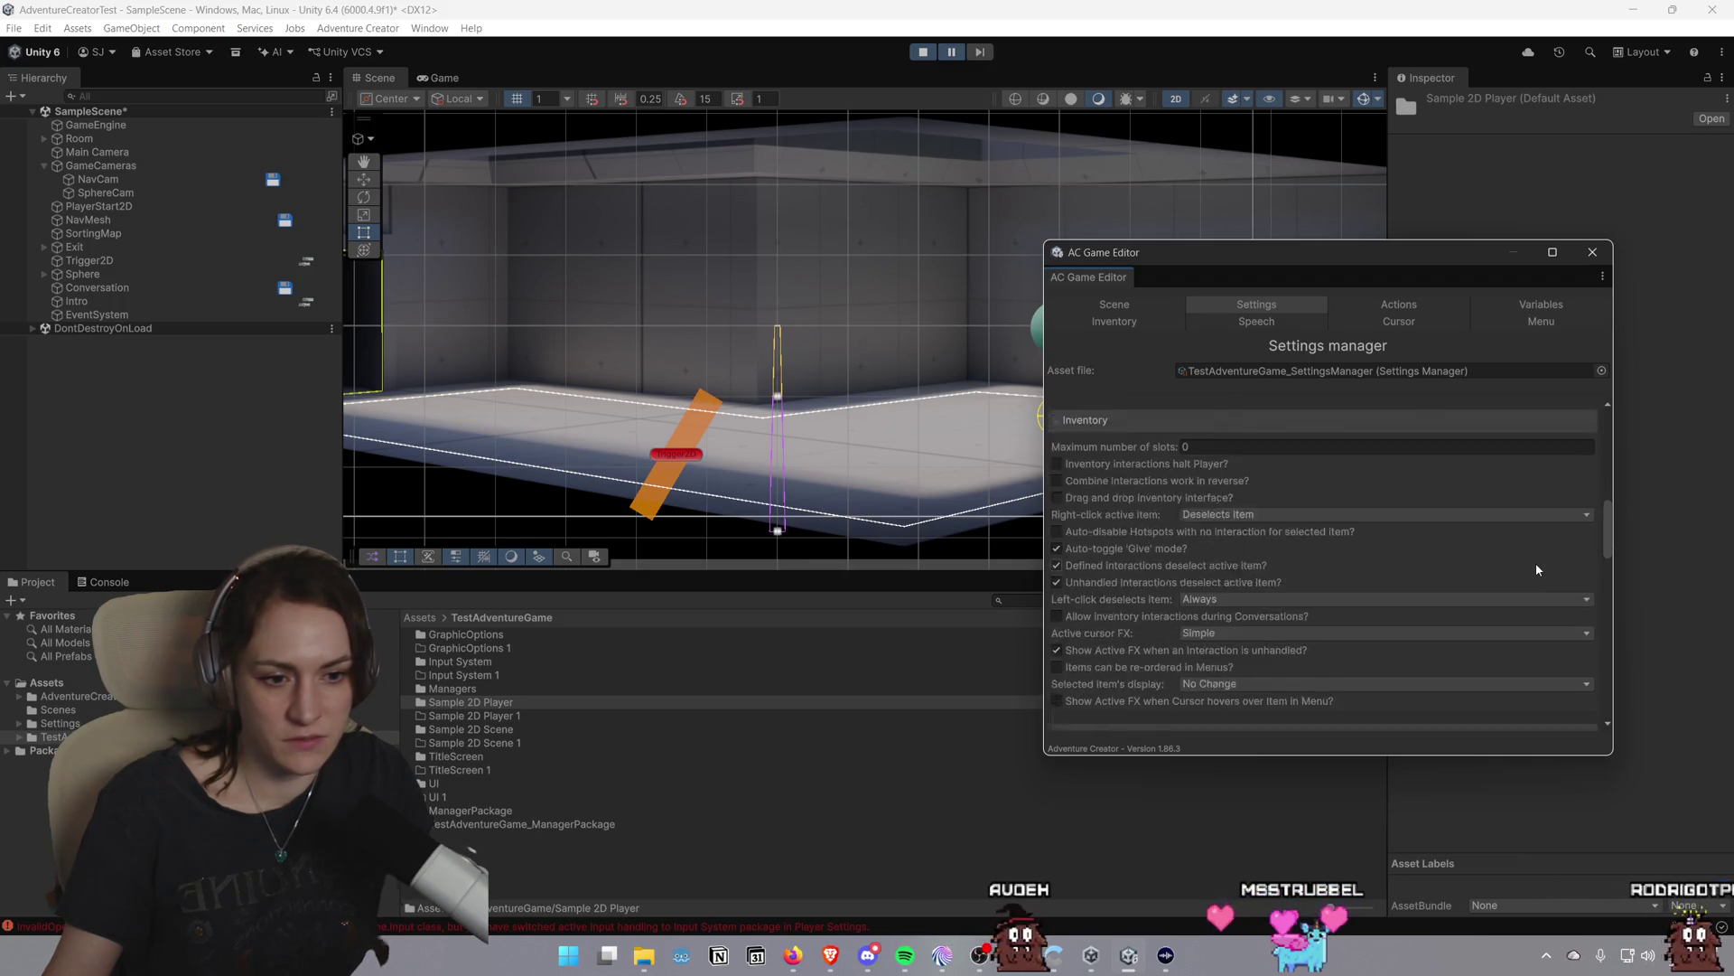
scroll(1536, 569, "down", 2)
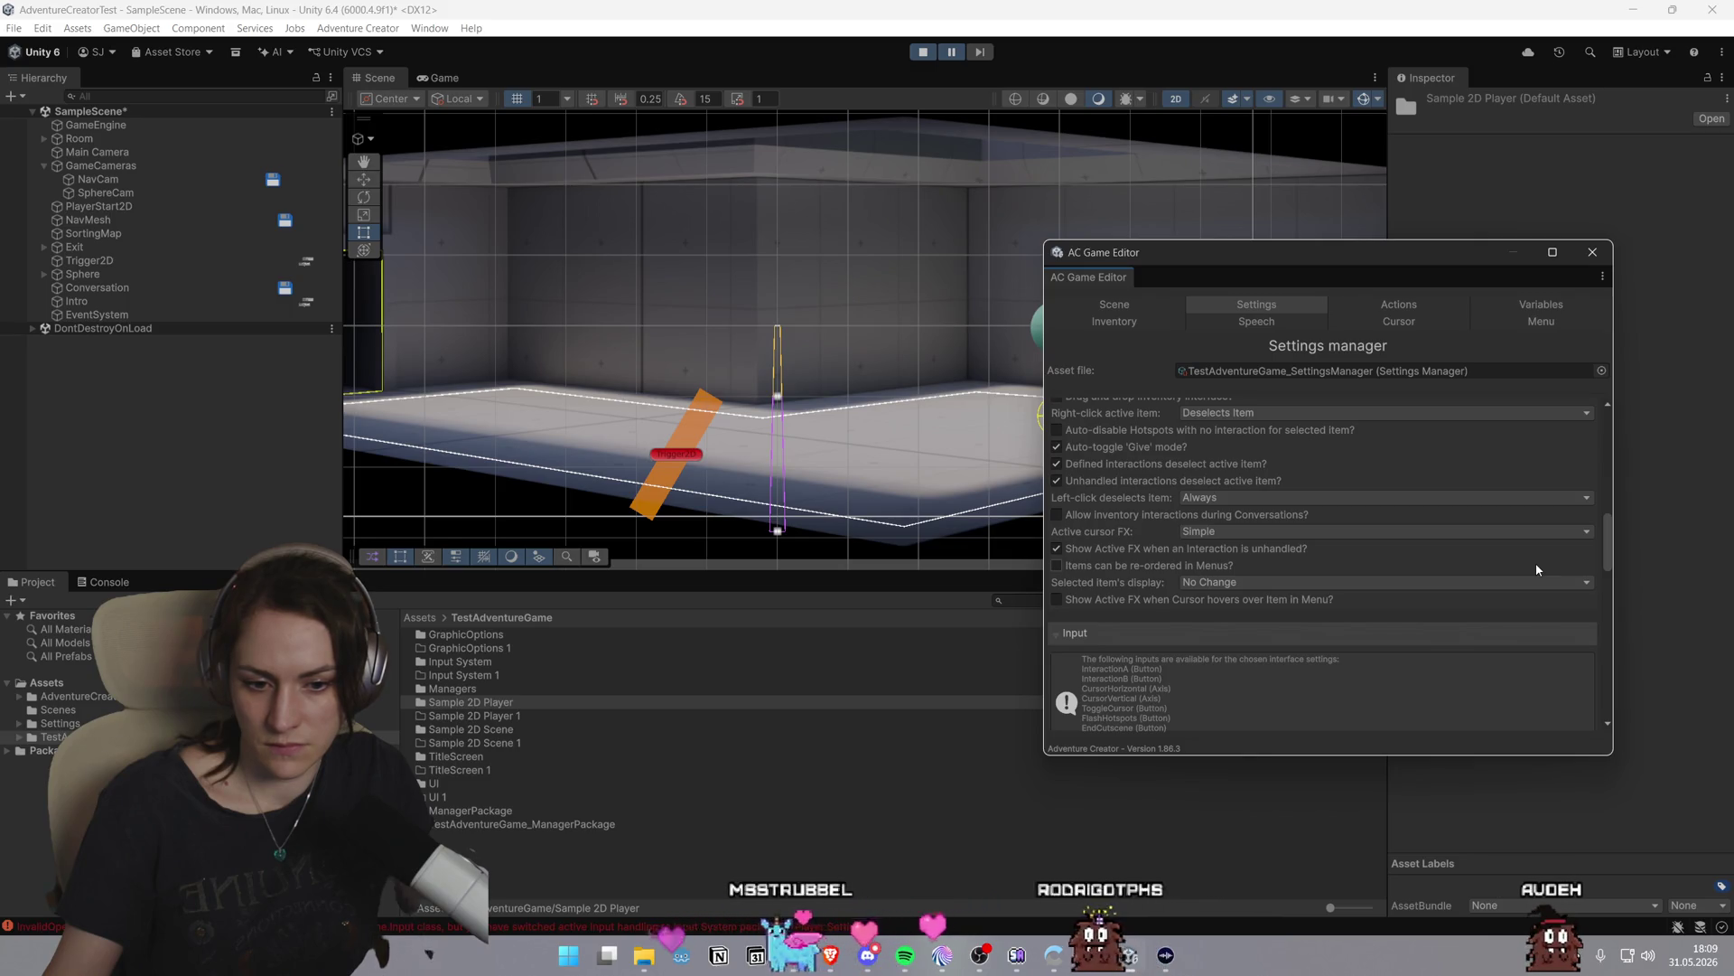
left_click(1593, 252)
left_click(922, 51)
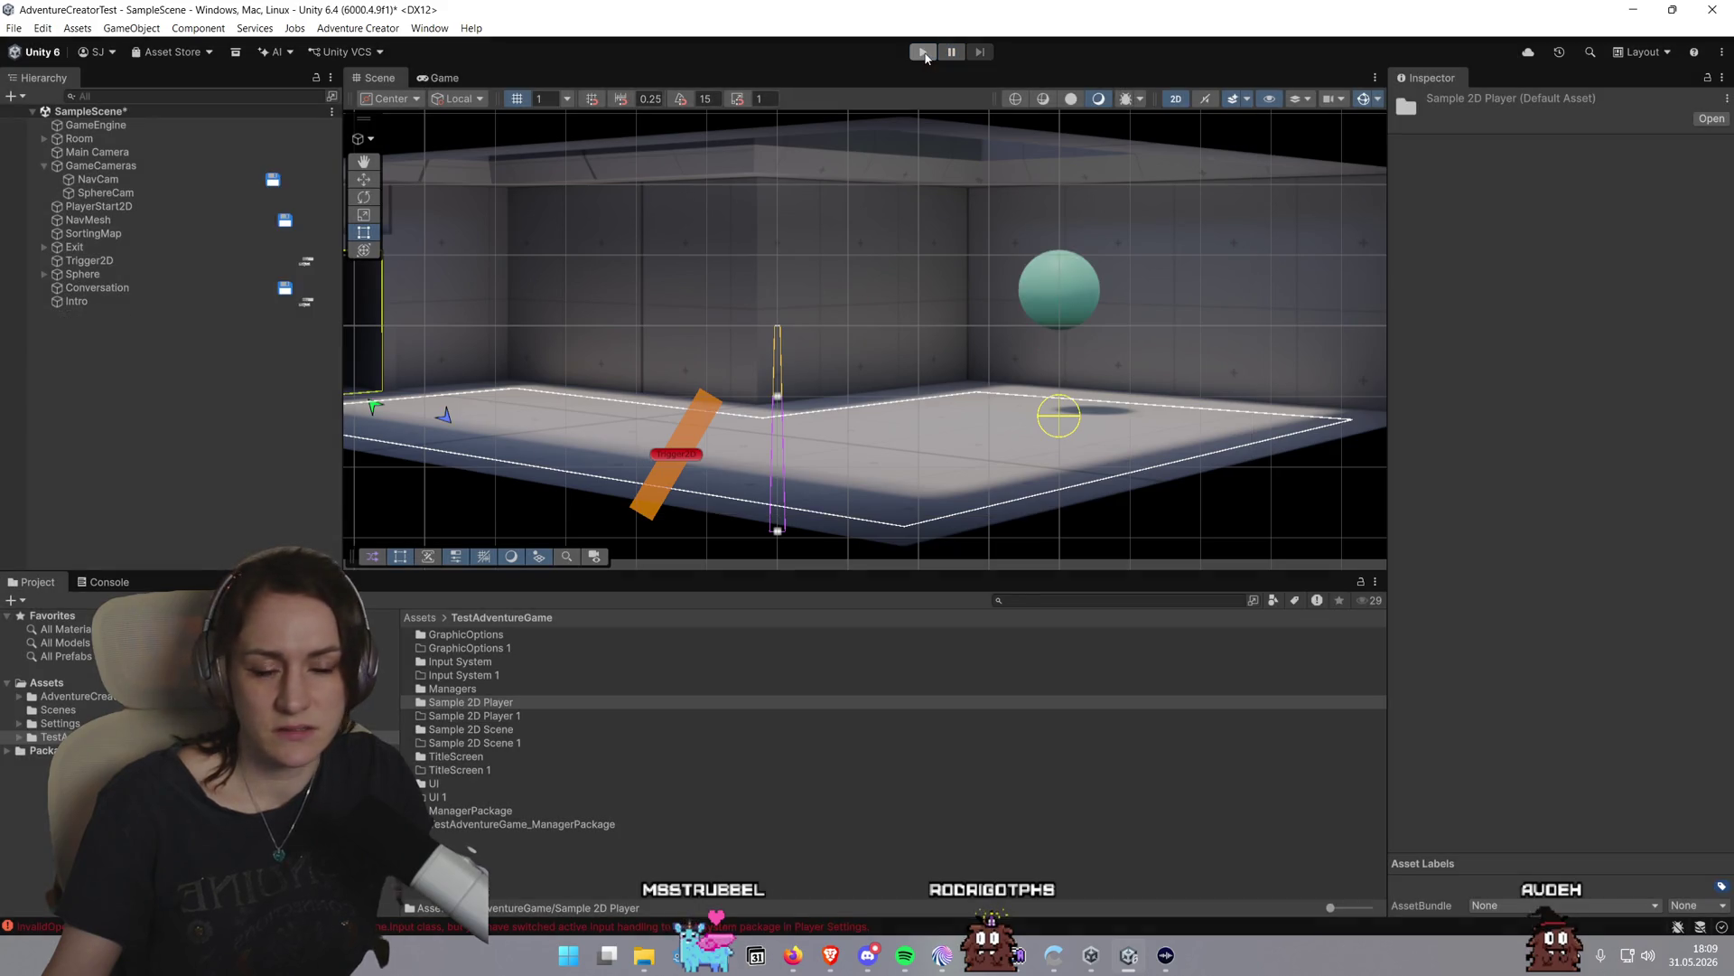
Select GameEngine, read the Console log entries and InvalidOperation error, then enter Play mode
left_click(131, 129)
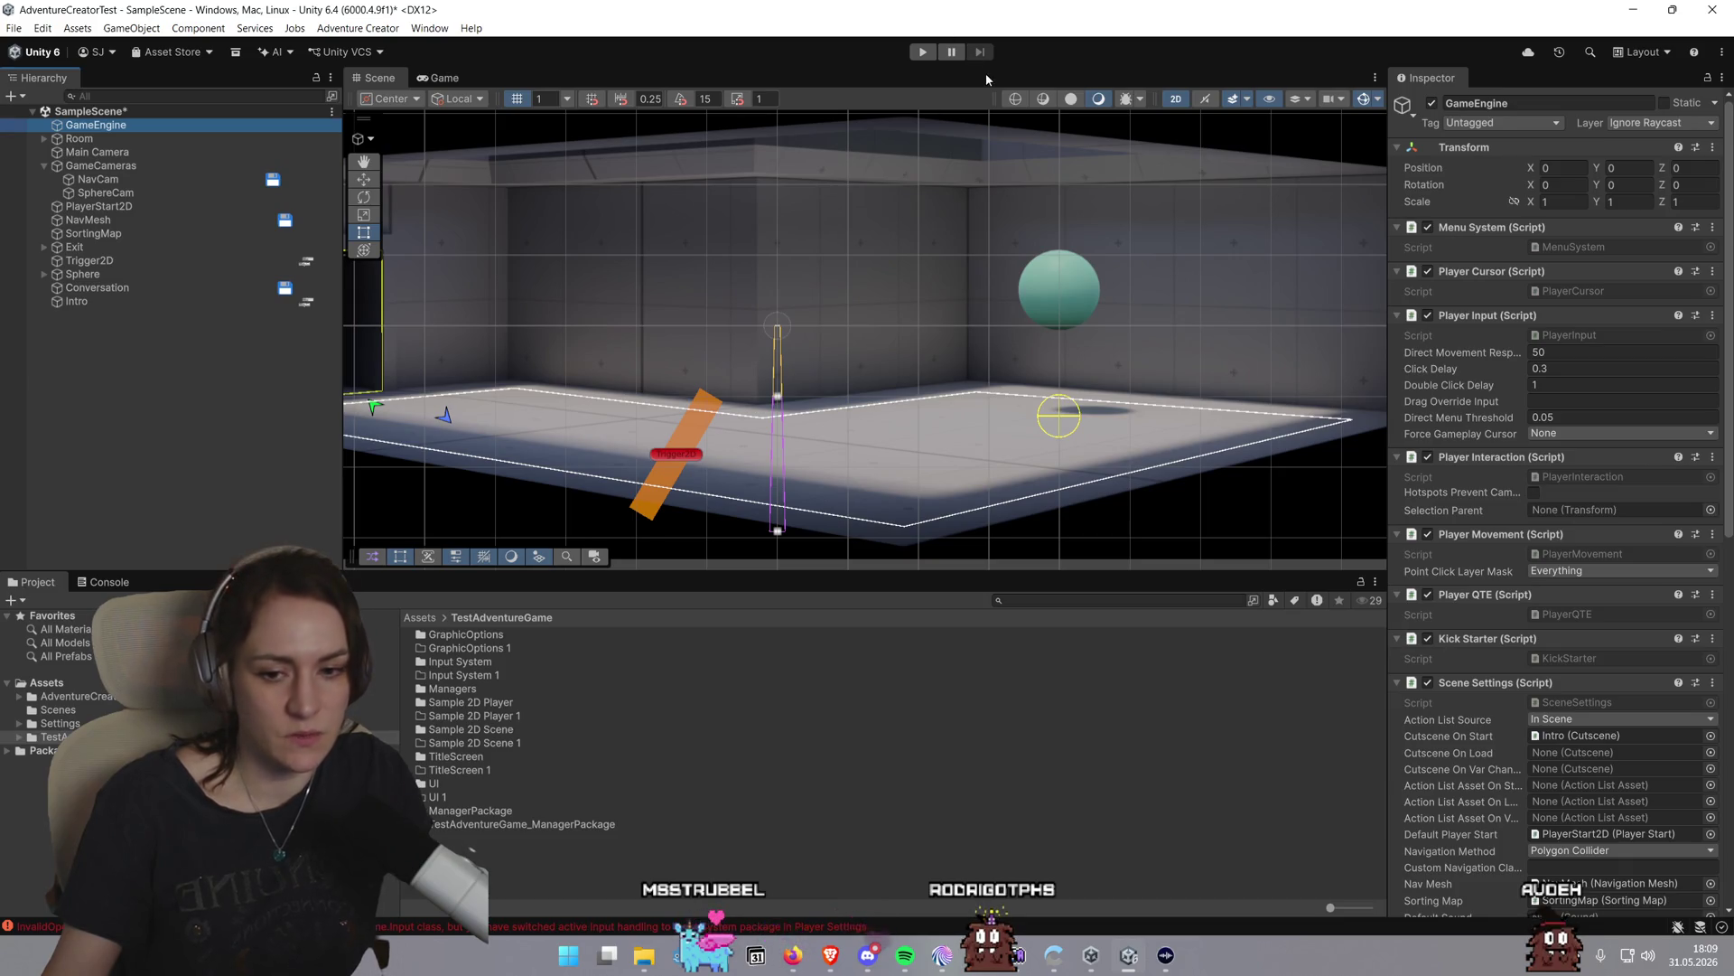
left_click(1123, 925)
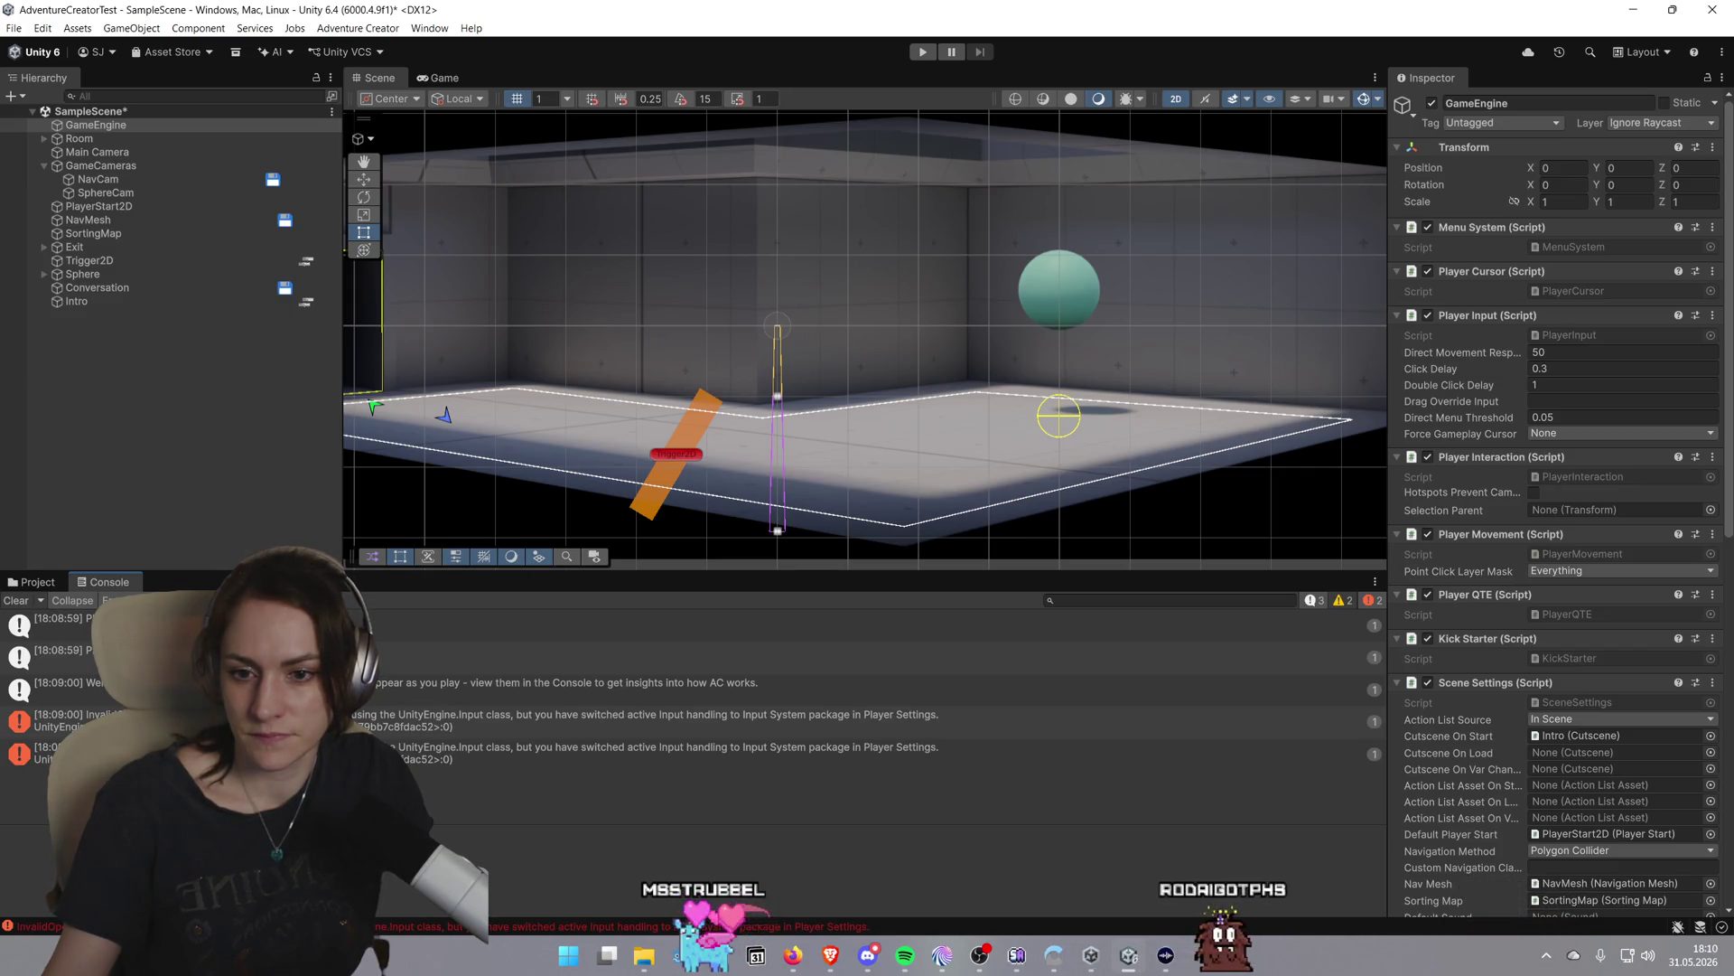
left_click(686, 625)
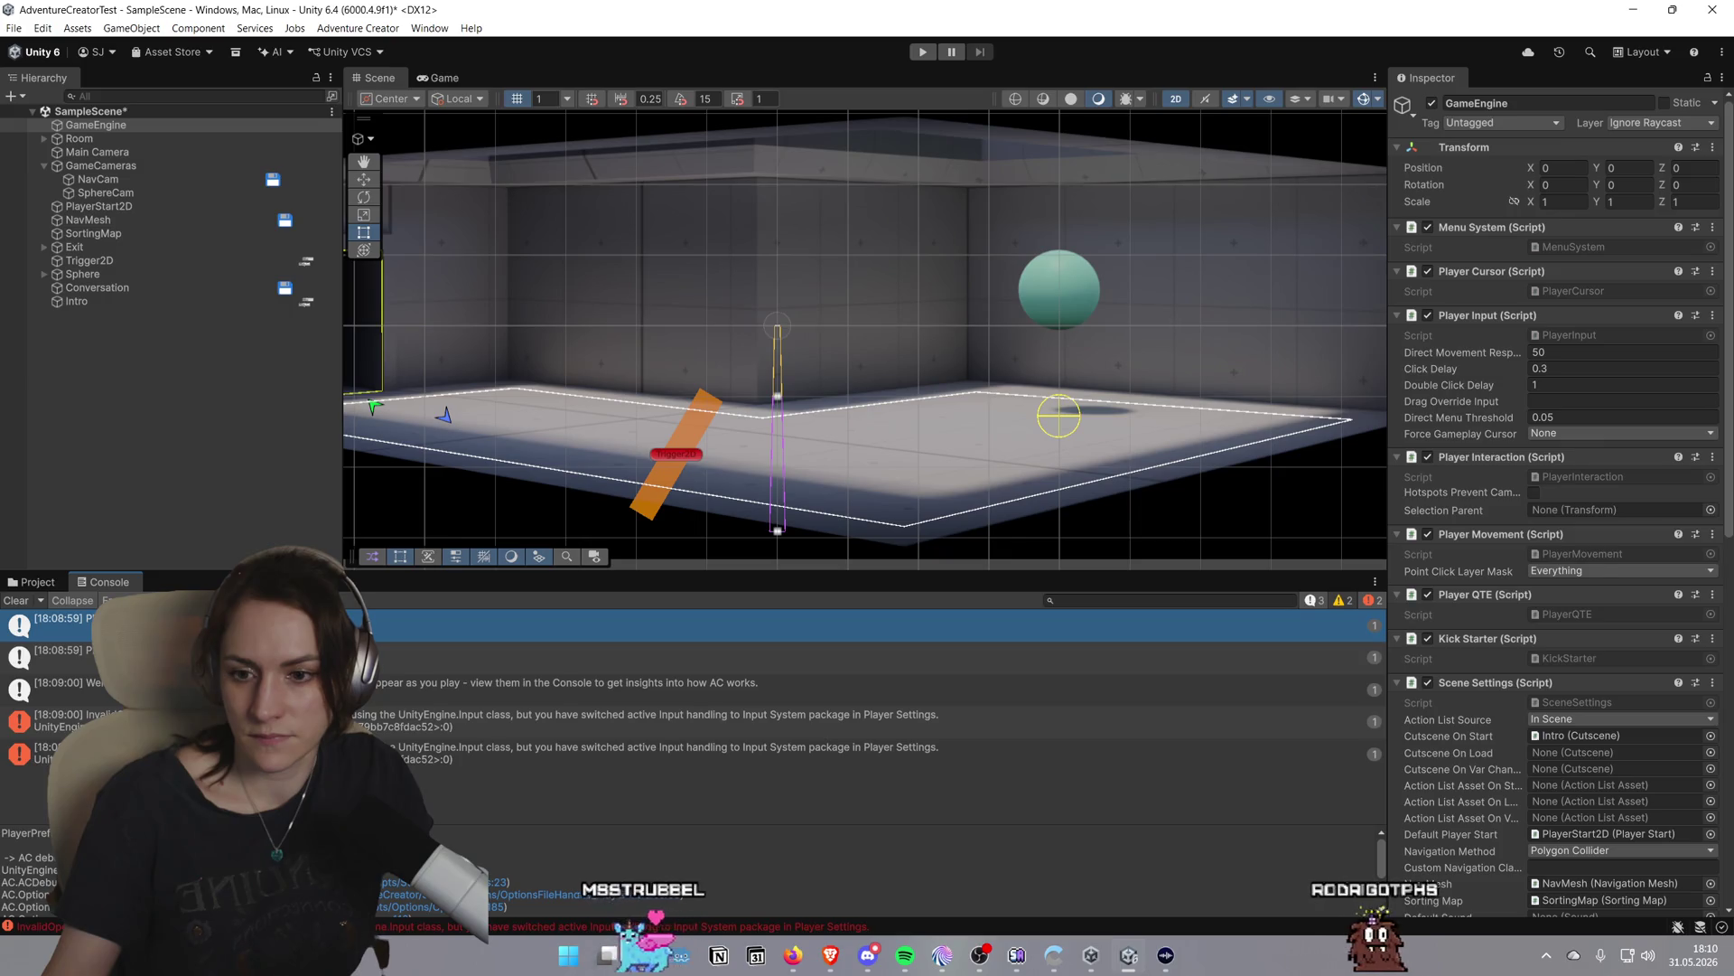
key("Down")
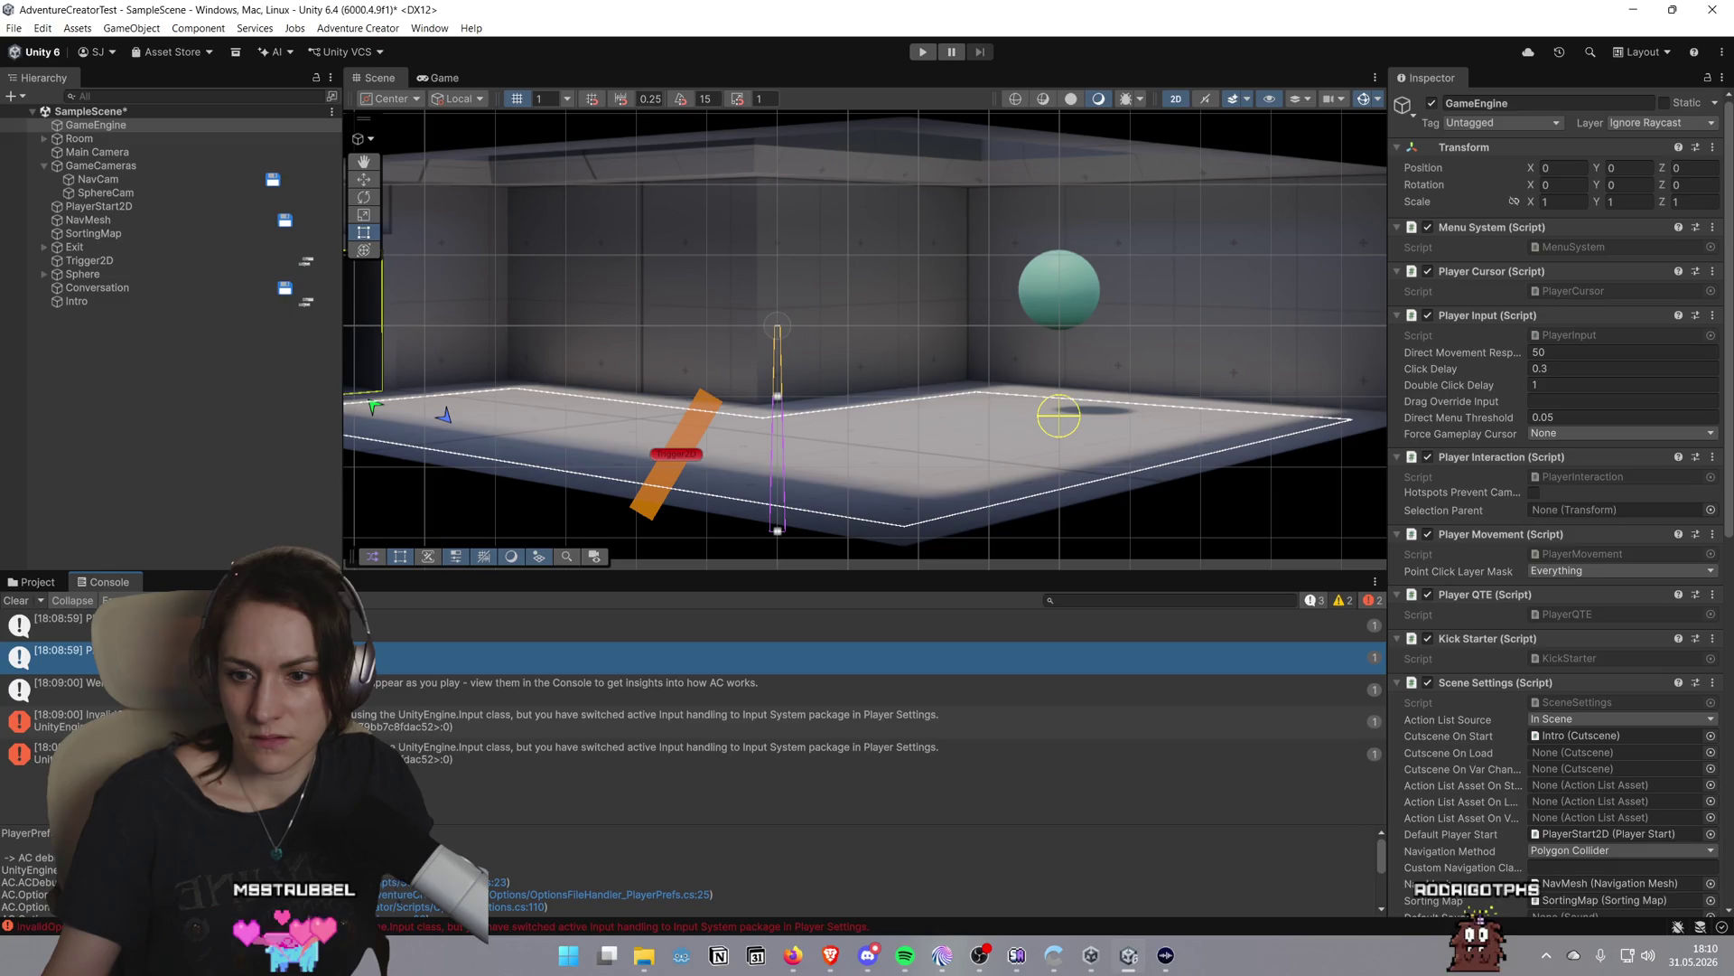
left_click(632, 721)
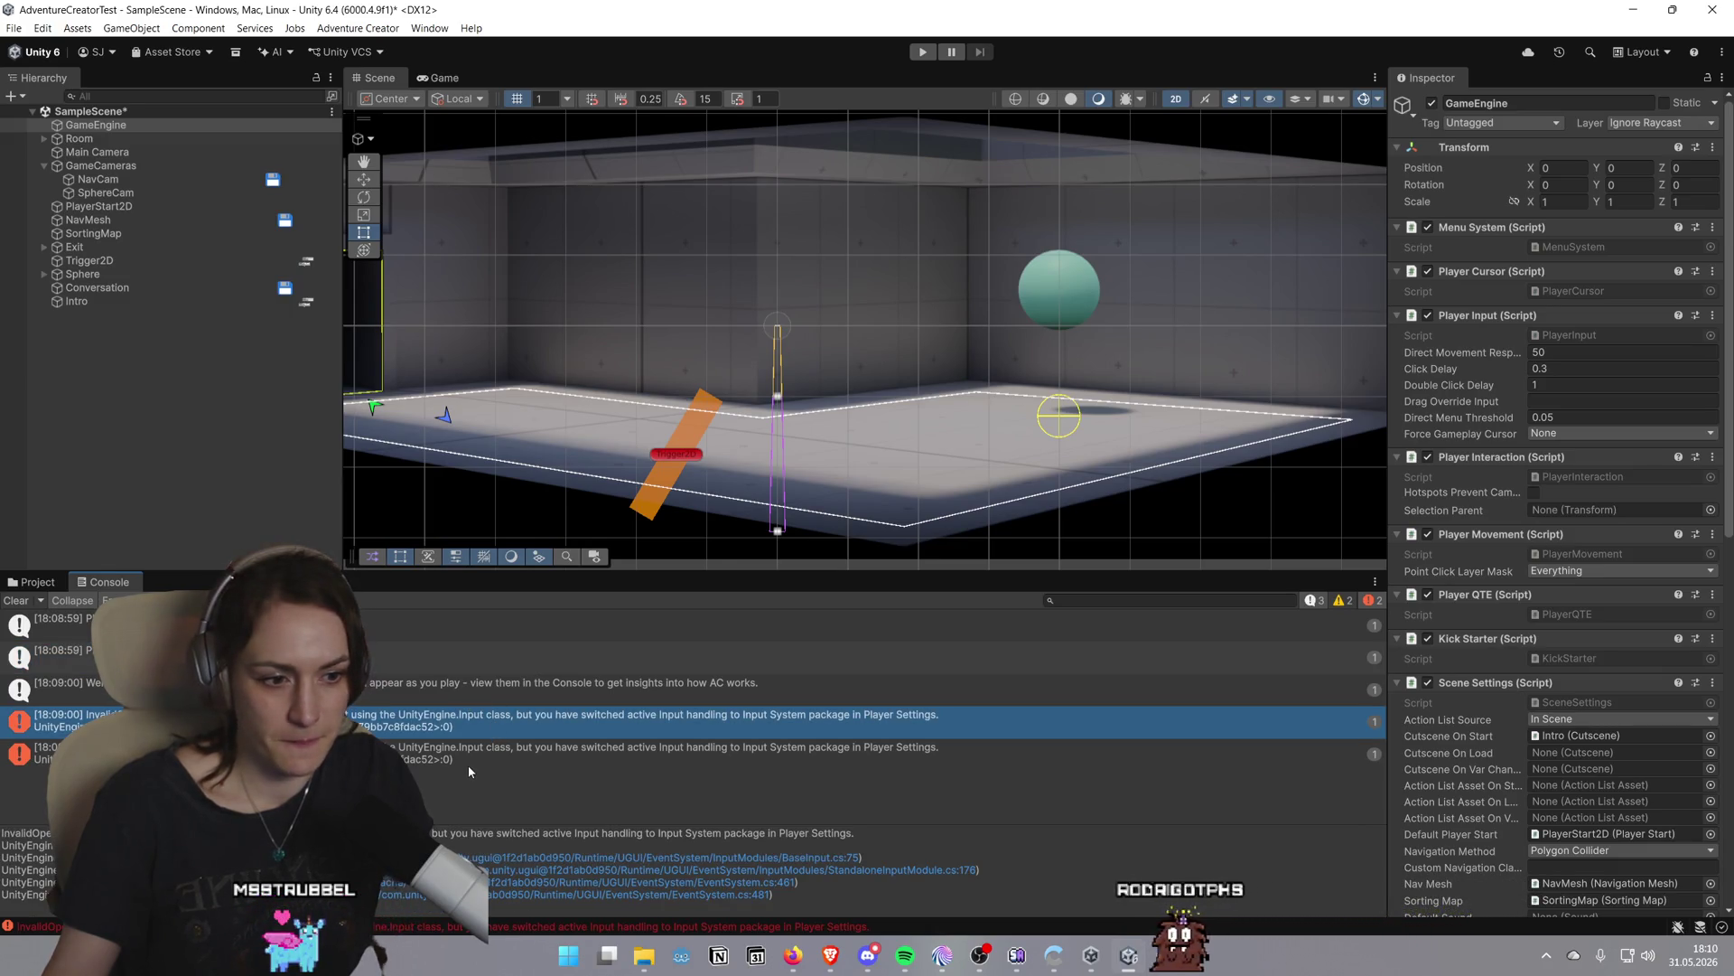
left_click(922, 51)
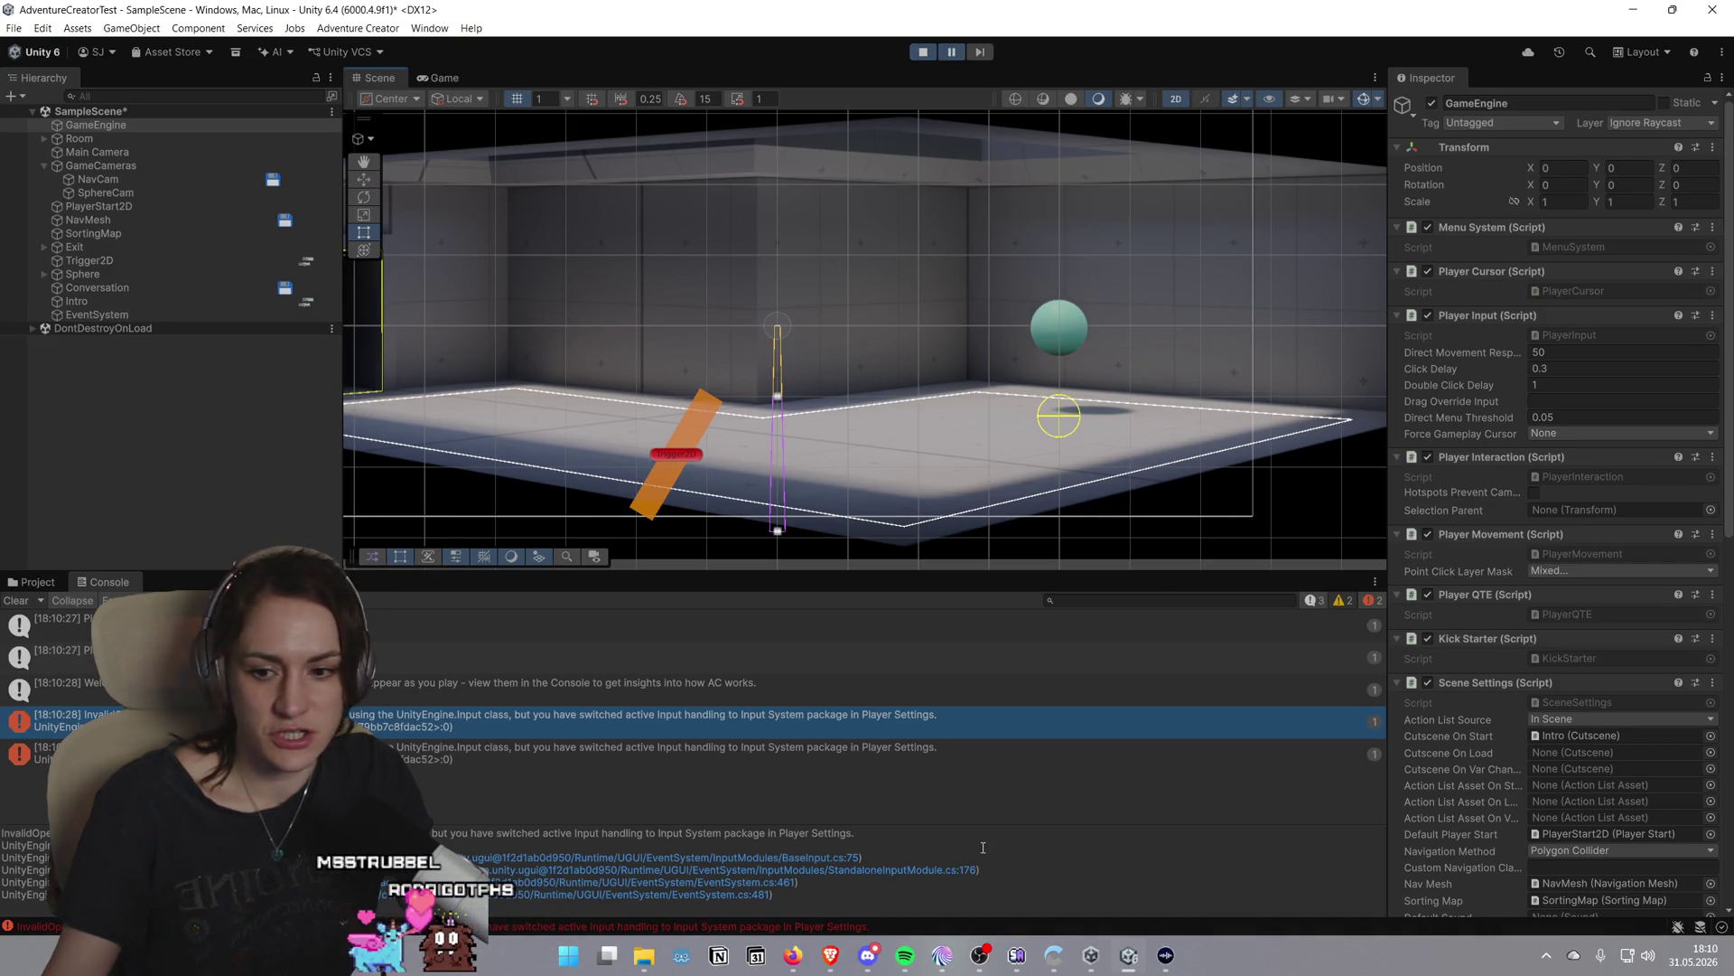
Compare the two Console error entries' details, then stop play mode
left_click(642, 750)
left_click(643, 718)
left_click(631, 748)
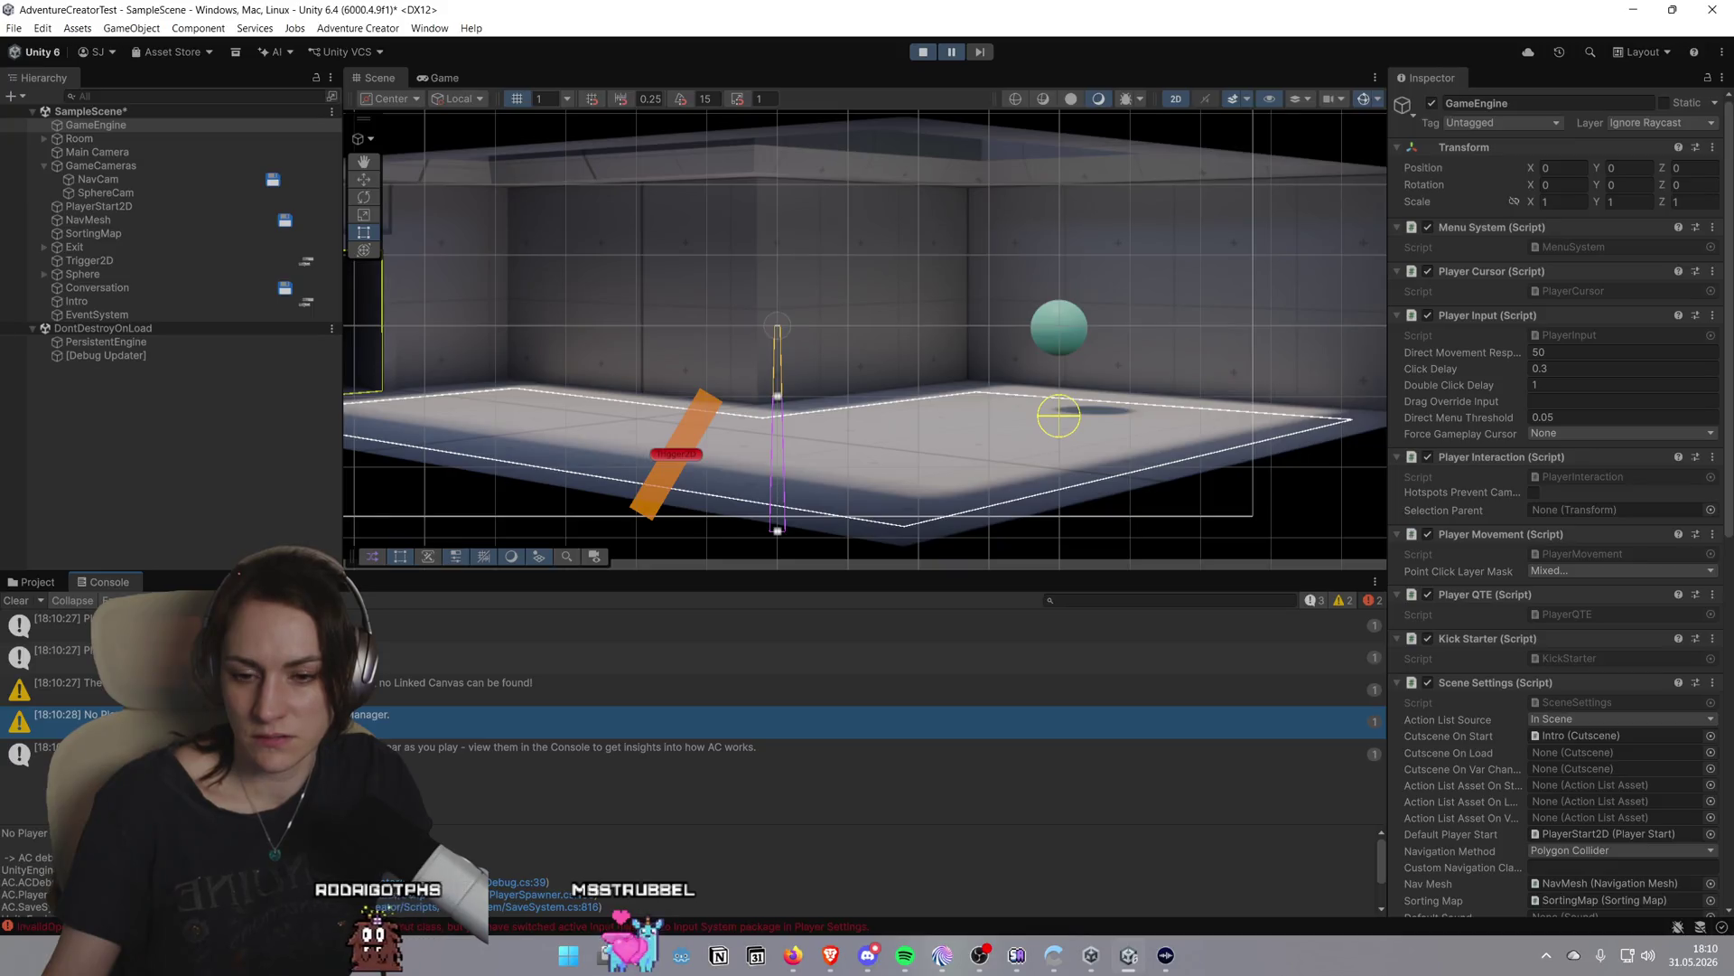
left_click(924, 52)
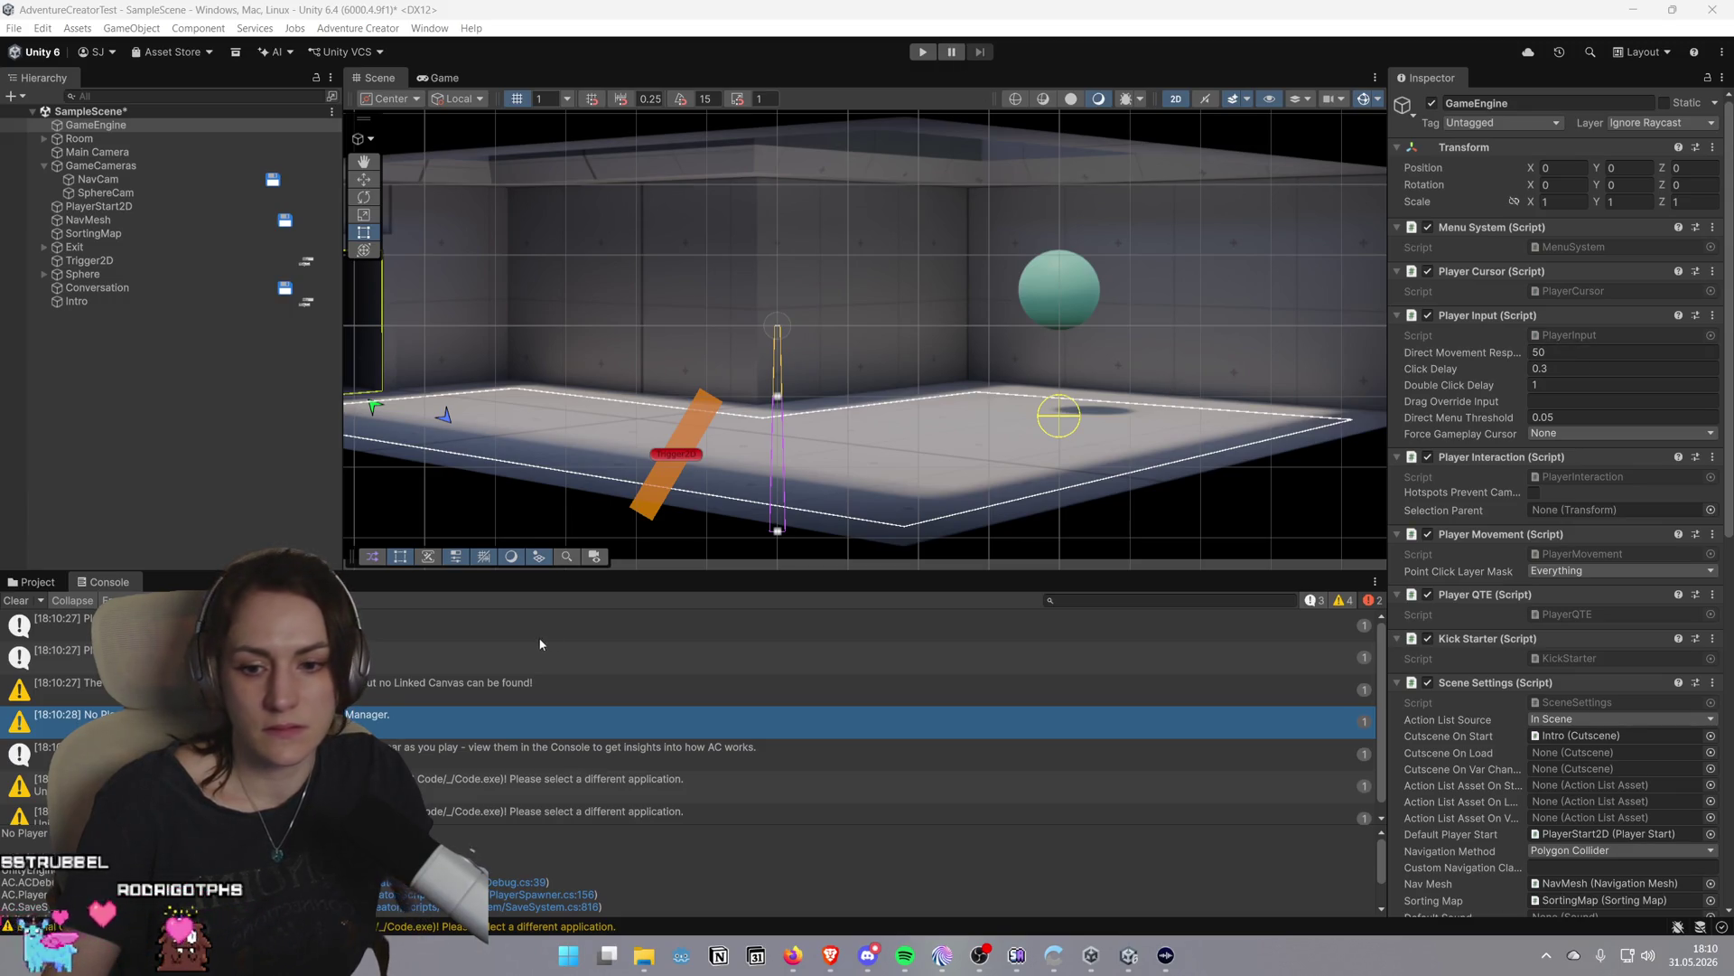
Find GameEngine's Default Player Start in the Inspector, which is PlayerStart2D
left_click(119, 126)
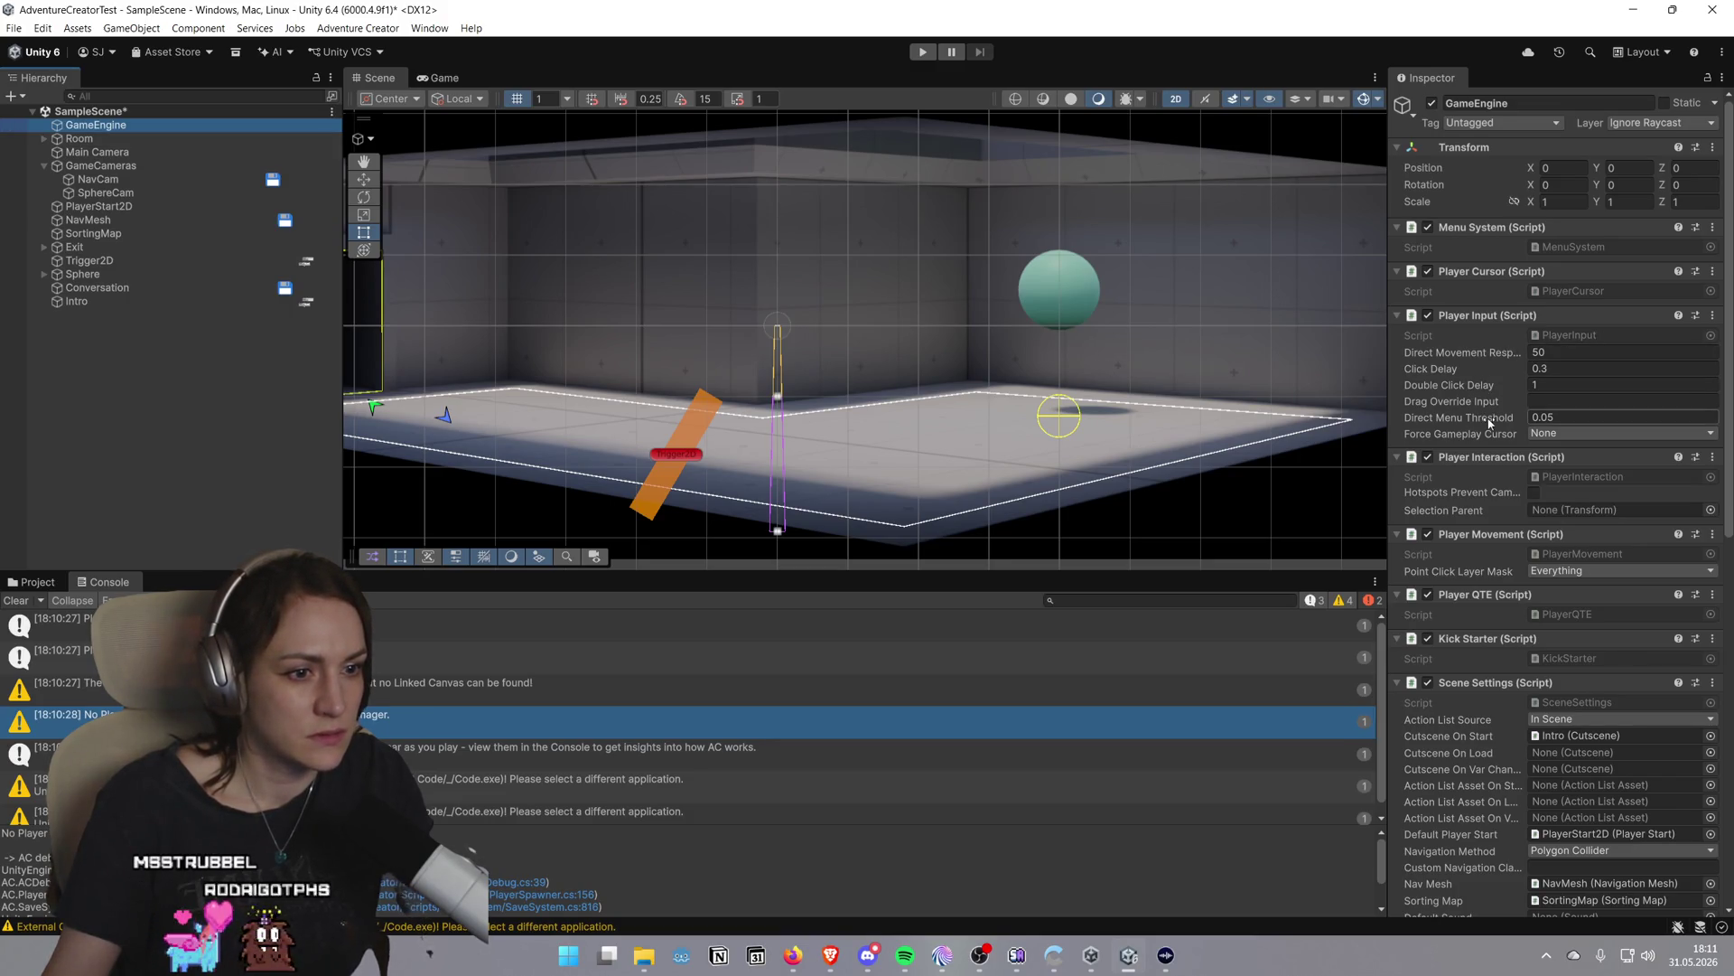
scroll(1490, 423, "down", 1)
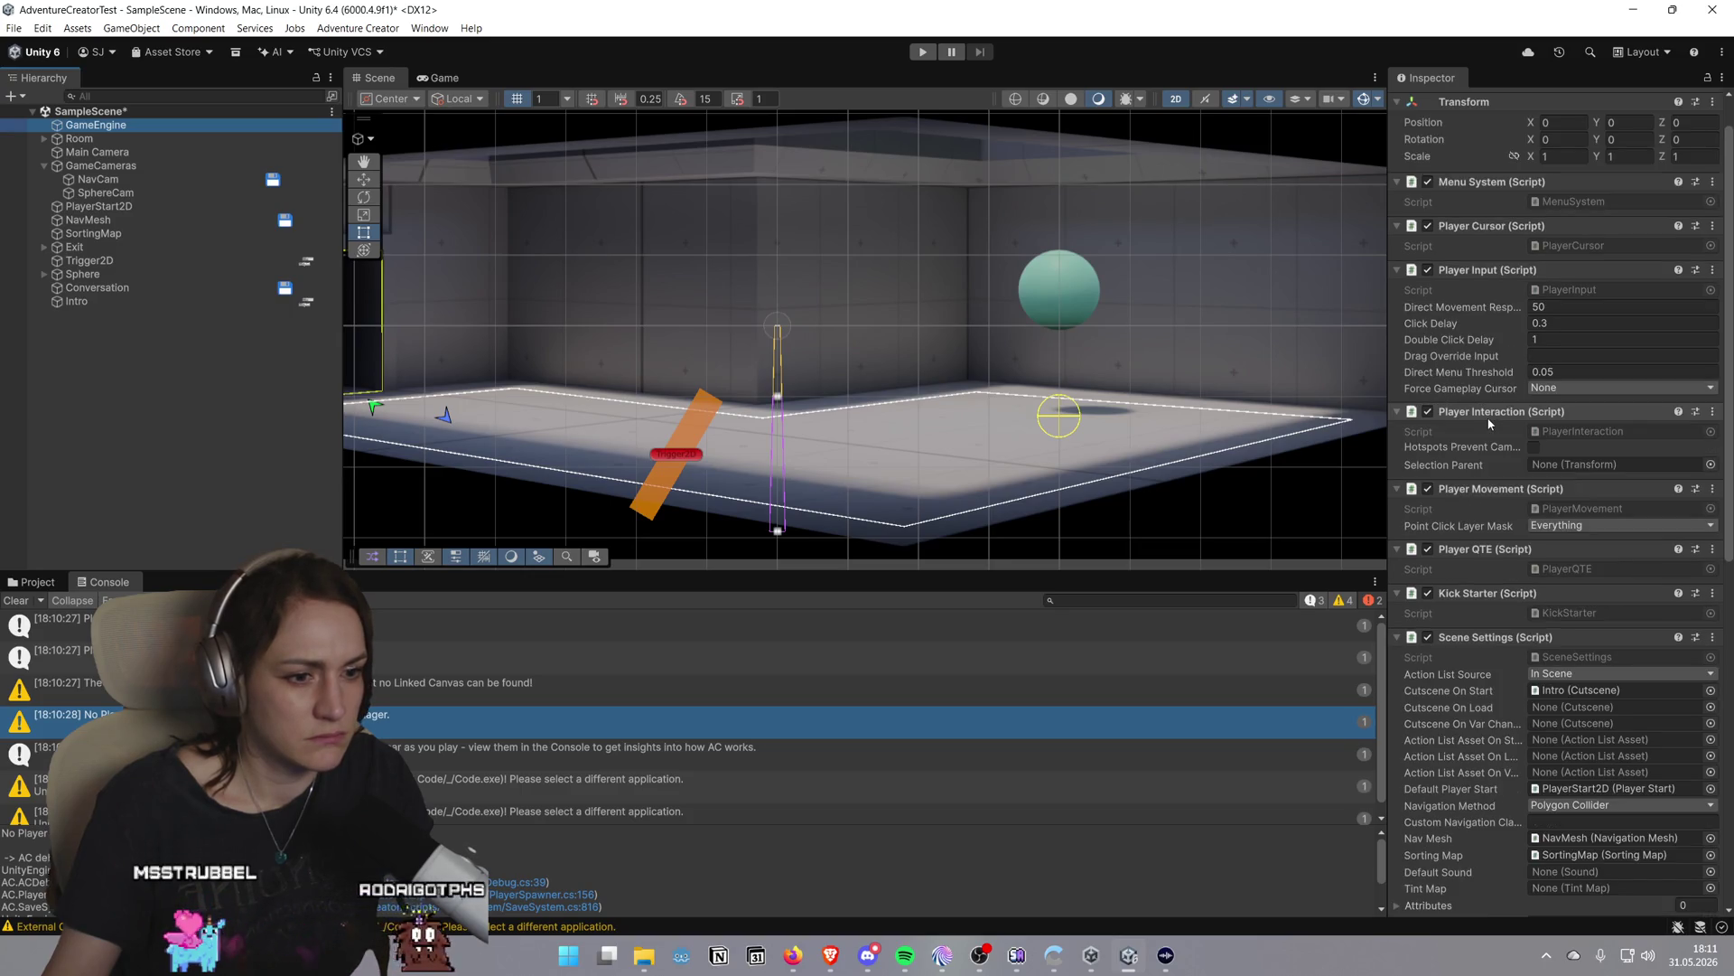
scroll(1489, 423, "down", 2)
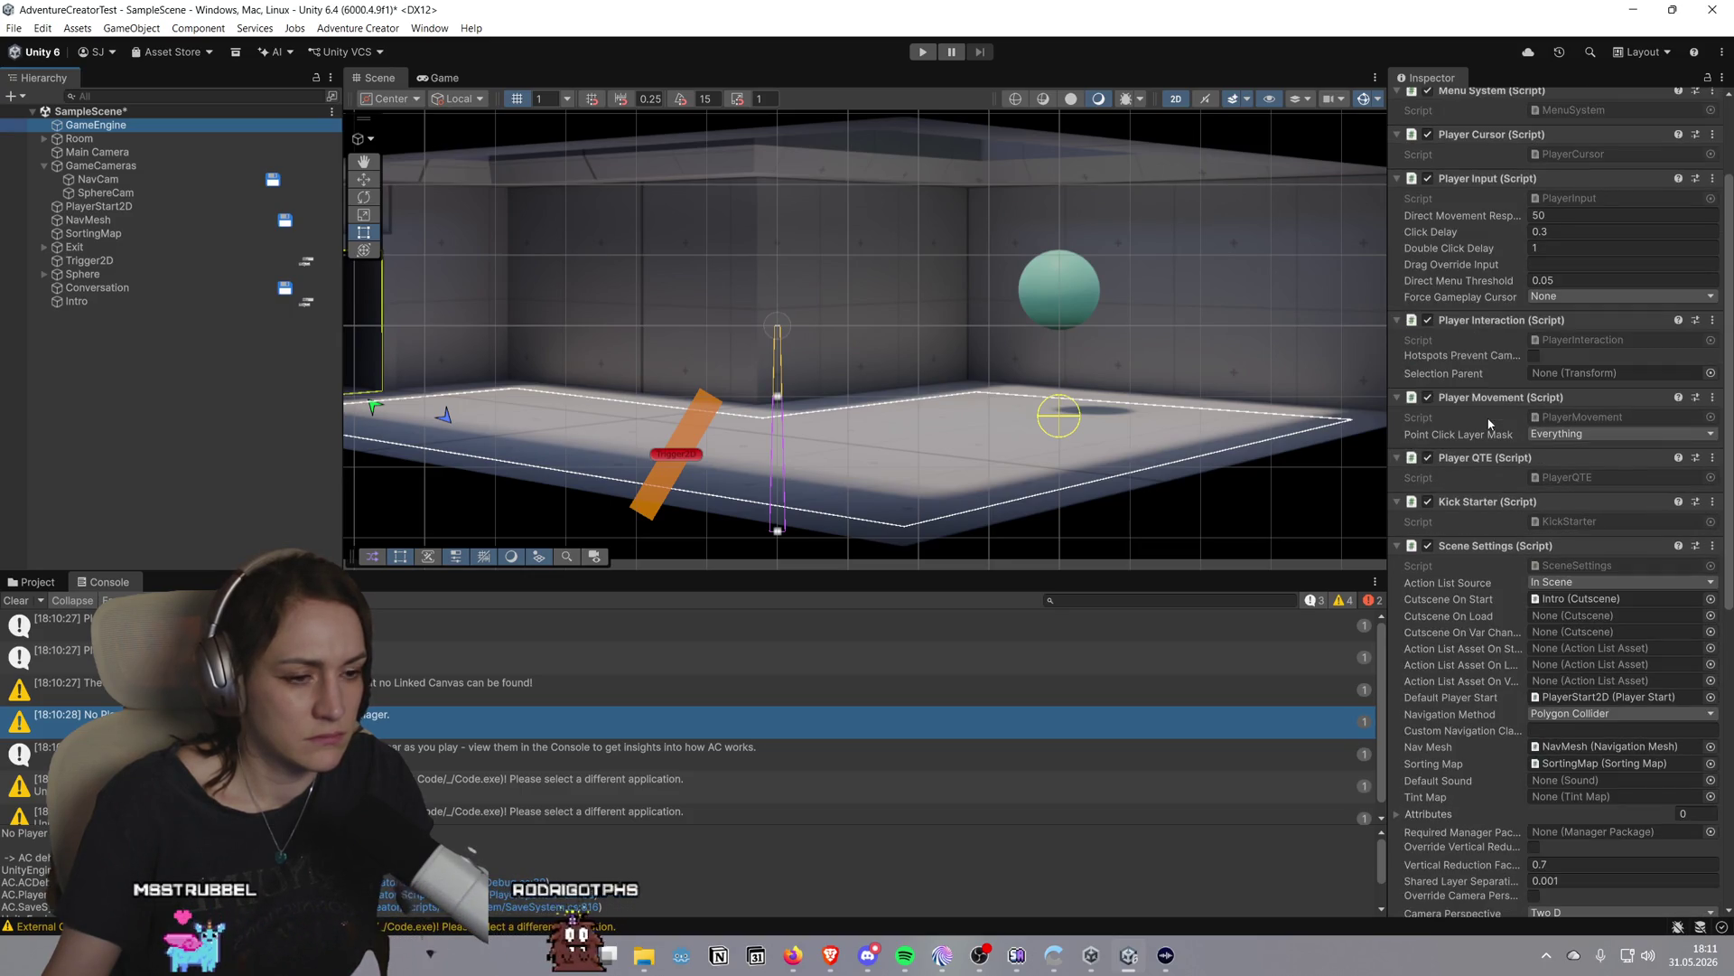
left_click(1572, 697)
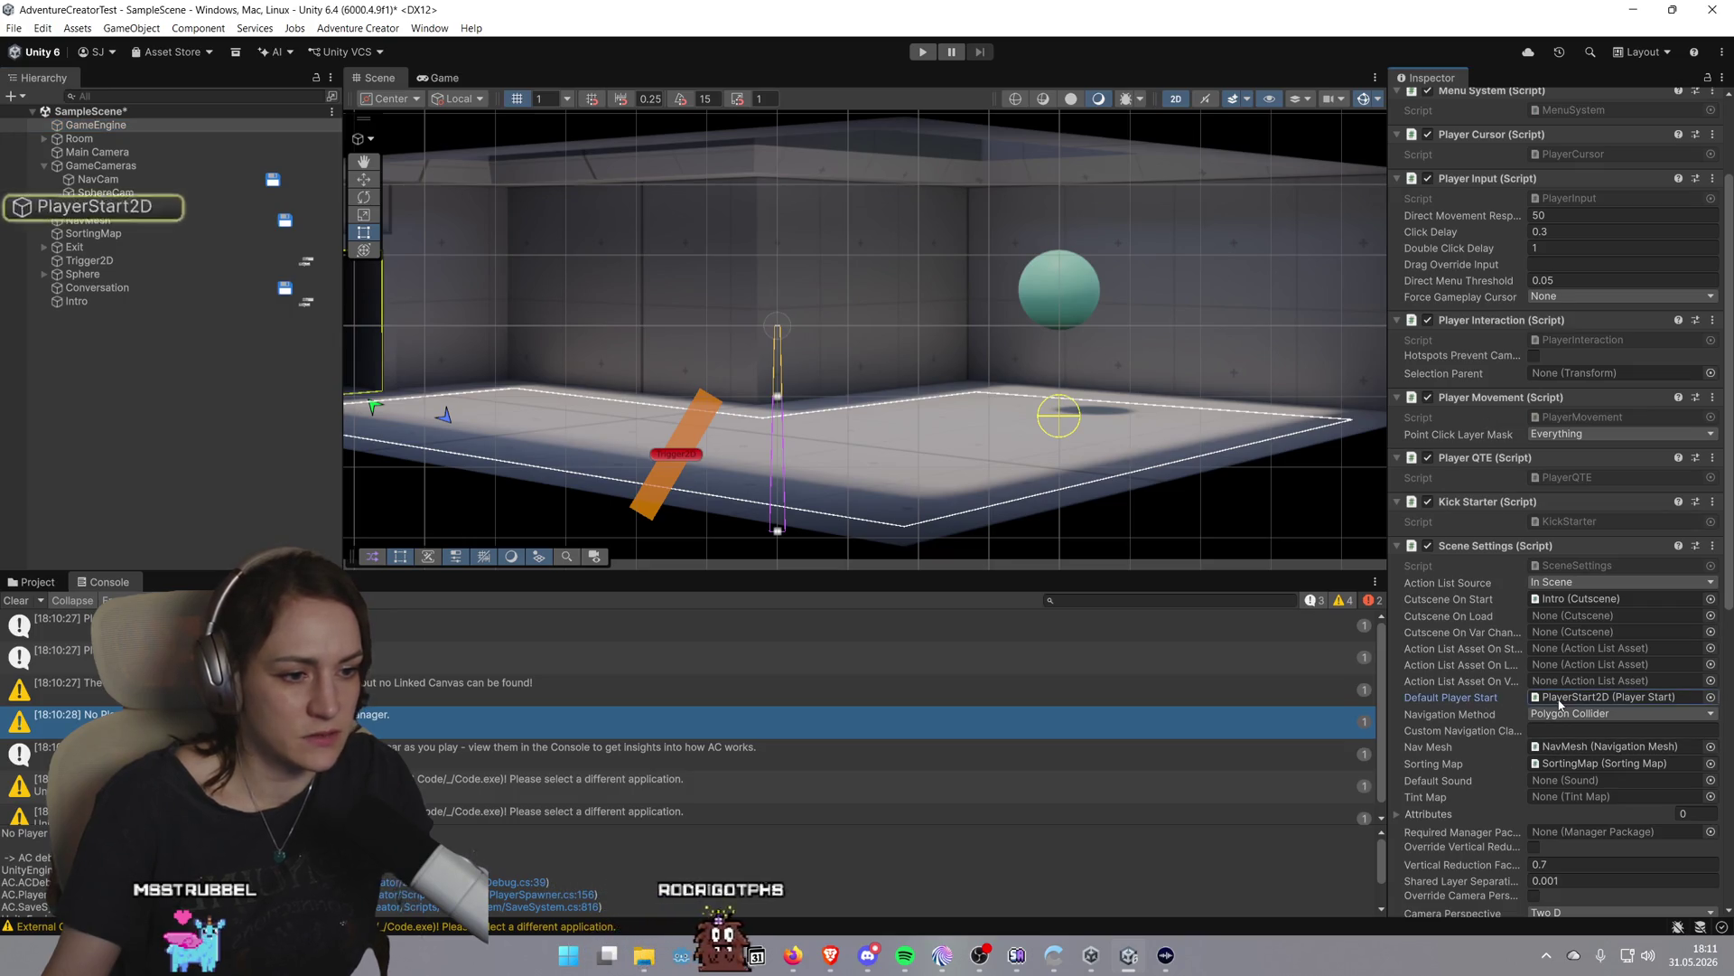
Inspect the PlayerStart2D object and browse the Packages folder in the Project panel
left_click(95, 206)
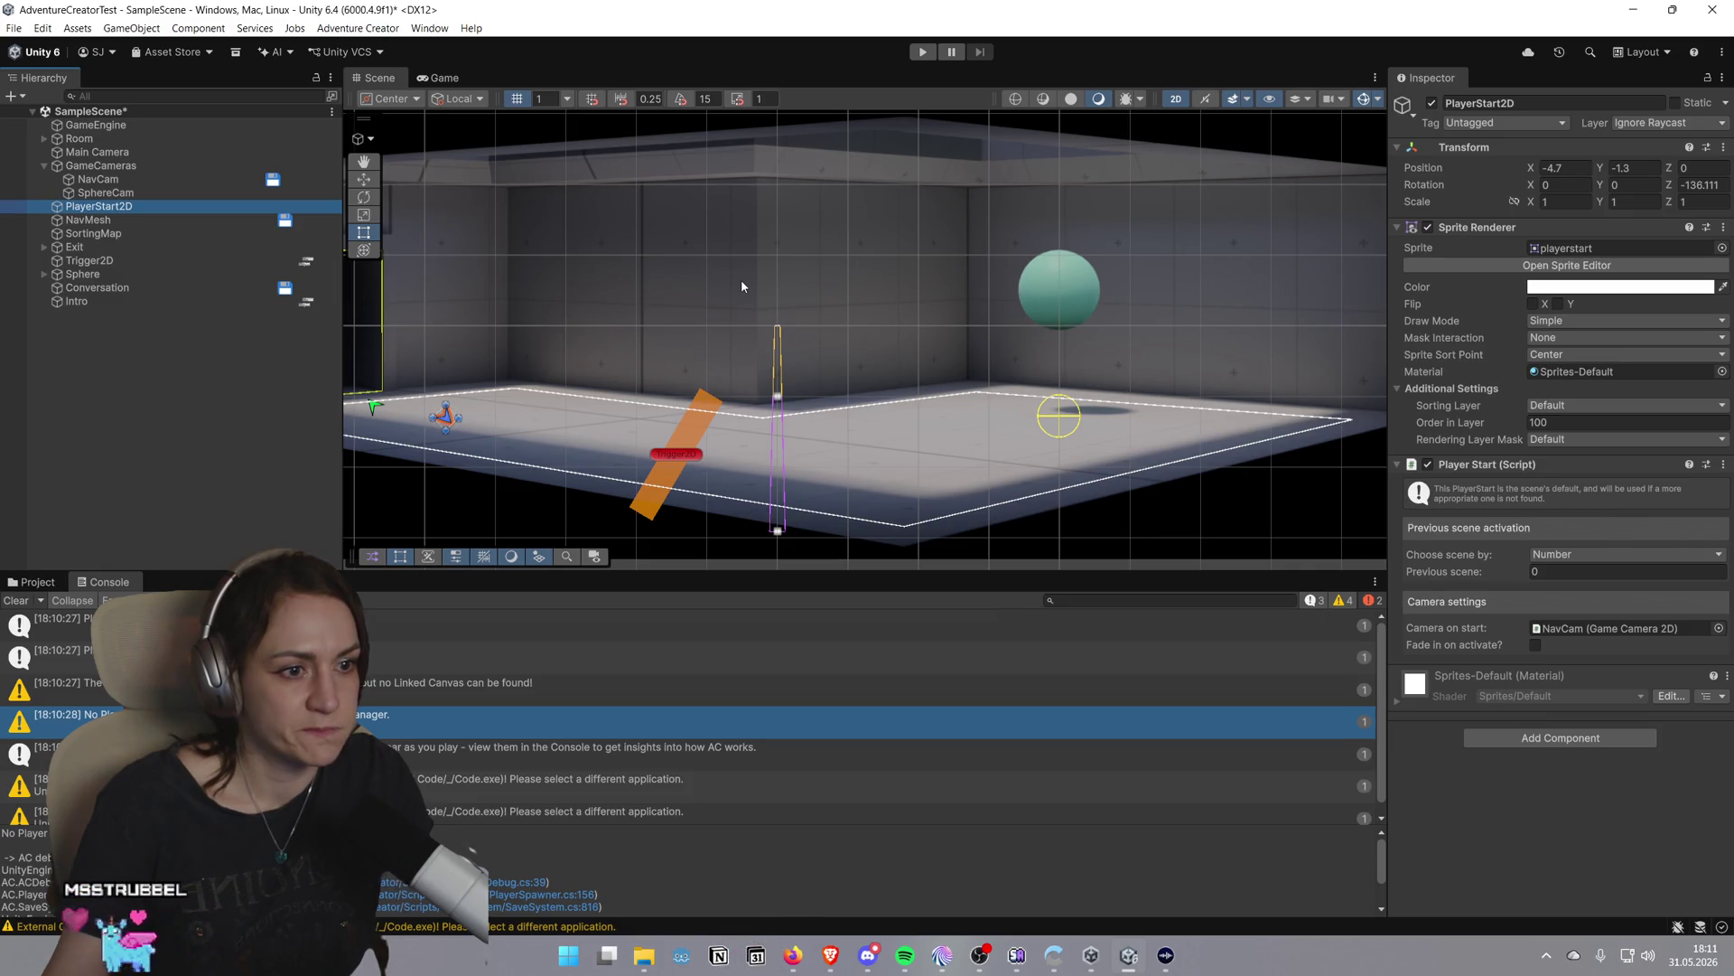
key("ctrl+5")
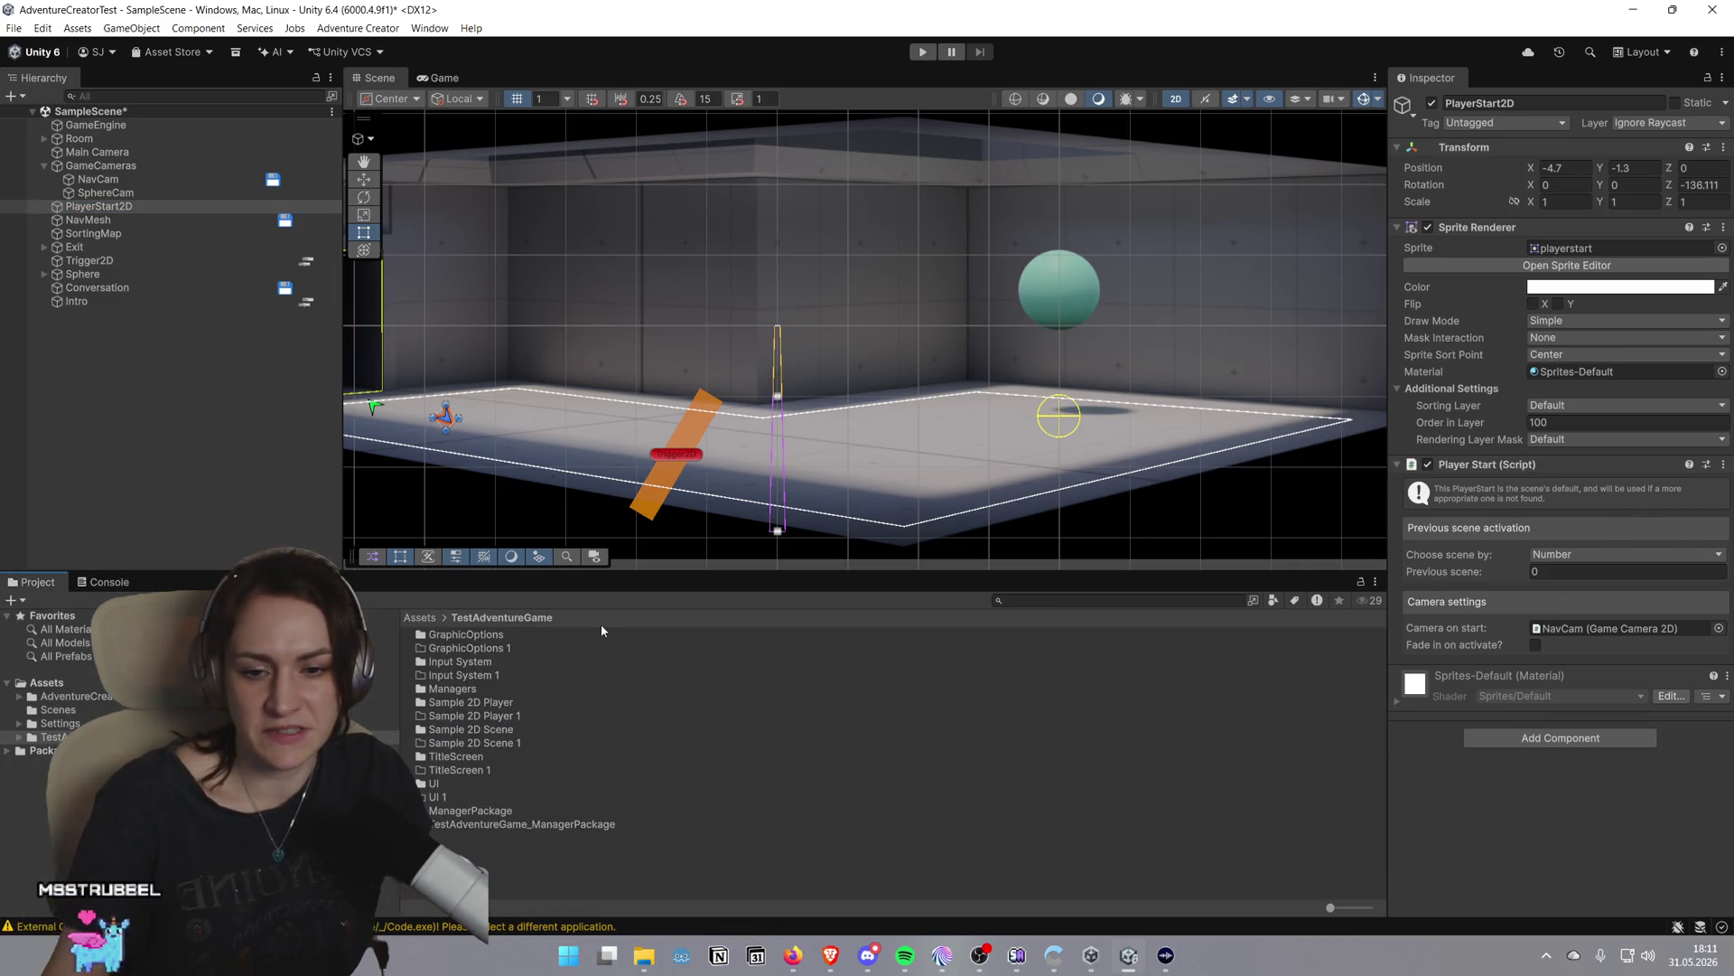
left_click(40, 750)
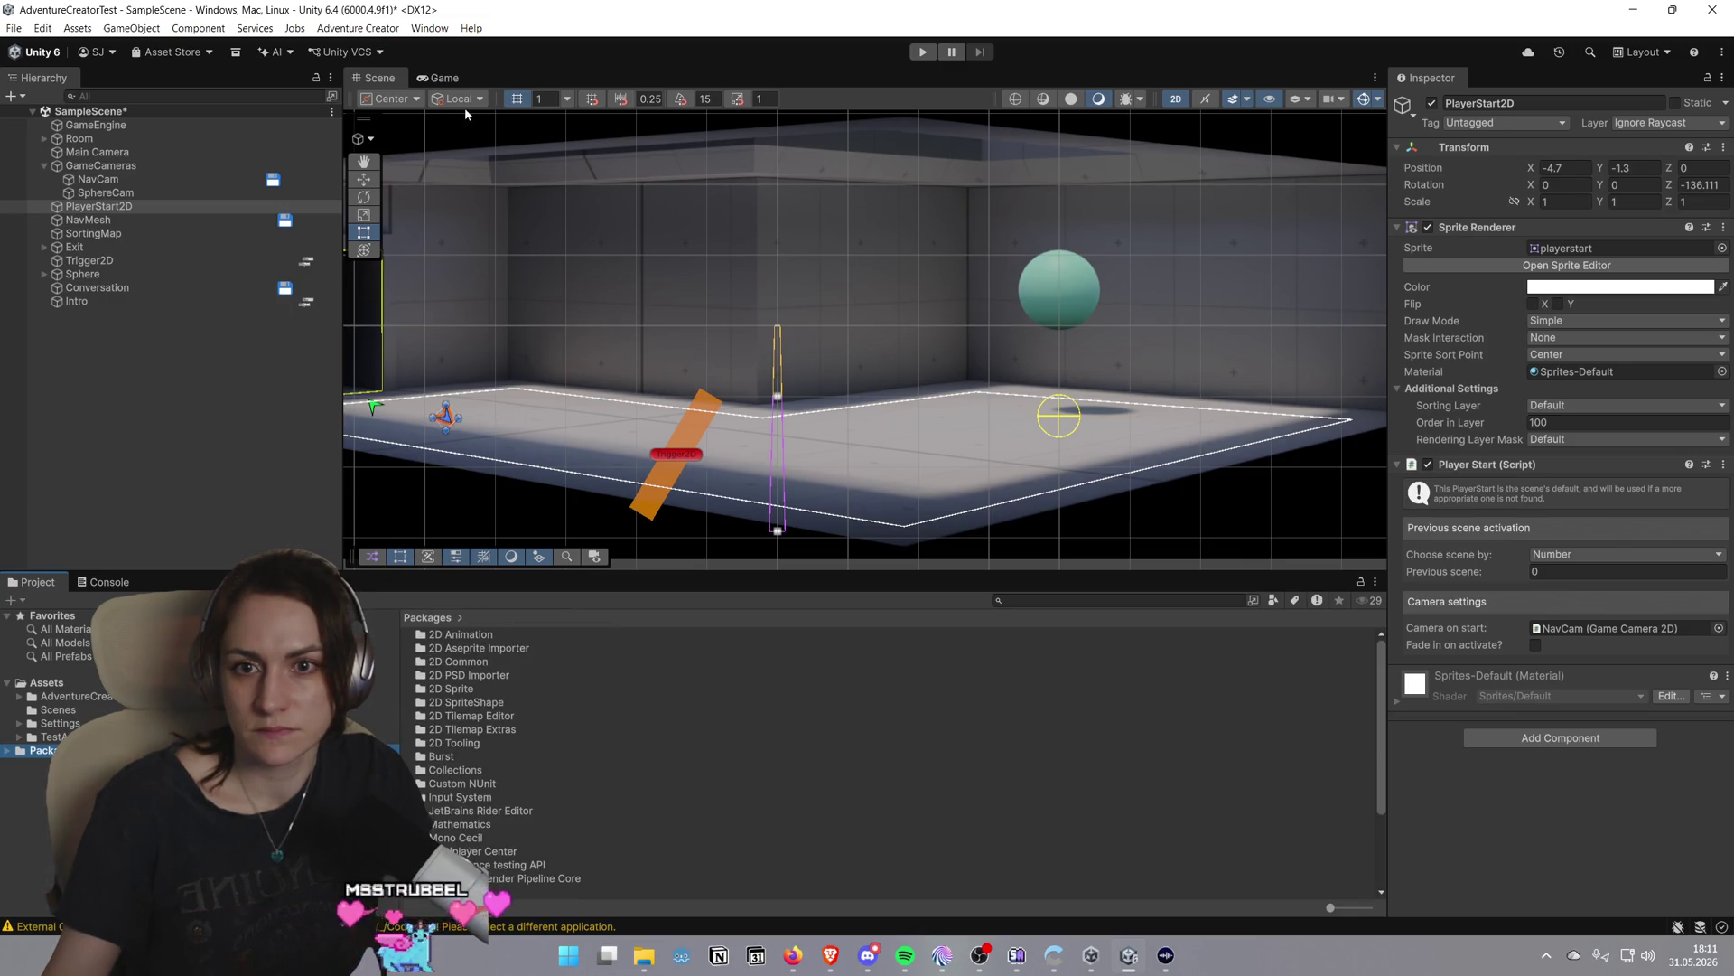
Preview the Game view, return to the Scene view, and open TestAdventureGame's UI folder
left_click(461, 82)
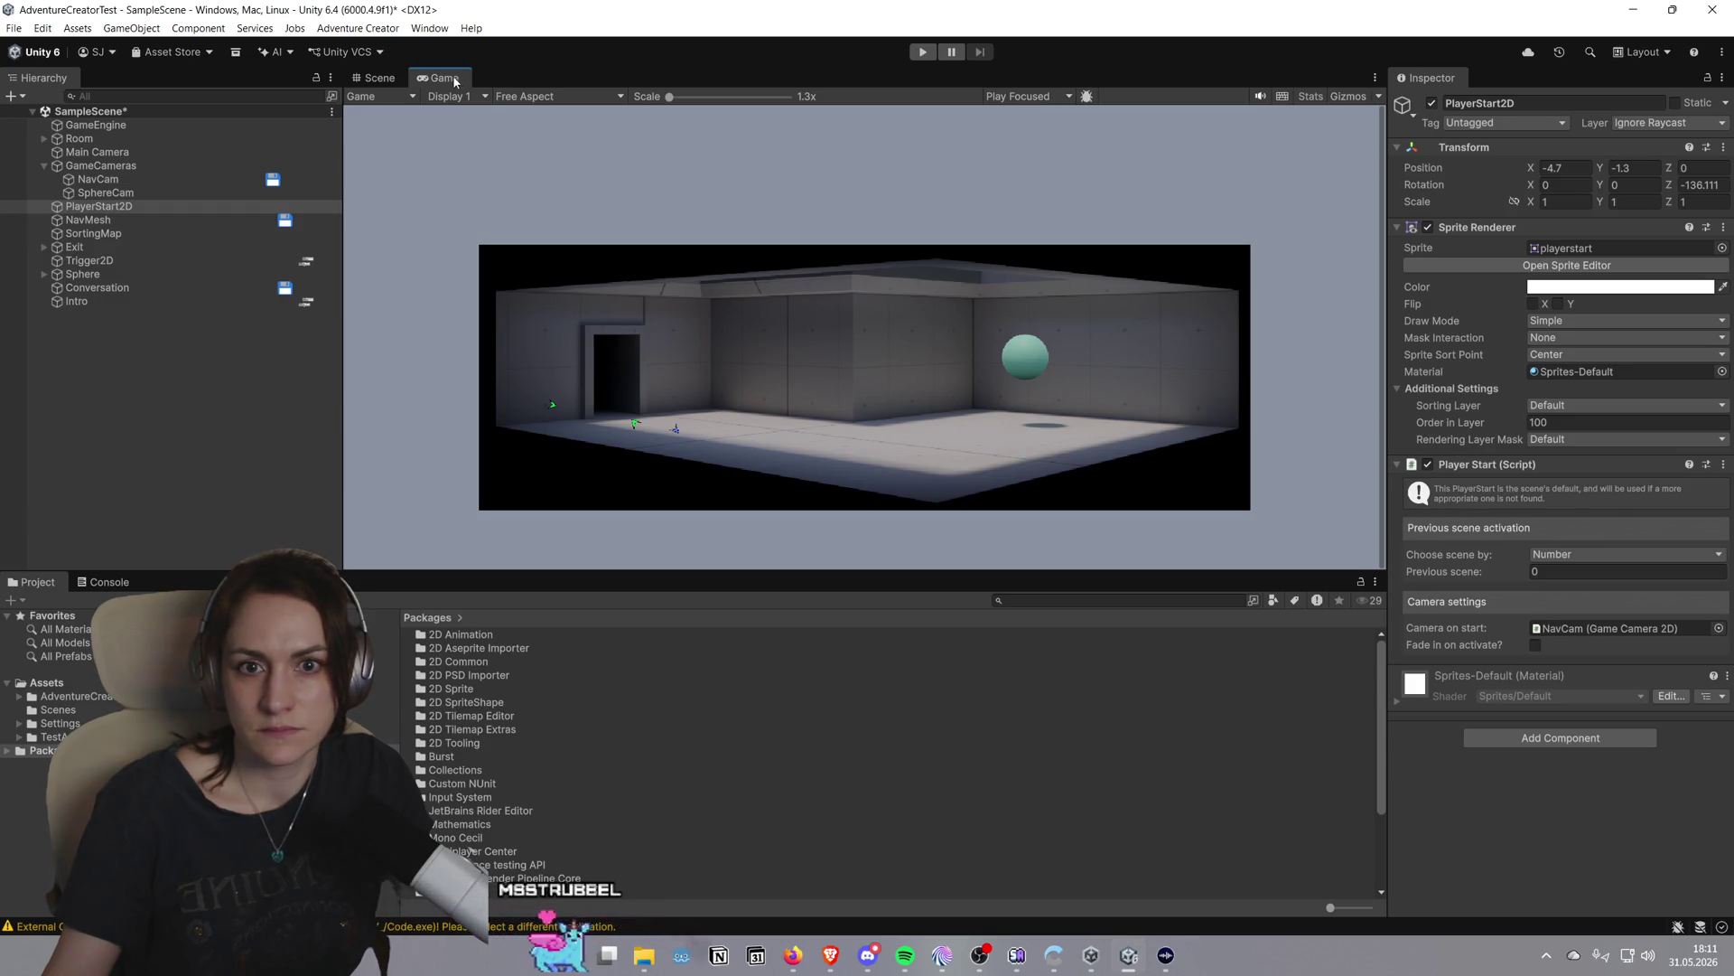
left_click(379, 79)
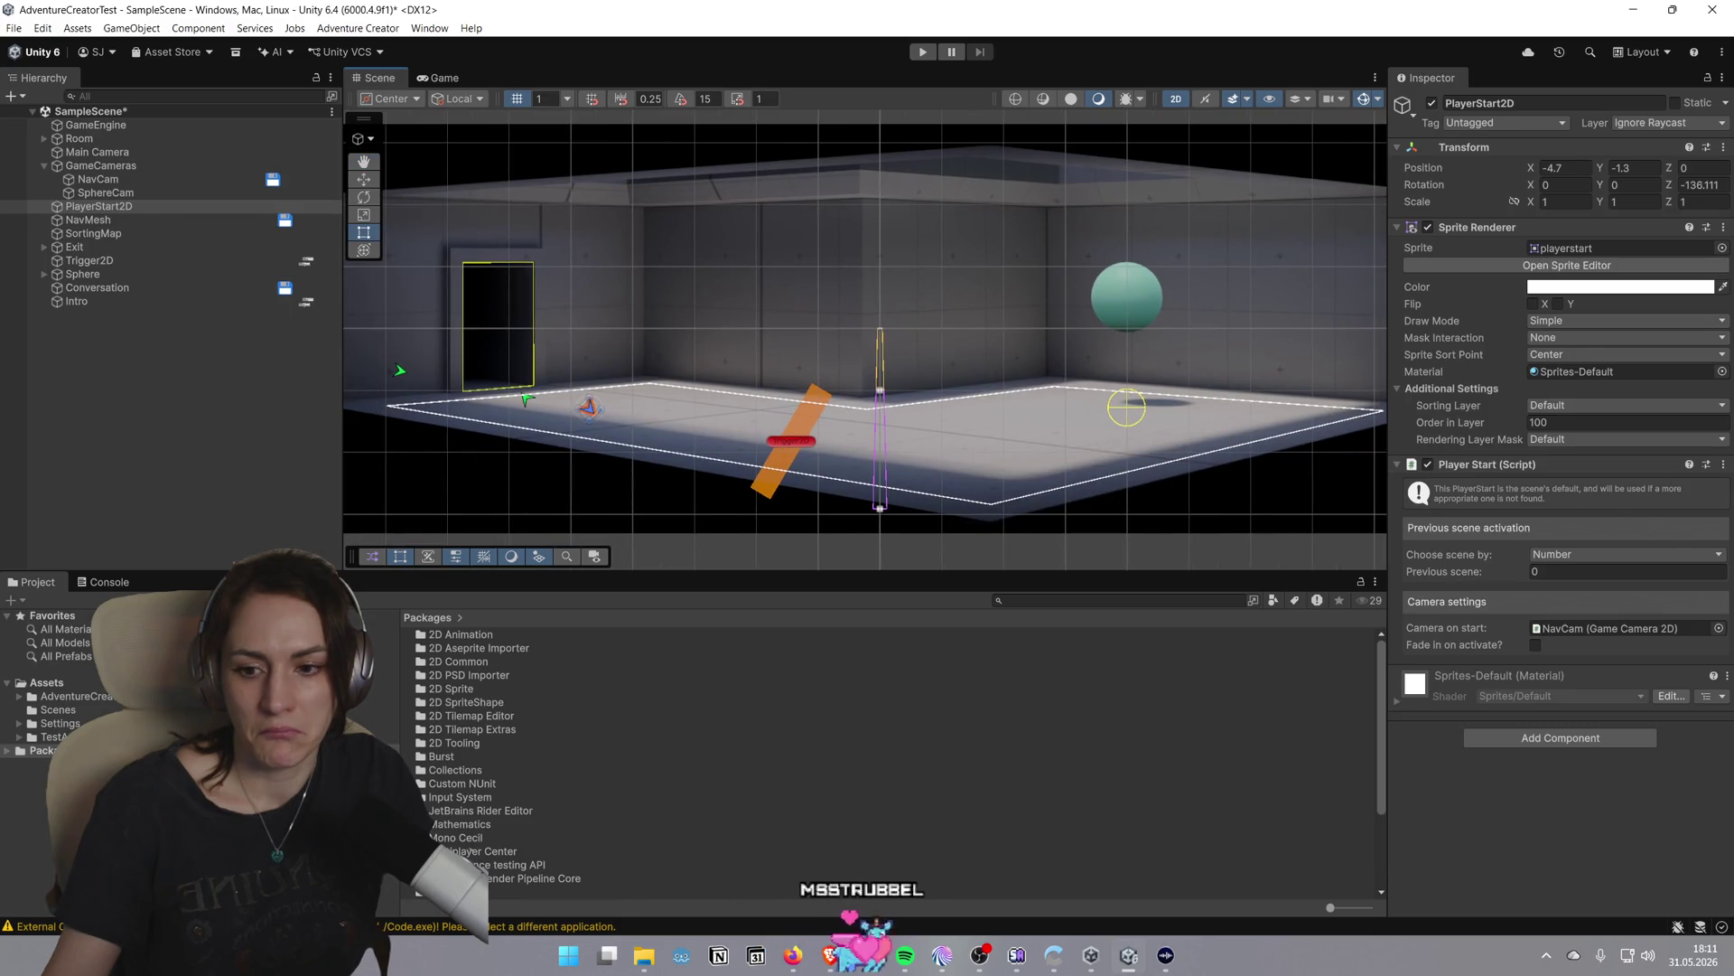
left_click(51, 736)
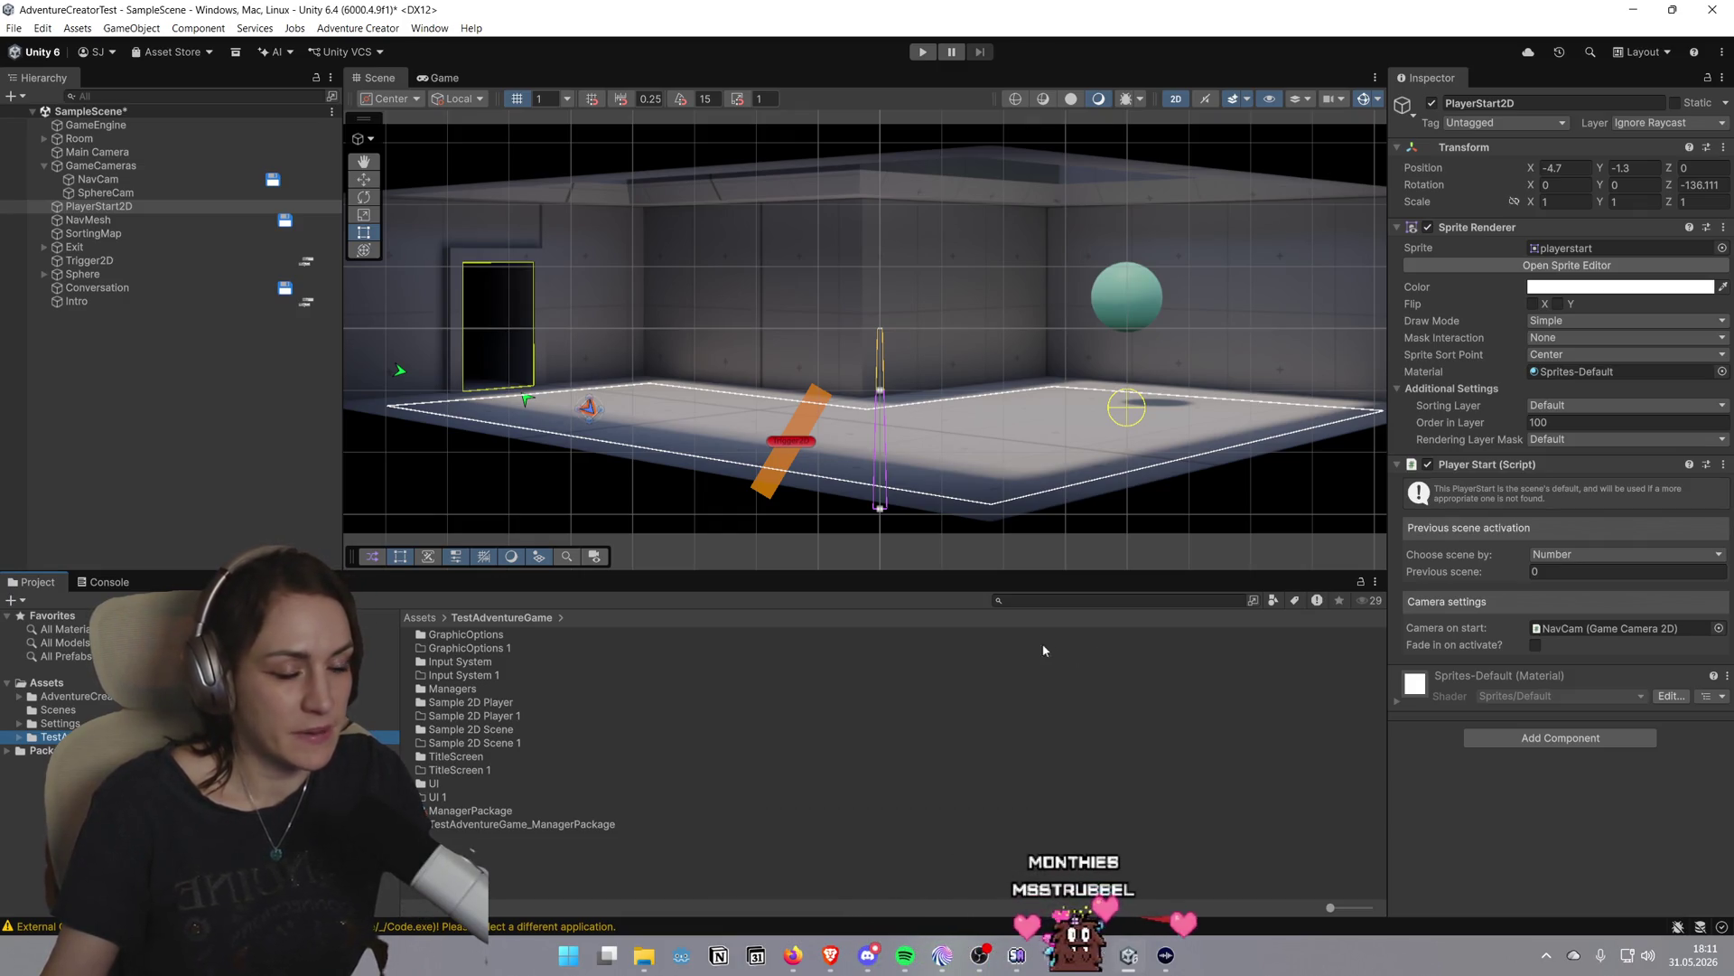
left_click(436, 786)
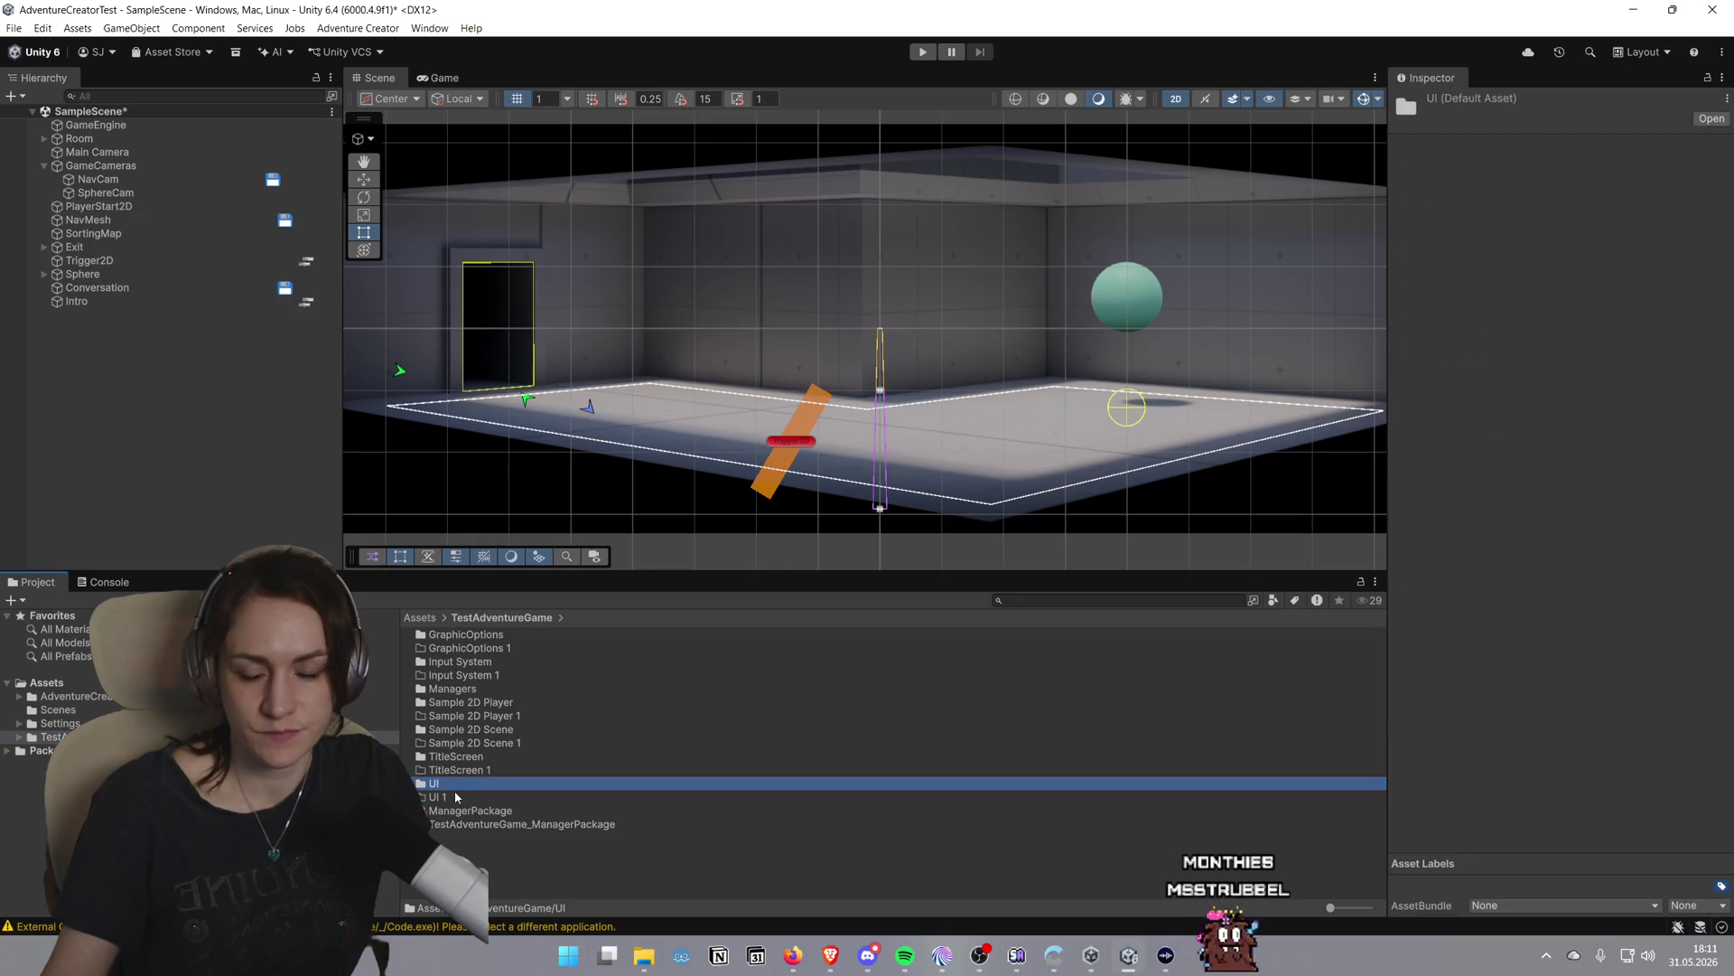
Select the TestAdventureGame_ManagerPackage asset and open Adventure Creator's Game Editor
key("Down")
key("Down")
key("Down")
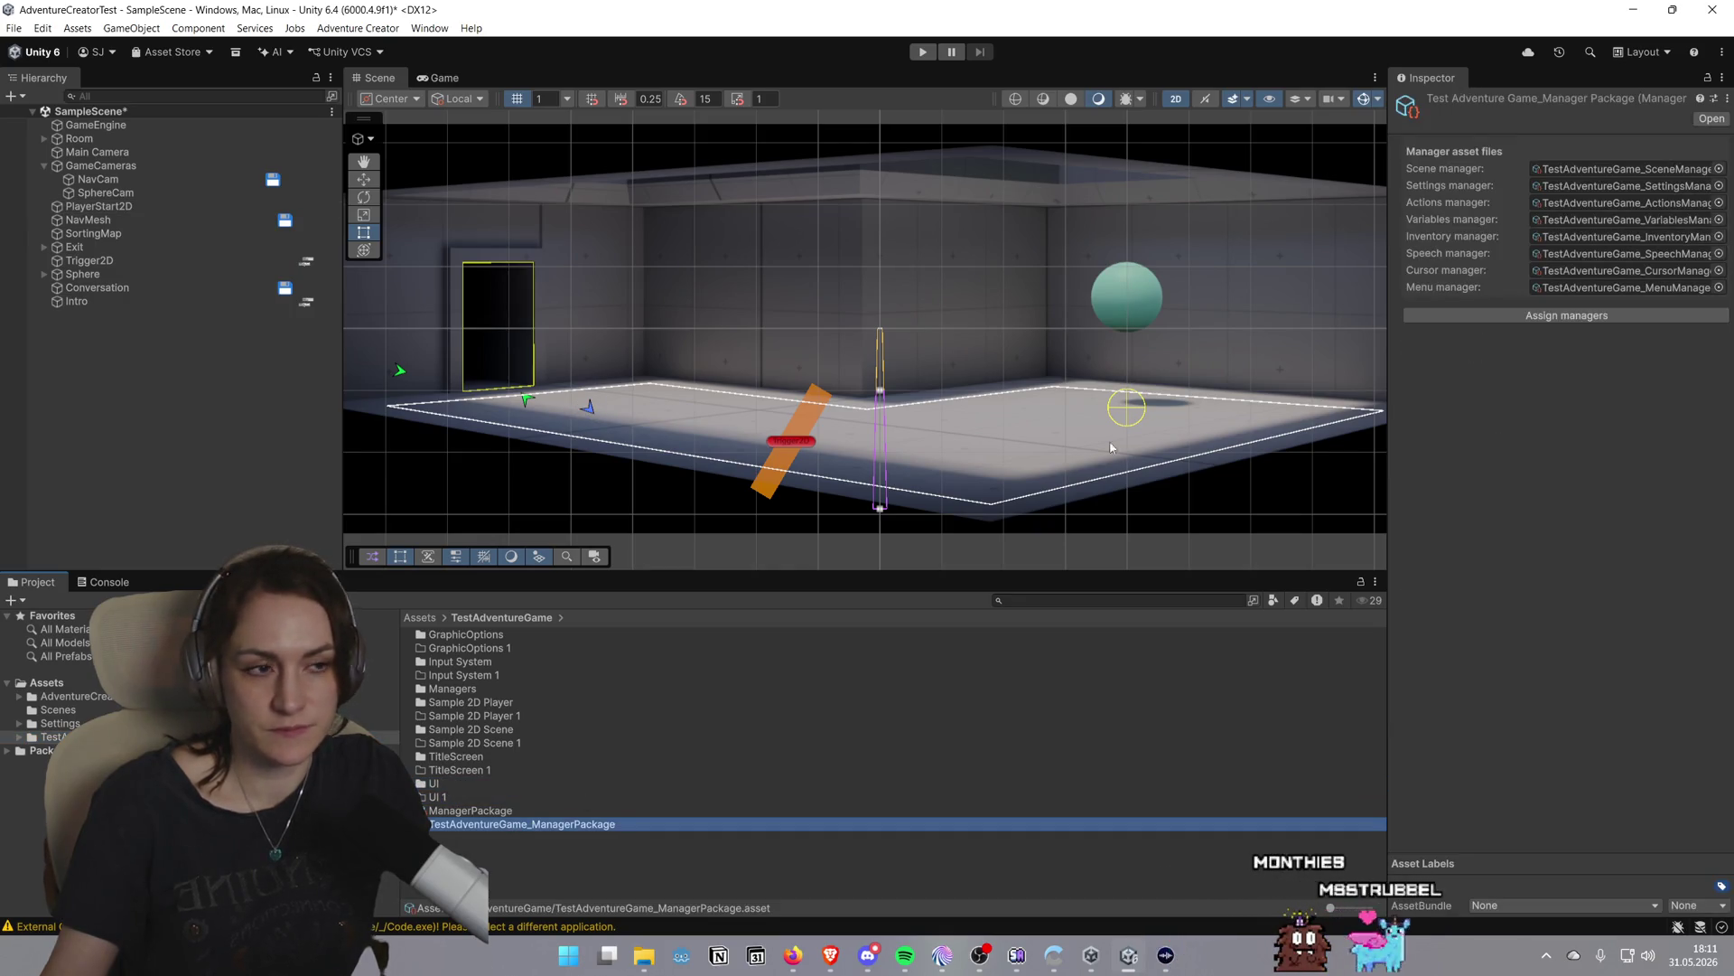
left_click(1705, 122)
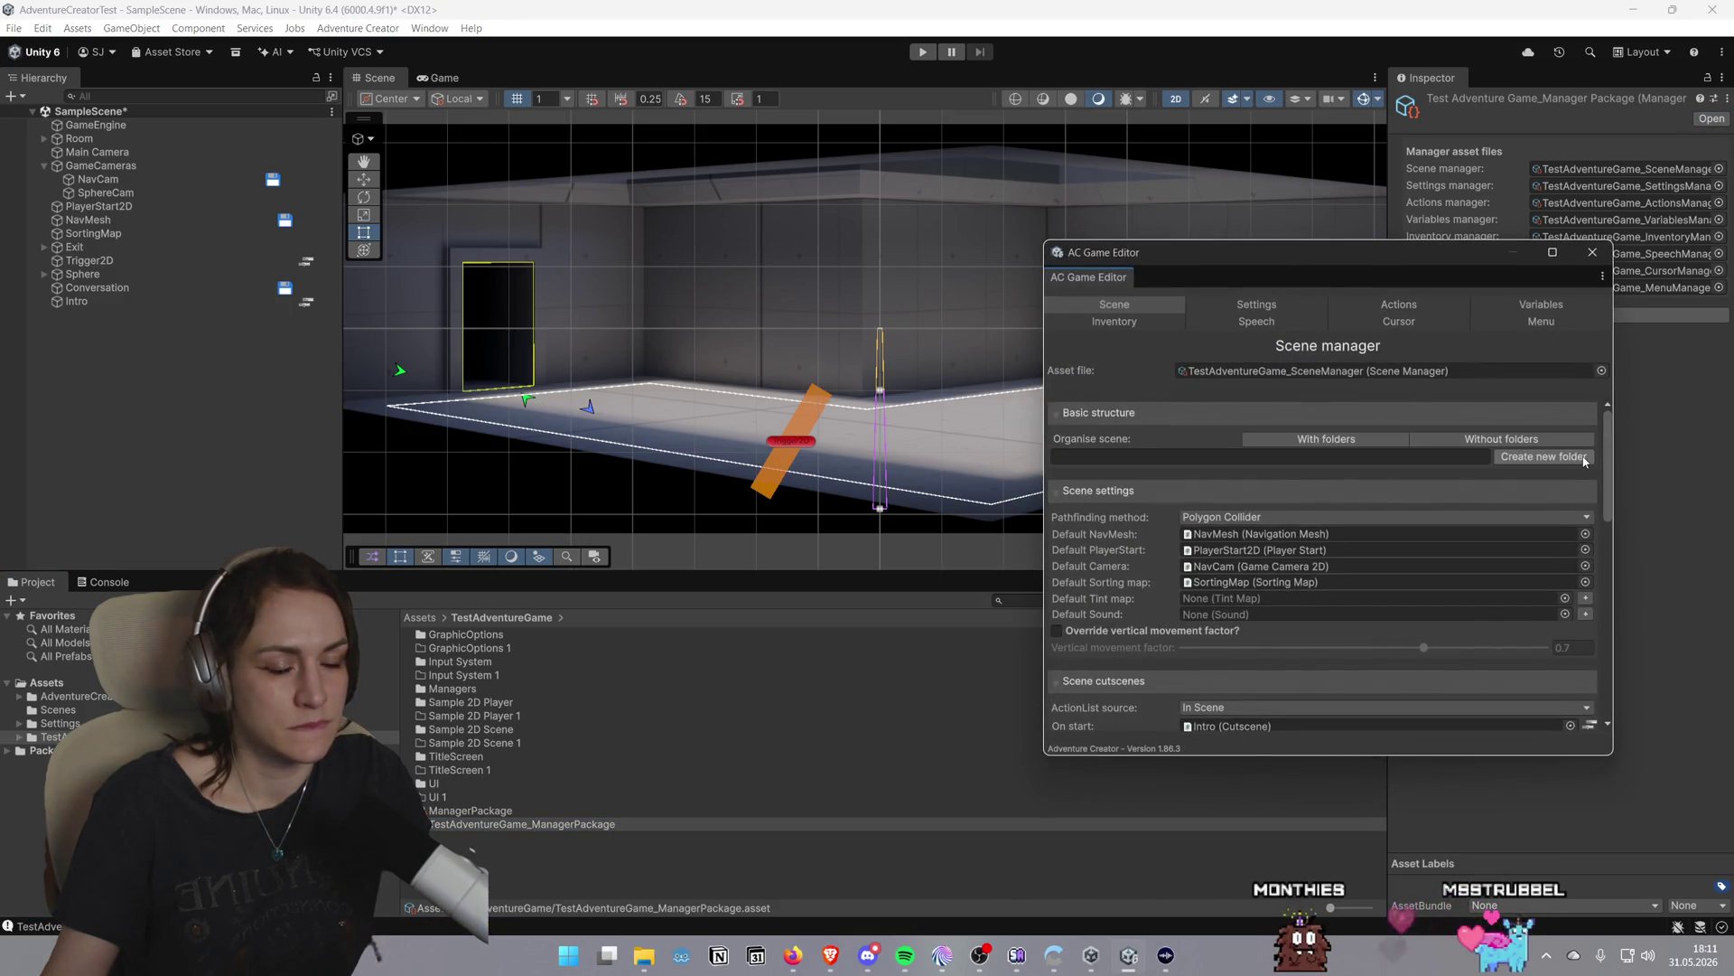
scroll(1585, 462, "down", 10)
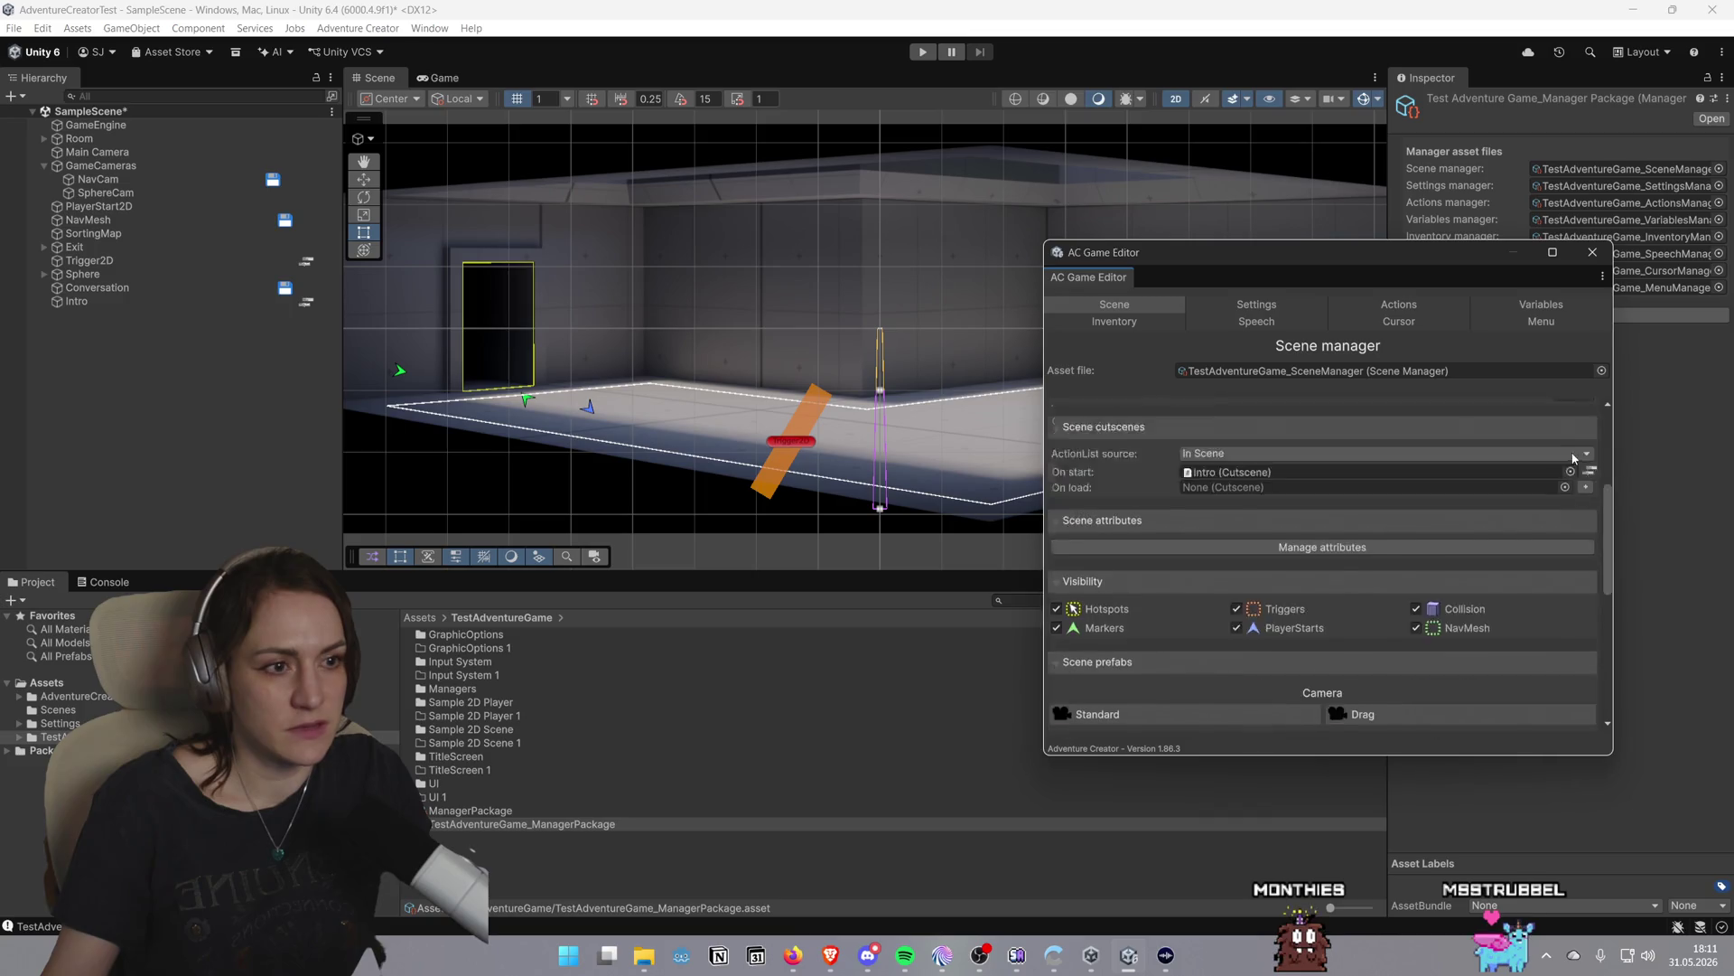
left_click(1601, 260)
left_click(358, 28)
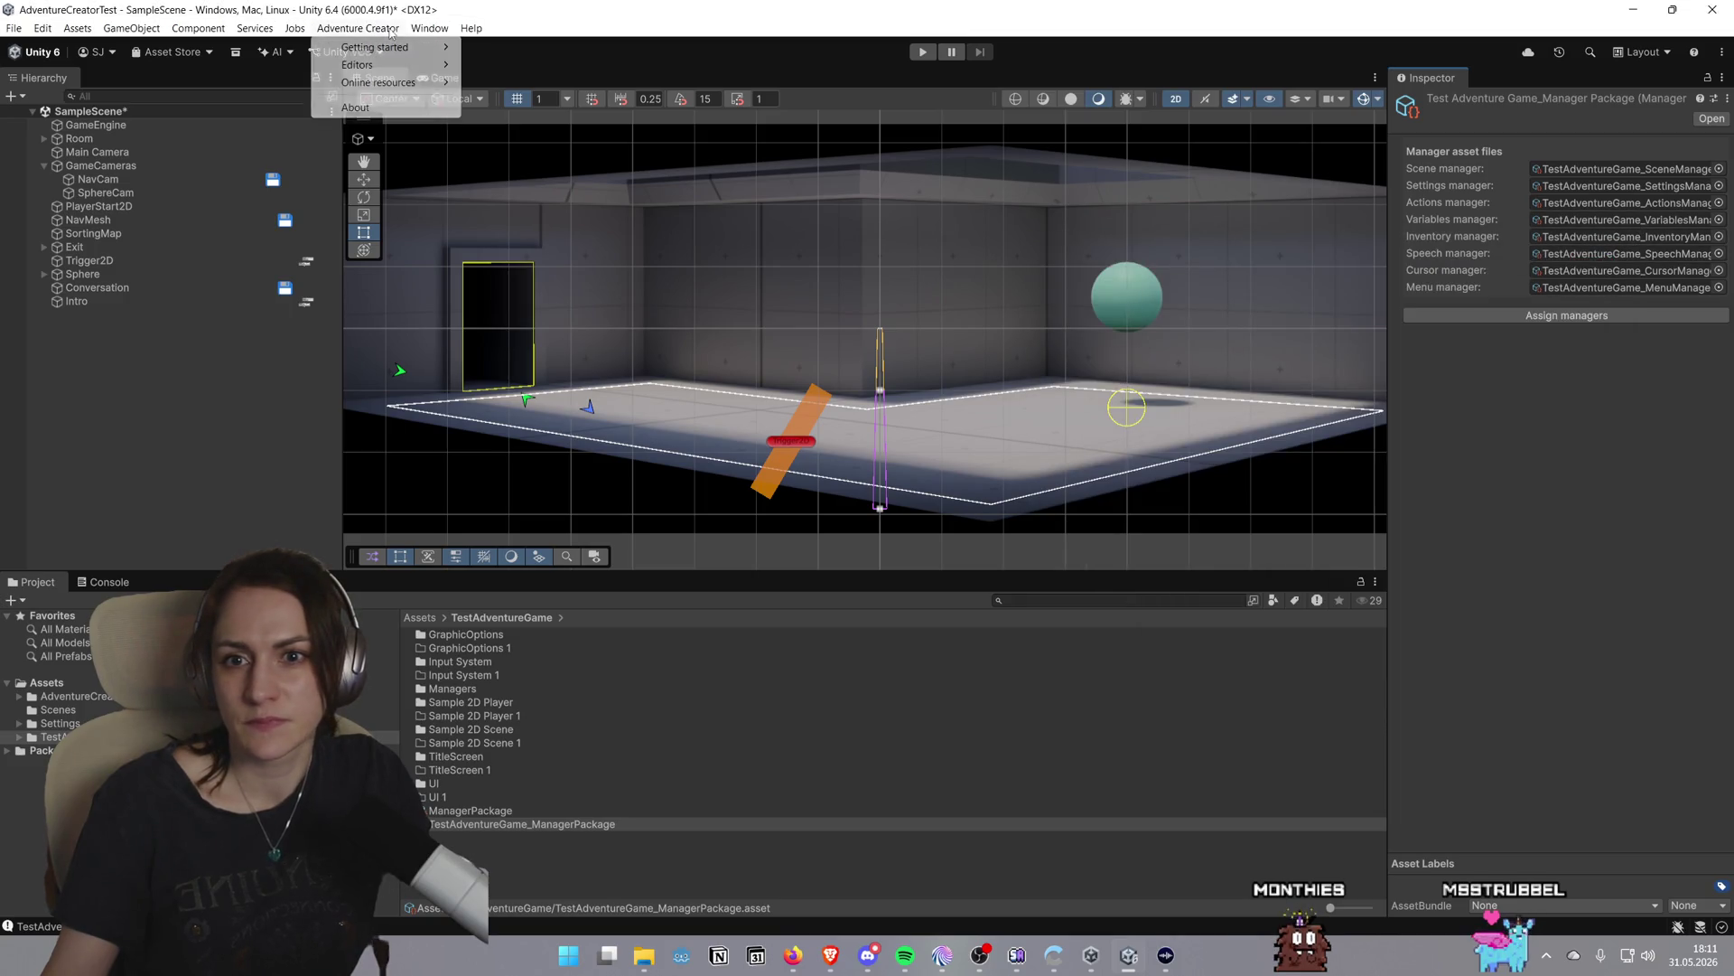
mouse_move(420, 72)
left_click(516, 178)
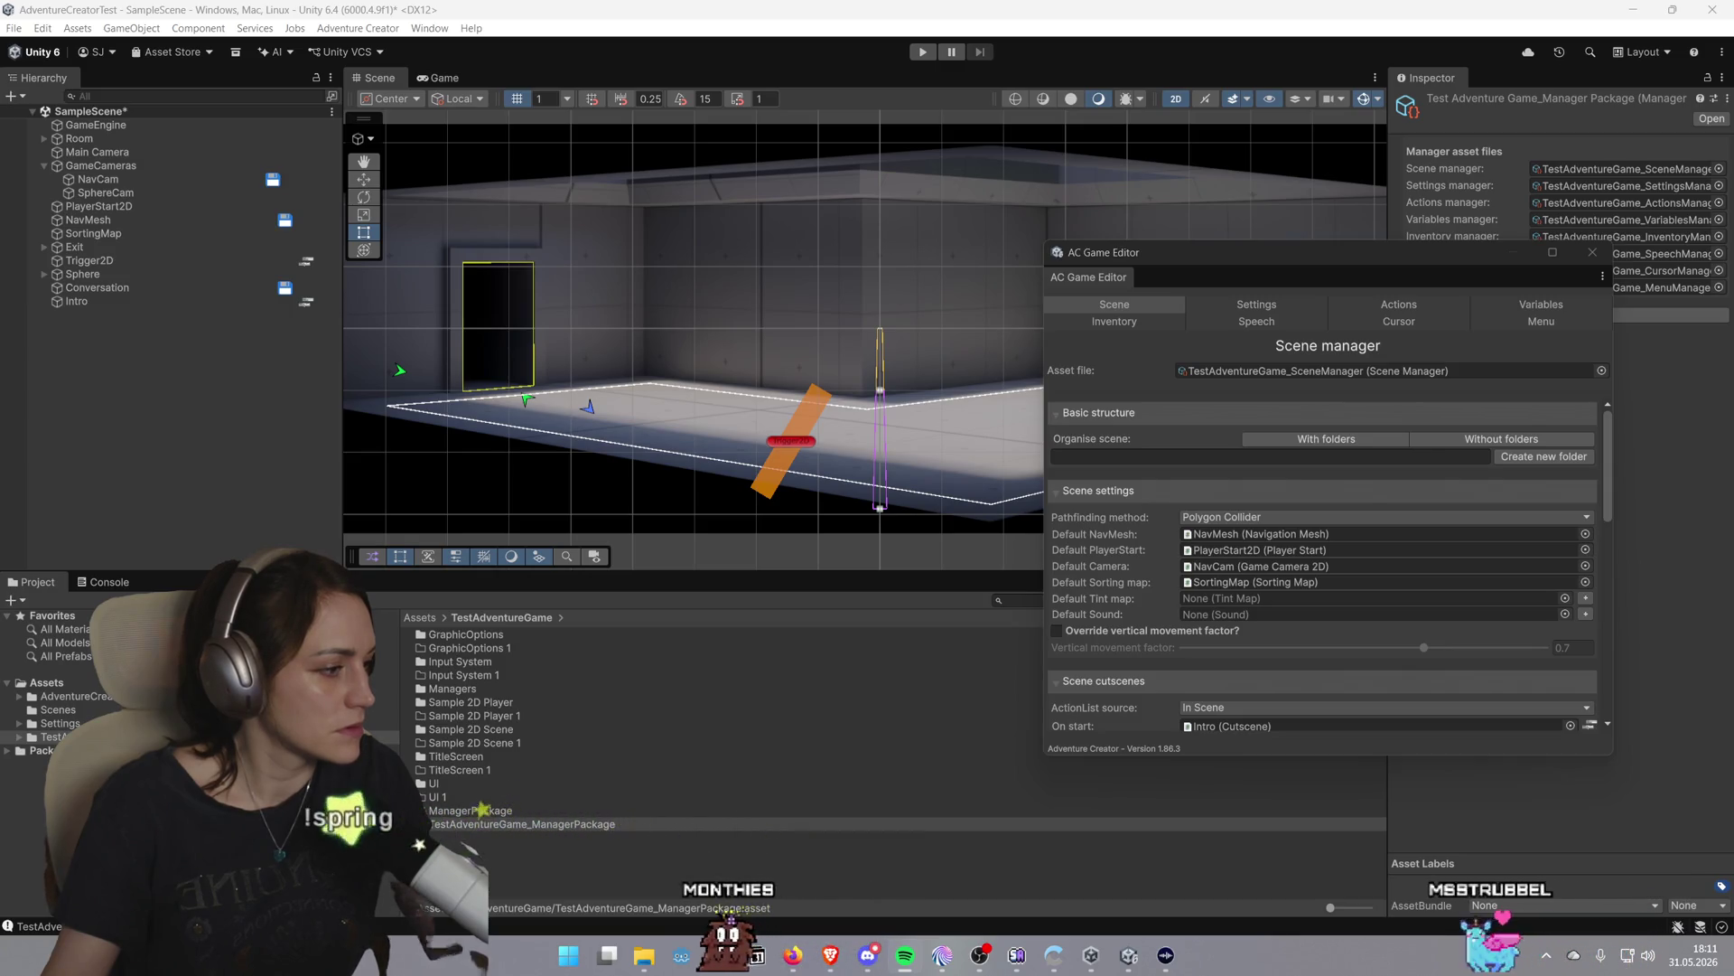
Scroll the Scene manager to Scene prefabs and launch the Player Wizard
left_click(1307, 569)
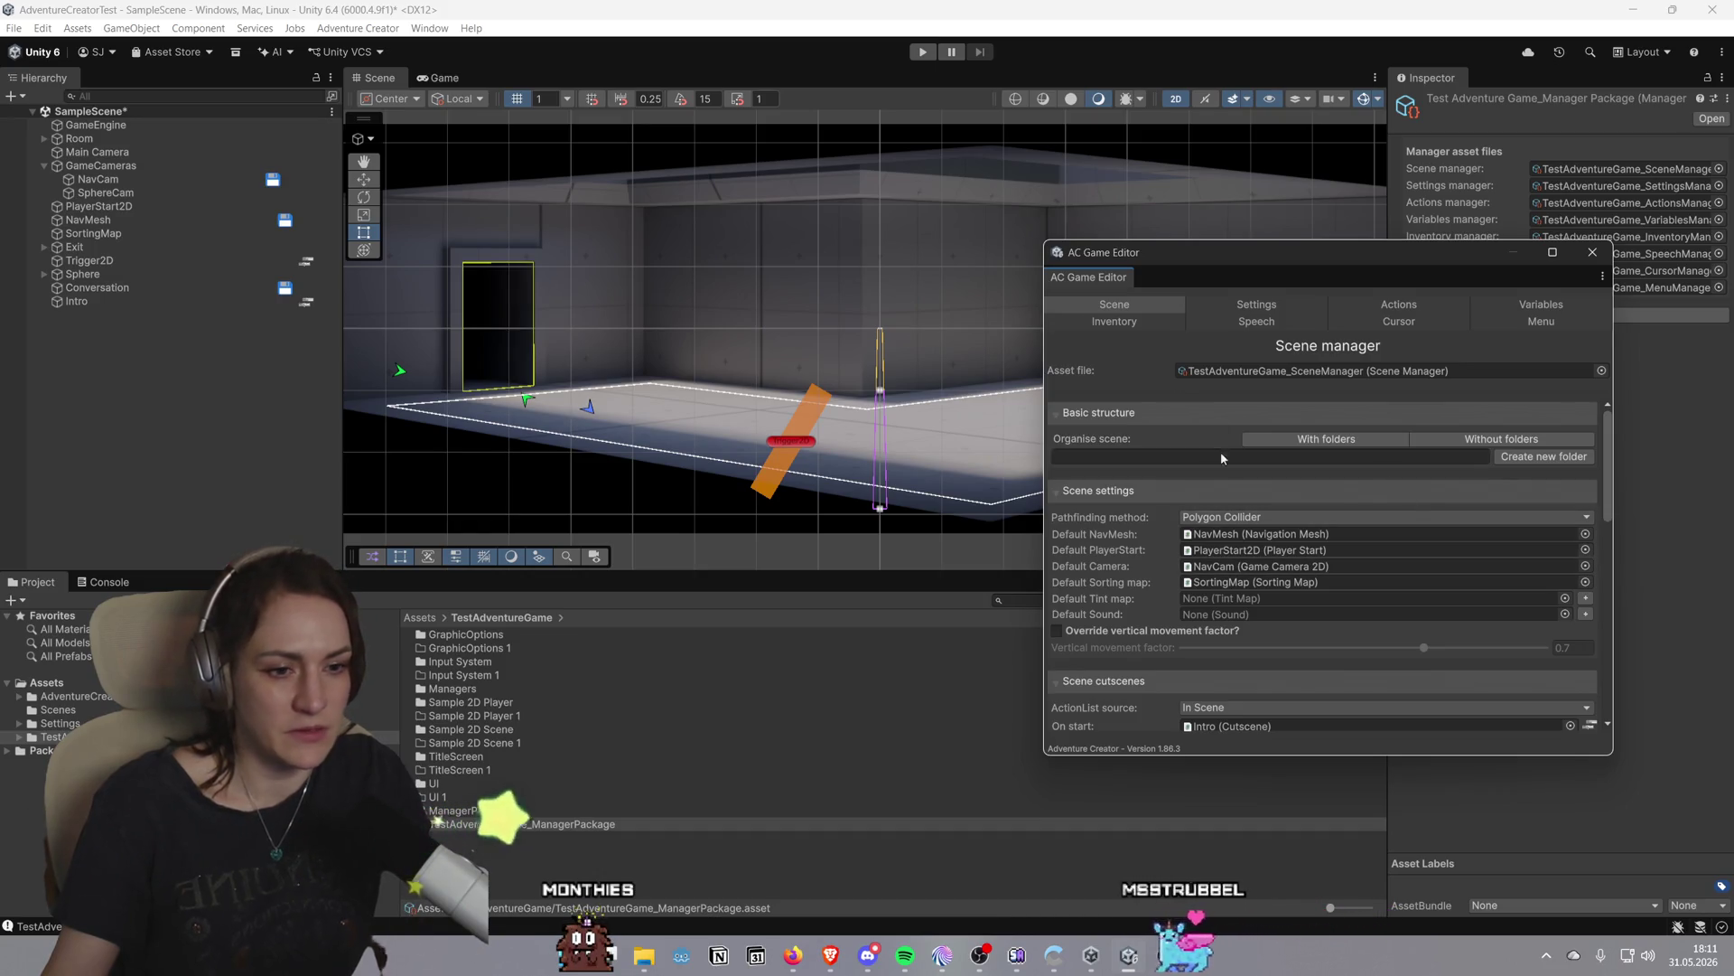
scroll(1123, 493, "down", 2)
scroll(1123, 492, "down", 8)
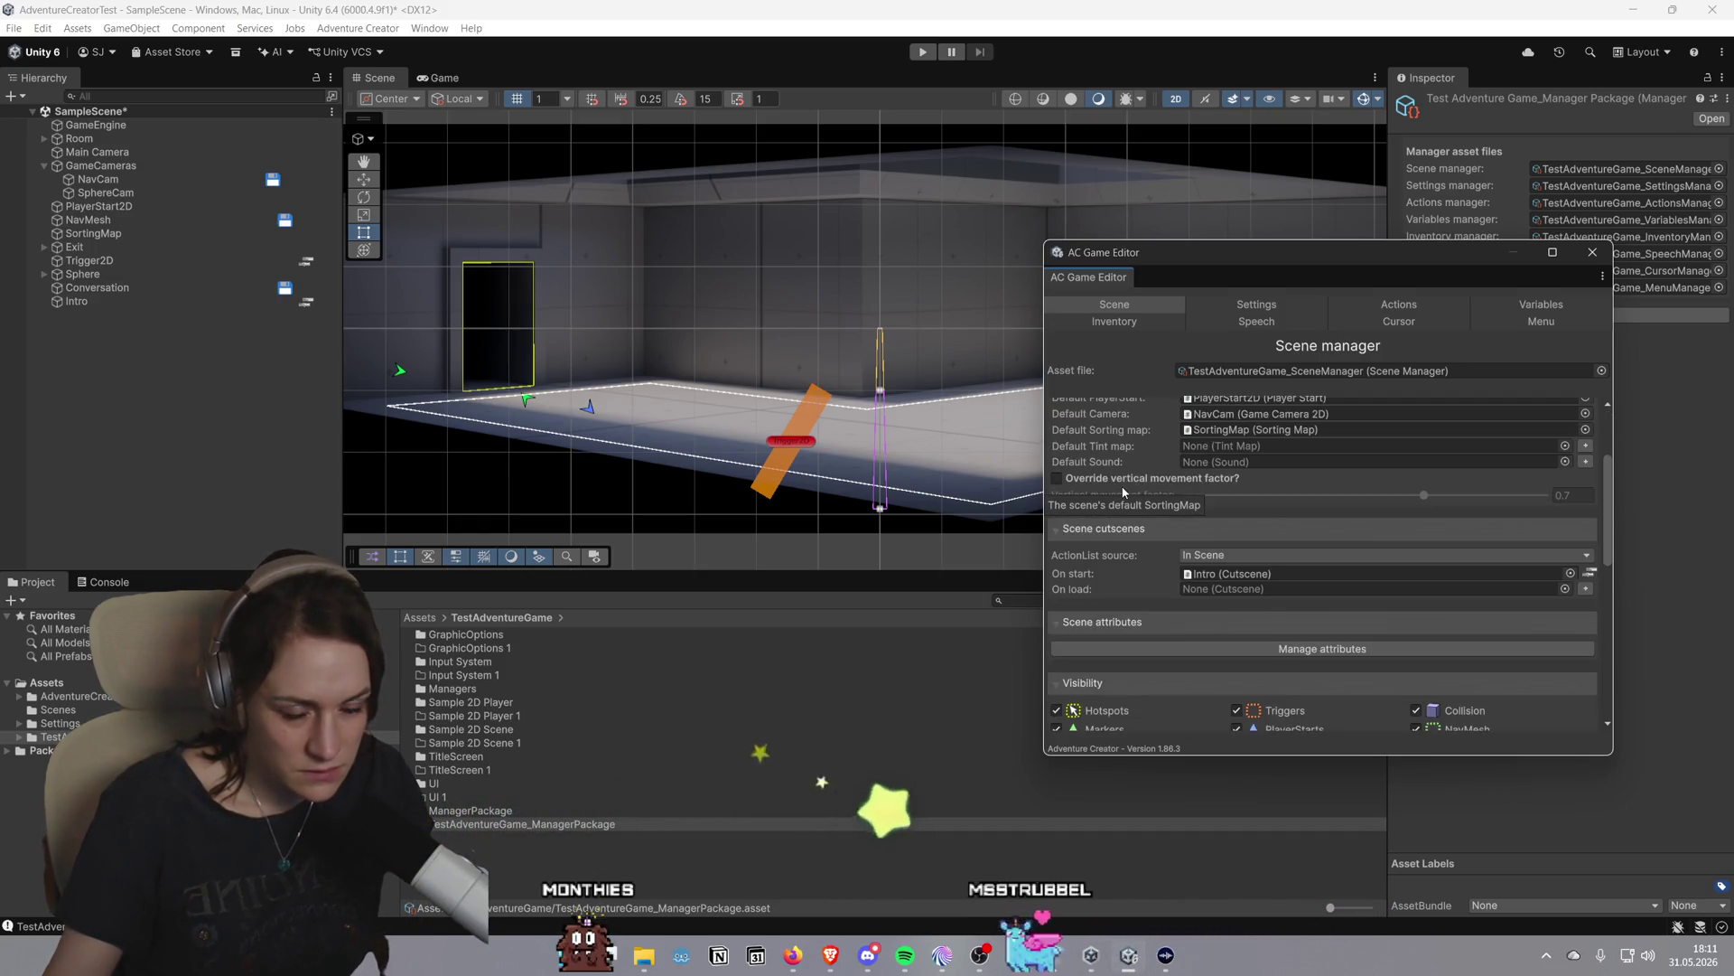
scroll(1124, 493, "down", 4)
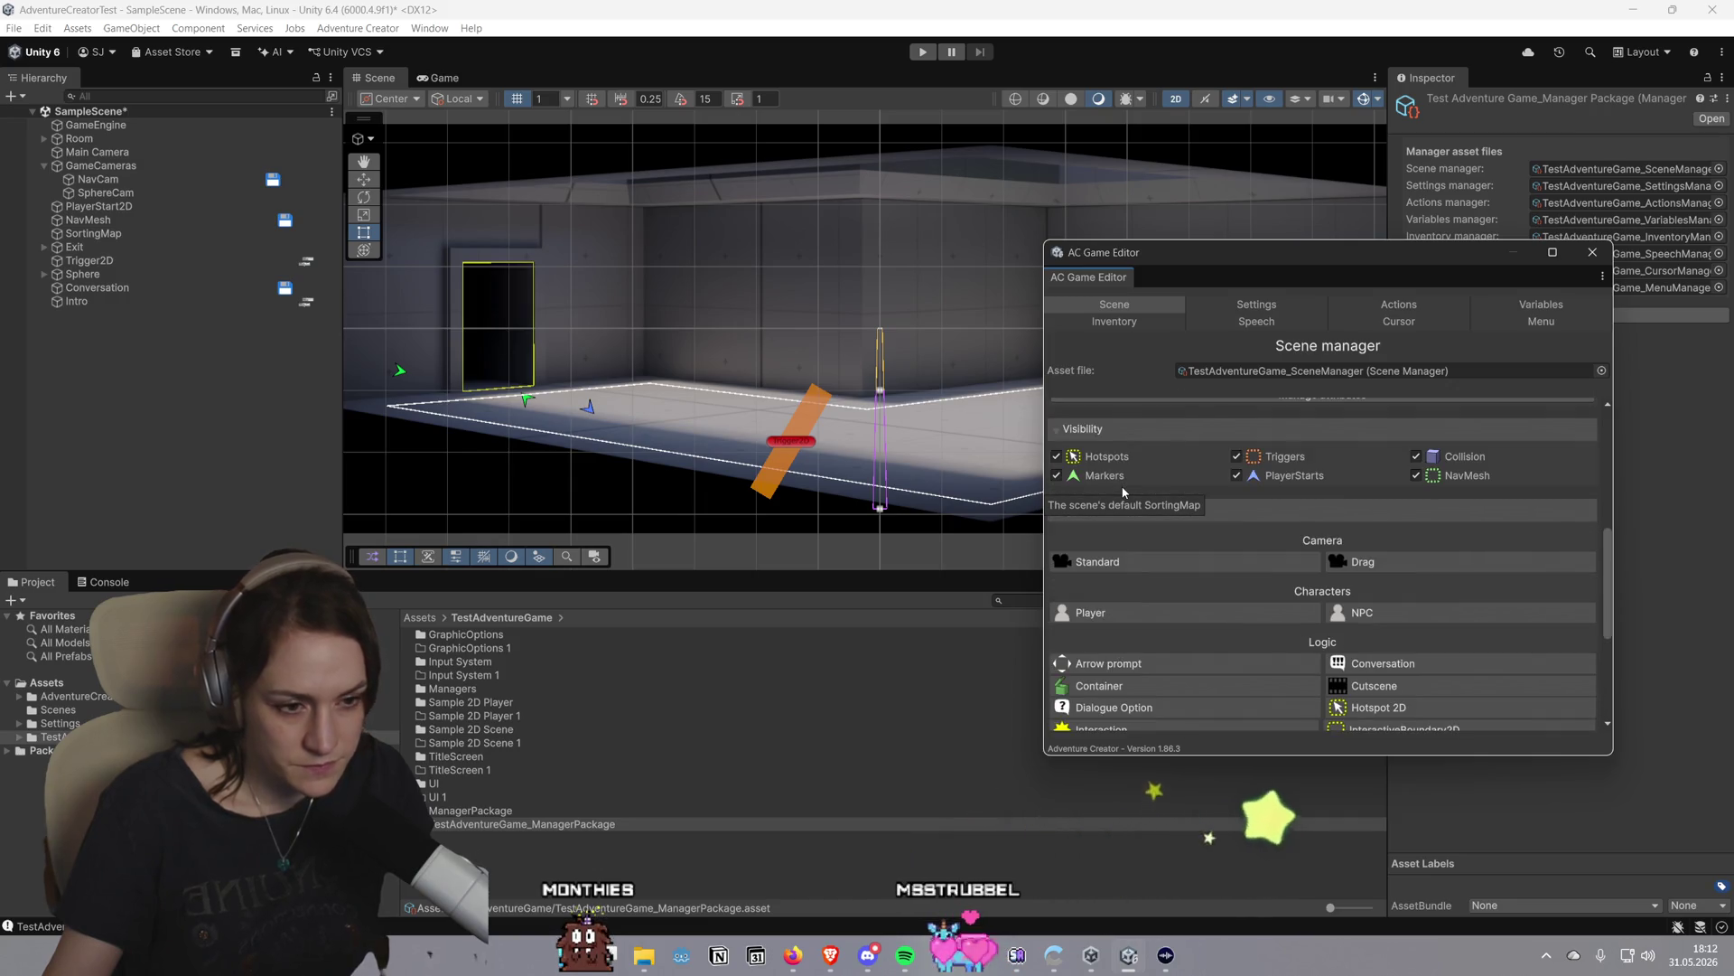
left_click(1137, 616)
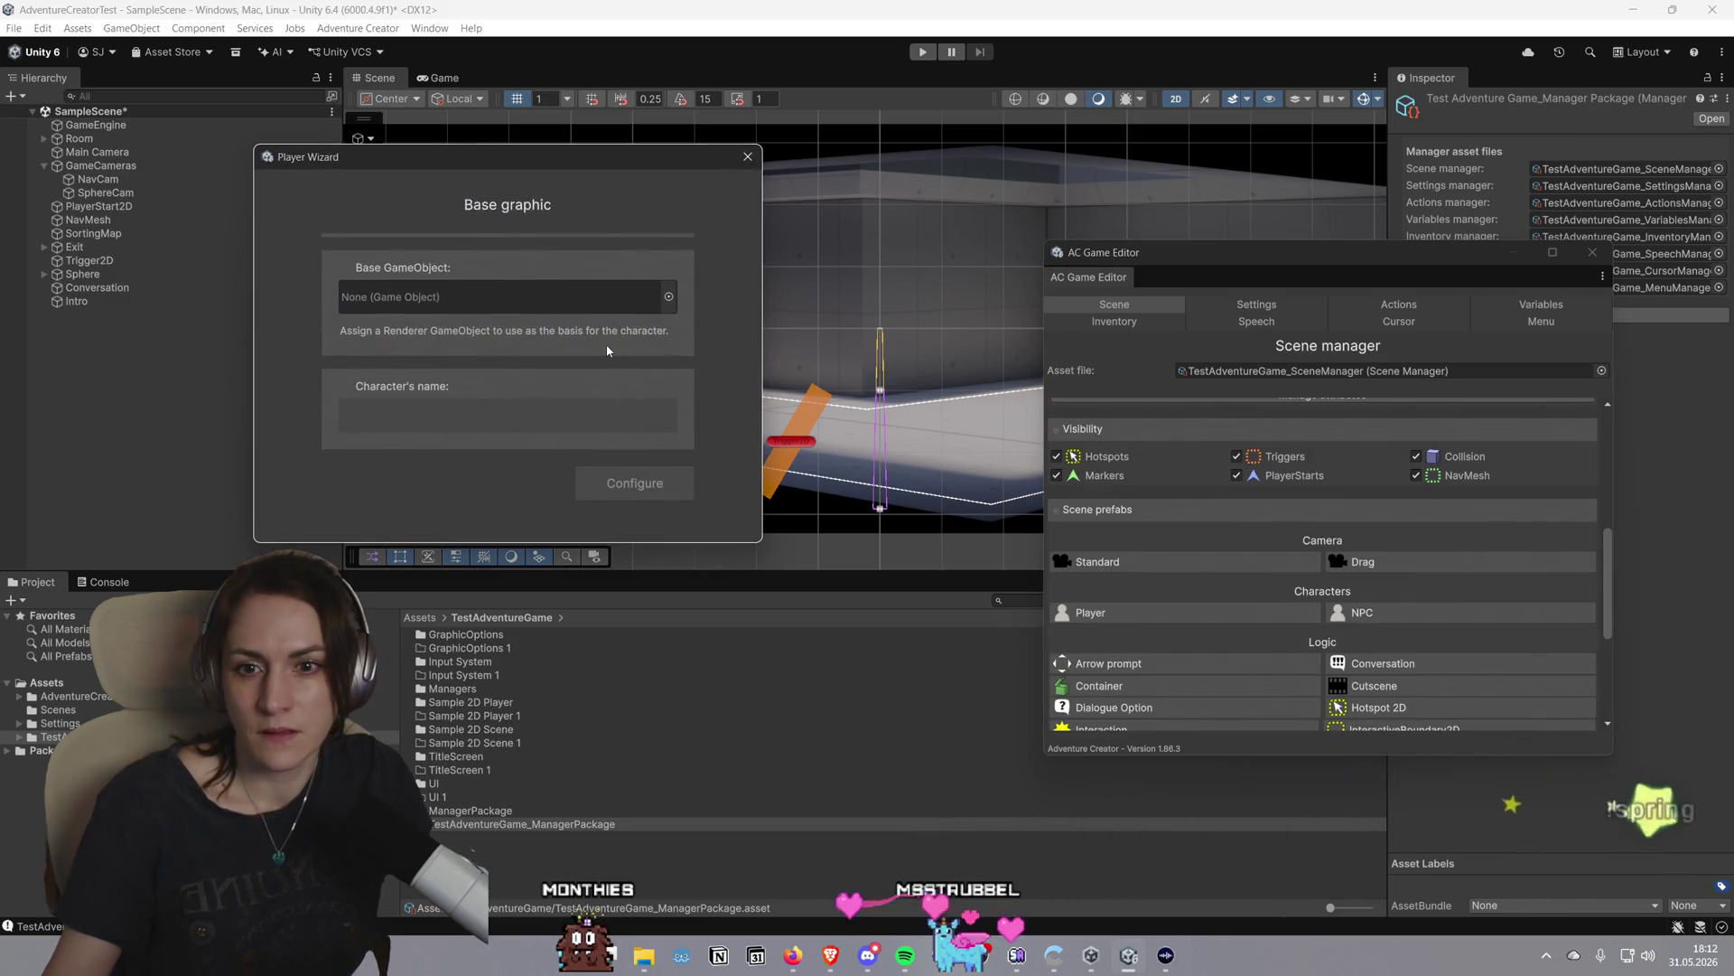
Set PlayerStart2D as the Player Wizard's base GameObject and proceed to Configuration
left_click(669, 298)
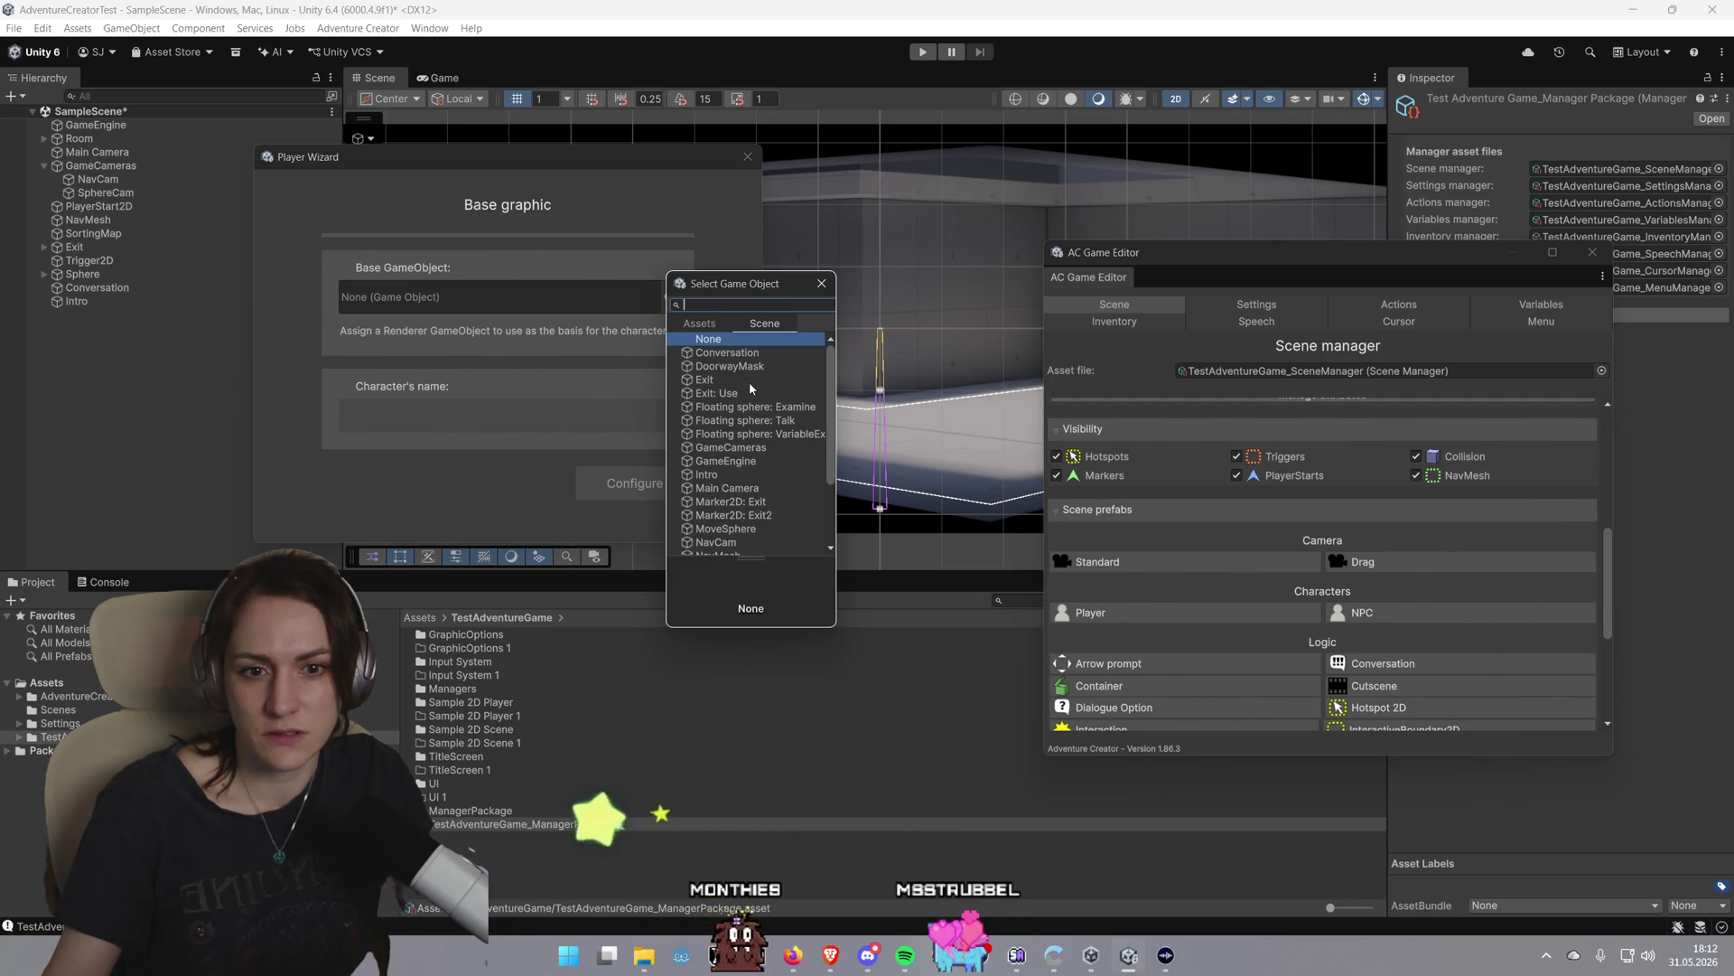
scroll(749, 381, "down", 2)
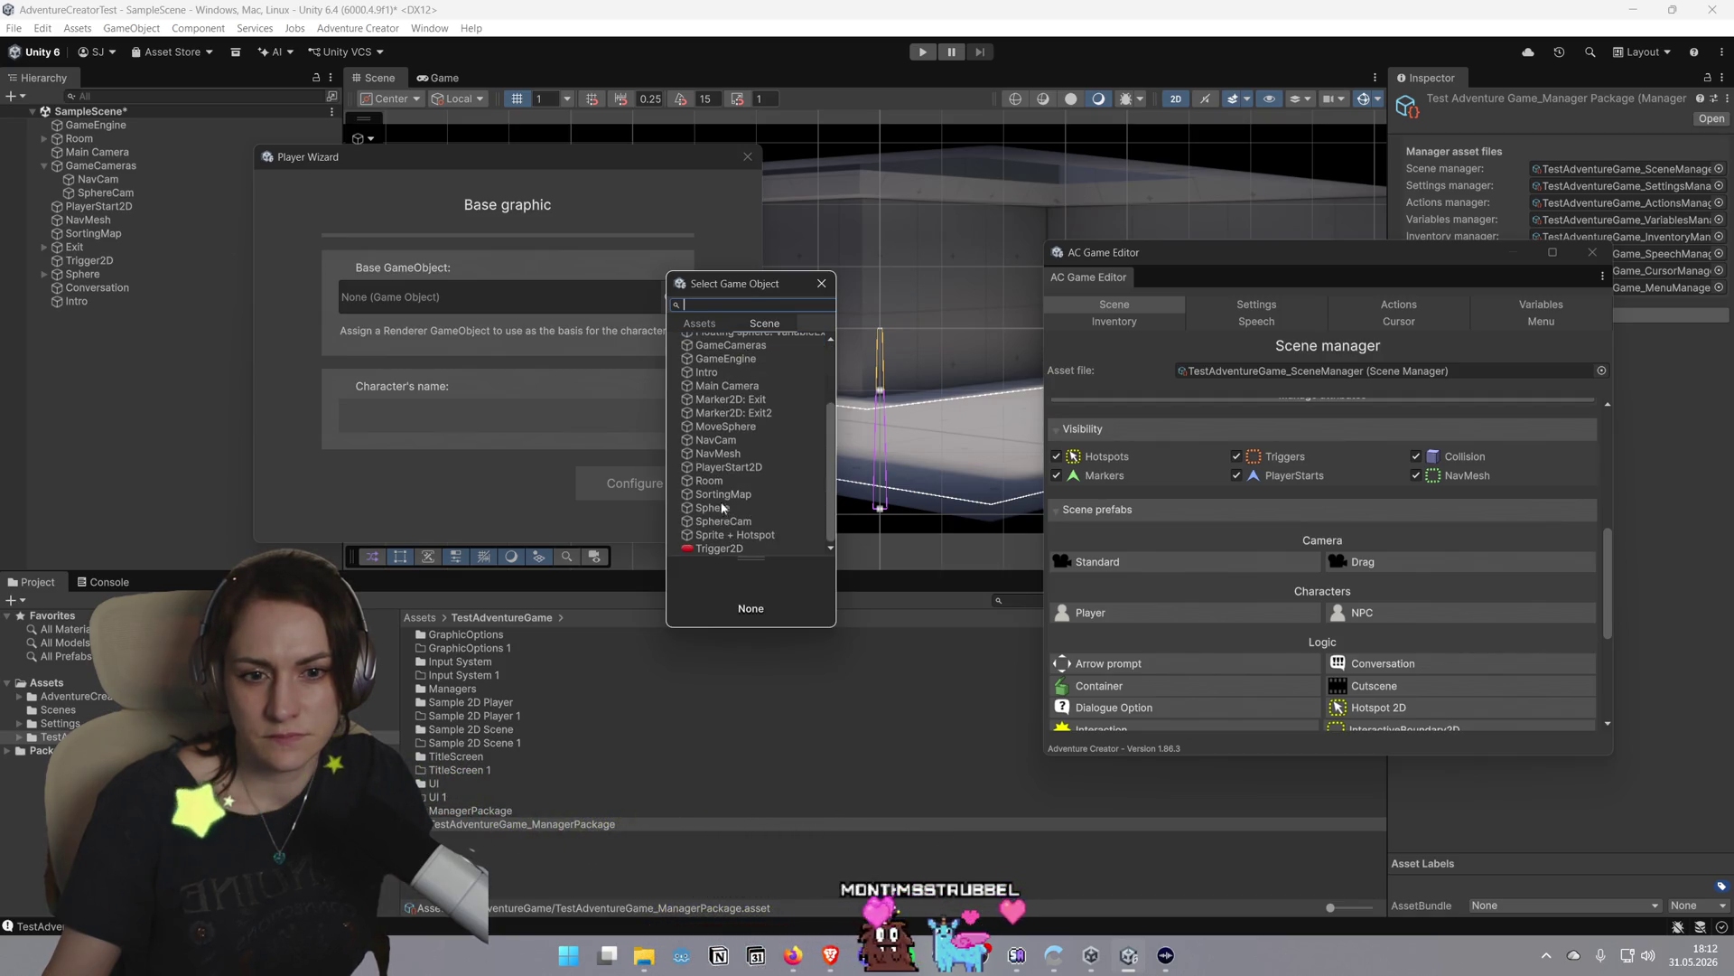
double_click(729, 467)
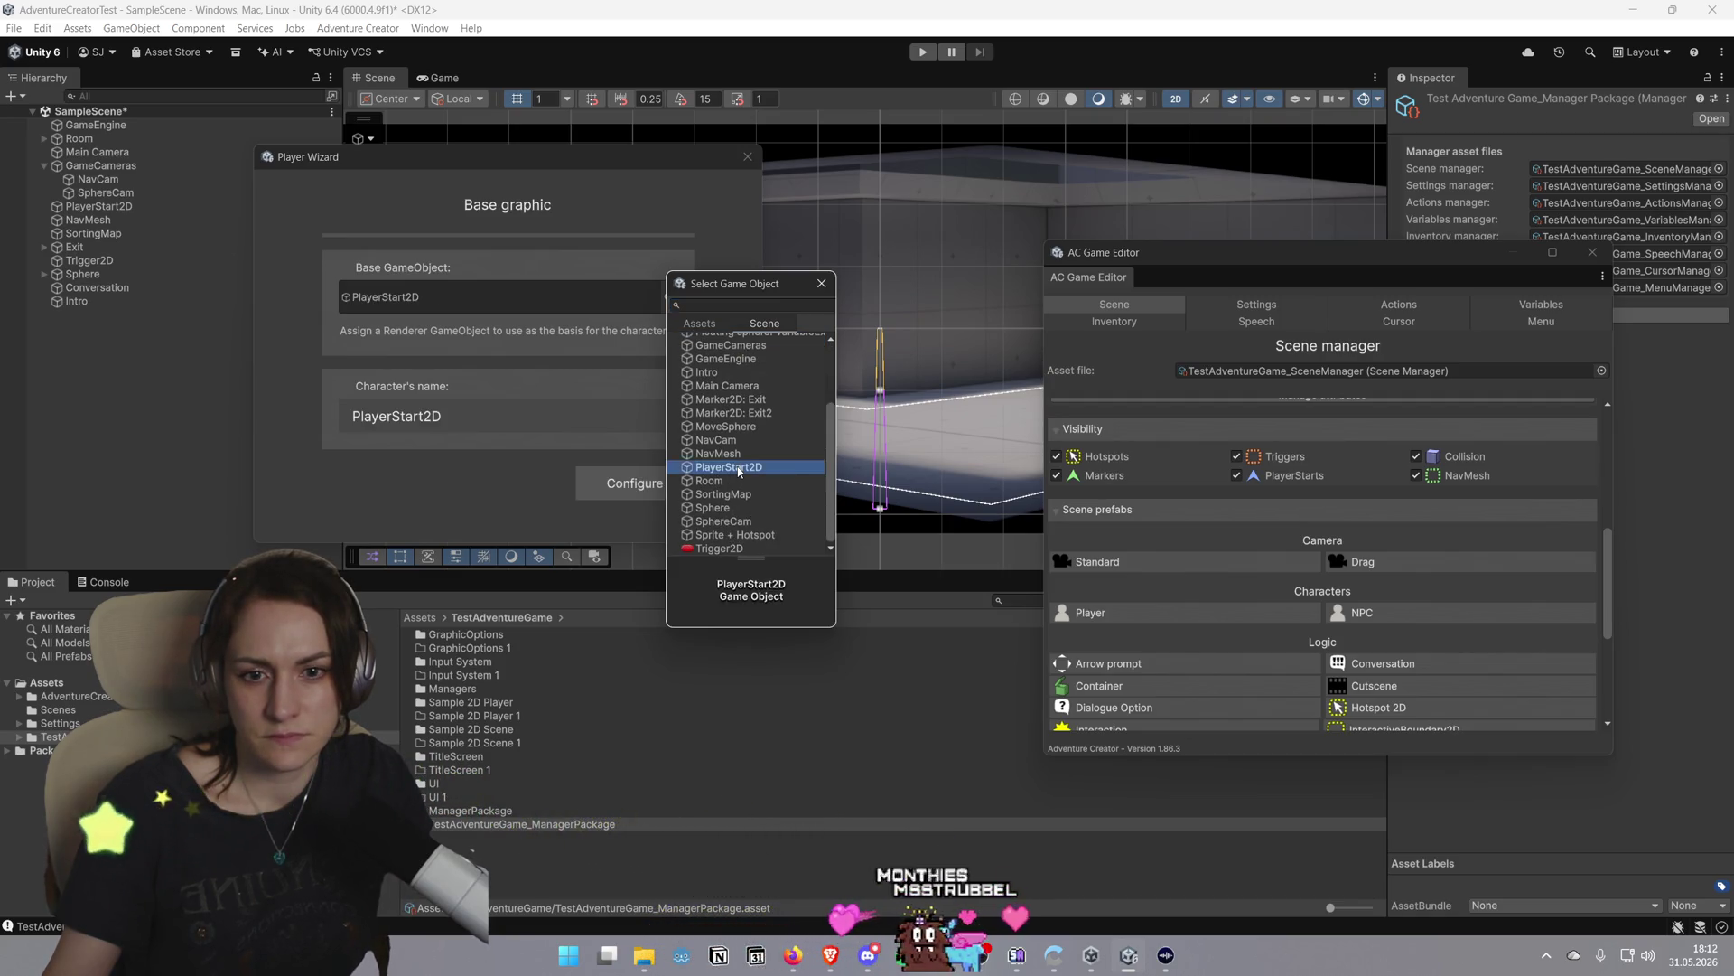
left_click(658, 487)
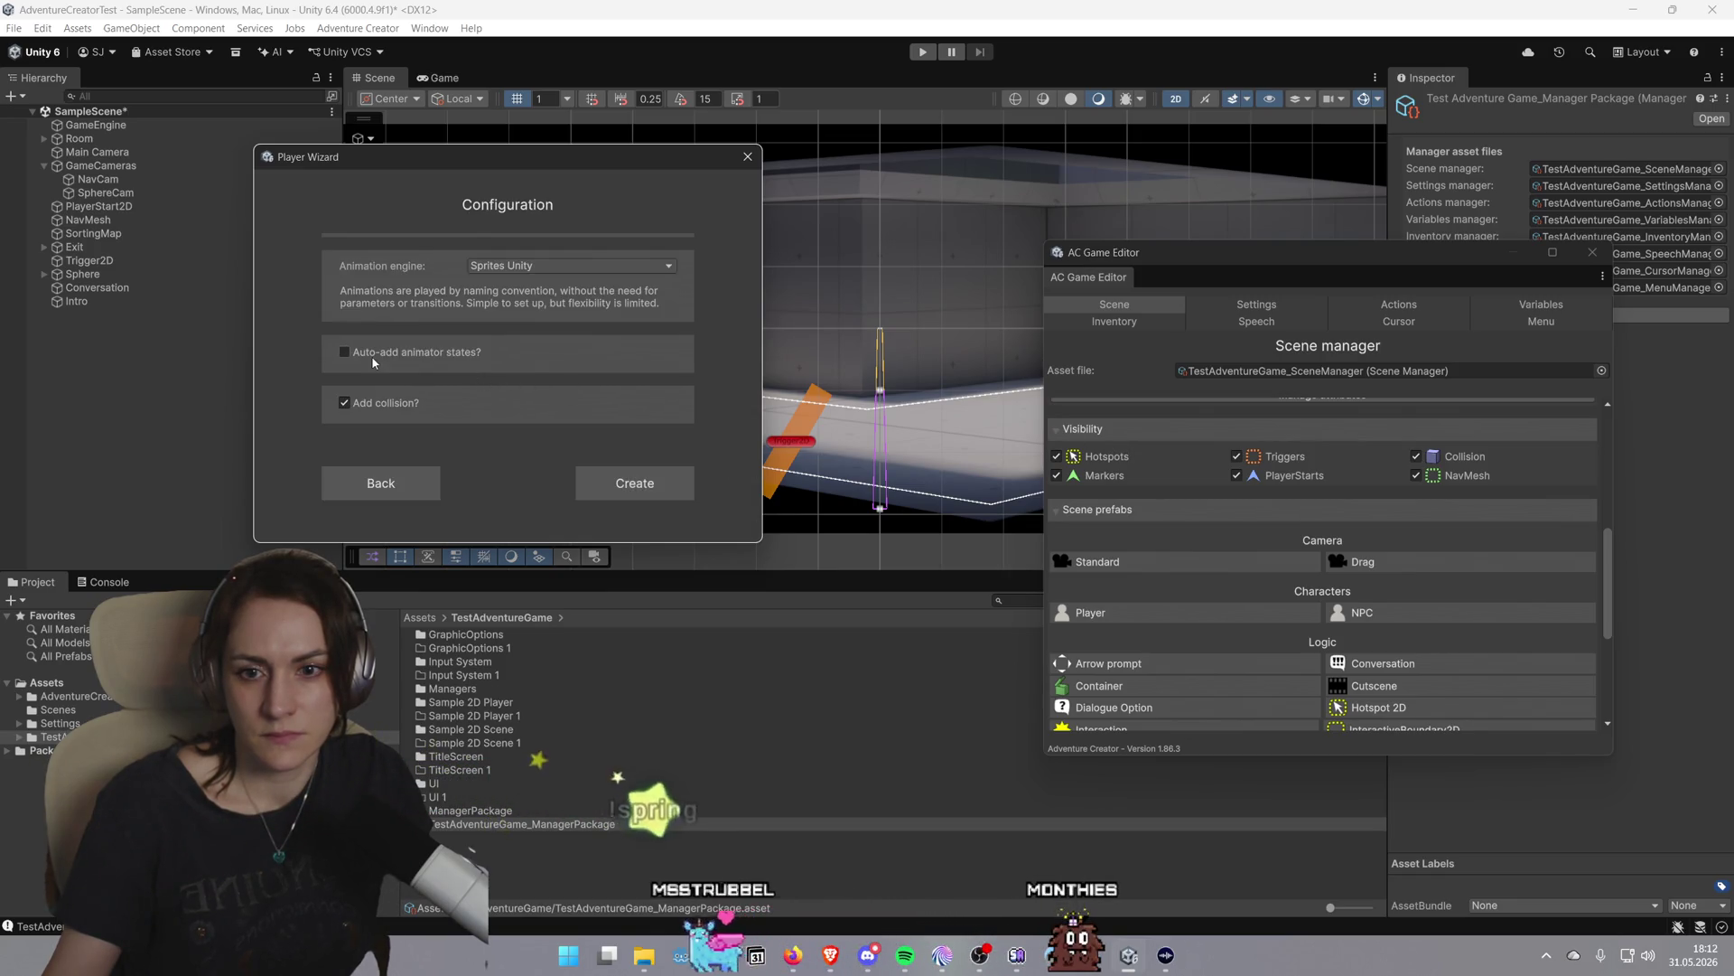
mouse_move(427, 357)
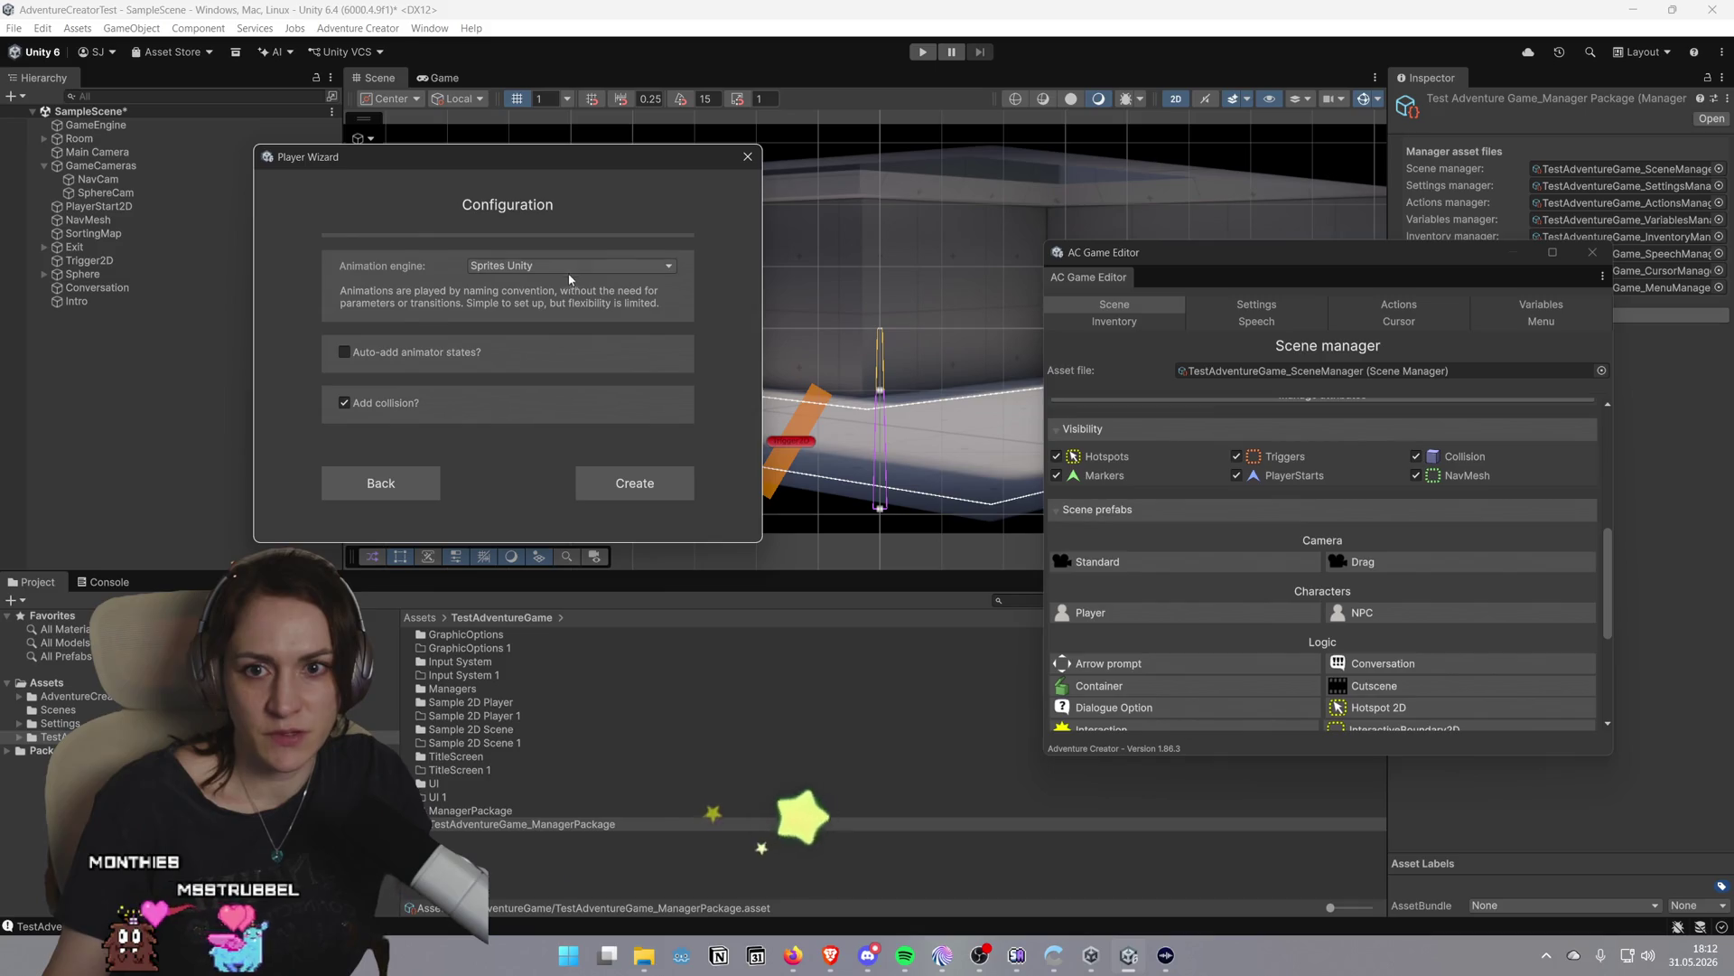
Close the Player Wizard and AC Game Editor windows, then select PlayerStart2D in the Hierarchy
left_click(746, 158)
left_click(1592, 252)
left_click(124, 207)
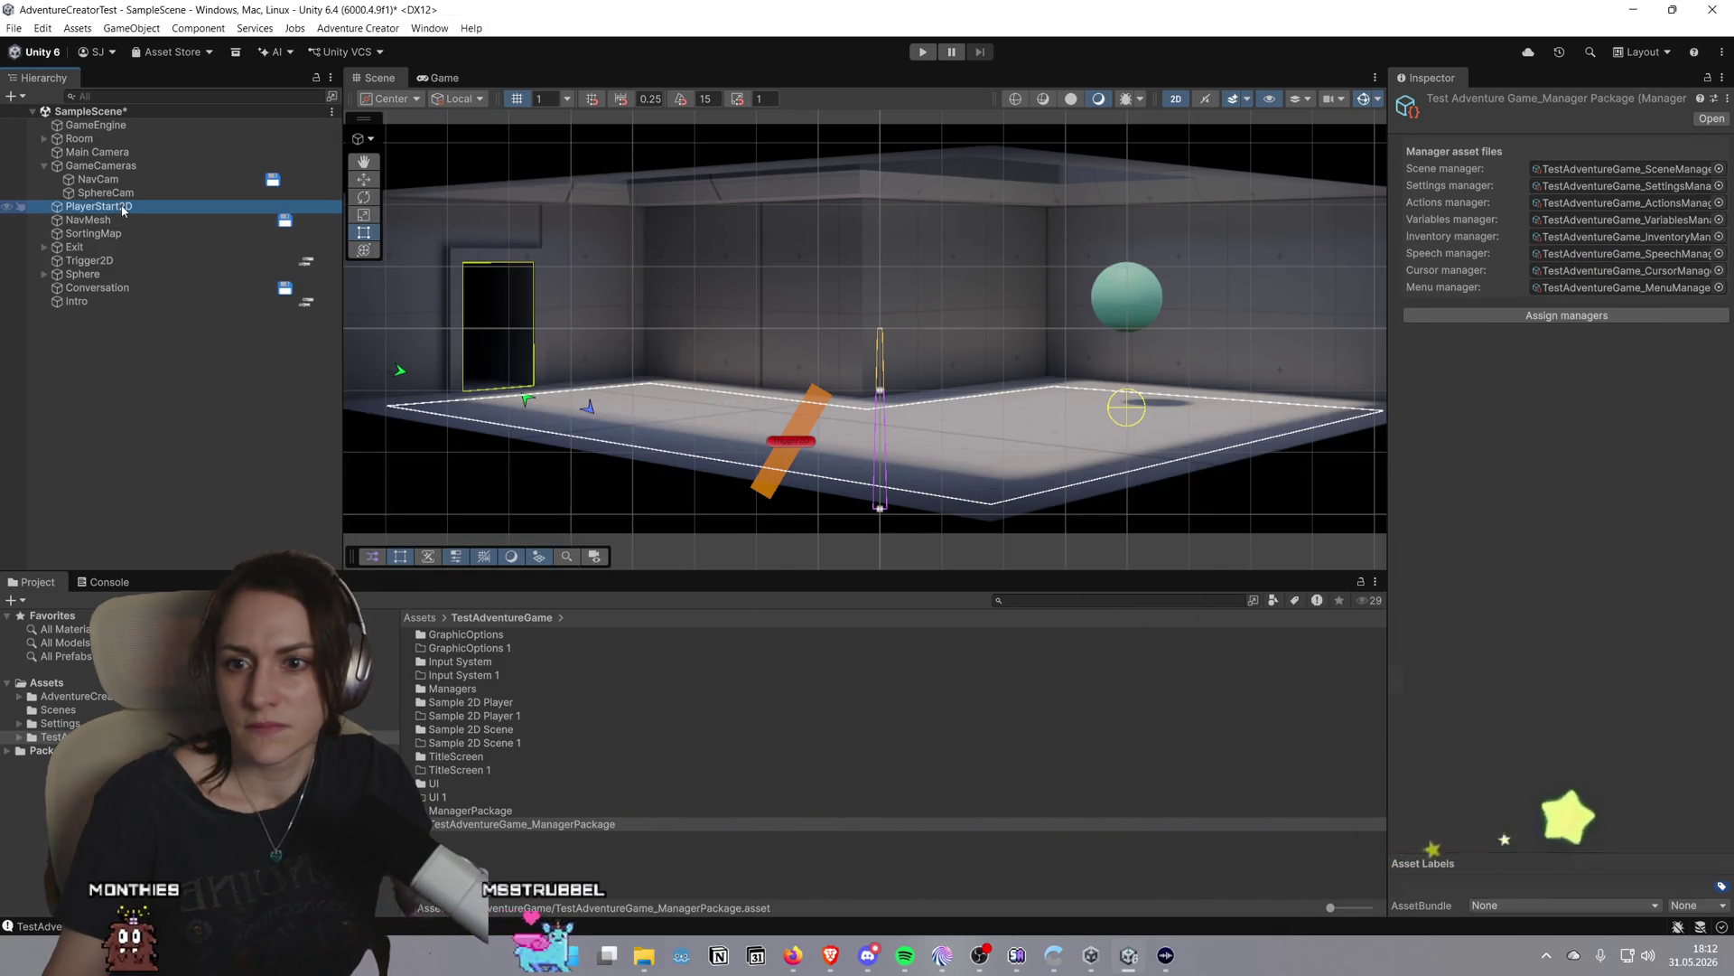
scroll(801, 334, "down", 2)
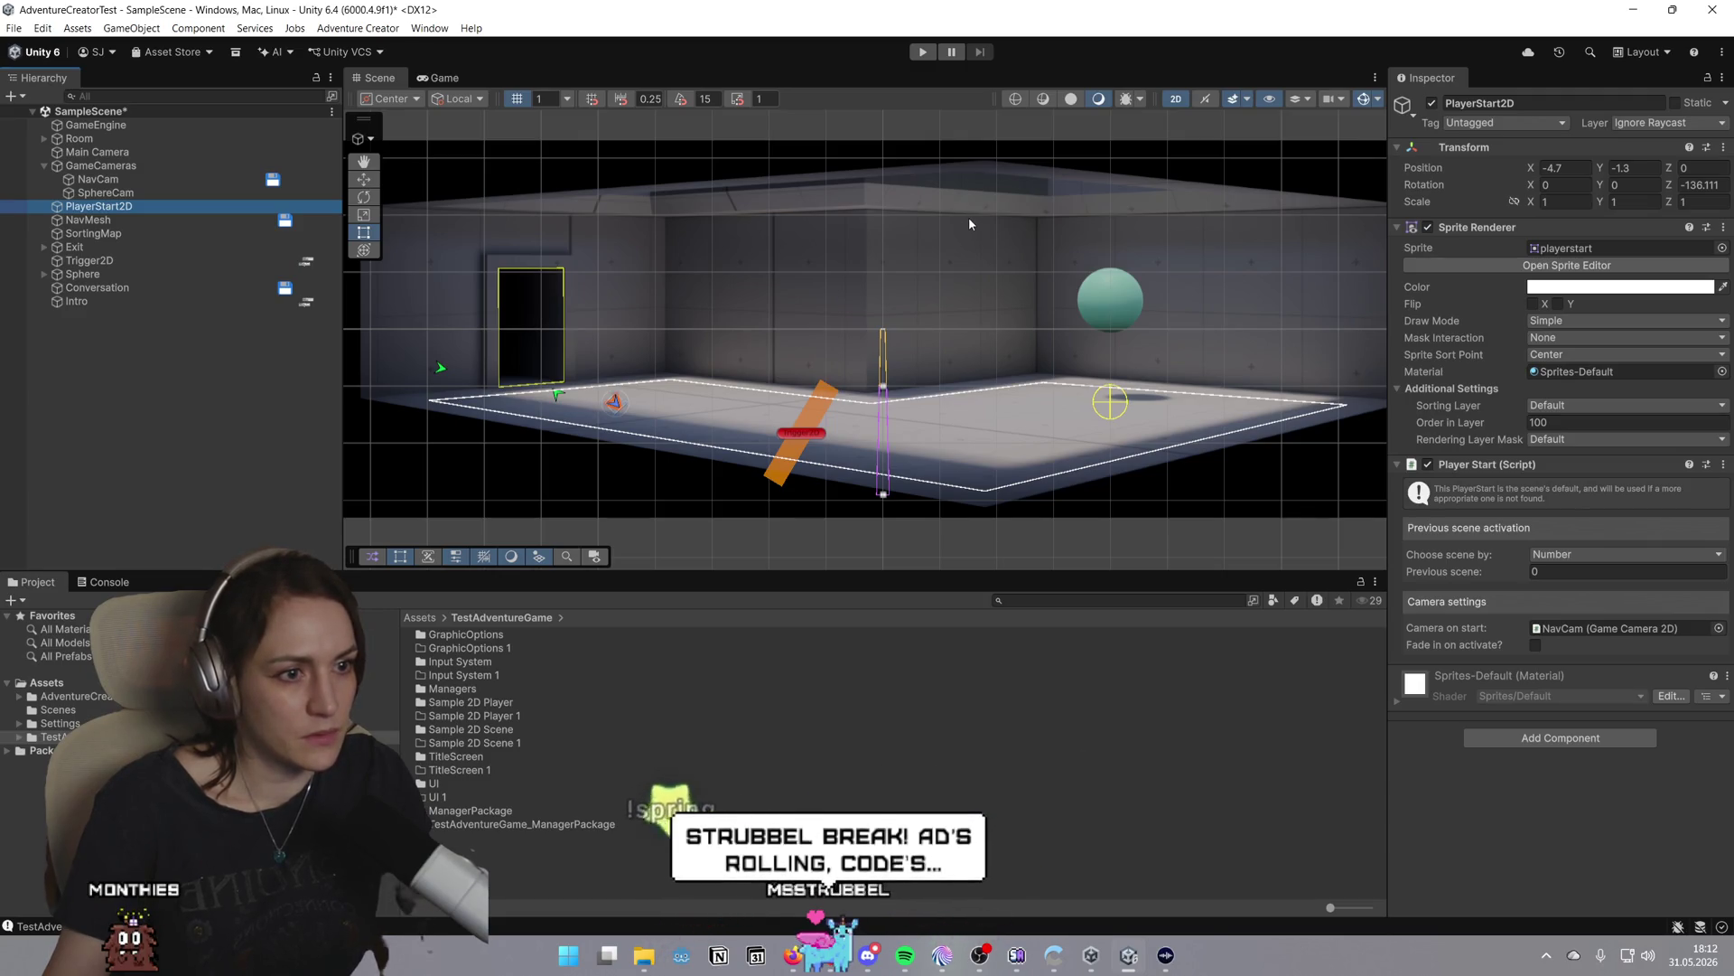
Review GameEngine's Scene Settings in the Inspector and collapse its Event Manager component
left_click(159, 127)
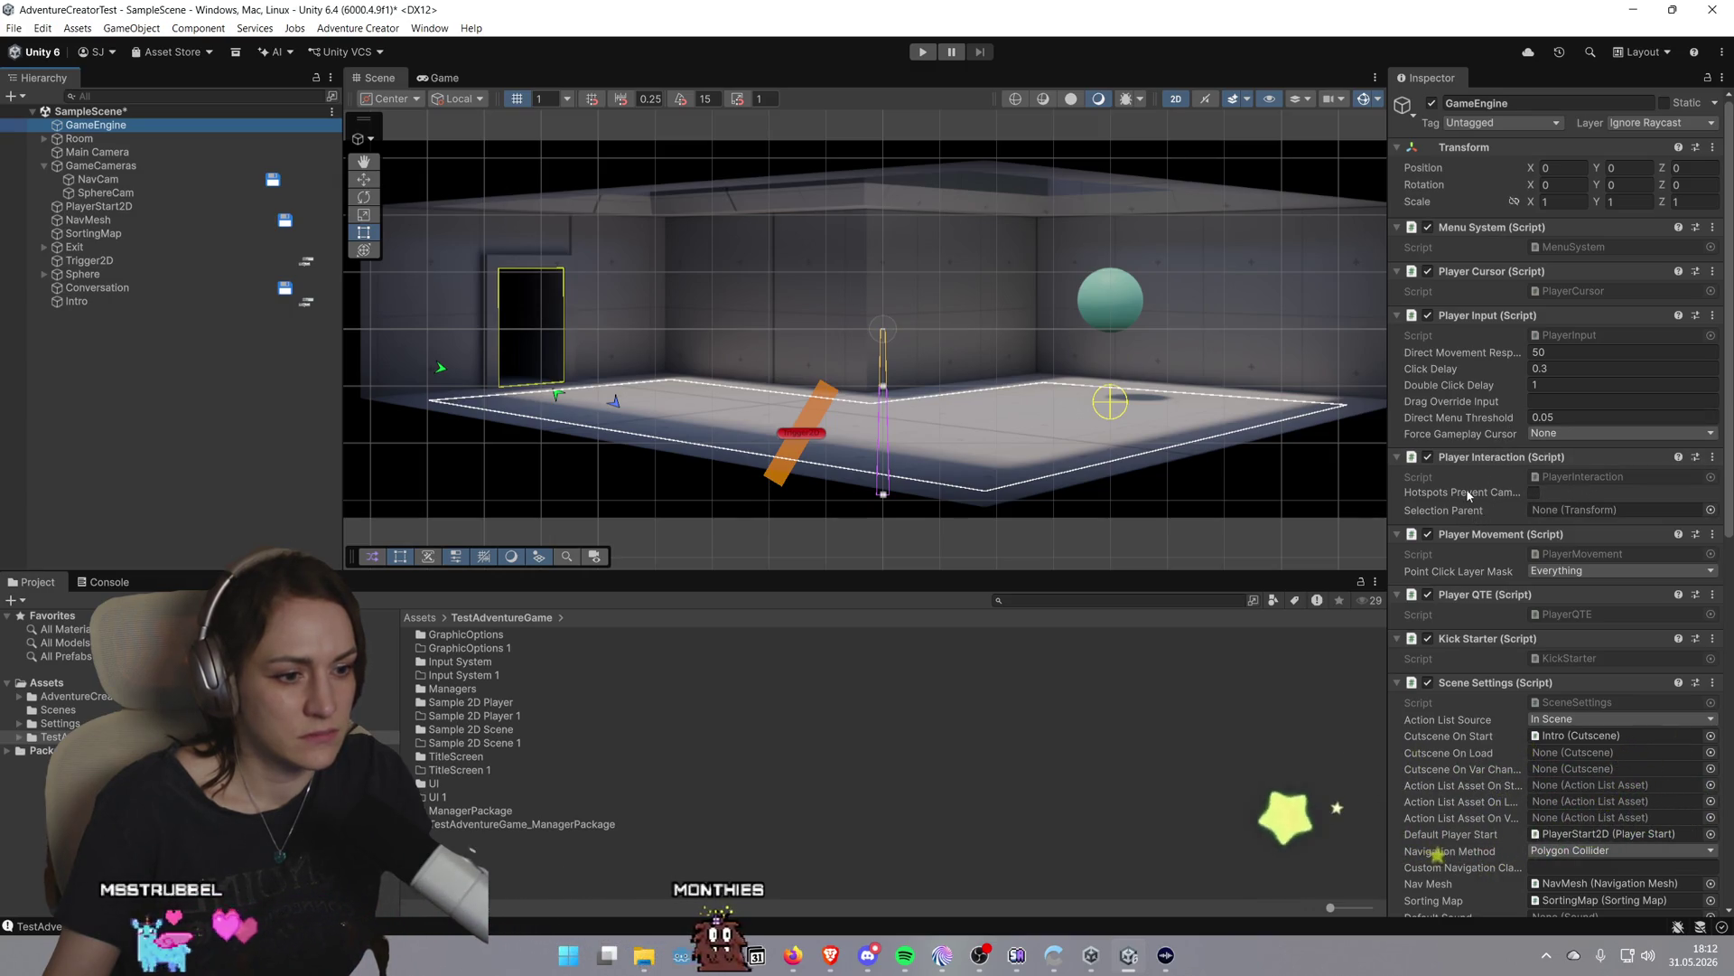
scroll(1468, 494, "down", 10)
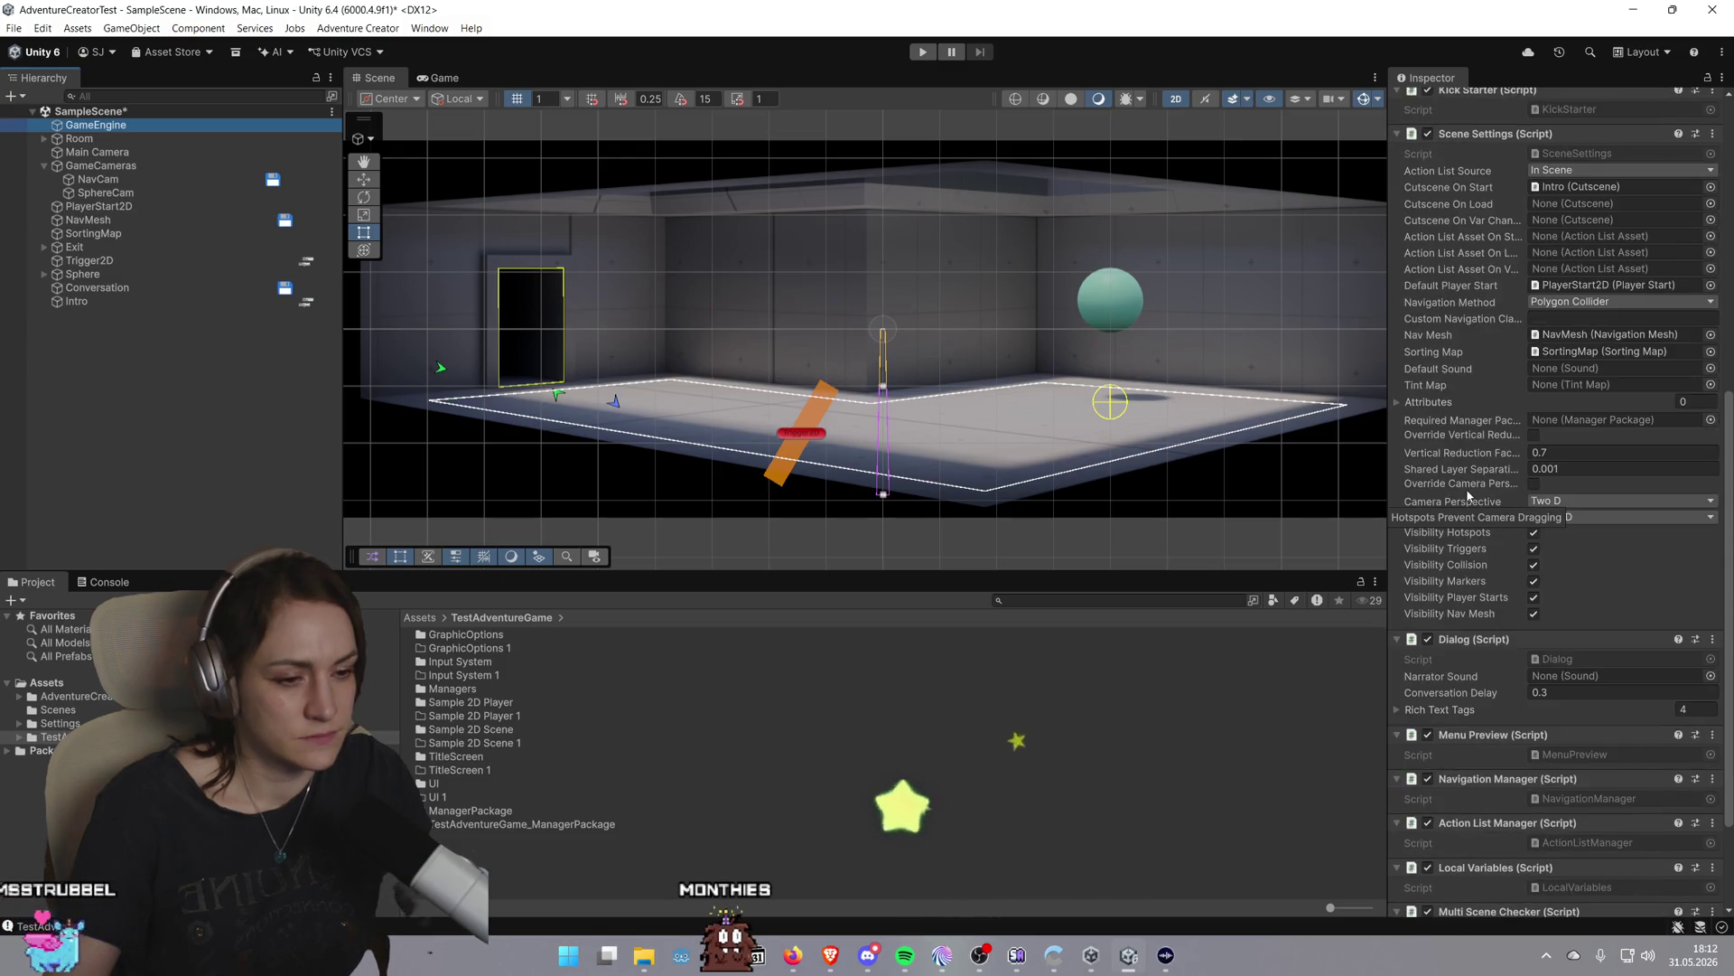
scroll(1468, 494, "down", 3)
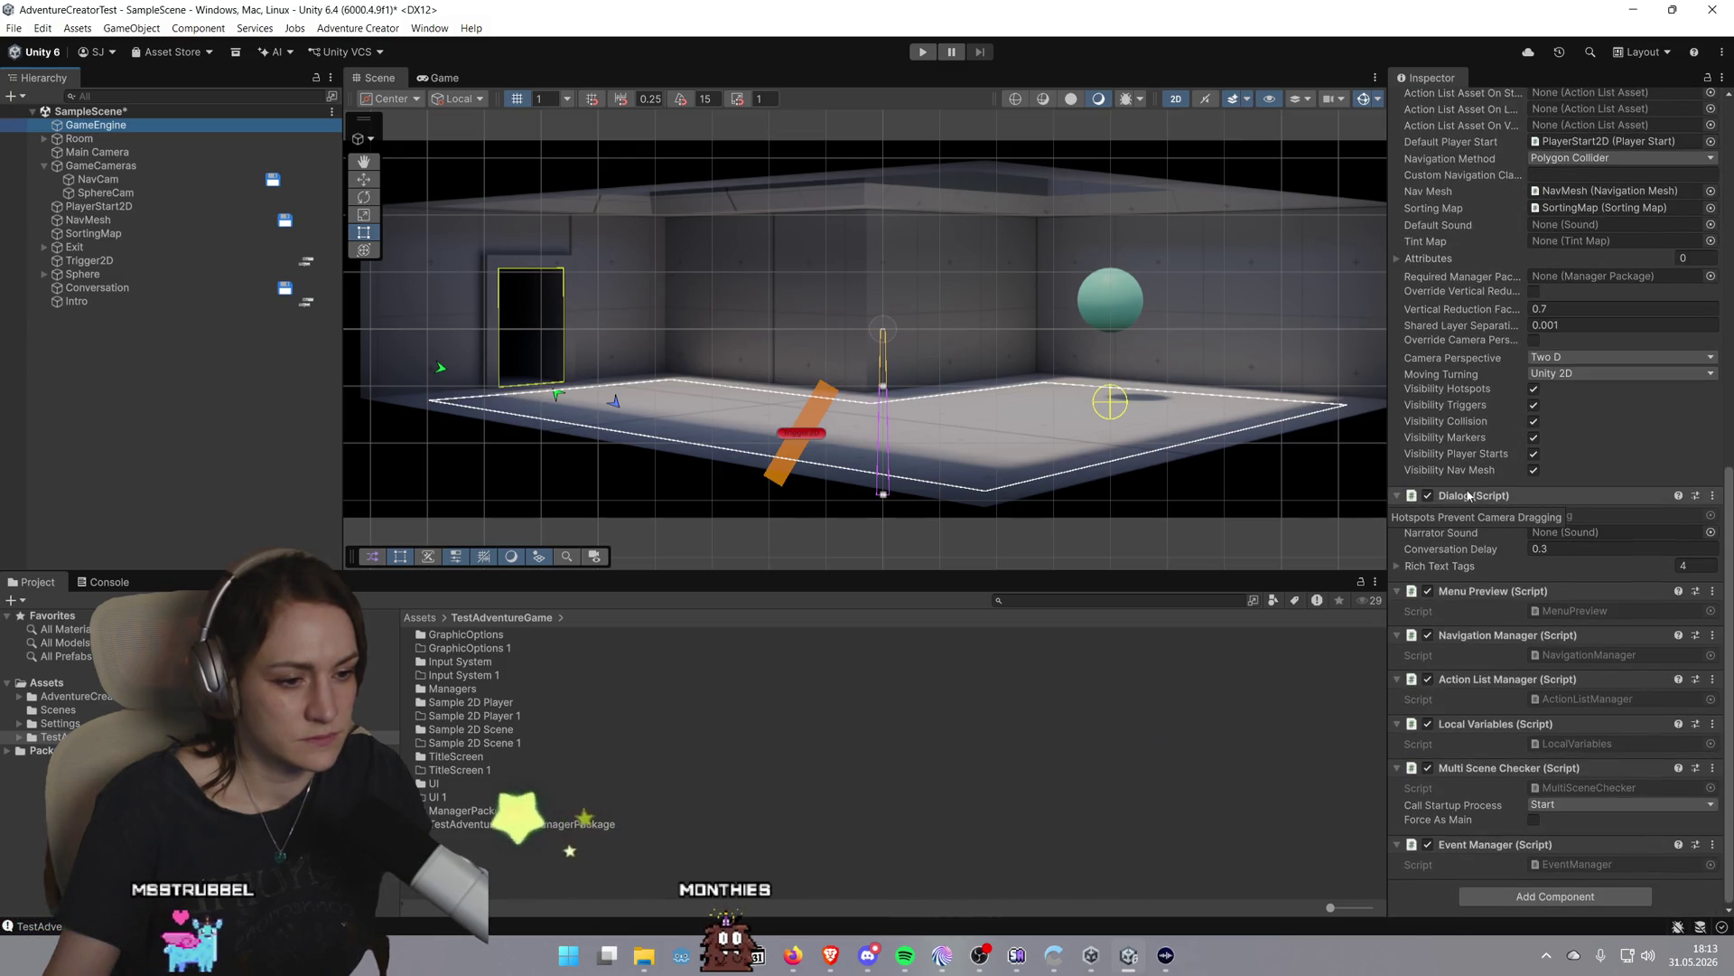
left_click(1531, 848)
left_click(1531, 848)
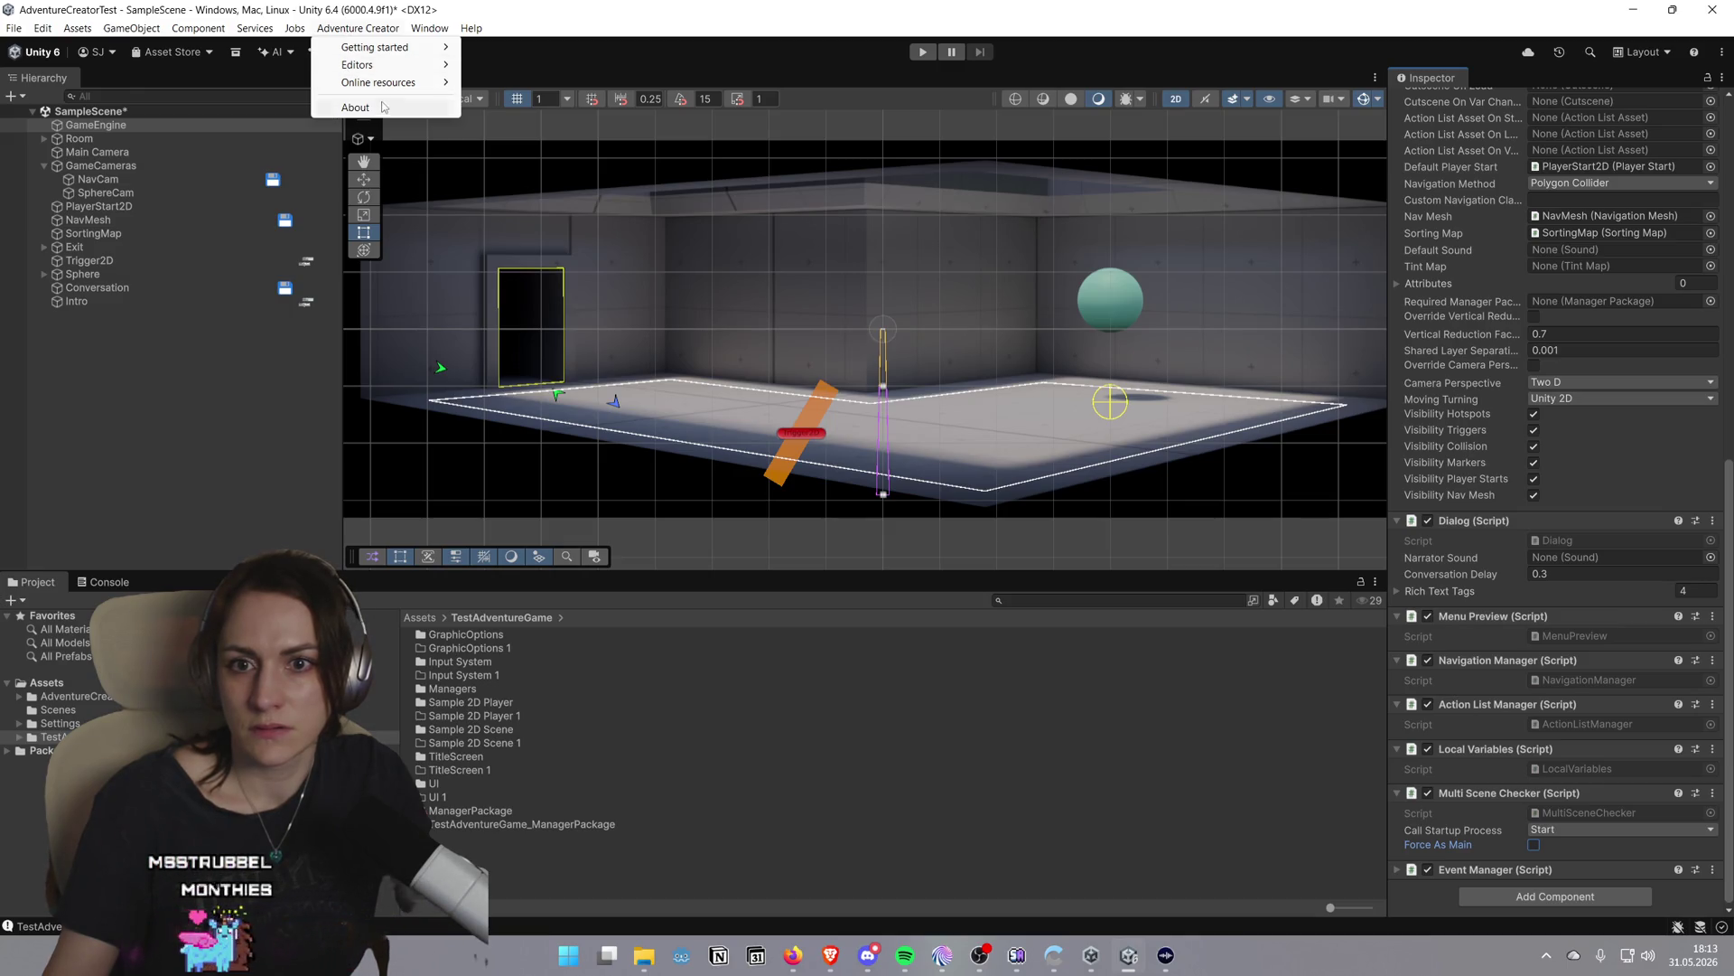
Reopen the AC Game Editor from the Adventure Creator menu, showing the TestAdventureGame_SceneManager scene settings
mouse_move(394, 63)
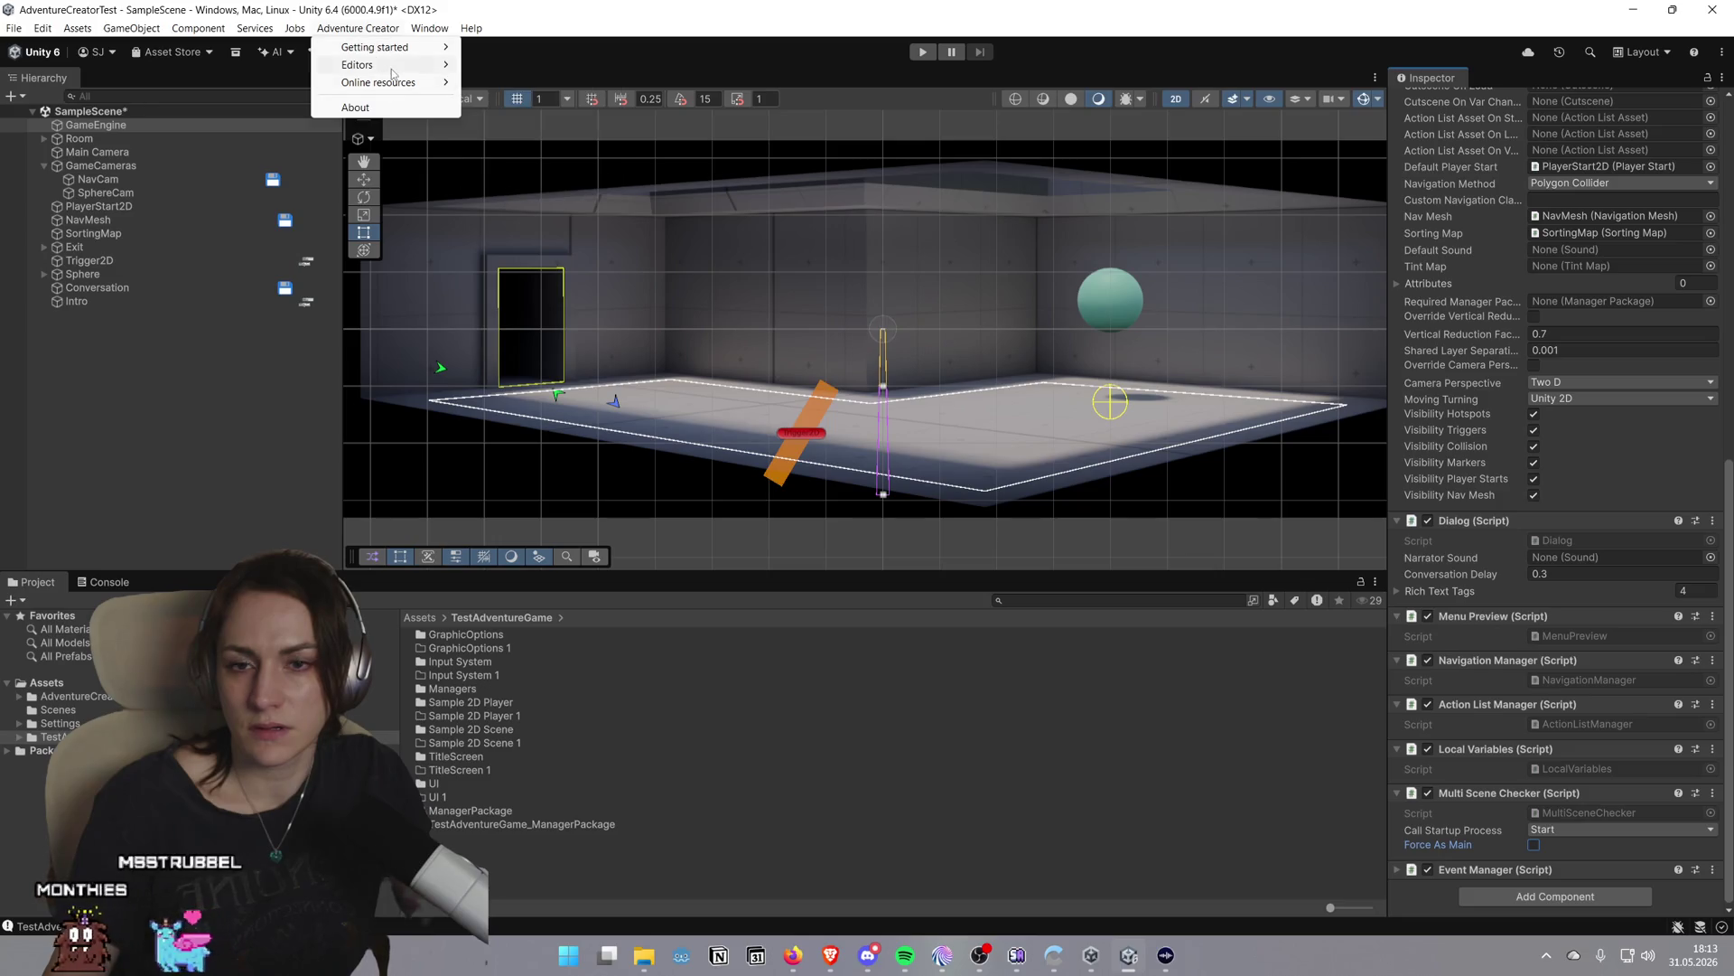
left_click(516, 178)
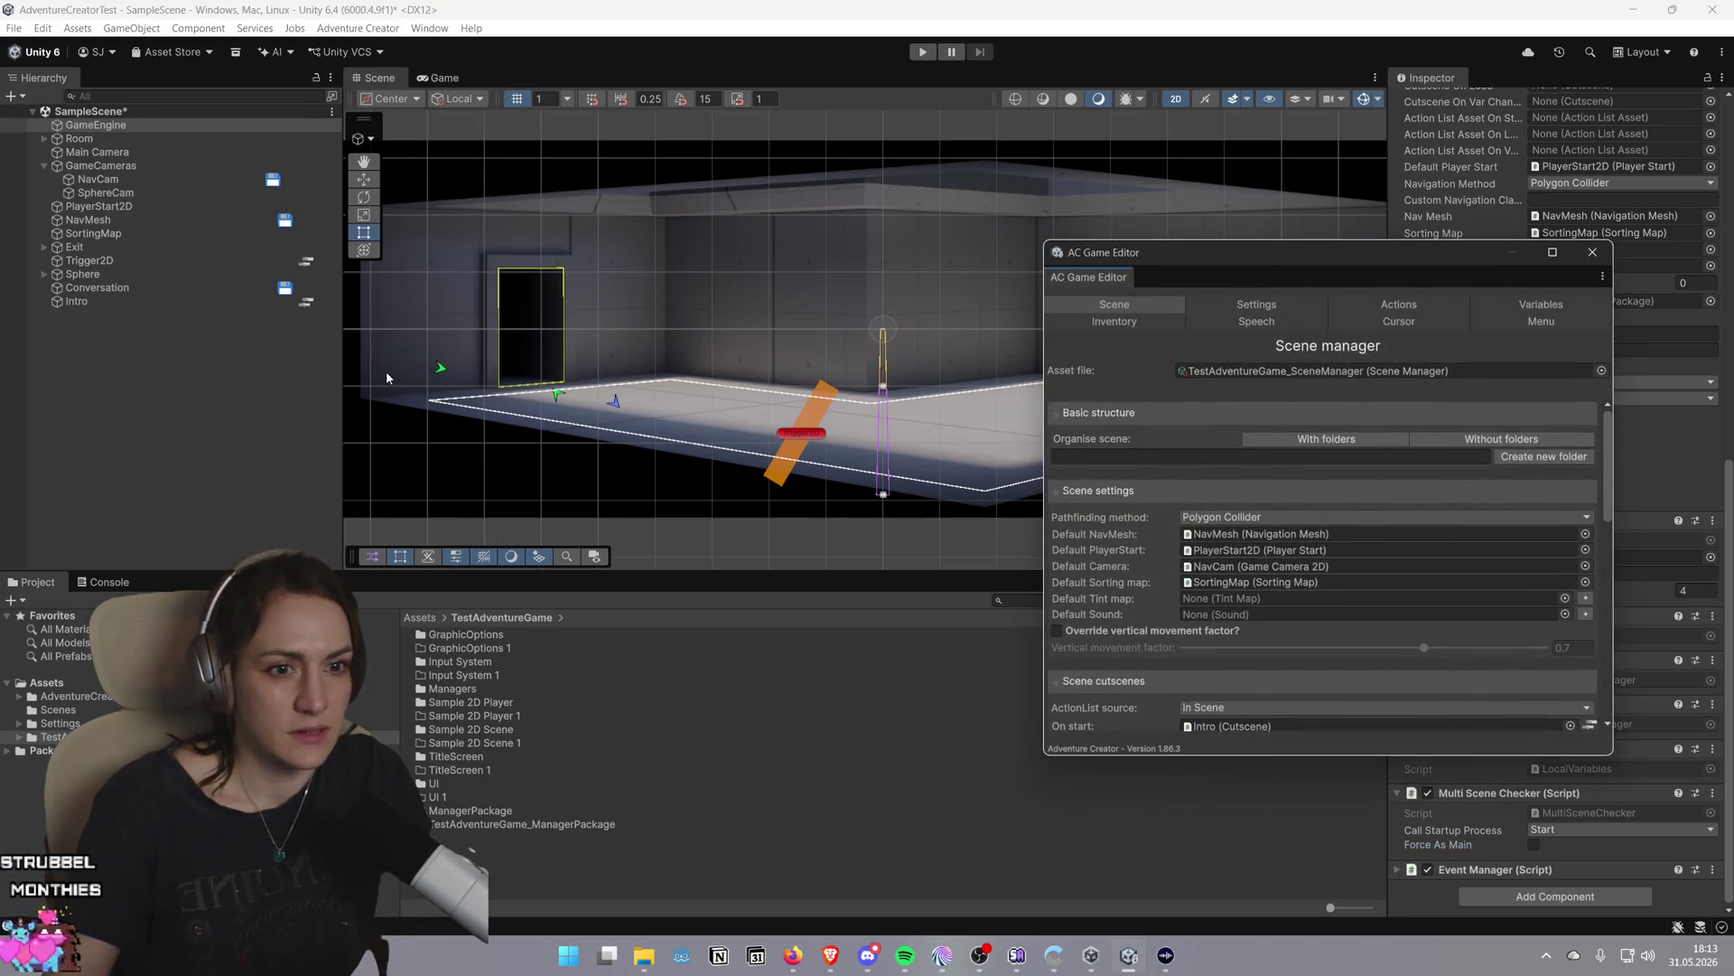
scroll(387, 378, "down", 2)
scroll(387, 378, "up", 3)
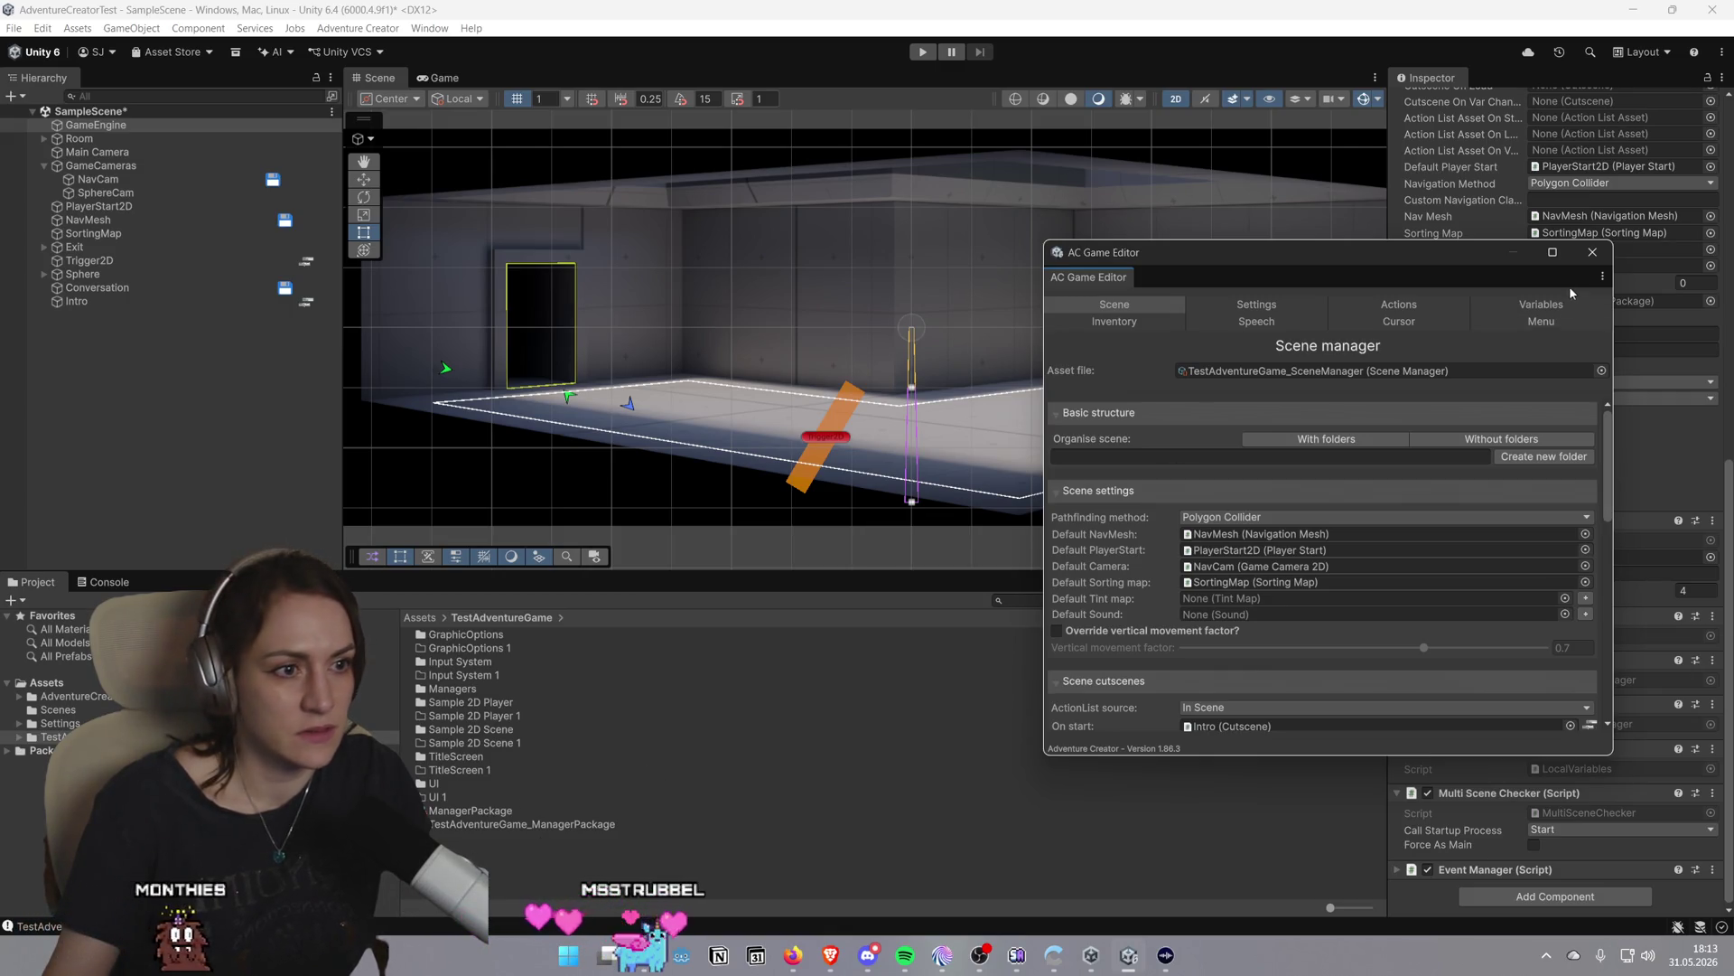
Close the Game Editor, then drag the reopened Game Editor window aside in the sample 2D scene
left_click(1592, 252)
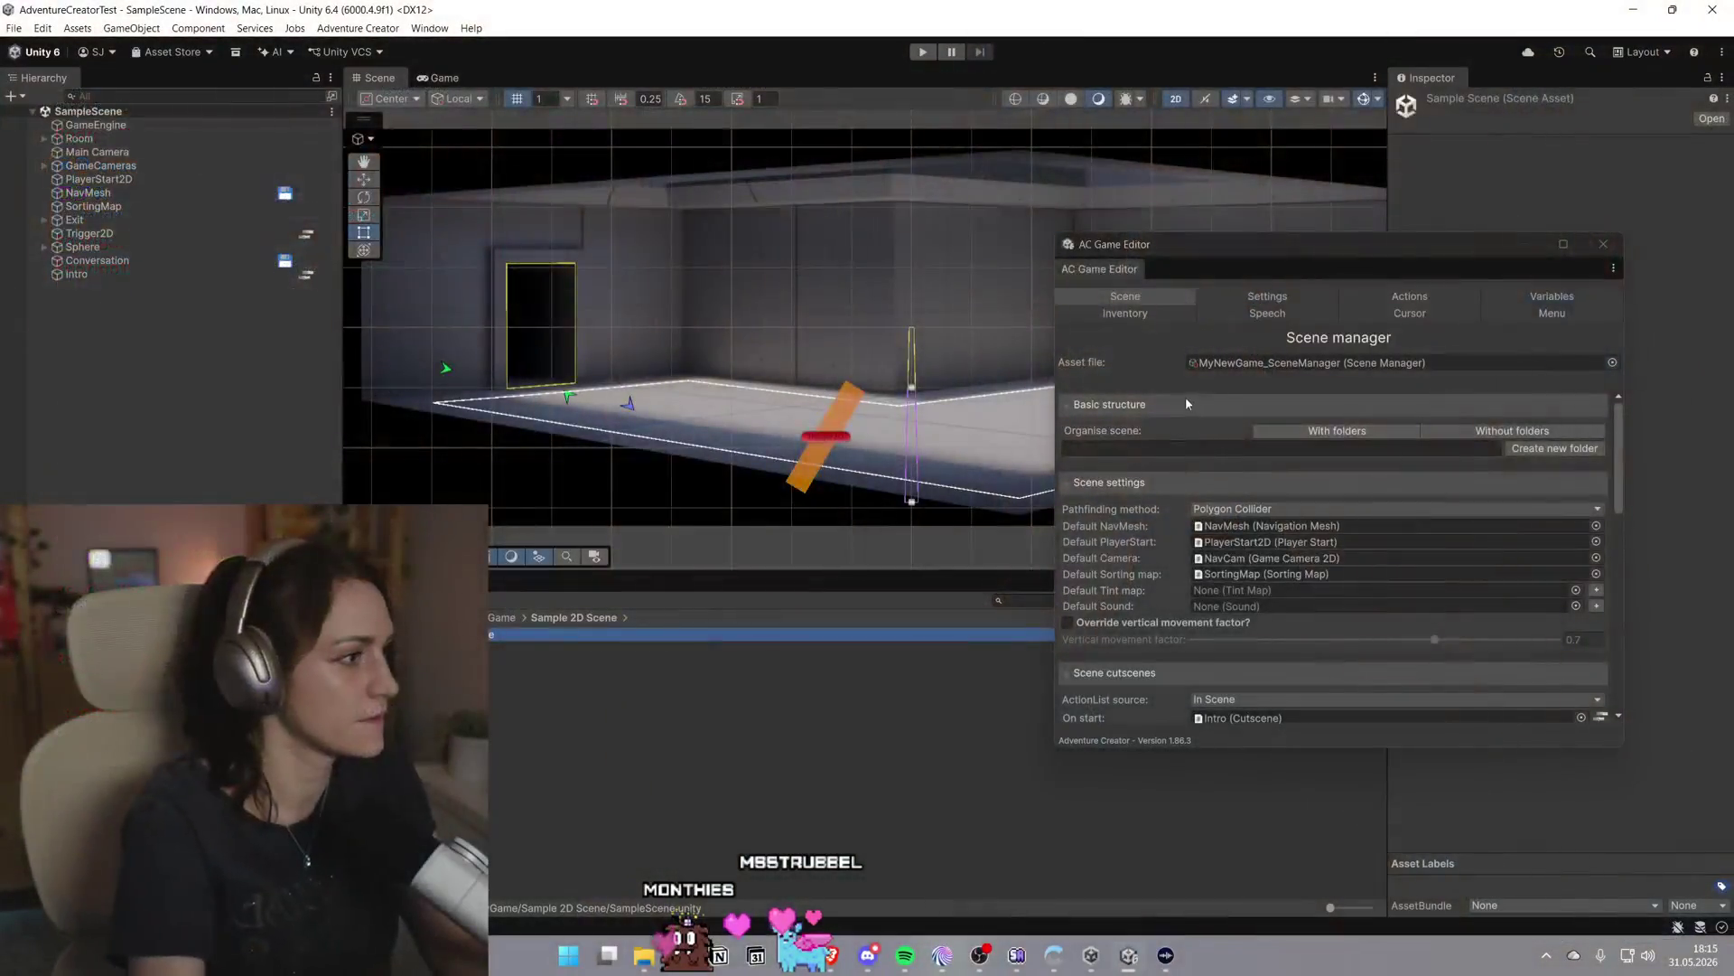
mouse_move(1316, 265)
left_mouse_down()
mouse_move(1491, 239)
mouse_move(1437, 215)
left_mouse_up()
Run the scene with the Console shown, walk the character right twice, then stop play mode
left_click(922, 54)
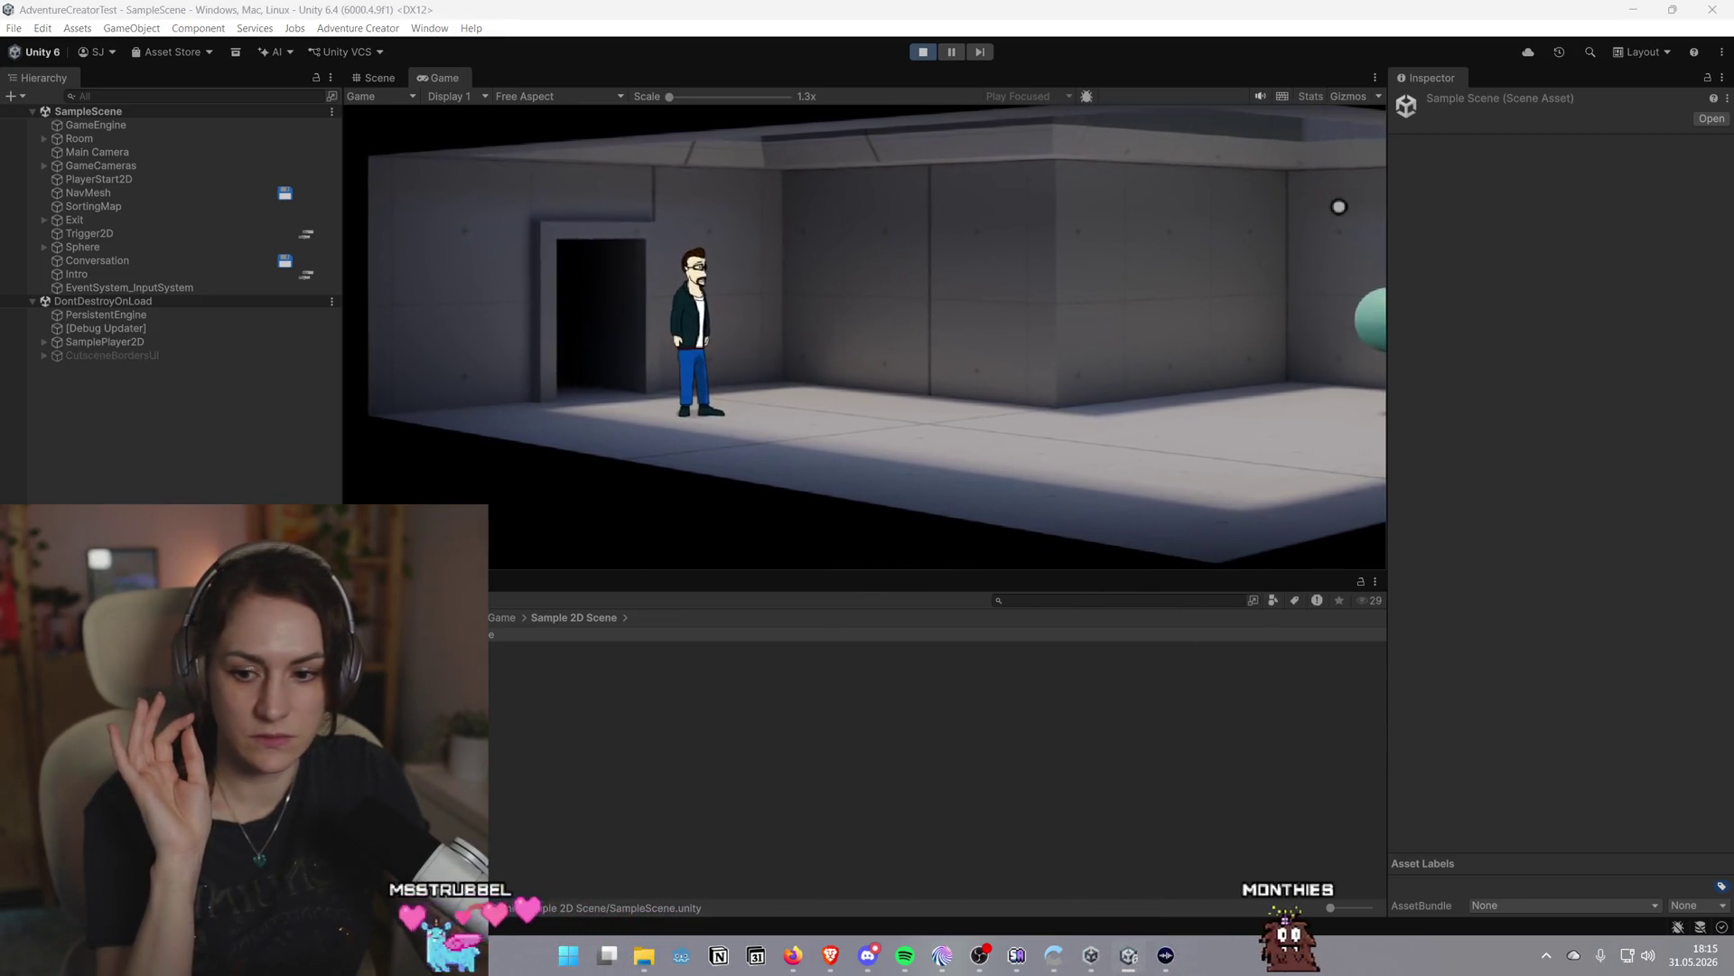
key("ctrl+shift+c")
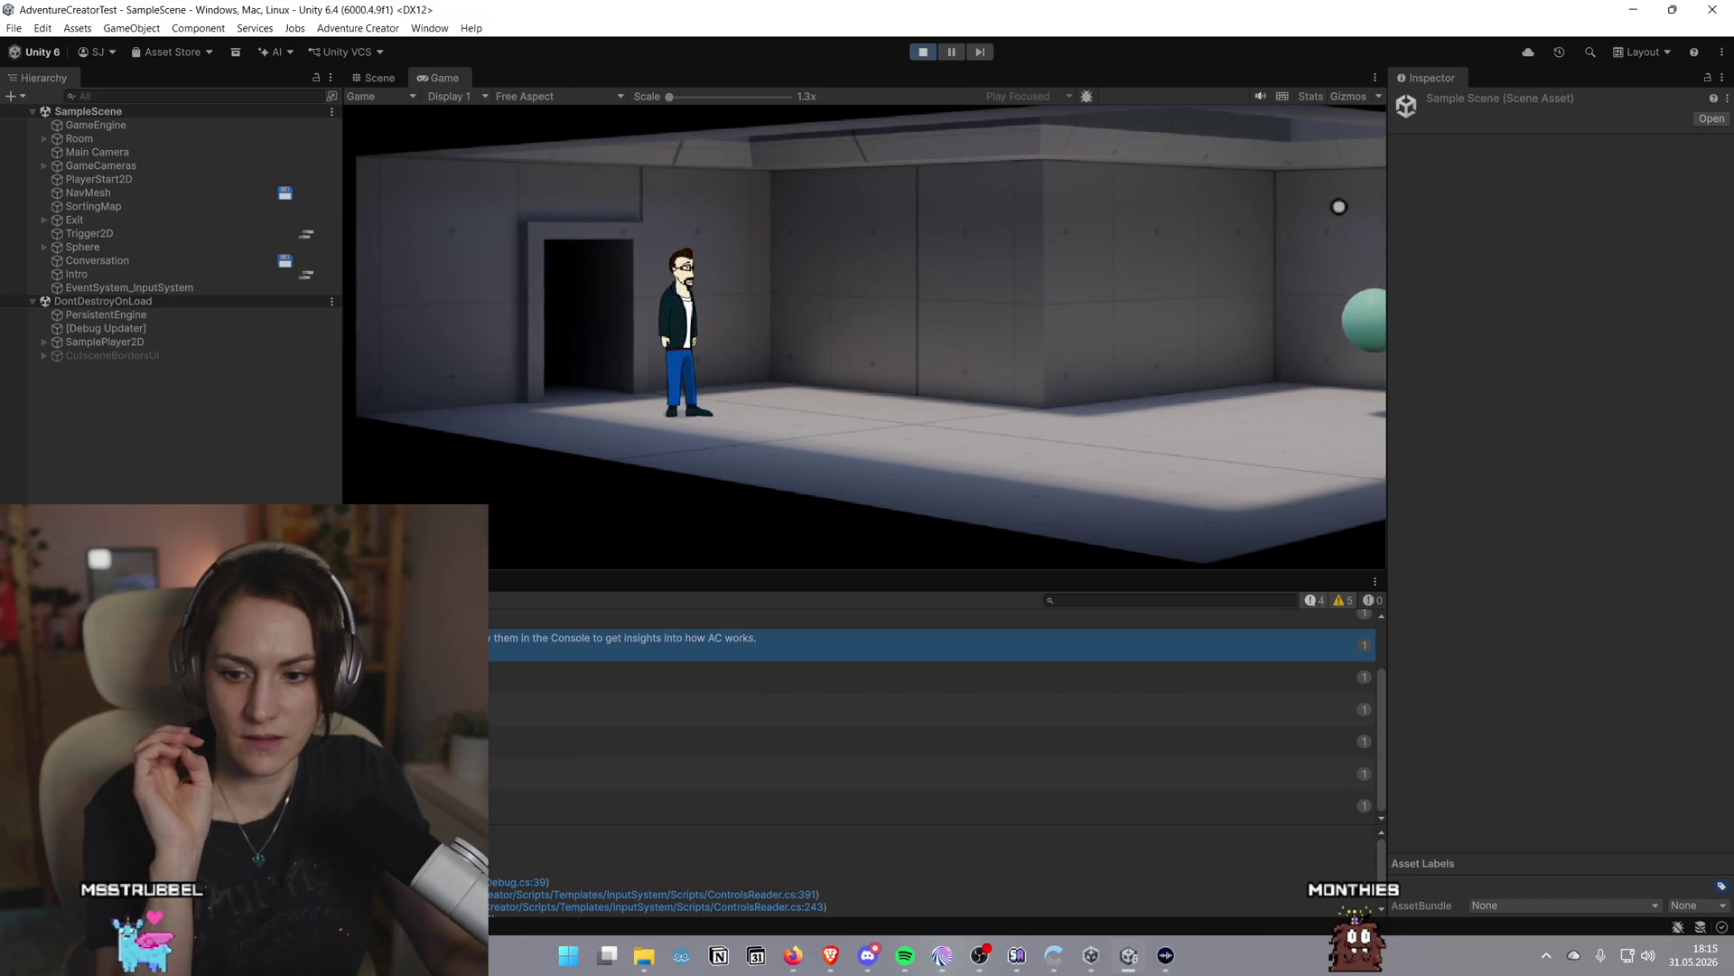
left_click(786, 433)
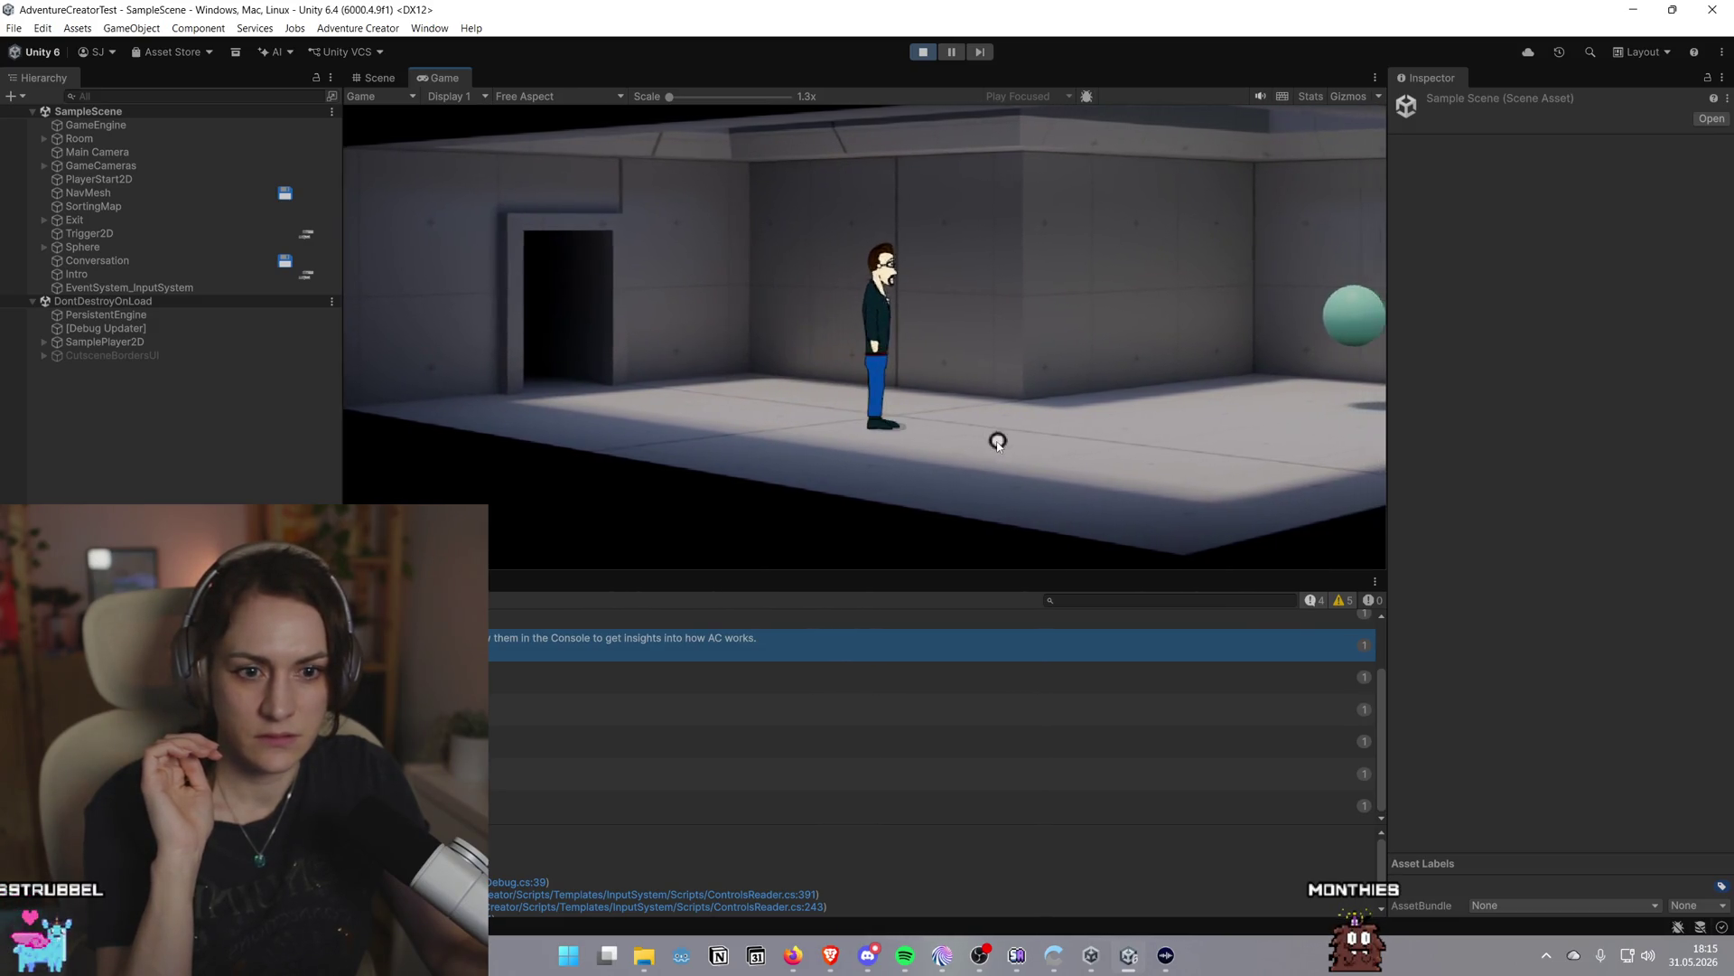
left_click(997, 441)
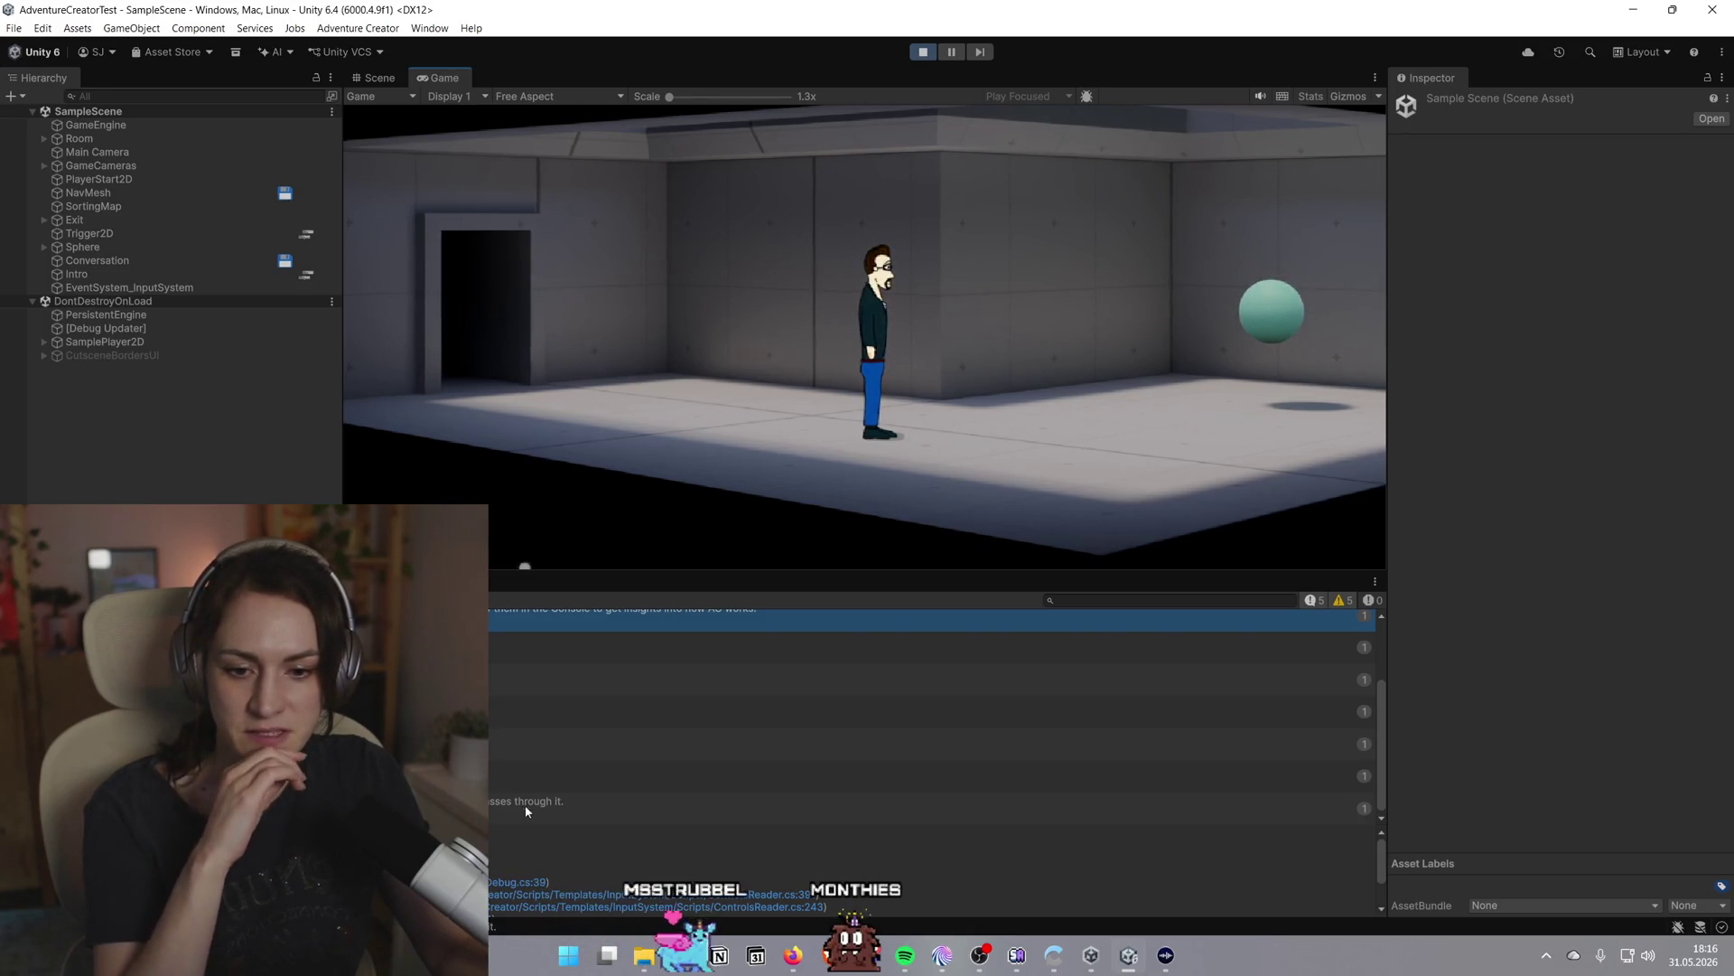
left_click(923, 52)
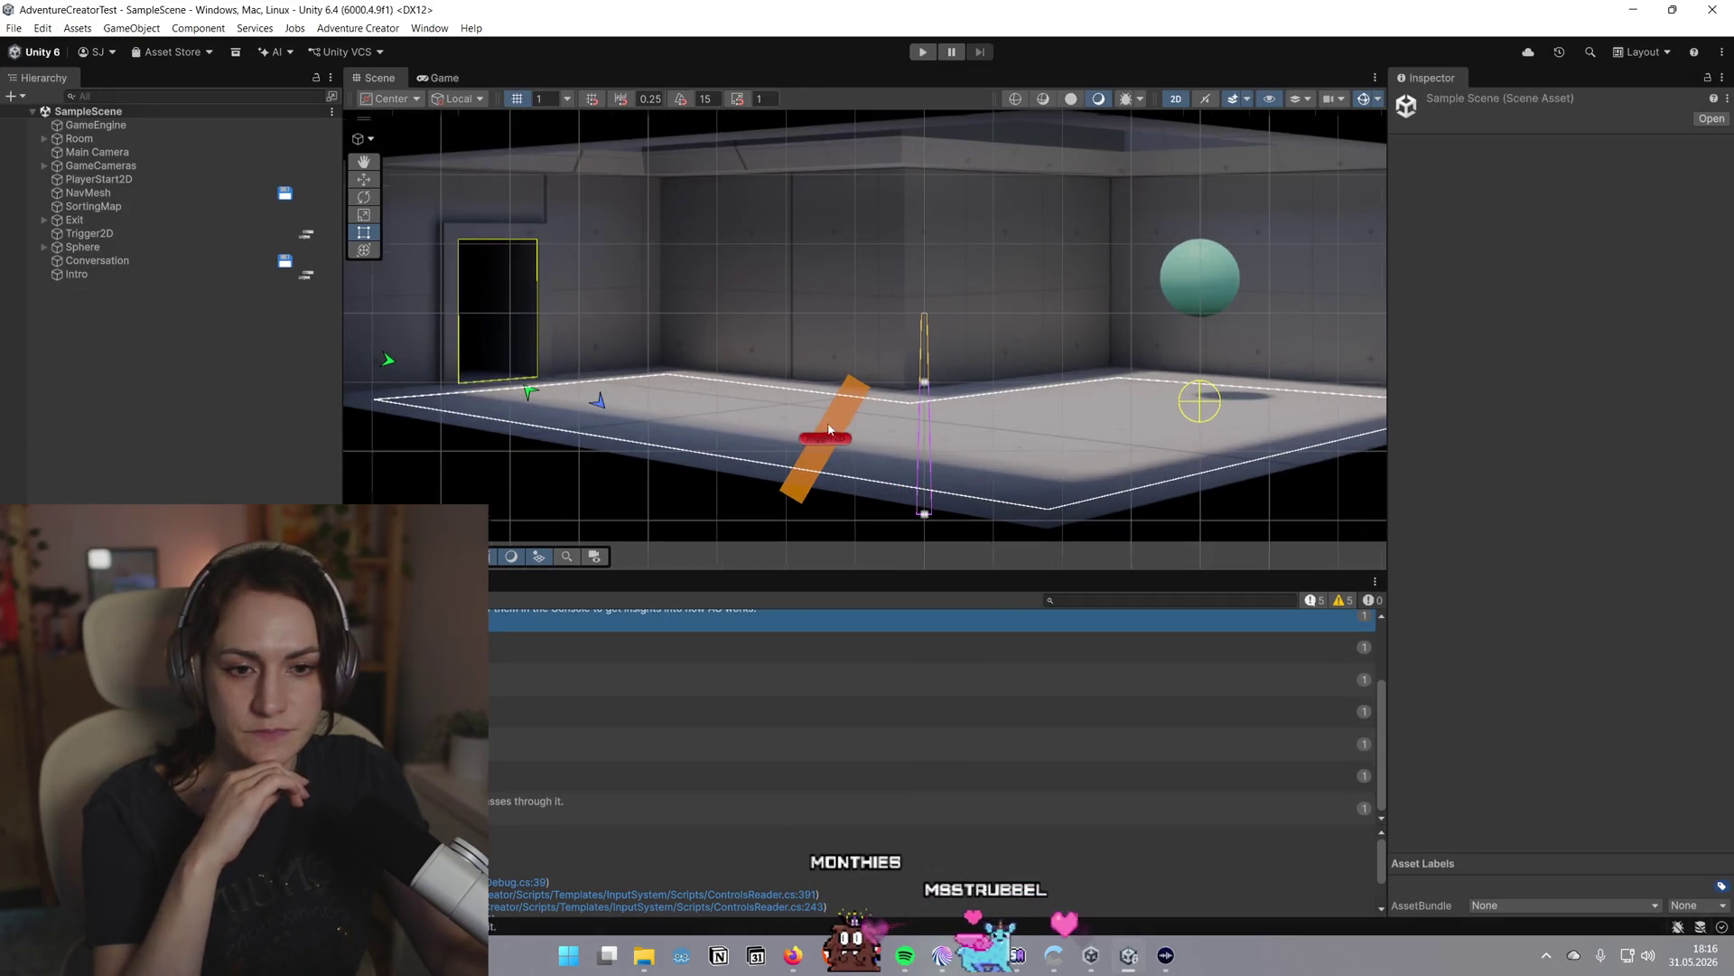
Read the stack traces of three Console entries, then drag the splitter down to enlarge the Scene view
left_click(904, 775)
scroll(930, 713, "up", 1)
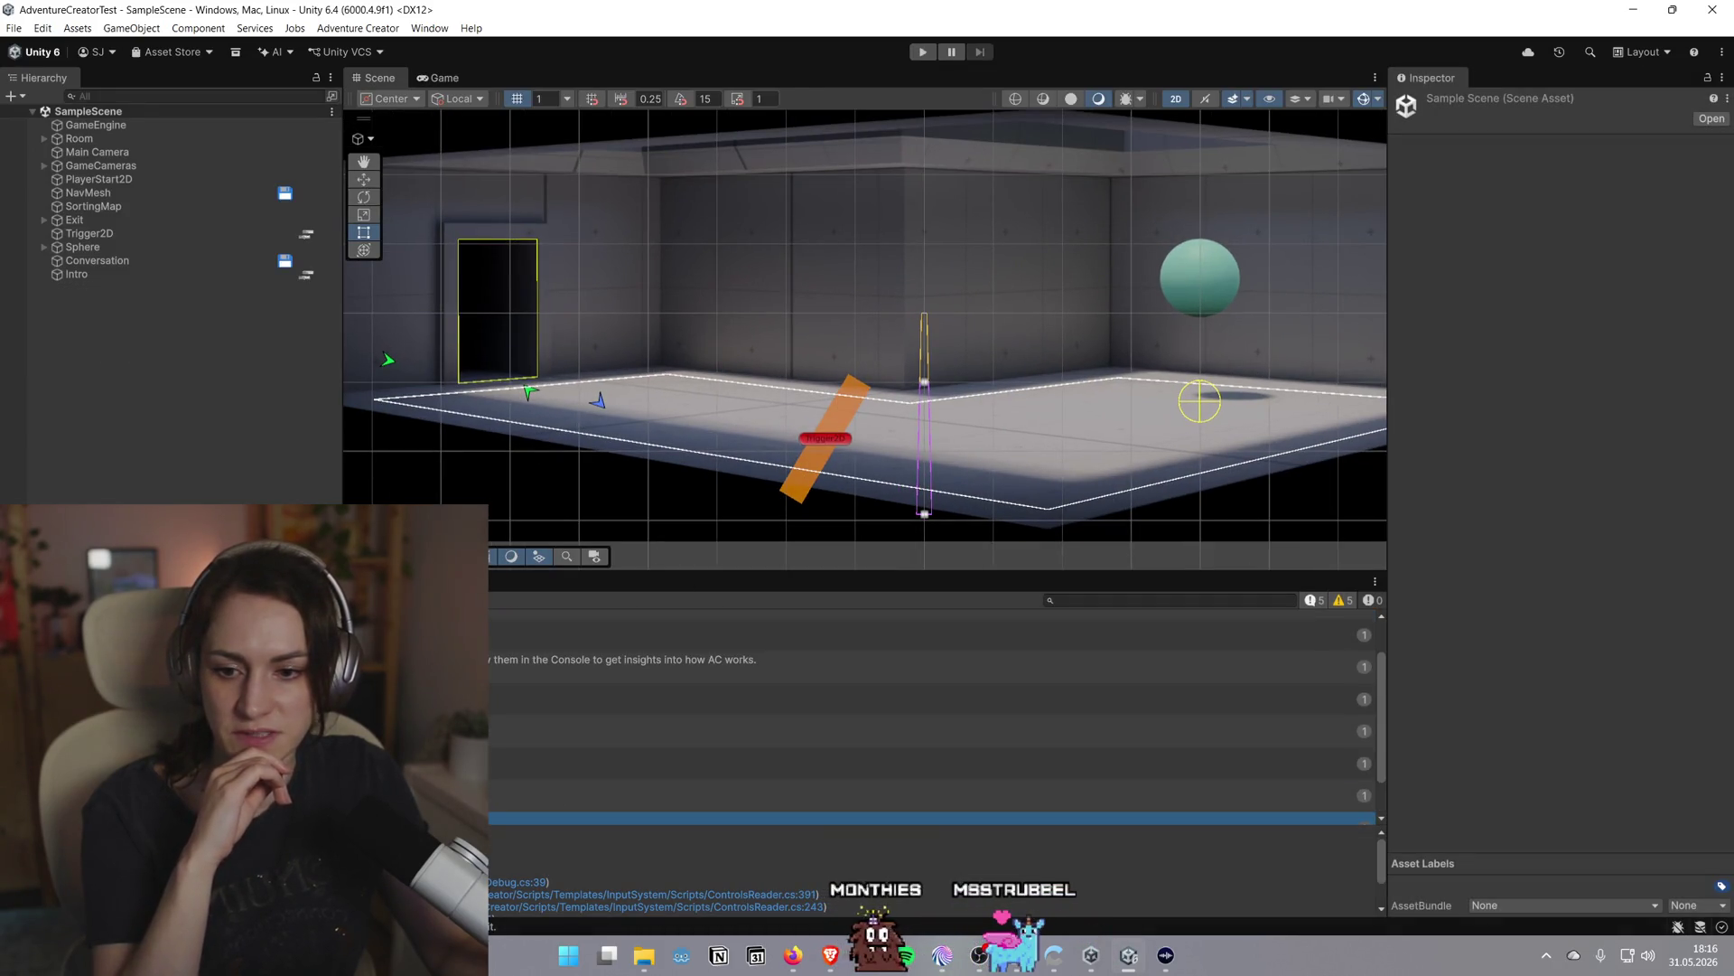
left_click(903, 731)
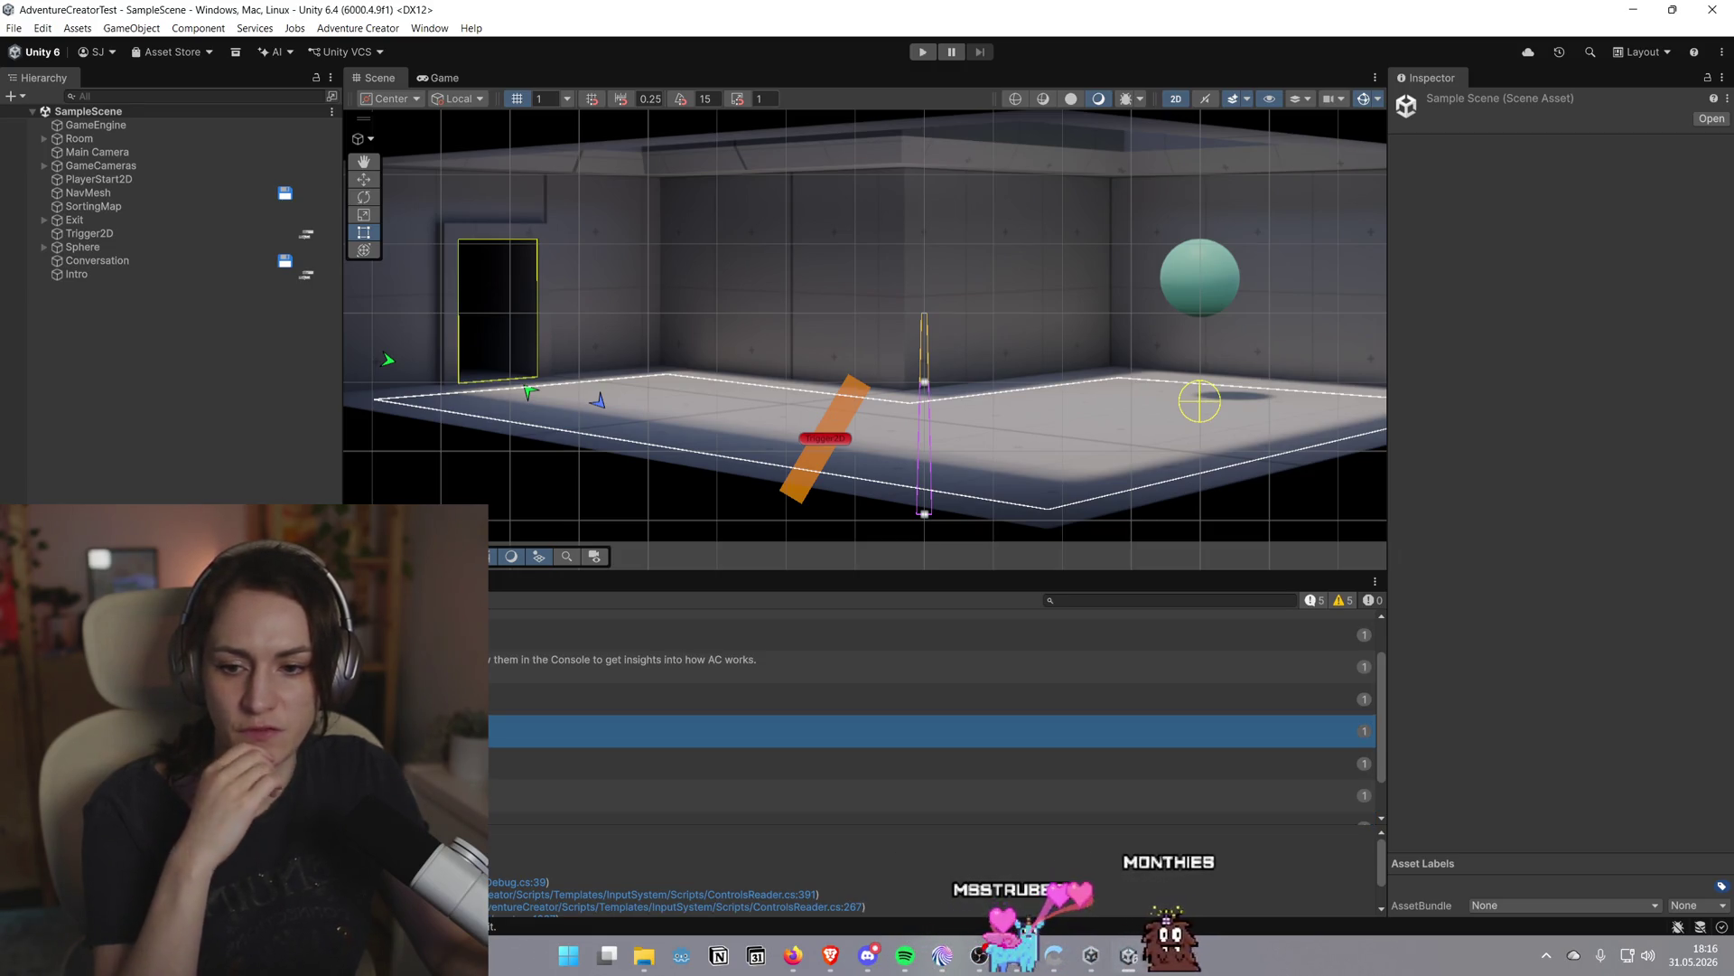
left_click(903, 699)
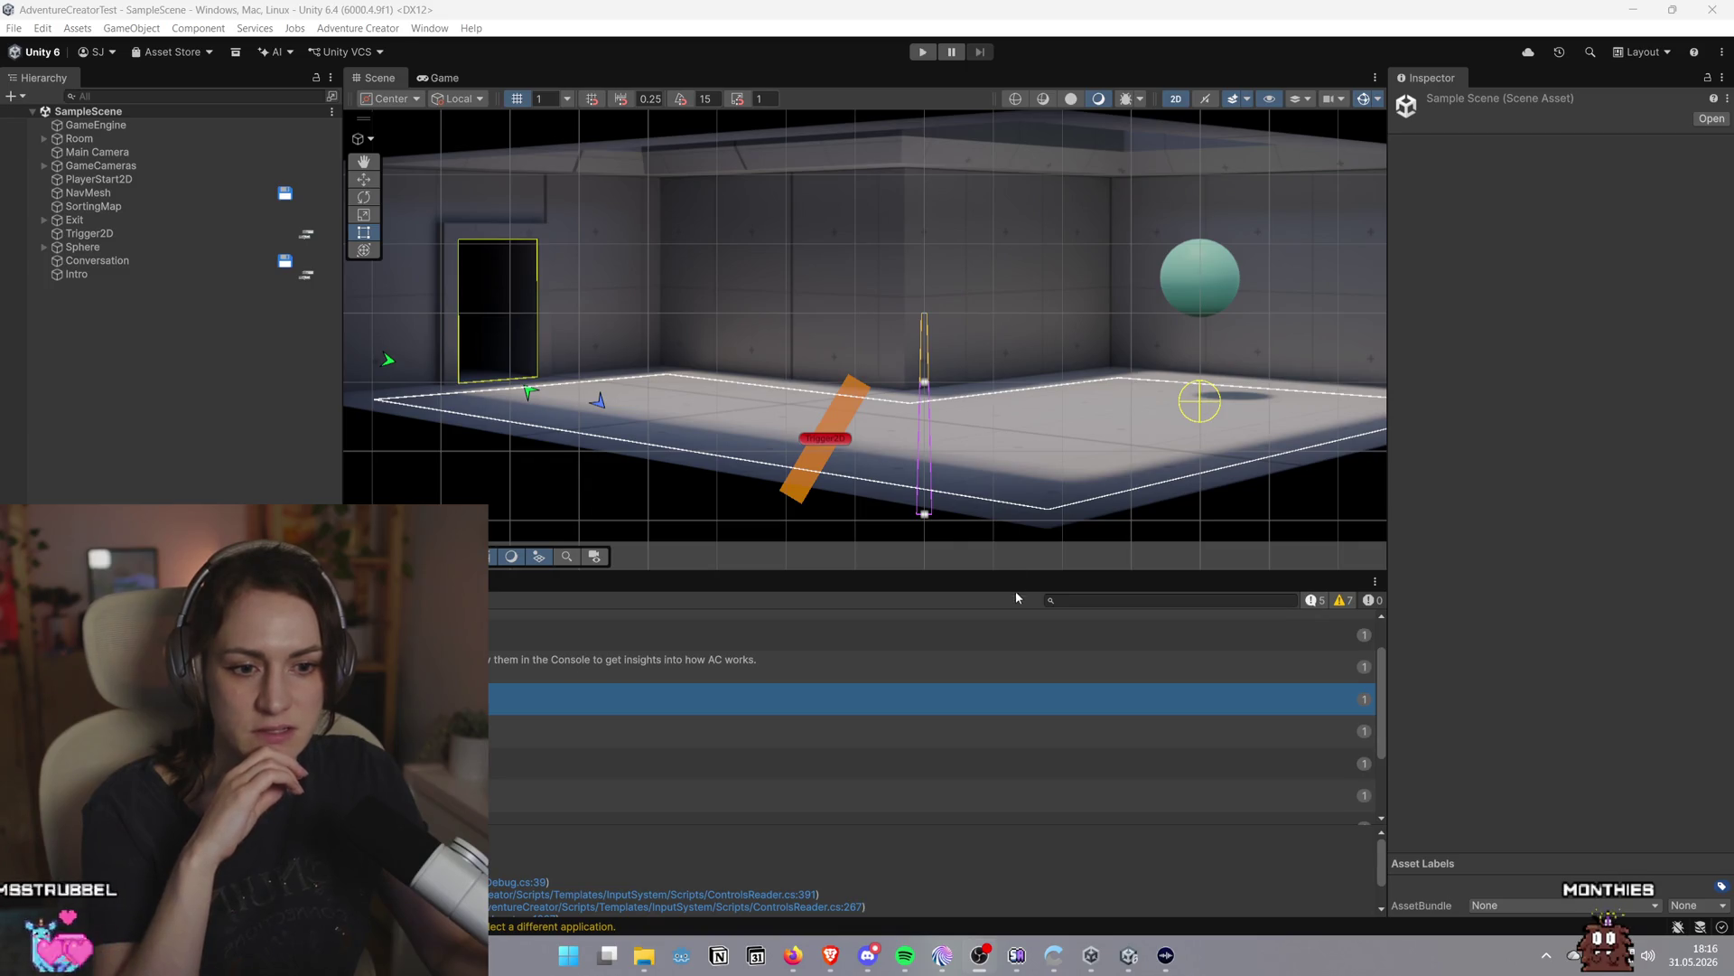
left_click_drag(1027, 572, 1014, 662)
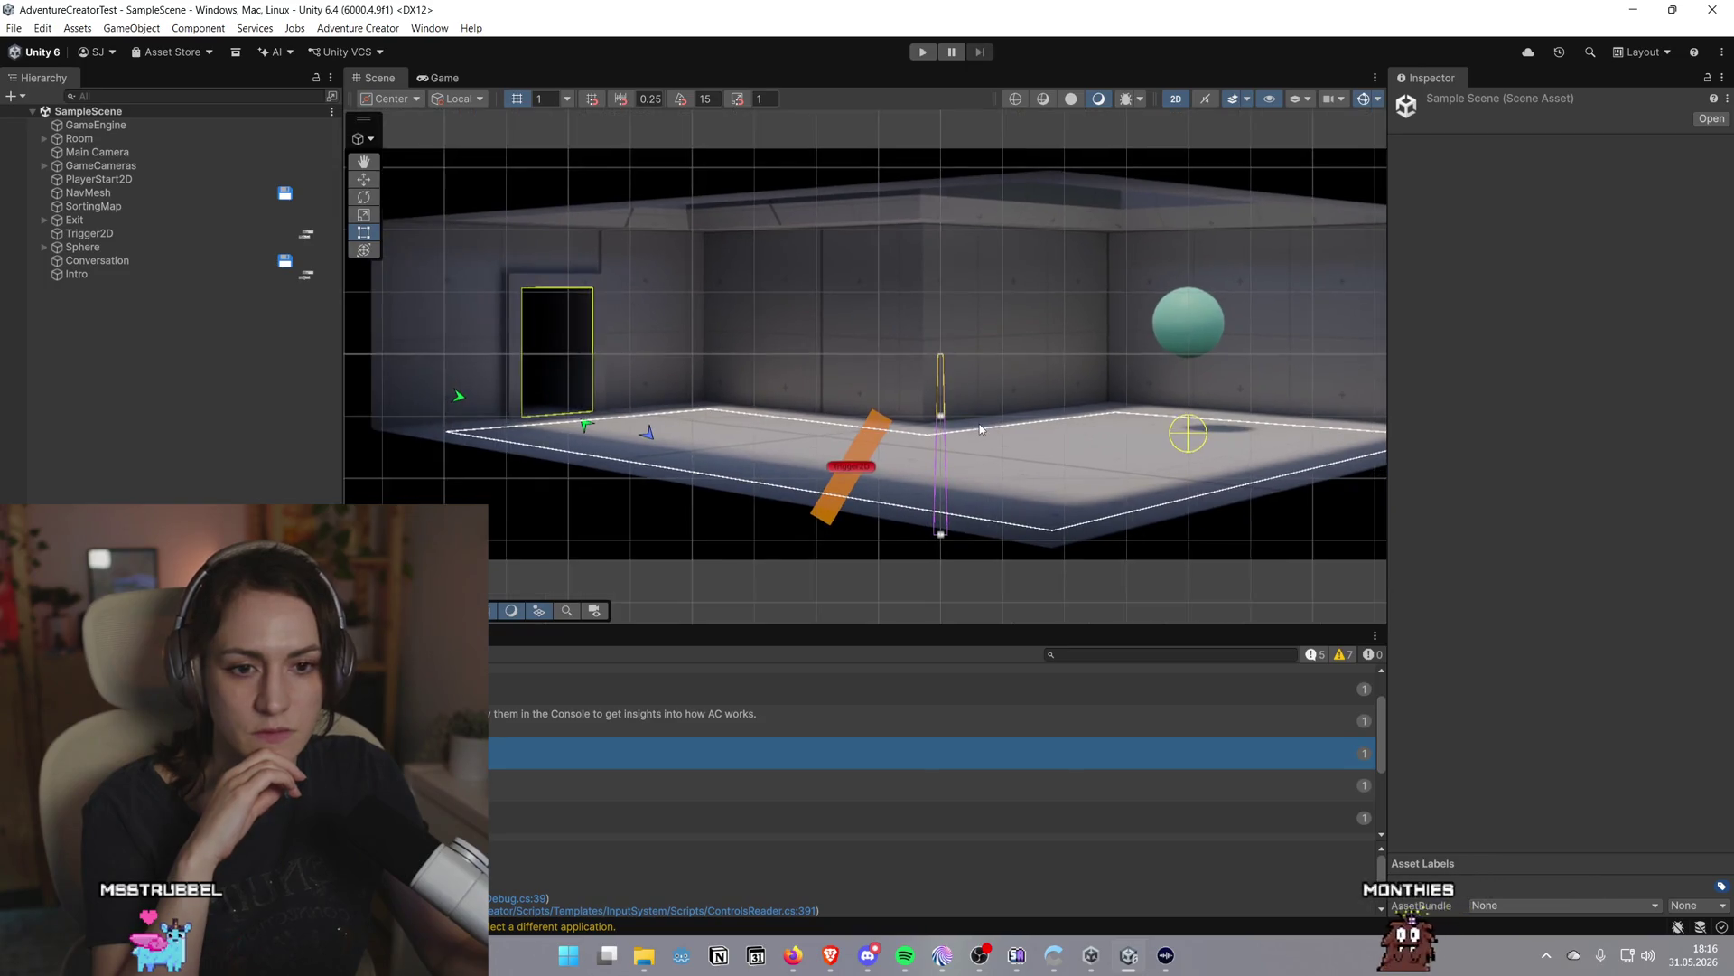
Return to the browser's Game Editor tutorial and scroll to the Variables Manager section
key("alt+Tab")
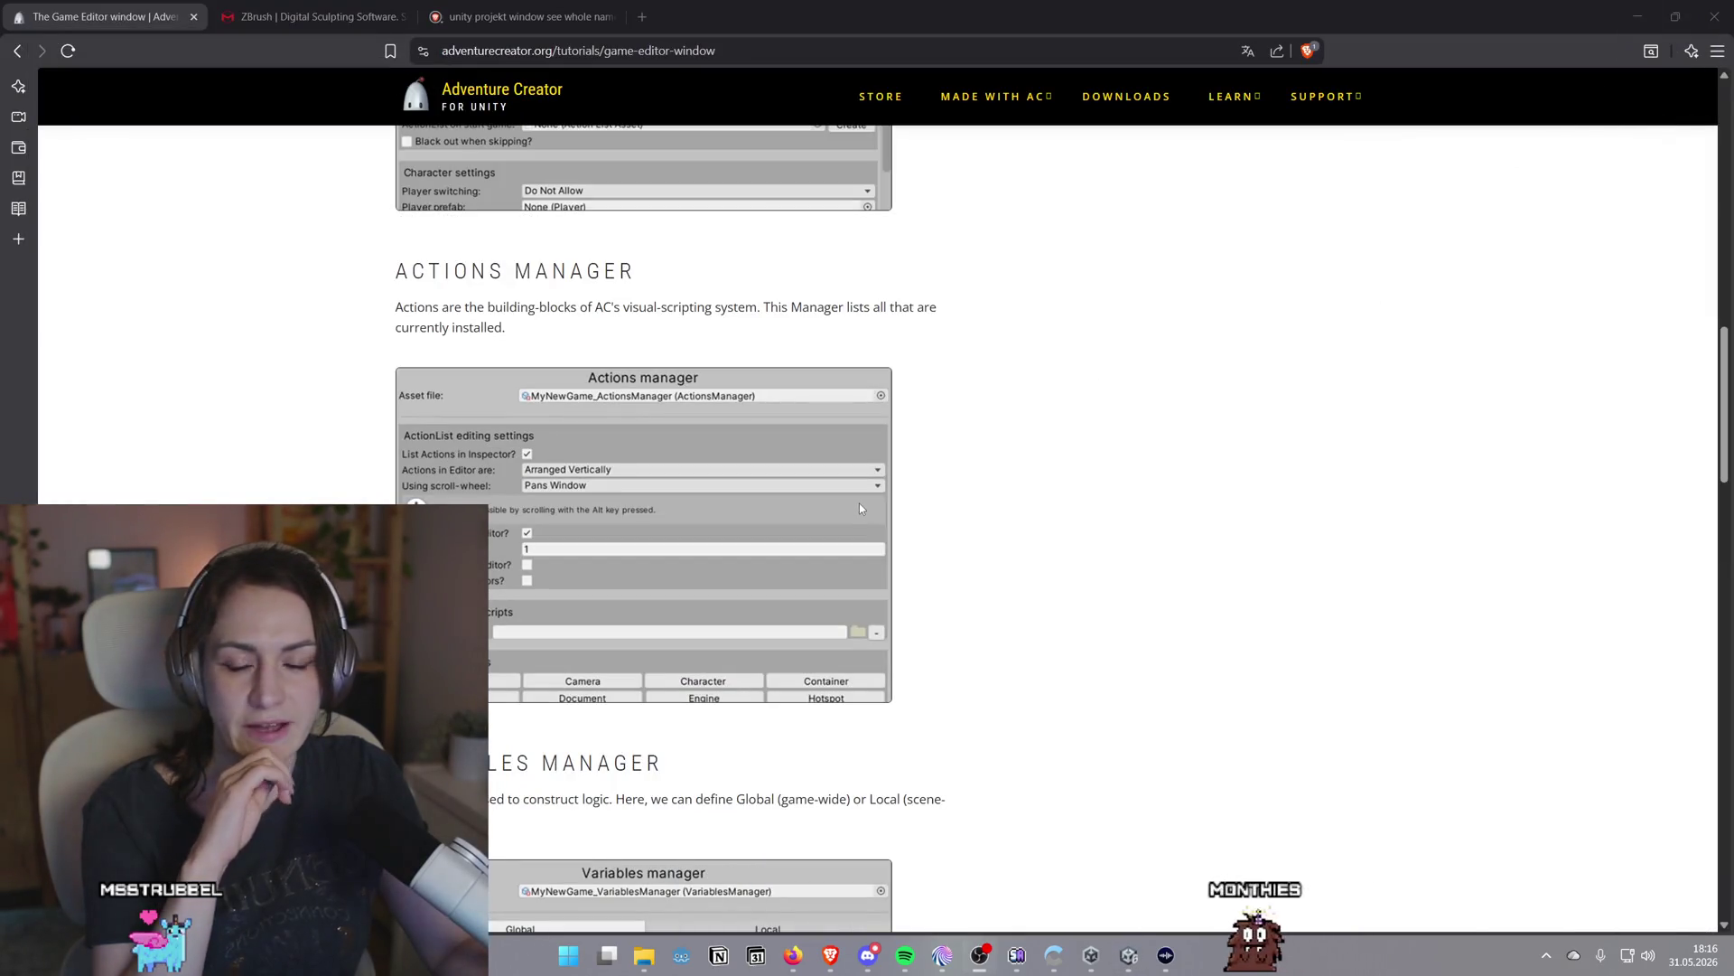
scroll(859, 503, "down", 2)
scroll(677, 346, "up", 1)
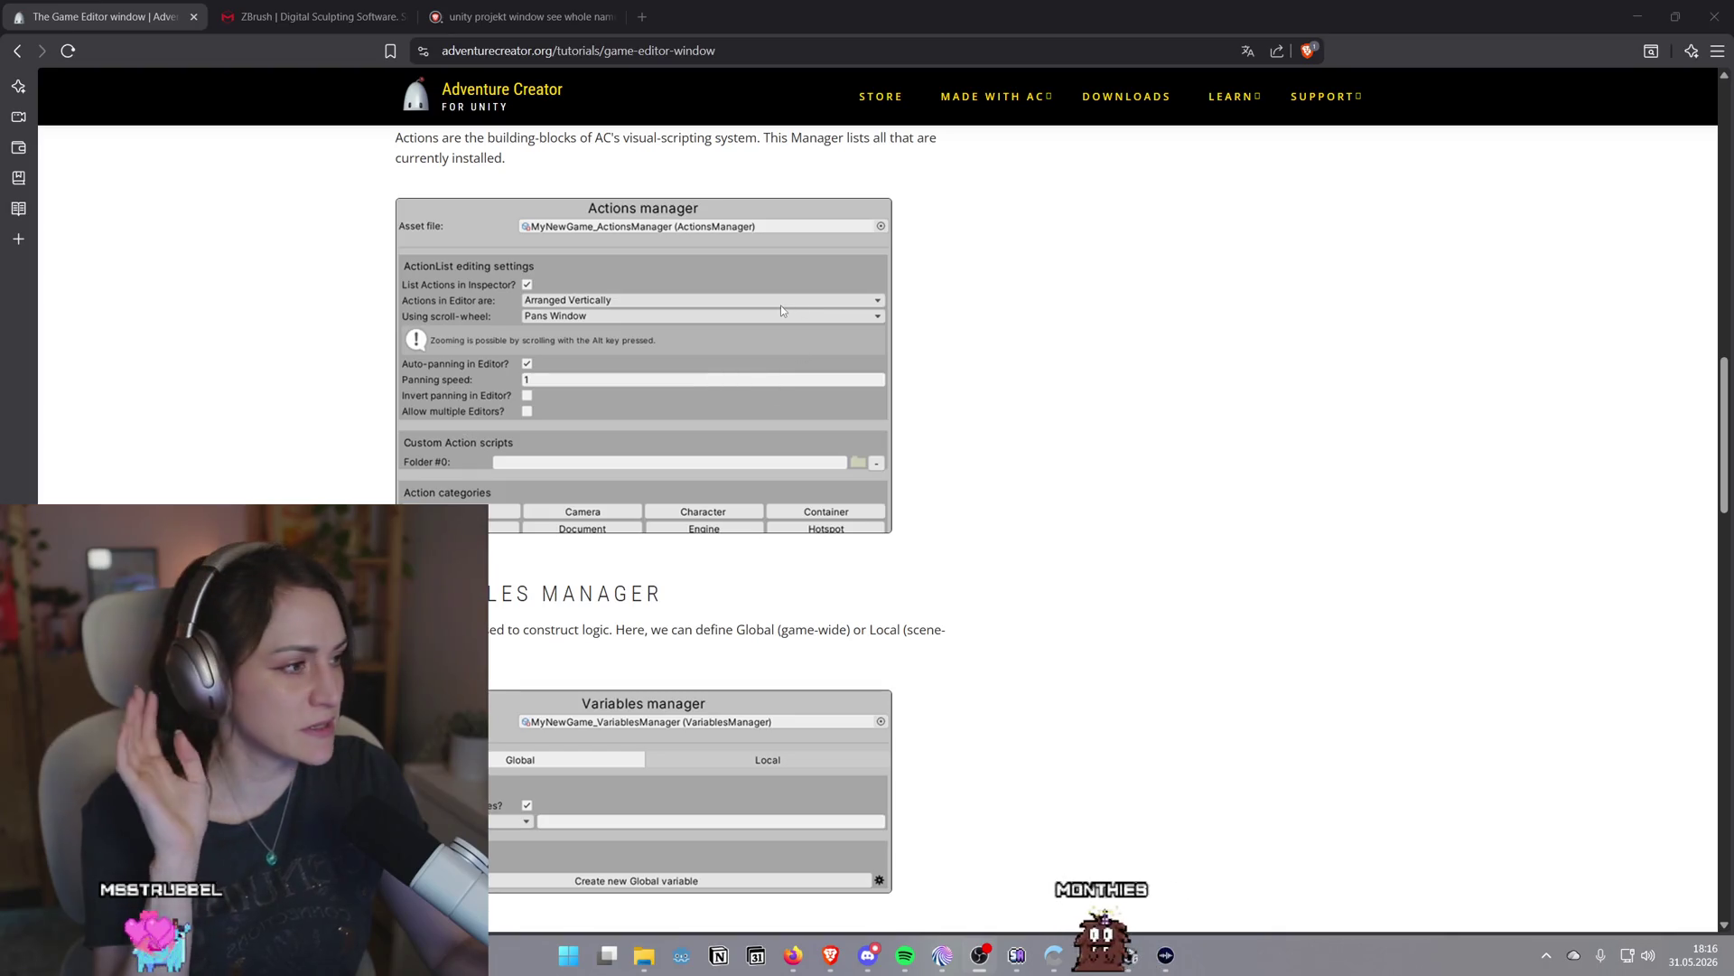
scroll(780, 305, "down", 3)
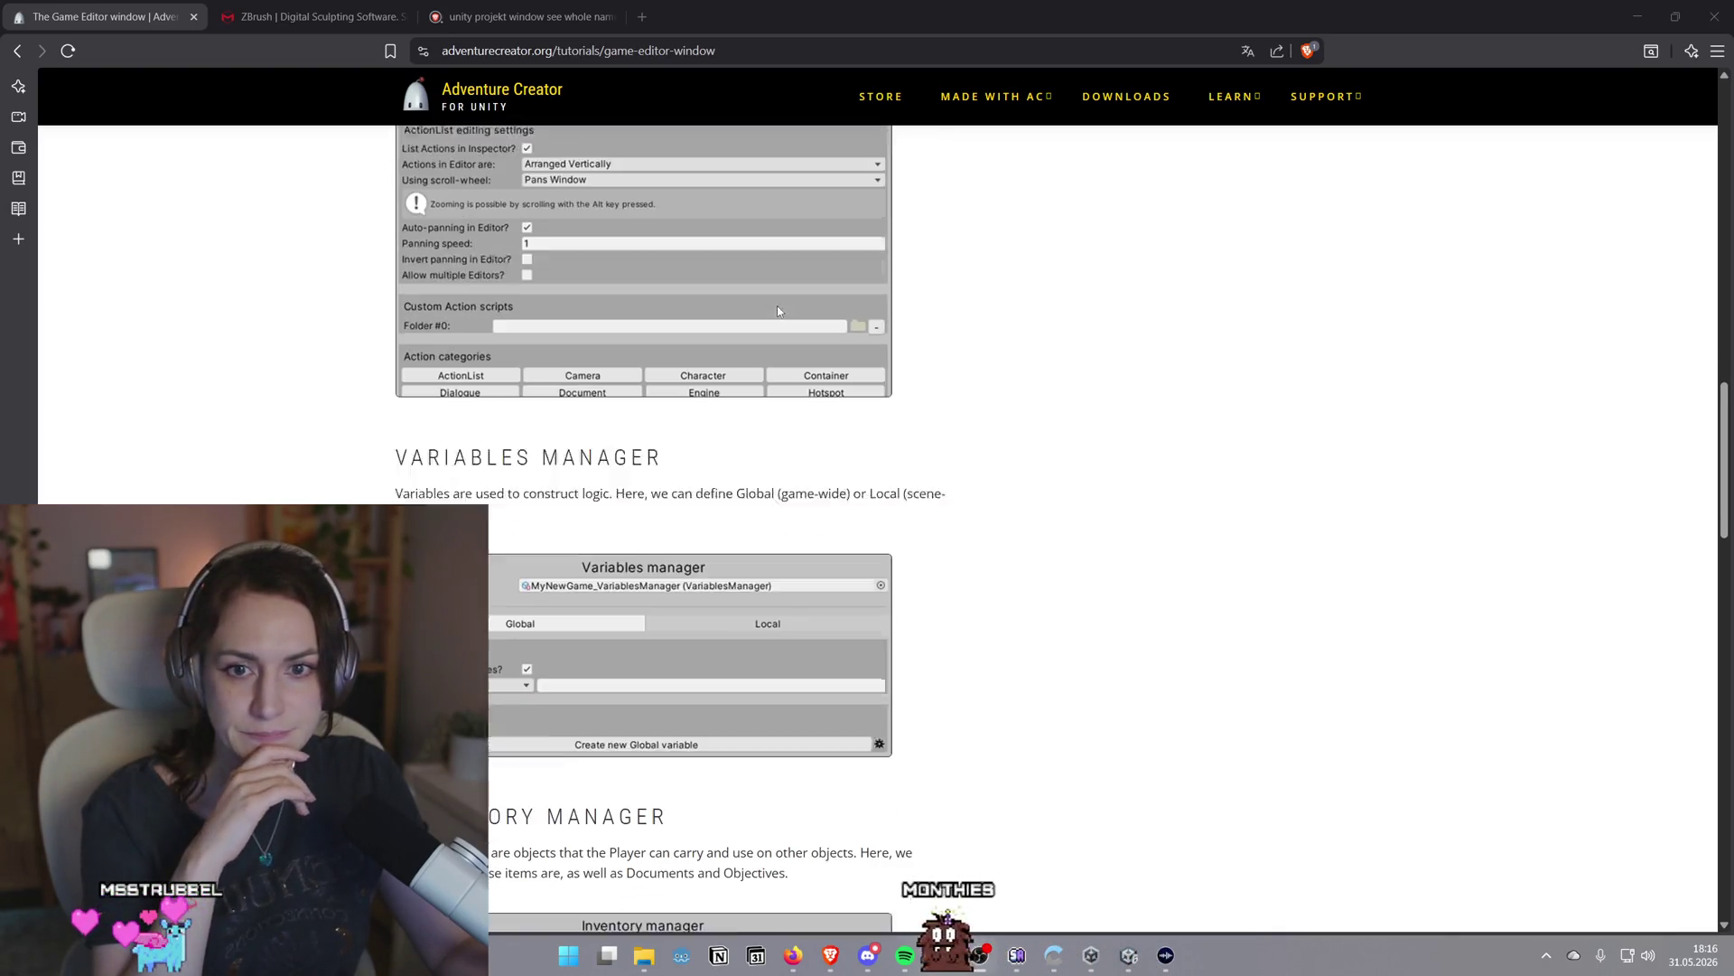
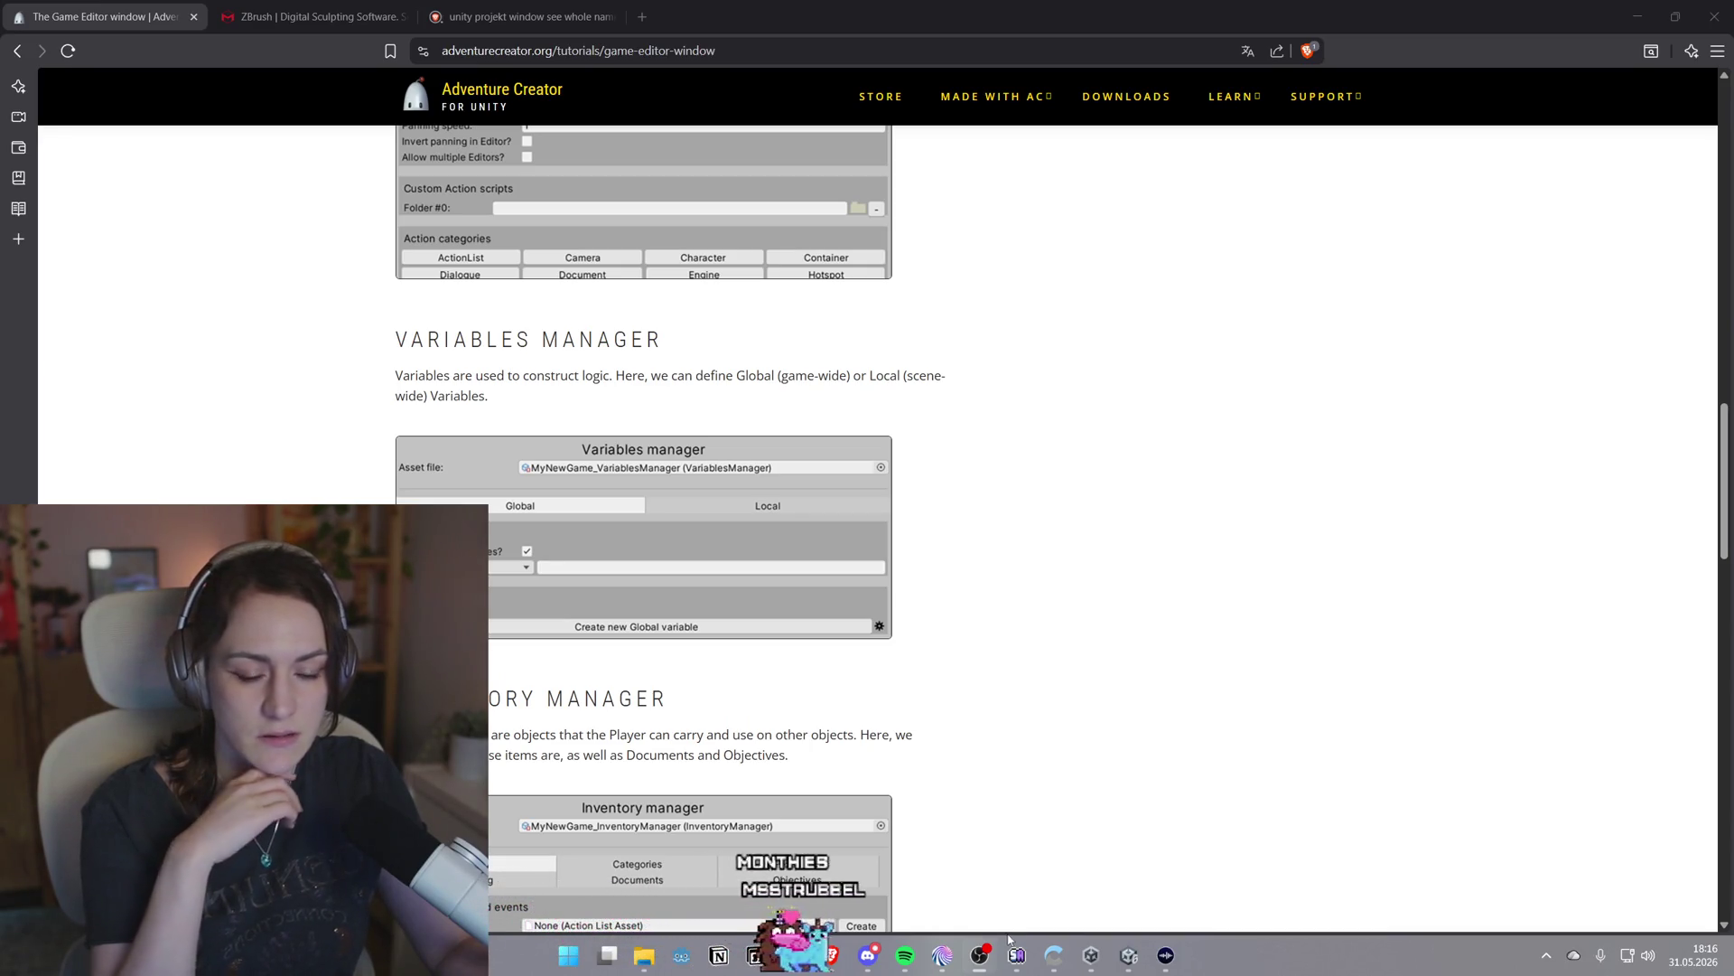
In Unity's Game Editor, open the Variables manager and show the Local variables, including the Integer example
left_click(1128, 955)
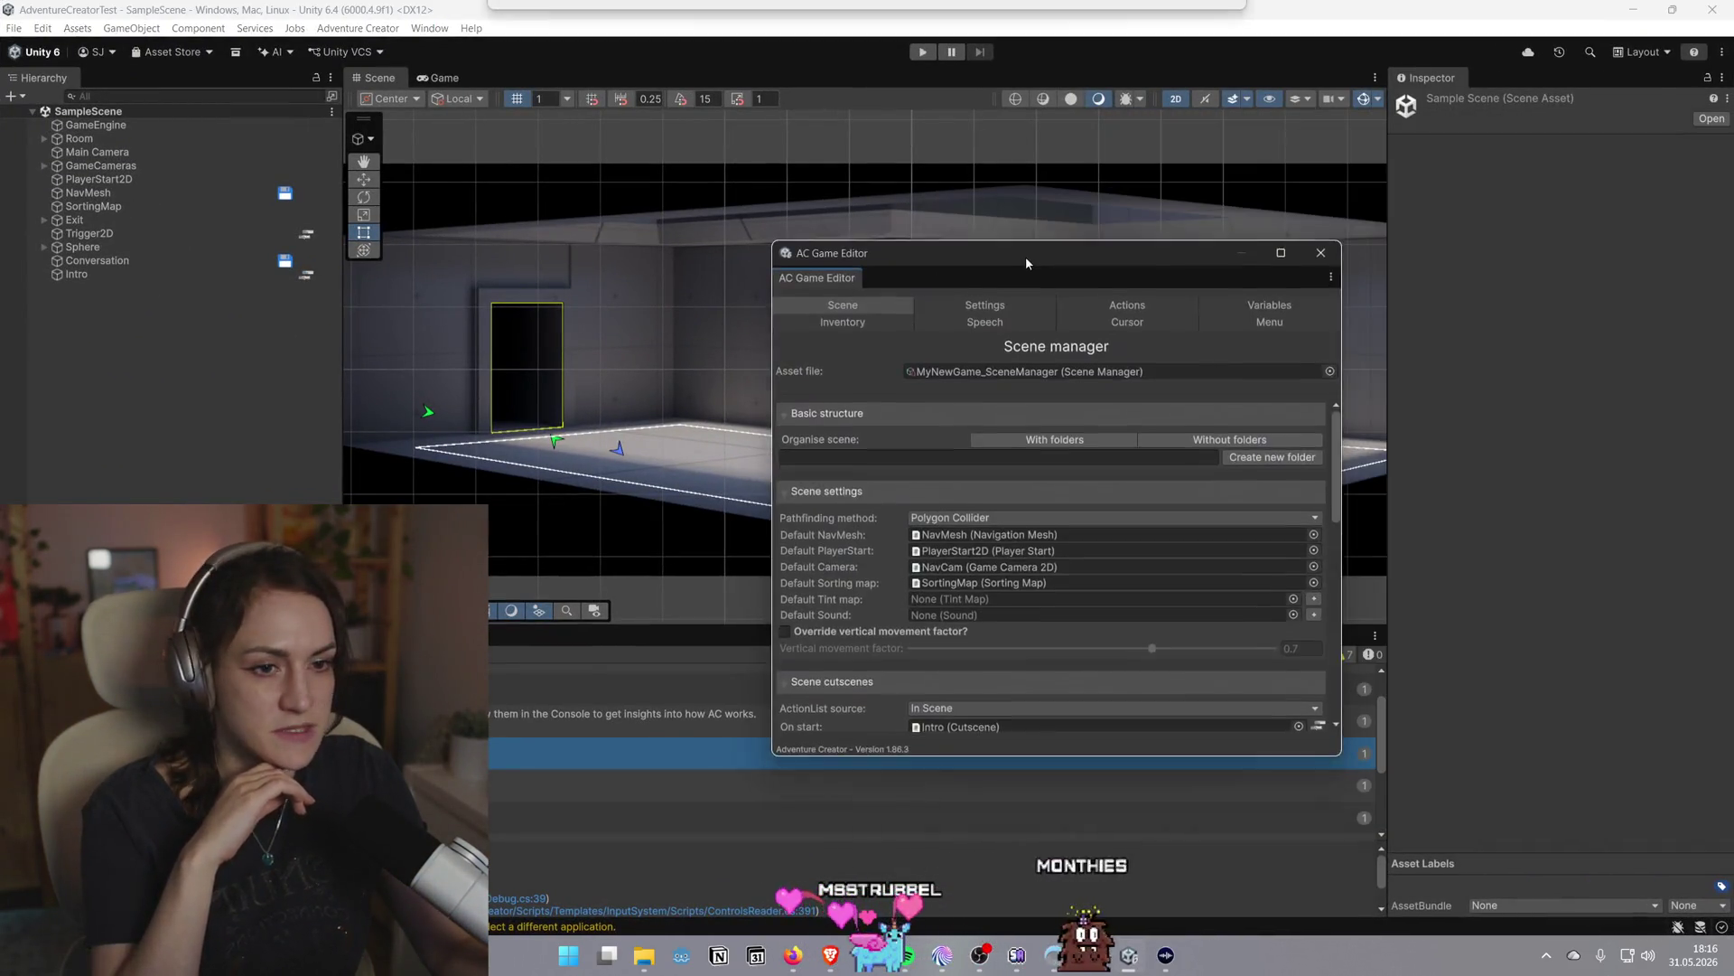
left_click(1224, 297)
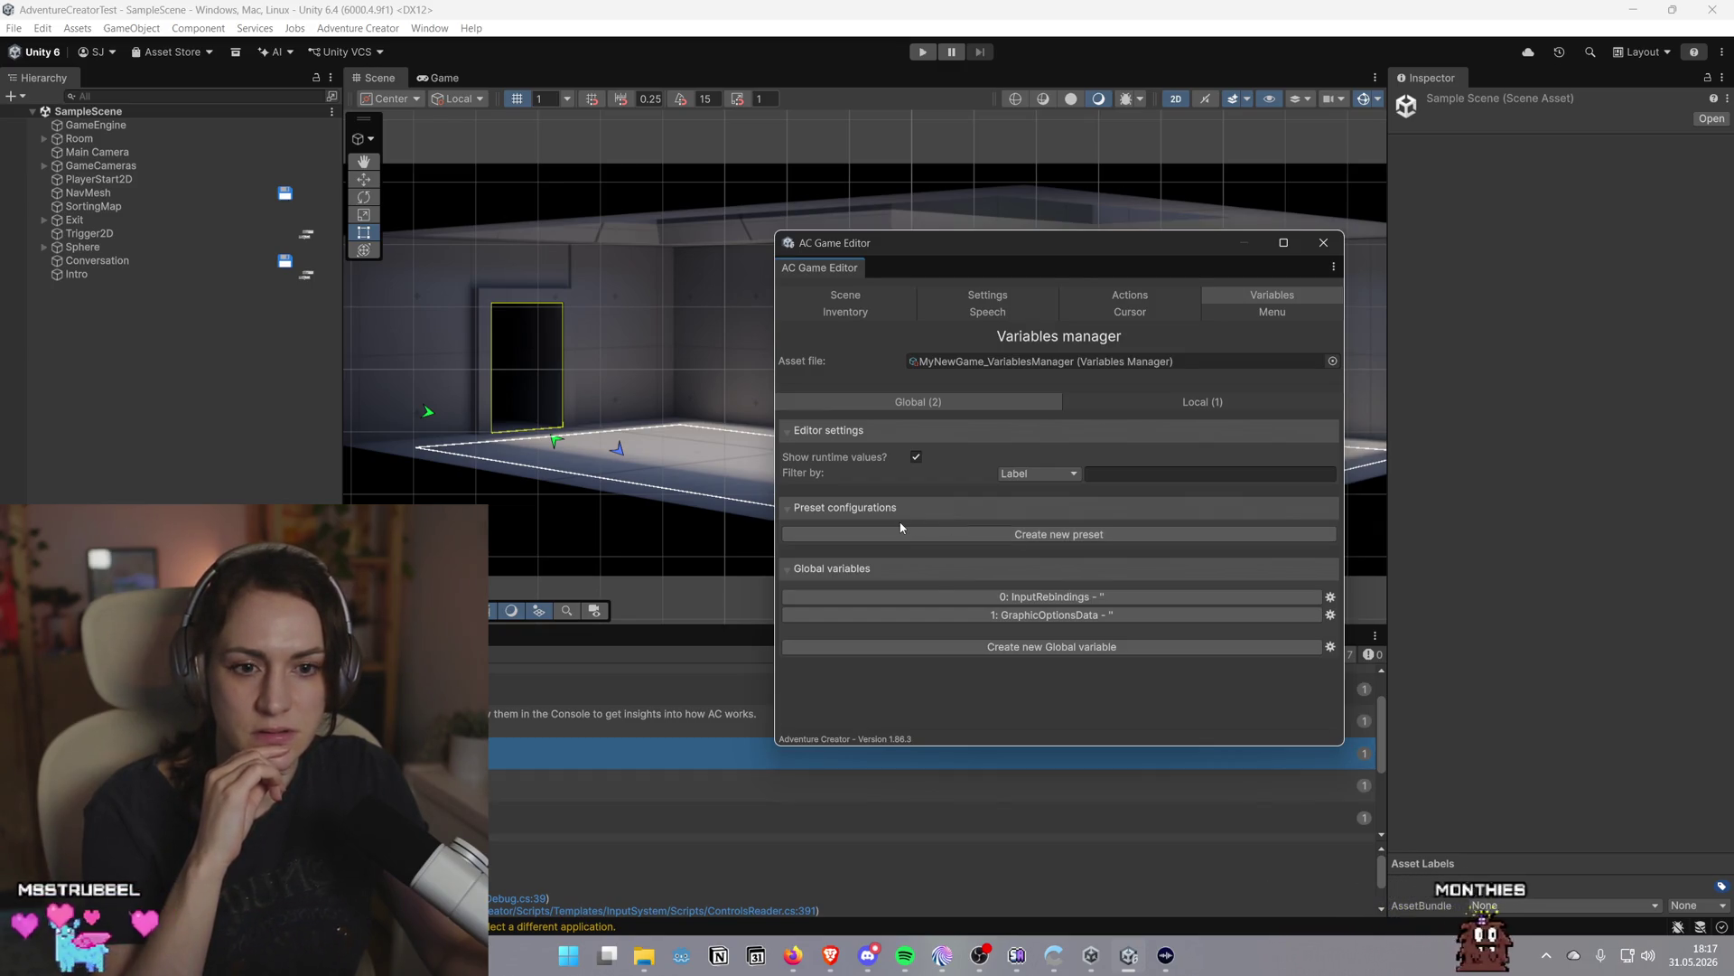
left_click(1183, 402)
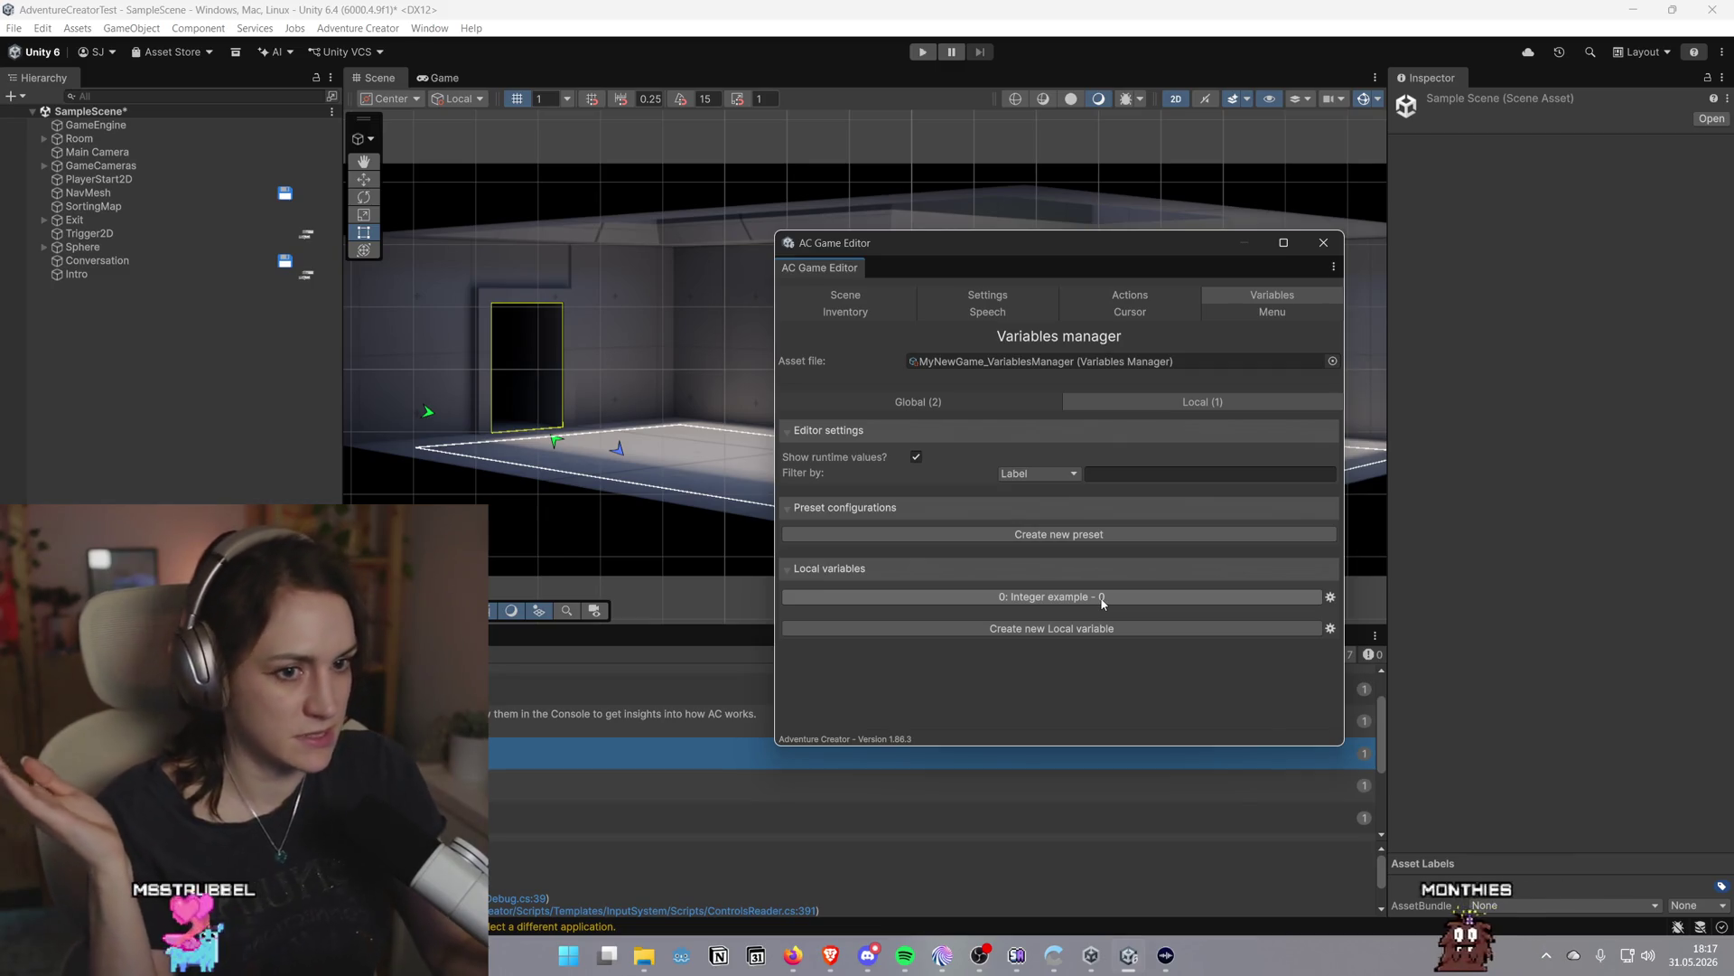
left_click(920, 403)
left_click(1140, 403)
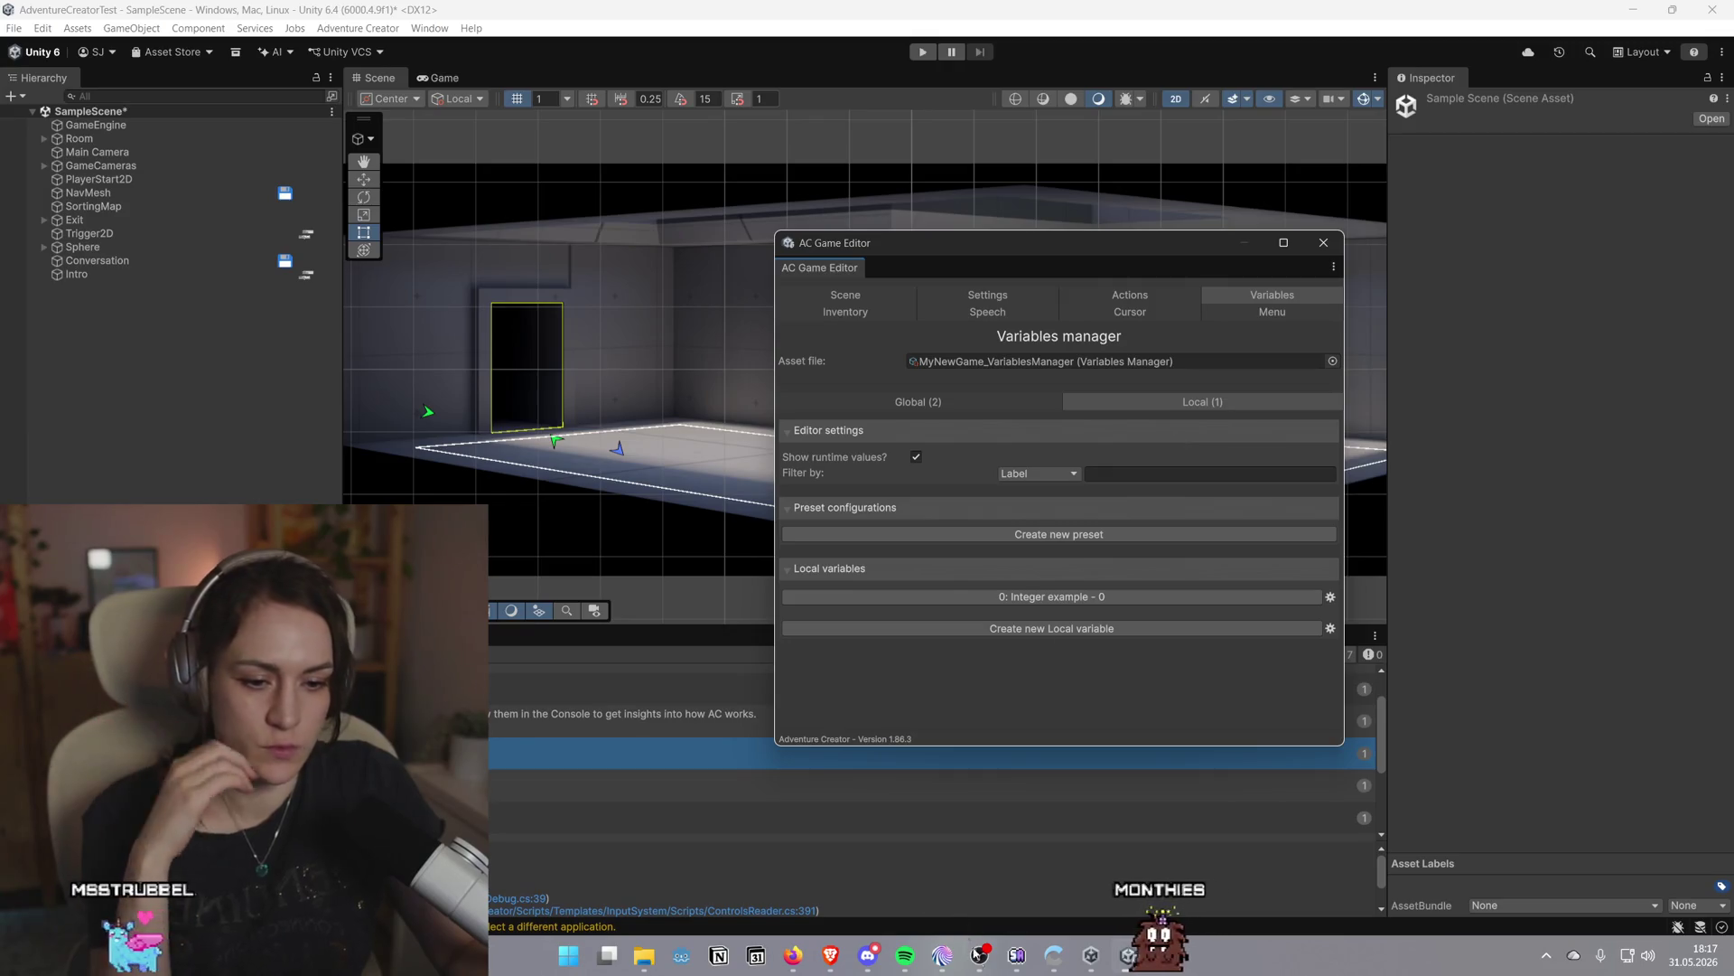
Bring the Game Editor tutorial page forward in Brave and scroll down
left_click(830, 955)
left_click(930, 887)
scroll(932, 548, "down", 3)
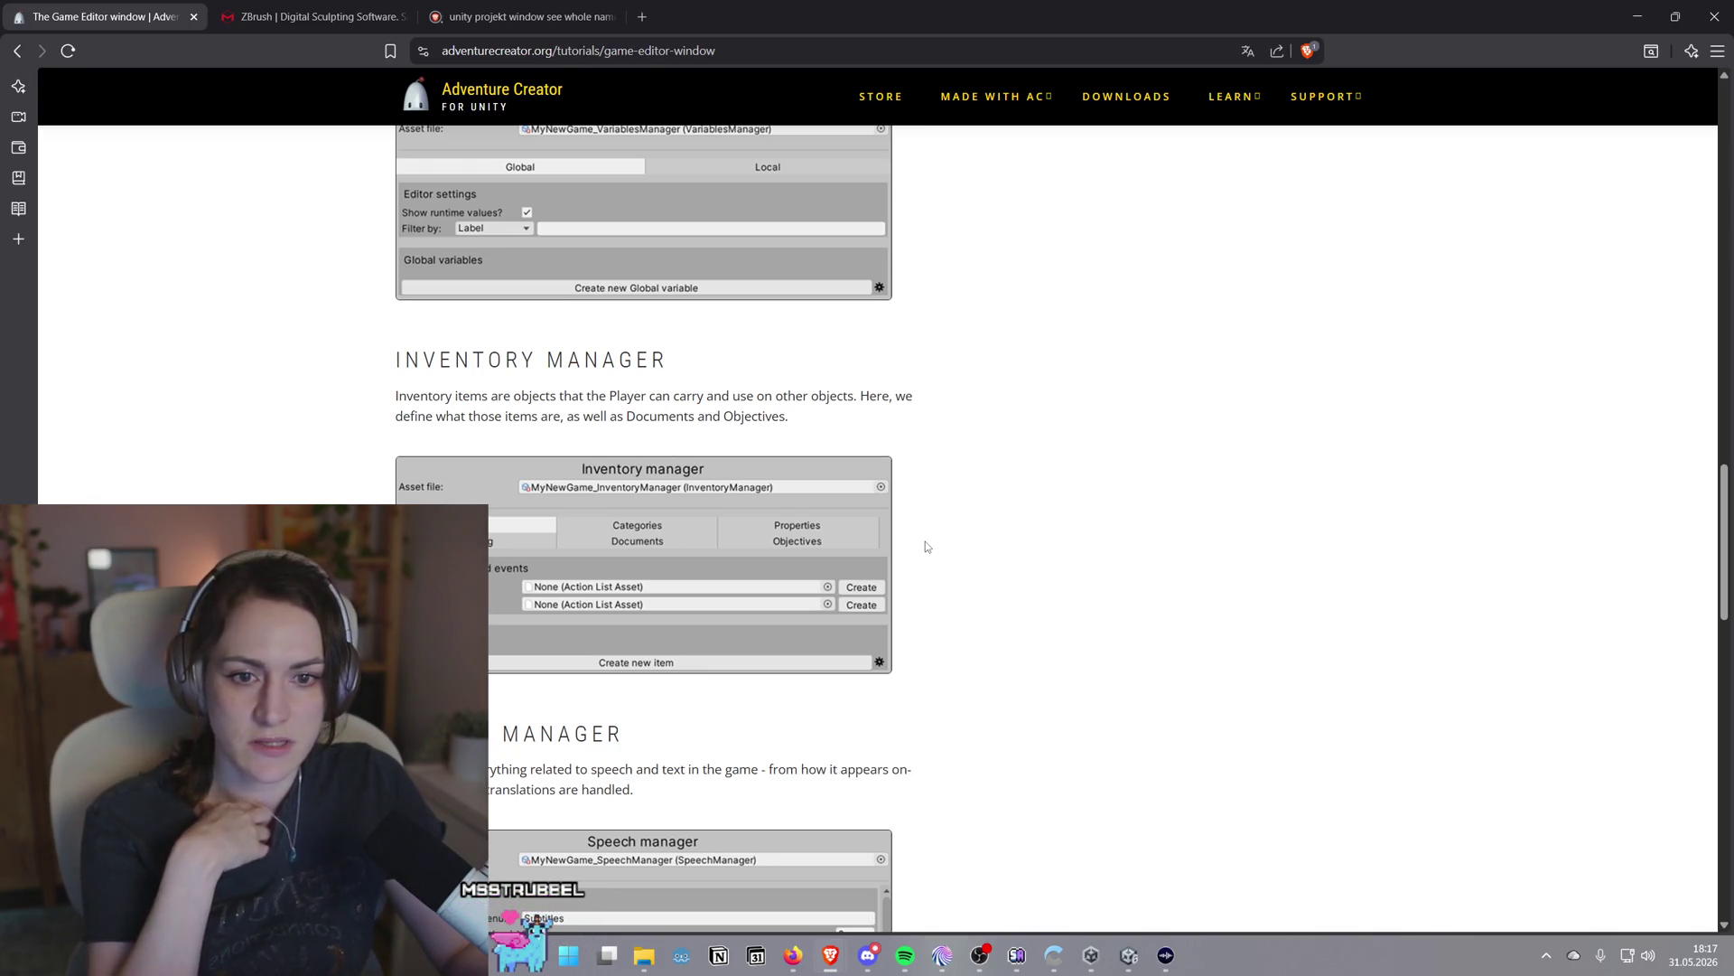
Back in Unity, open the Inventory manager linked to MyNewGame_InventoryManager
left_click(1127, 955)
left_click(839, 316)
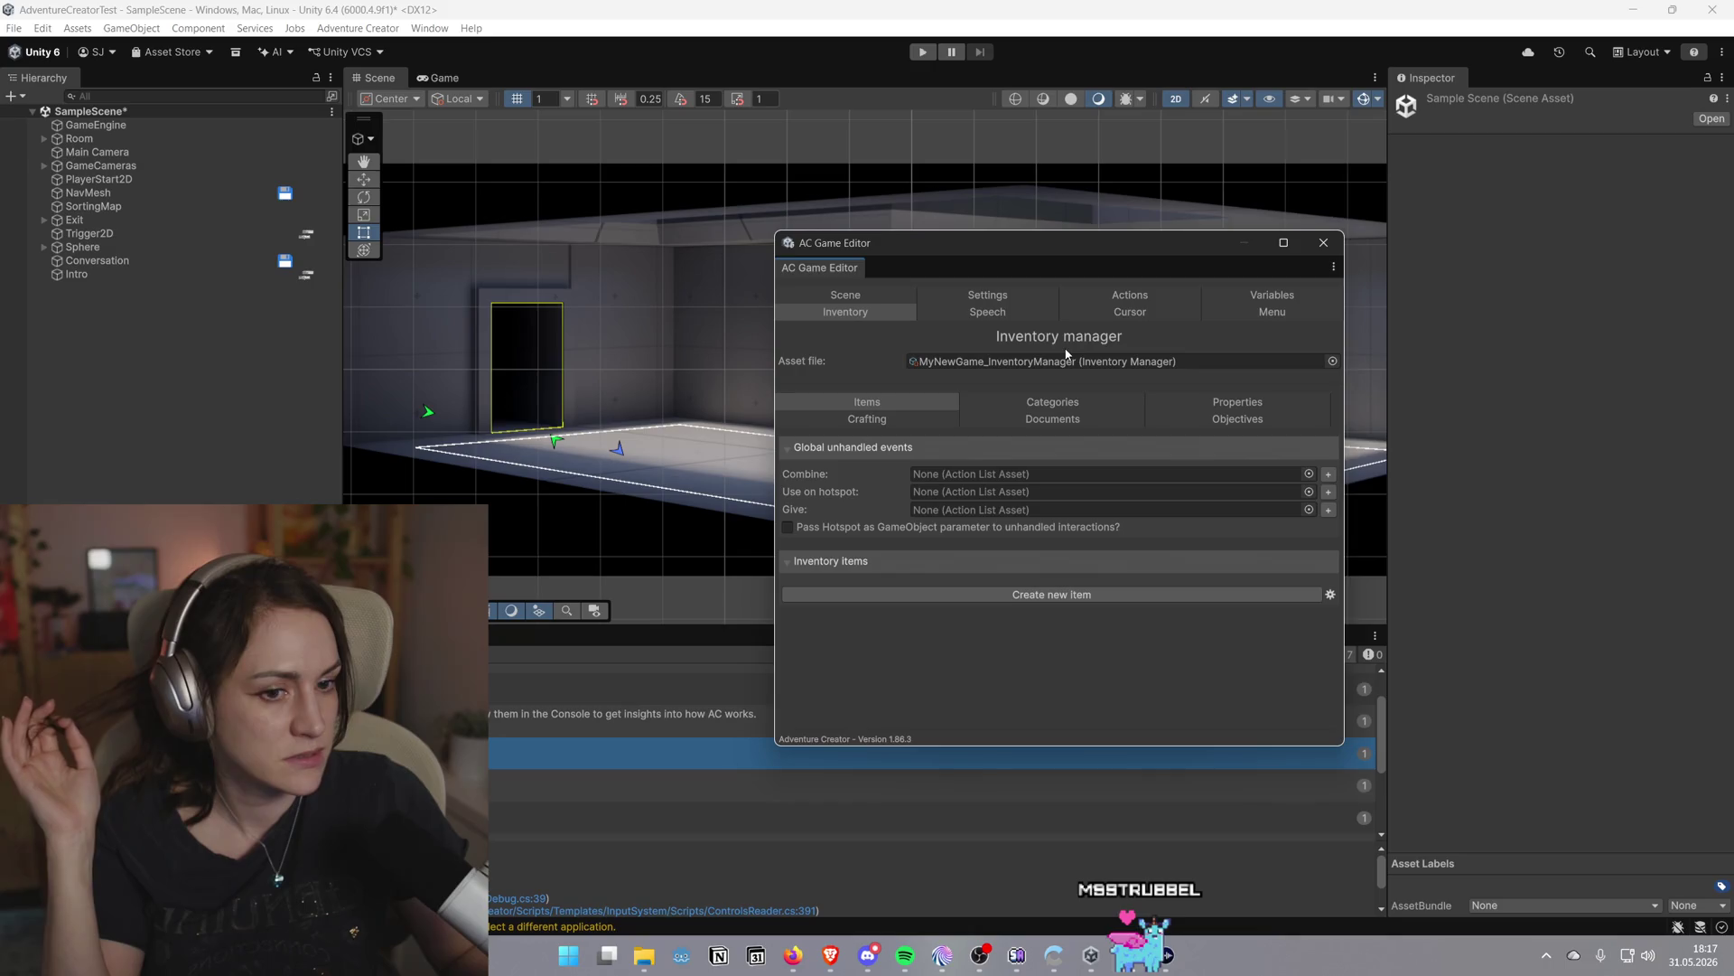
Look through the Inventory manager's Categories and Properties sections
mouse_move(884, 532)
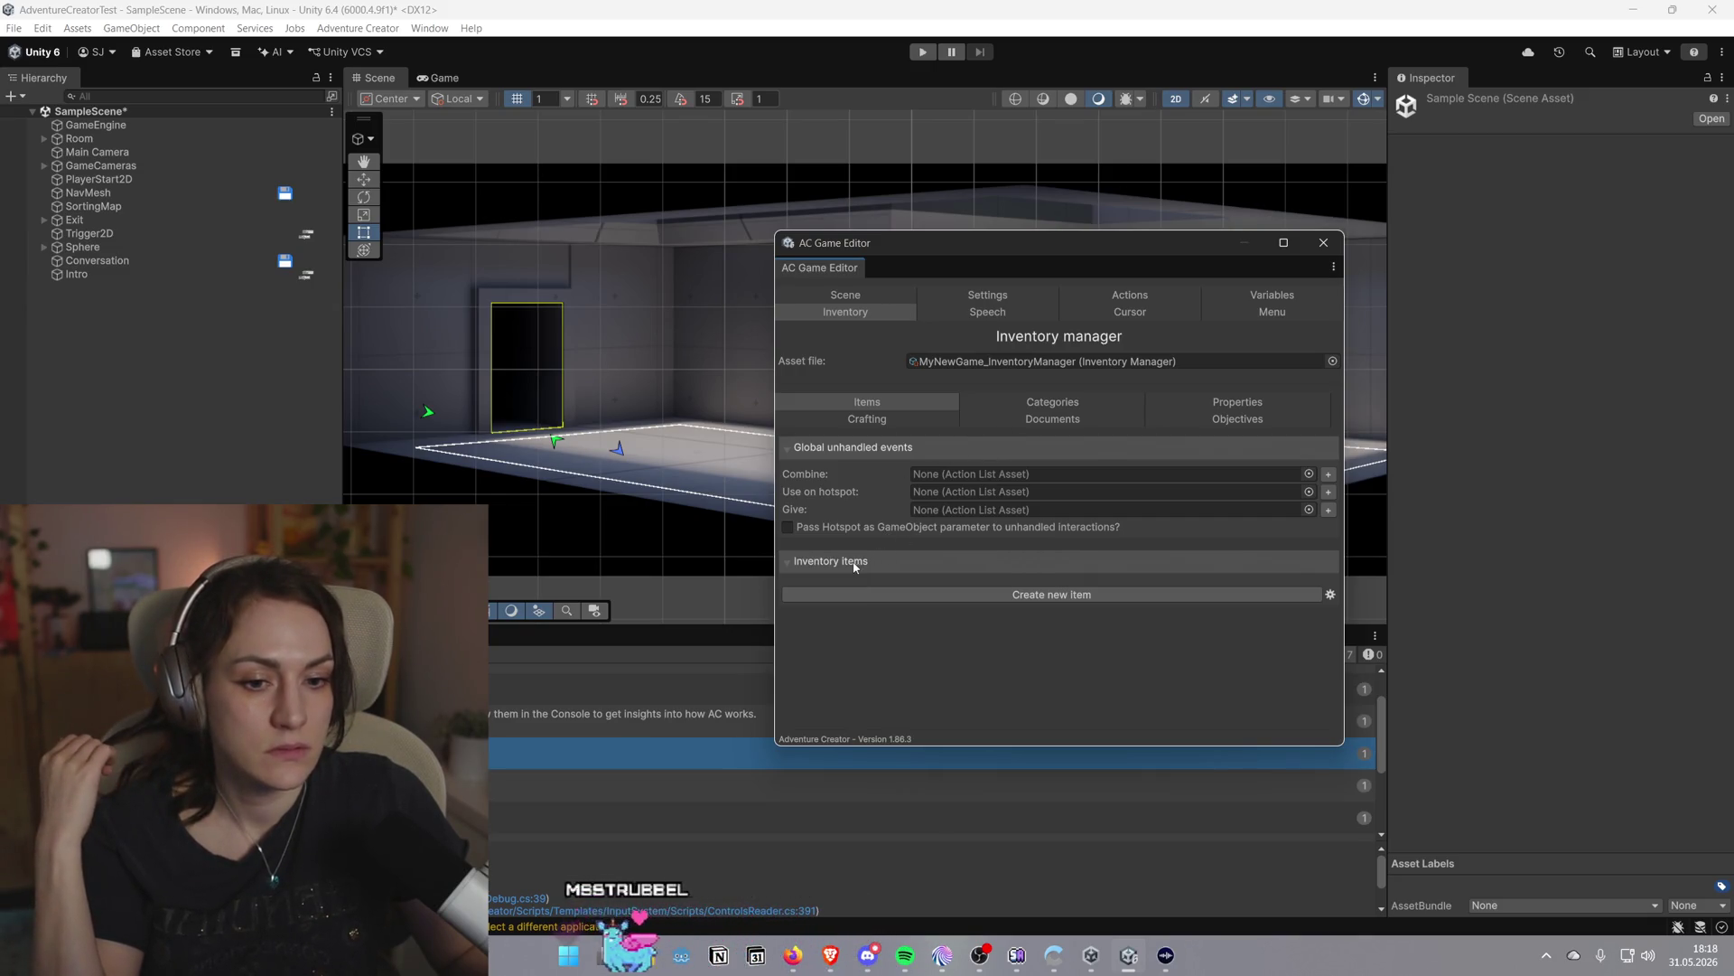
left_click(1027, 408)
left_click(932, 399)
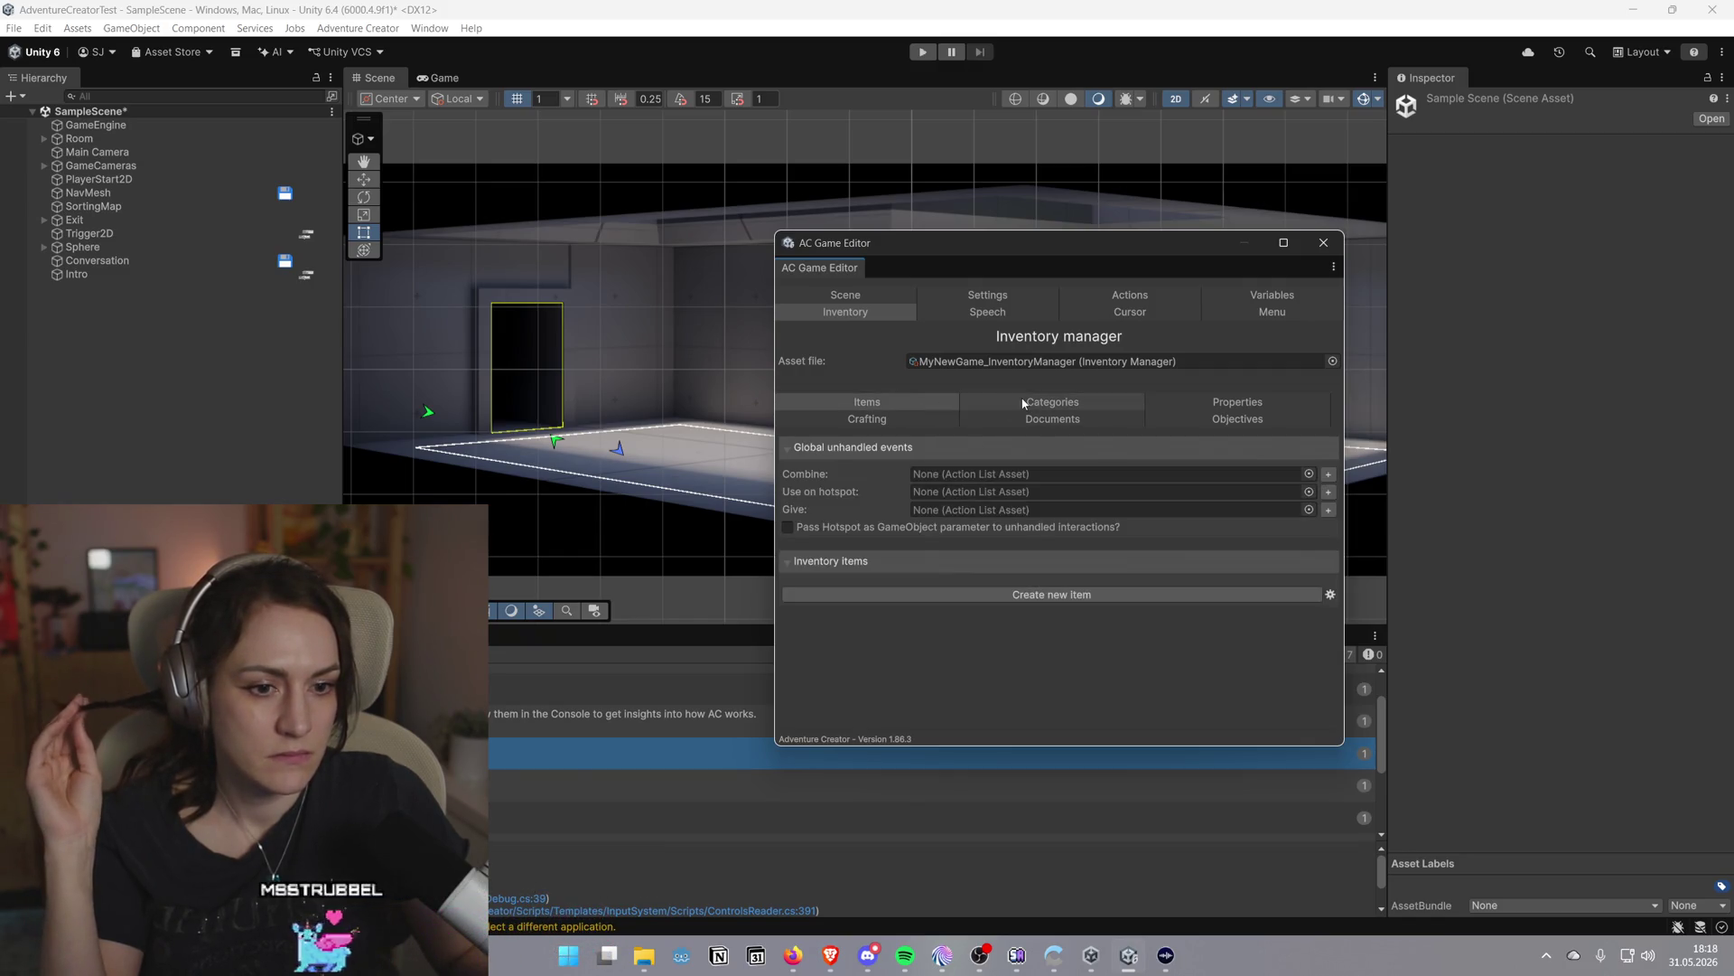
left_click(1031, 403)
left_click(1244, 403)
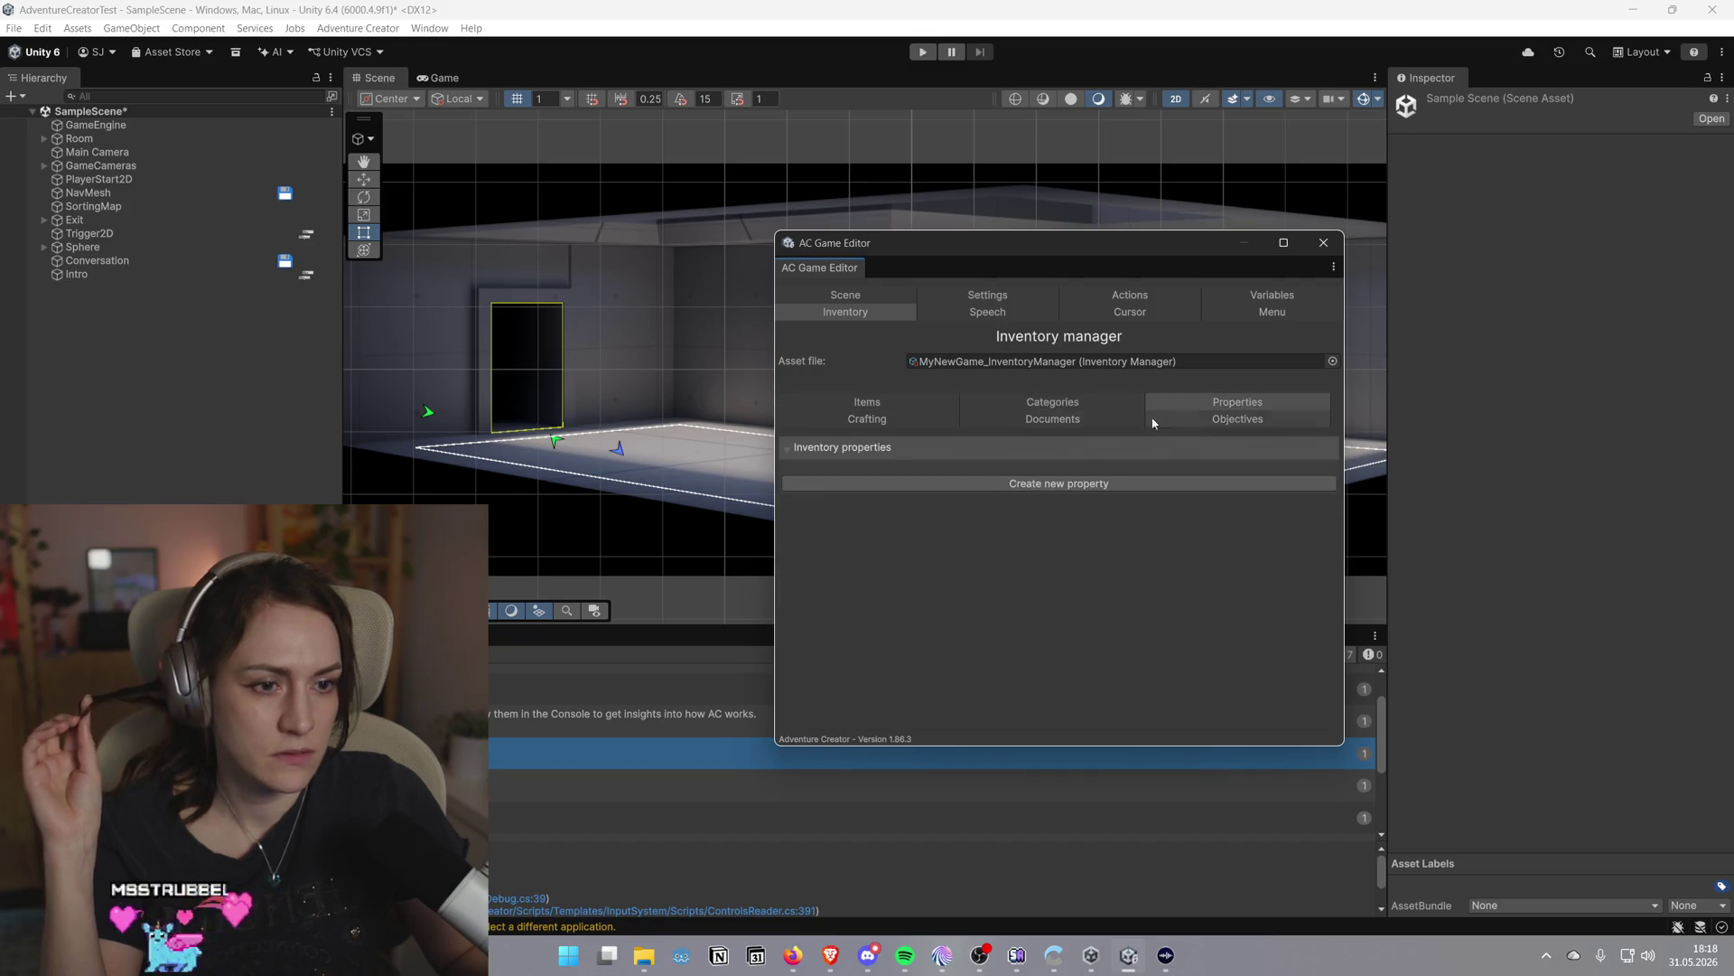
Review Crafting, Documents and Objectives with its Active, Complete and Fail labels, then return to the tutorial
left_click(892, 422)
left_click(1039, 421)
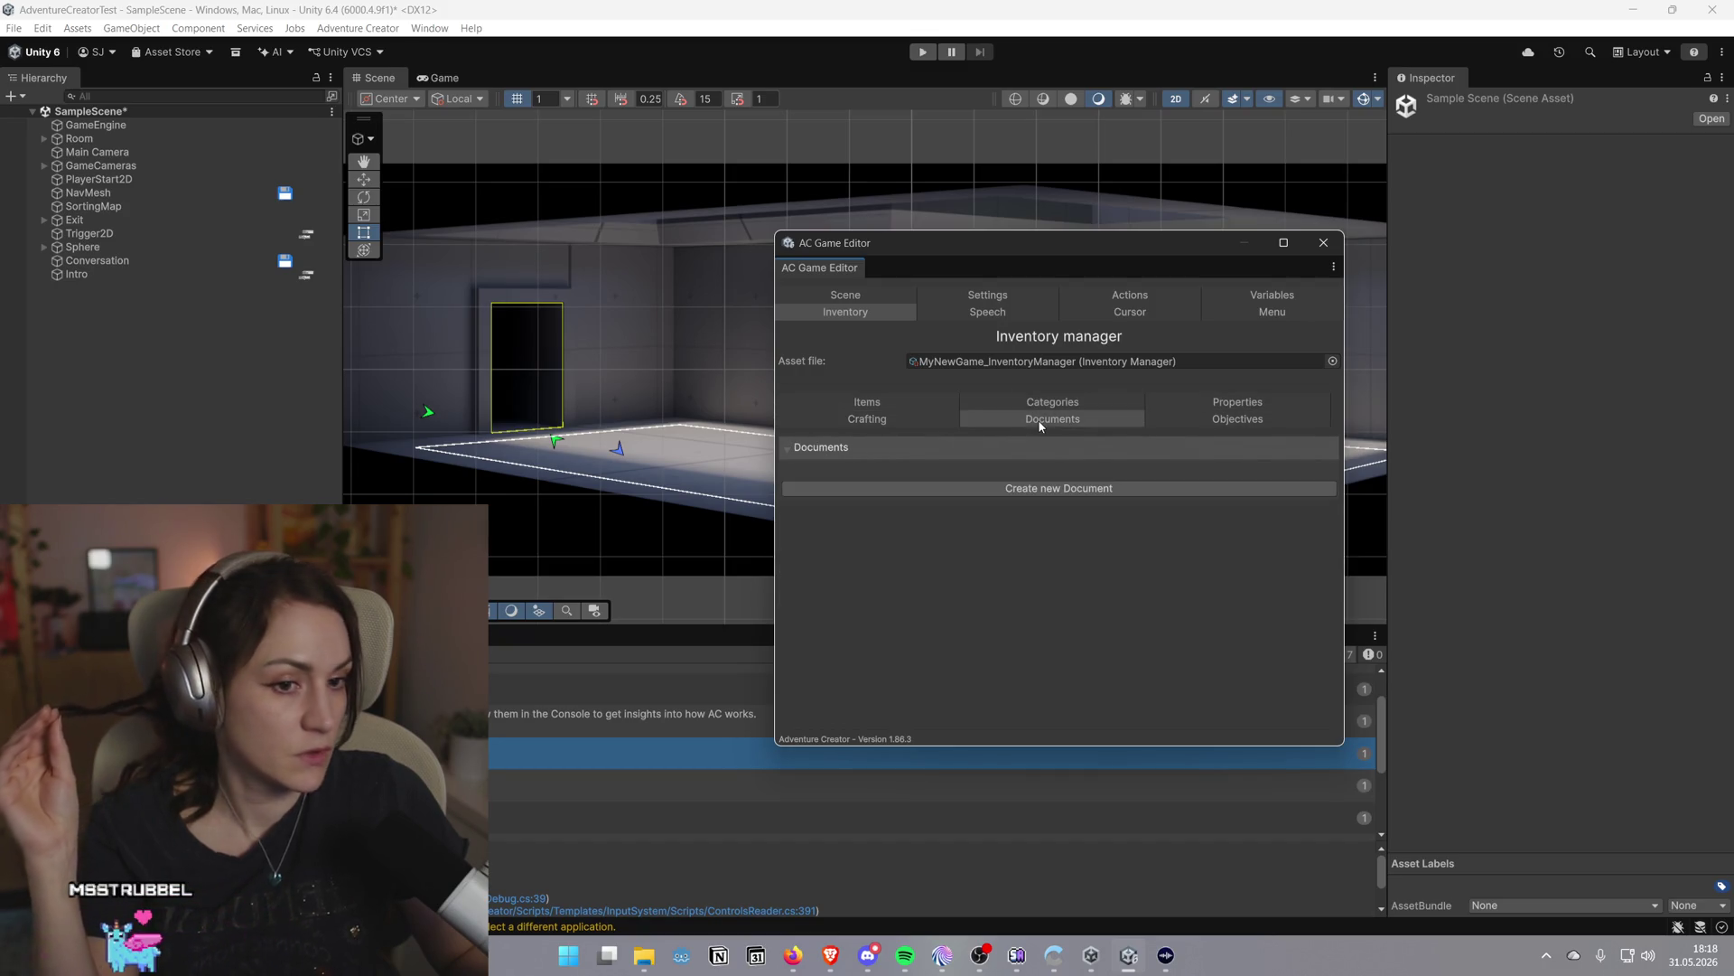
left_click(1198, 417)
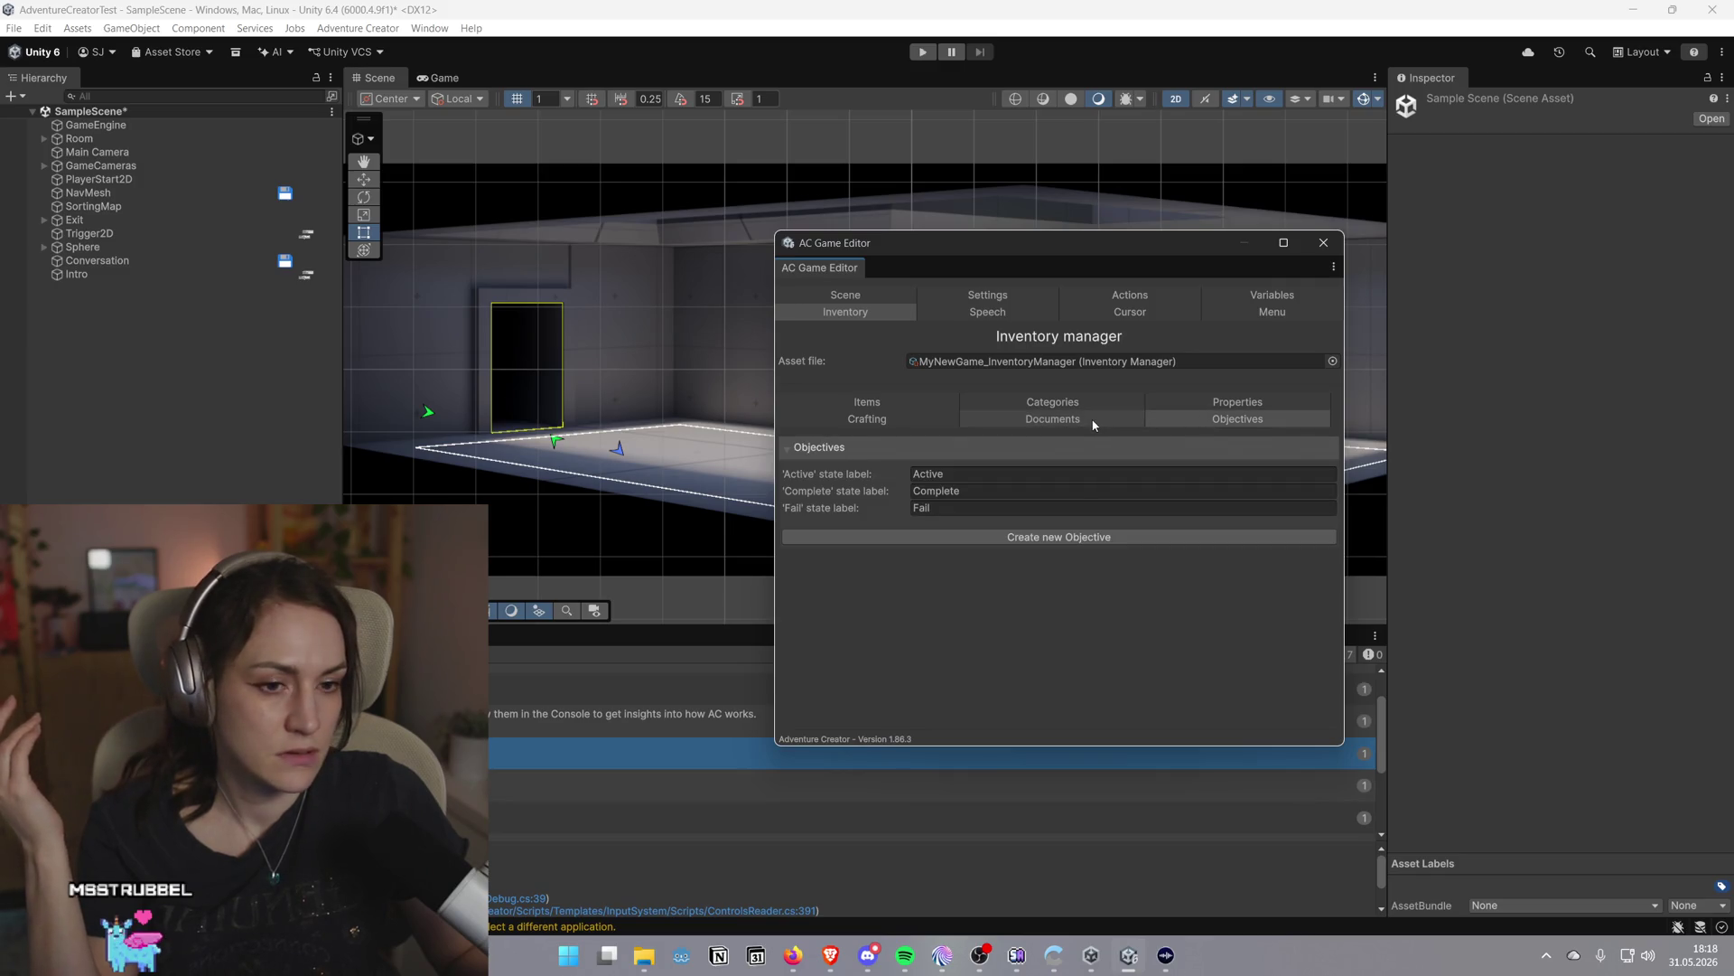
left_click(1093, 423)
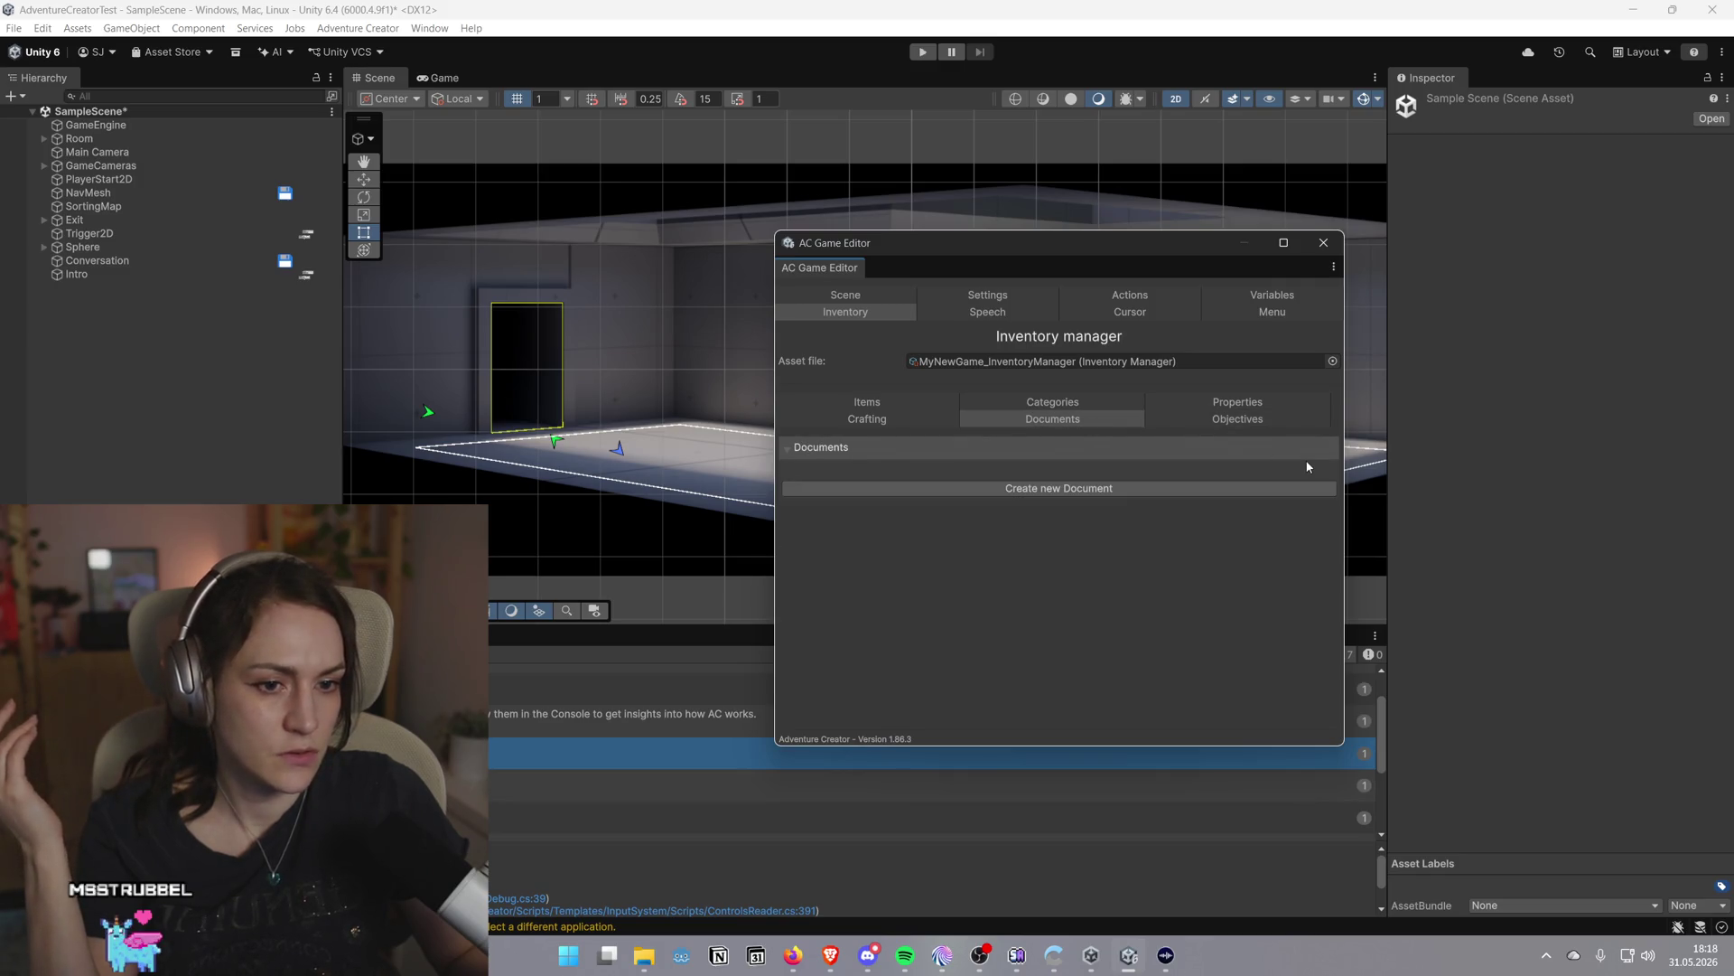
left_click(1221, 426)
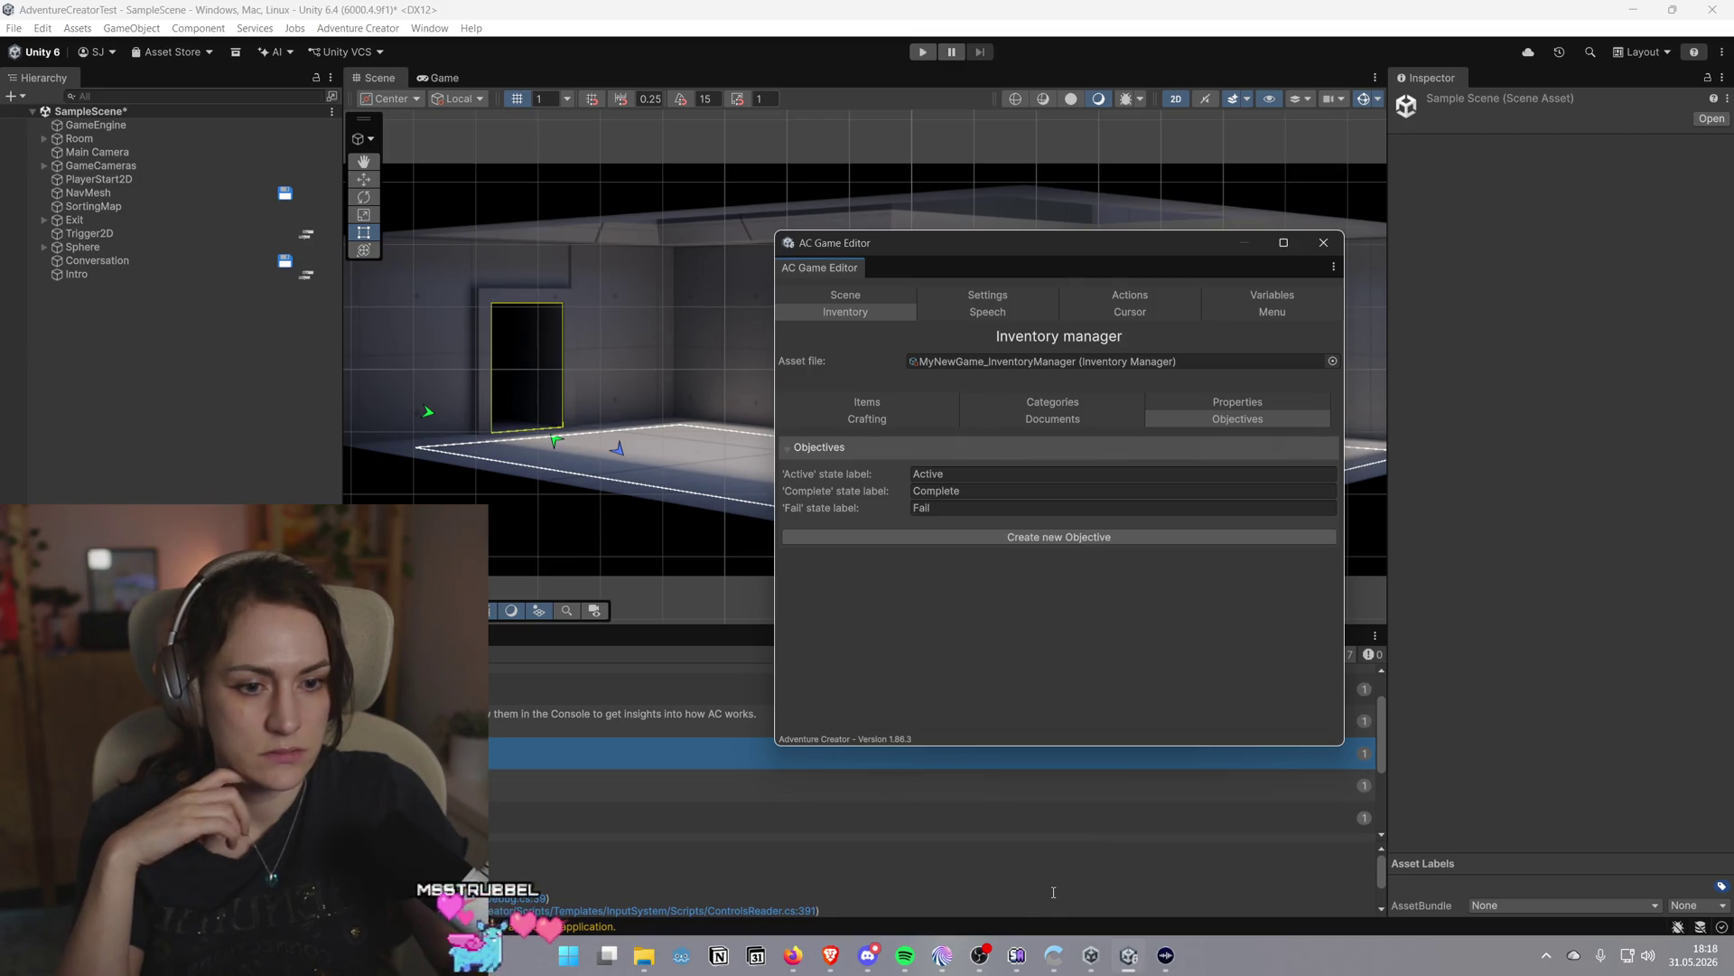
mouse_move(831, 957)
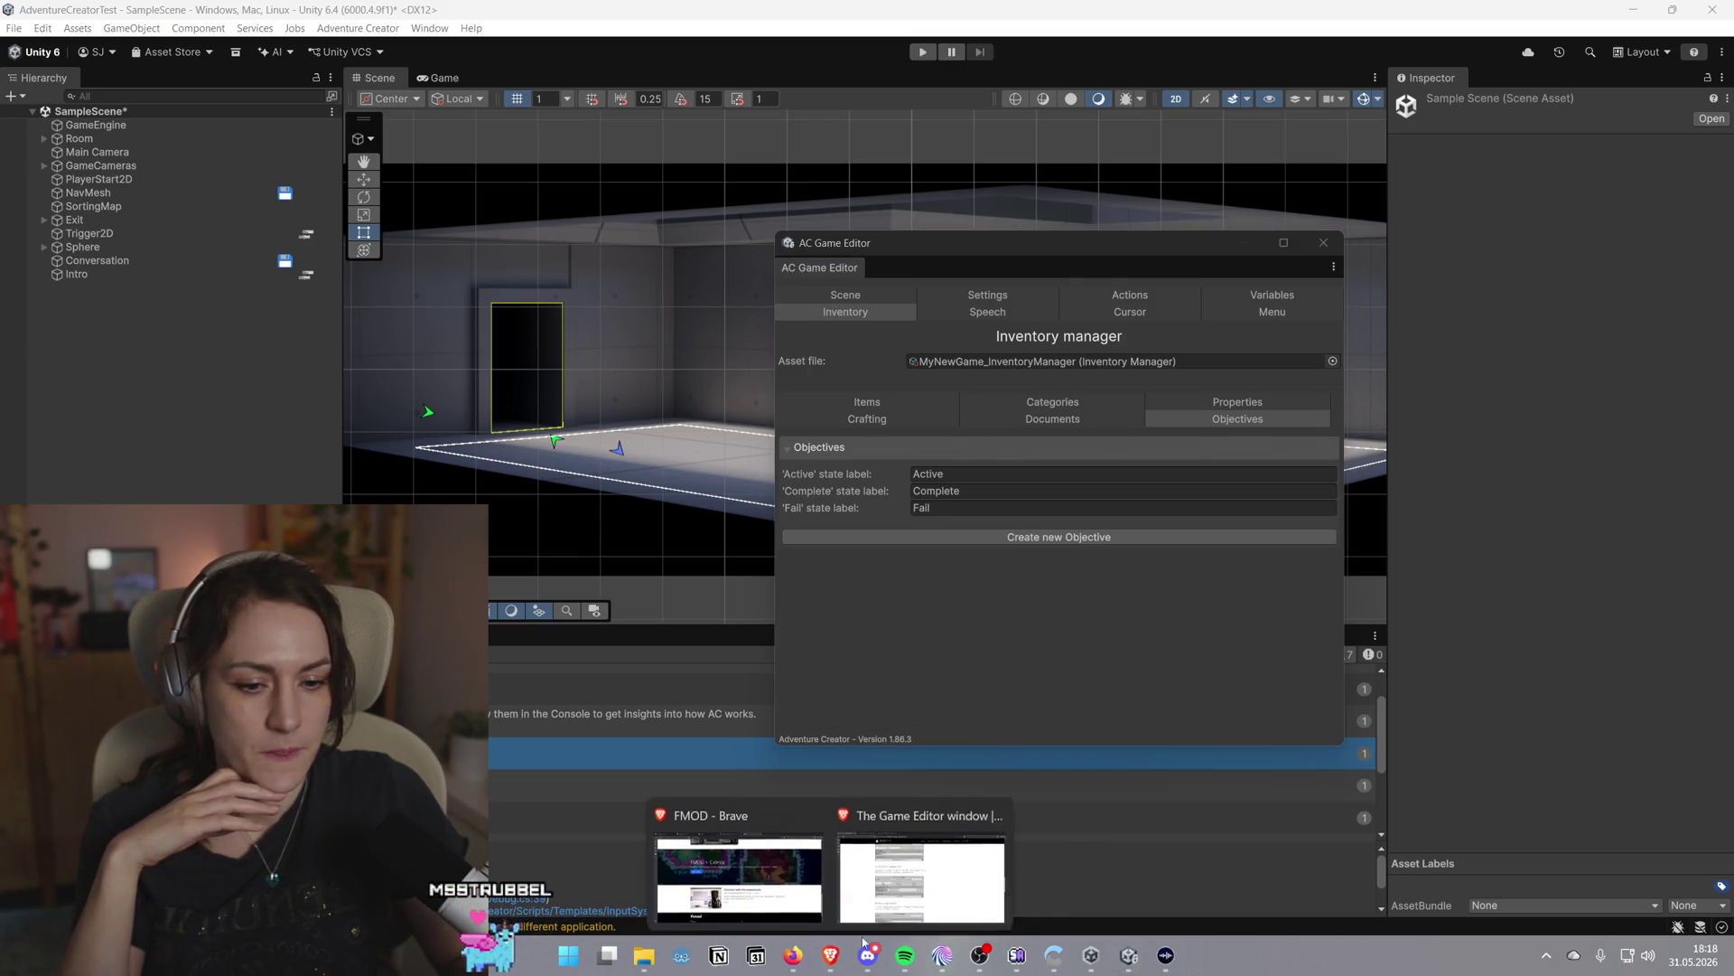
left_click(909, 885)
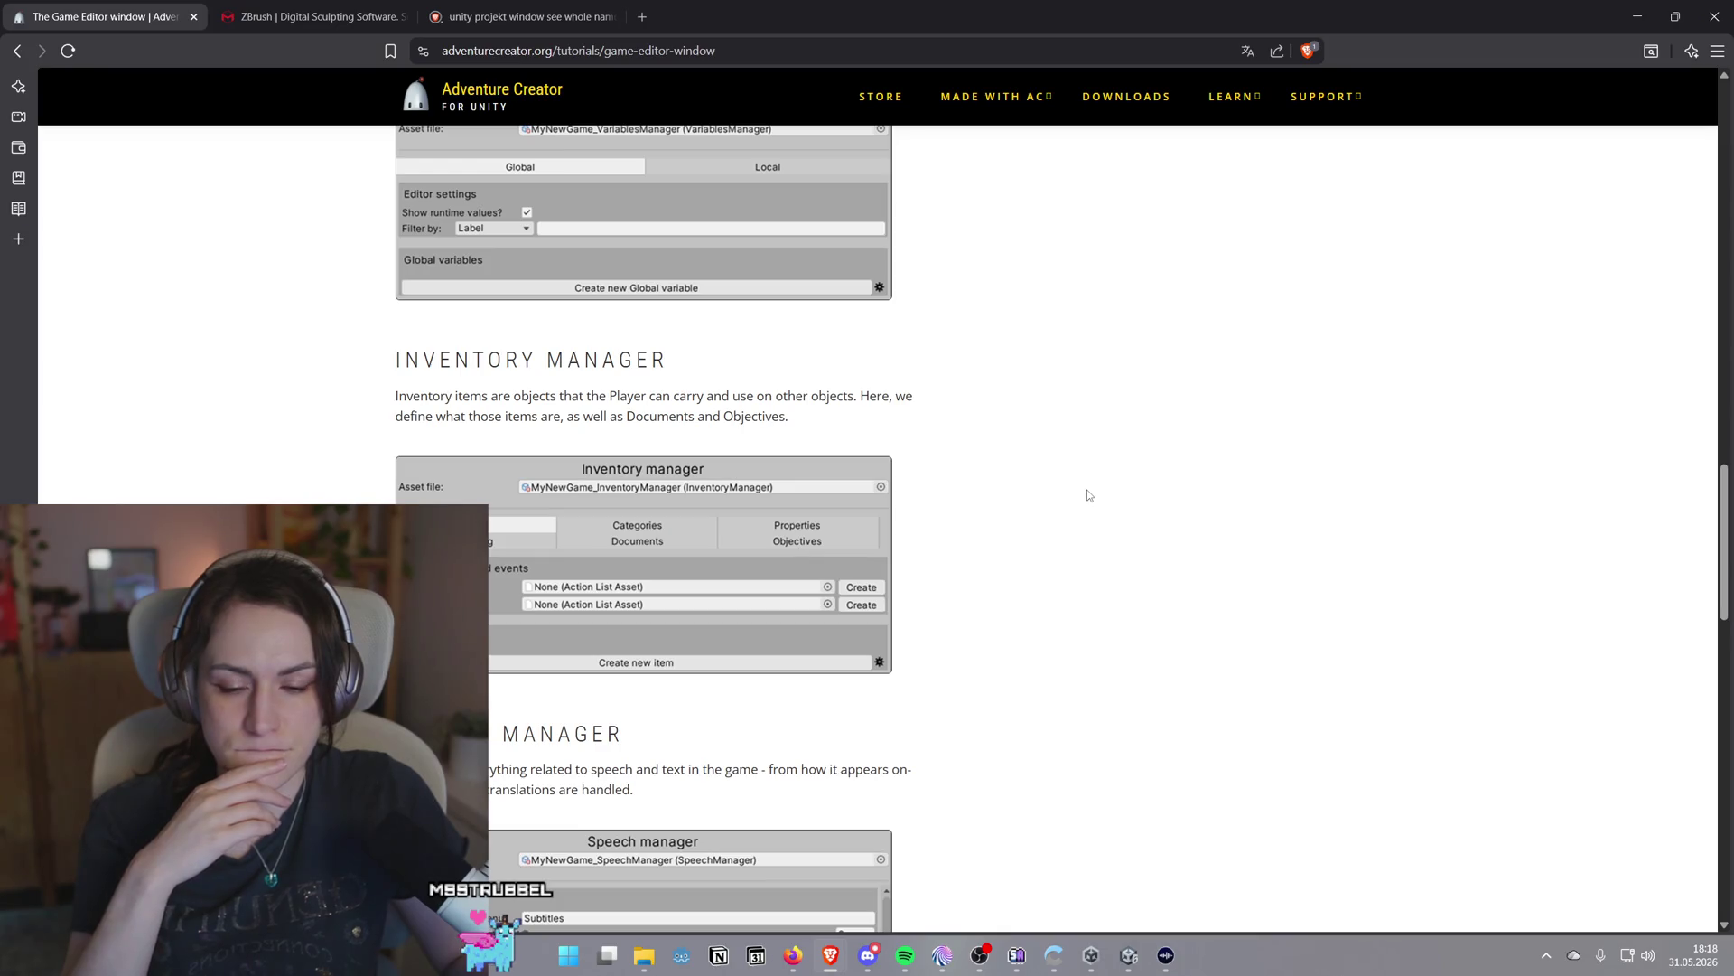
Read the tutorial's Speech Manager section, then go back to the Speech manager's Subtitles settings in Unity
scroll(1089, 495, "down", 5)
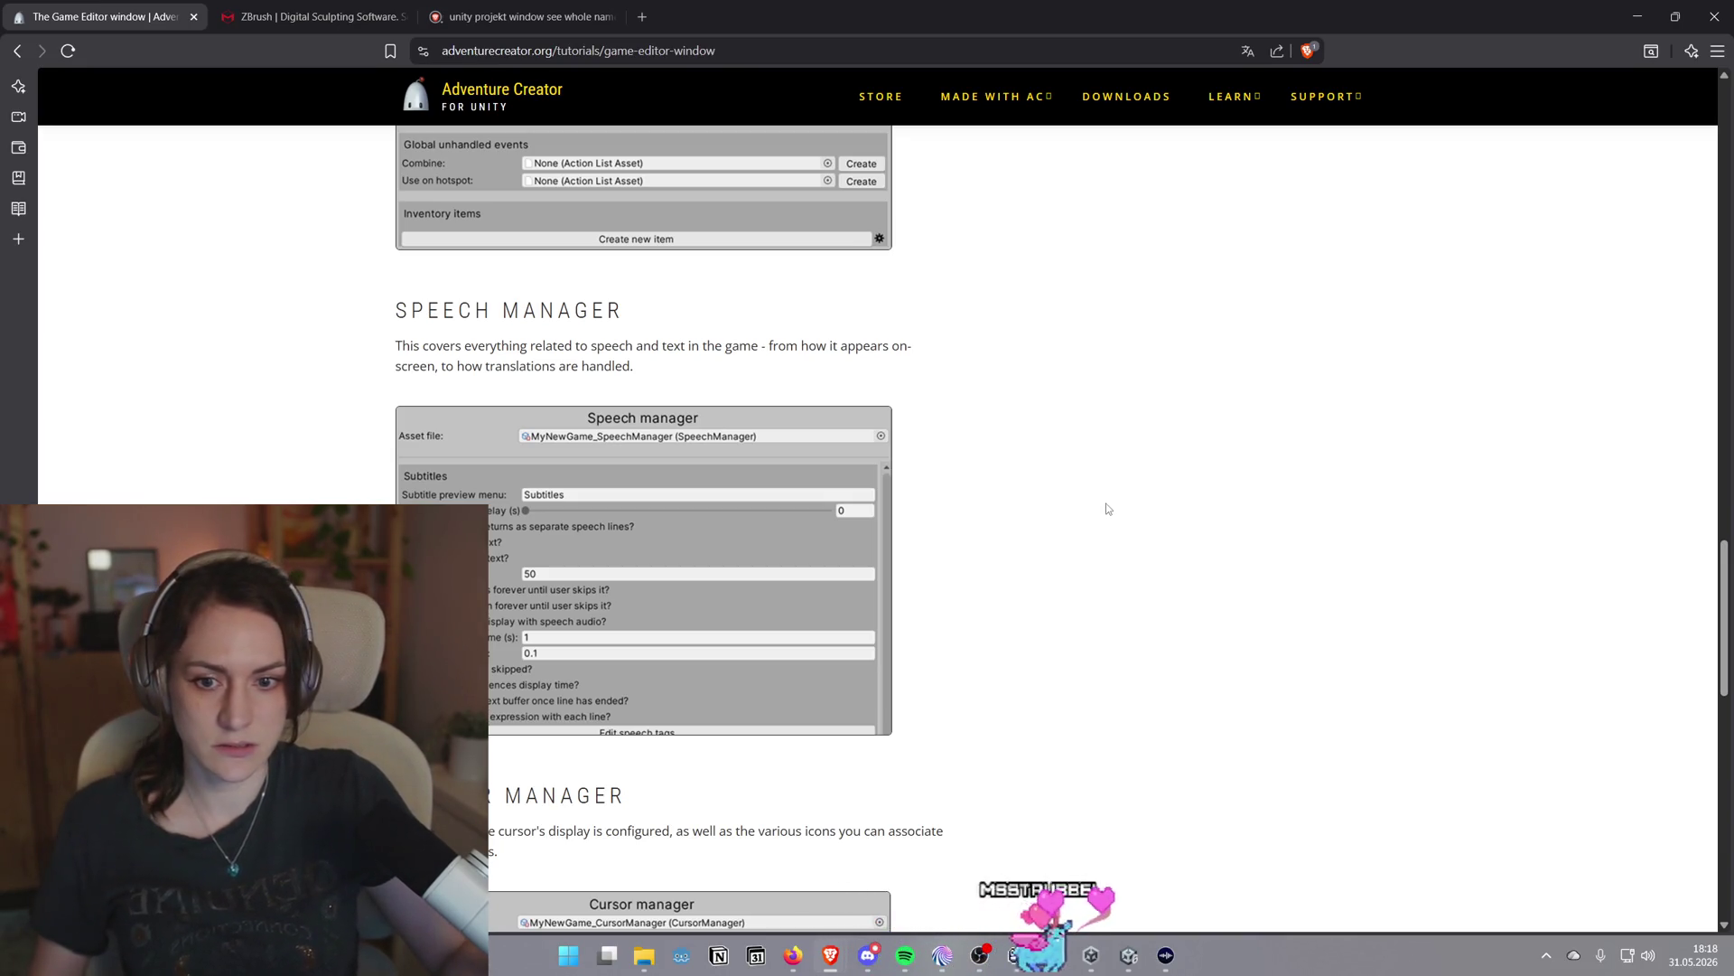
scroll(1103, 503, "down", 2)
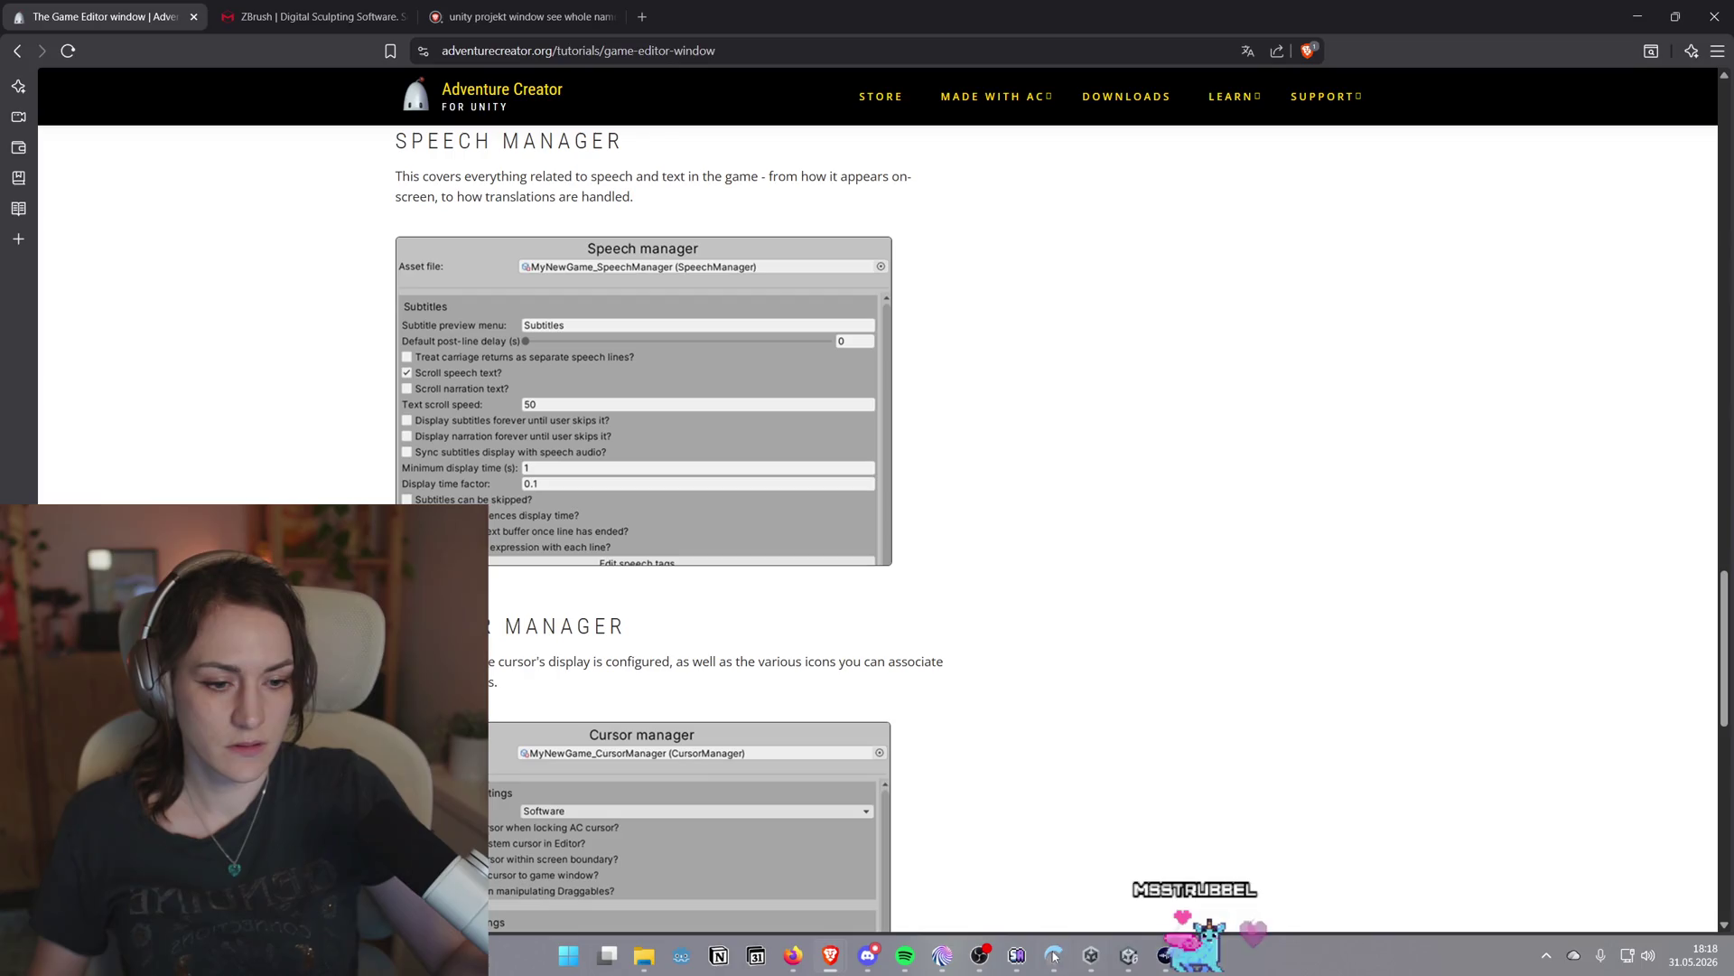
left_click(1128, 955)
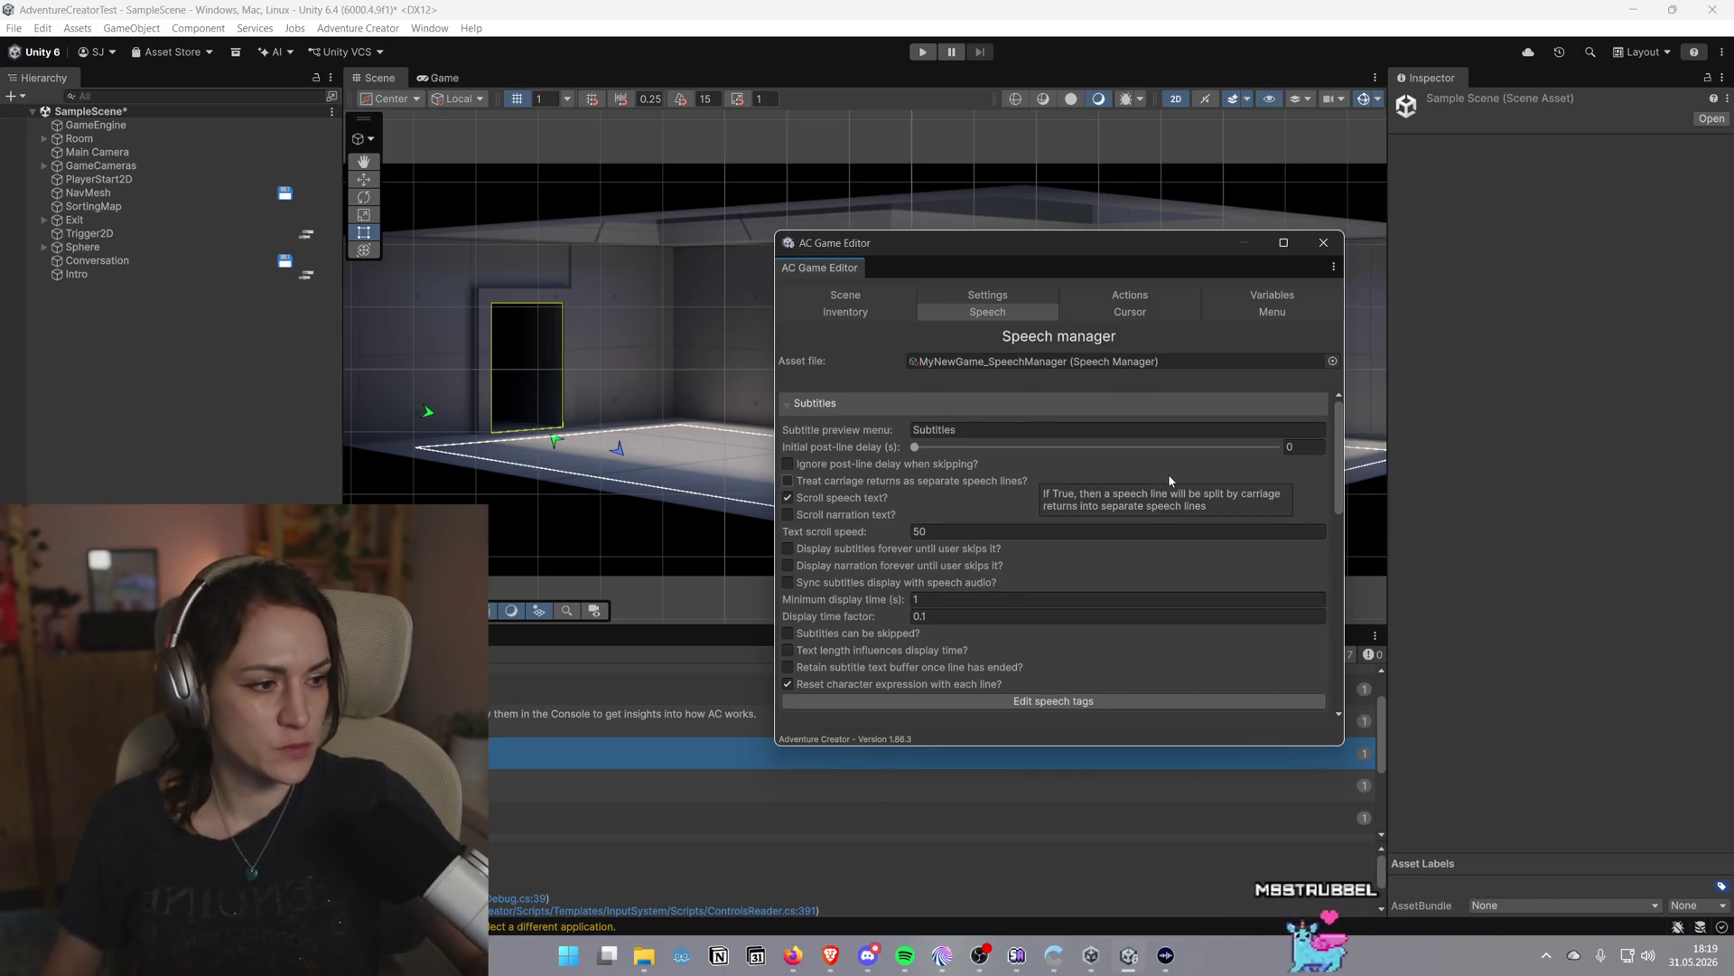
Tick 'Display subtitles forever until user skips it?', 'Sync subtitles display with speech audio?' and 'Subtitles can be skipped?'
mouse_move(1167, 487)
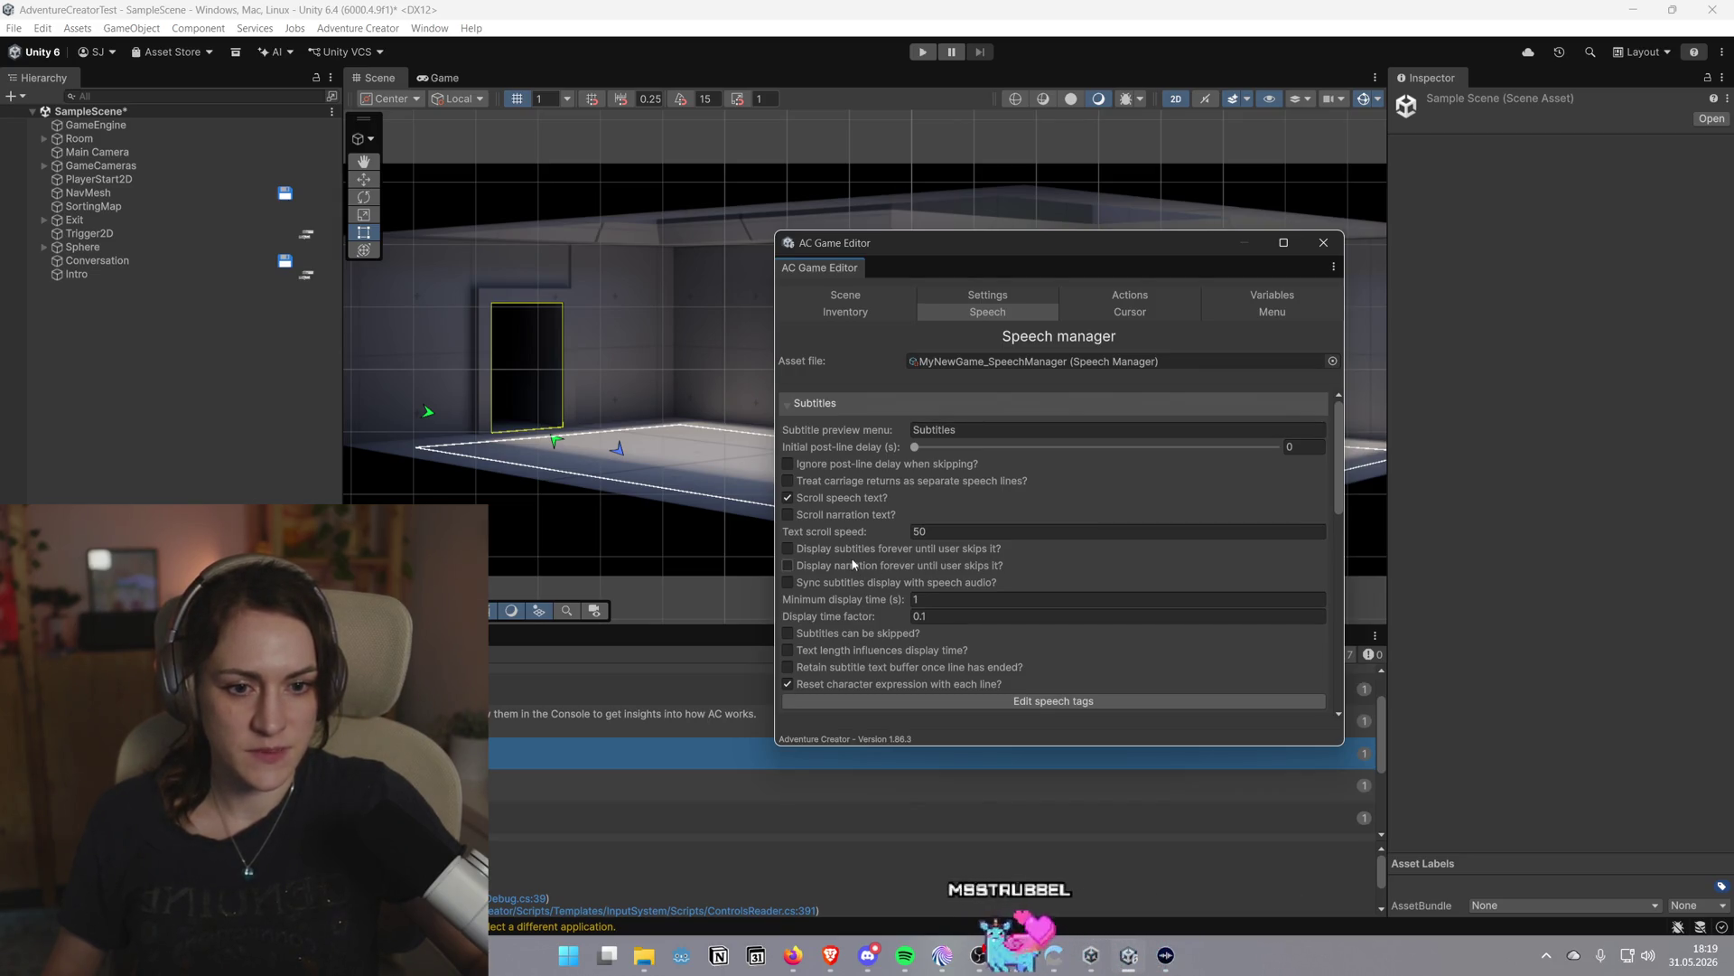
left_click(789, 550)
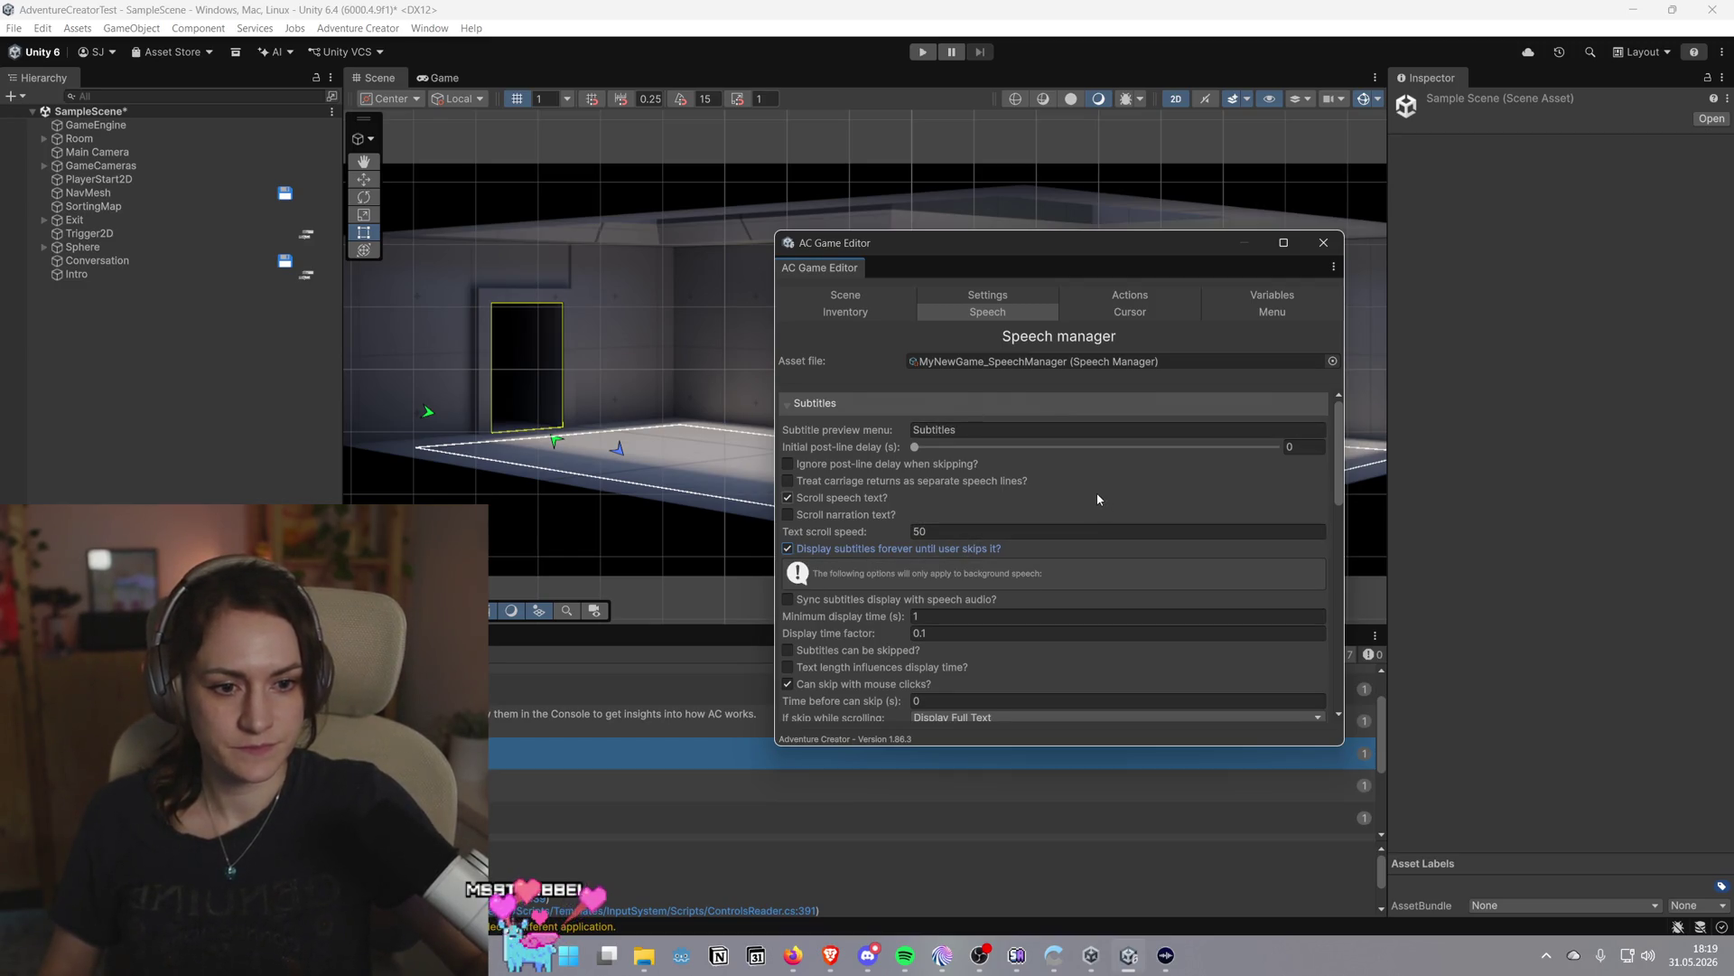
mouse_move(1096, 495)
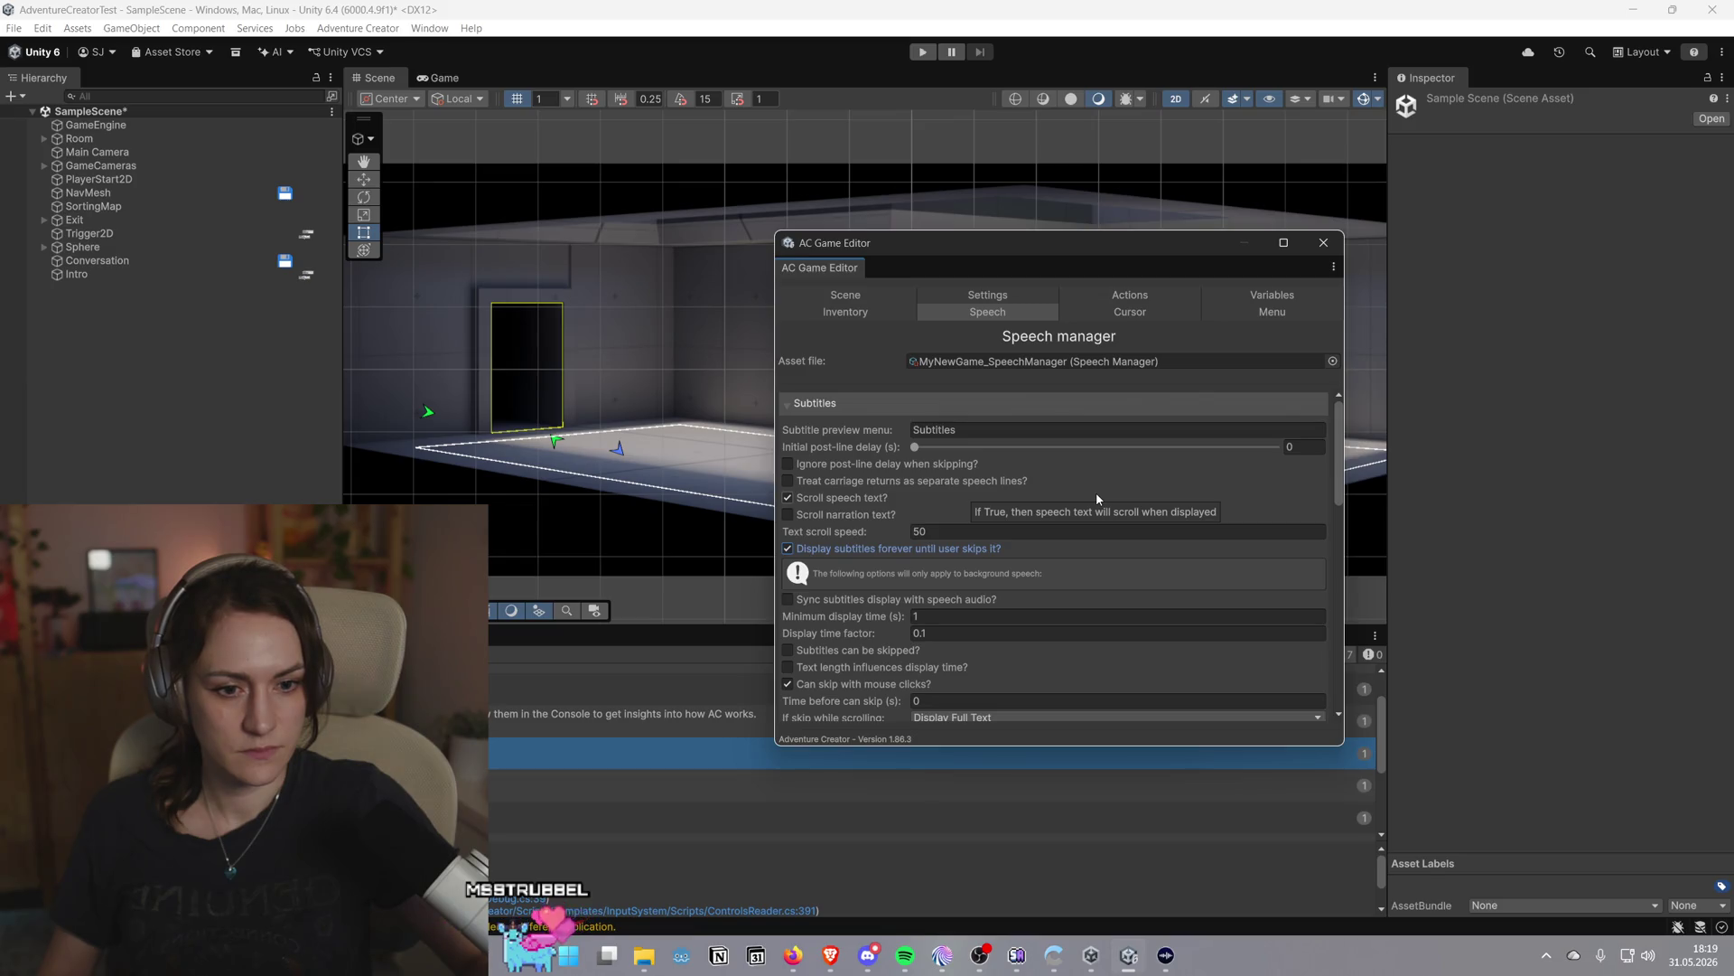
left_click(798, 600)
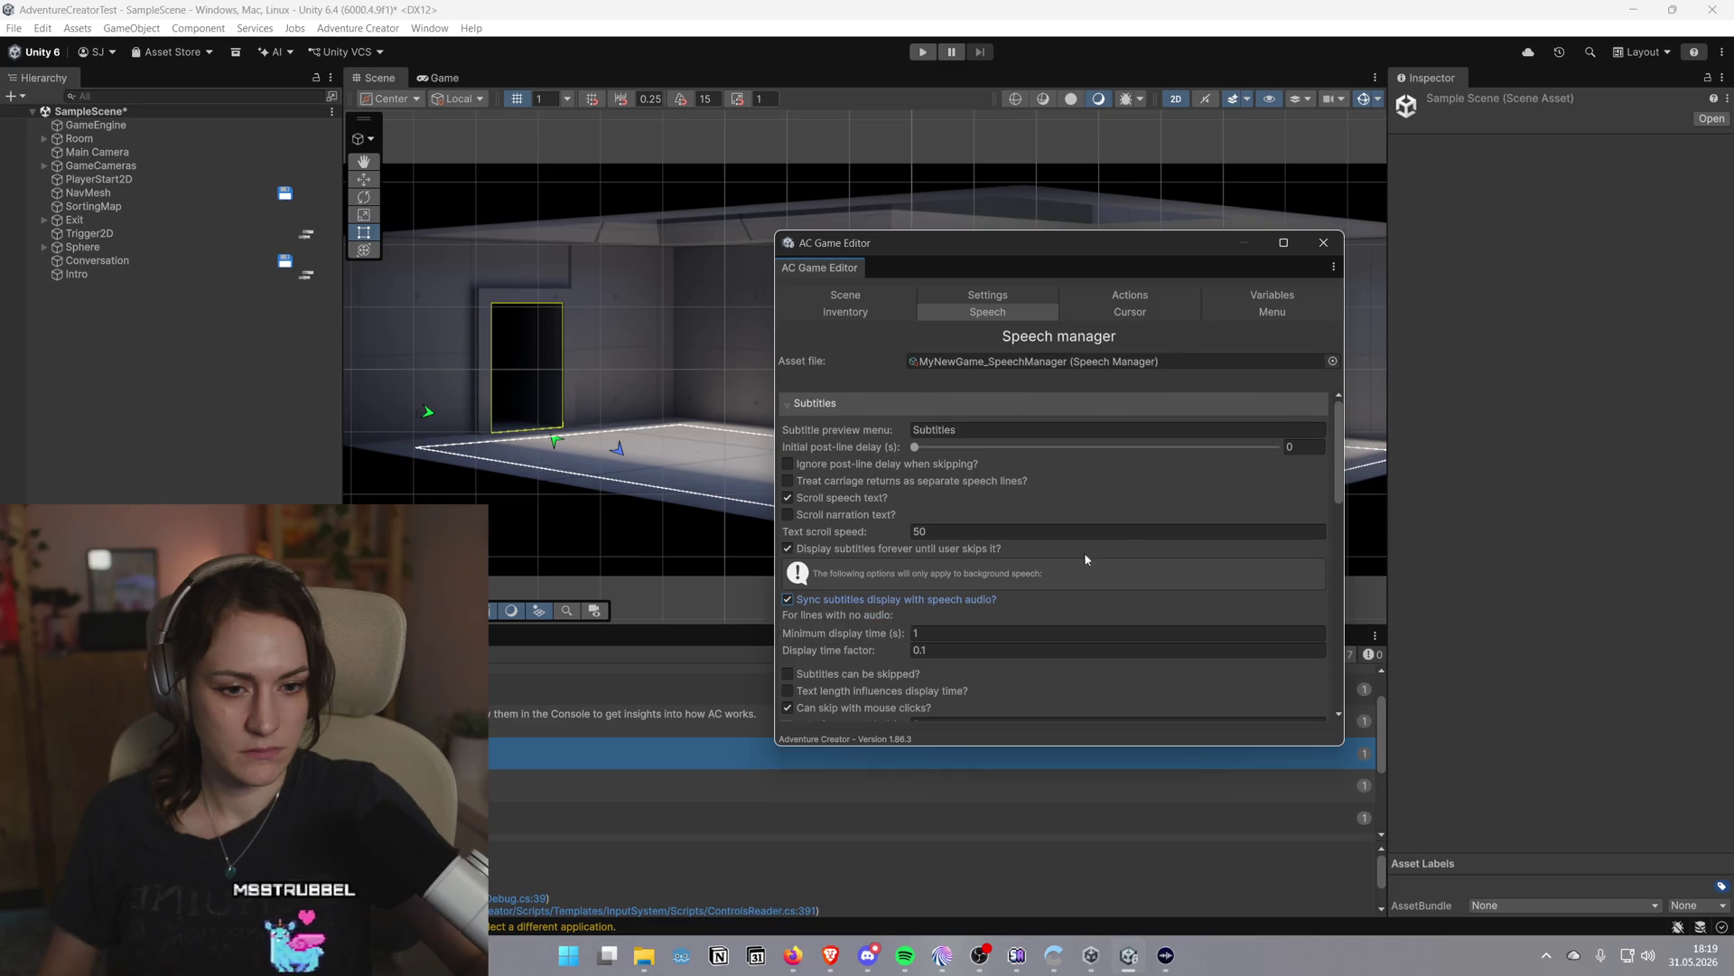
scroll(1126, 547, "down", 3)
left_click(1149, 573)
scroll(1152, 571, "down", 2)
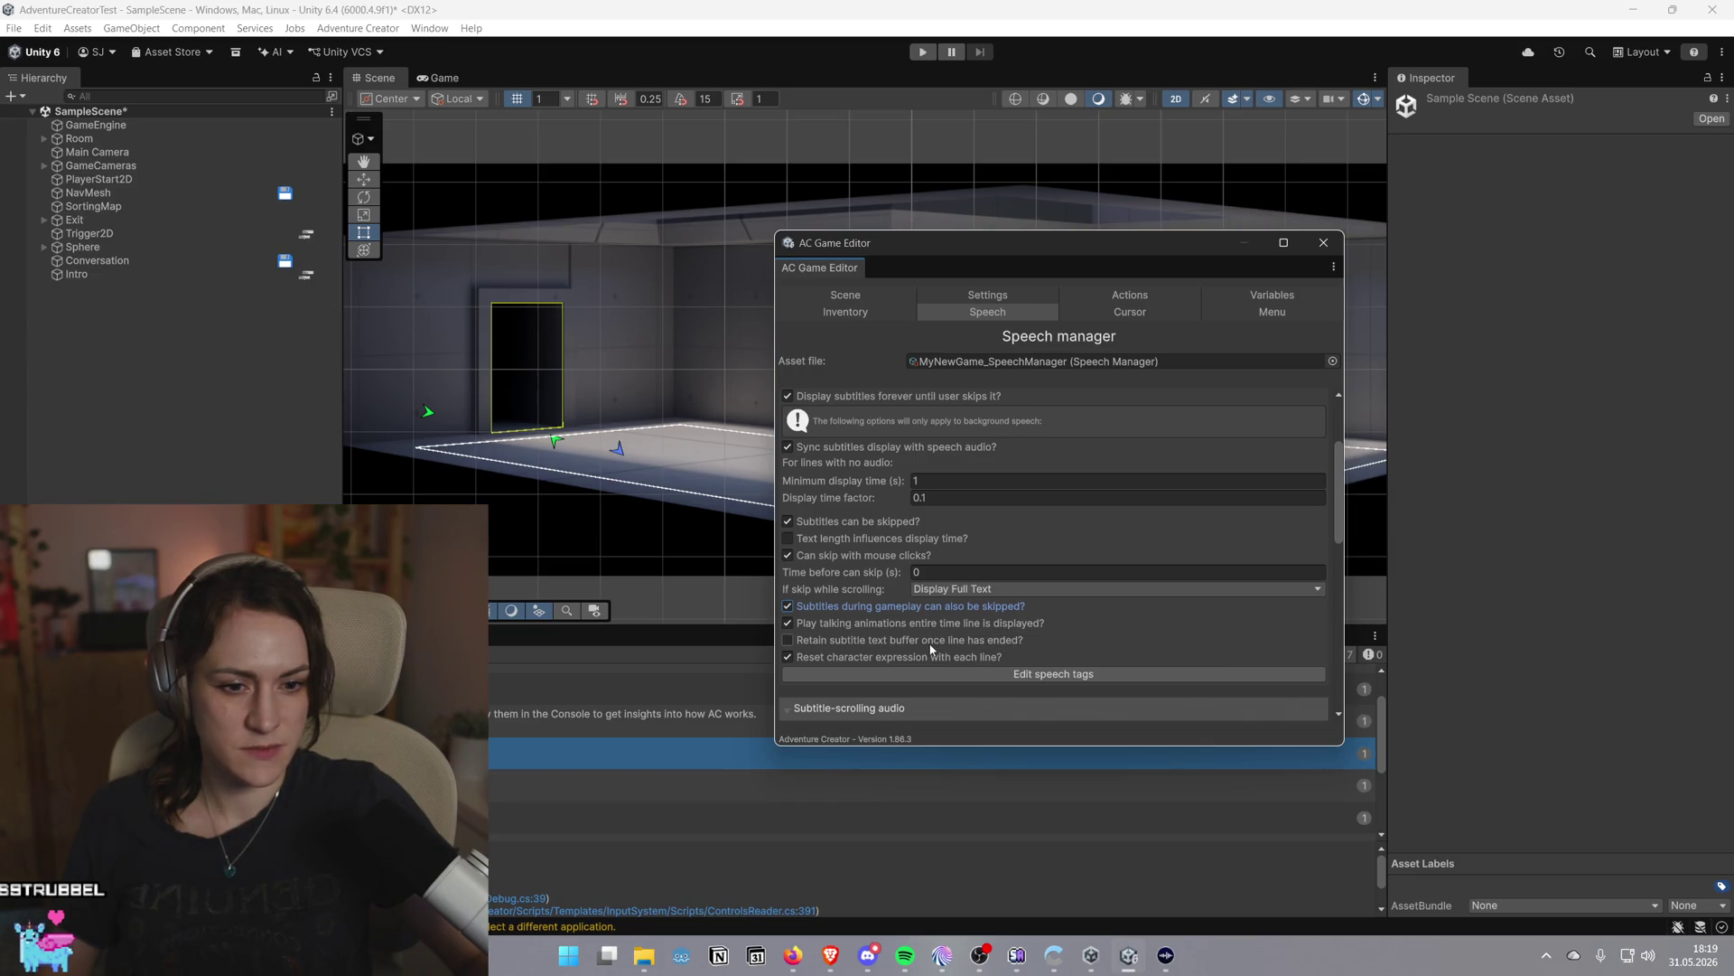
scroll(1281, 578, "down", 5)
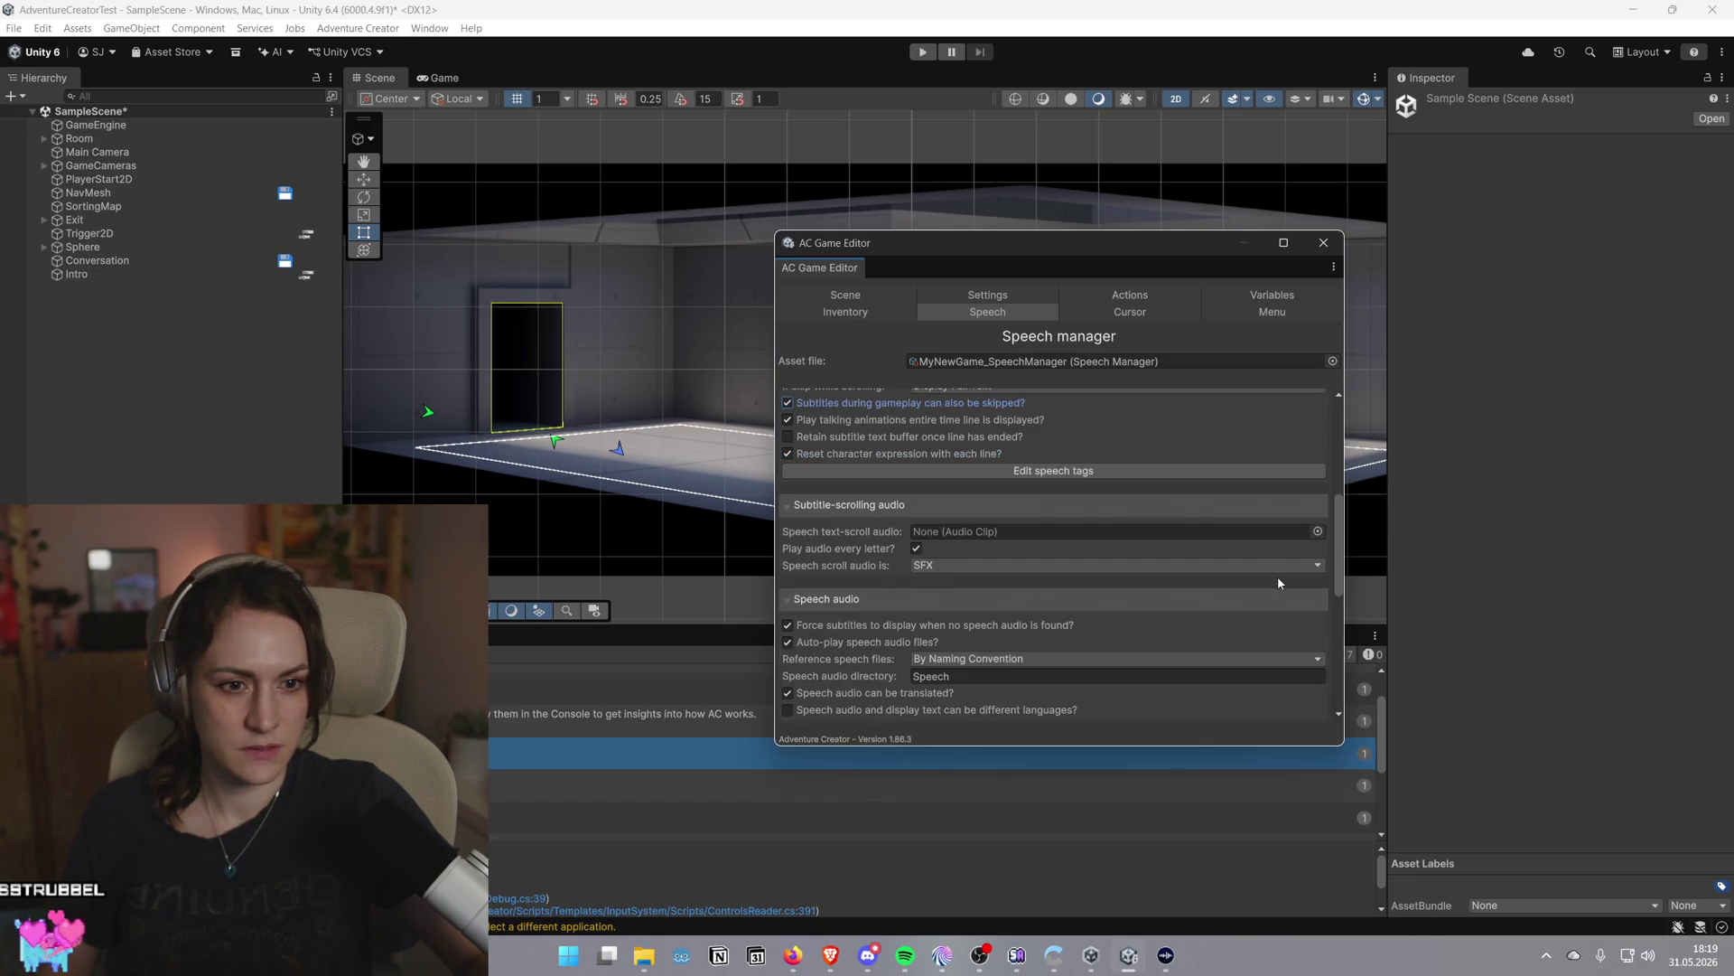
Tick 'Speech audio and display text can be different languages?' in the Speech manager
scroll(1279, 582, "down", 3)
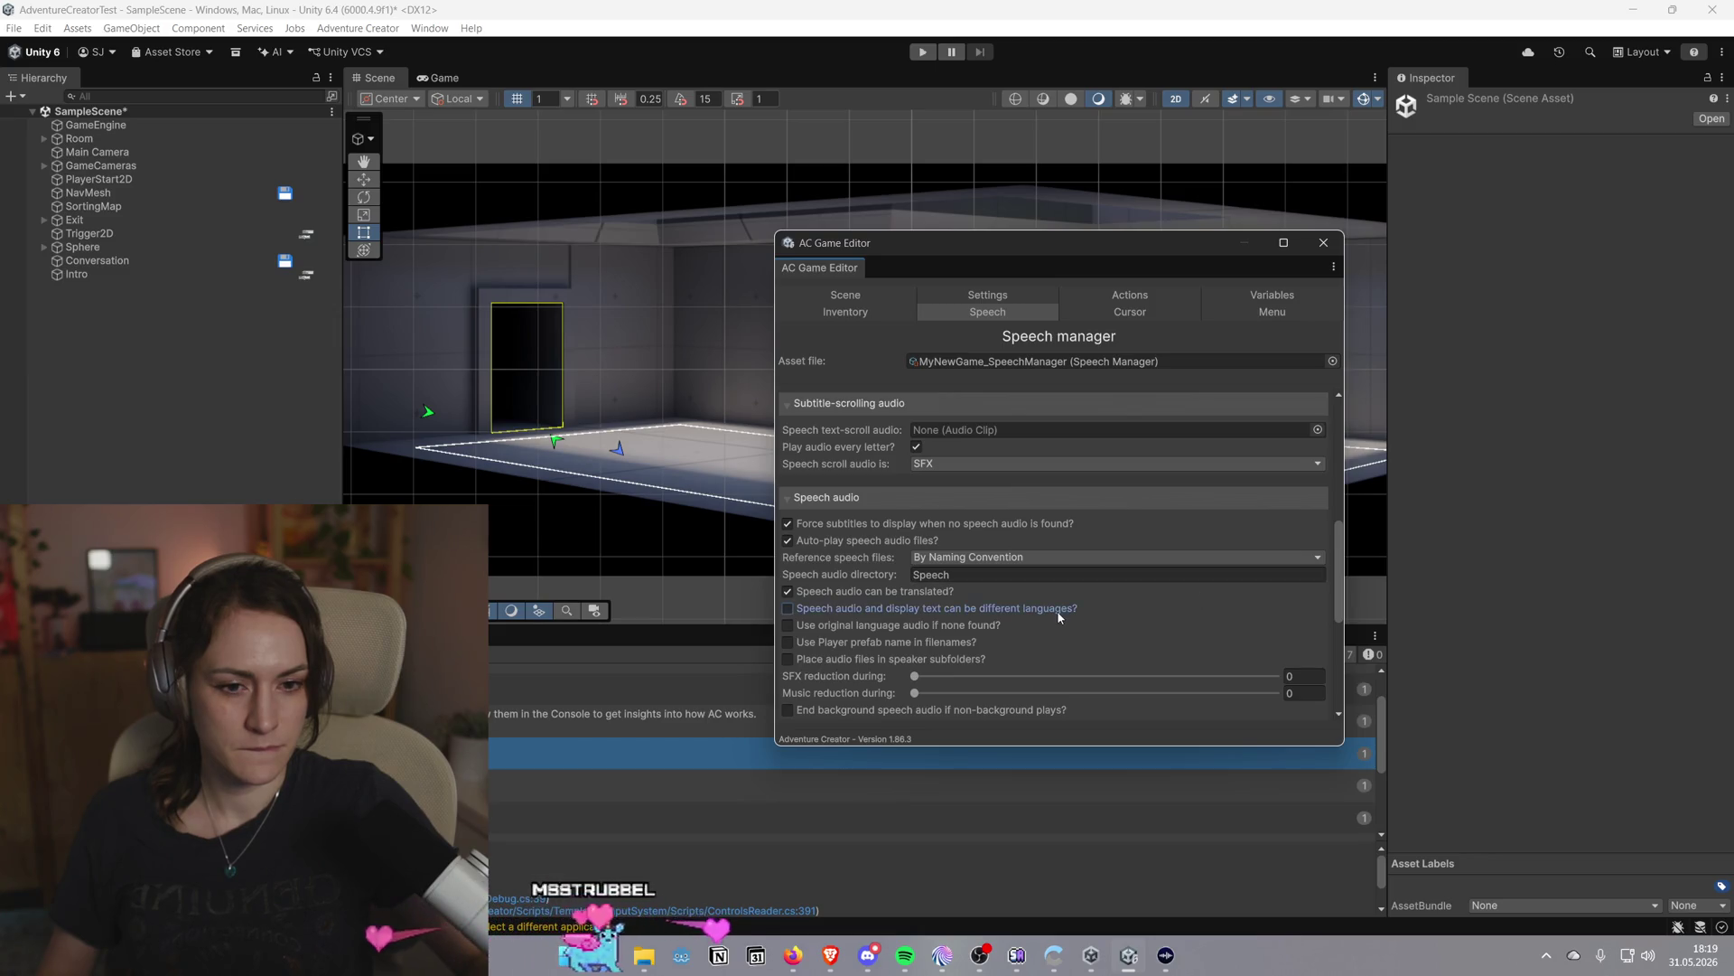
left_click(1029, 613)
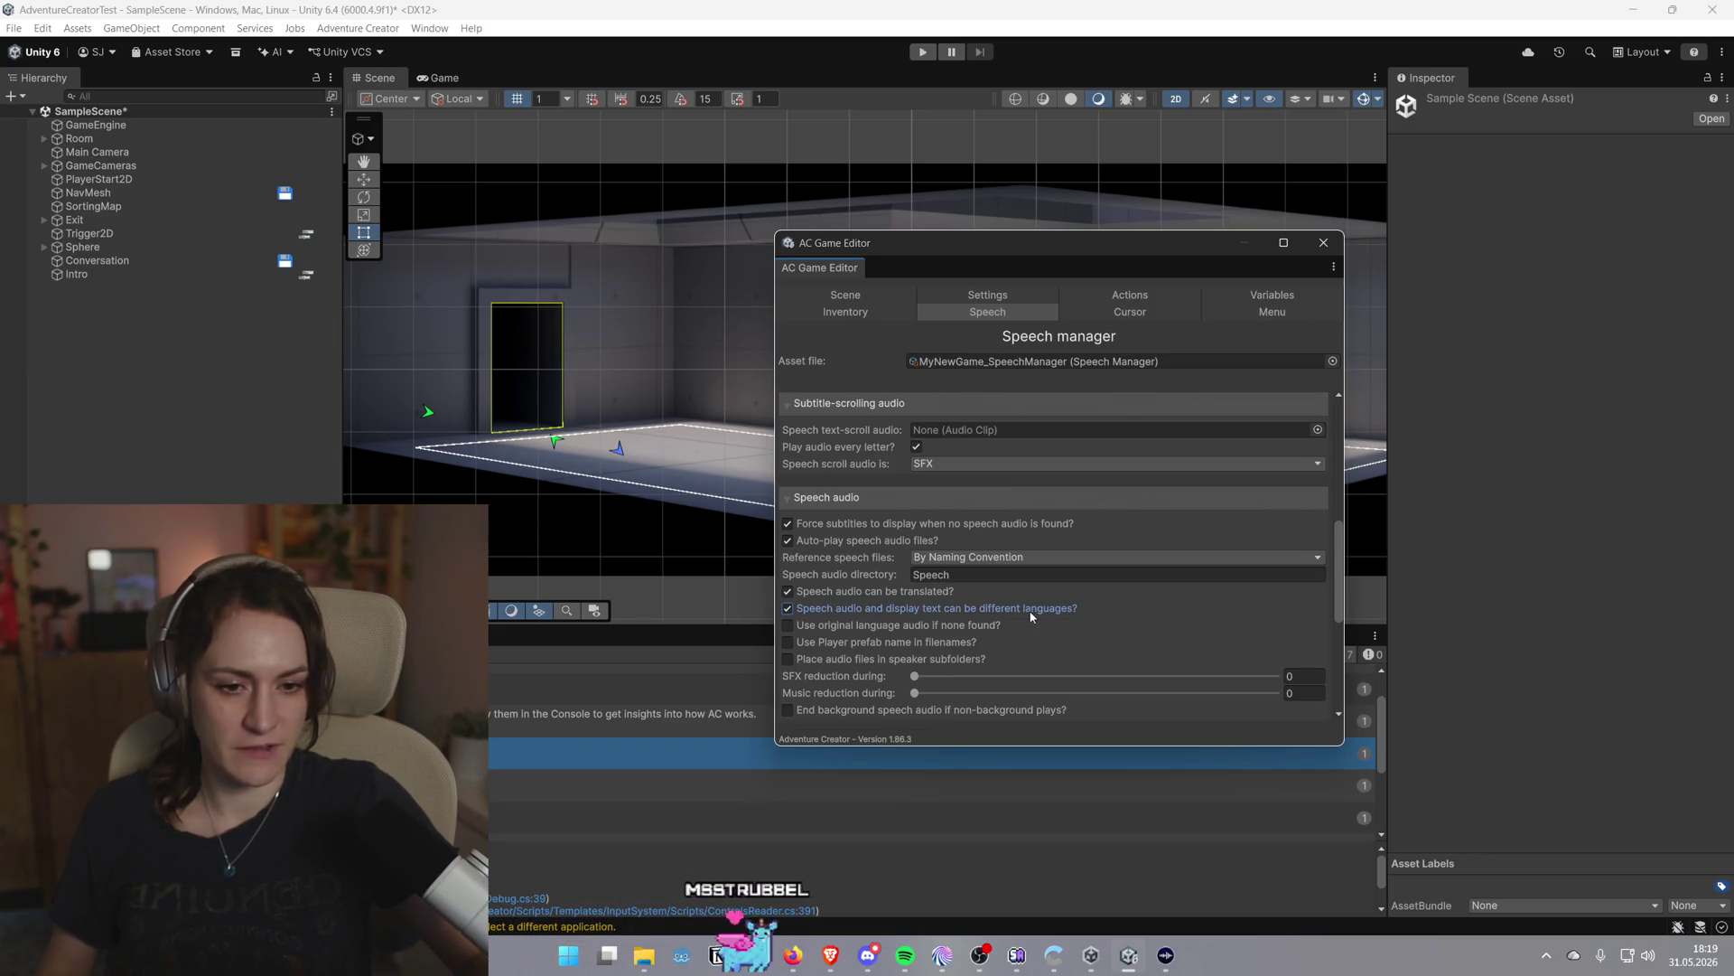
mouse_move(843, 618)
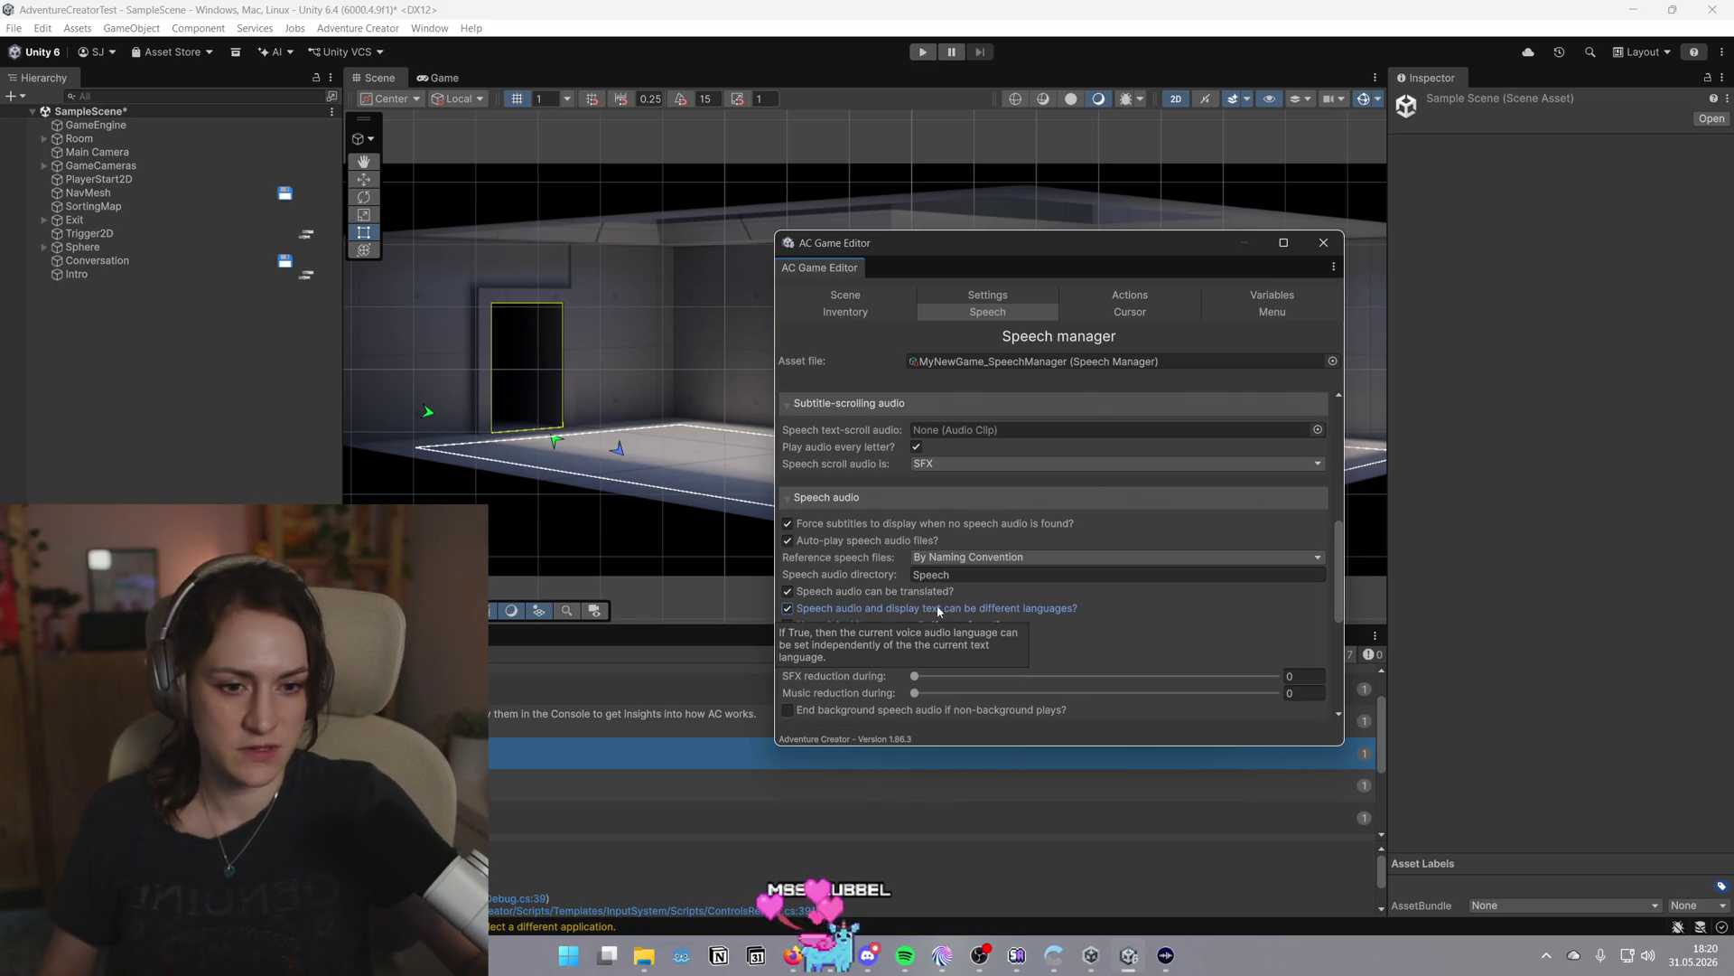
mouse_move(1076, 596)
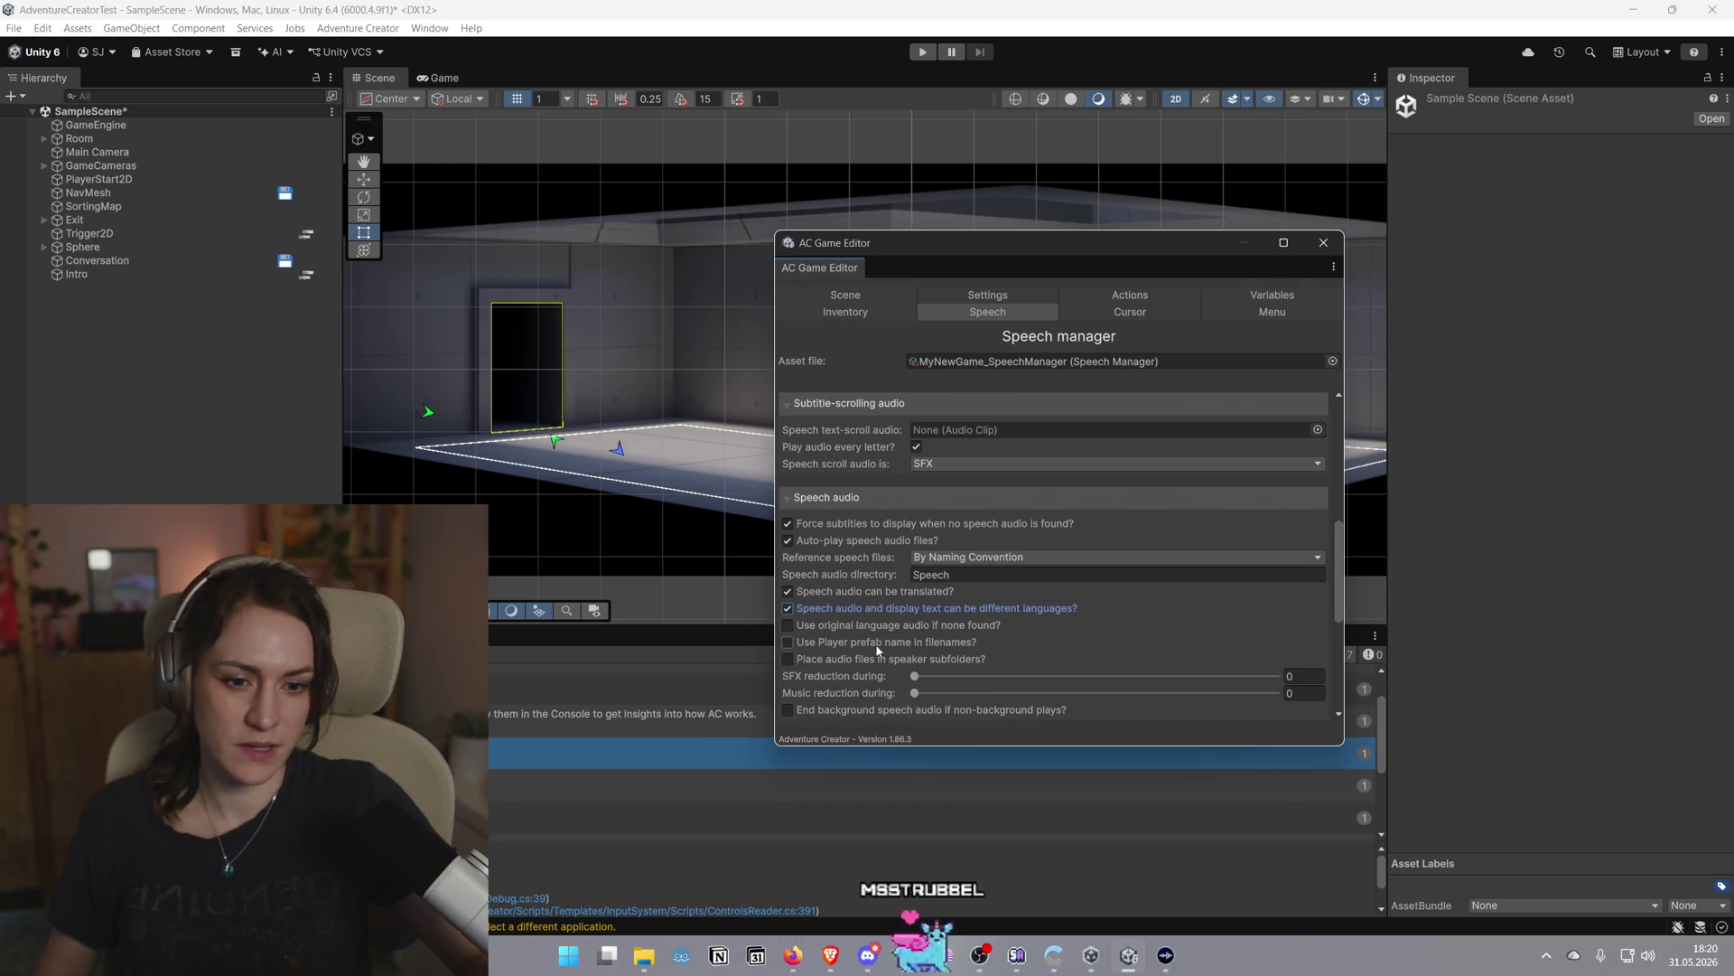
scroll(1140, 610, "down", 4)
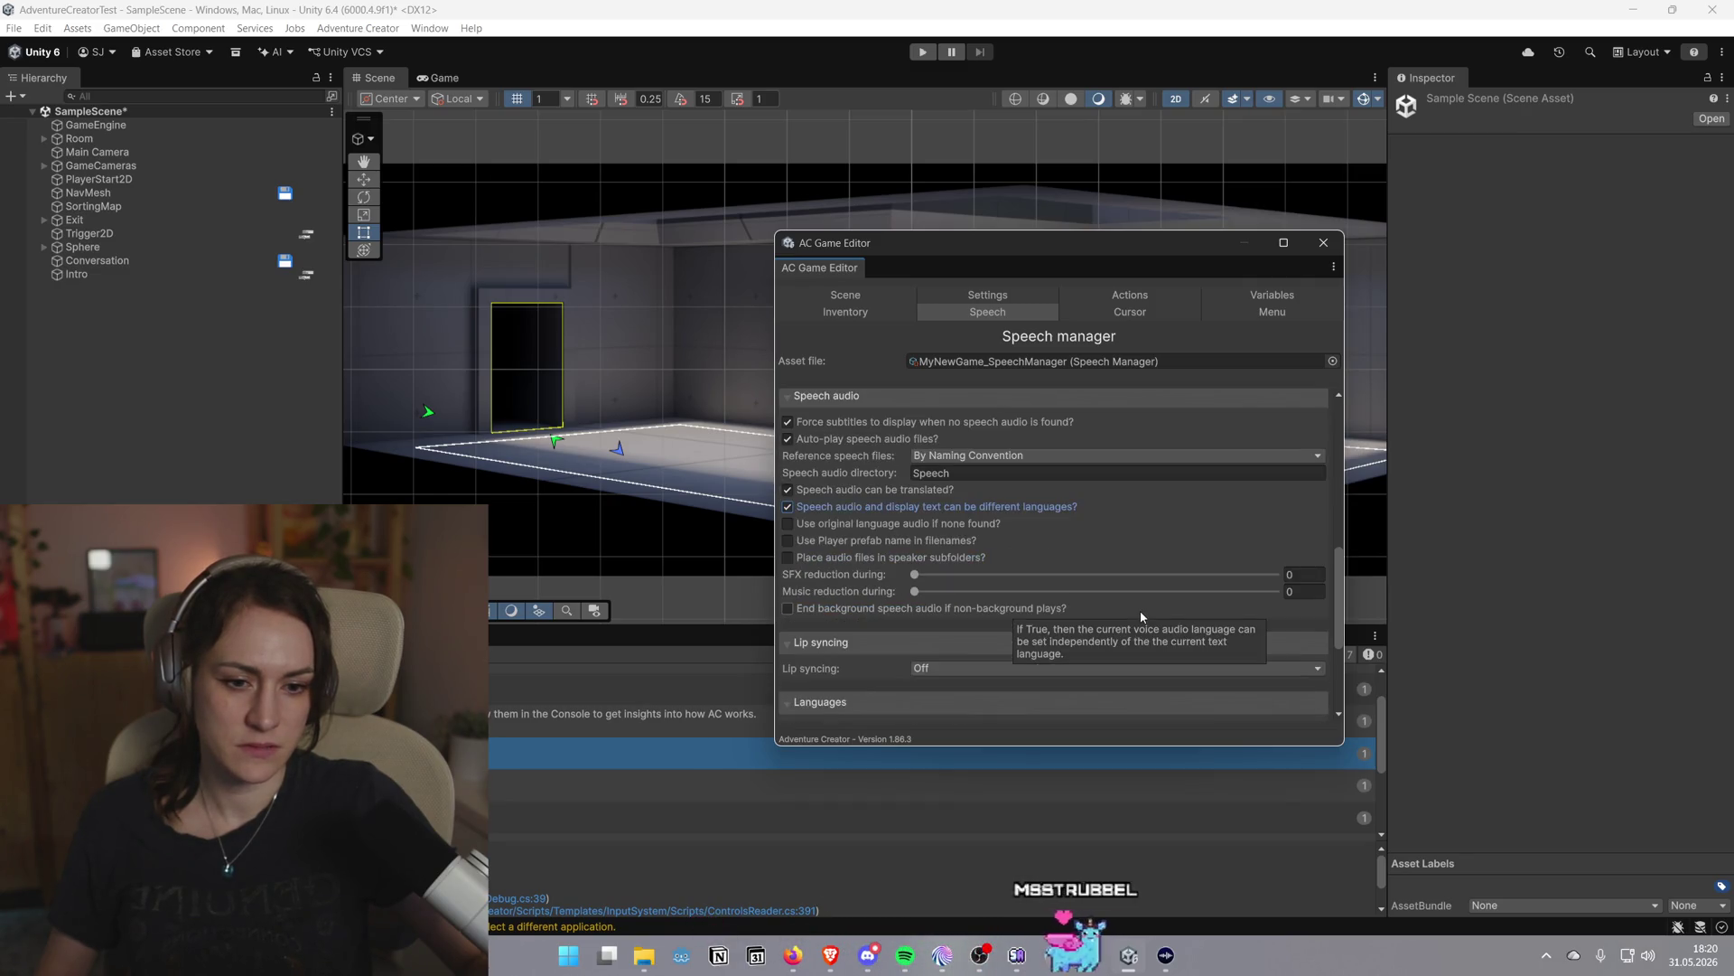
scroll(1140, 609, "down", 3)
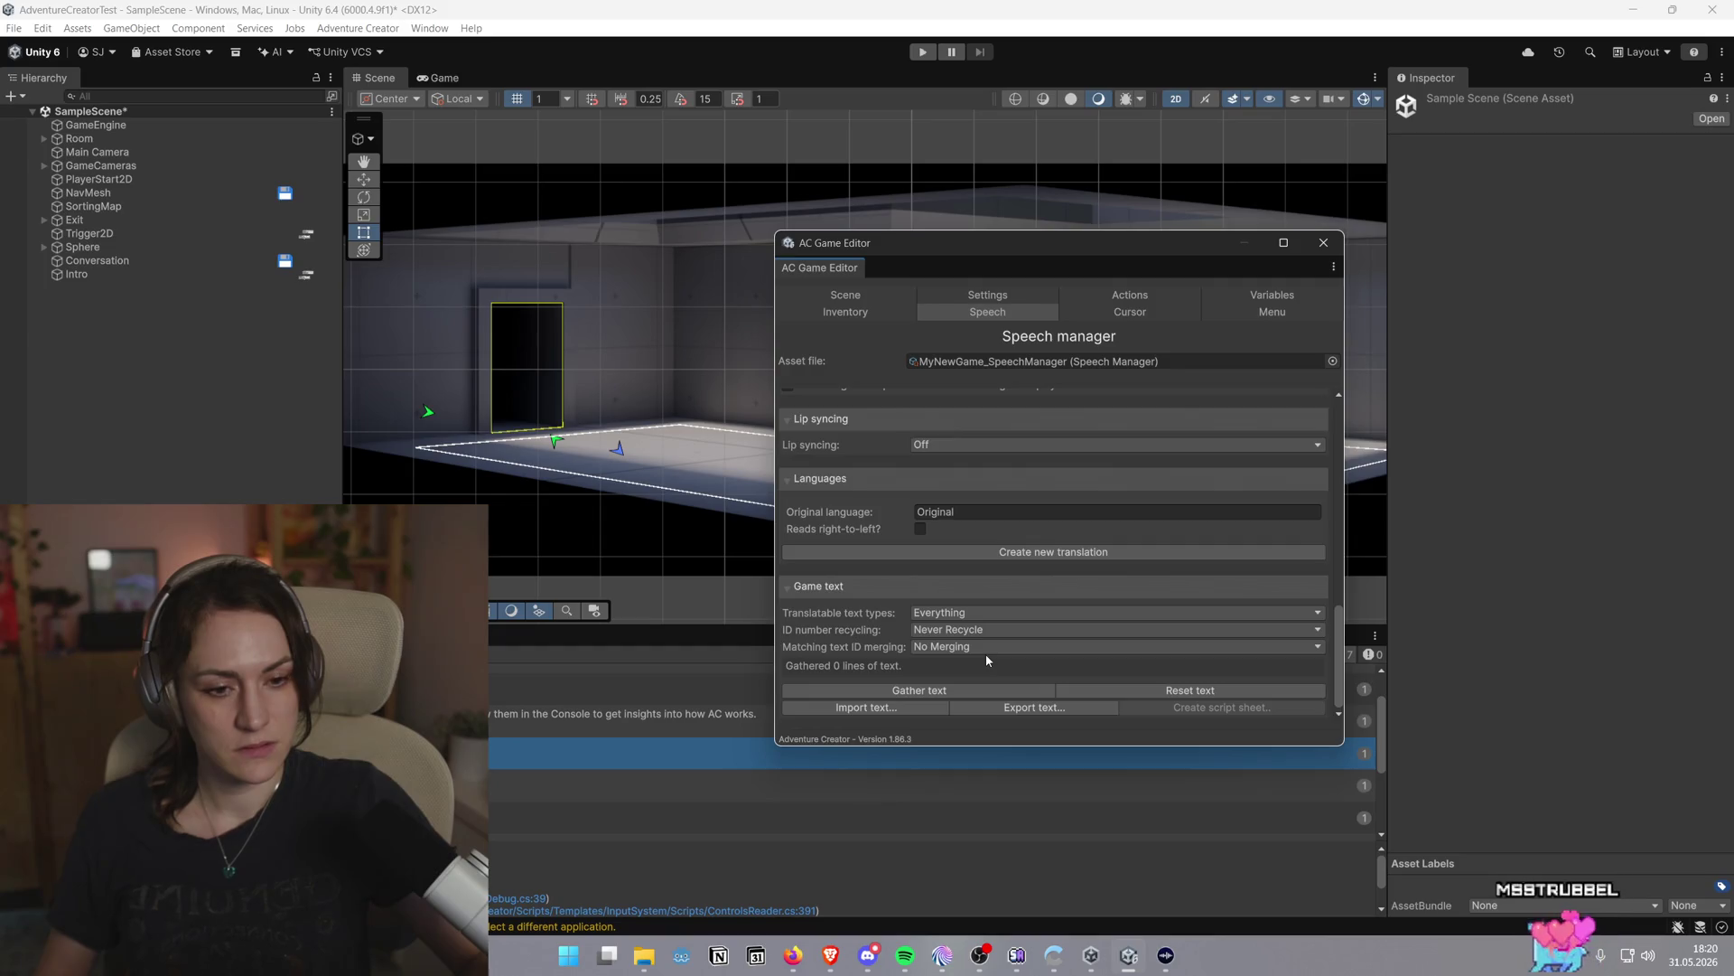
scroll(984, 653, "up", 5)
scroll(1065, 703, "up", 2)
Bring the Adventure Creator docs page forward and scroll to the Cursor manager section
mouse_move(830, 954)
left_click(921, 871)
scroll(1007, 706, "down", 2)
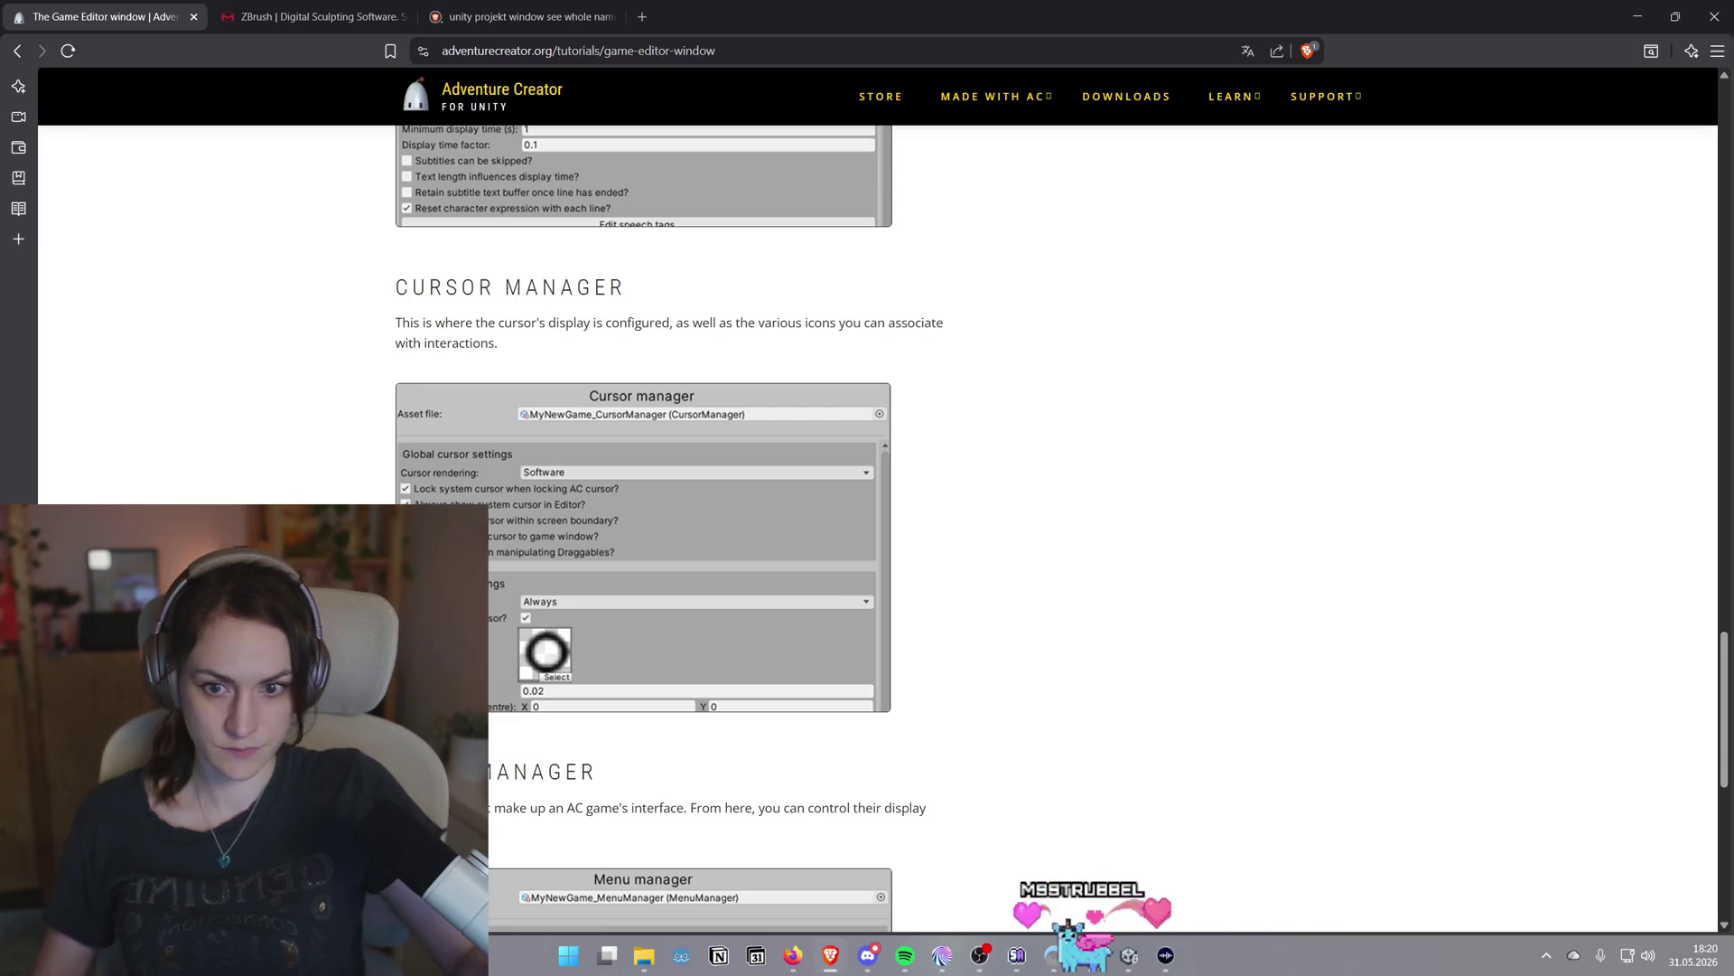
Read the Menu manager docs, then show the Cursor manager linked to MyNewGame_CursorManager in Unity
scroll(669, 529, "down", 5)
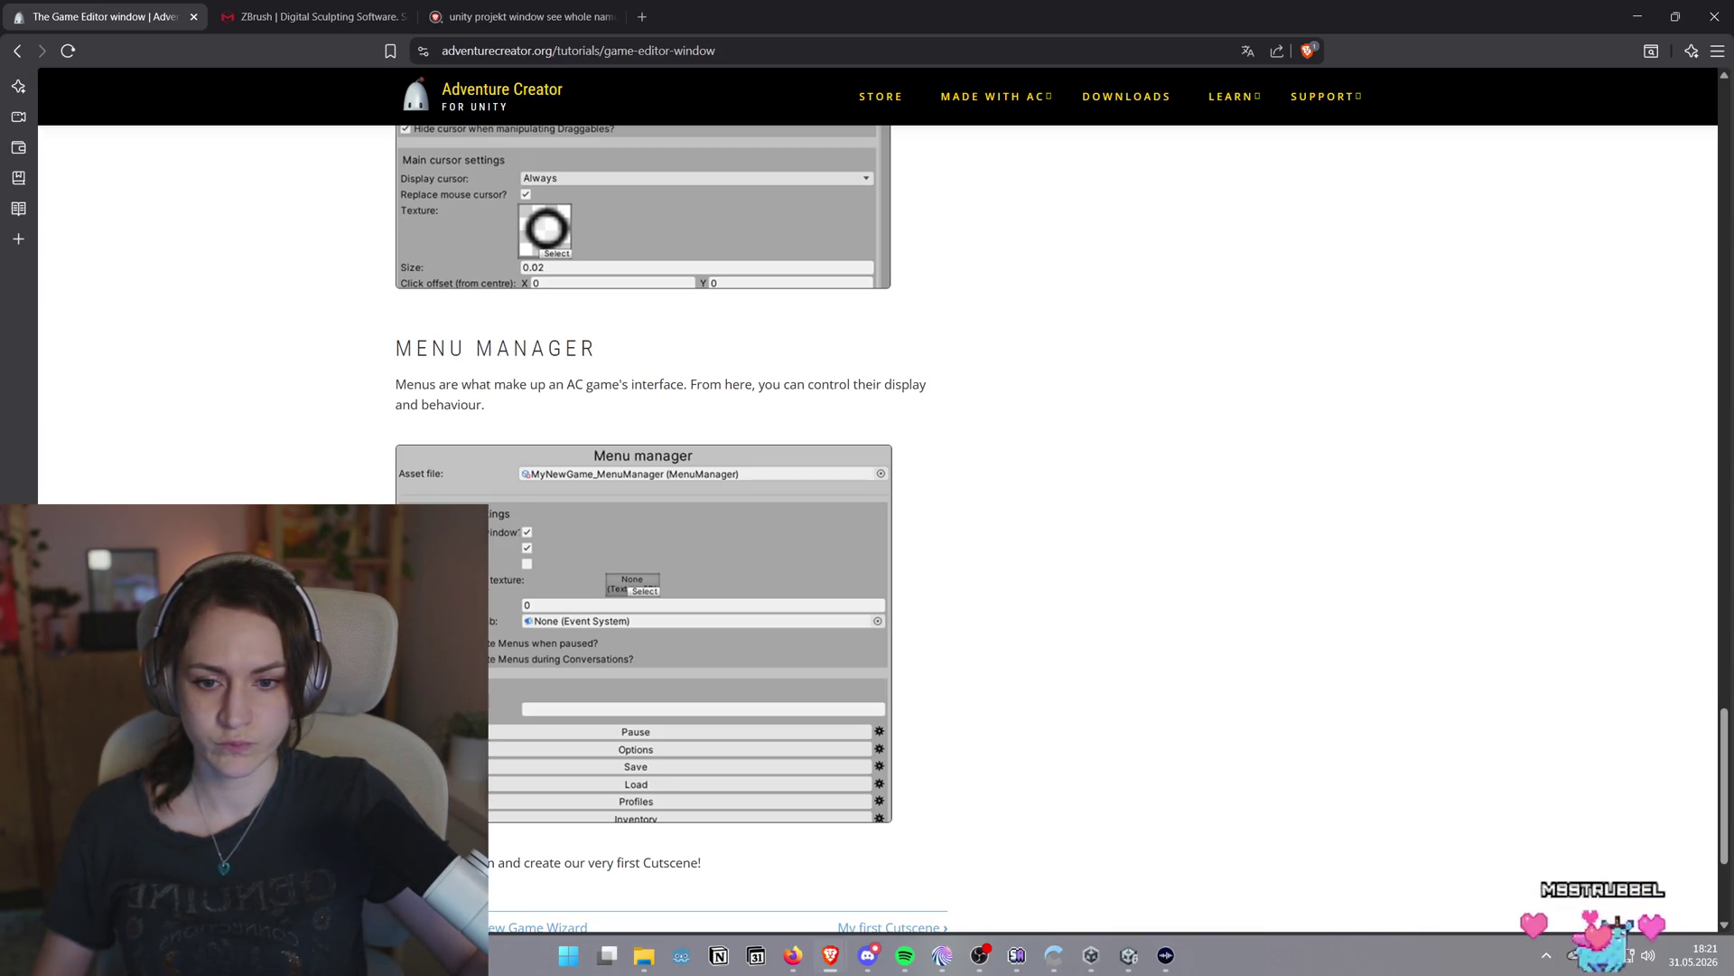
left_click(1128, 955)
left_click(1129, 312)
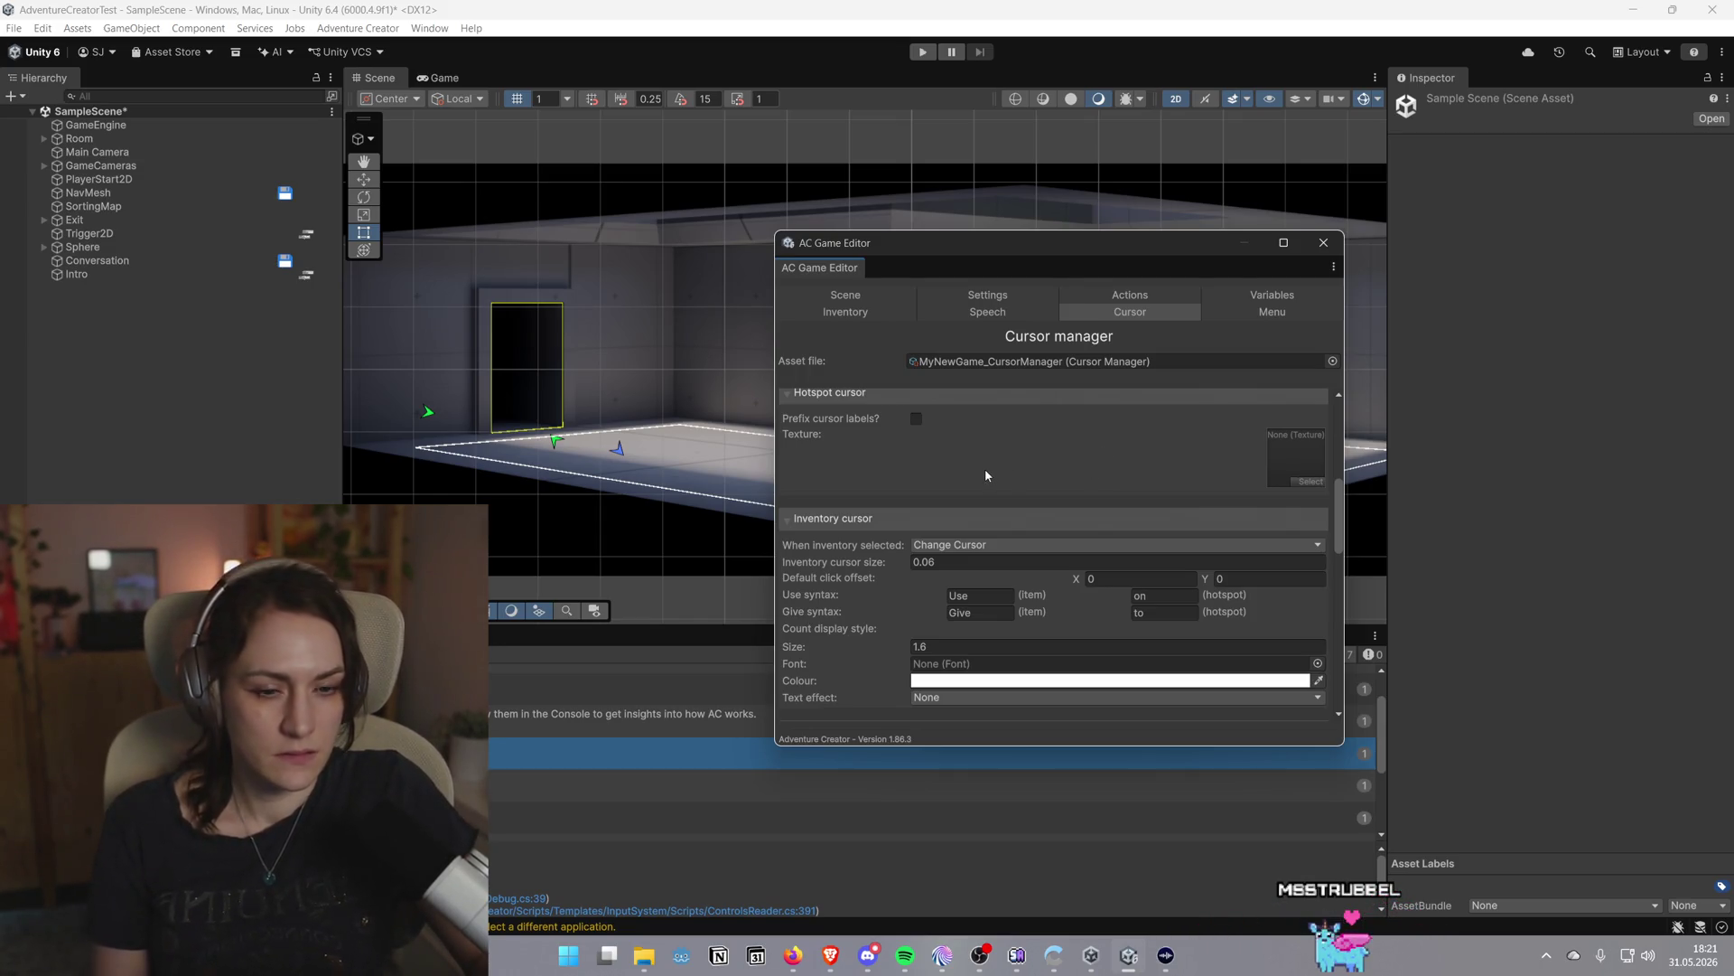
Check the inventory-selected and cursor rendering options, keeping Change Cursor and Software rendering
scroll(985, 475, "down", 2)
left_click(984, 495)
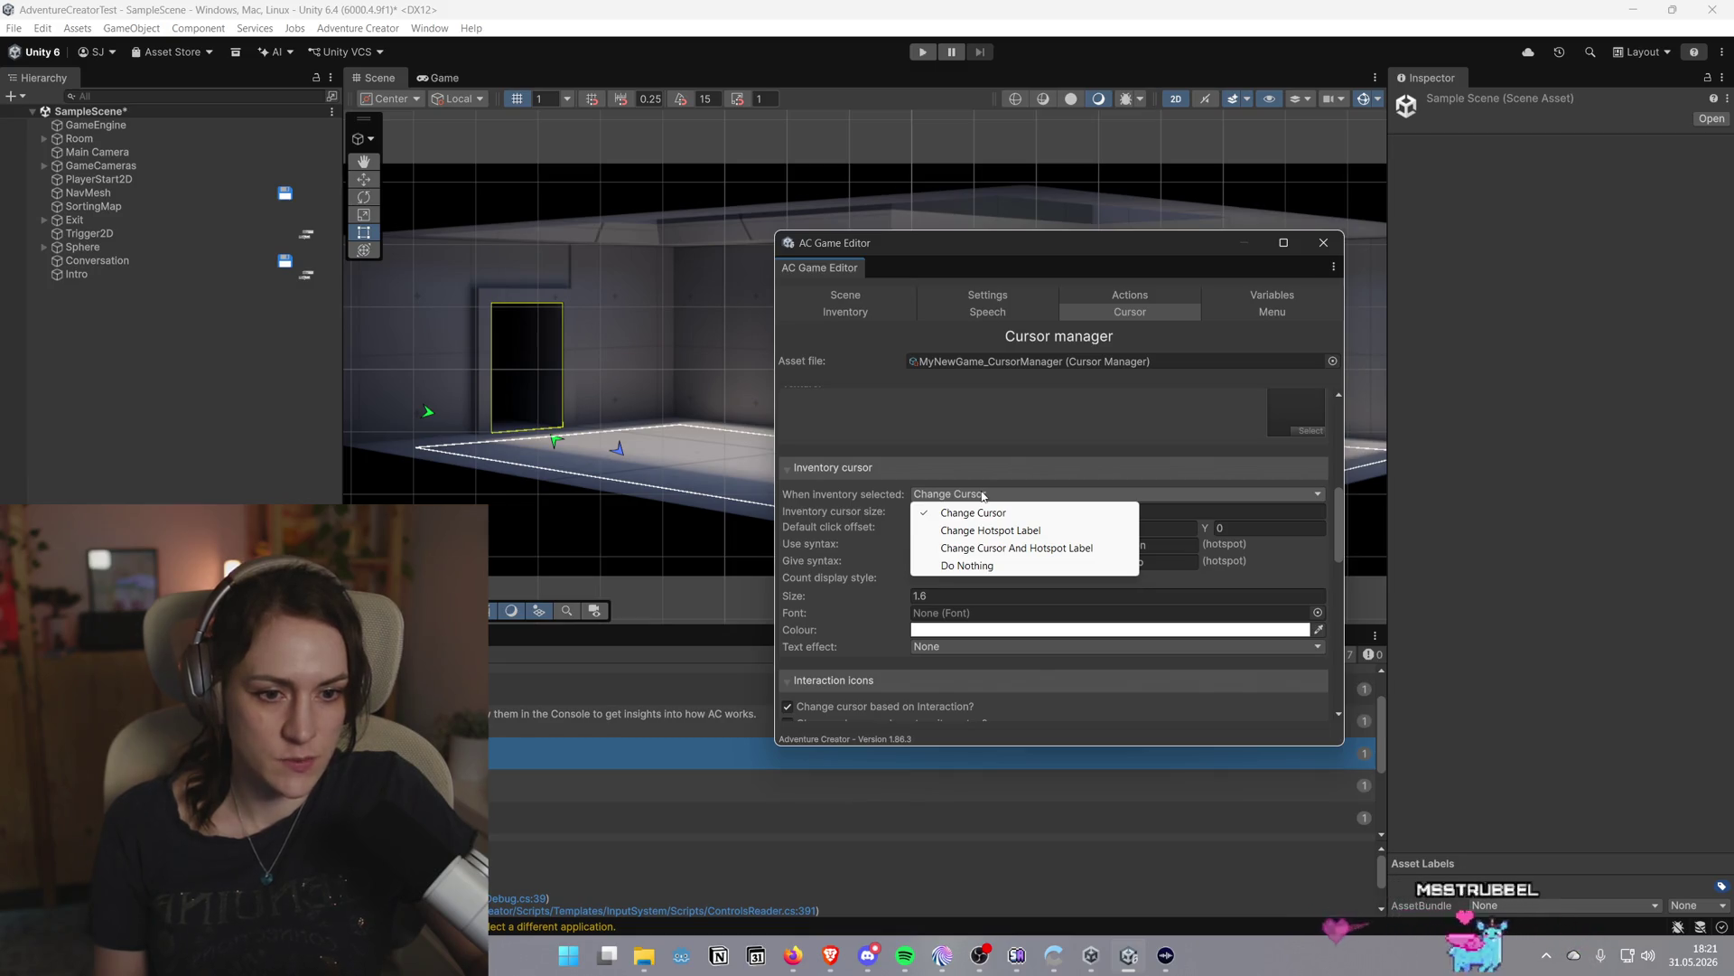
left_click(939, 451)
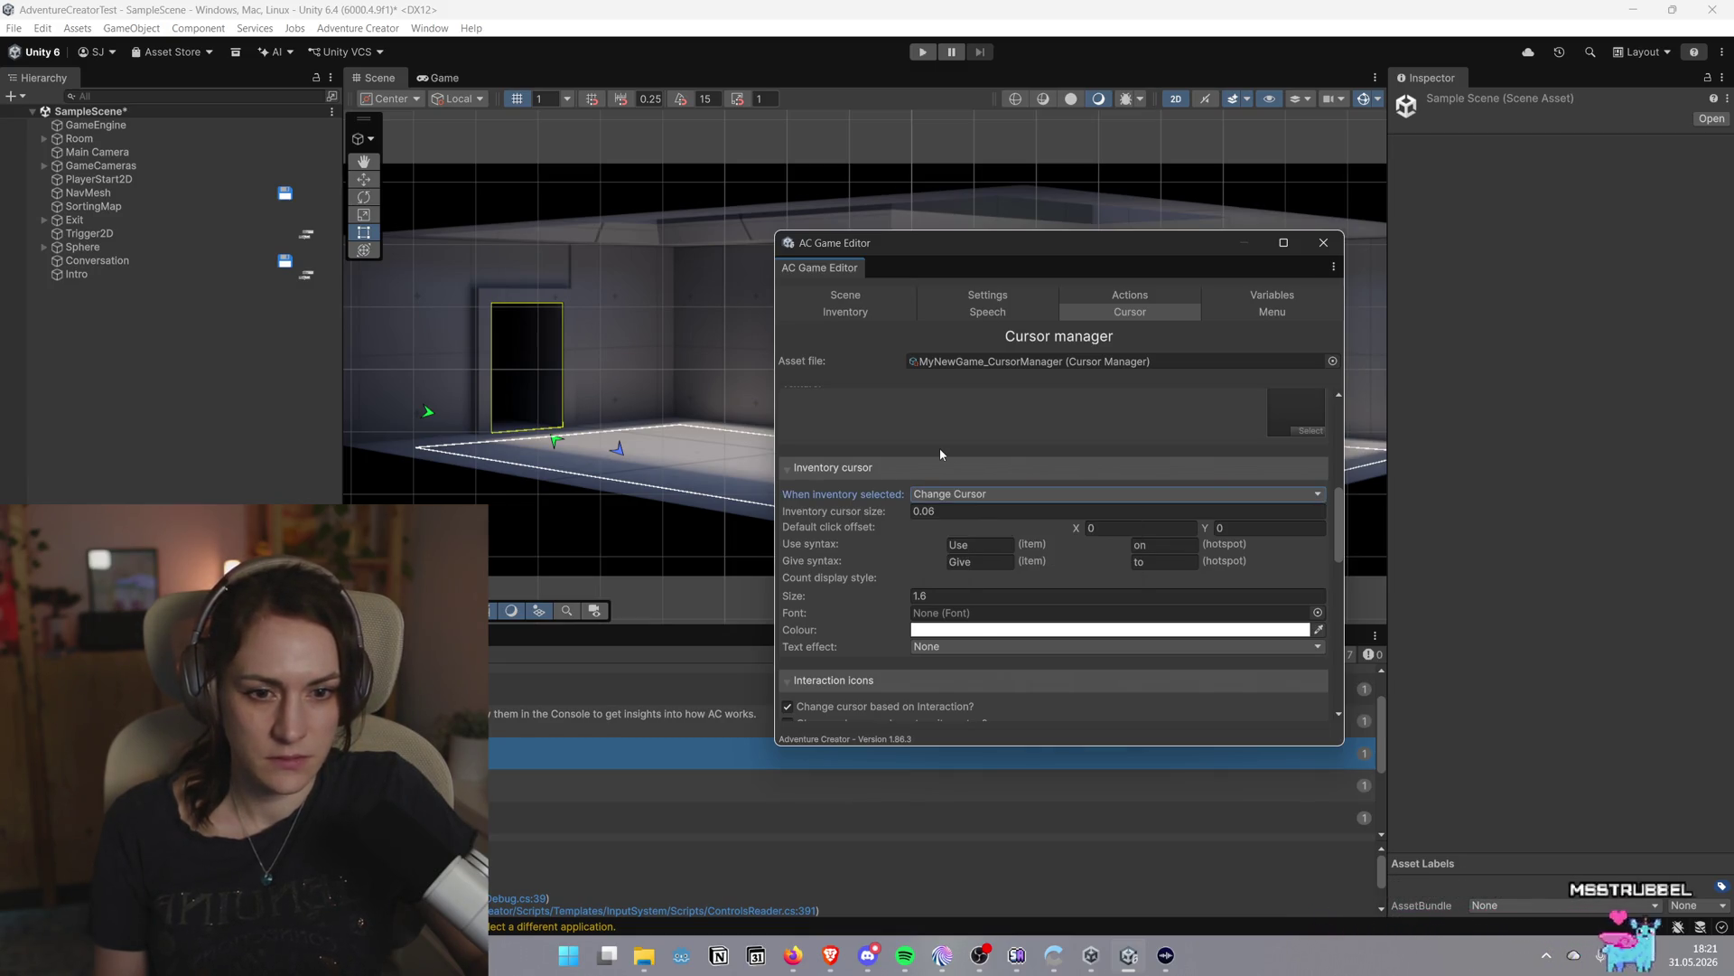
scroll(939, 447, "down", 3)
scroll(940, 447, "up", 6)
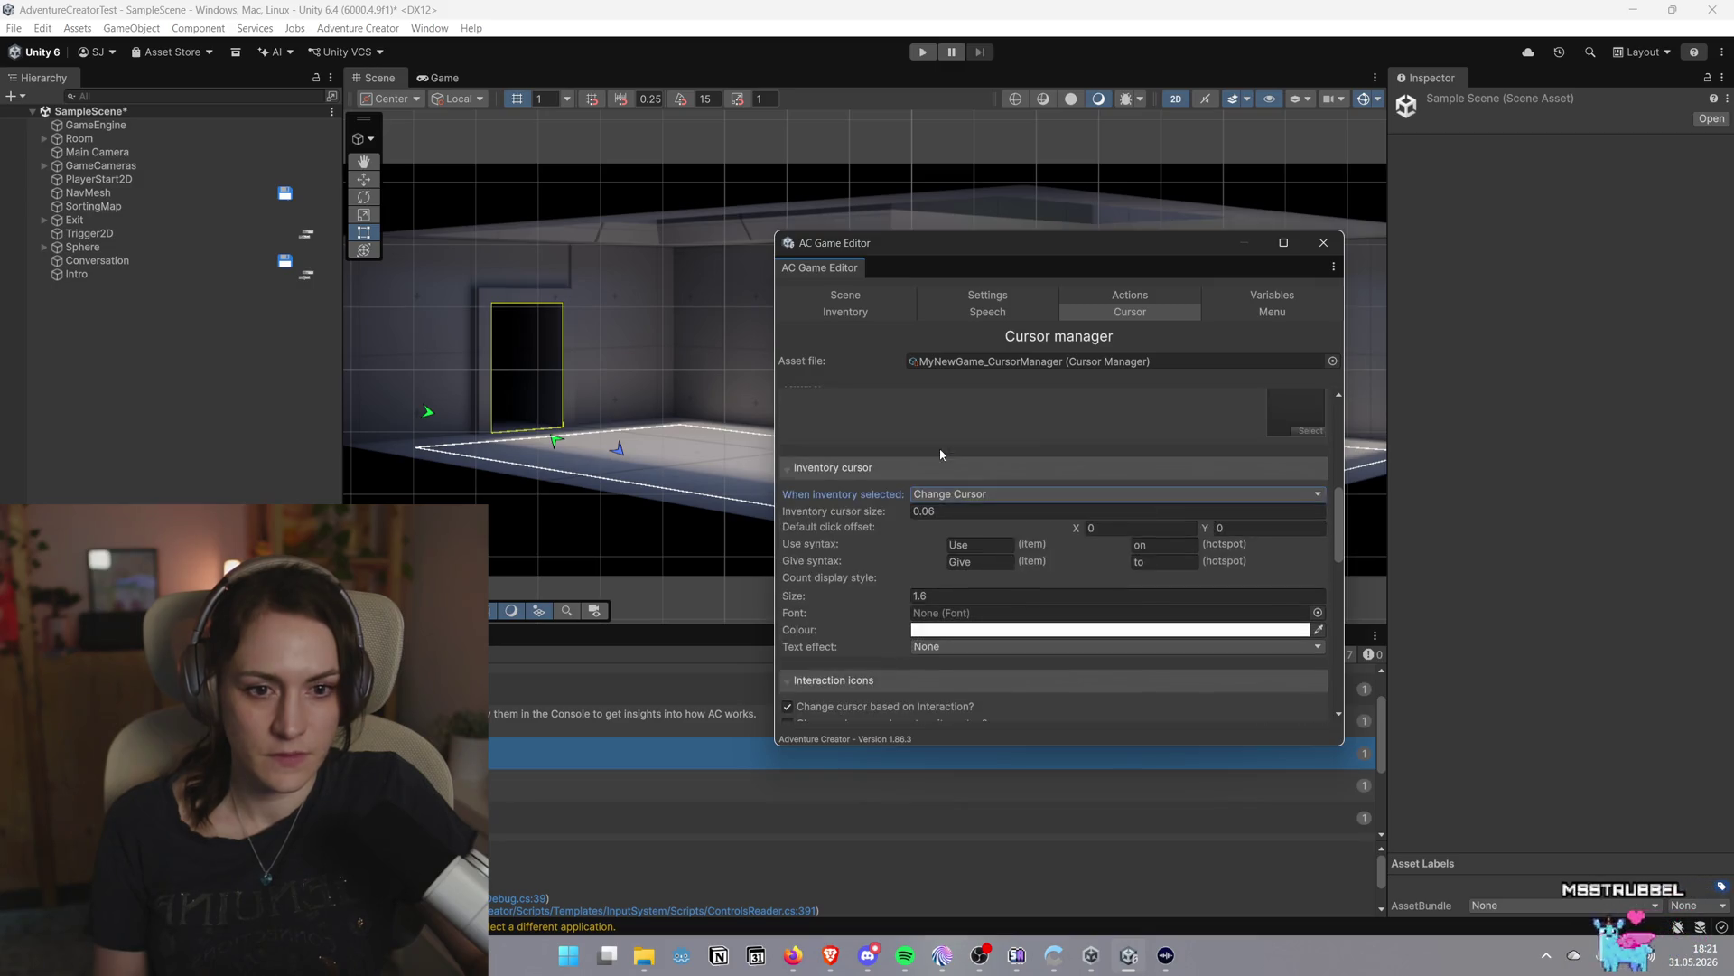
scroll(946, 466, "up", 5)
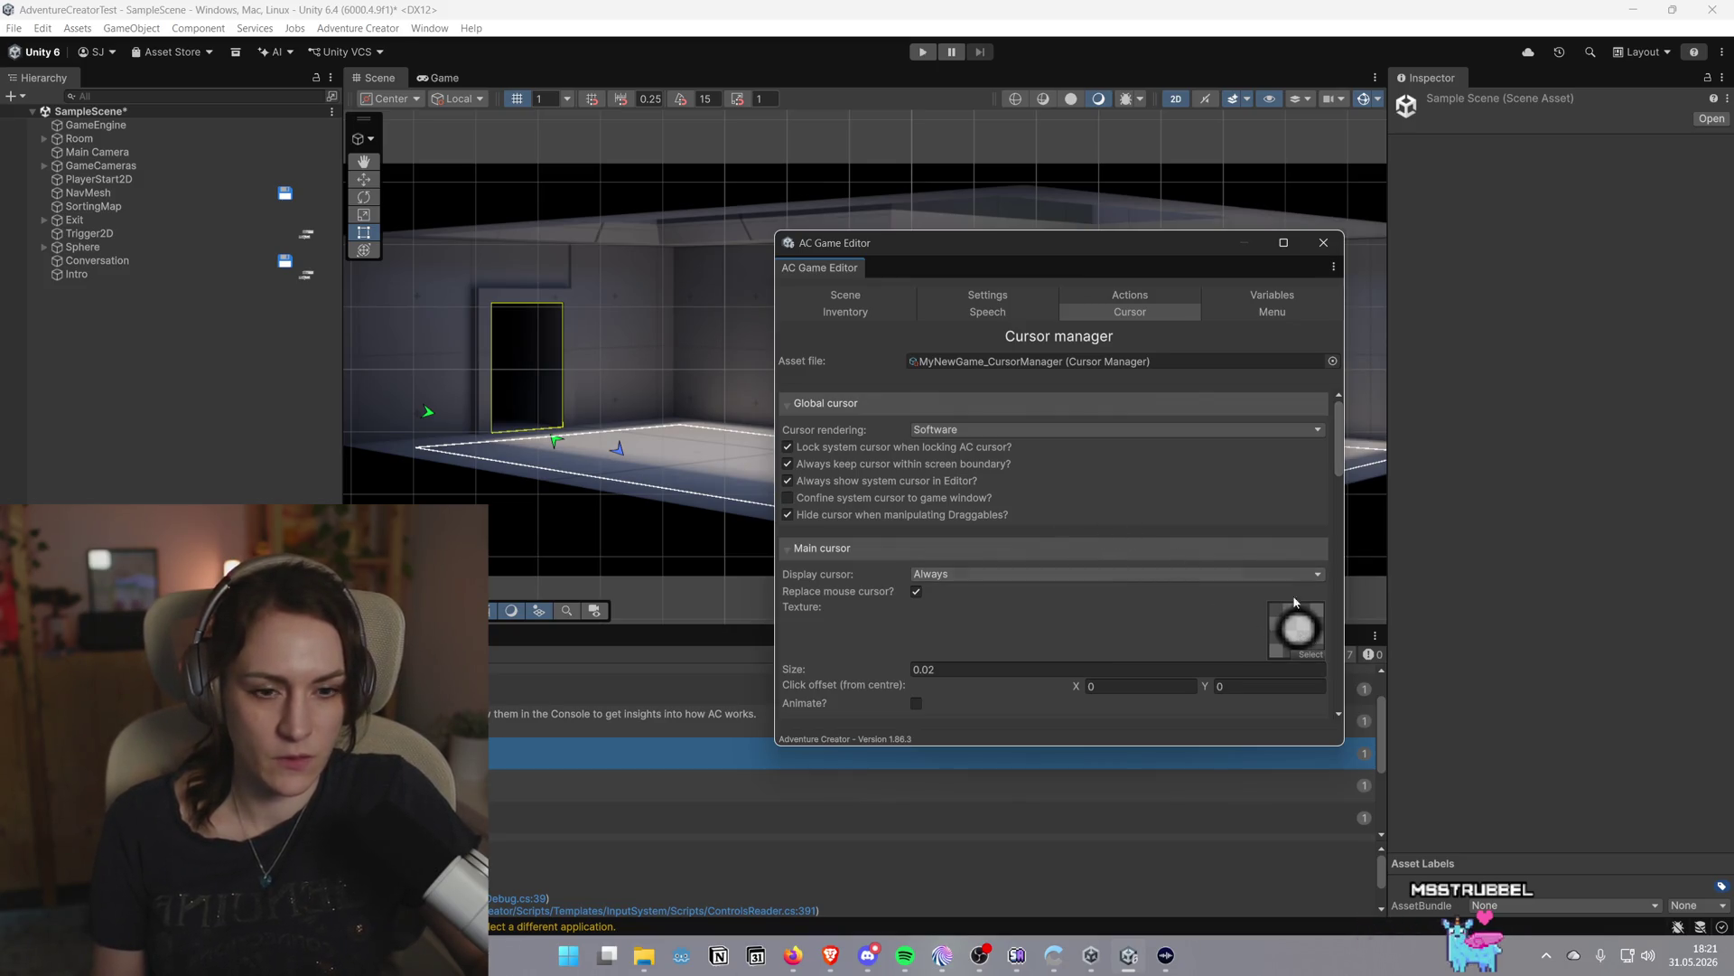
left_click(1104, 430)
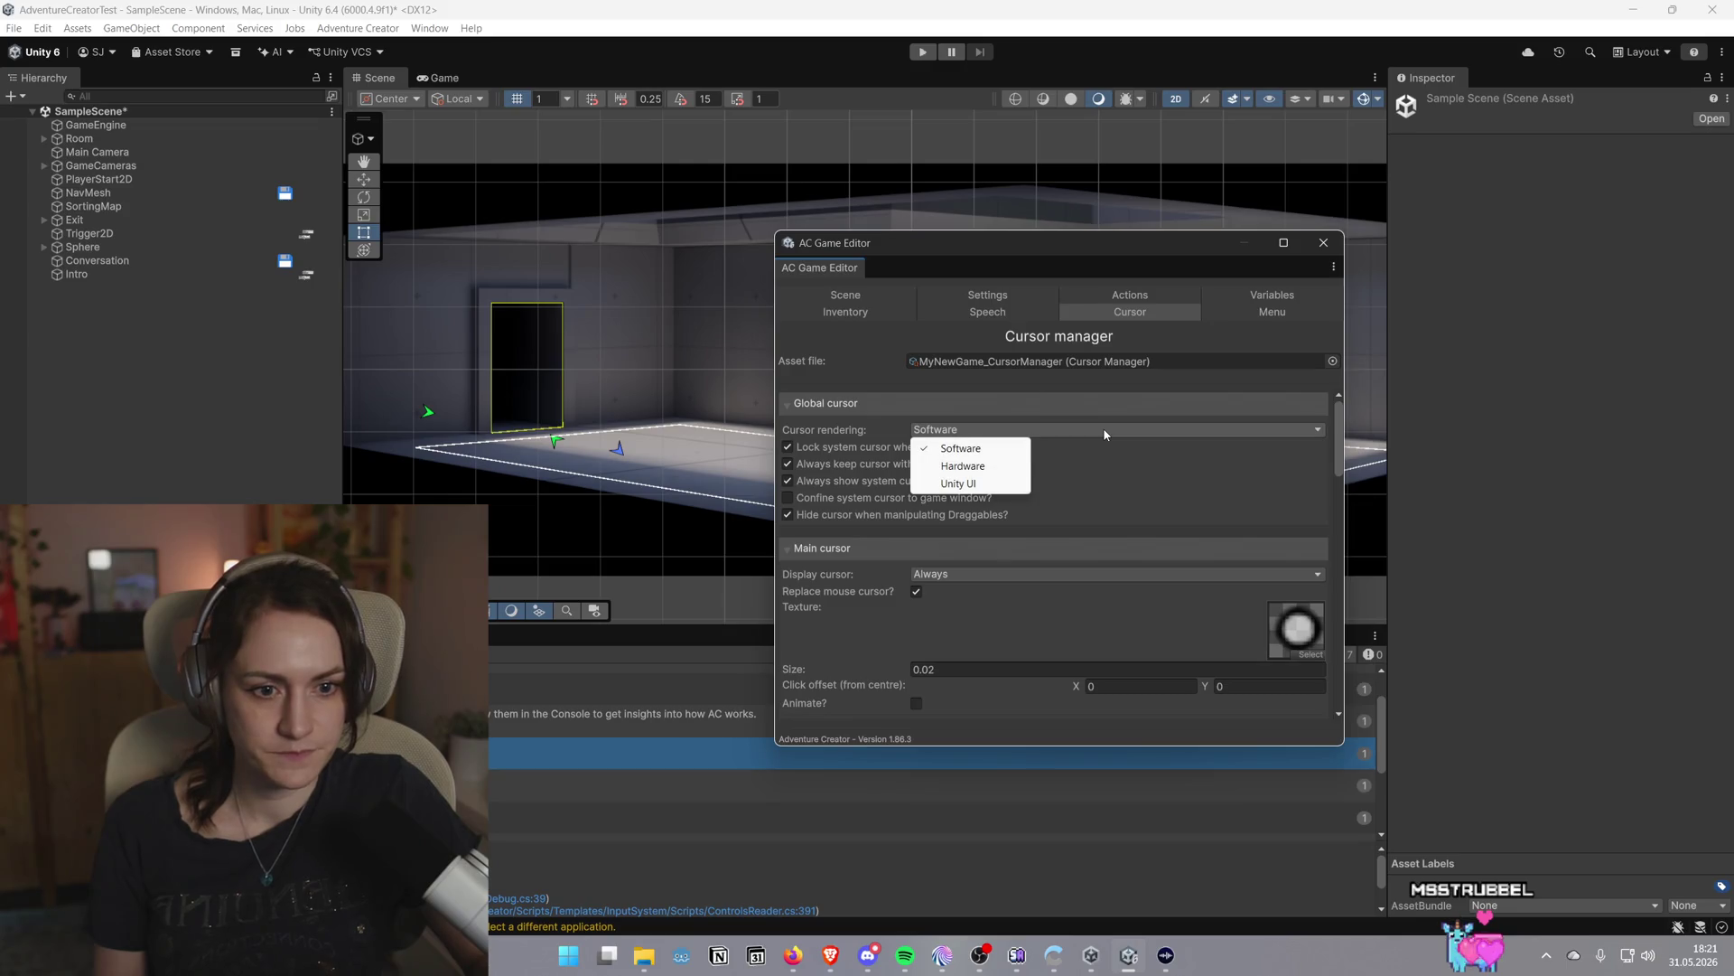
left_click(1201, 496)
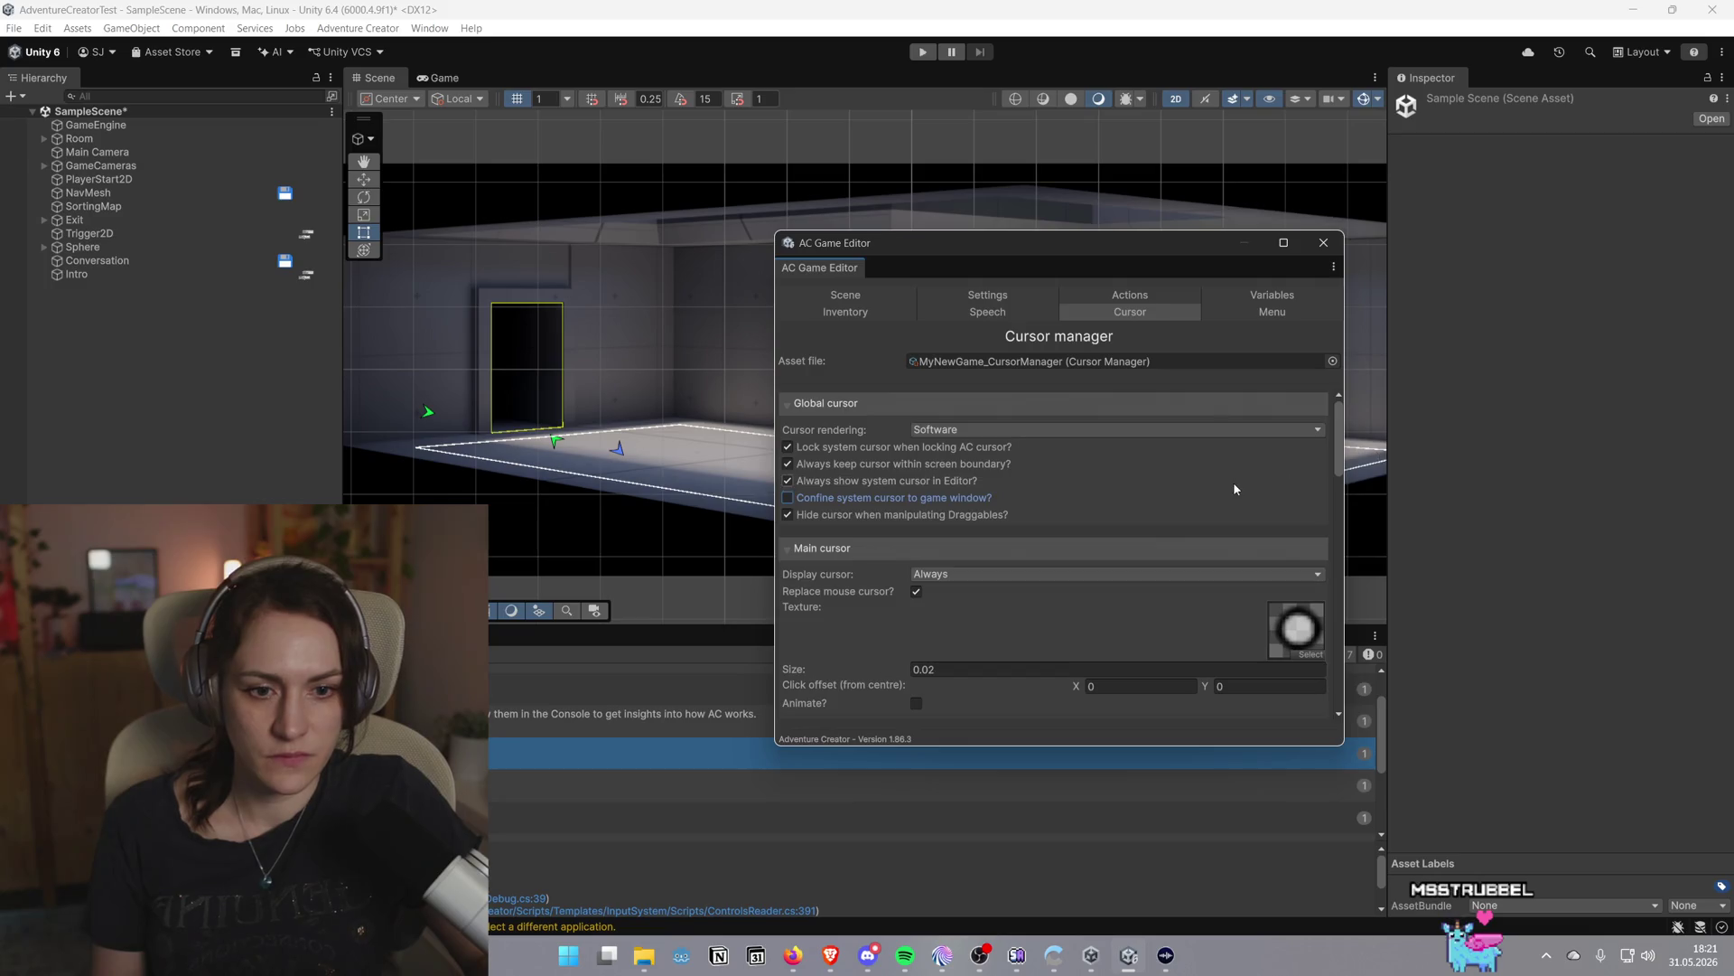
Review the interaction icons Use, Talk to and Look at, then switch to the Menu manager
scroll(1235, 489, "down", 4)
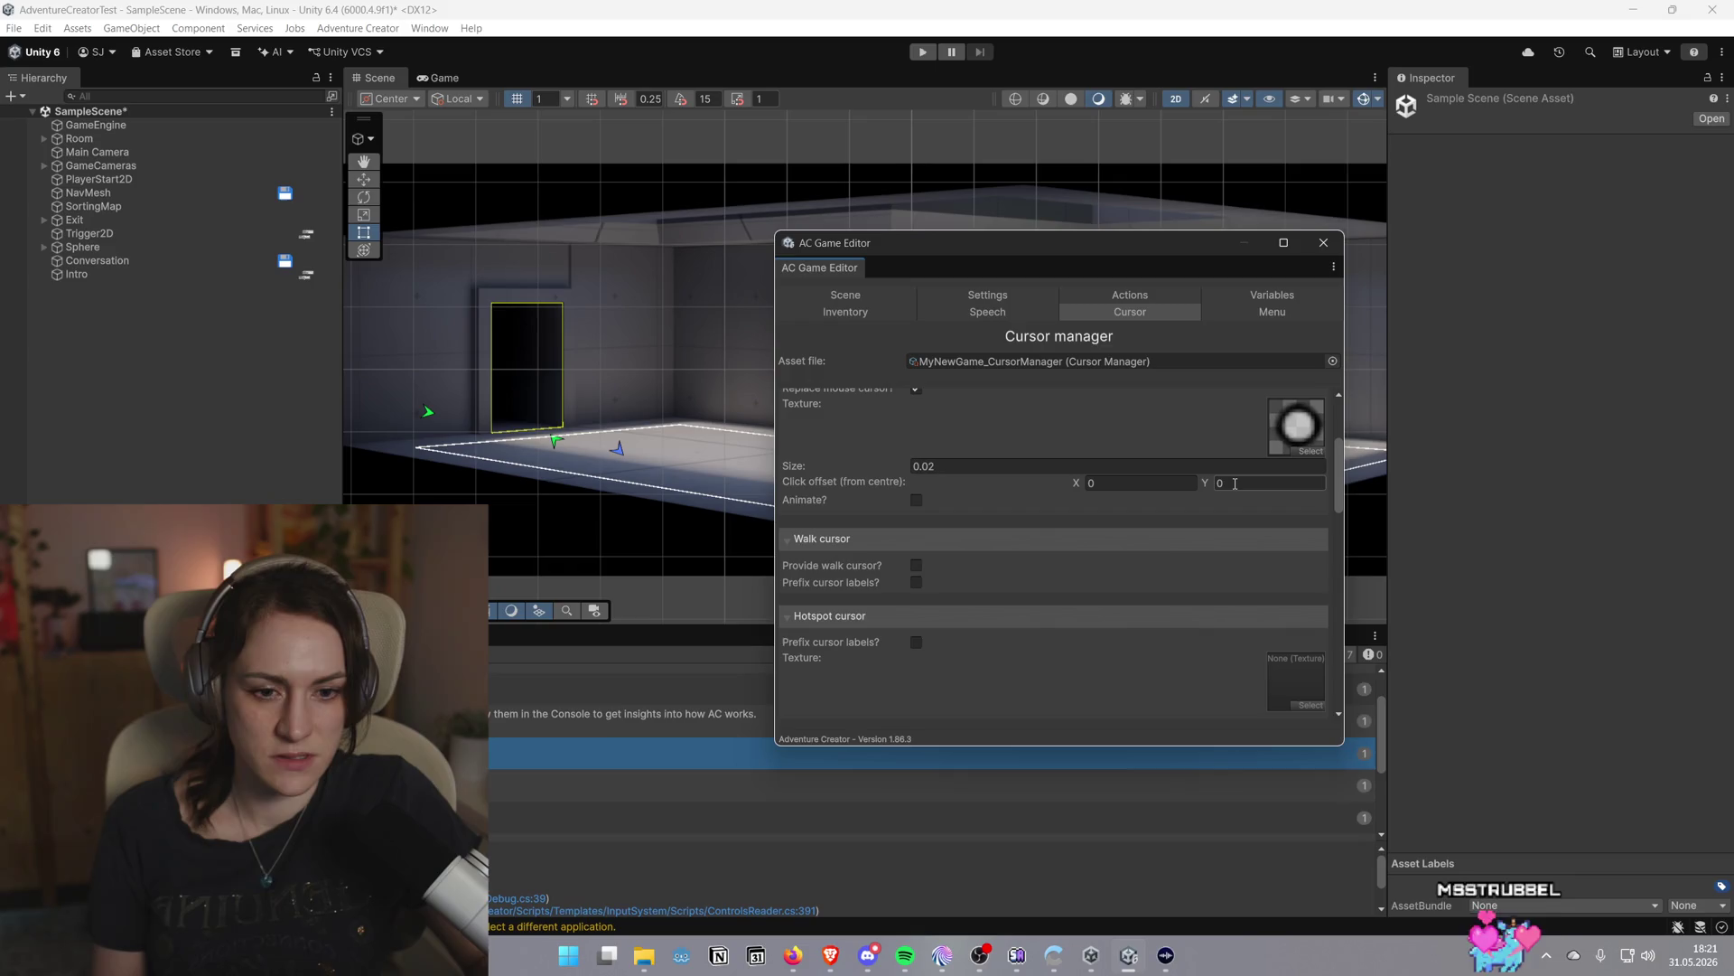
scroll(1235, 486, "down", 2)
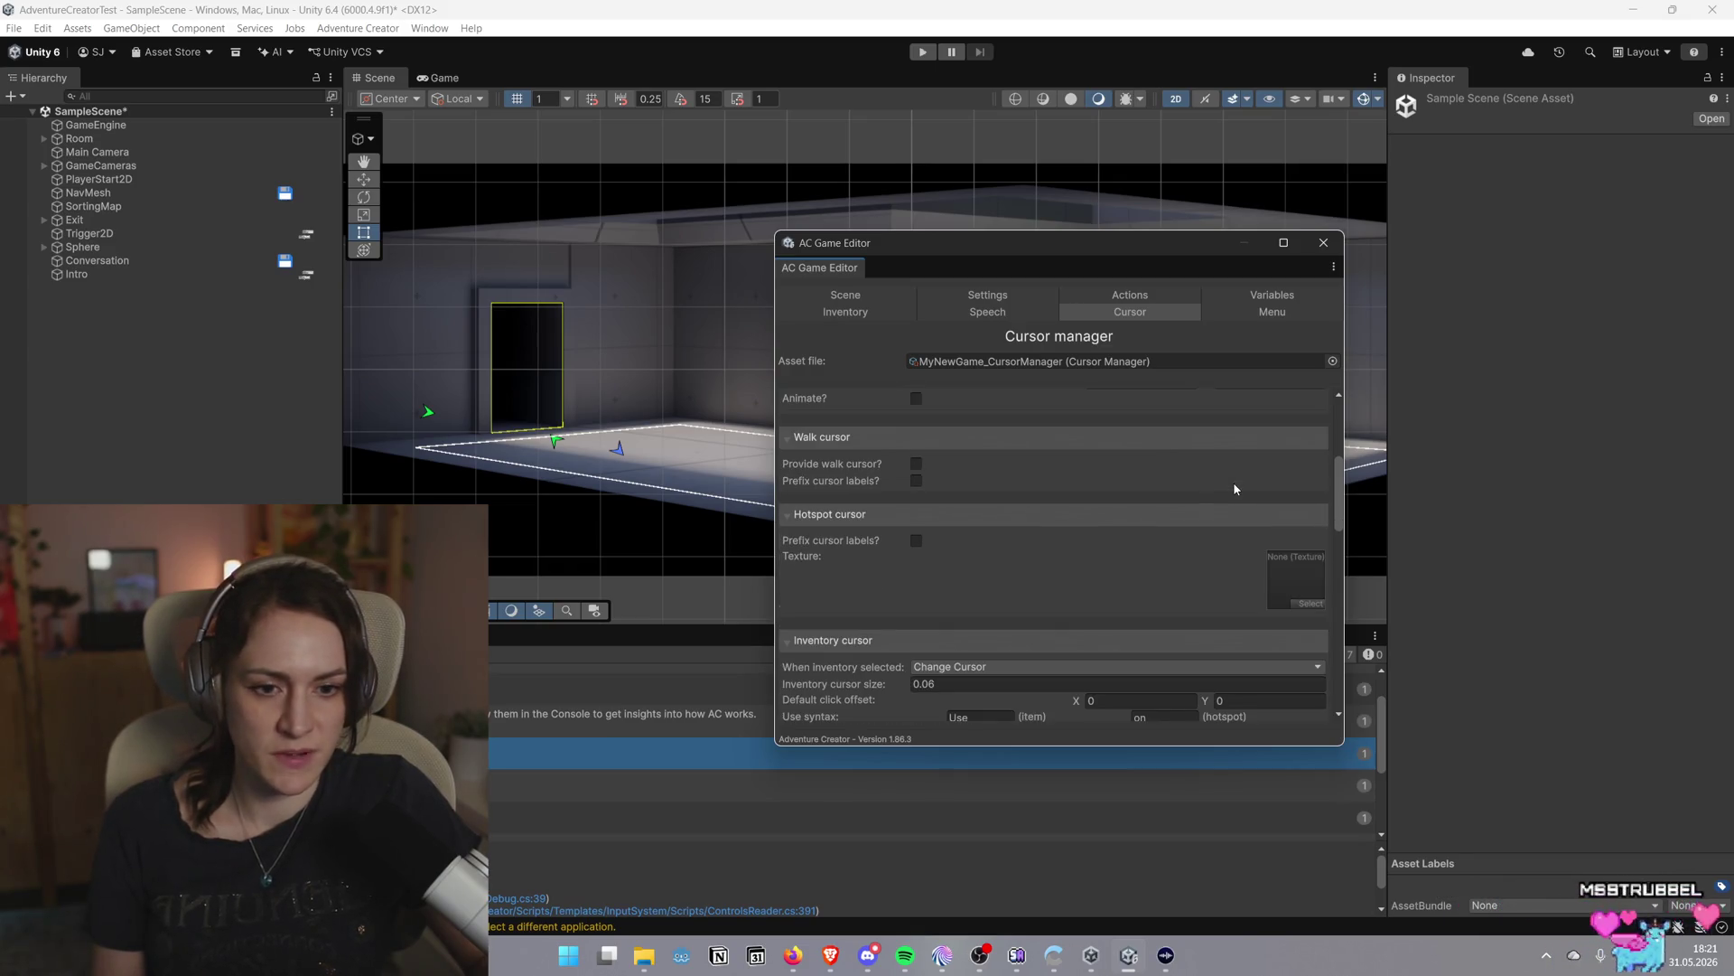
scroll(1234, 488, "down", 2)
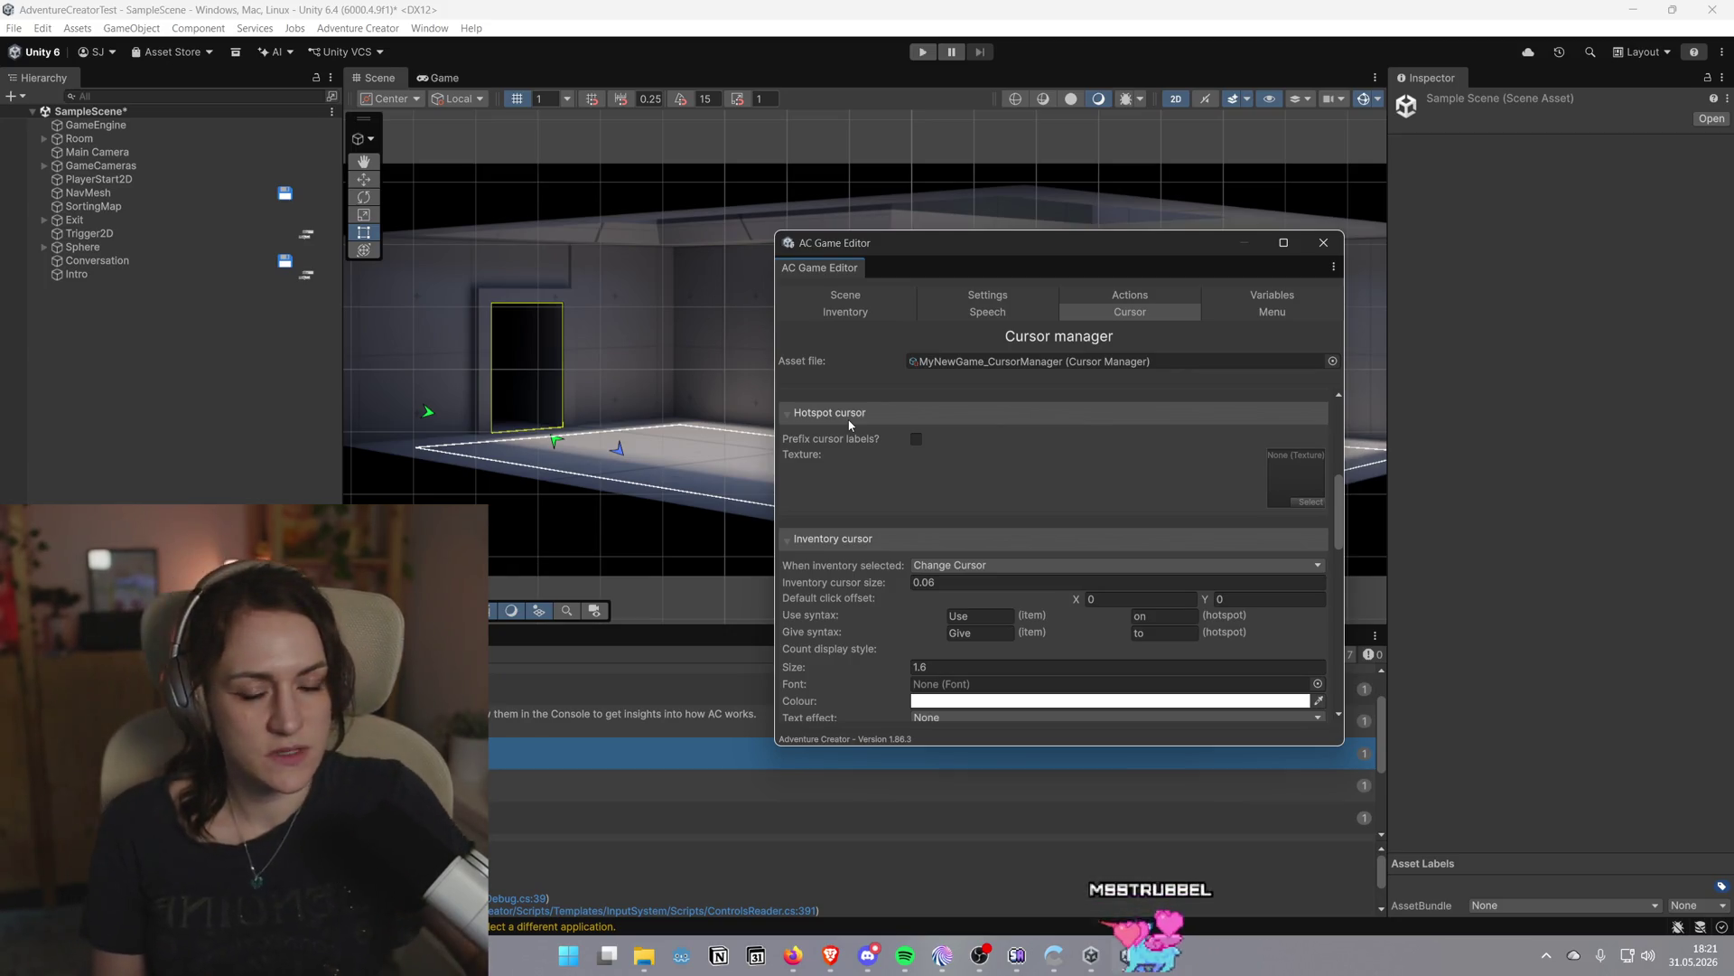
scroll(1147, 392, "down", 3)
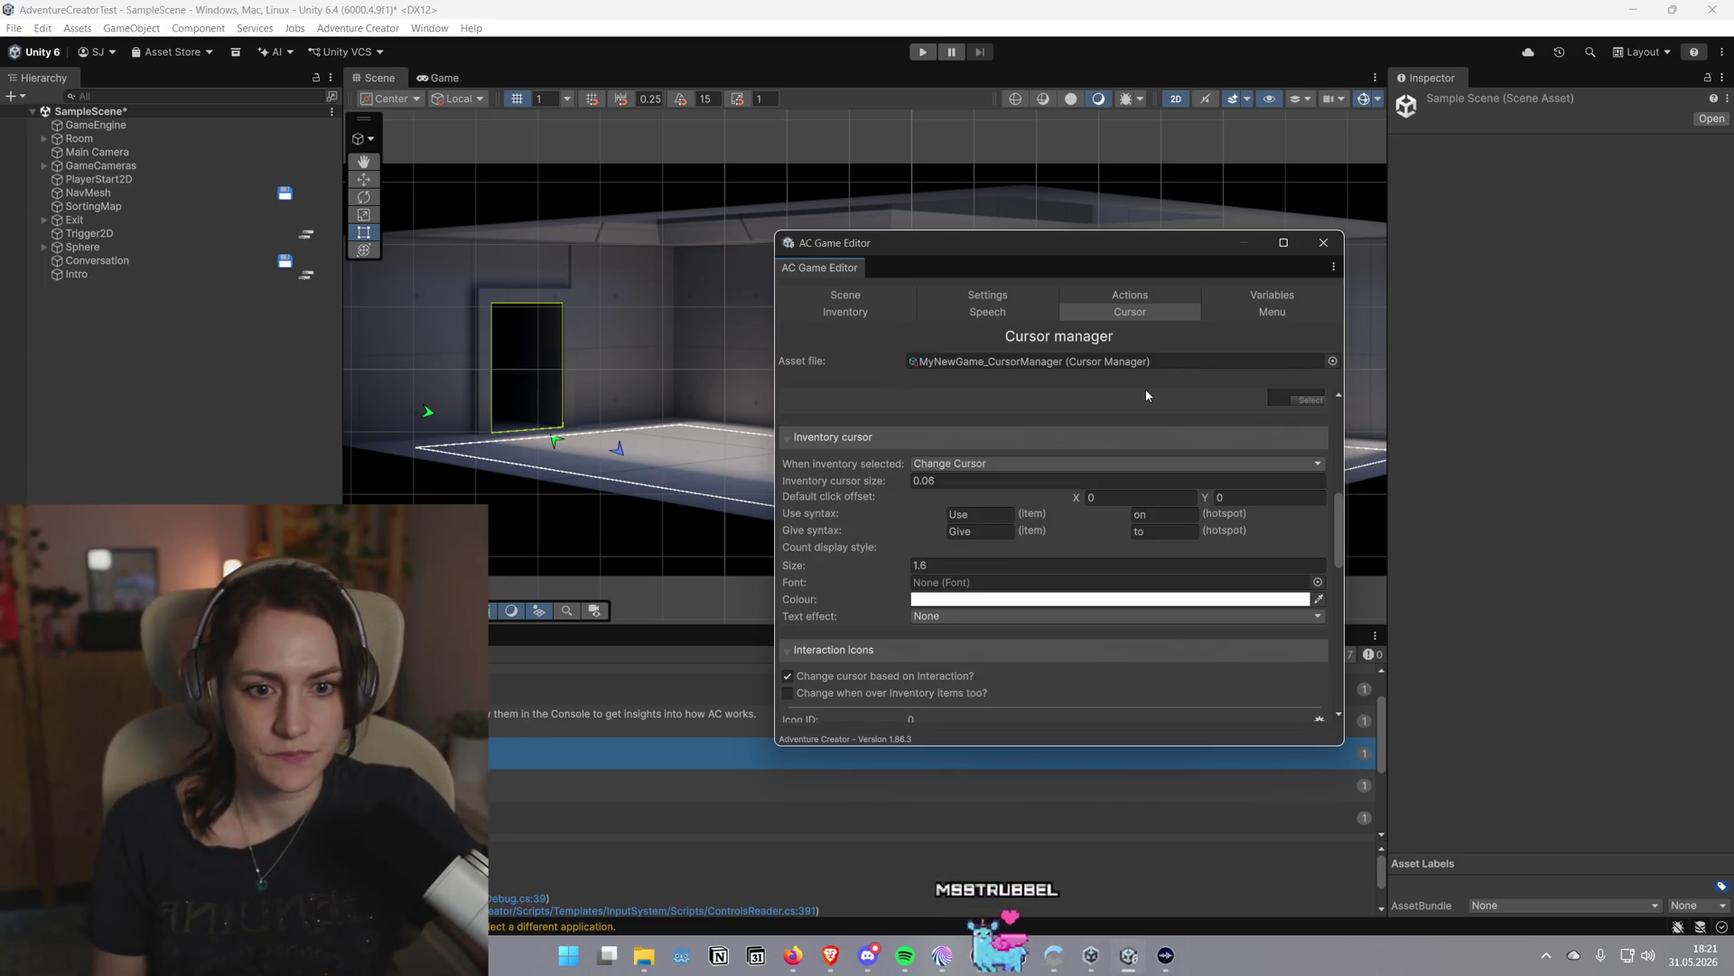
scroll(1145, 395, "down", 6)
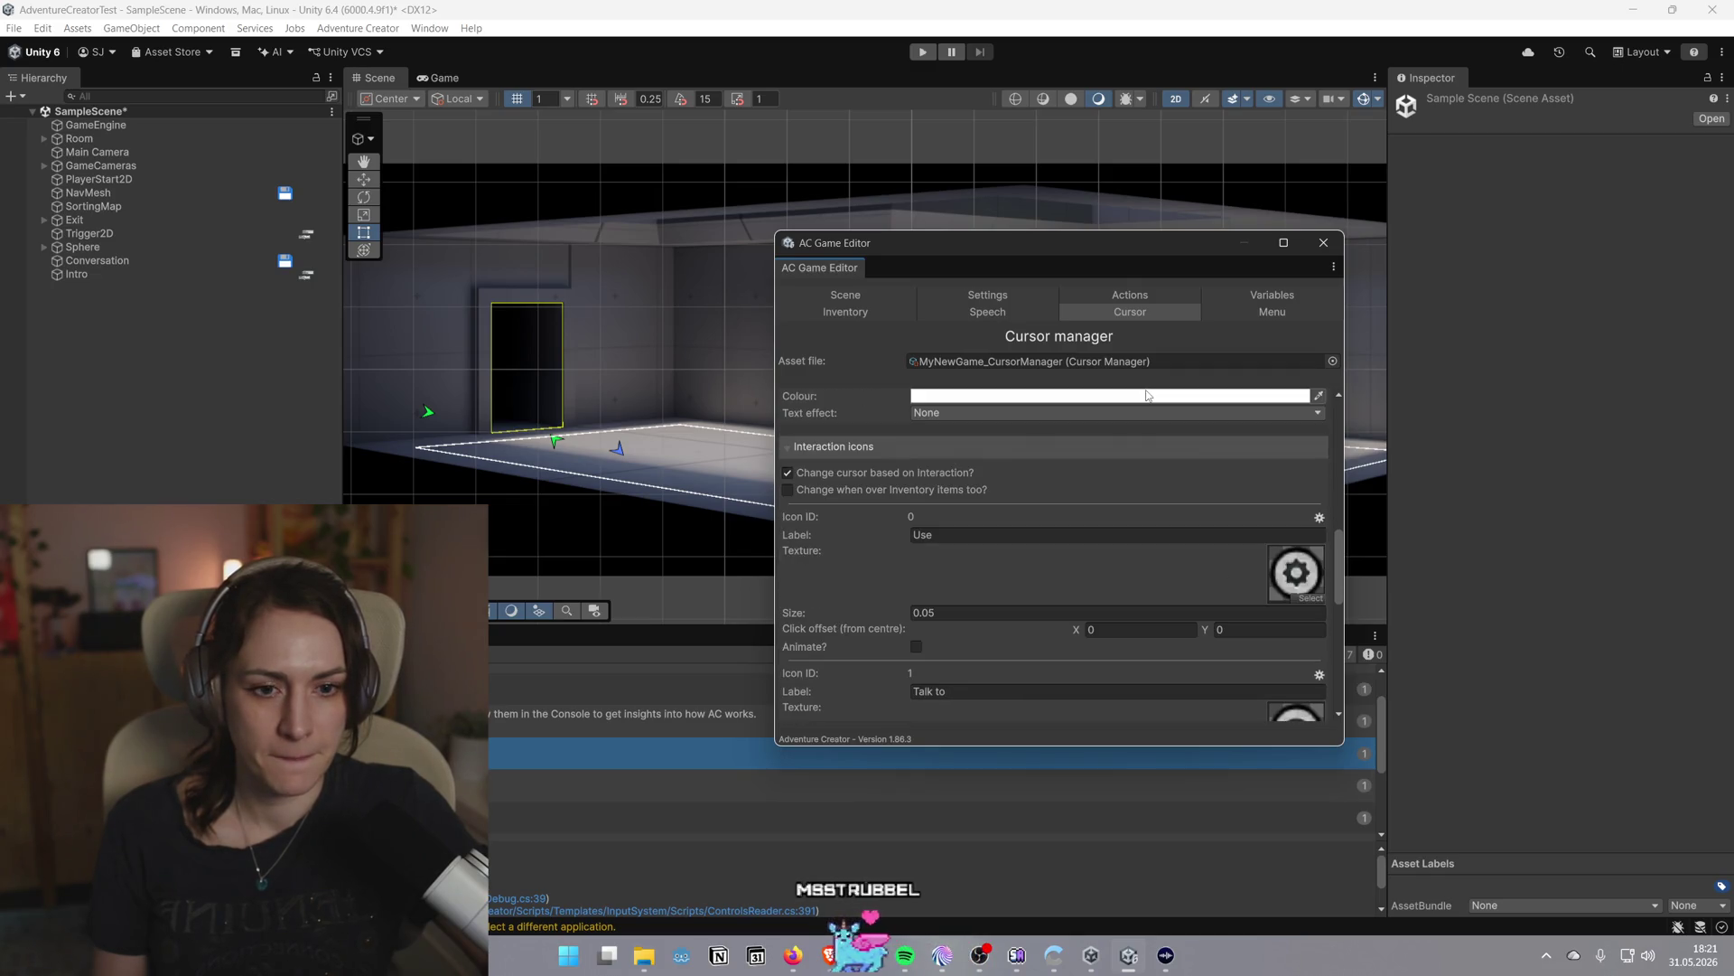
scroll(1135, 508, "down", 2)
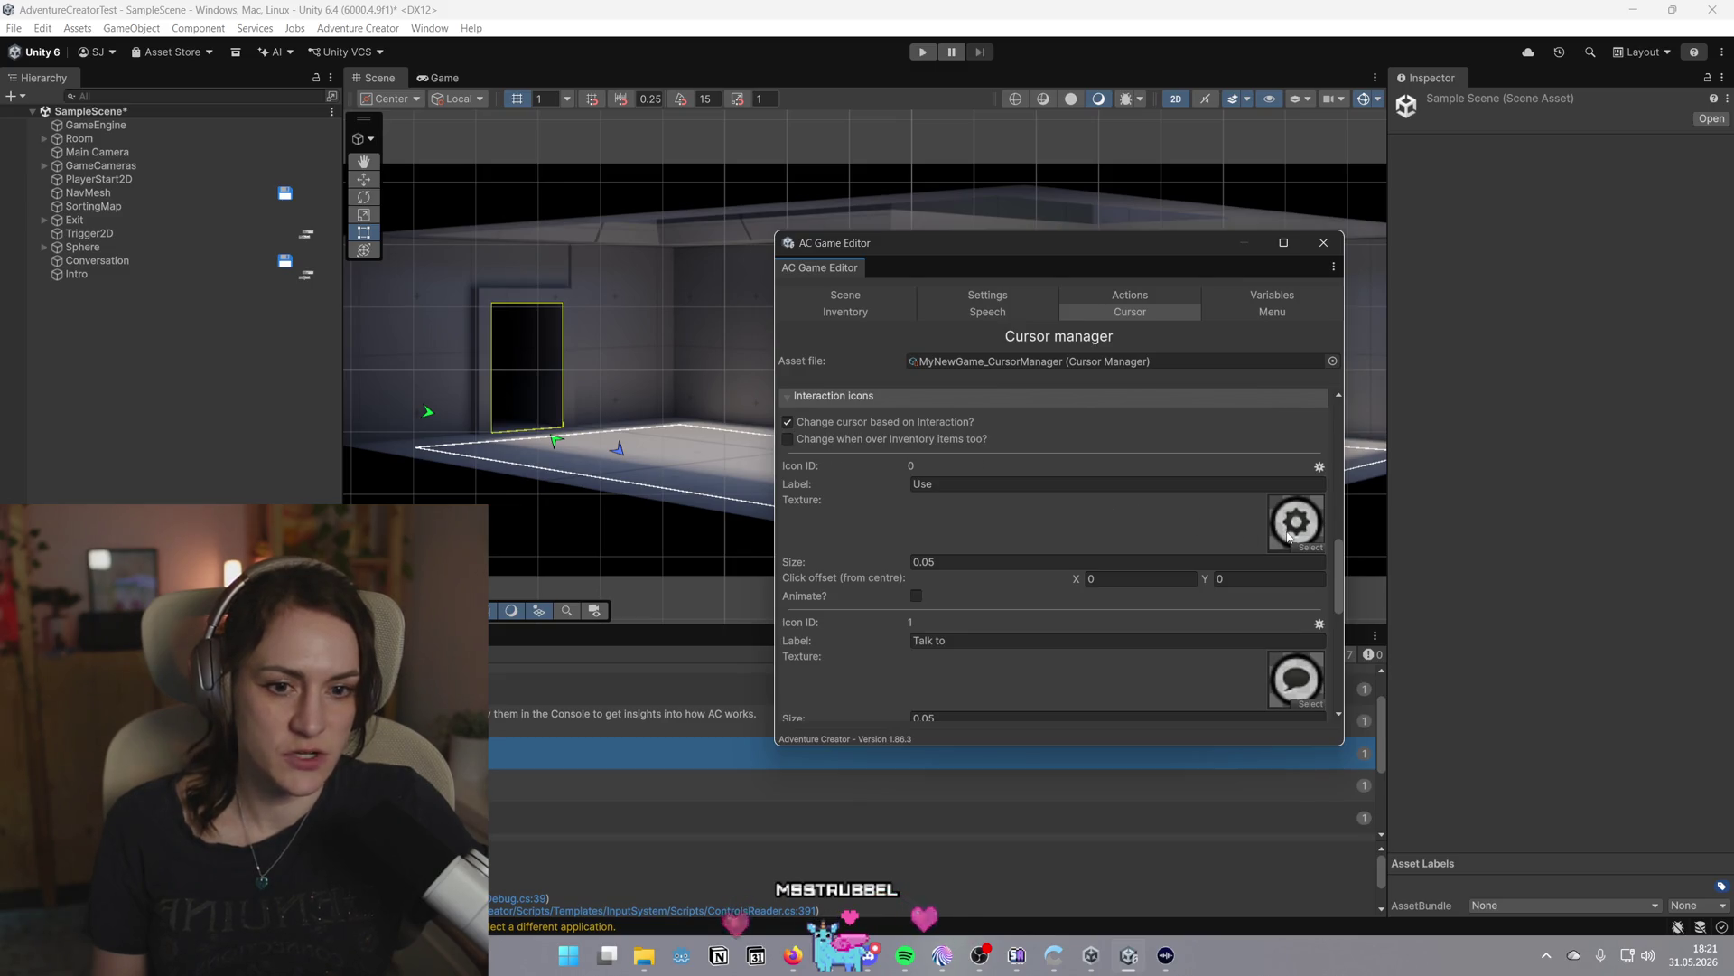
scroll(1301, 531, "down", 6)
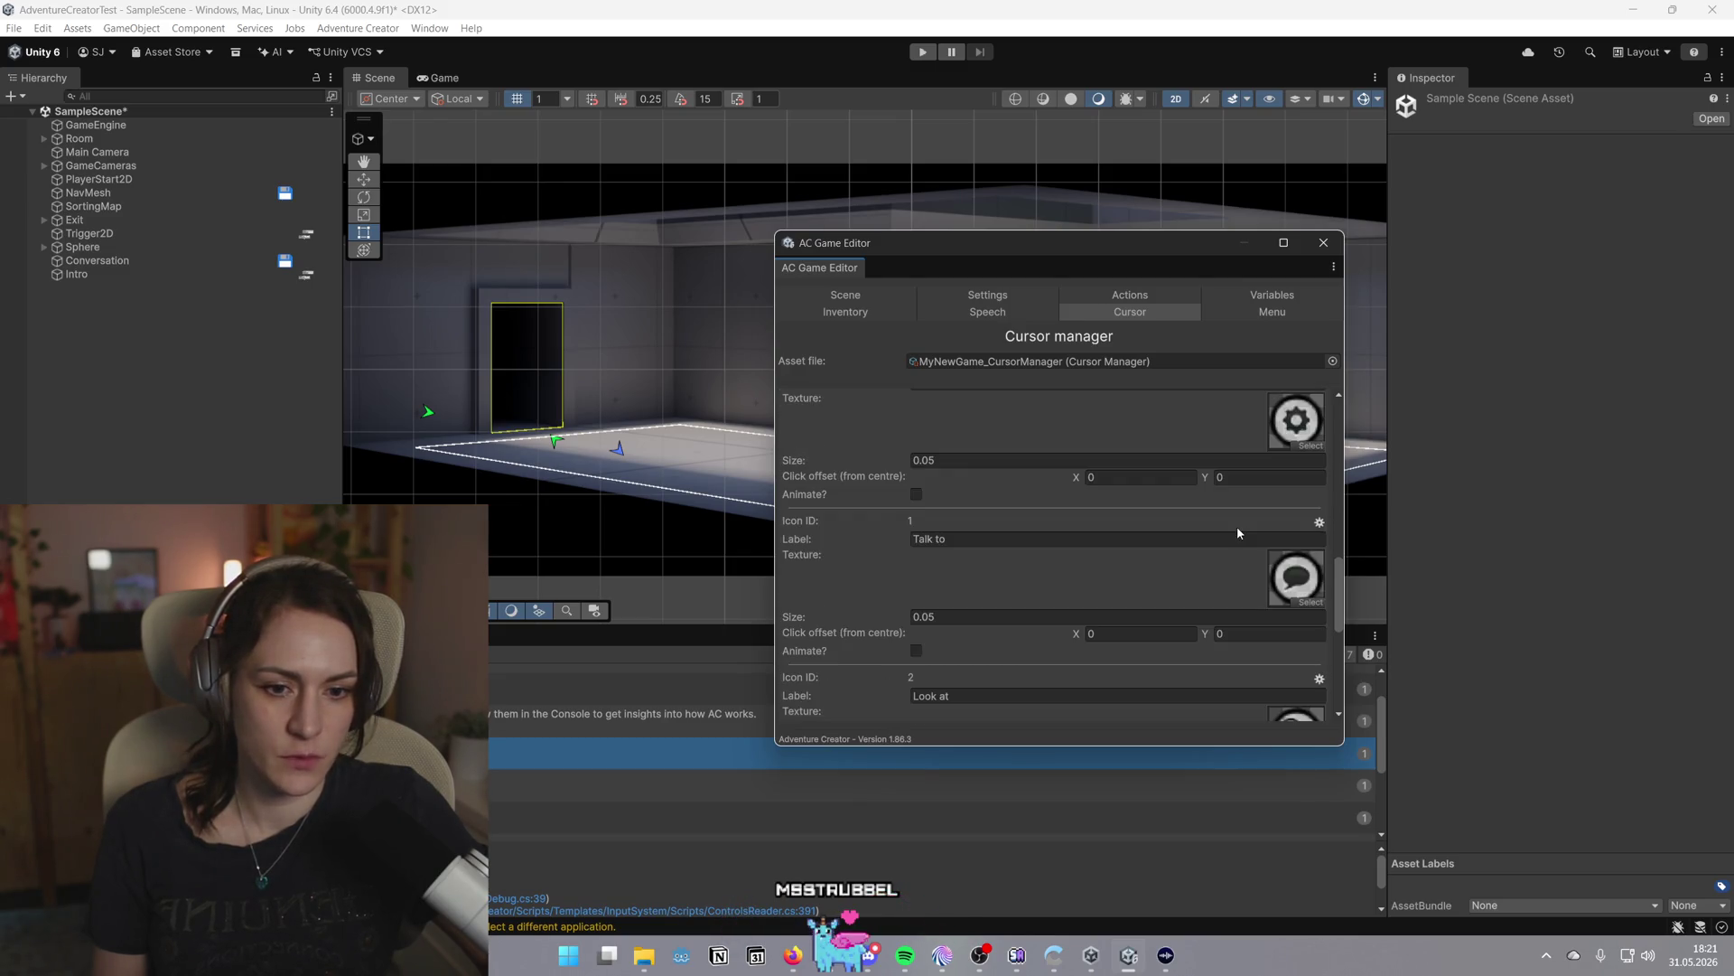
scroll(1168, 546, "down", 10)
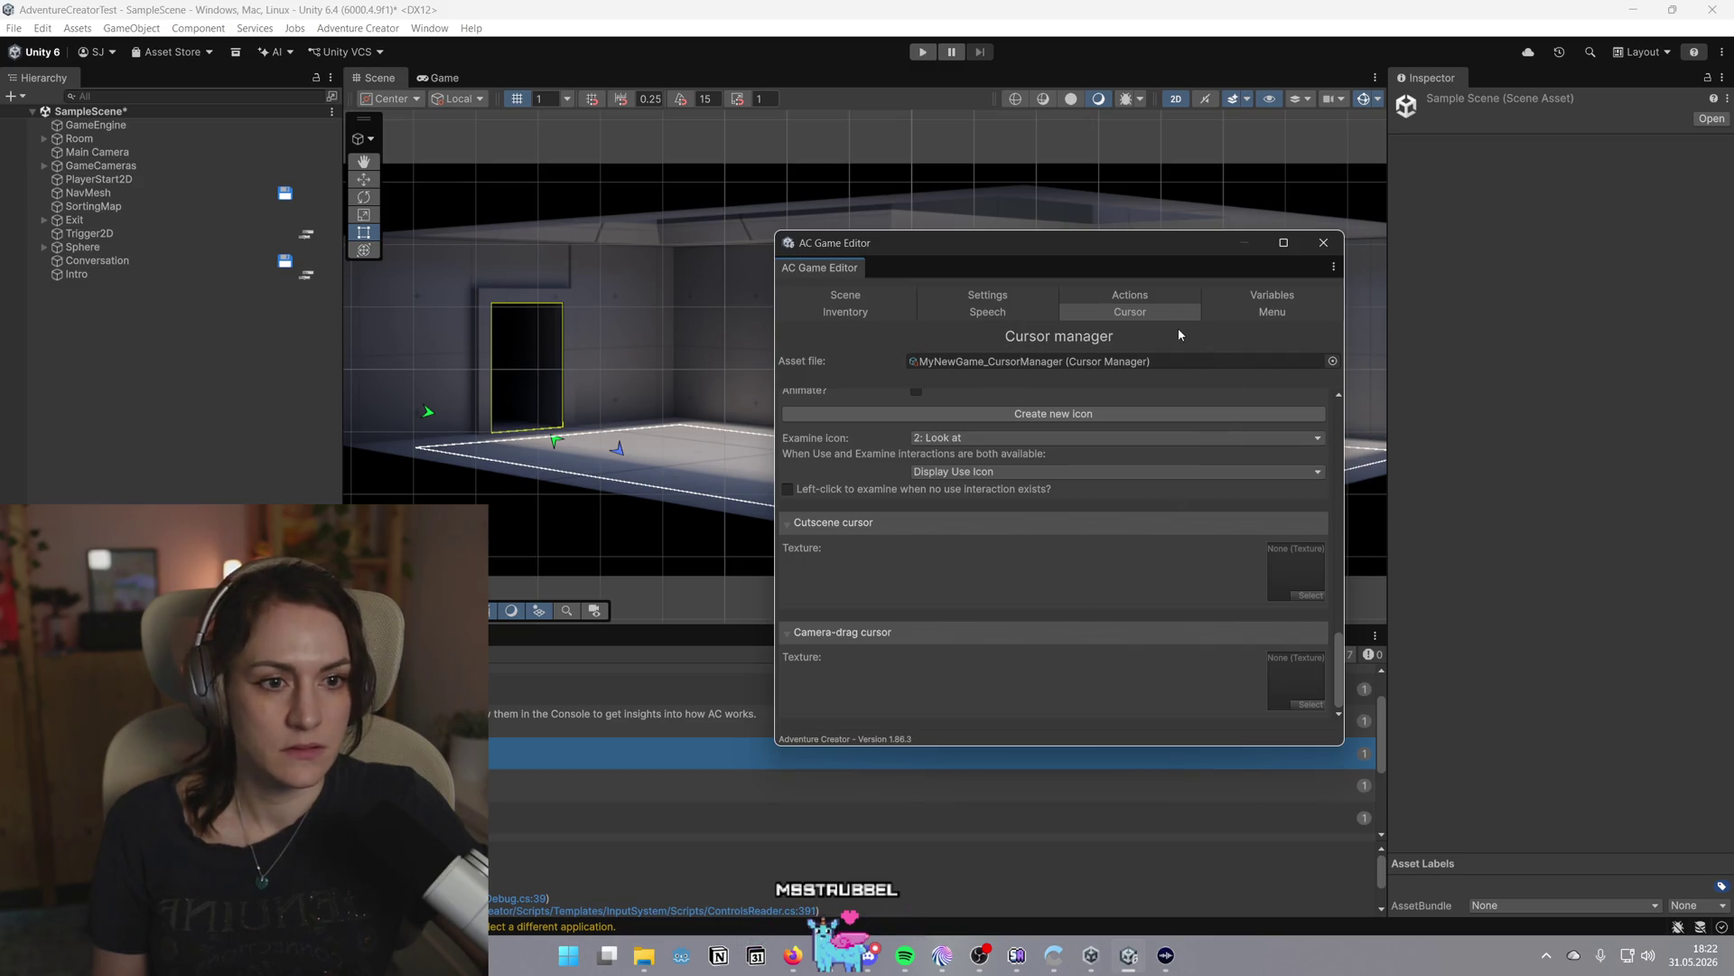
left_click(1239, 311)
Select the Inventory menu and view its properties: Mouse Over appearance, Upper Left alignment, Manual size
scroll(1123, 603, "down", 2)
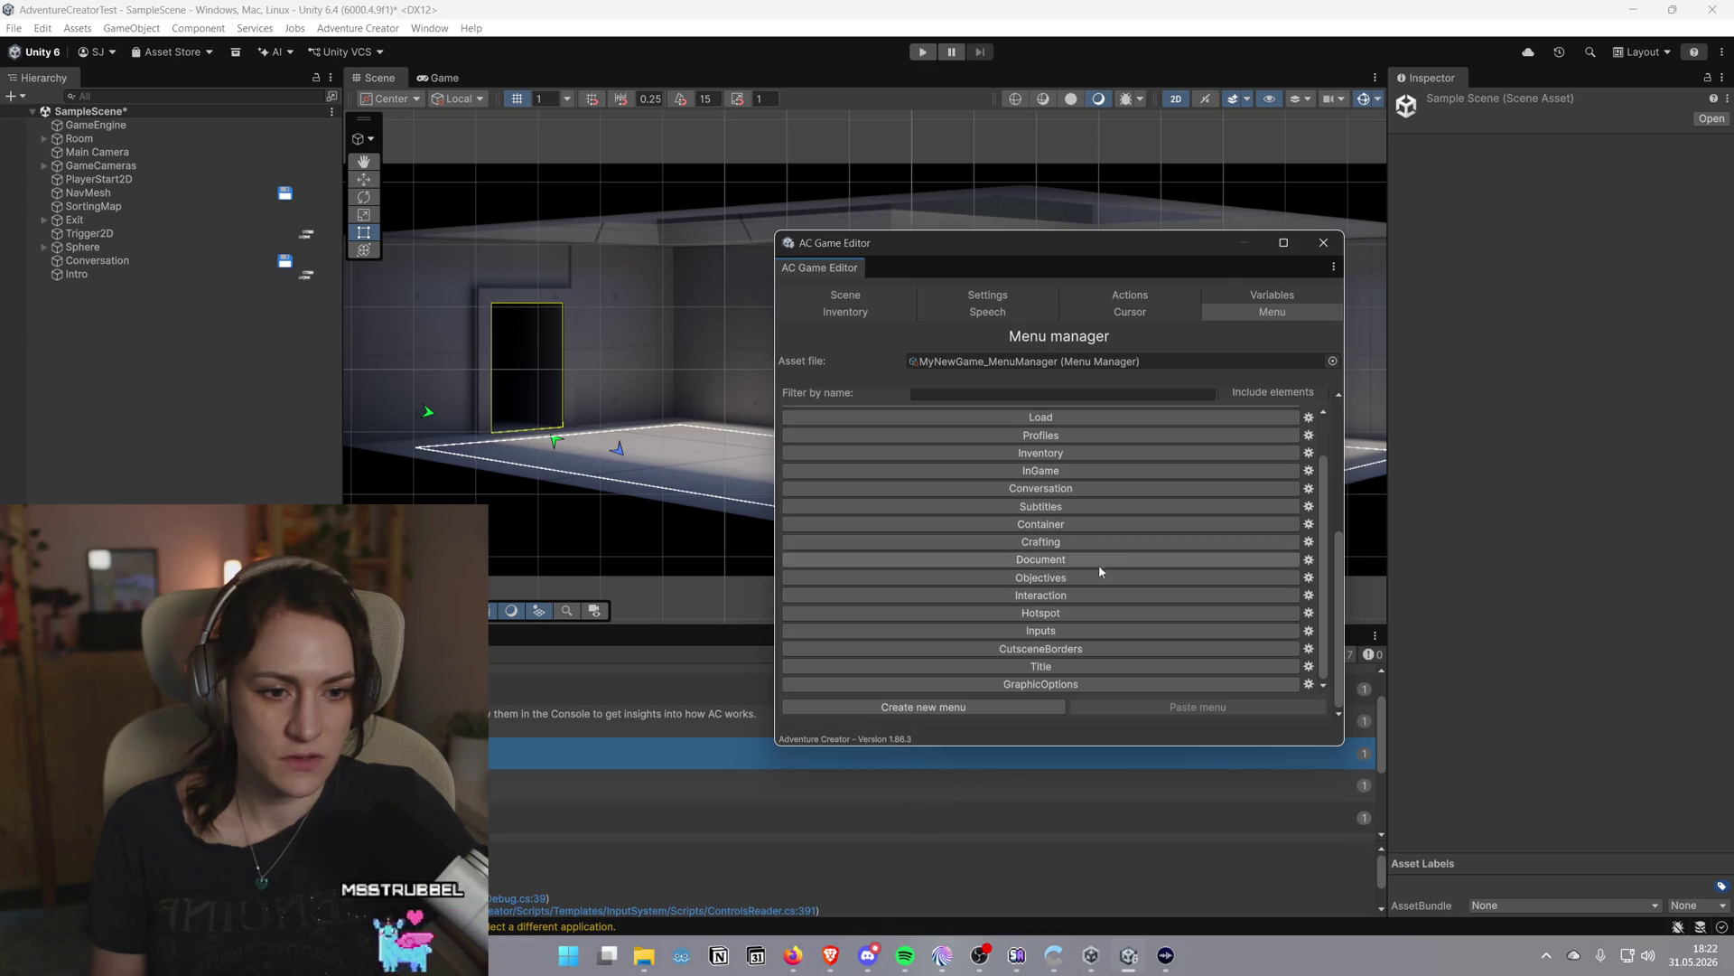
scroll(1107, 533, "up", 3)
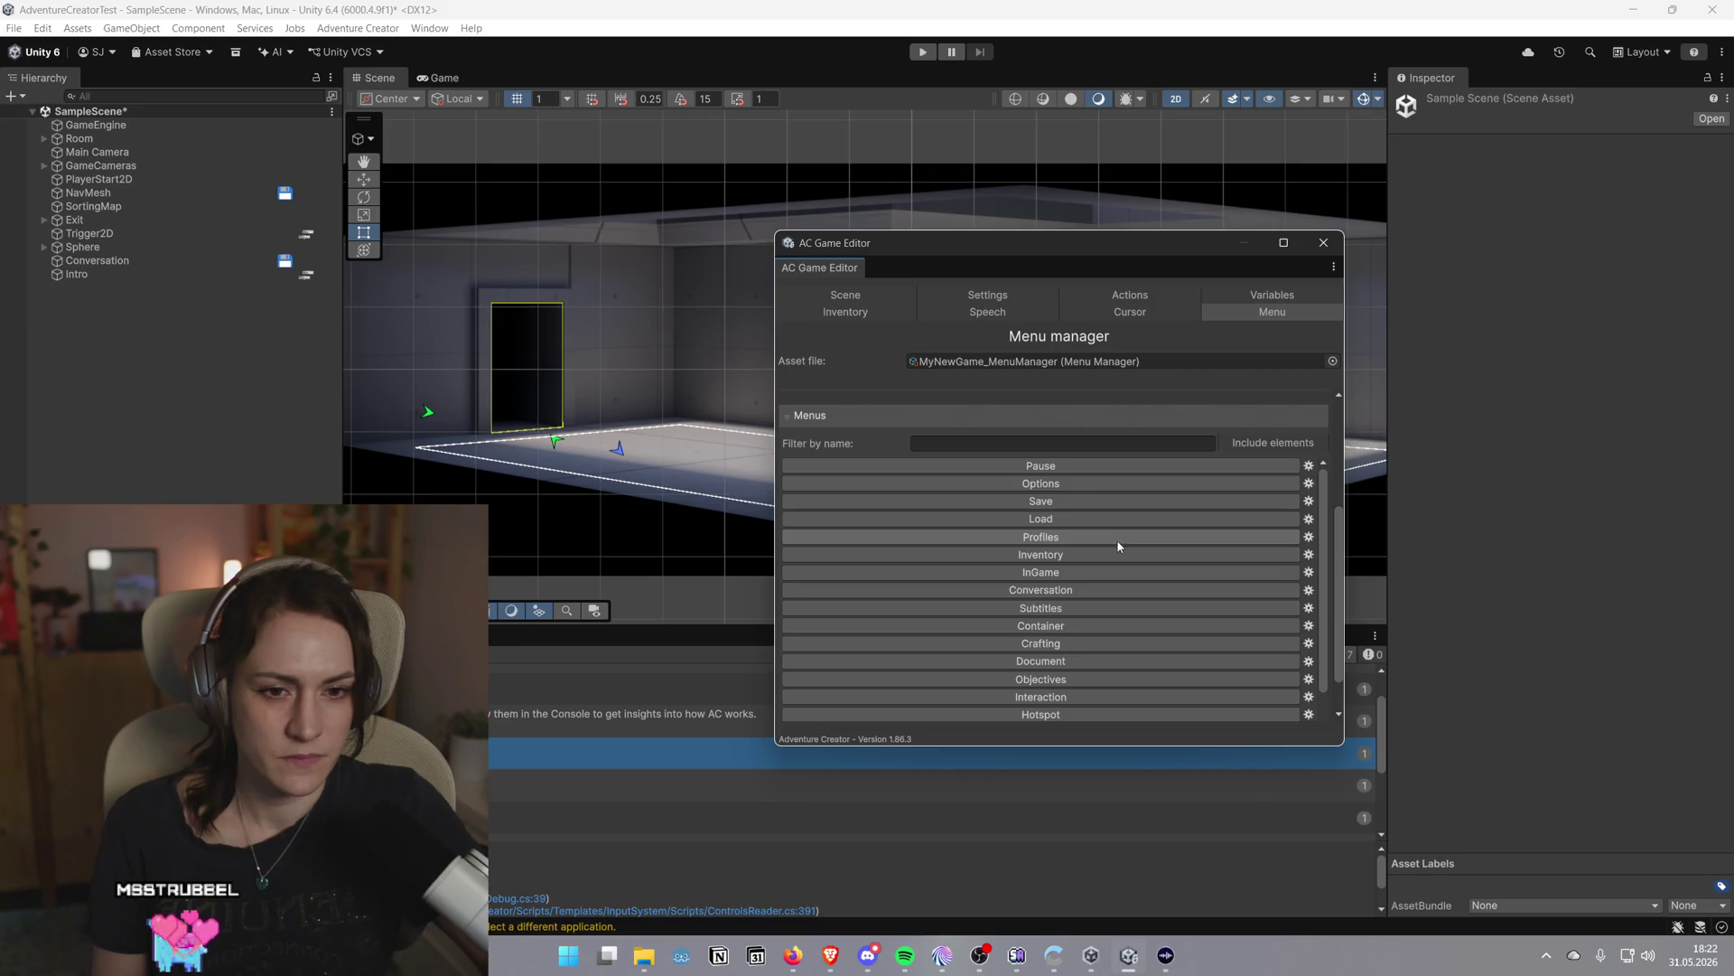
scroll(1116, 539, "up", 3)
scroll(1117, 547, "down", 3)
left_click(1103, 559)
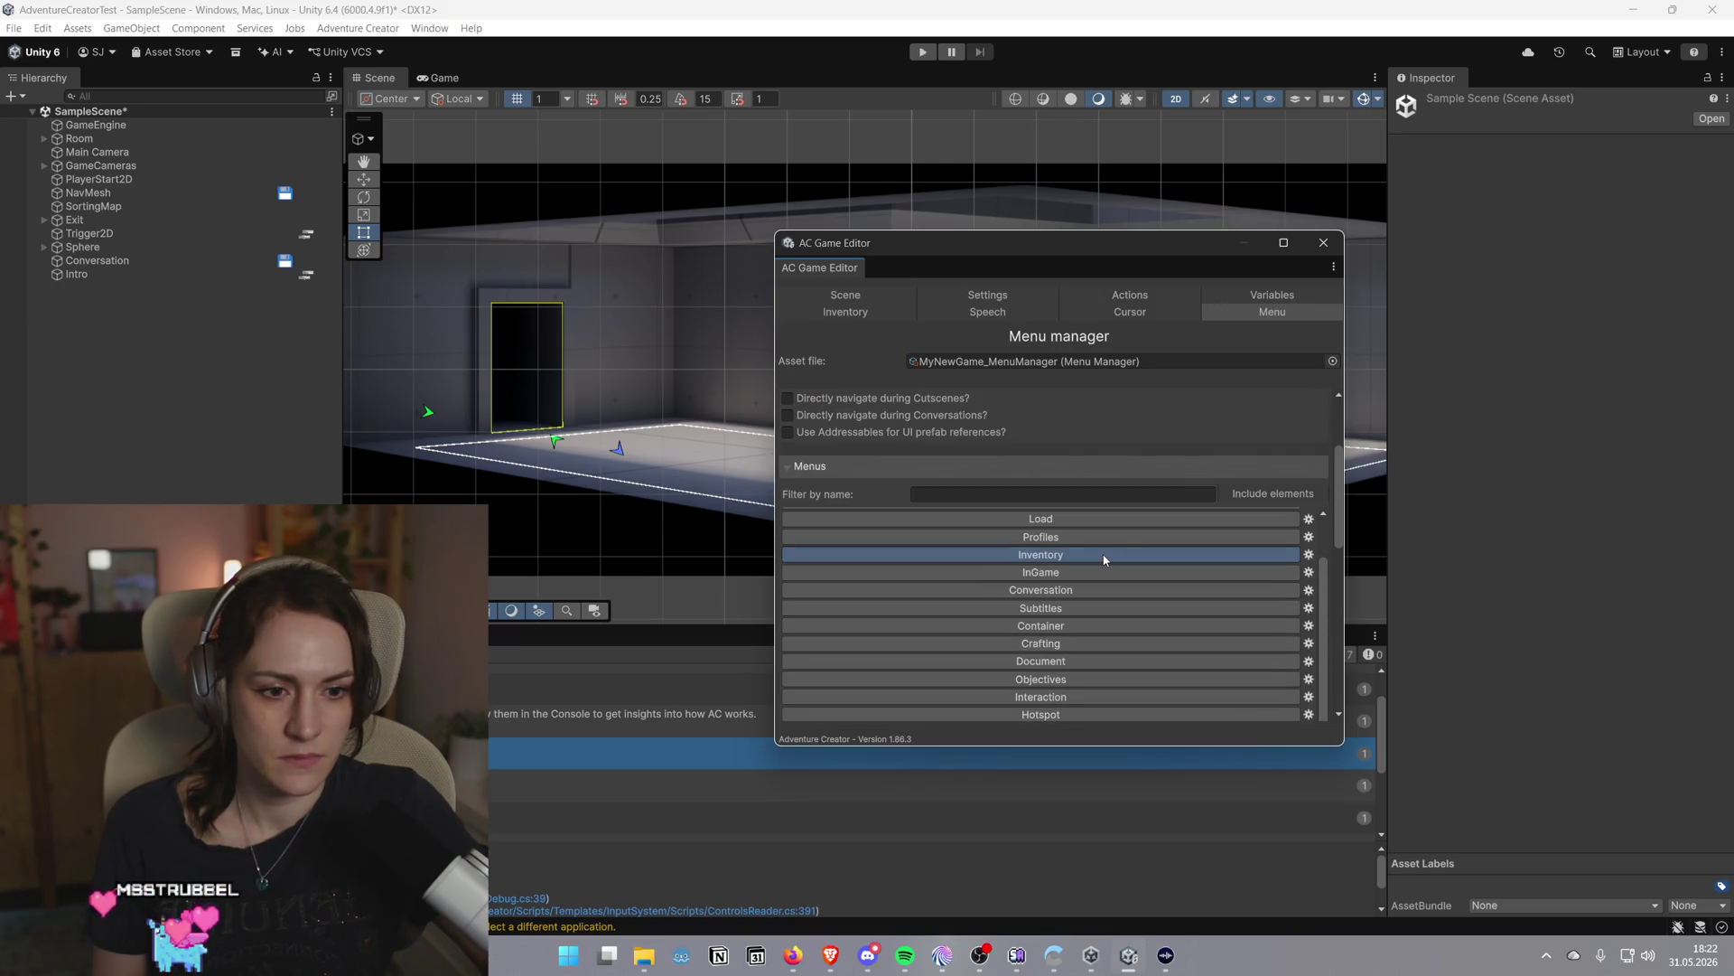
left_click(1309, 554)
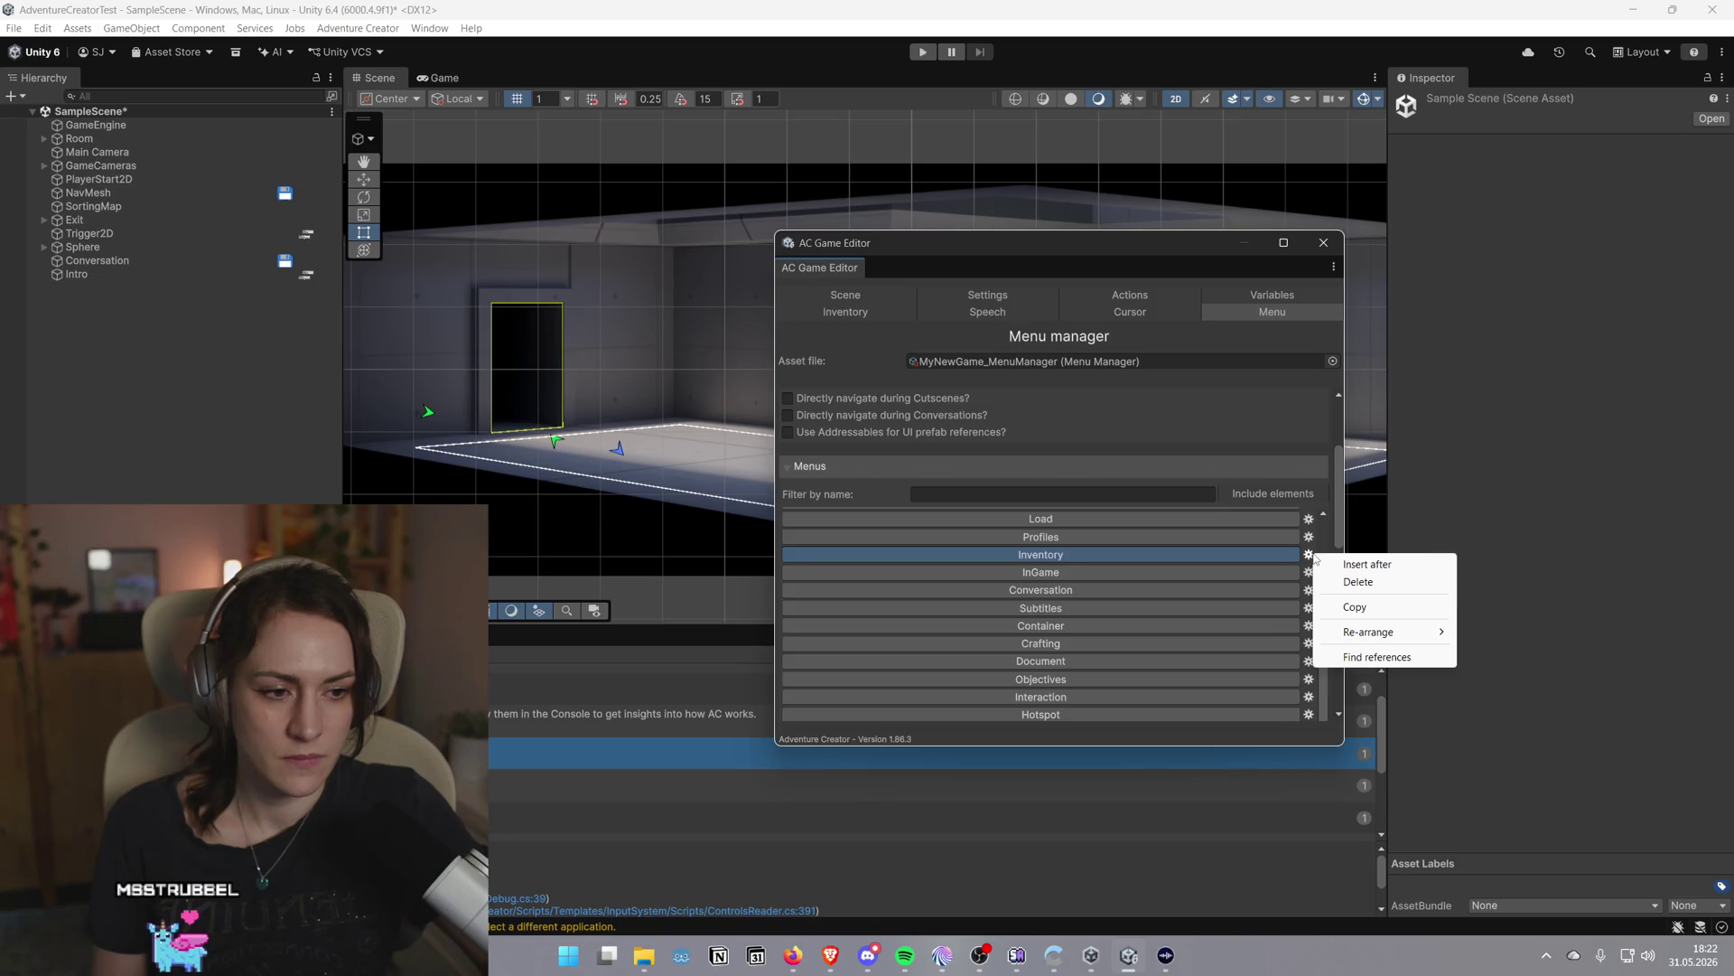
left_click(1152, 465)
scroll(1133, 504, "up", 3)
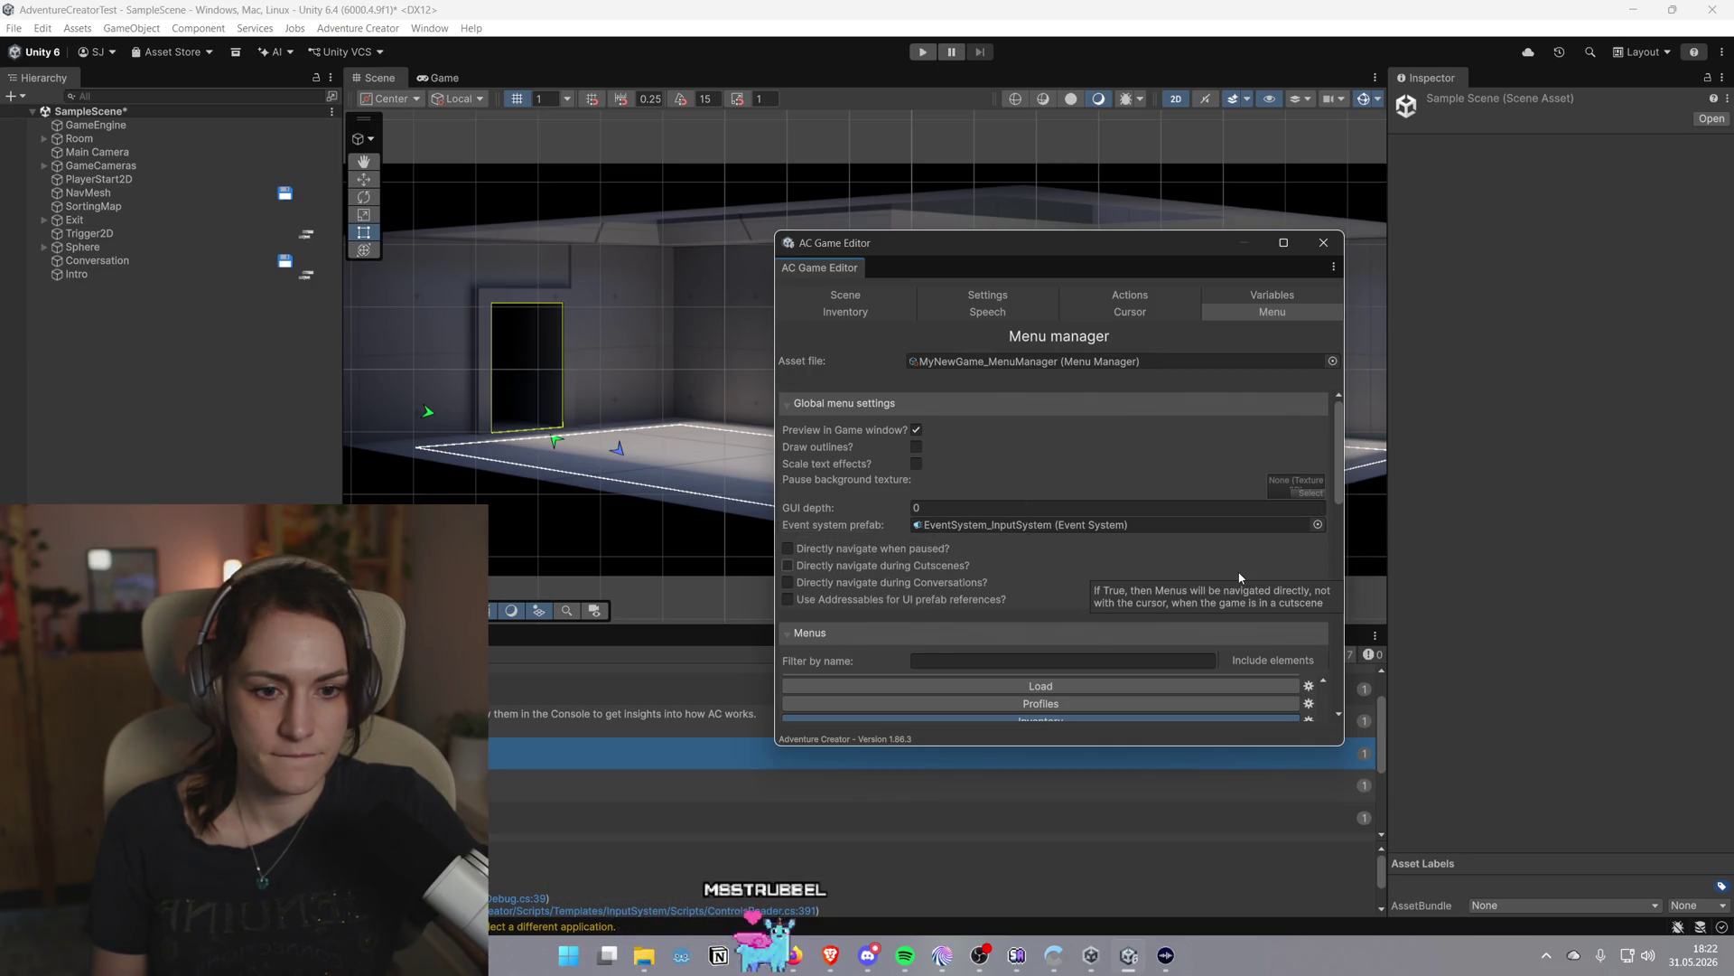
scroll(1226, 569, "down", 3)
scroll(1227, 571, "down", 2)
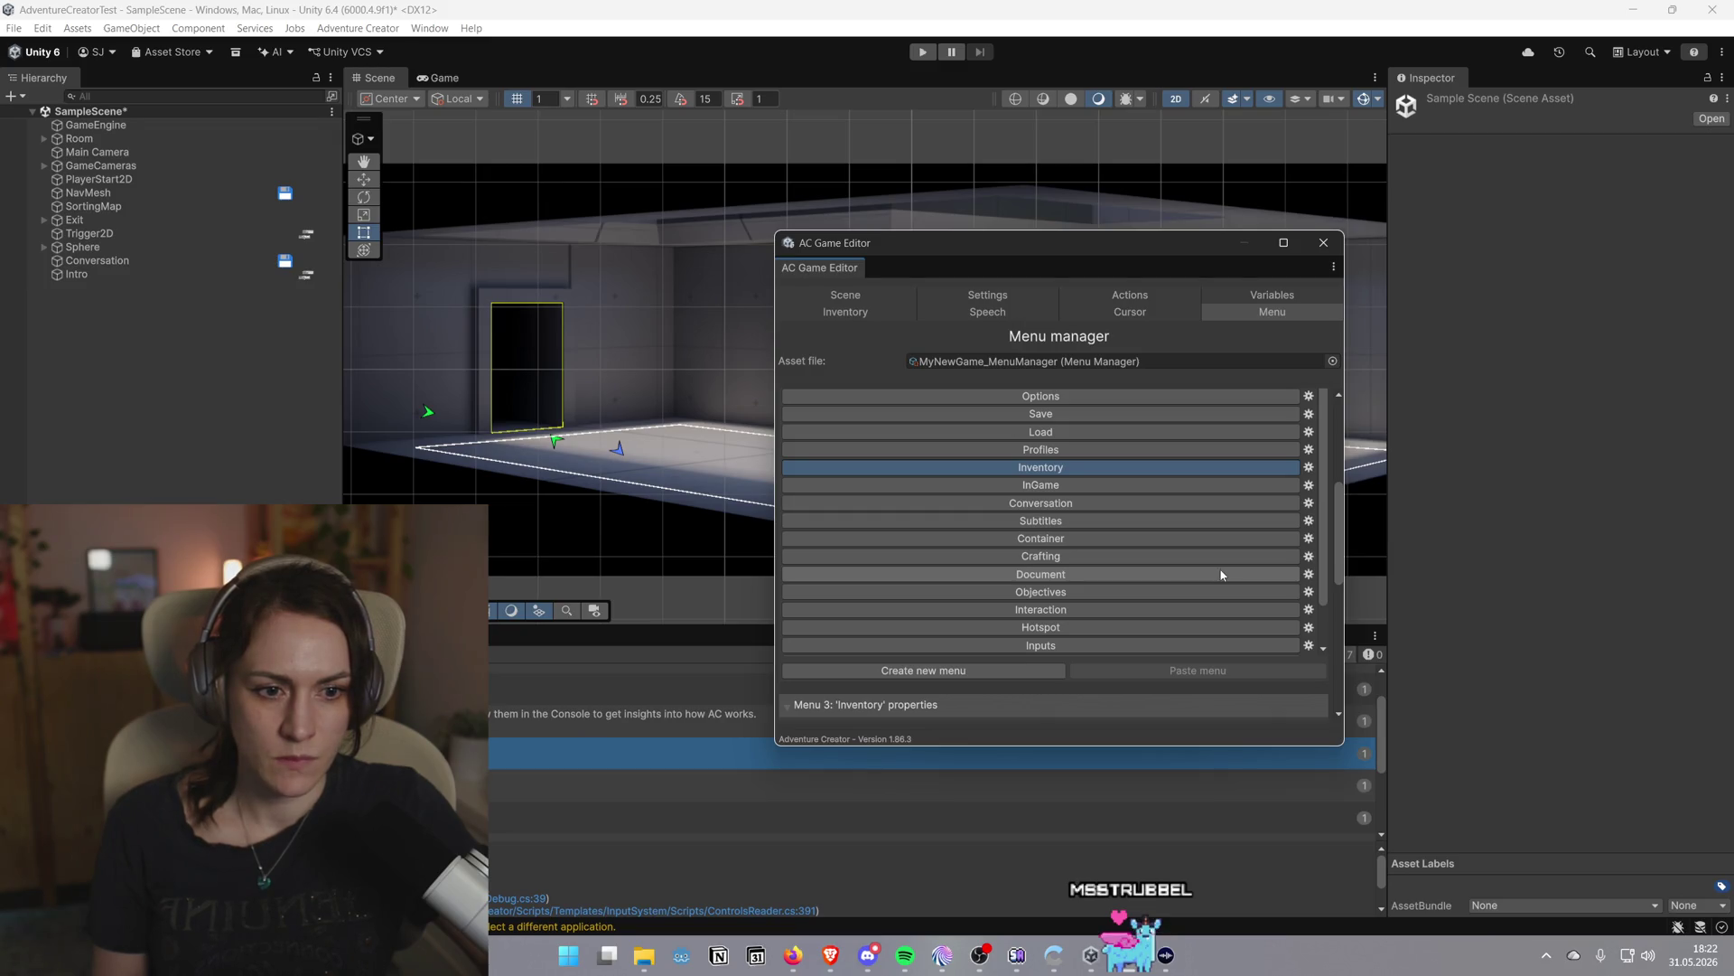
scroll(1160, 427, "down", 5)
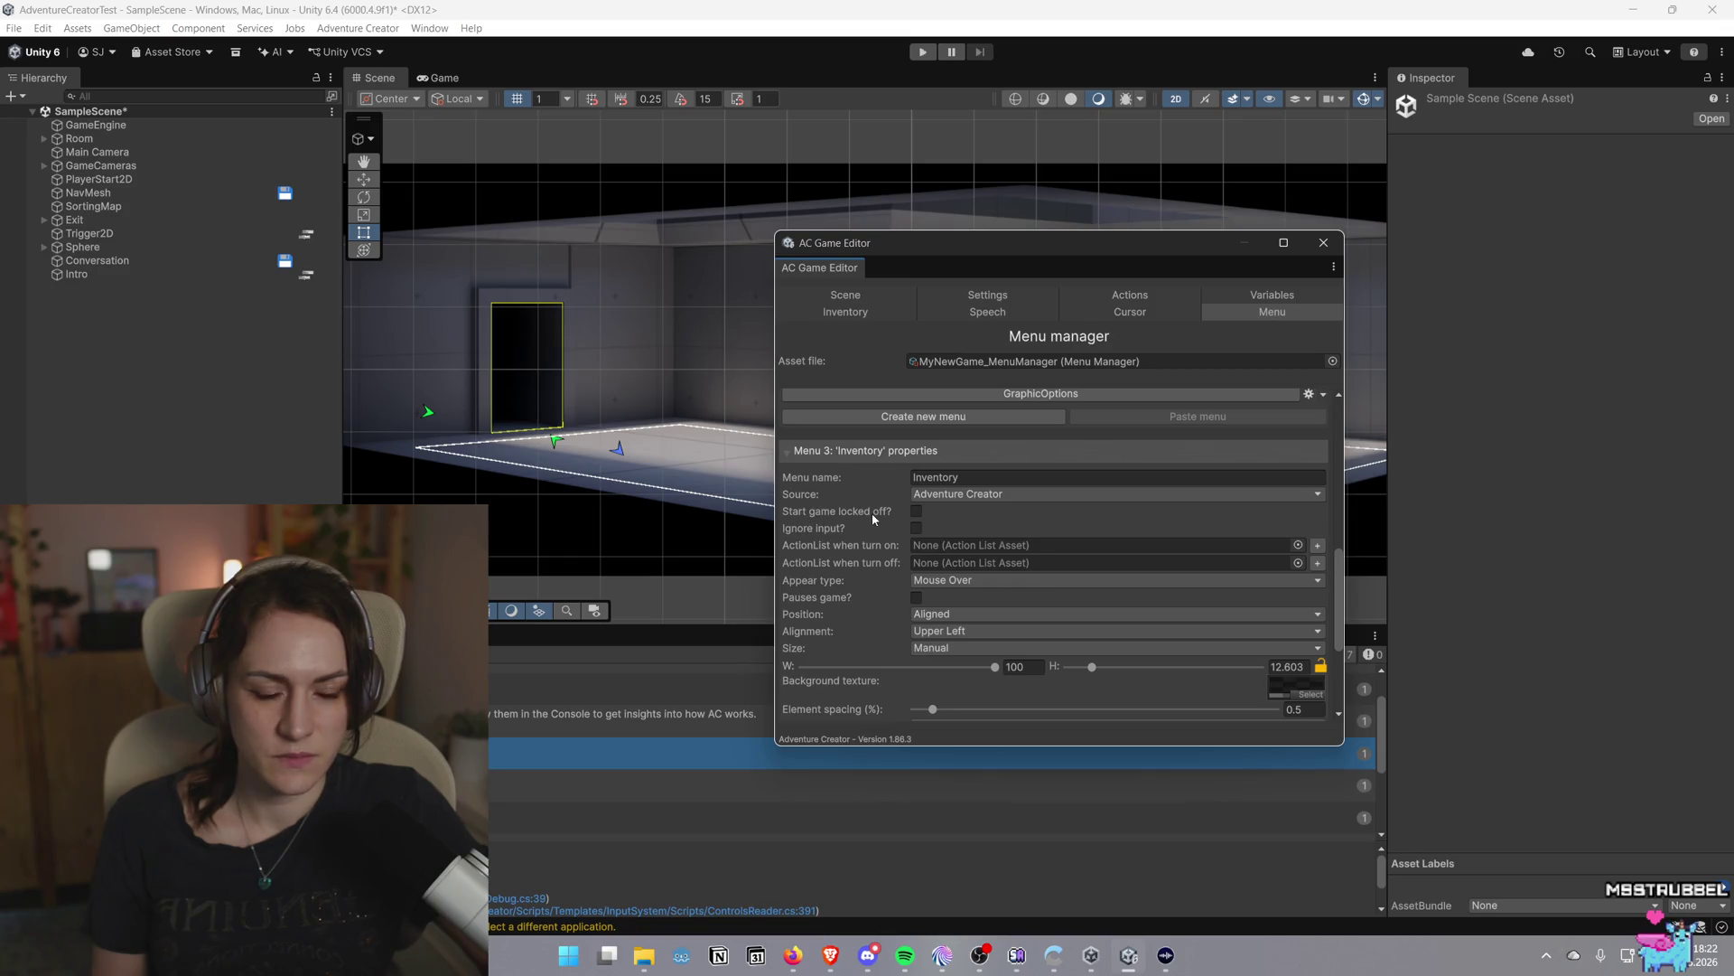
Leave the Inventory menu's Appear type at Mouse Over and close the Game Editor to show the Scene view
left_click(942, 583)
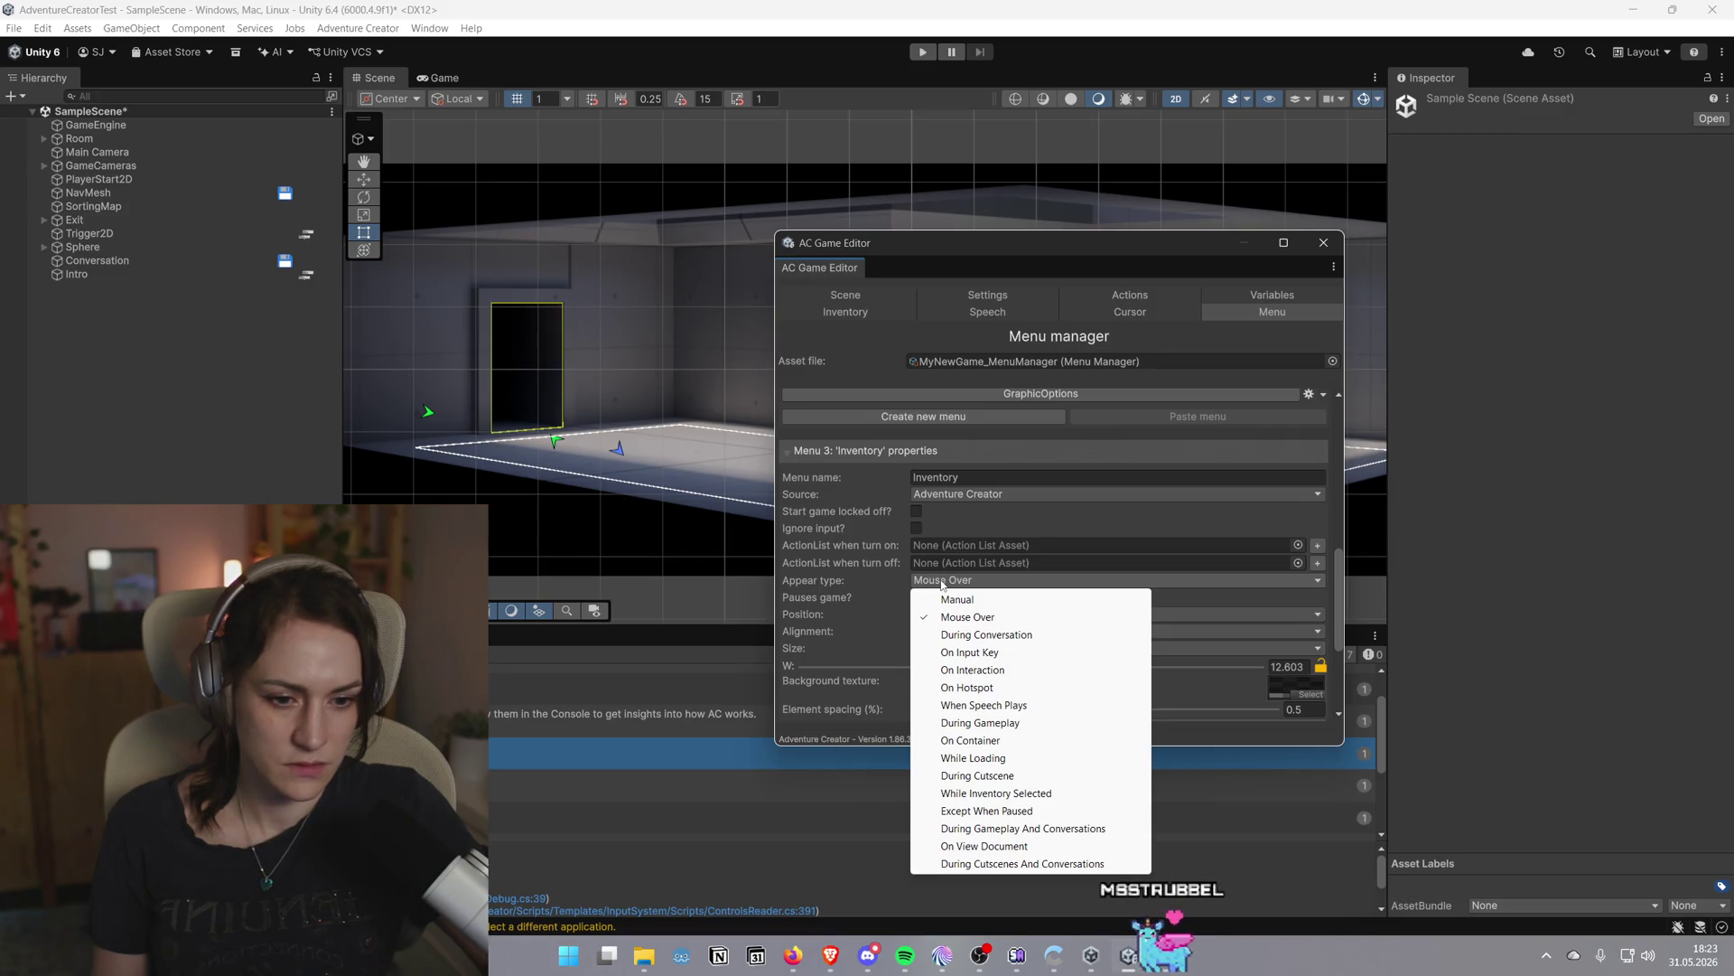
left_click(863, 578)
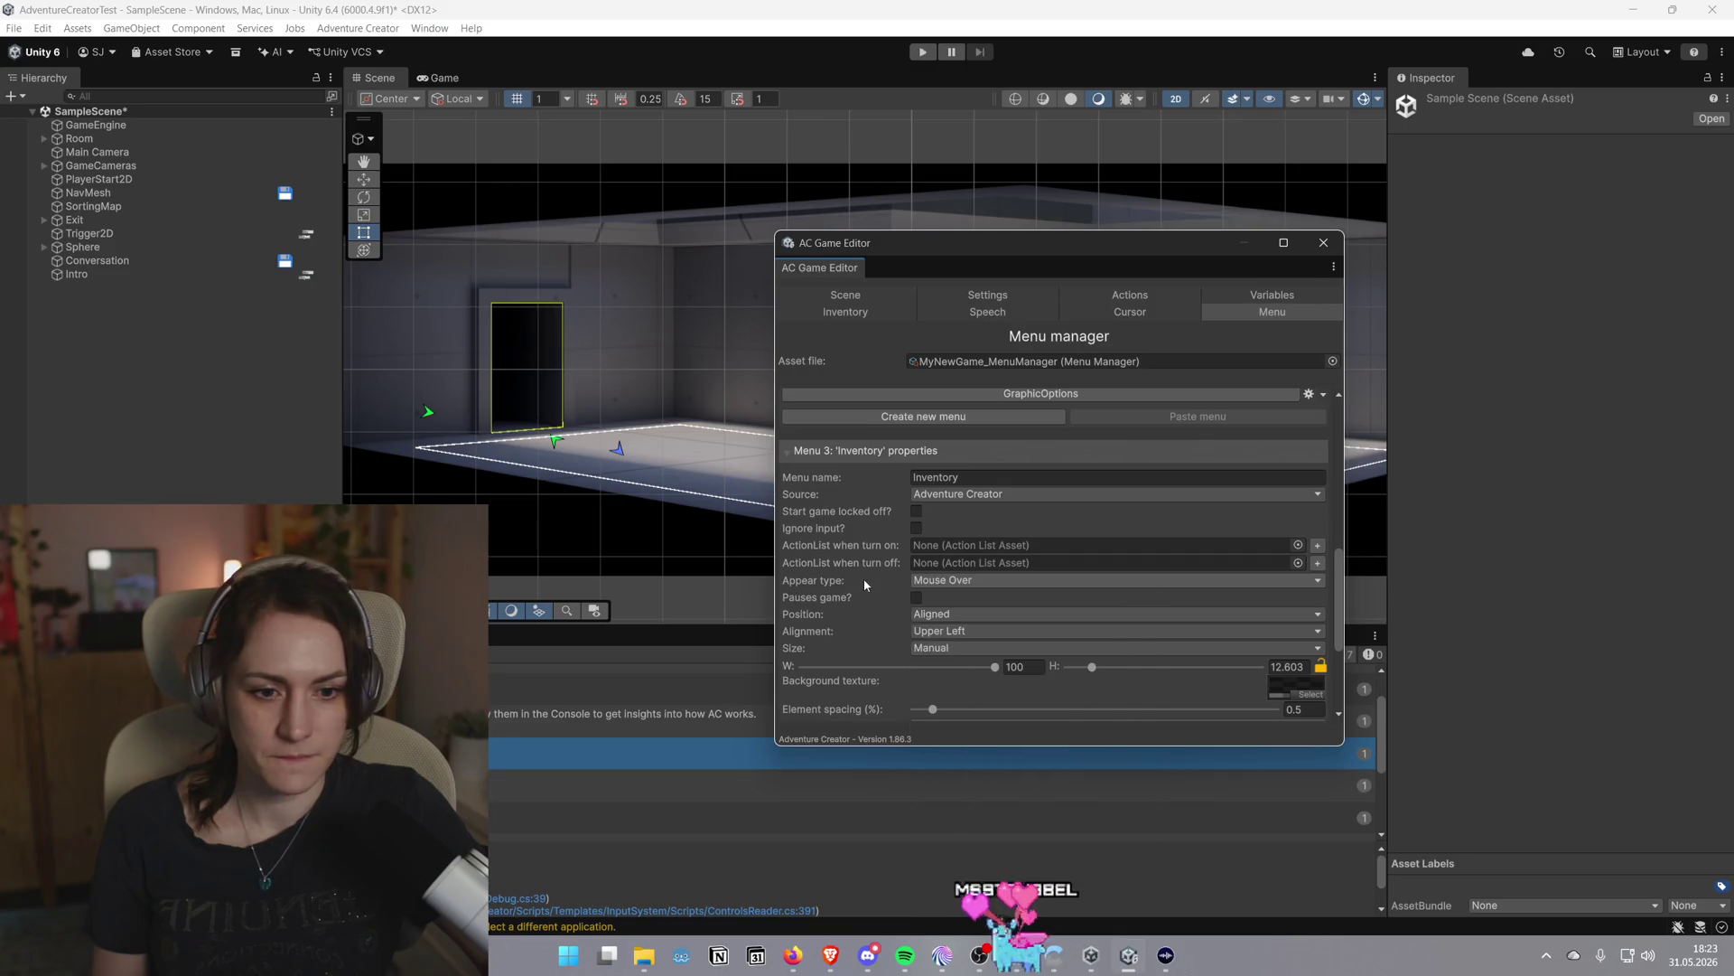
scroll(880, 578, "down", 3)
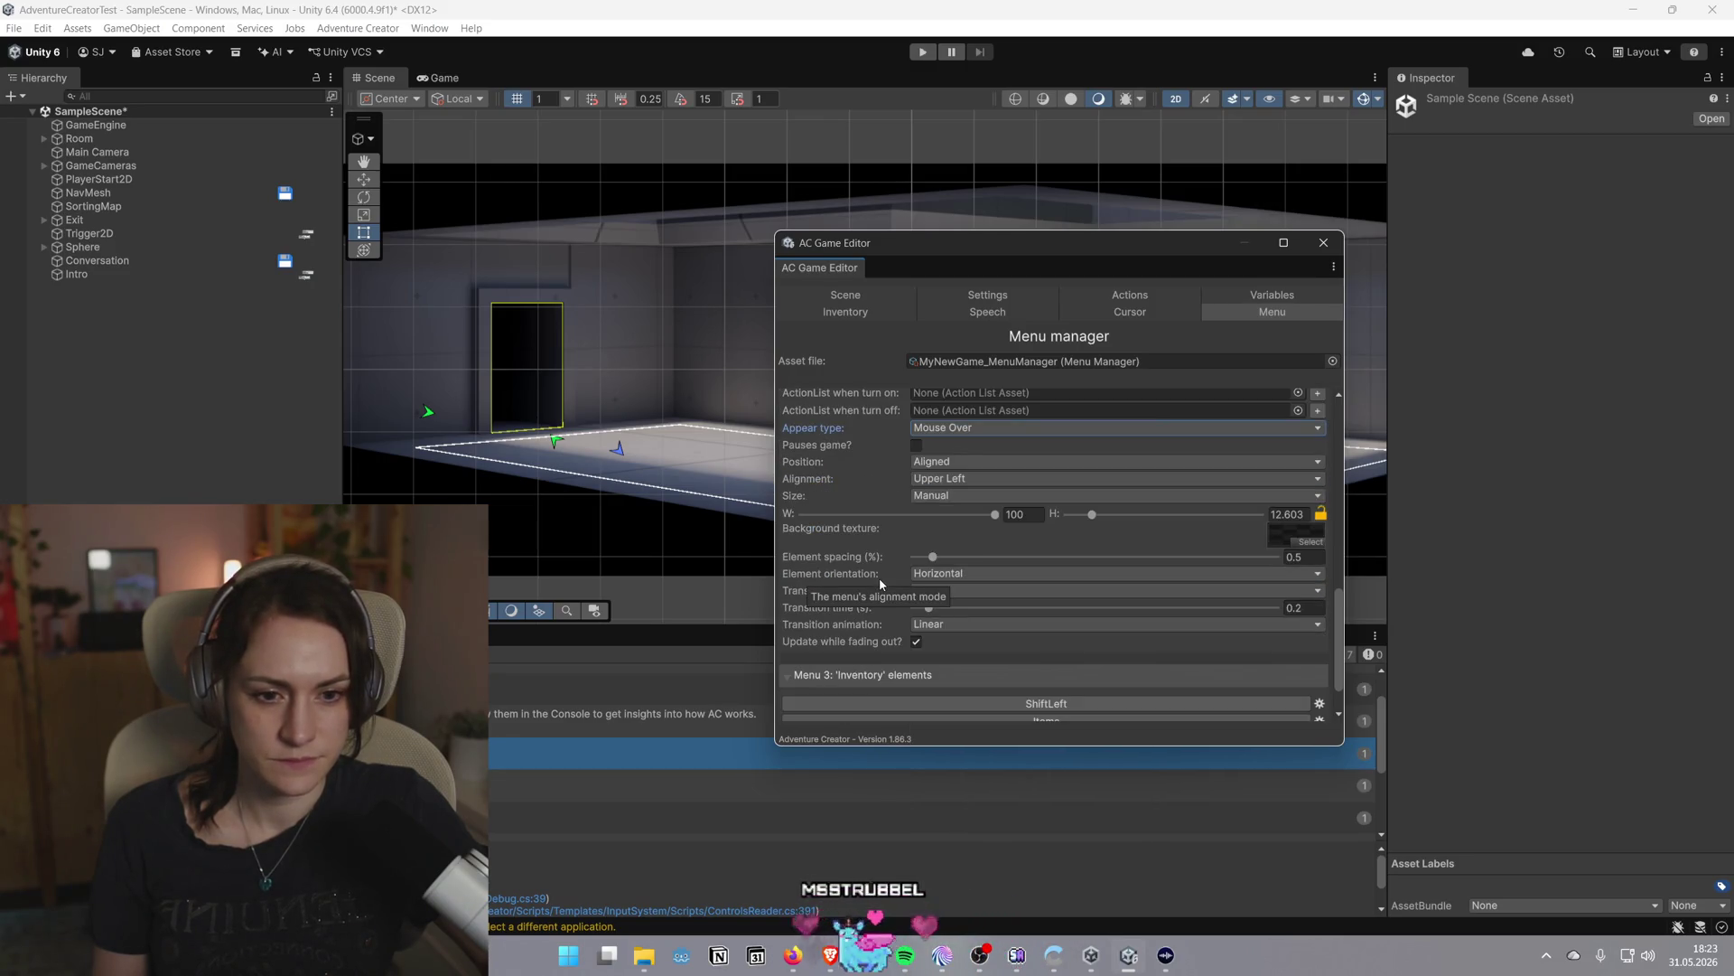
scroll(865, 627, "down", 2)
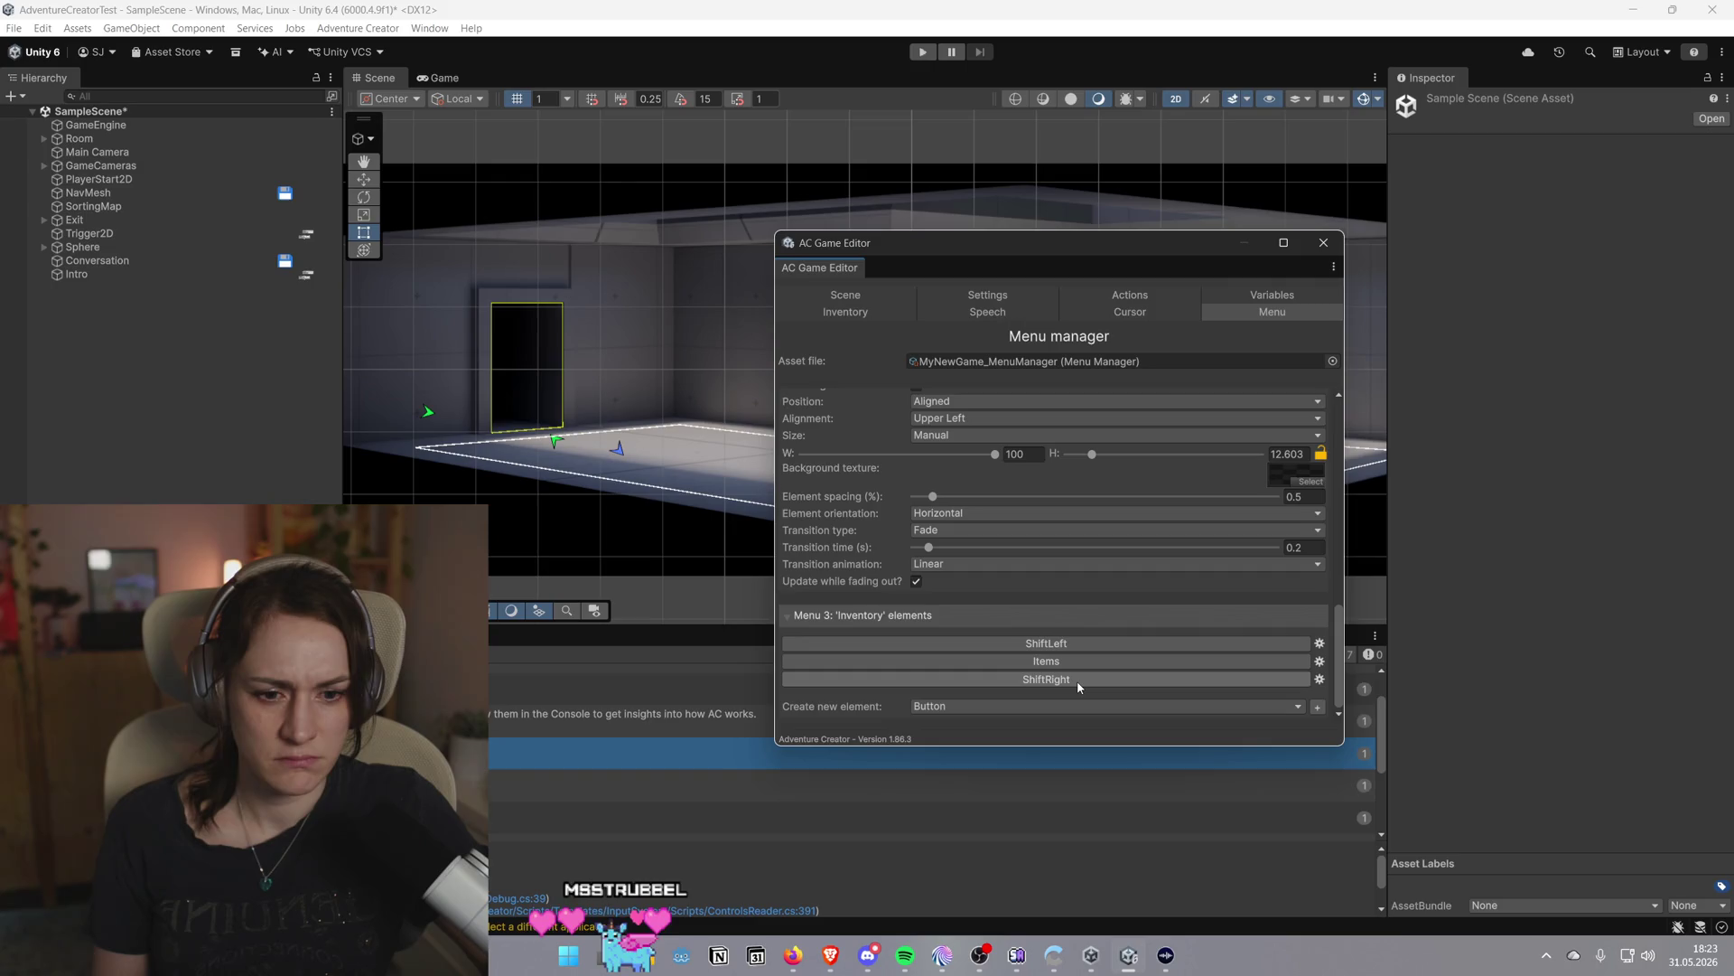
scroll(1075, 680, "up", 15)
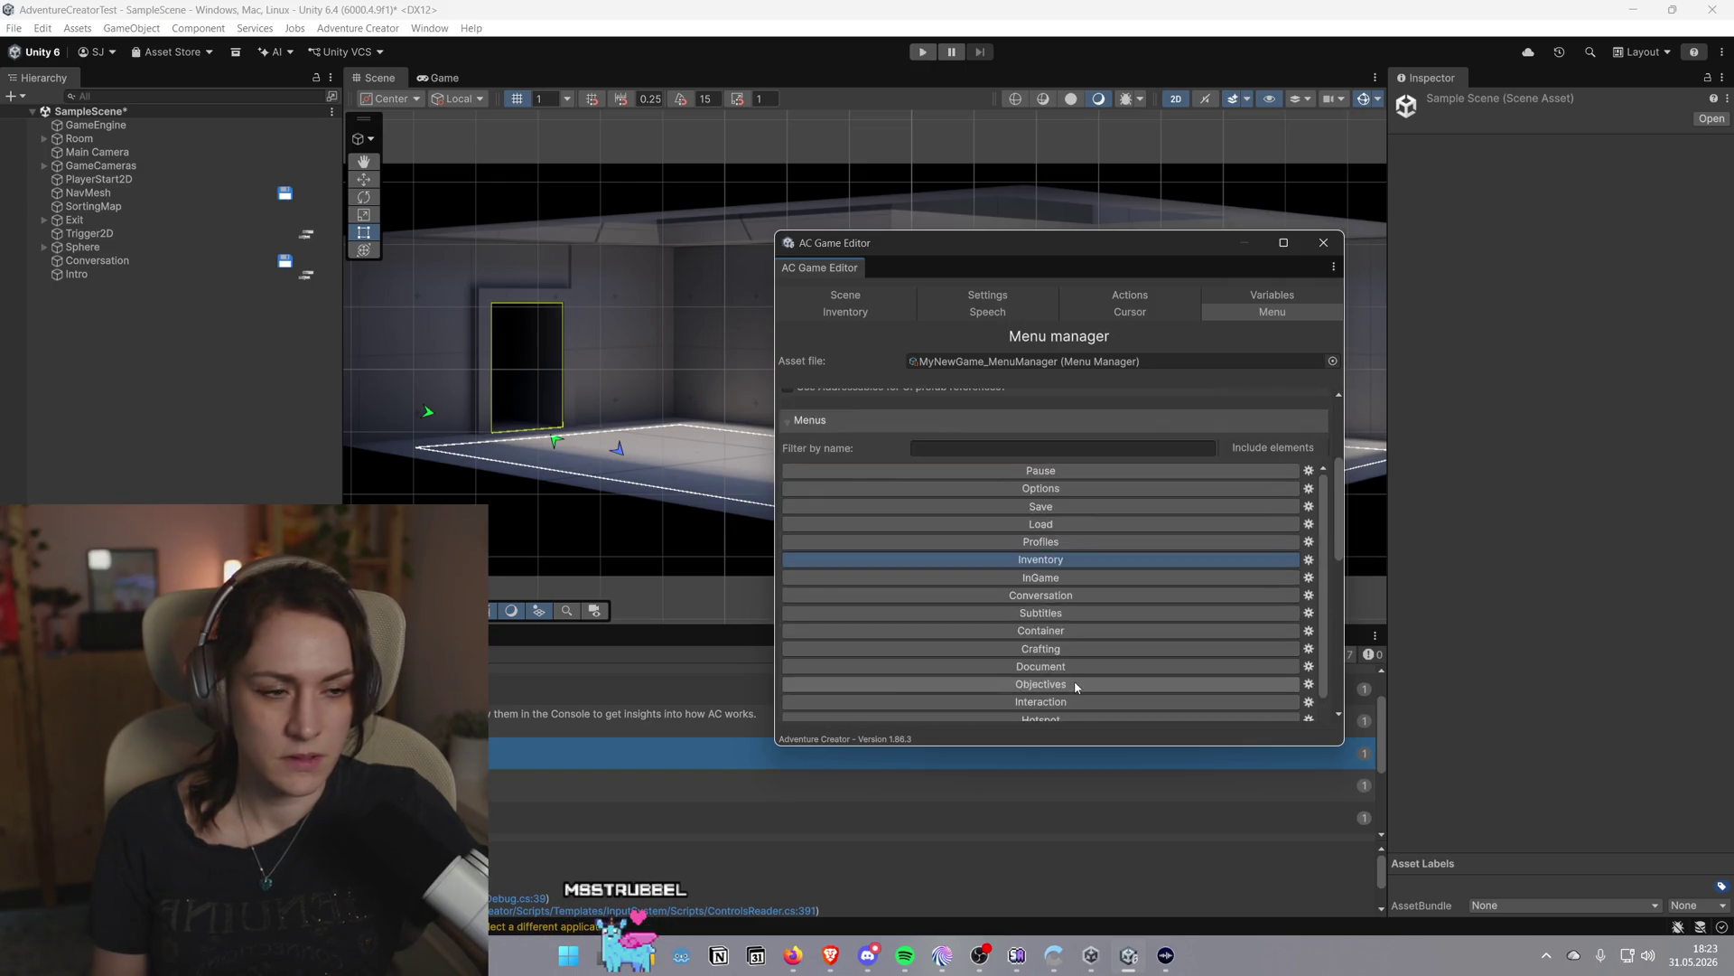
left_click(1244, 241)
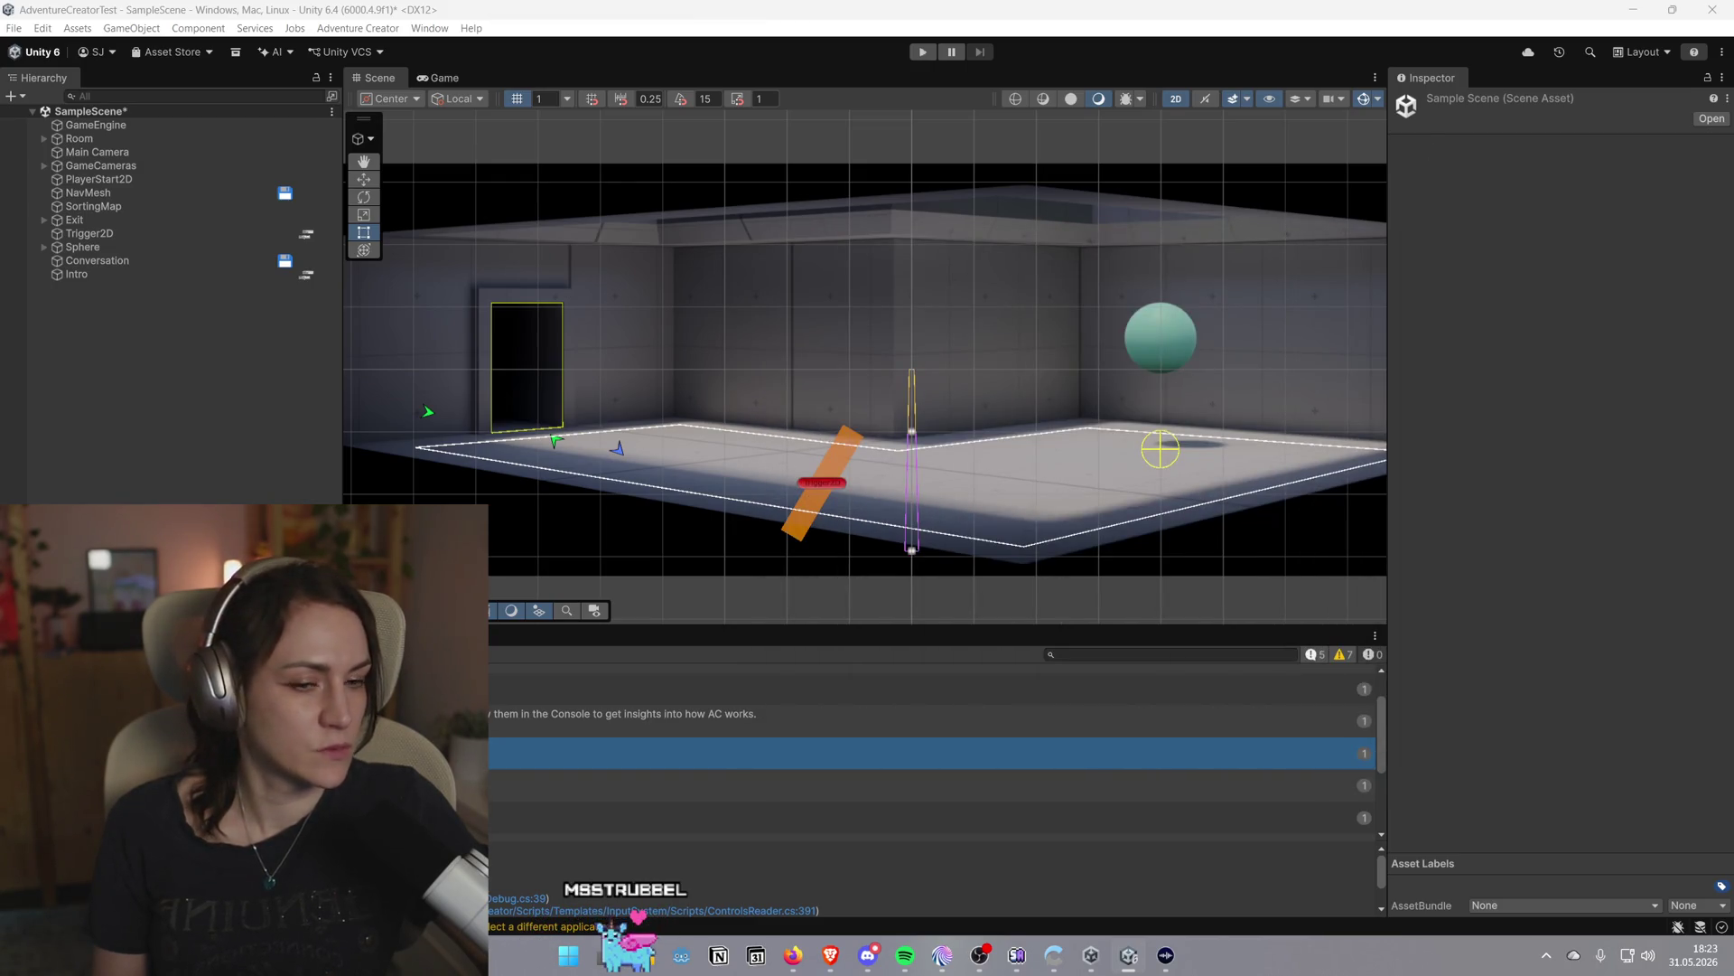
Play the sample game, open and dismiss the pause menu, and walk the character across the room
left_click(923, 51)
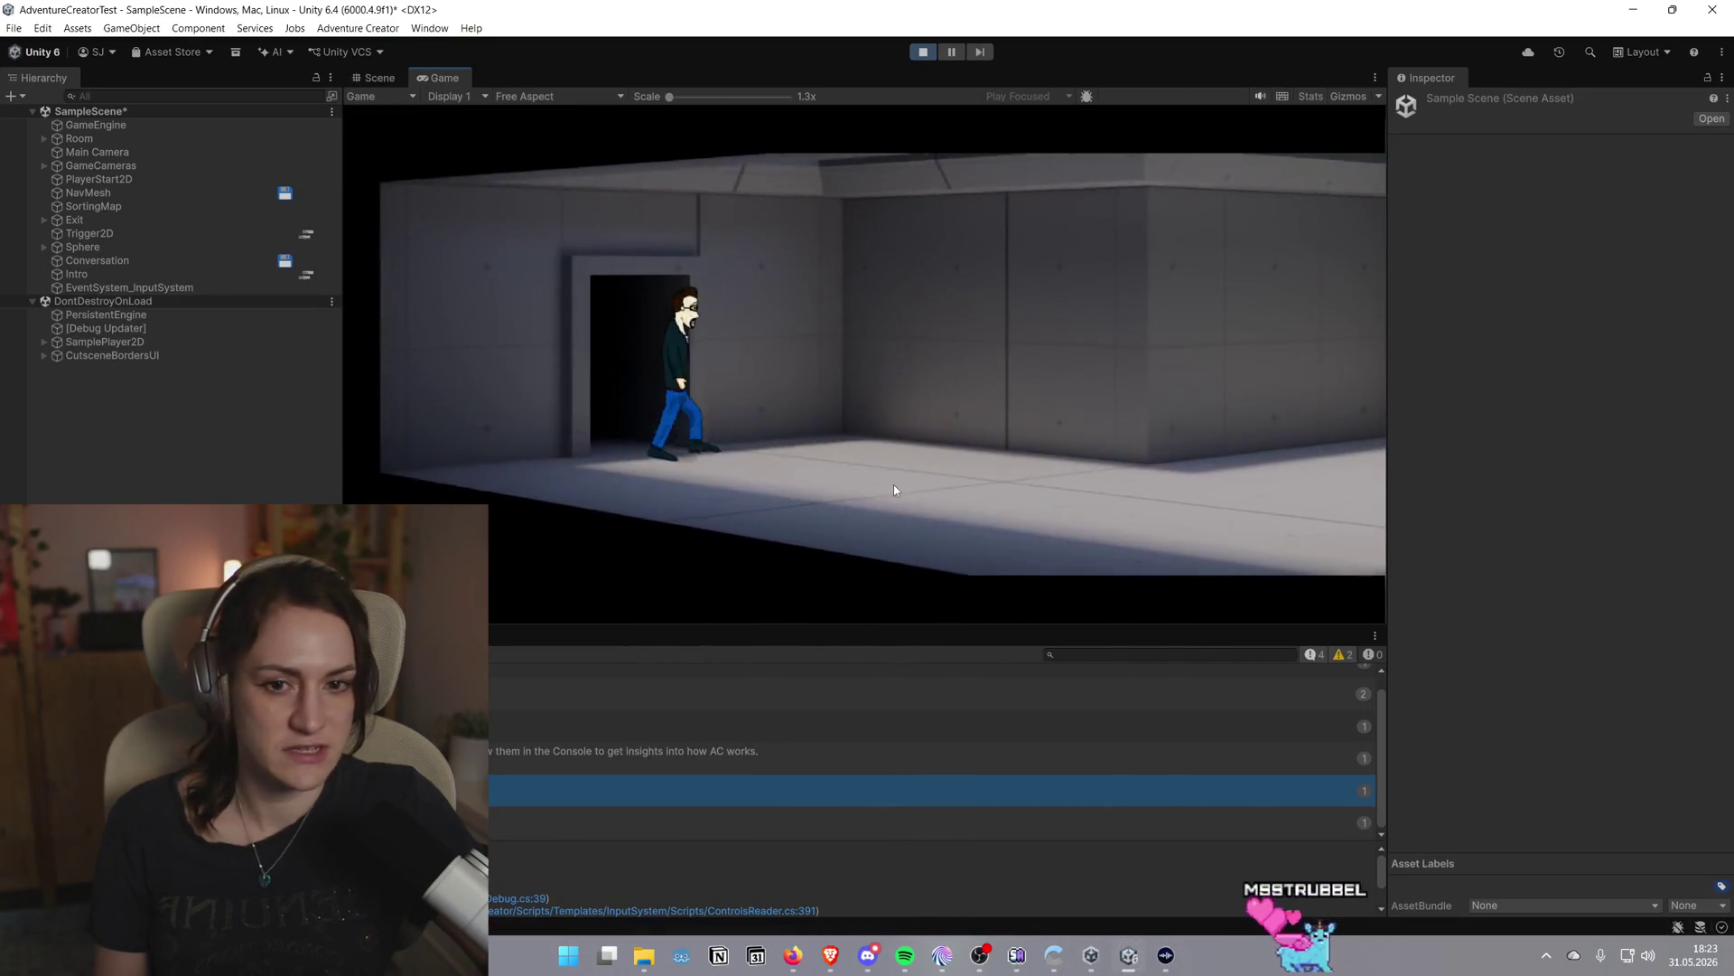
key("Escape")
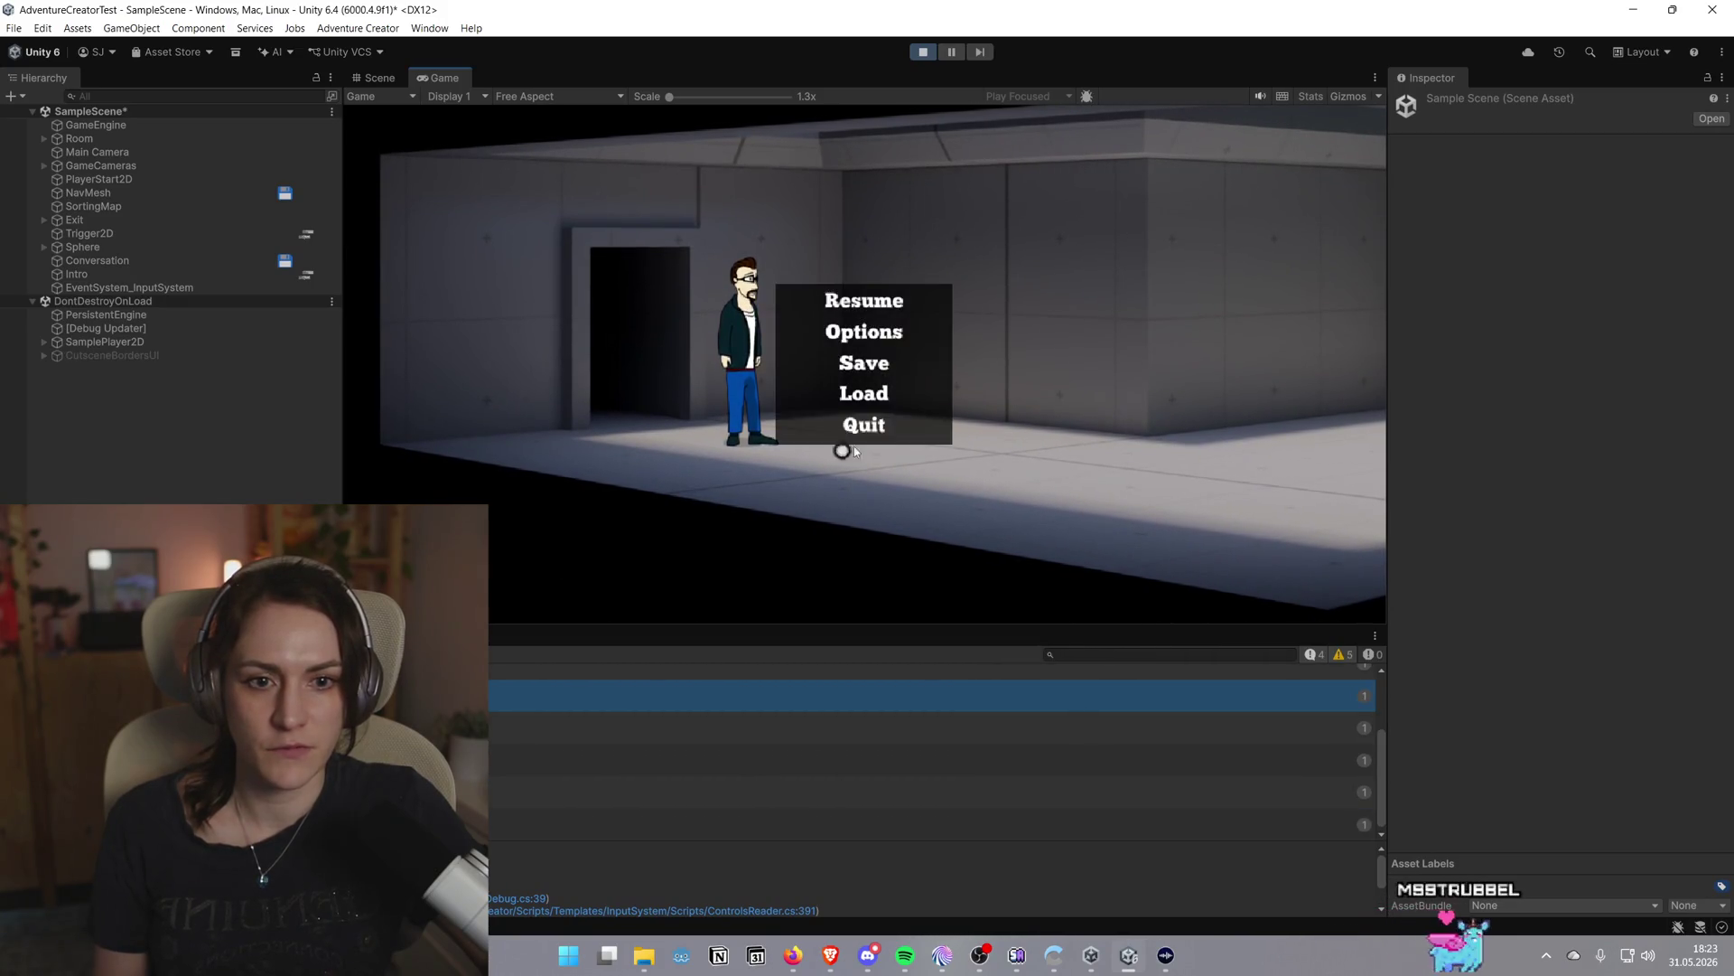
left_click(914, 302)
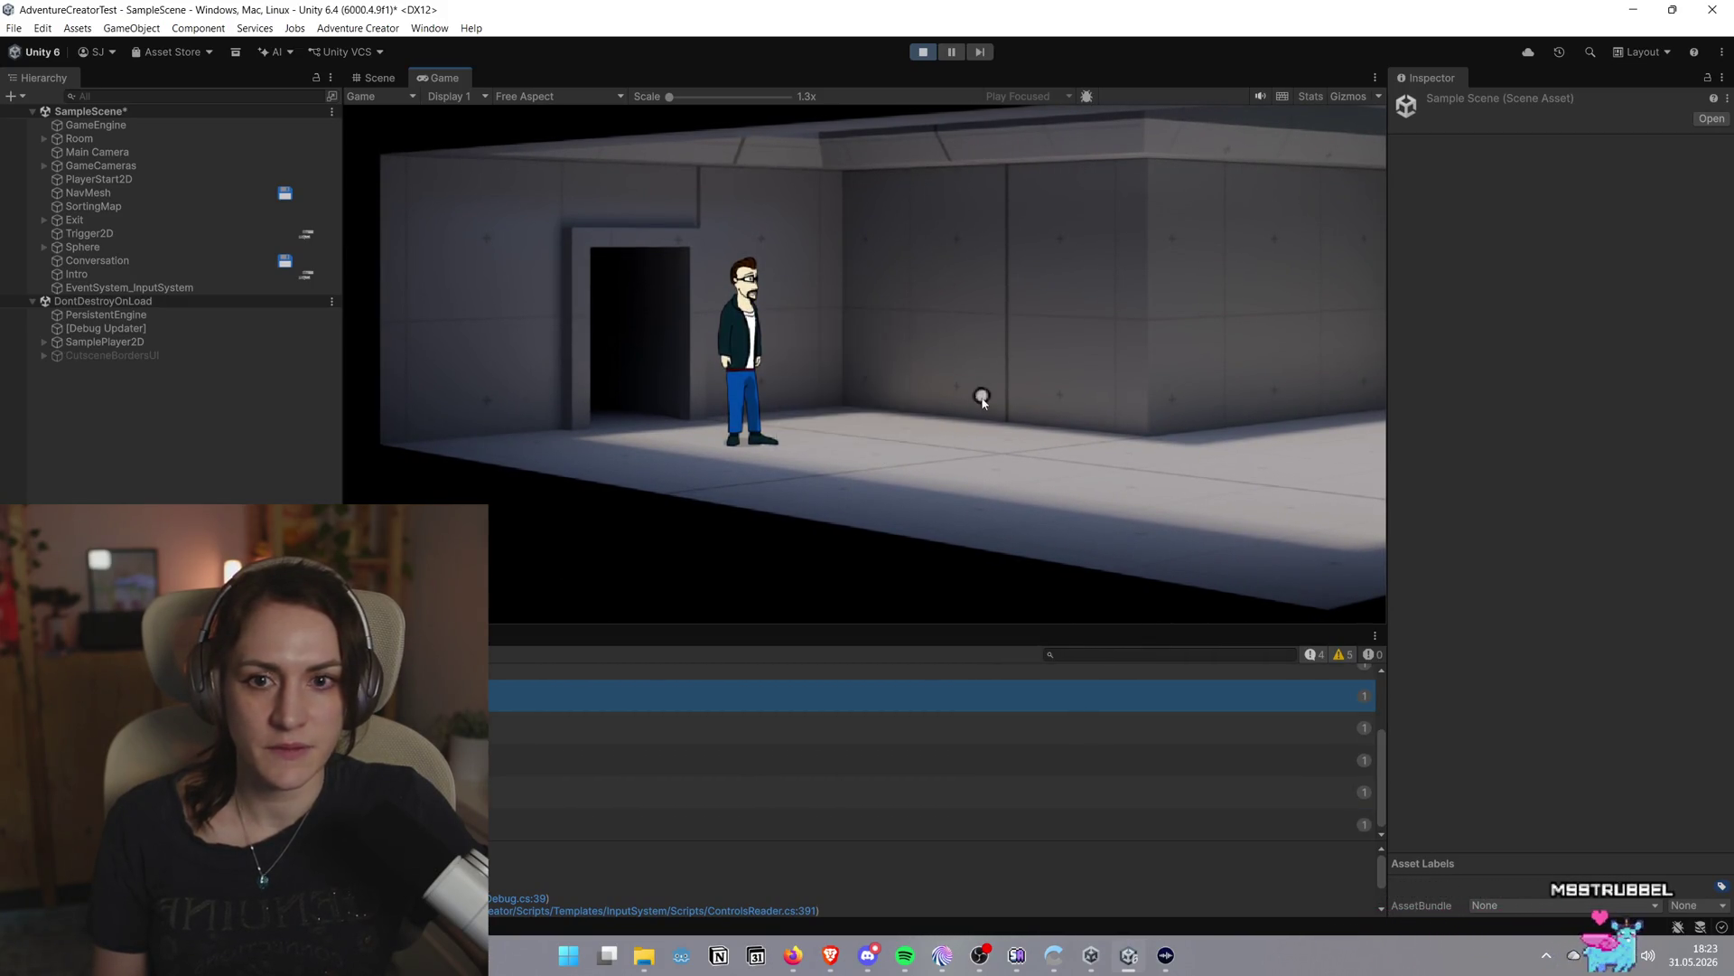
left_click(979, 424)
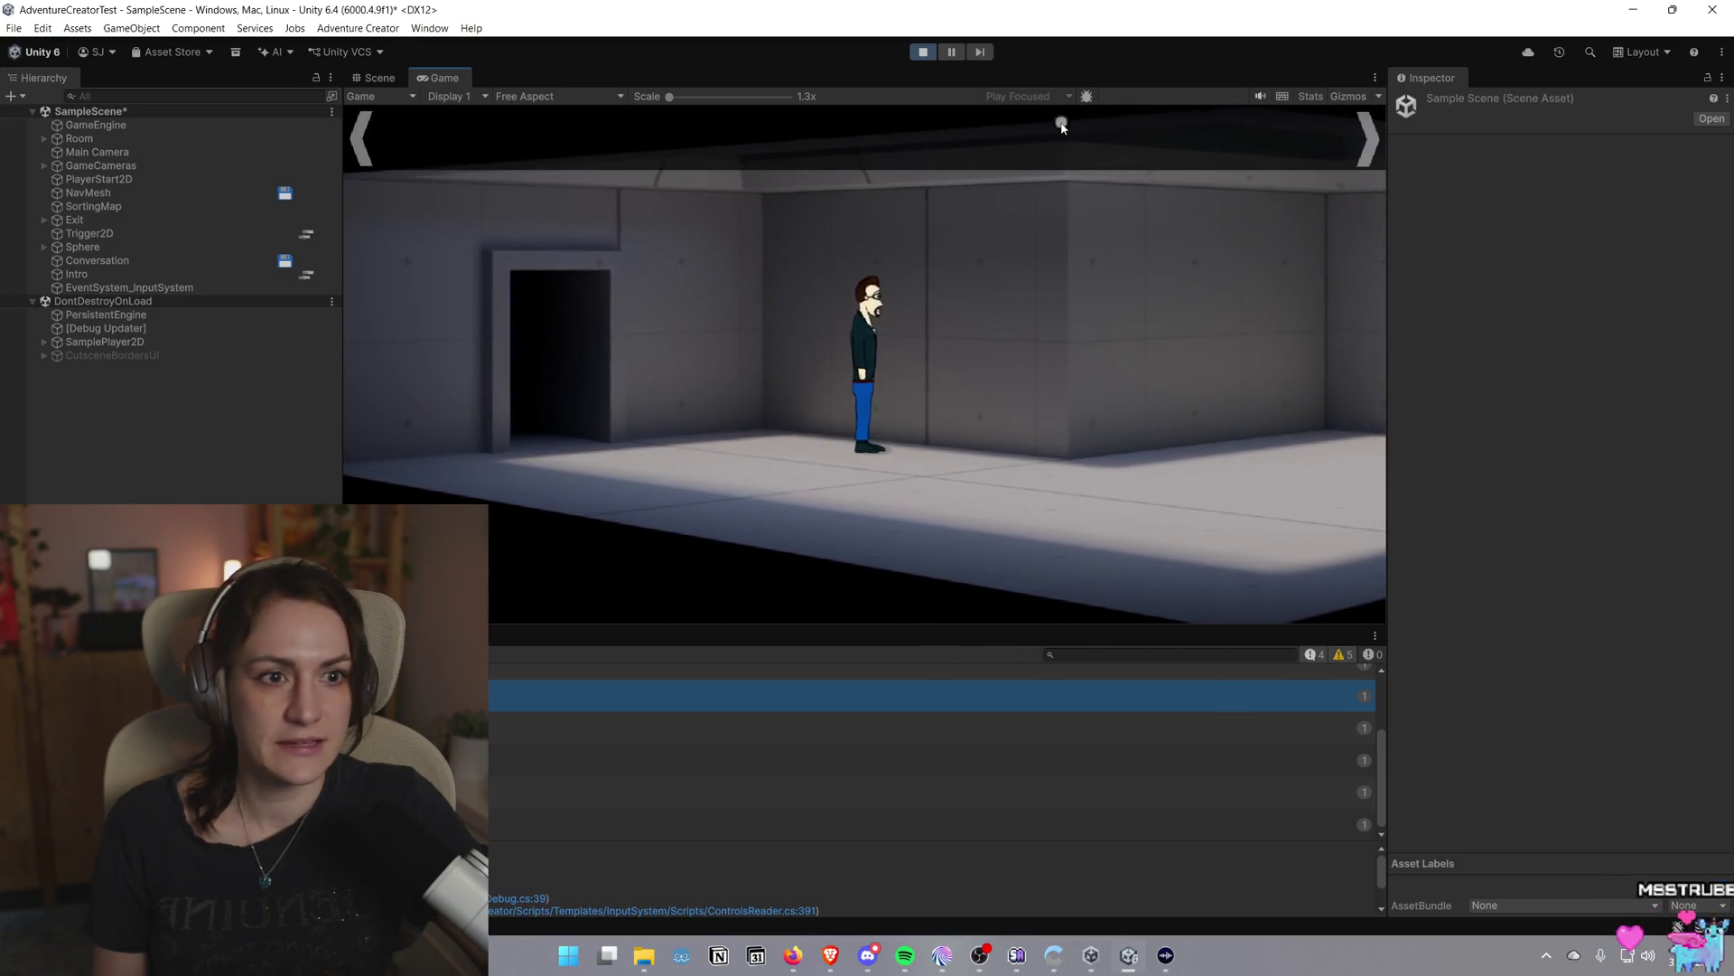
left_click(899, 491)
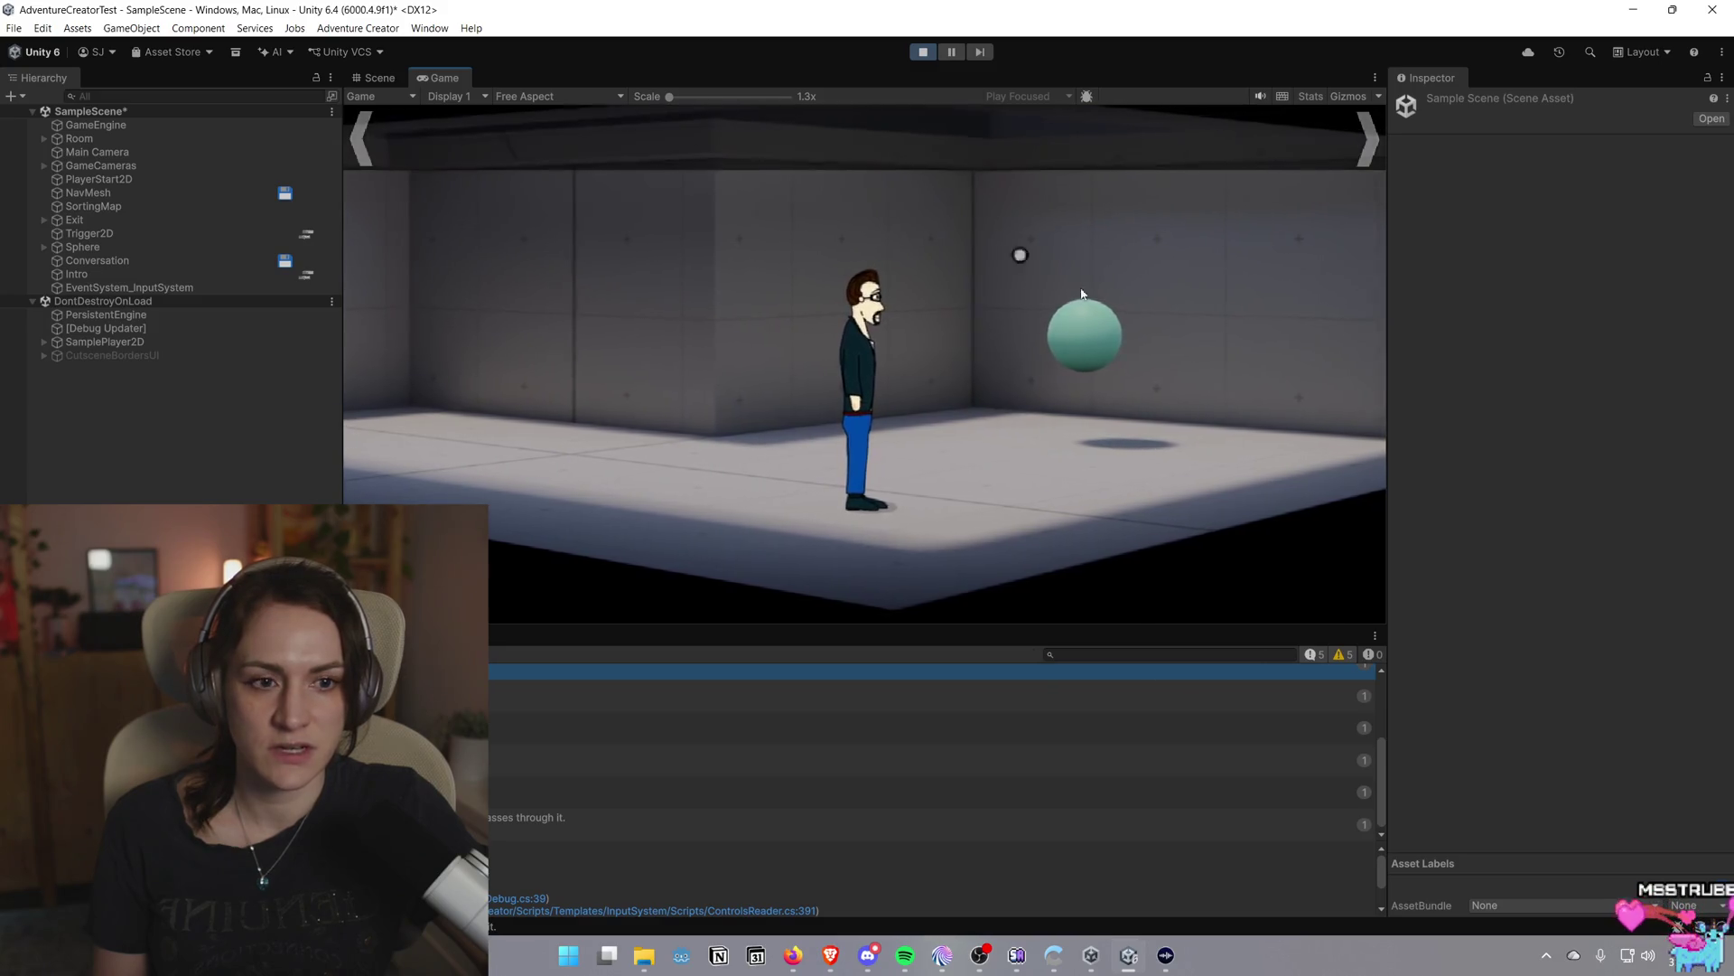
Ask the floating sphere 'How do Variables work?' and bring back the game editor window
left_click(1089, 348)
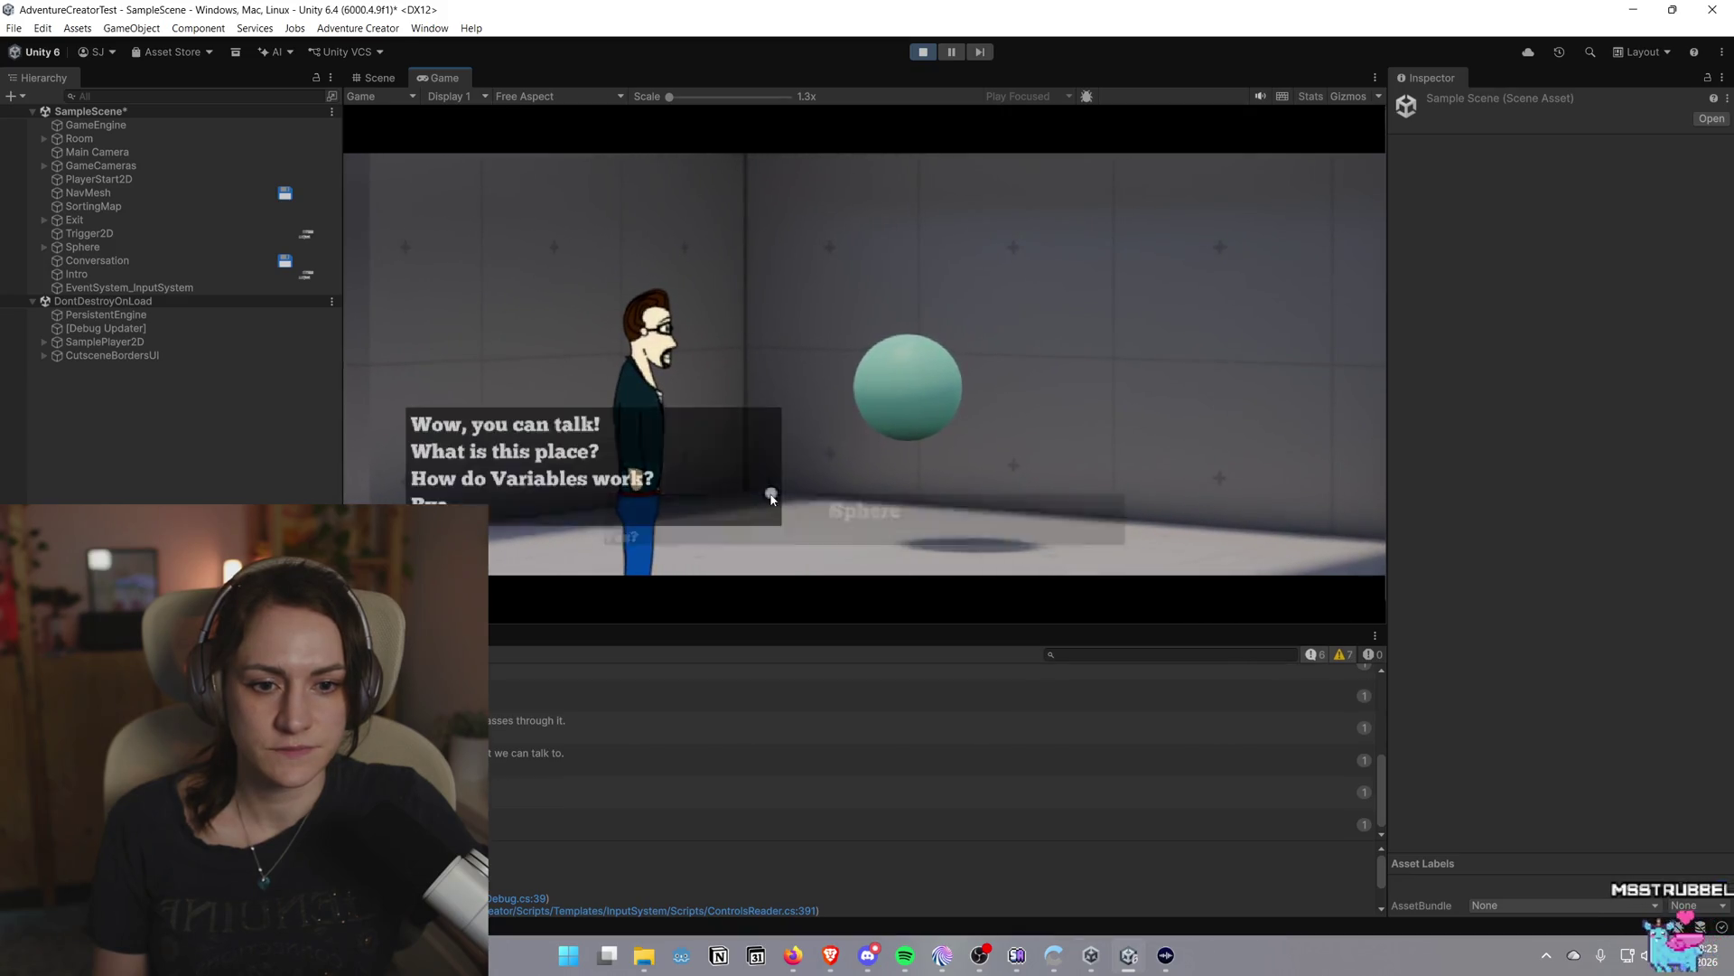
left_click(593, 484)
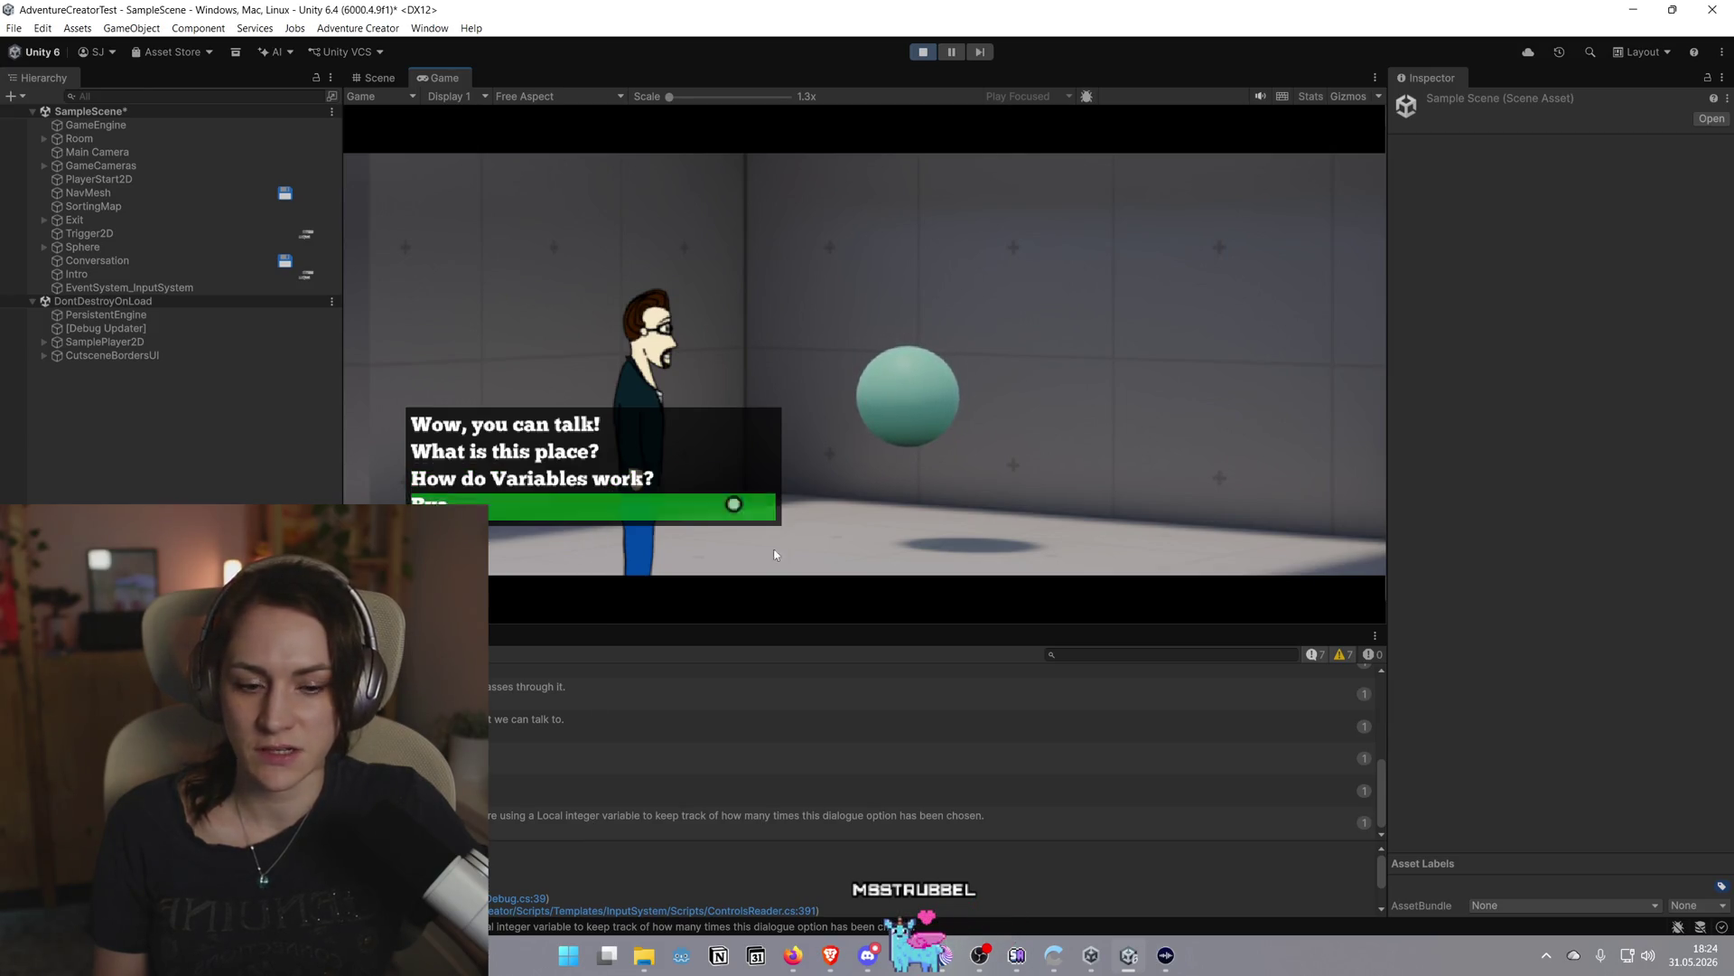
left_click(1109, 894)
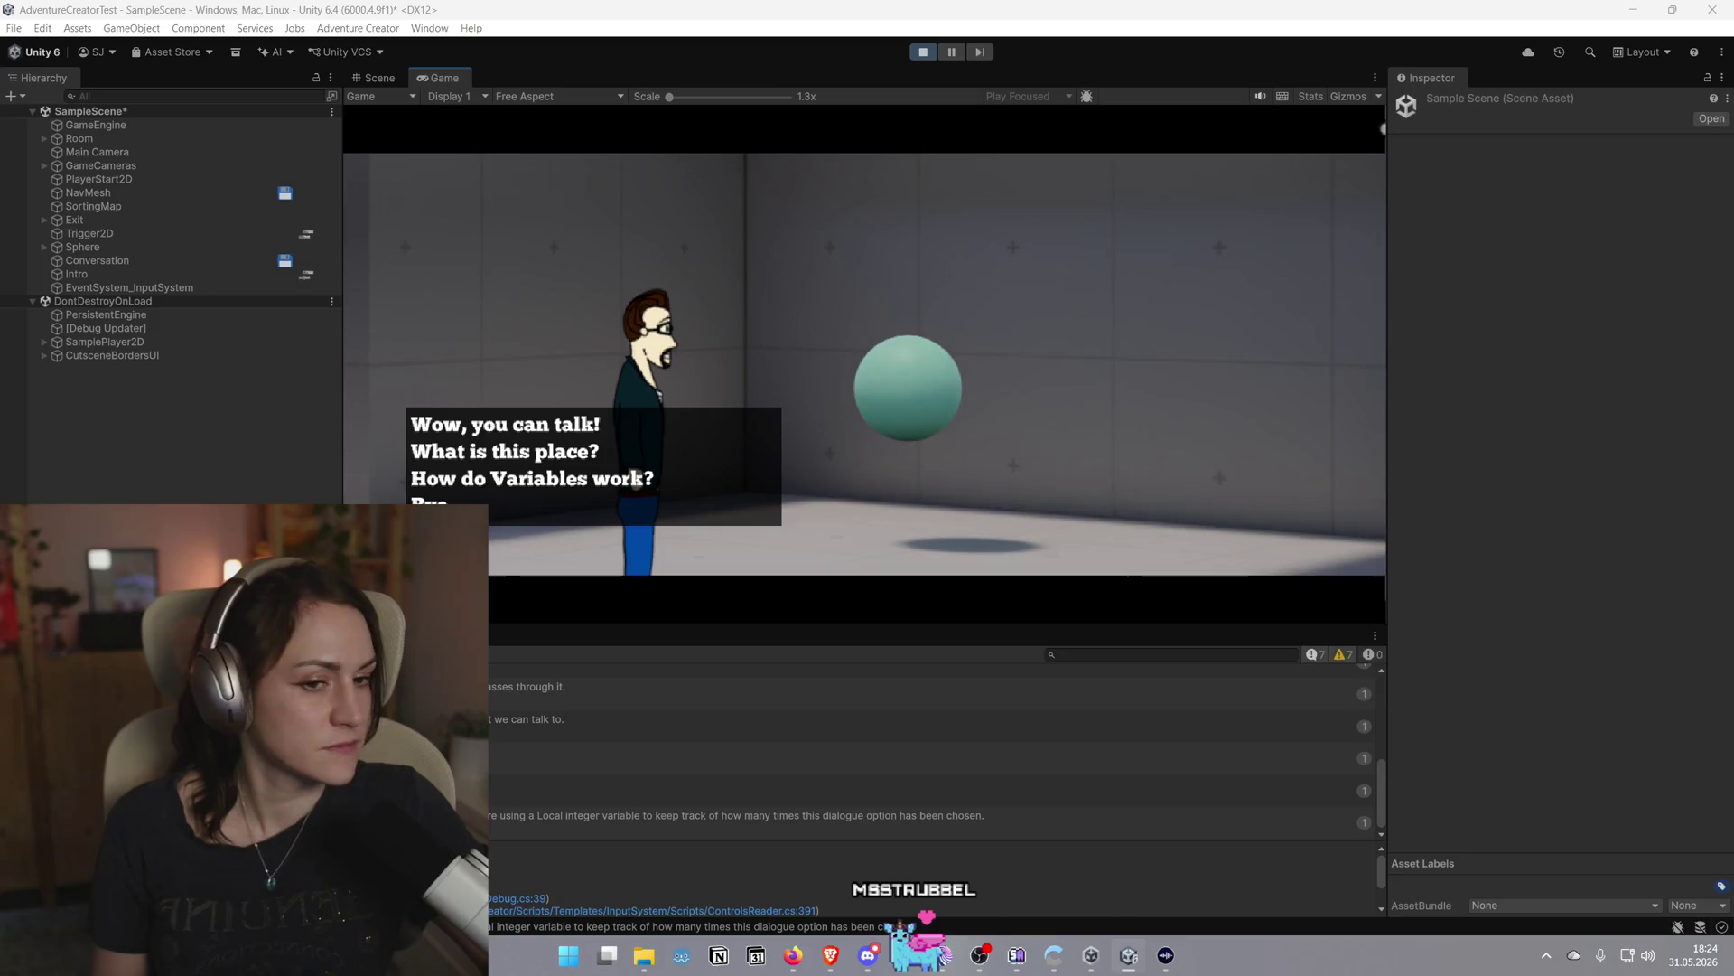
Open the Variables manager and ask 'How do Variables work?' three more times until Integer example reaches 4, then stop playing
left_click(1465, 232)
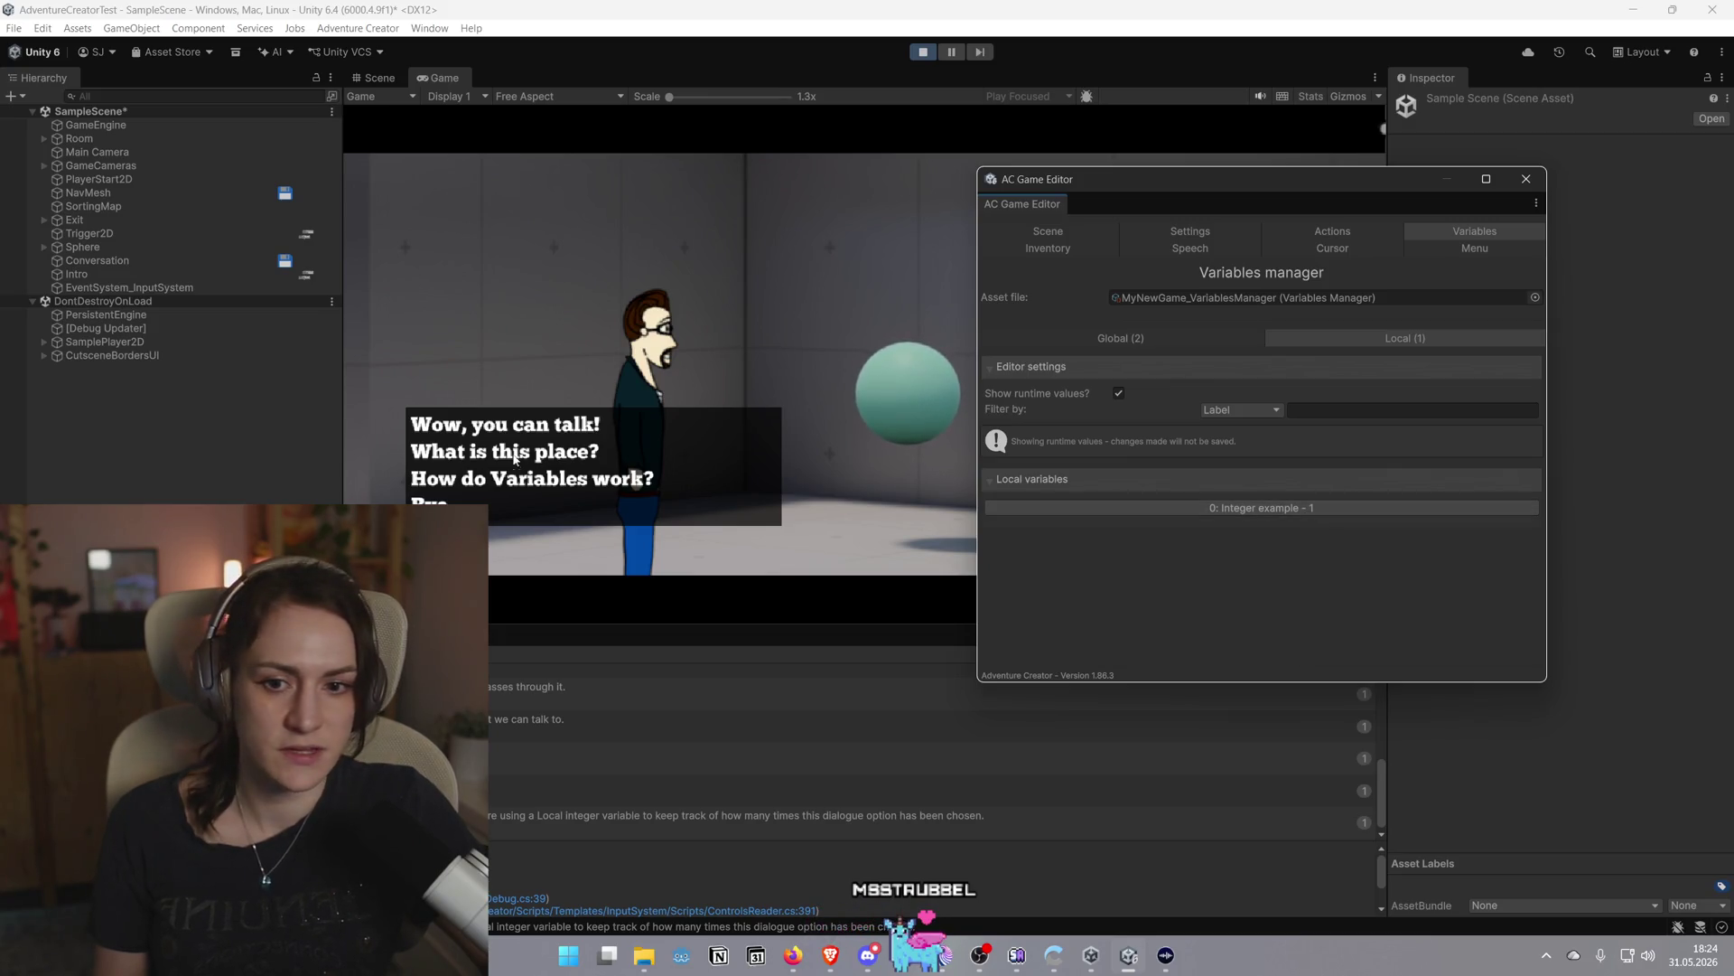
left_click(522, 485)
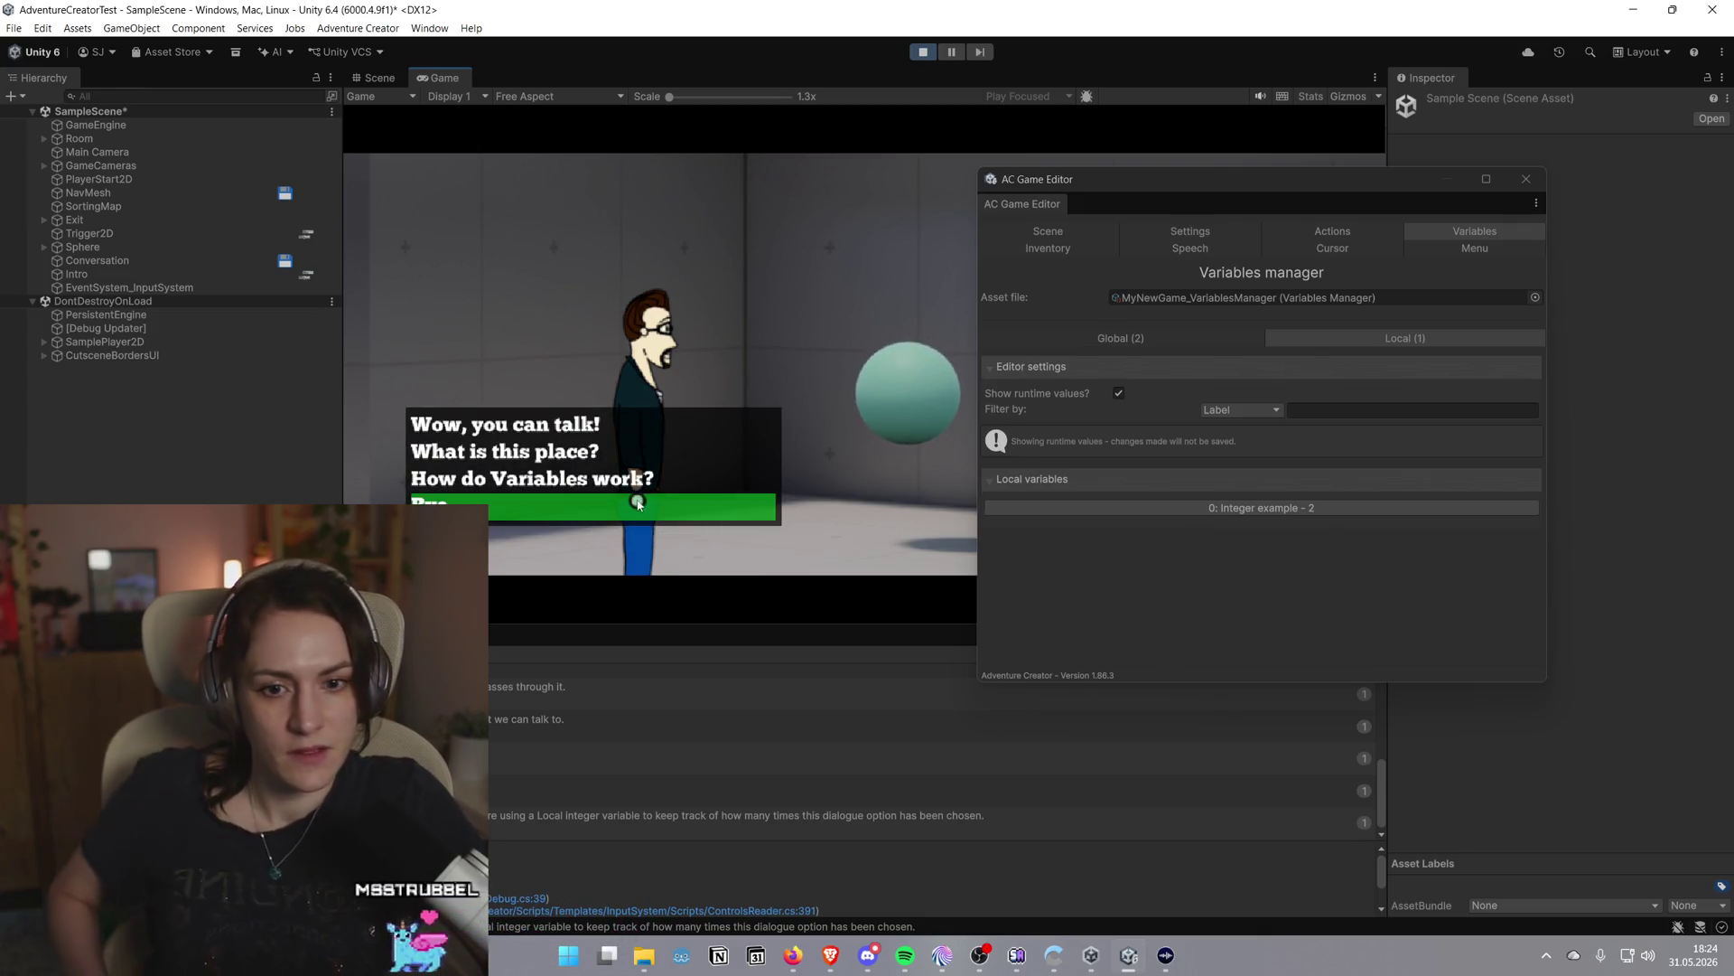
left_click(533, 478)
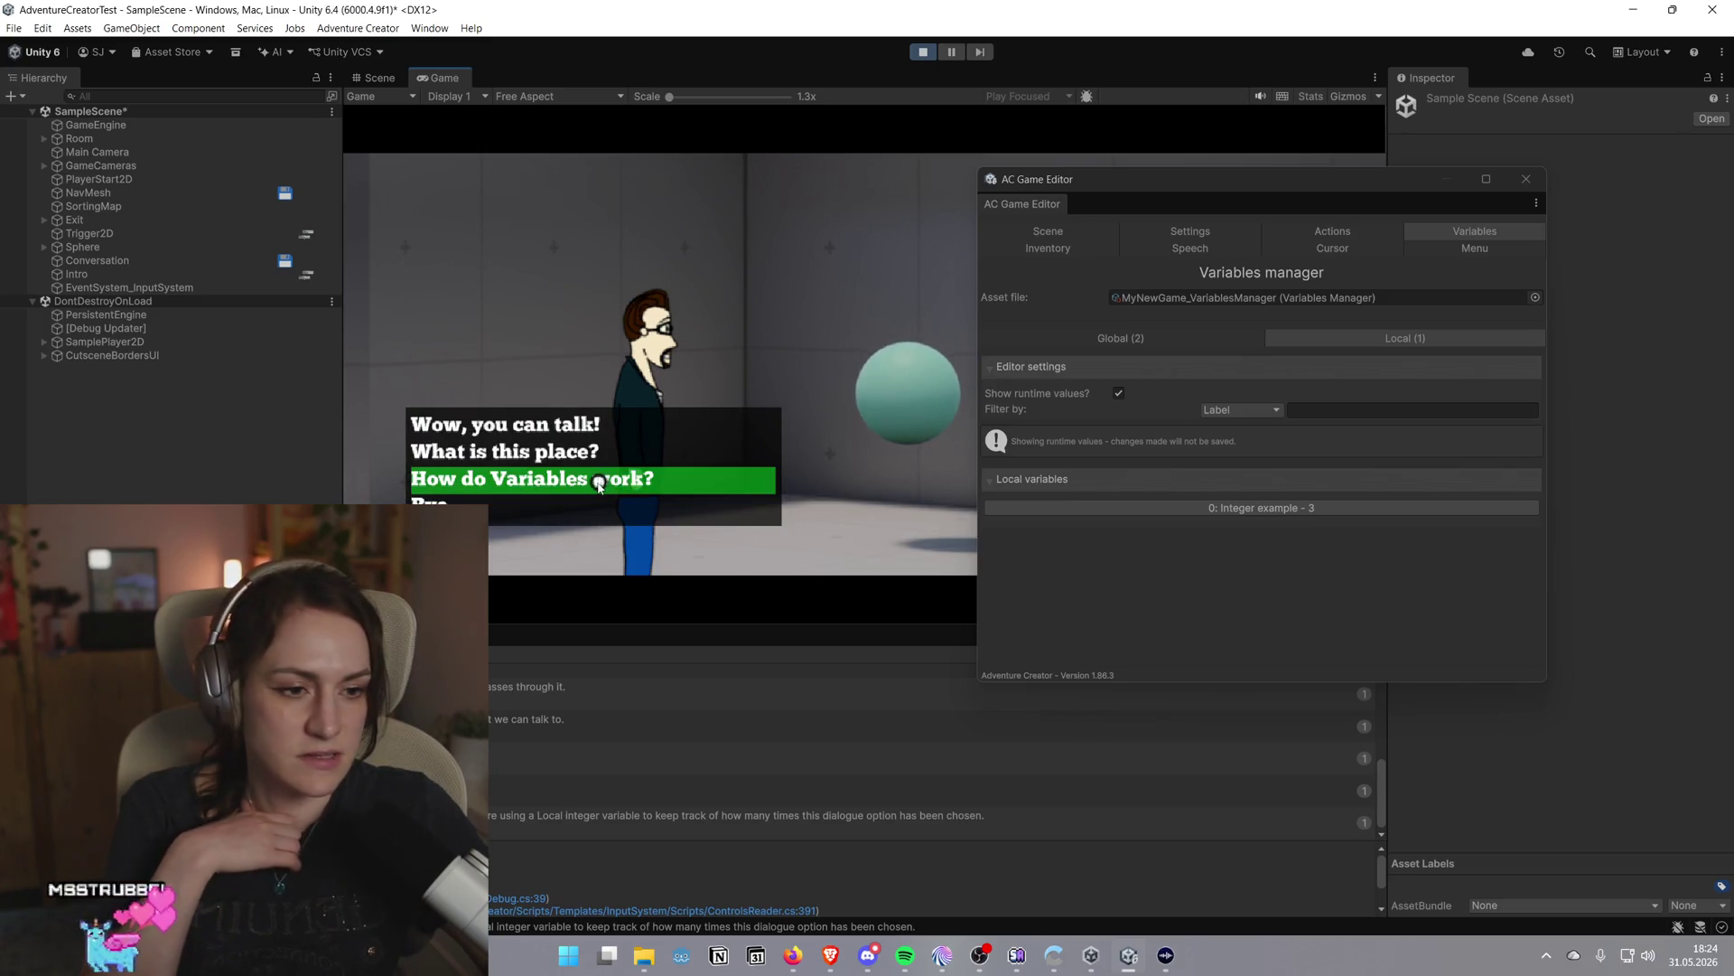
left_click(599, 481)
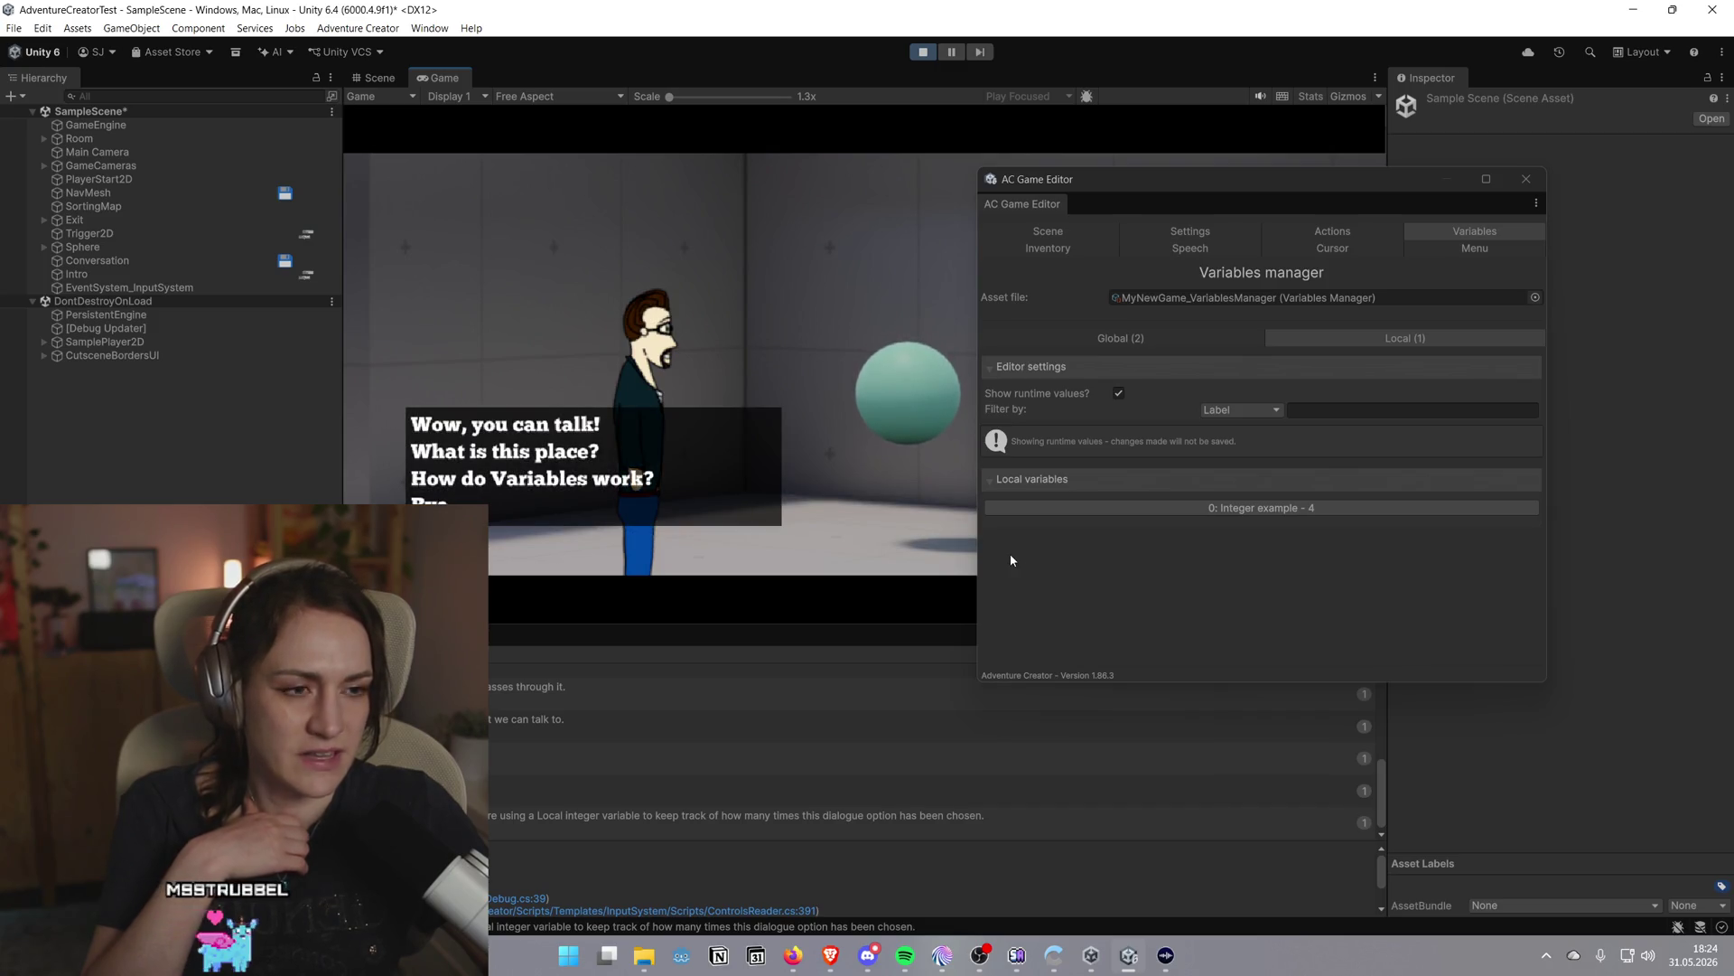
left_click(923, 52)
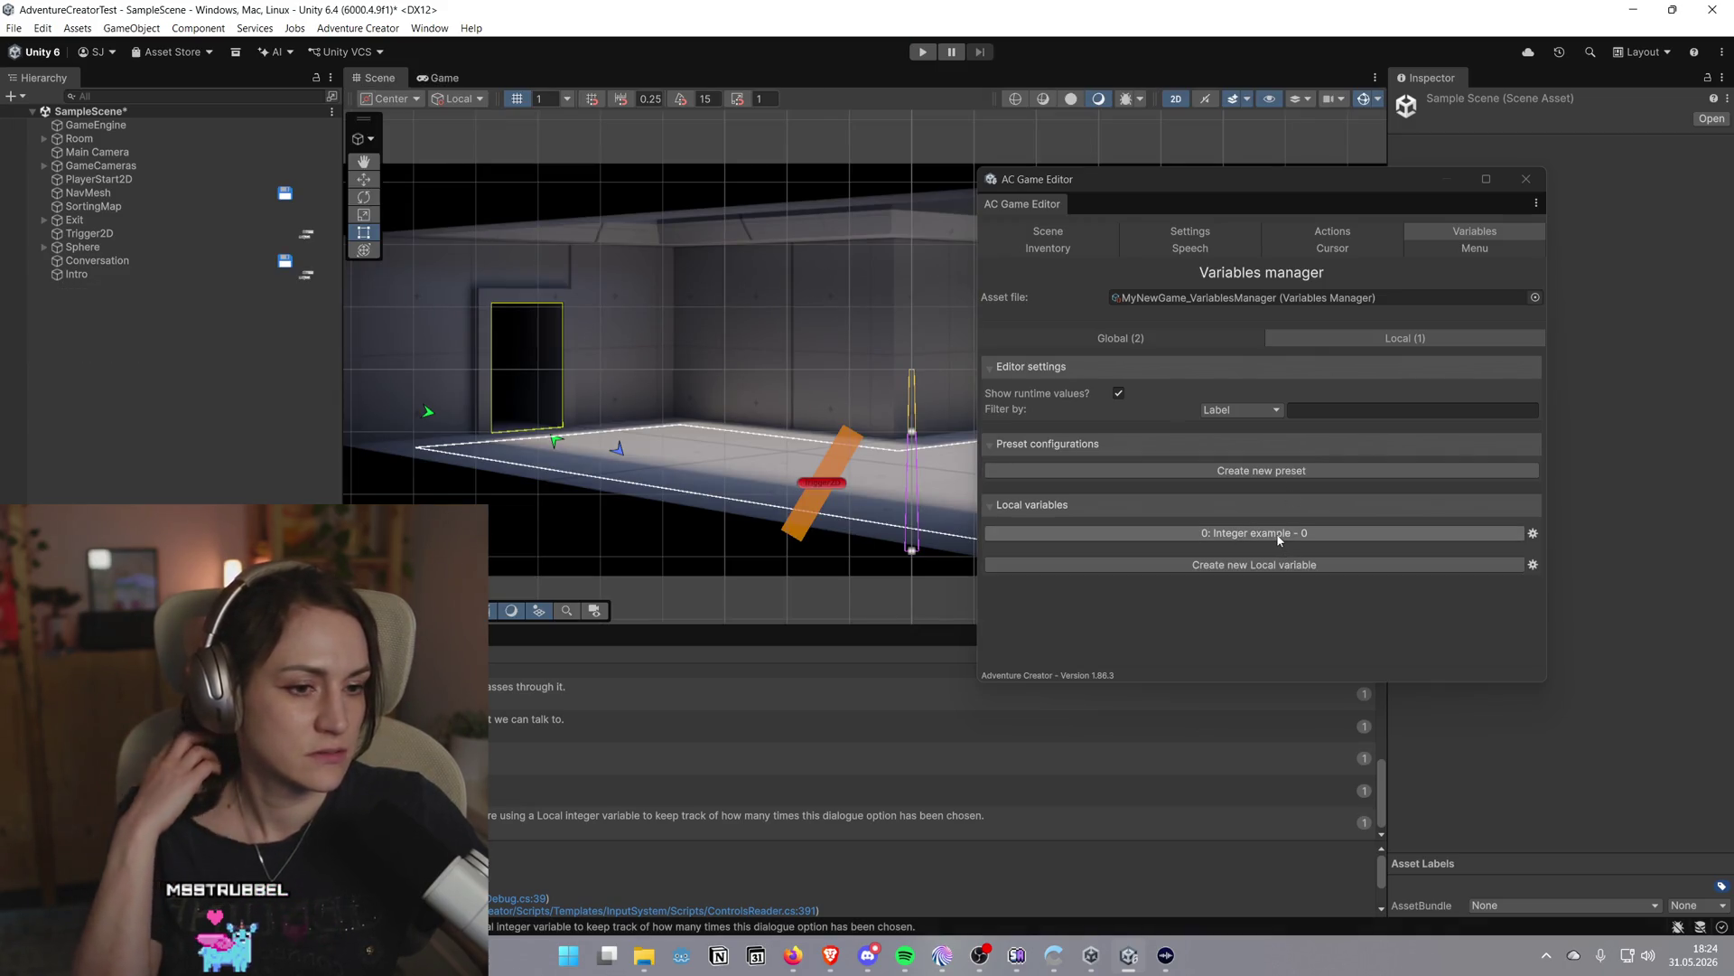
Replay with Ctrl+P, move the editor window right, walk right, and select Conversation in the Hierarchy
key("ctrl+p")
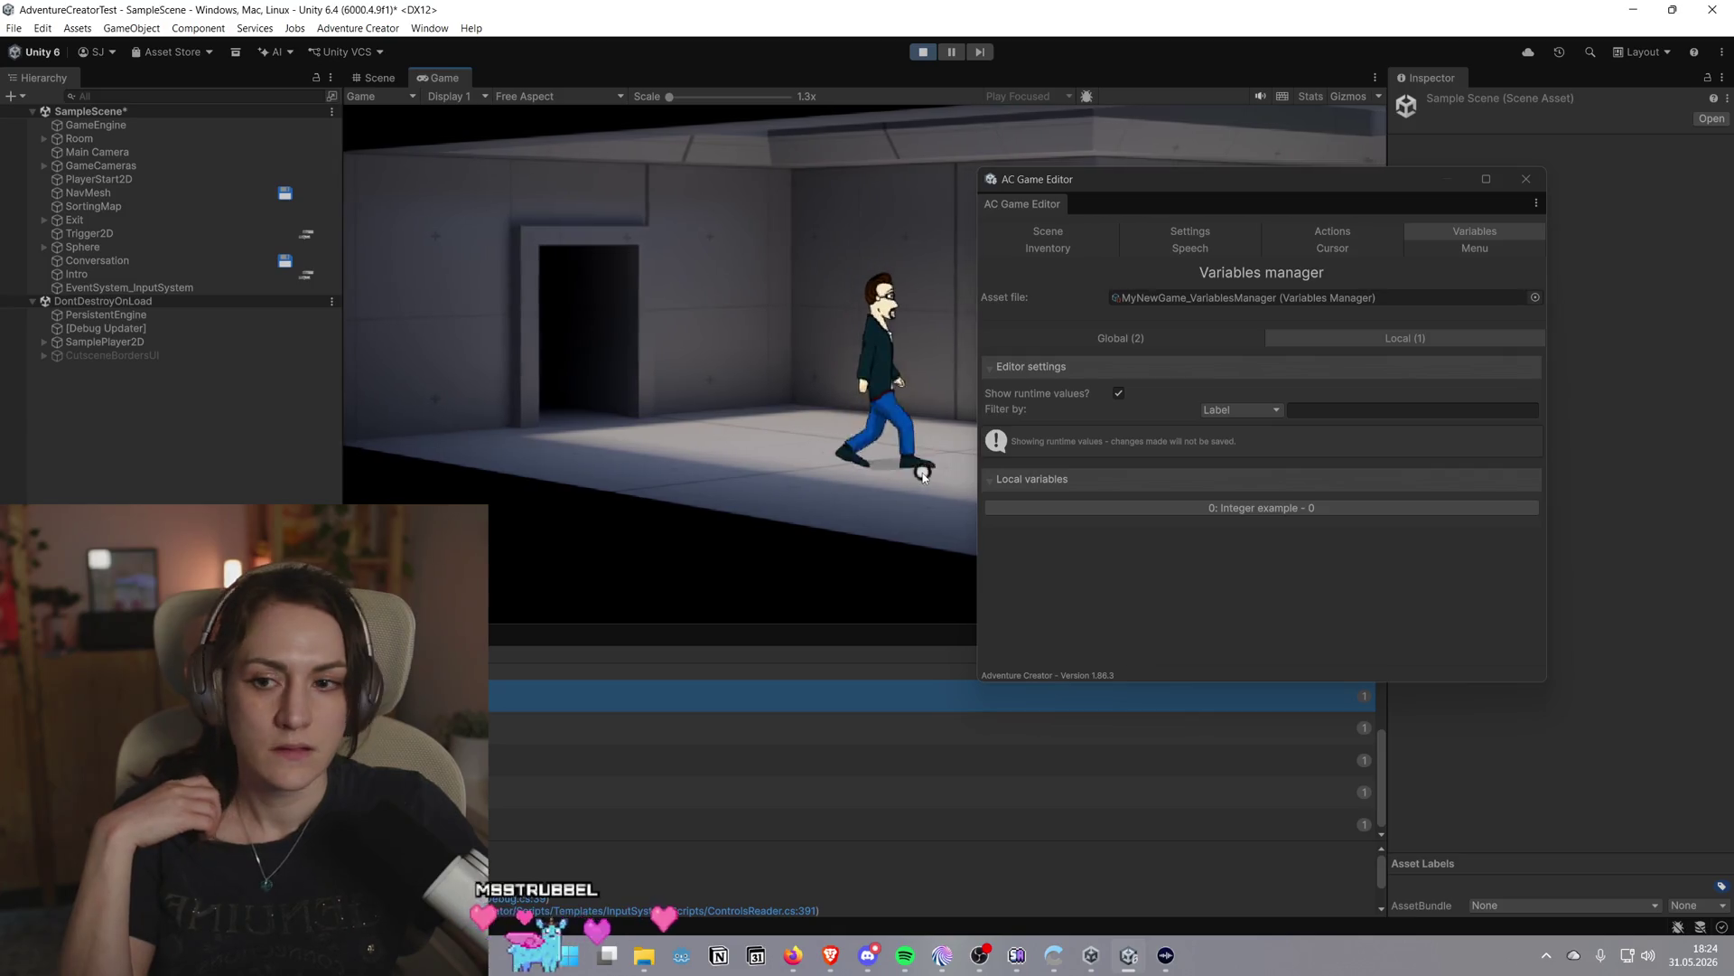
left_click_drag(1221, 179, 1342, 198)
left_click(1029, 467)
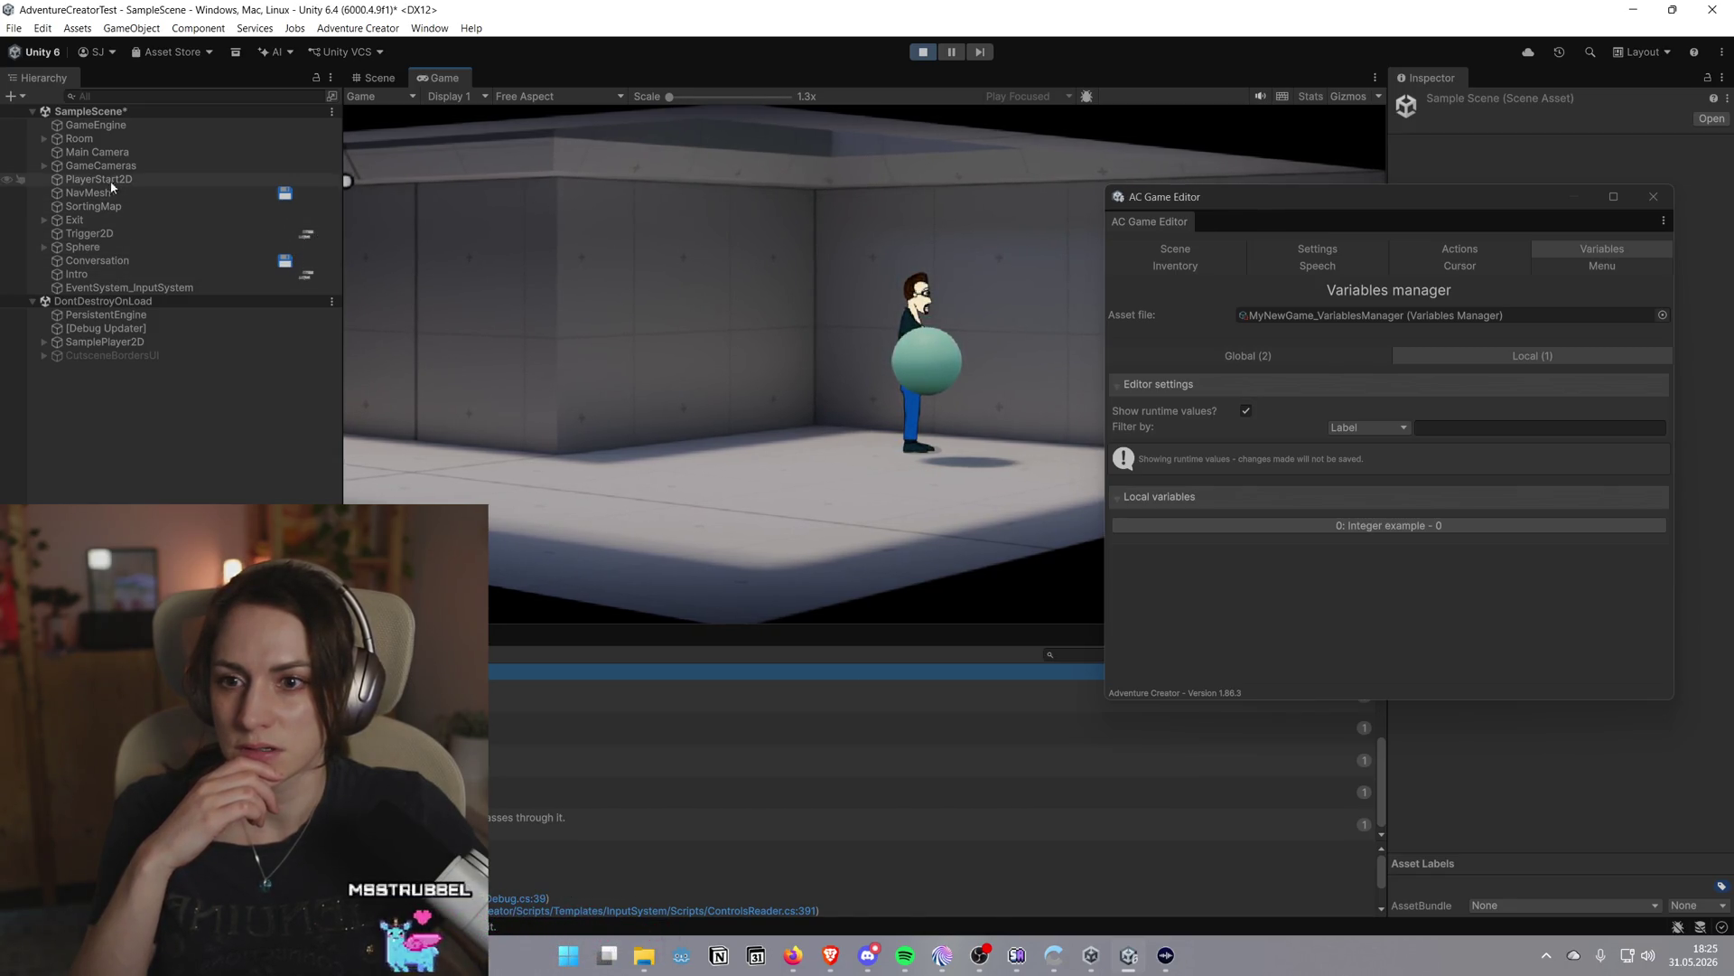
left_click(104, 262)
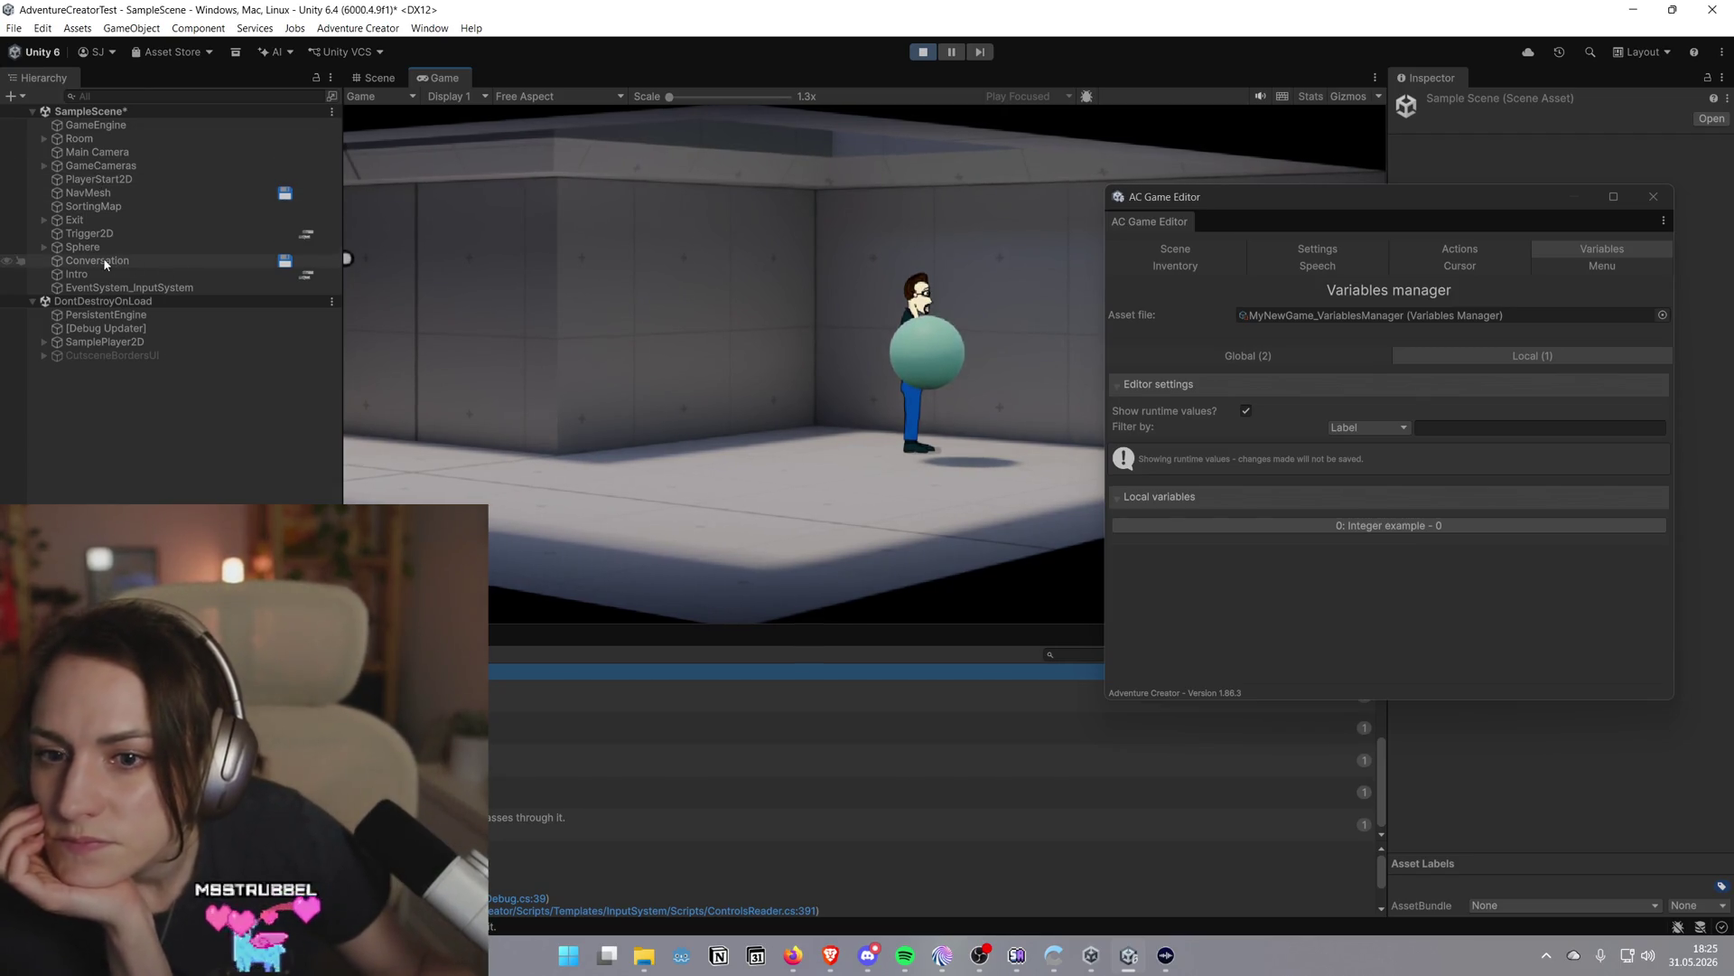